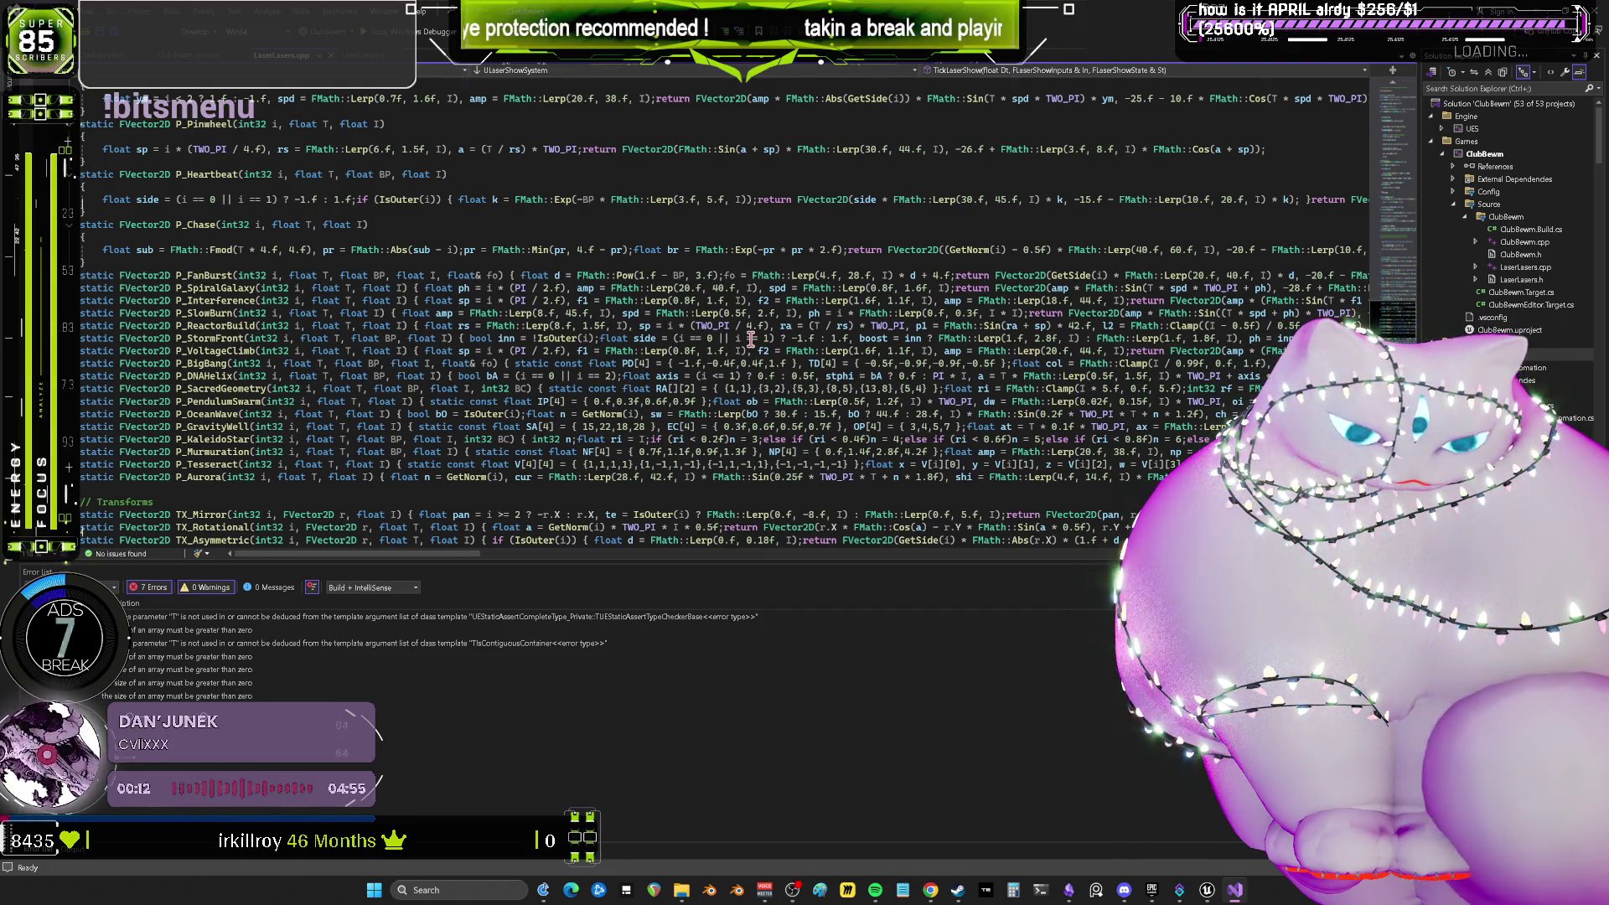
# Review the laser pattern functions in Visual Studio, then switch to the Unreal laser show Blueprint graph.
pyautogui.scroll(3, 750, 339)
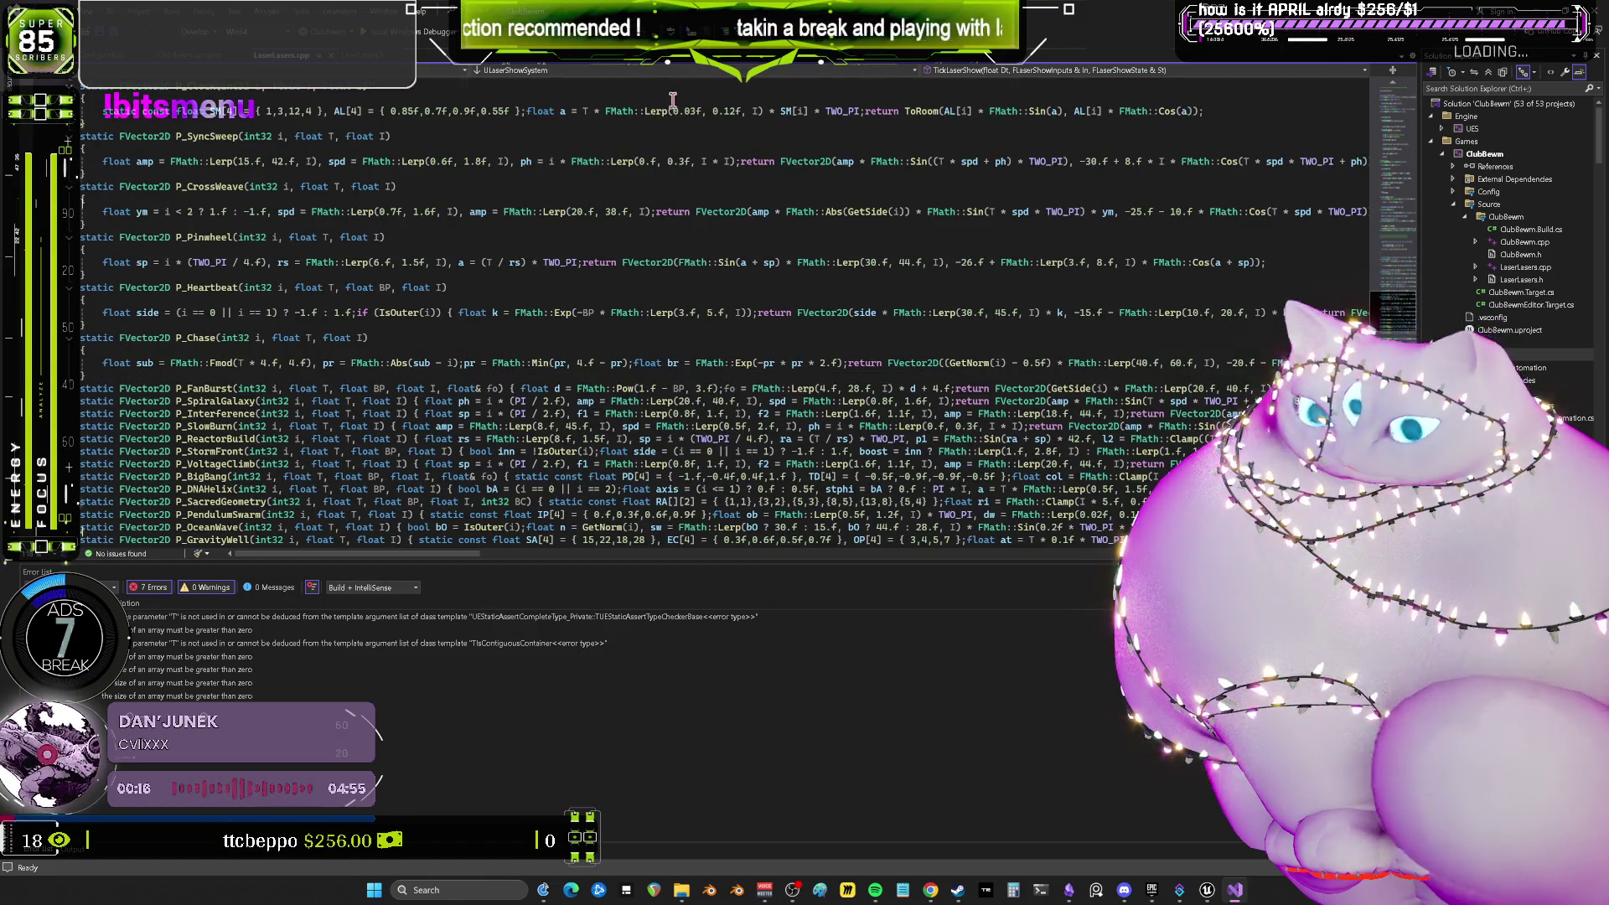
pyautogui.scroll(-3, 932, 149)
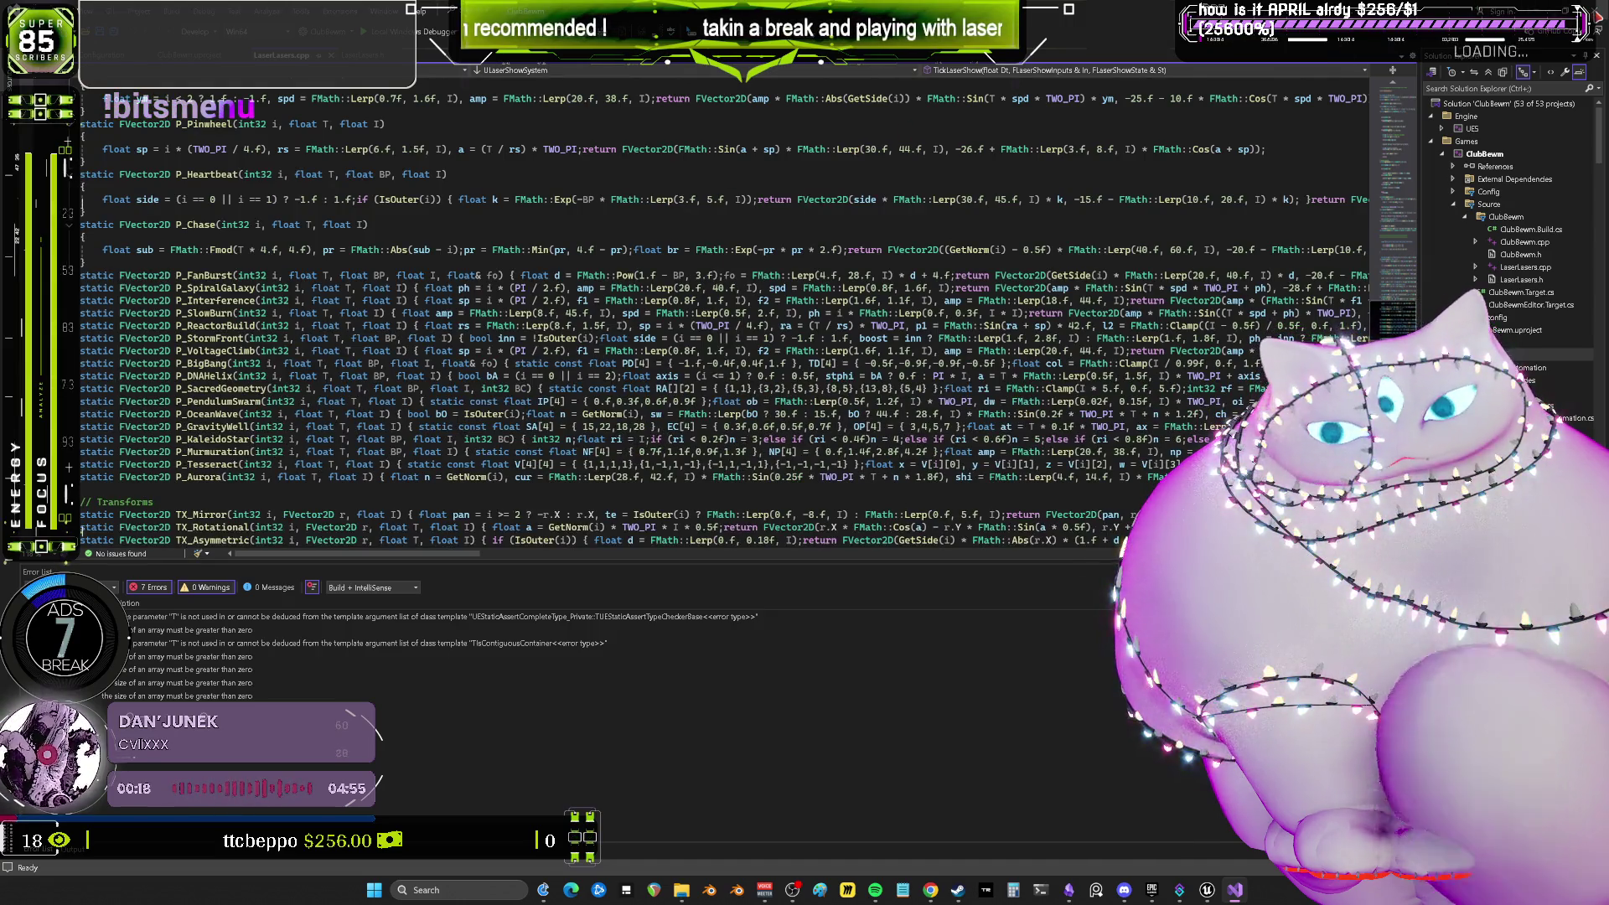
pyautogui.hotkey('alt', 'Tab')
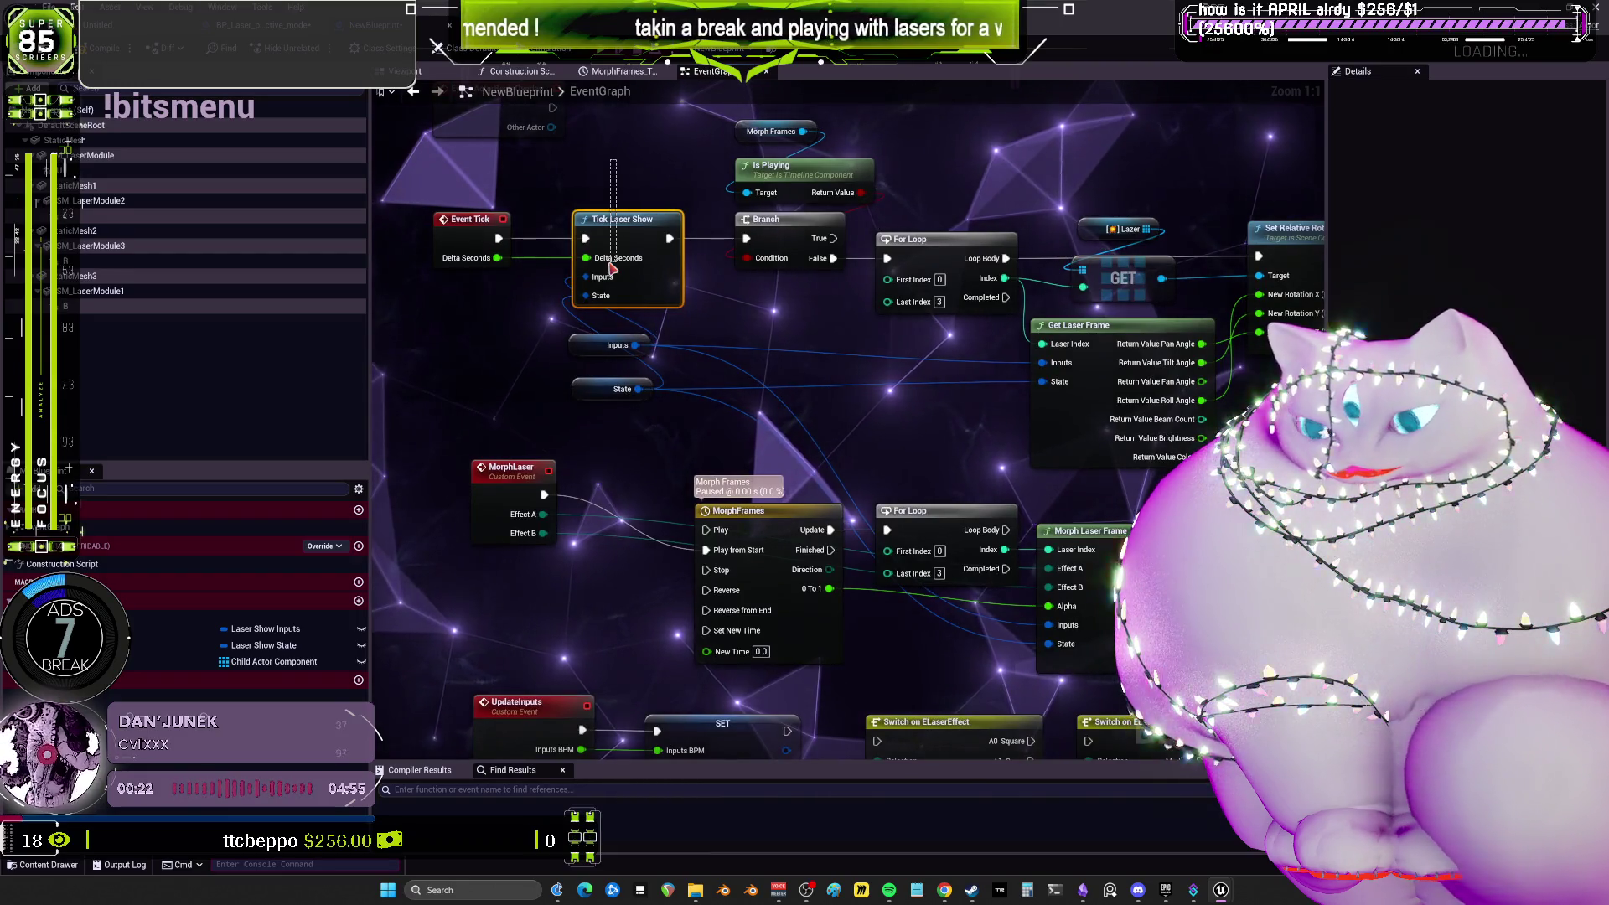
# Pan the event graph past Get Laser Frame and MorphLaser to center the CHANGEEFFECT nodes.
pyautogui.moveTo(980, 376); pyautogui.dragTo(580, 327)
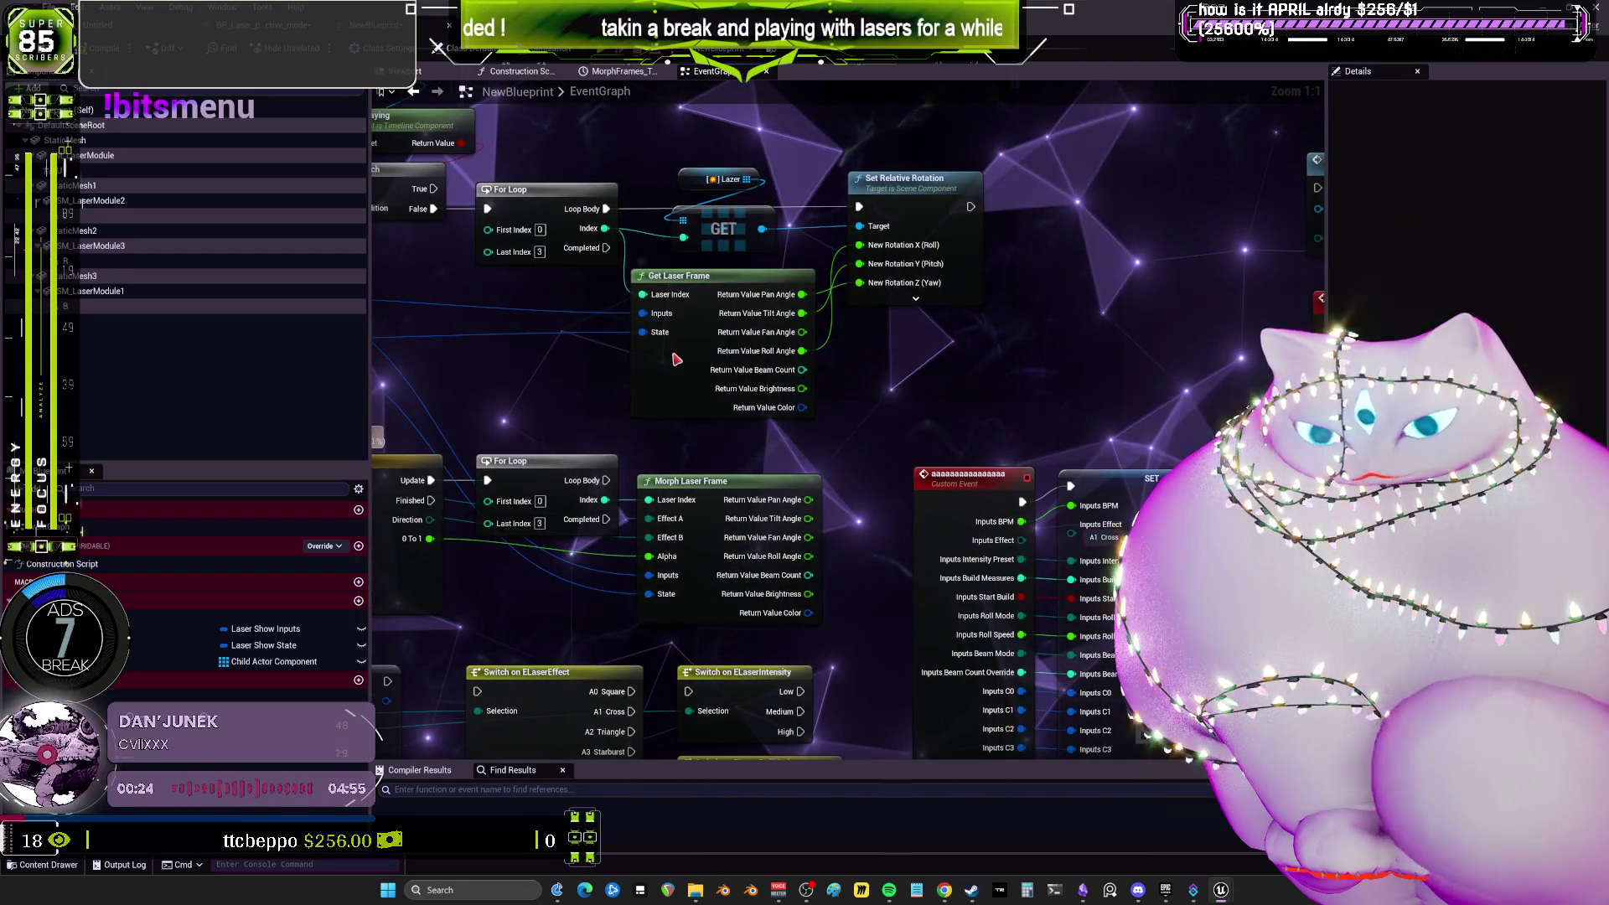
pyautogui.click(729, 377)
pyautogui.moveTo(849, 363)
pyautogui.mouseDown()
pyautogui.moveTo(1005, 335)
pyautogui.moveTo(995, 148)
pyautogui.mouseUp()
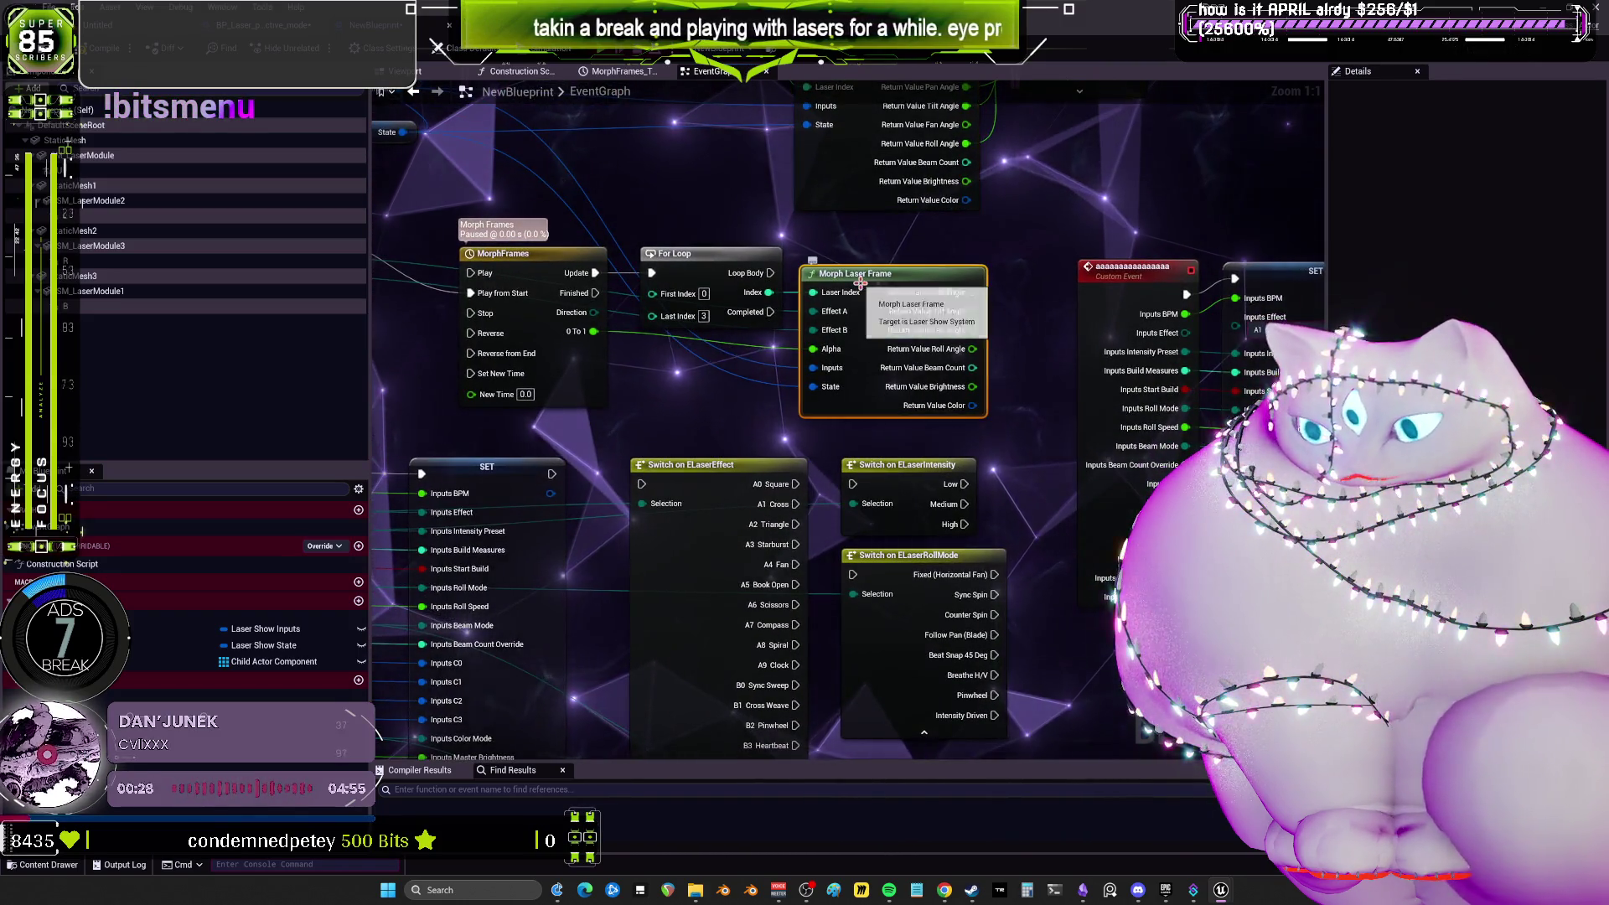
pyautogui.moveTo(625, 224); pyautogui.dragTo(930, 241)
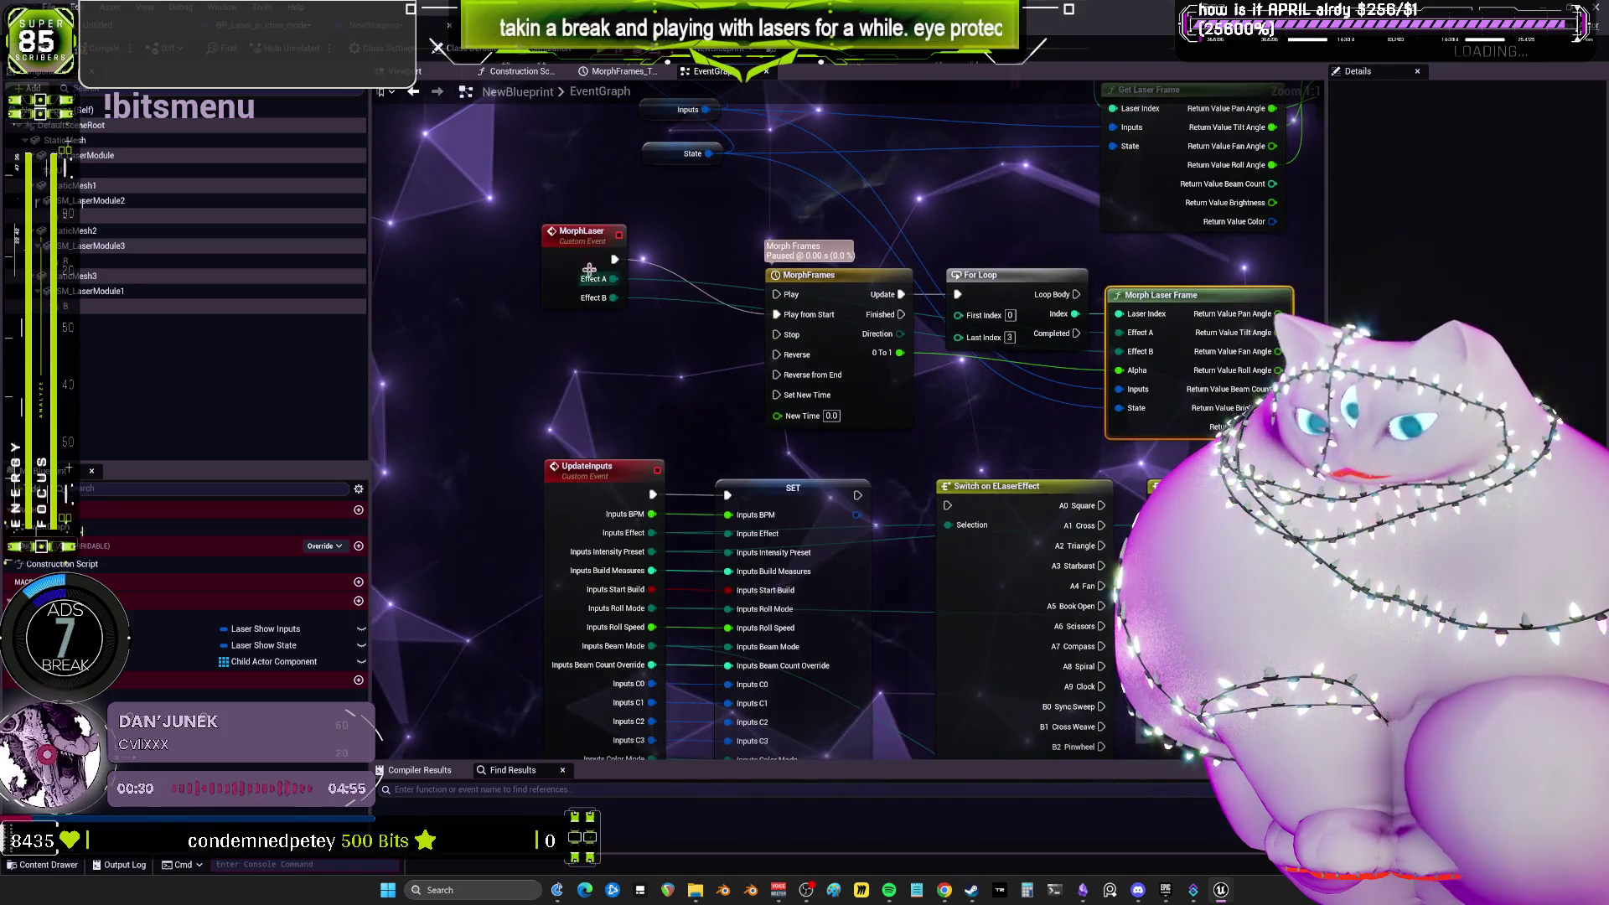
pyautogui.moveTo(583, 255)
pyautogui.mouseDown()
pyautogui.moveTo(579, 314)
pyautogui.moveTo(598, 305)
pyautogui.mouseUp()
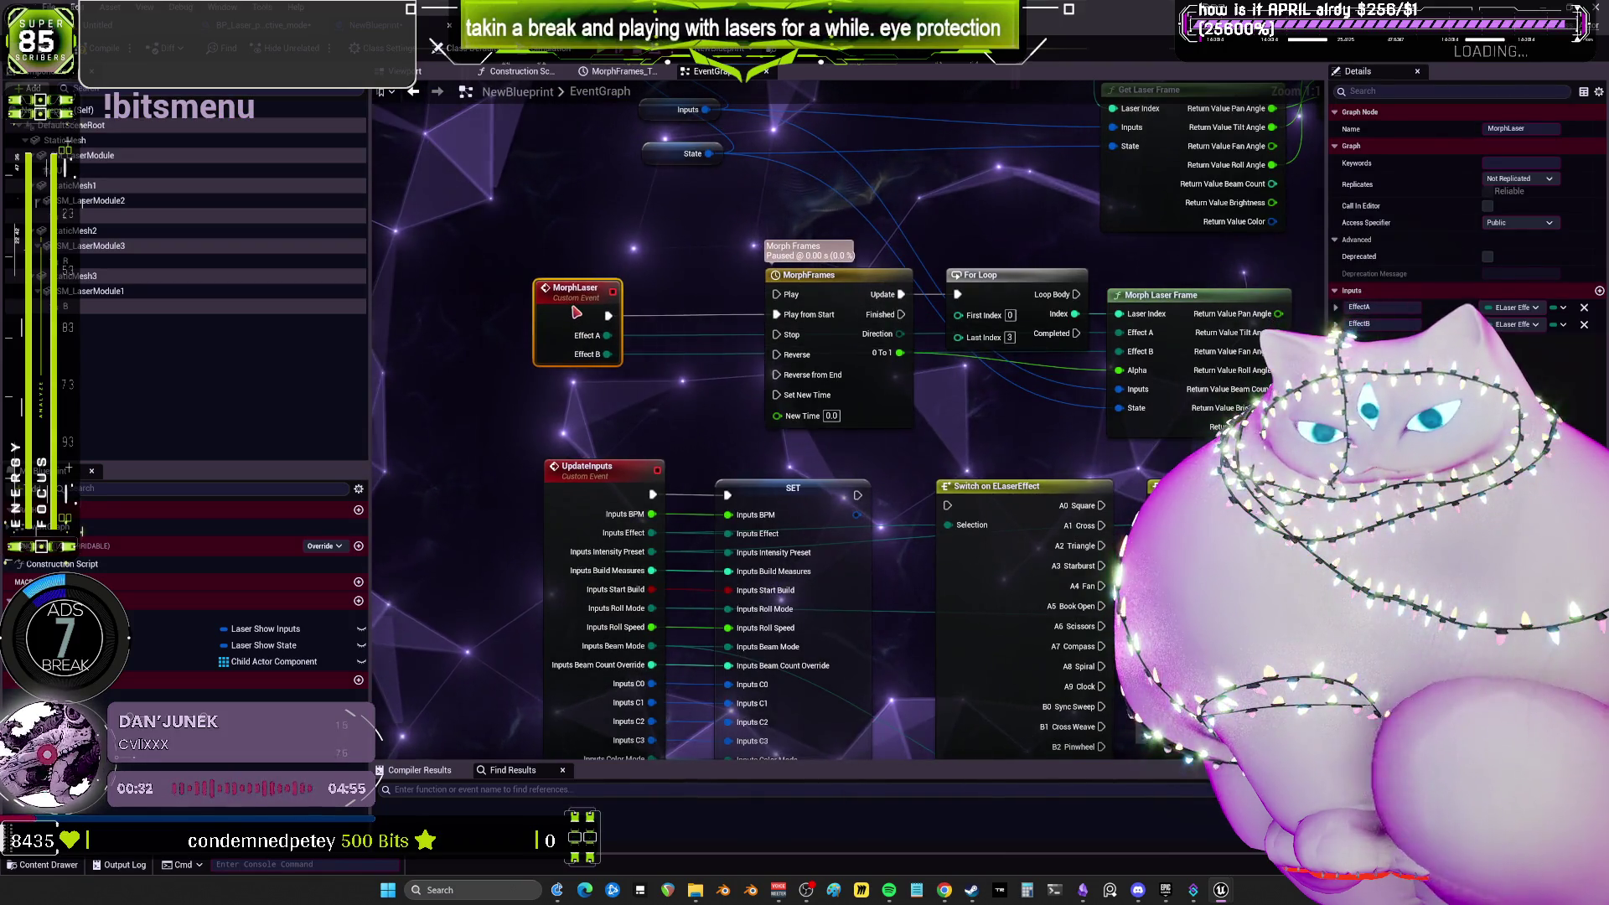
pyautogui.moveTo(1015, 231); pyautogui.dragTo(725, 221)
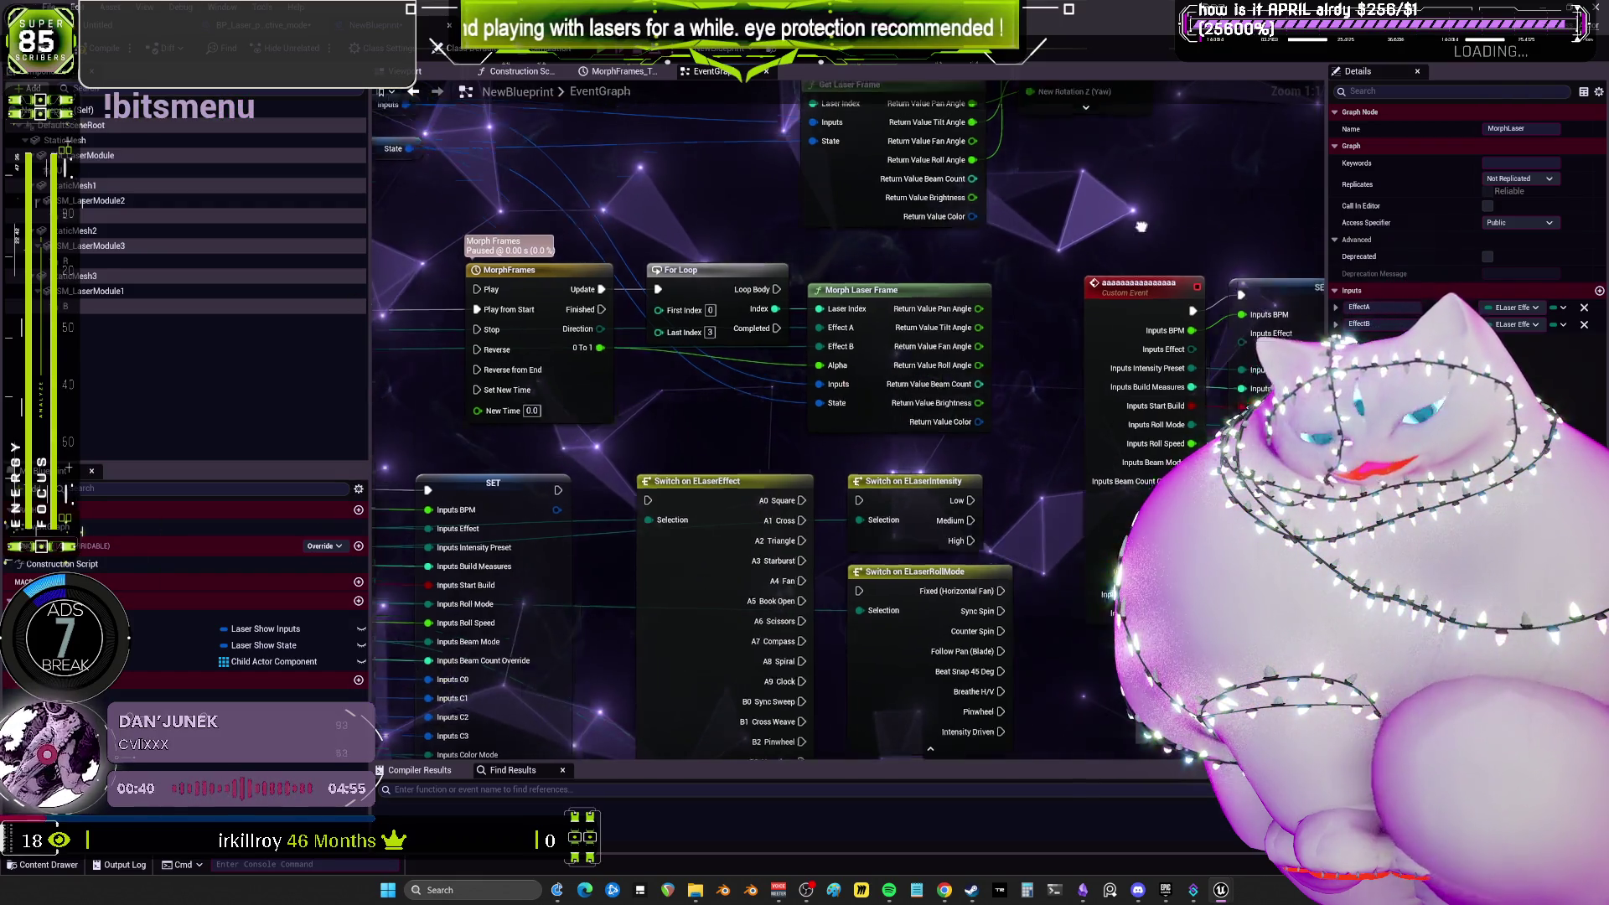
pyautogui.moveTo(725, 203); pyautogui.dragTo(785, 397)
pyautogui.moveTo(755, 310); pyautogui.dragTo(660, 436)
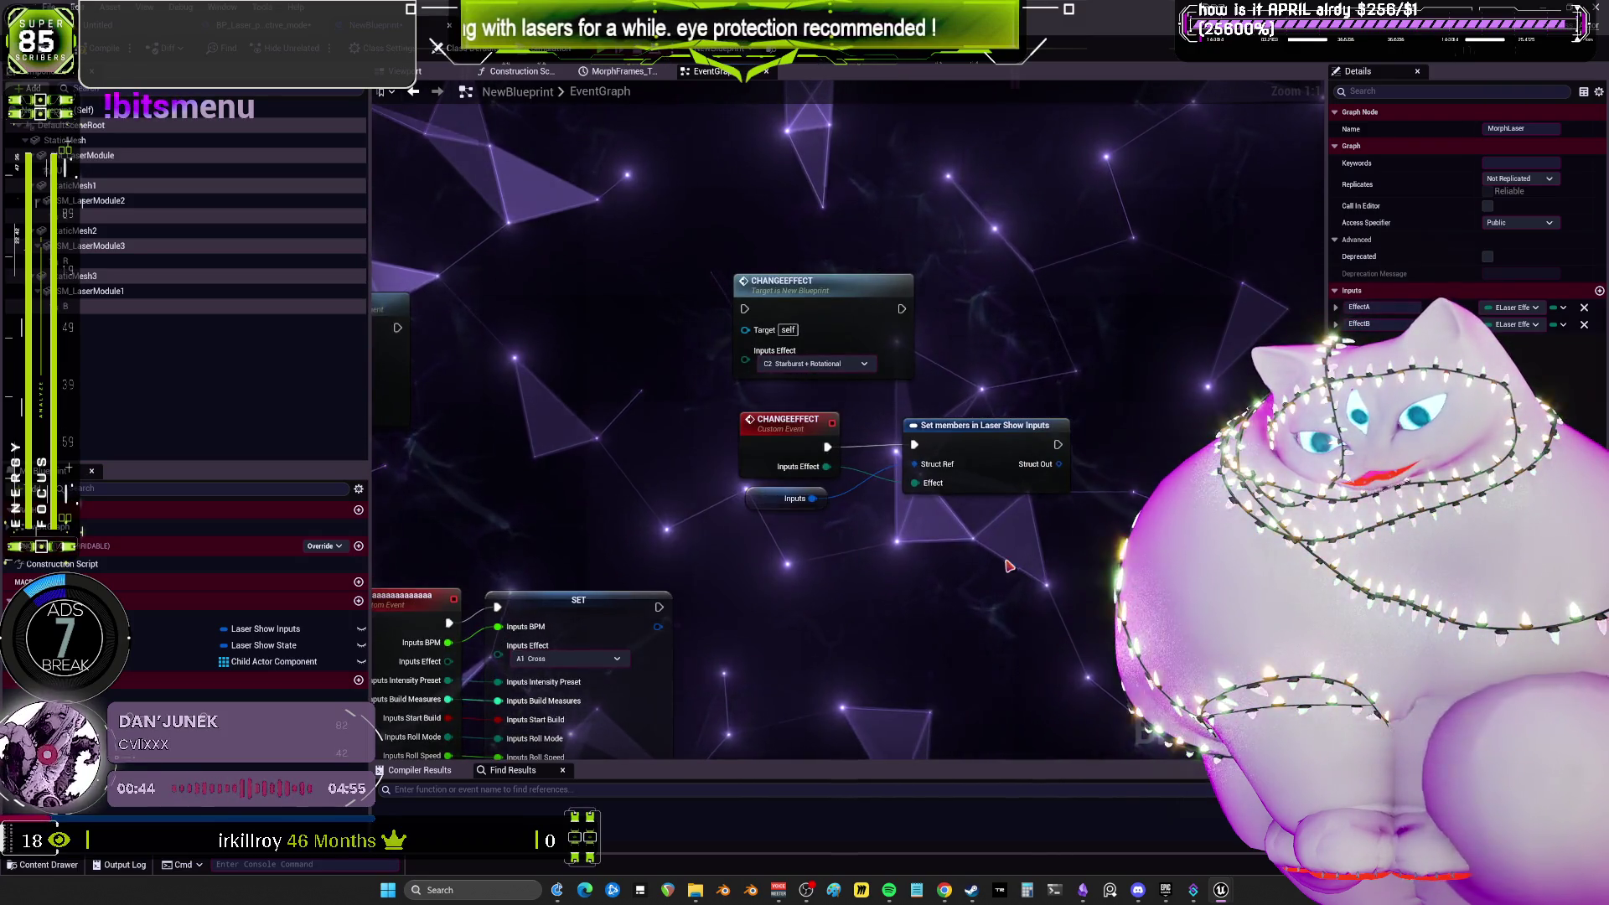
# Add a Custom Event via a 'custom' search next to CHANGEEFFECT and name it uPDATEbpm.
pyautogui.moveTo(1007, 559); pyautogui.dragTo(1059, 440)
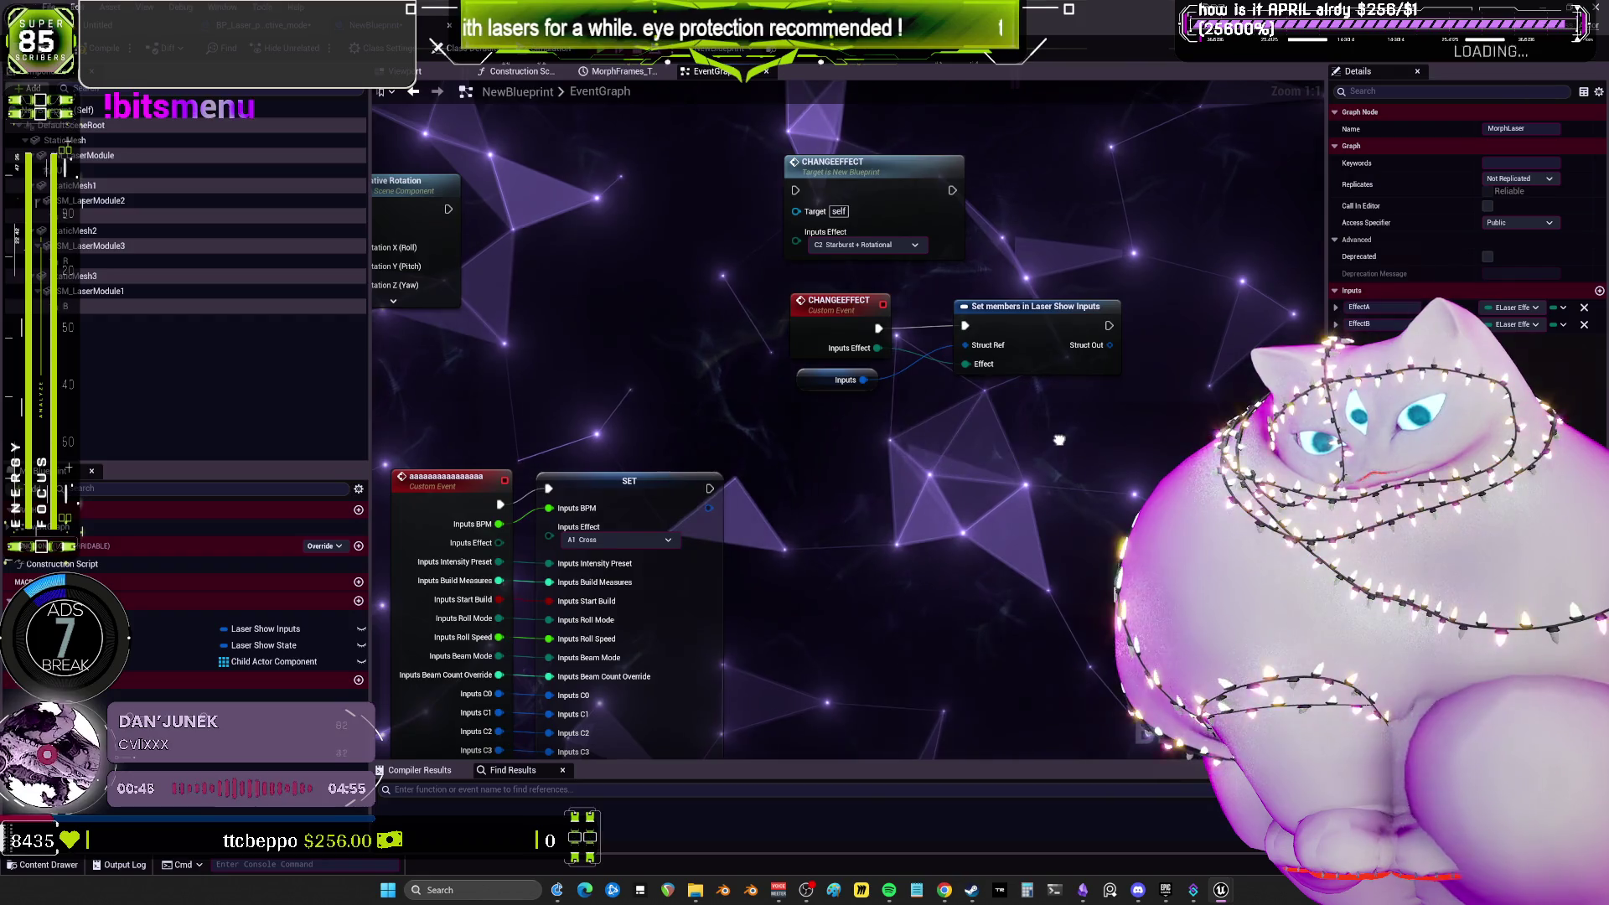
pyautogui.moveTo(910, 326); pyautogui.dragTo(932, 217)
pyautogui.click(859, 212)
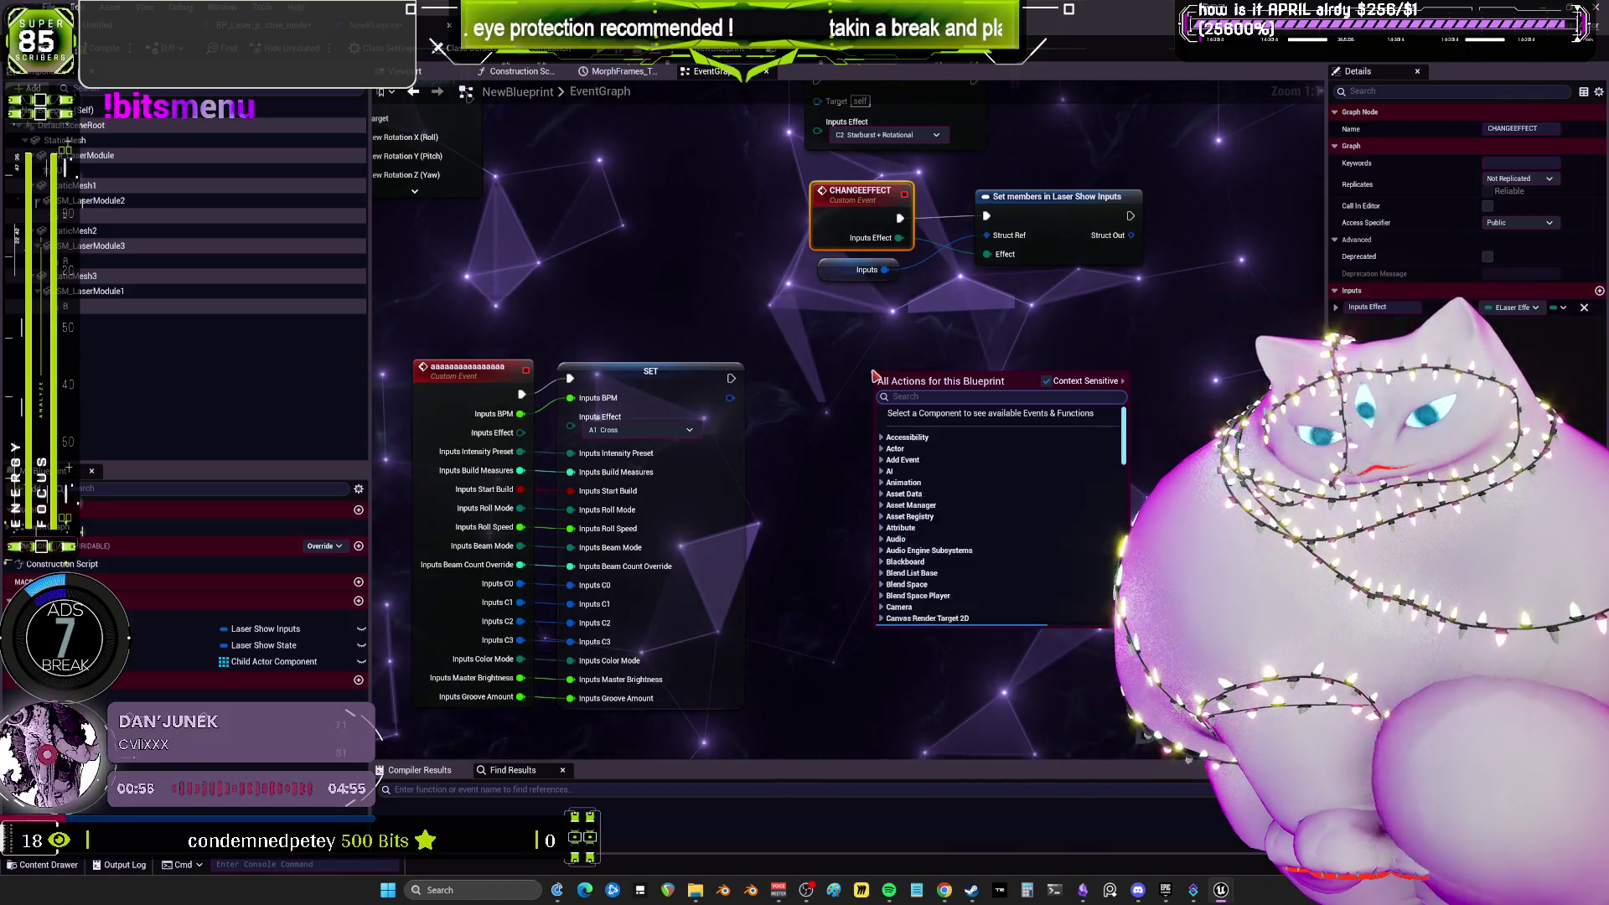
pyautogui.write('custom')
pyautogui.press('Return')
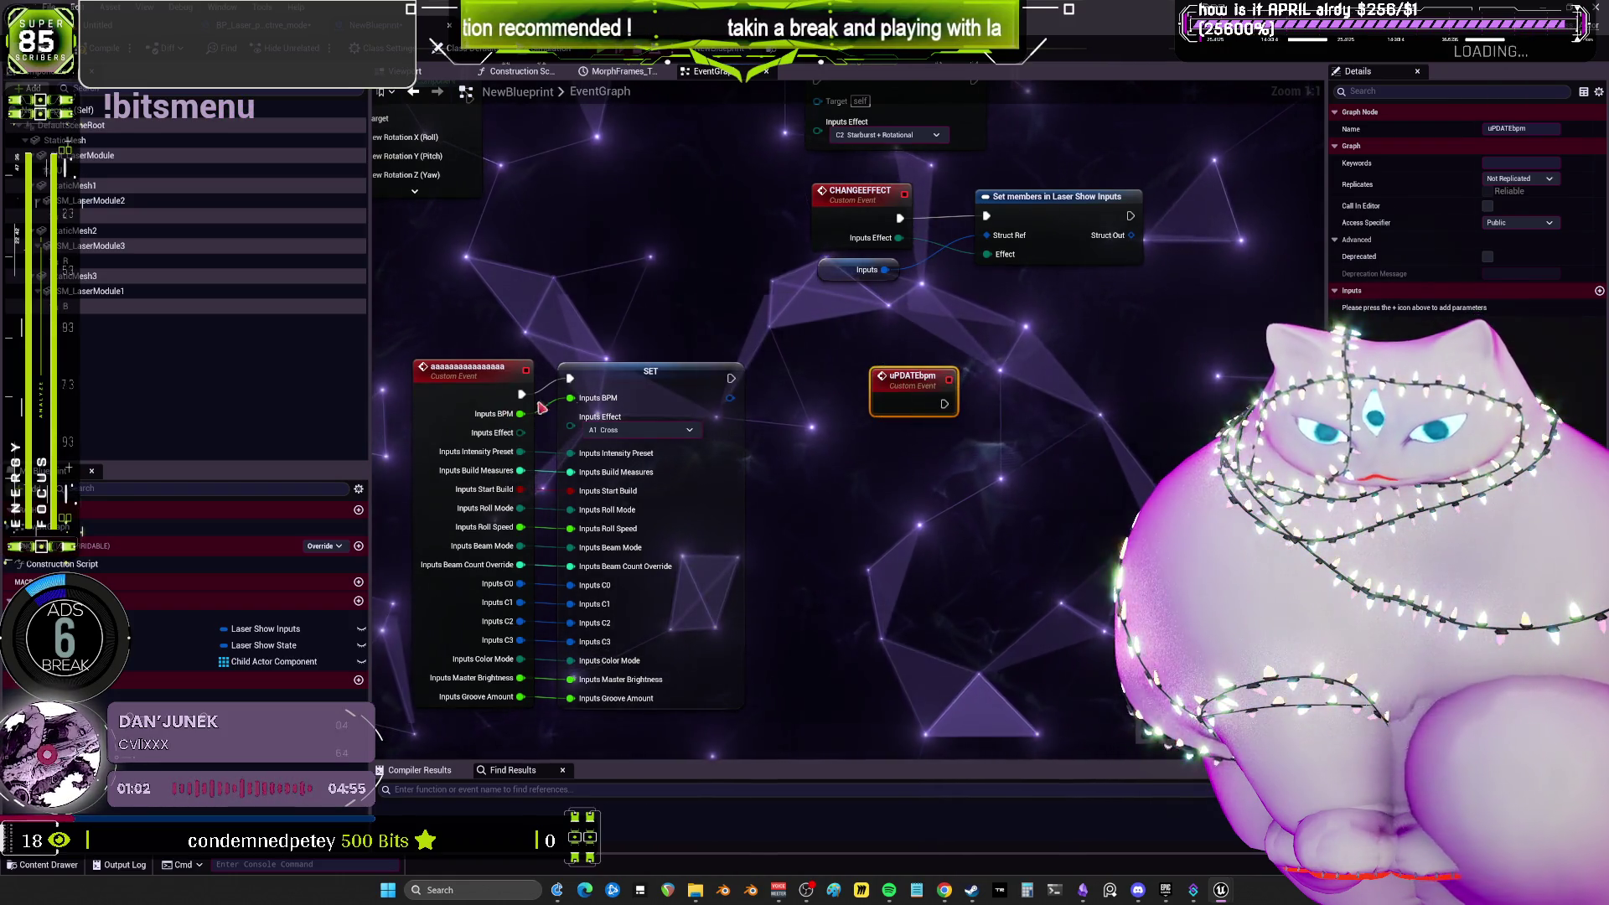
pyautogui.click(963, 244)
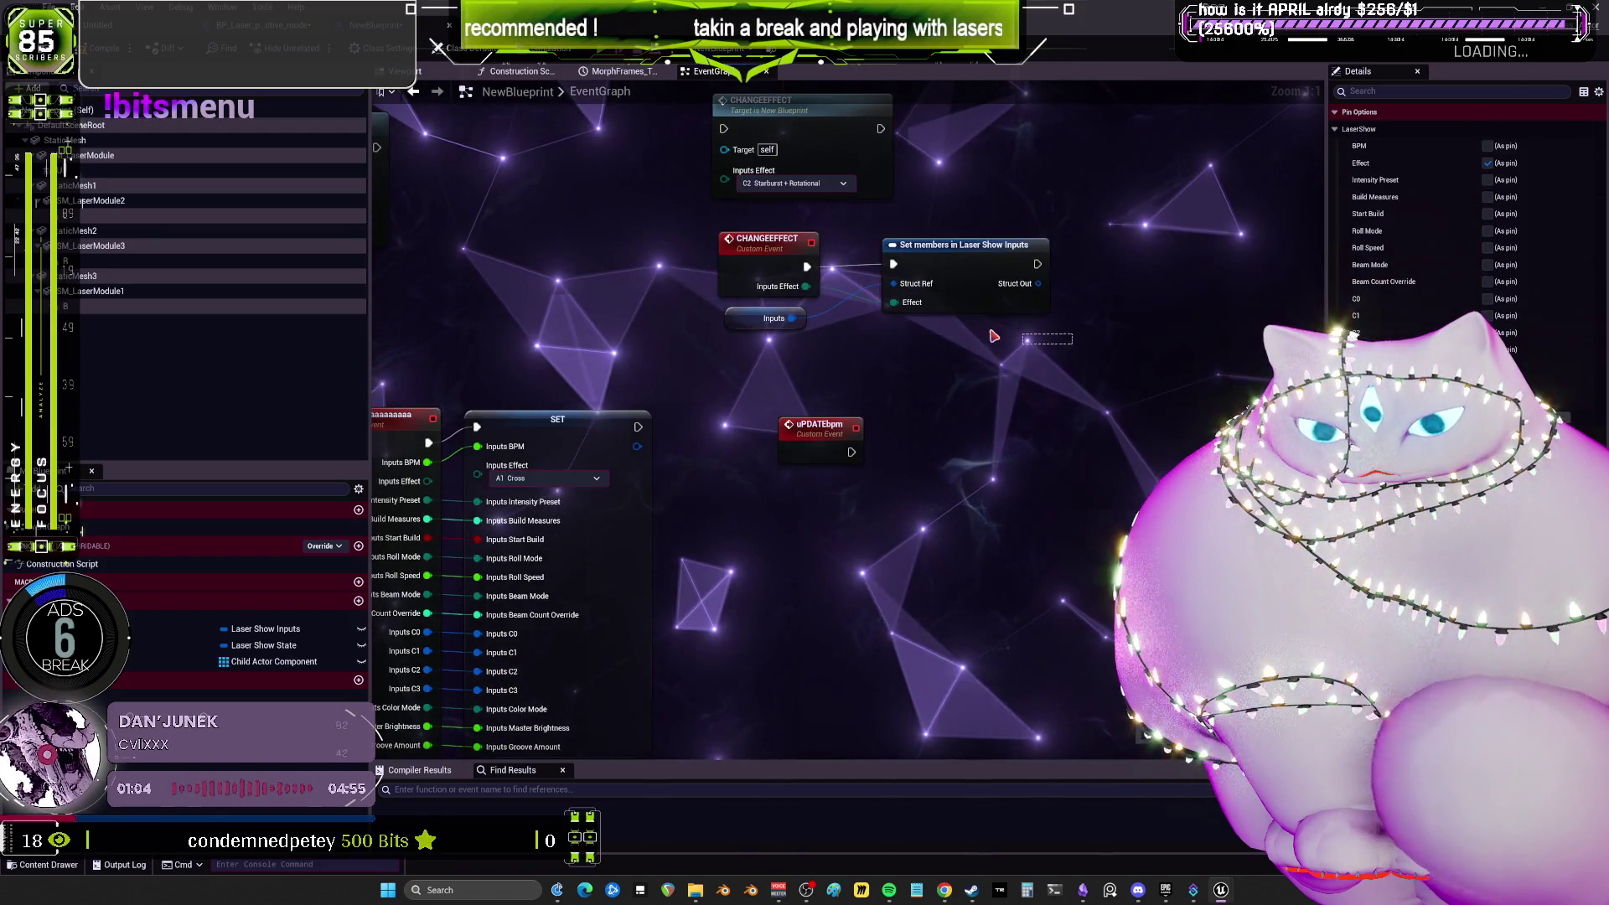
# Clear the node selection before duplicating the Inputs getter and Set members node.
pyautogui.click(995, 352)
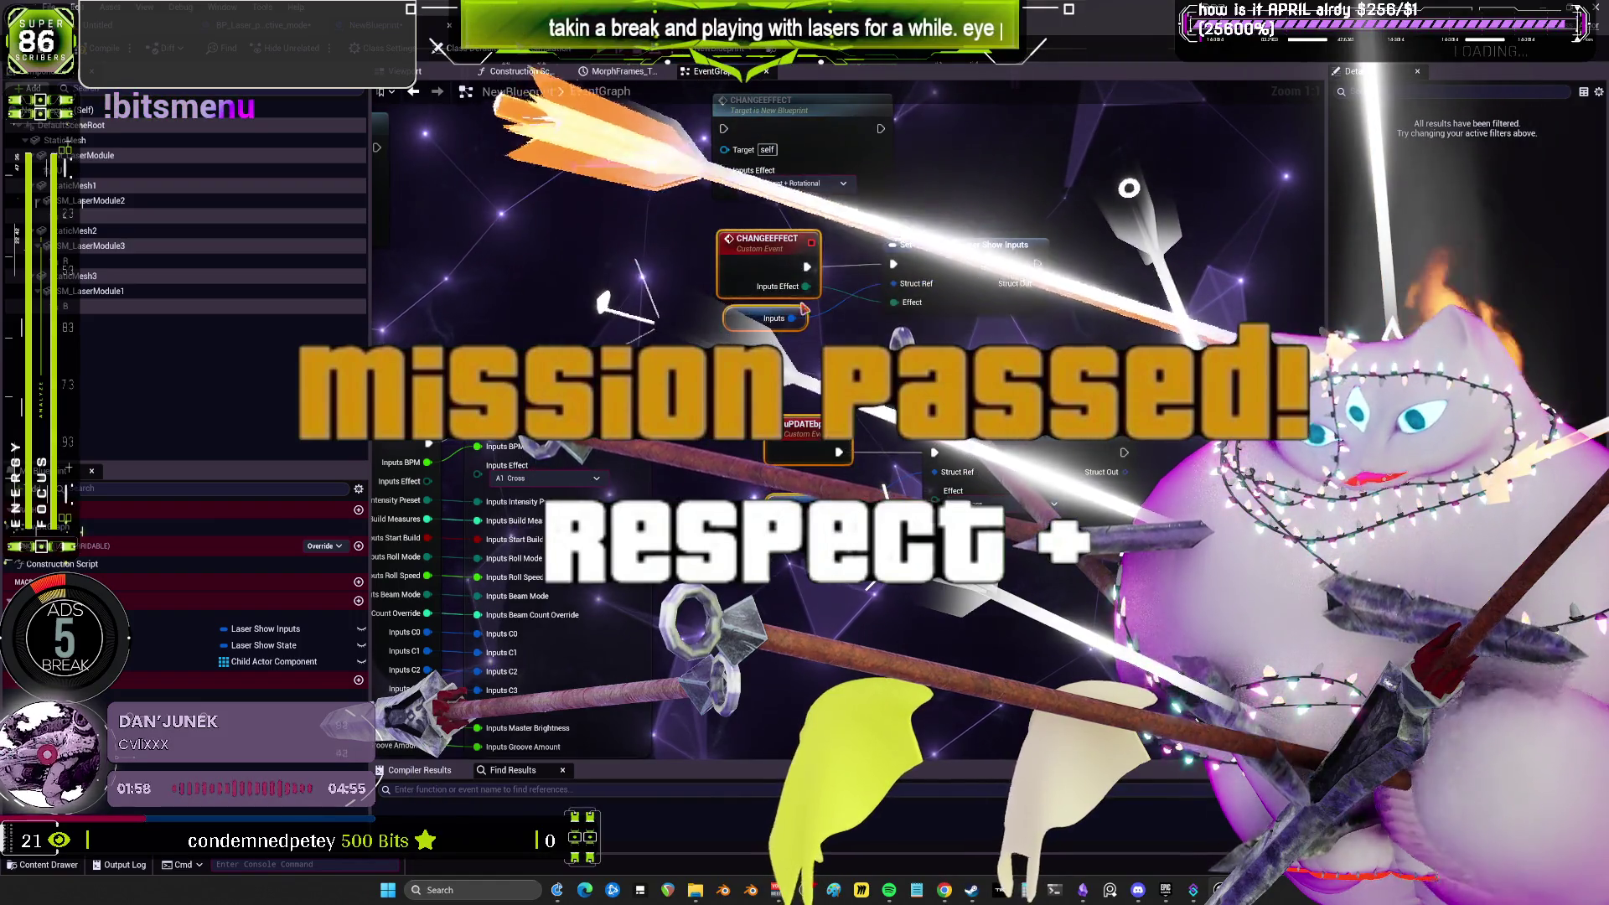
# Place an Inputs getter beside each of the two Set members in Laser Show Inputs nodes.
pyautogui.click(1007, 274)
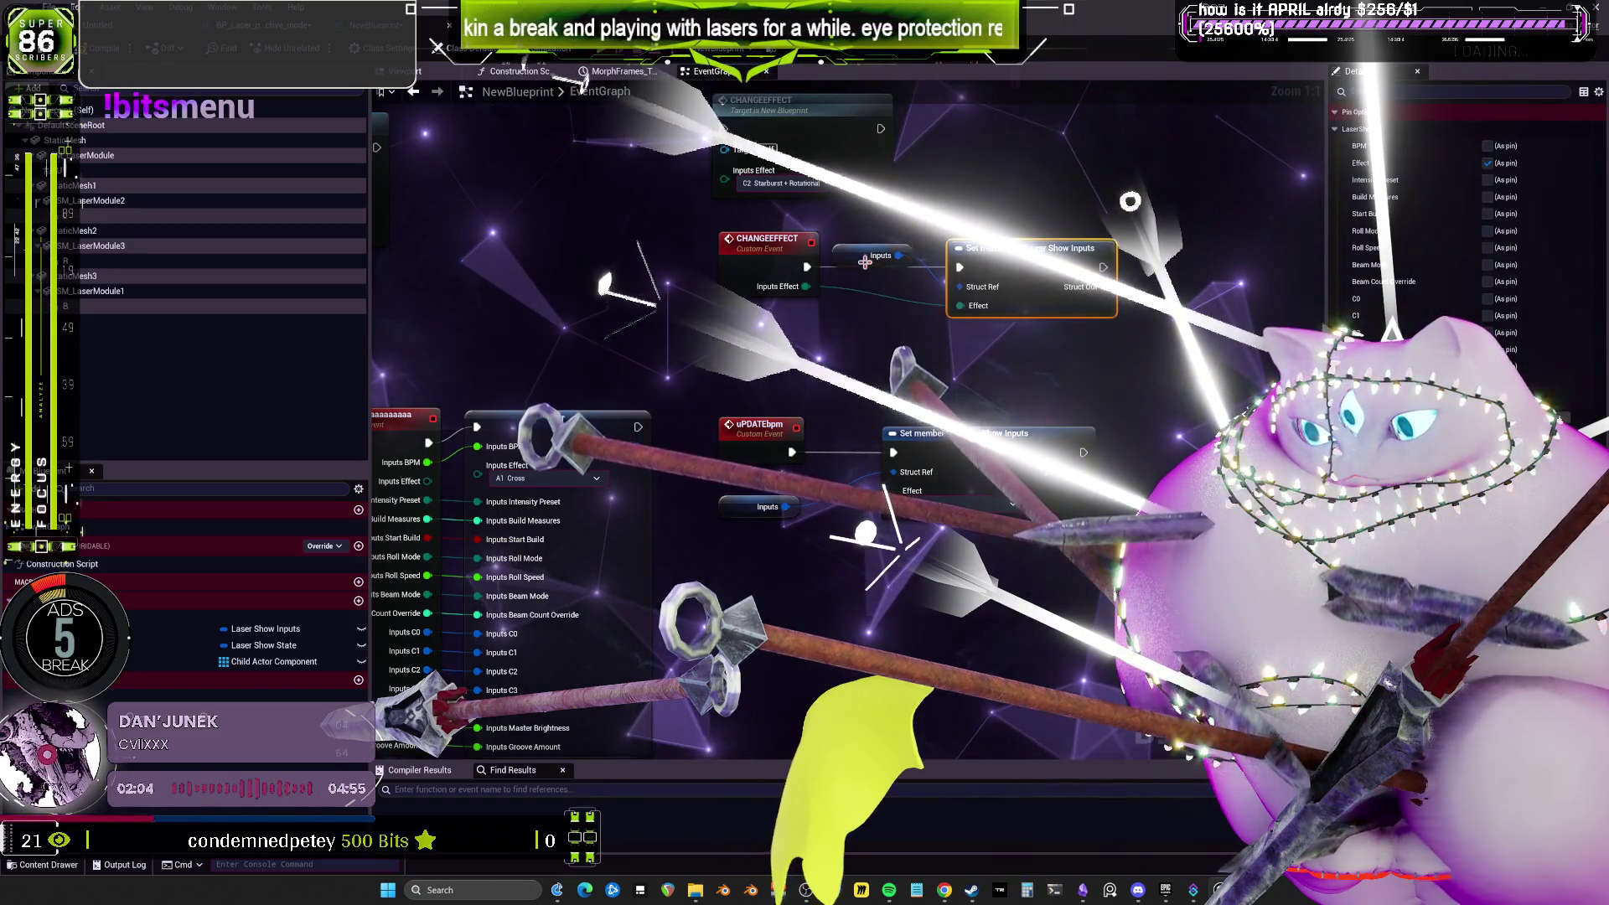
pyautogui.moveTo(865, 262); pyautogui.dragTo(876, 301)
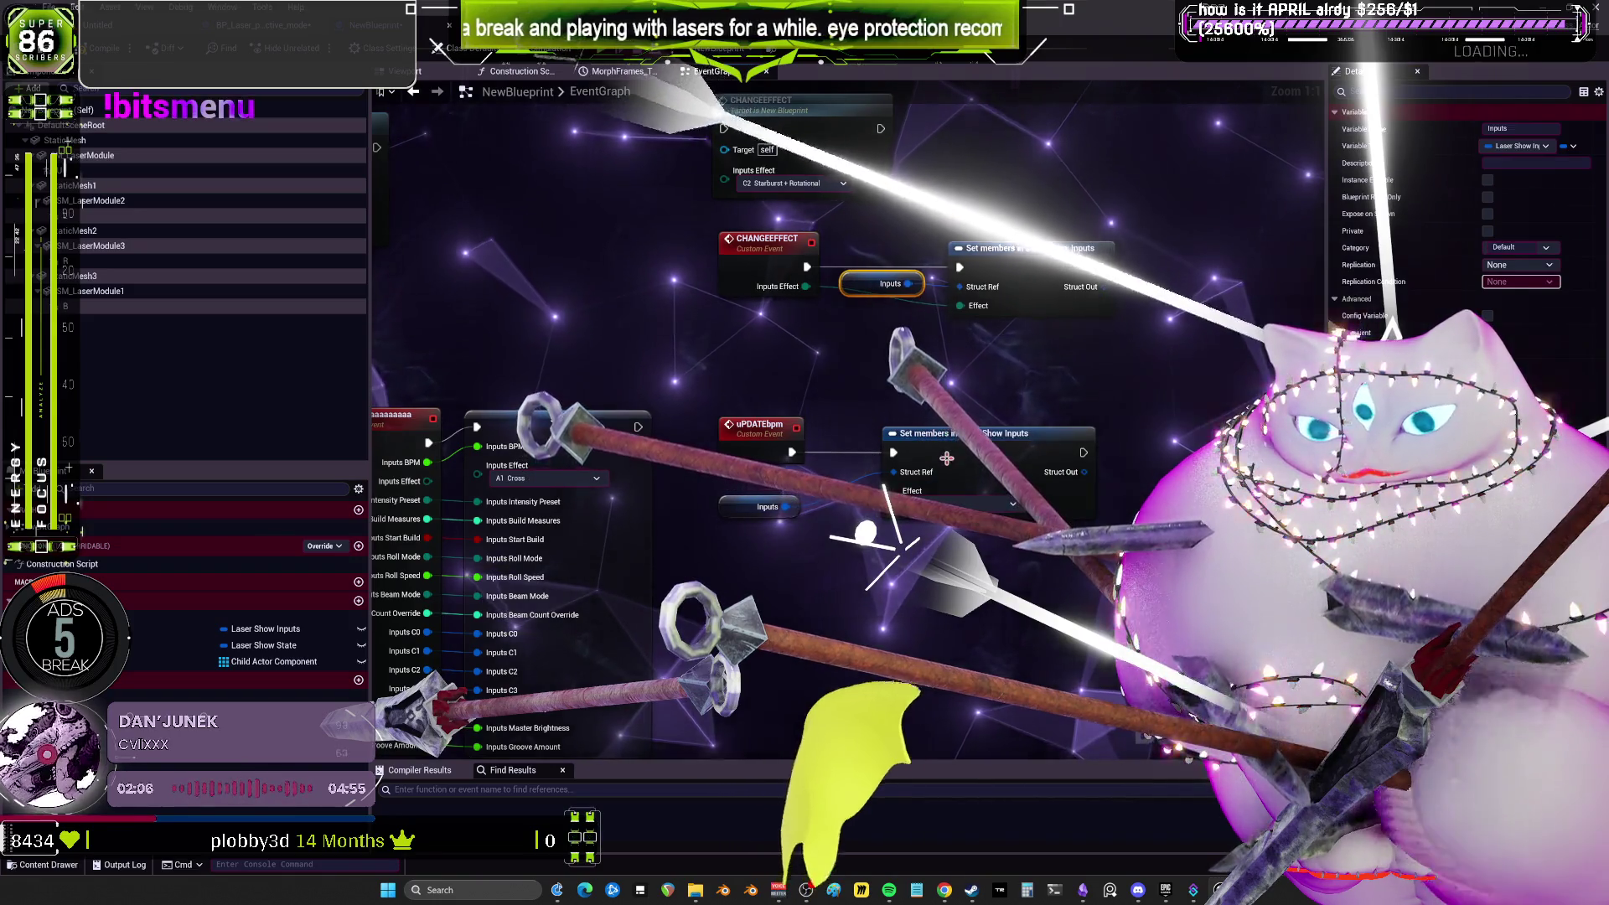
pyautogui.moveTo(907, 459); pyautogui.dragTo(1038, 199)
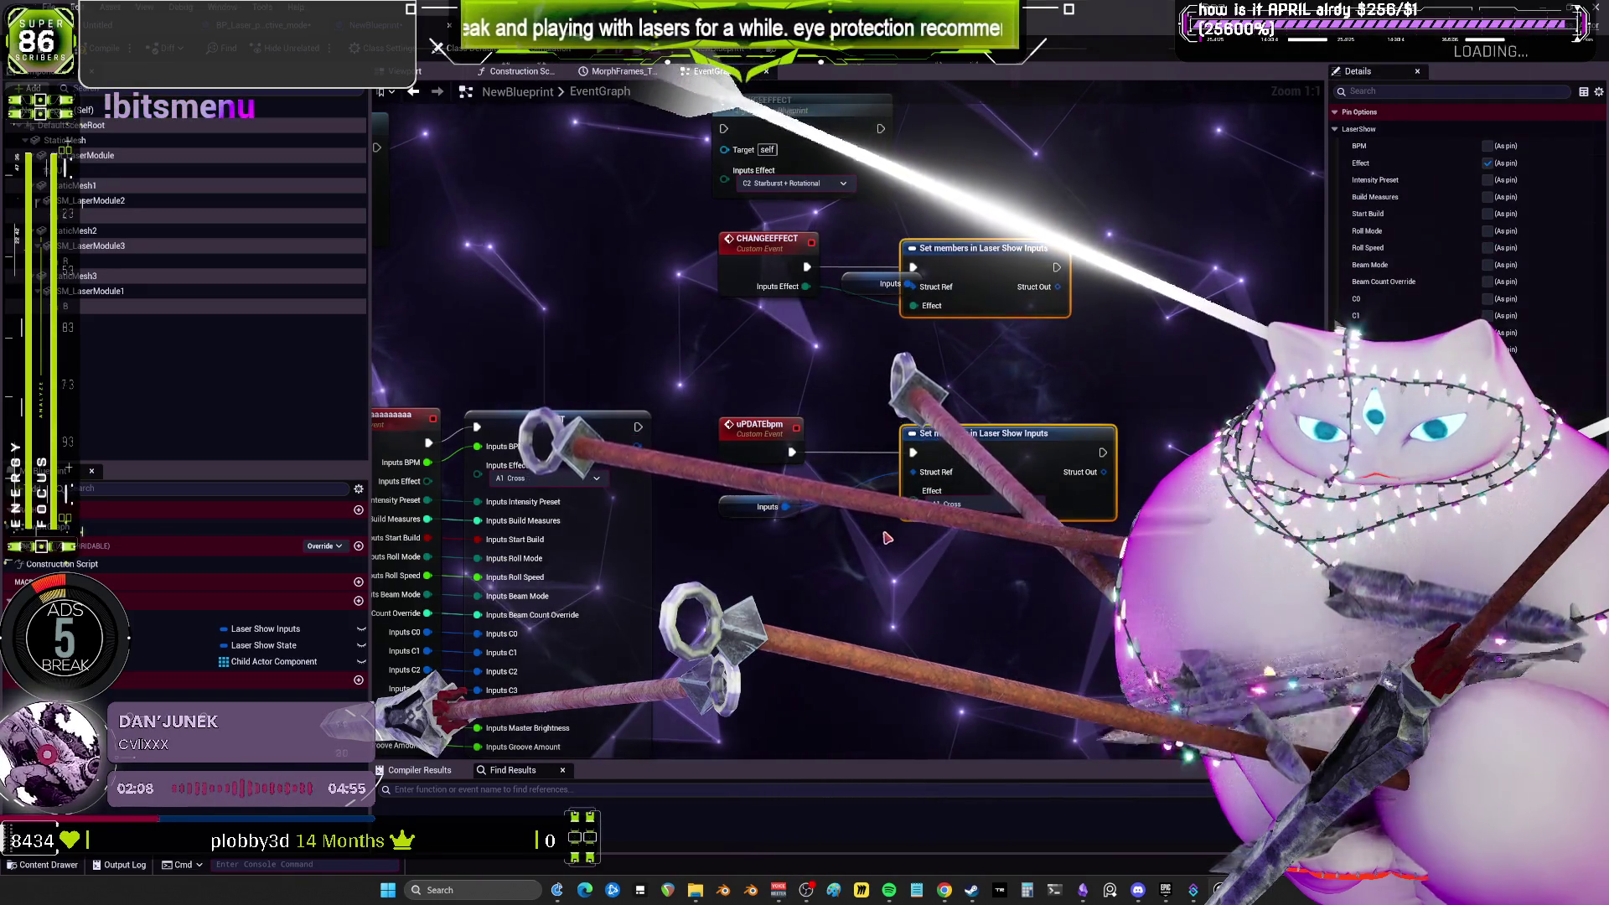
pyautogui.moveTo(764, 507); pyautogui.dragTo(862, 493)
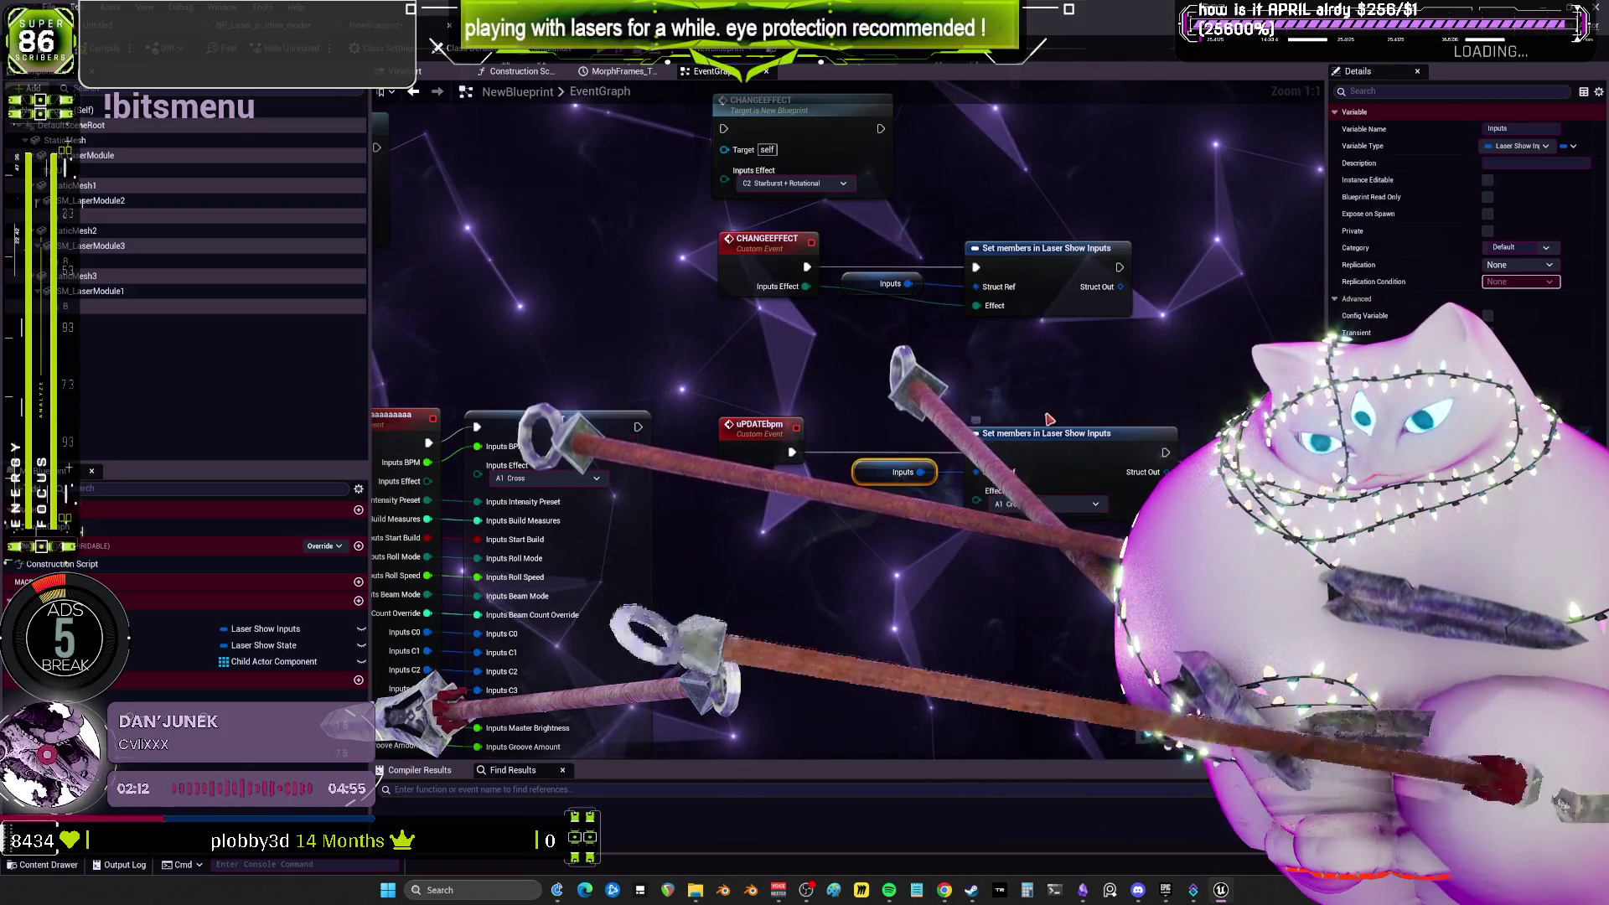
pyautogui.moveTo(1049, 419); pyautogui.dragTo(1014, 309)
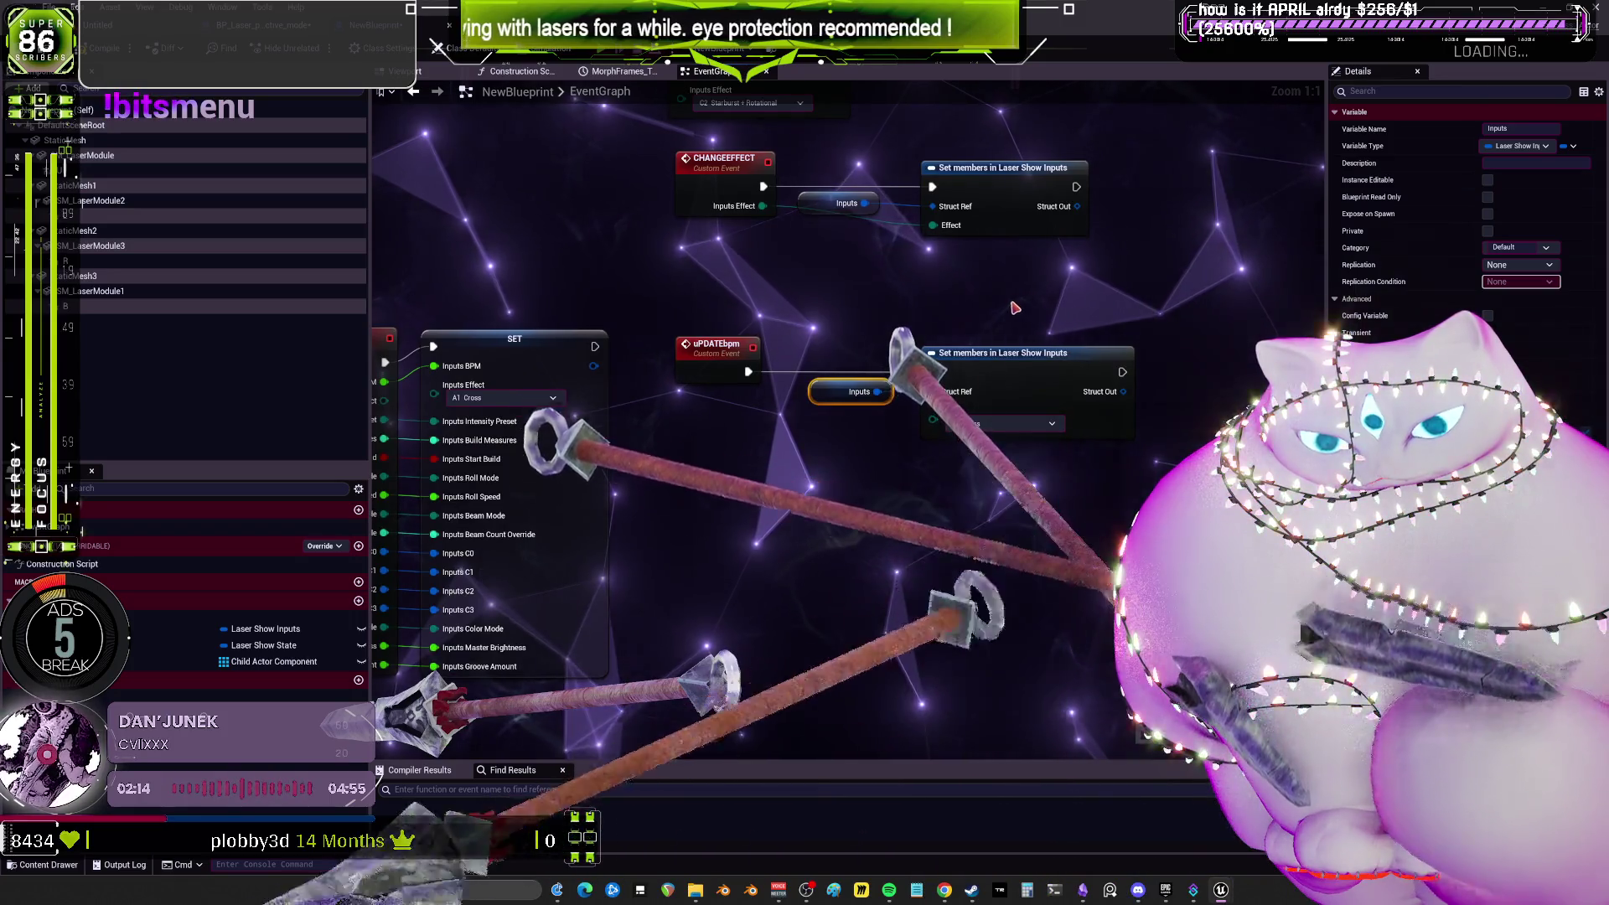
# Switch the copied Set node from Effect to BPM and wire its BPM pin from uPDATEbpm.
pyautogui.click(1001, 423)
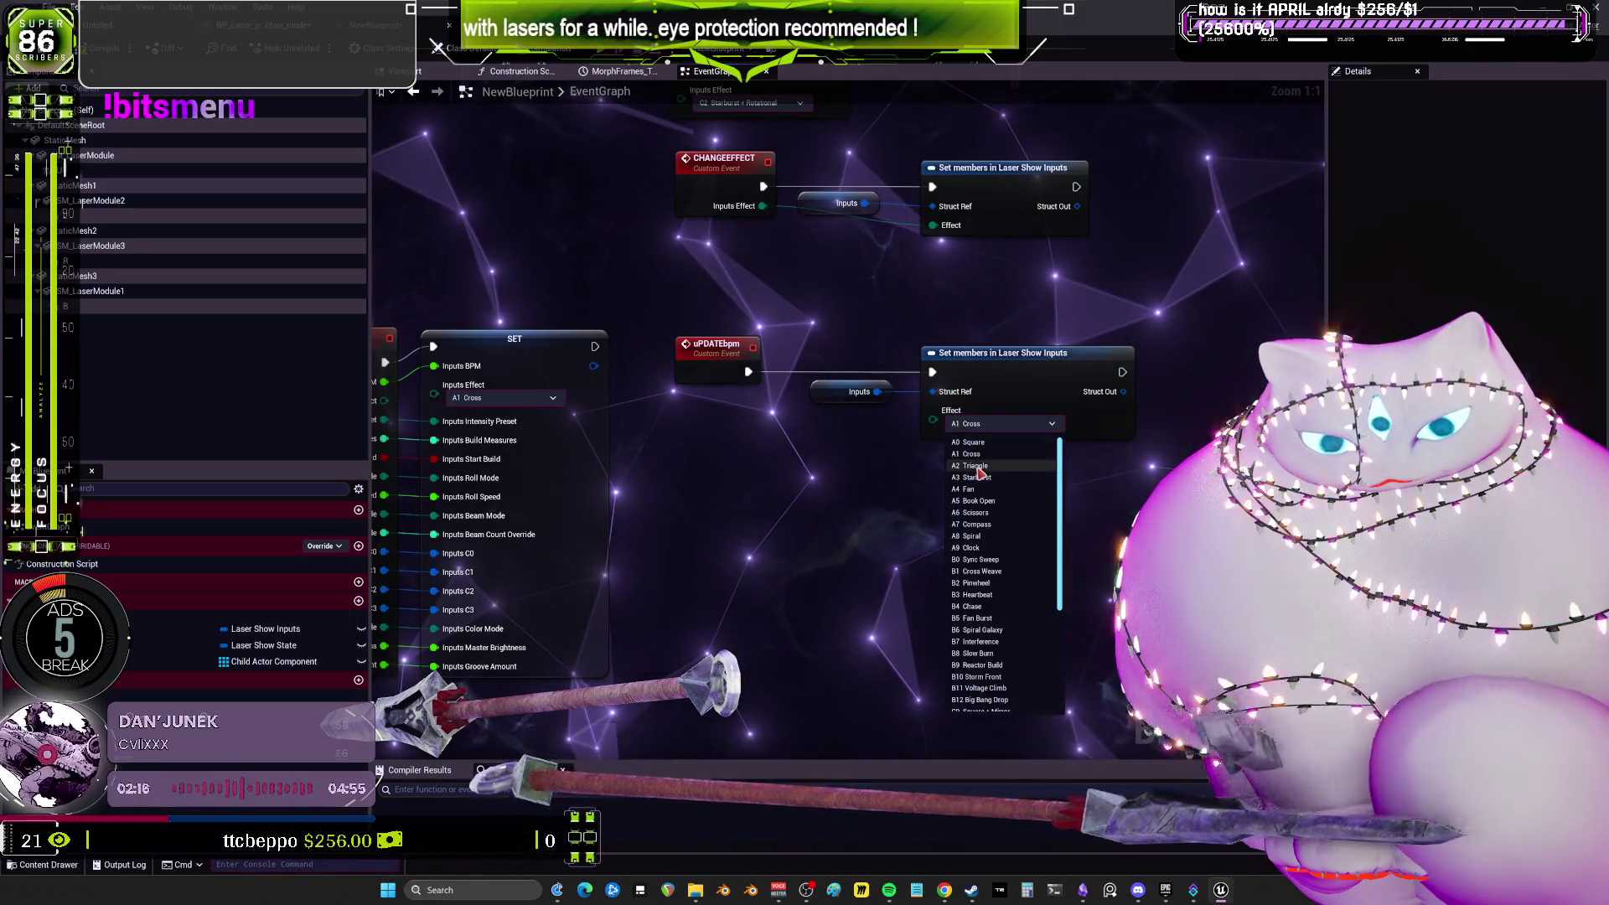
pyautogui.click(928, 434)
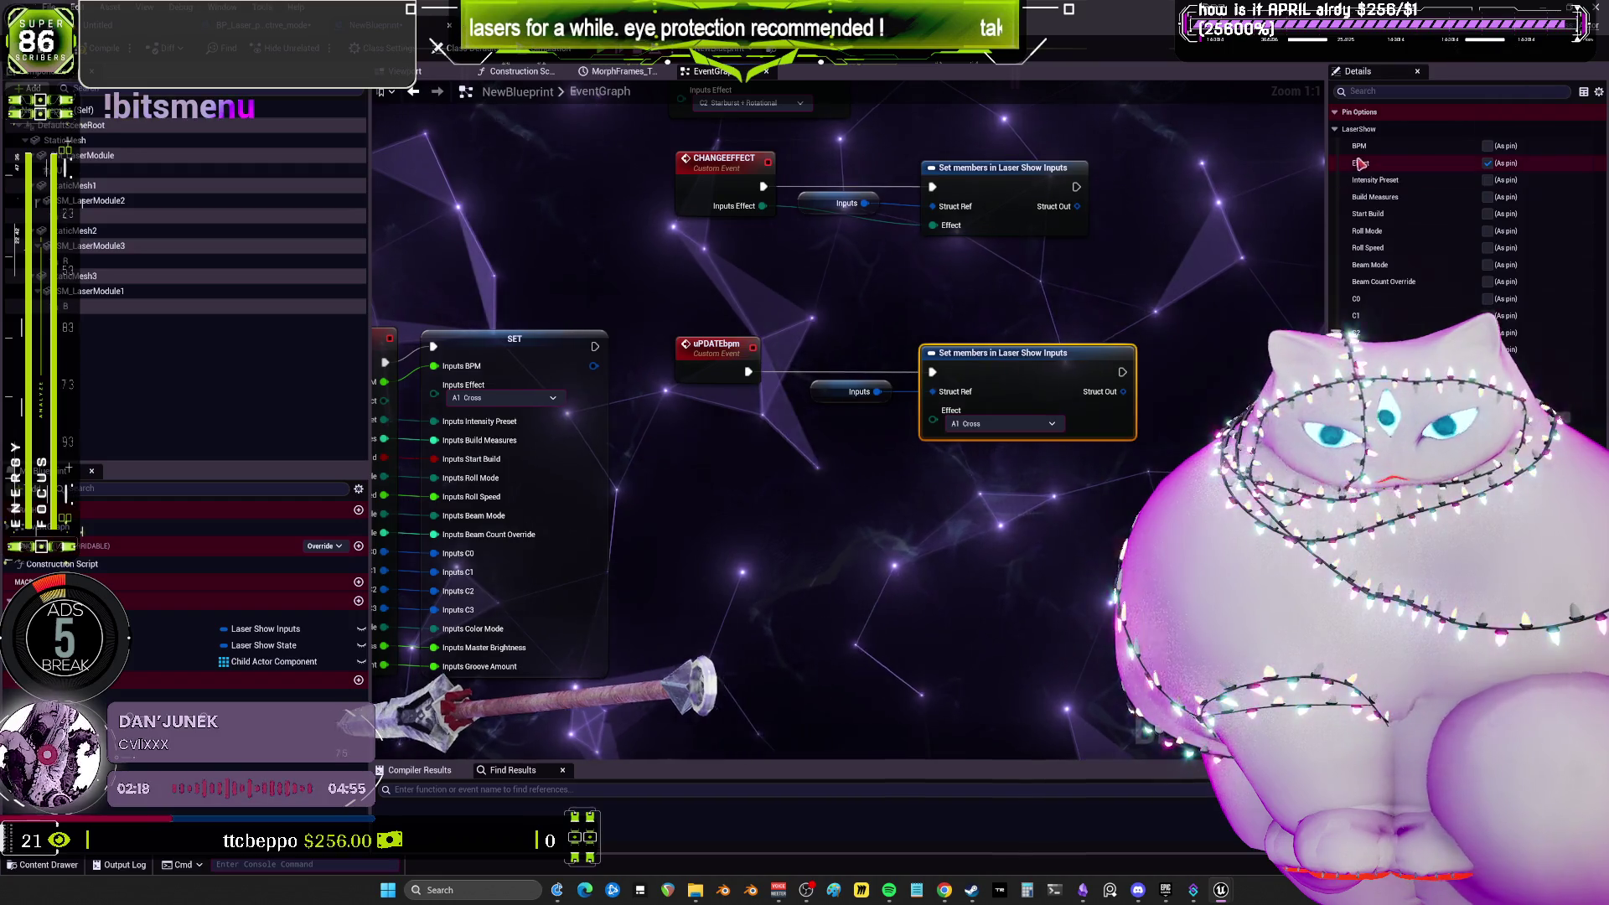
pyautogui.click(1487, 162)
pyautogui.click(1487, 146)
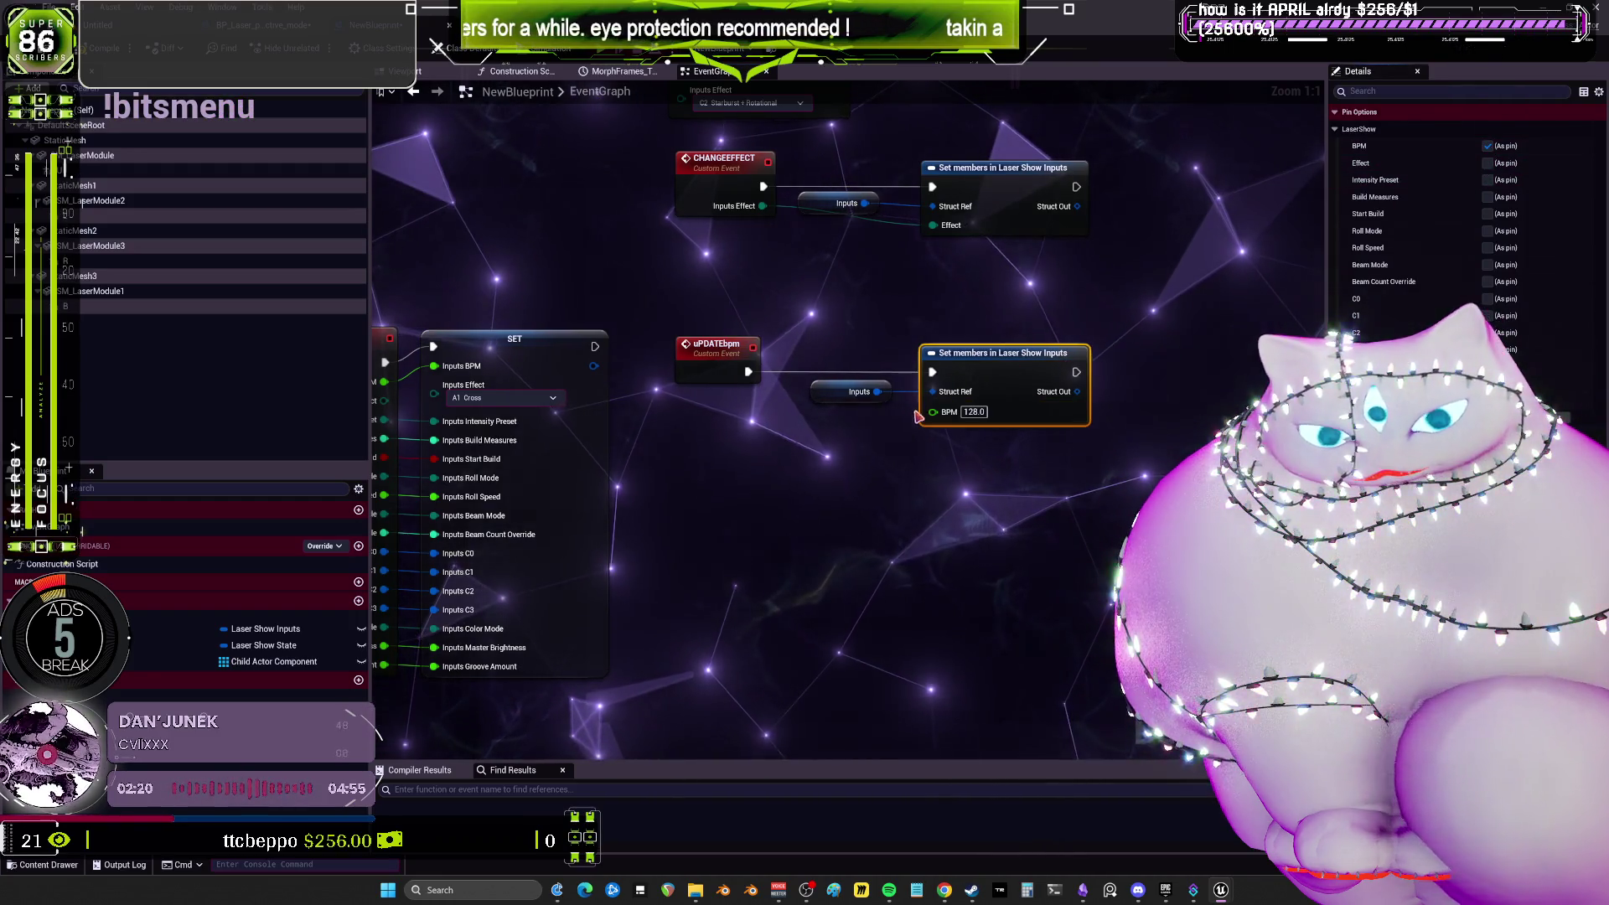
pyautogui.moveTo(933, 411); pyautogui.dragTo(729, 361)
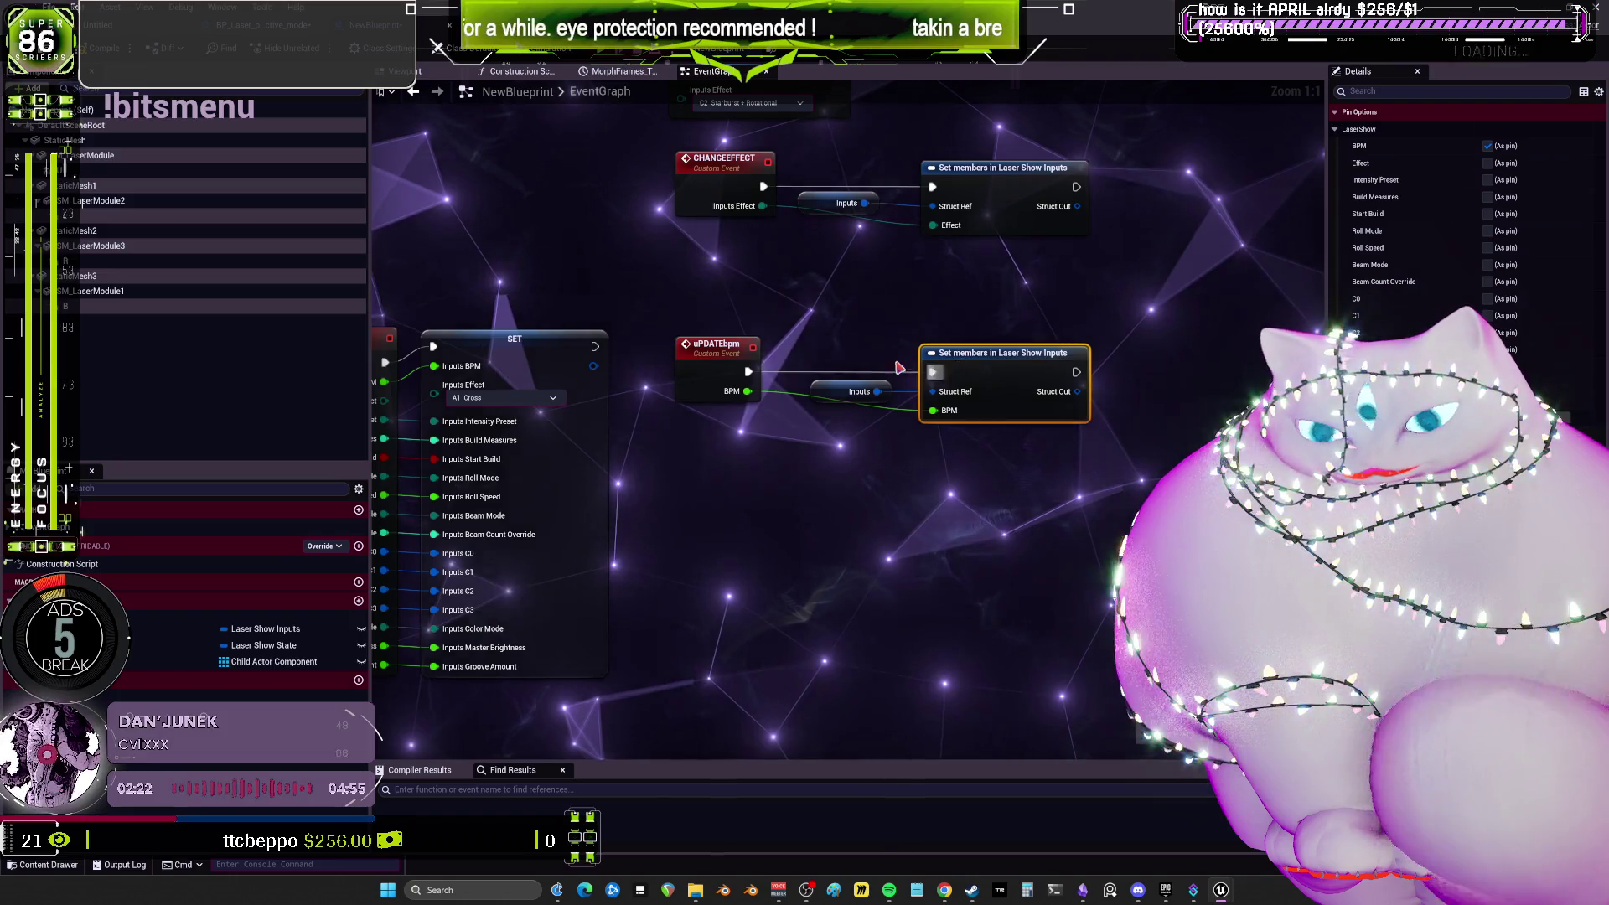
pyautogui.click(738, 356)
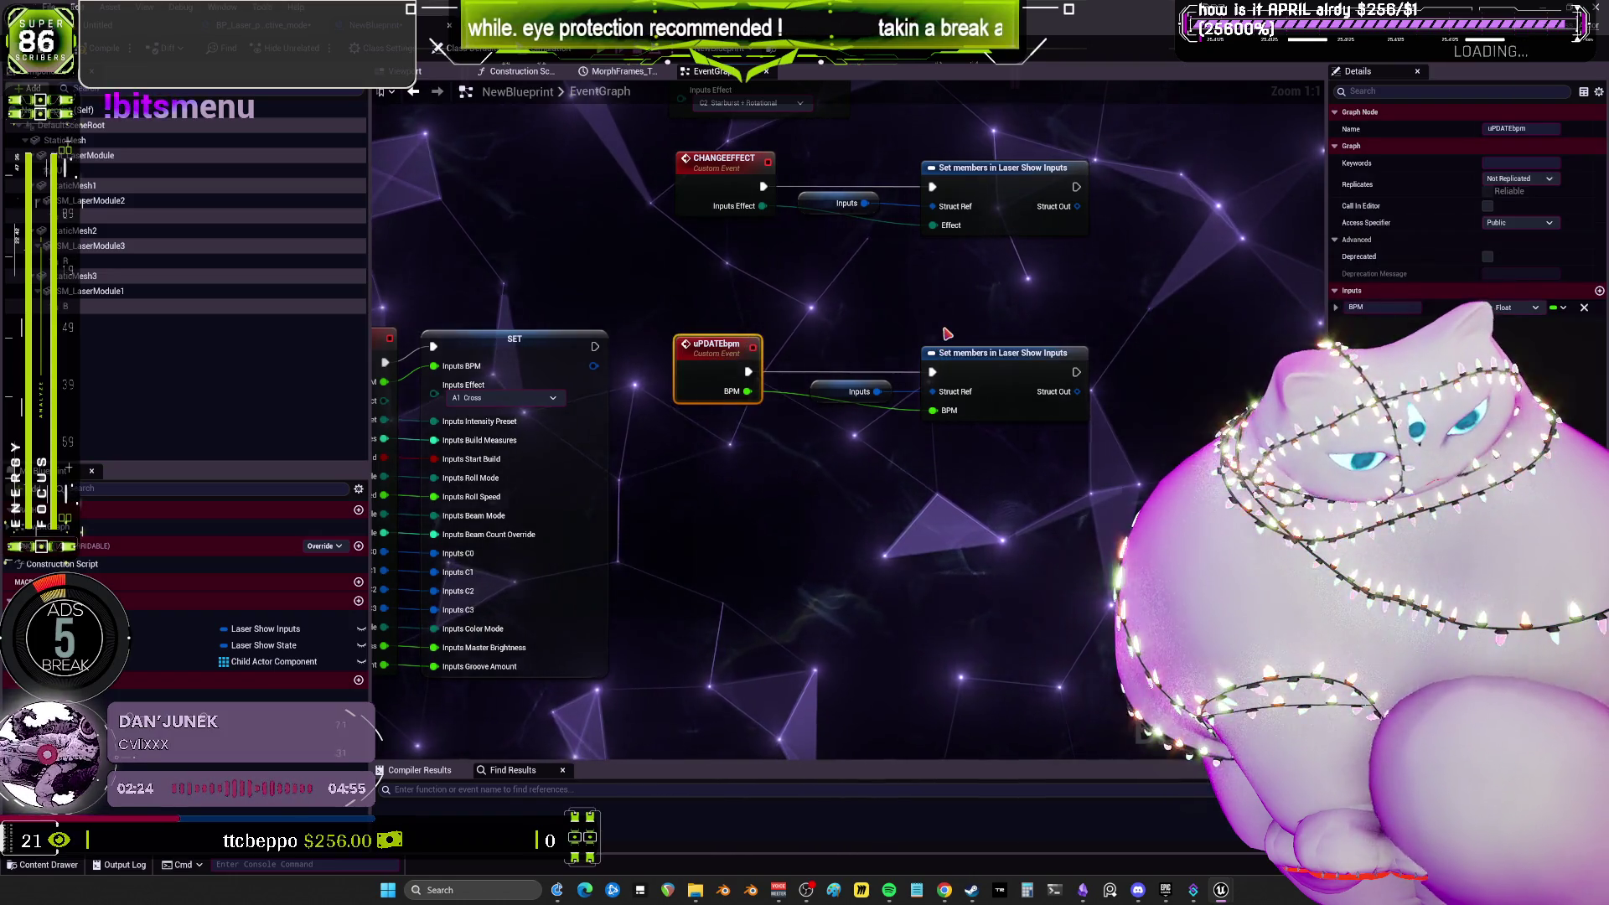
# Align the uPDATEbpm row under CHANGEEFFECT and select both event rows.
pyautogui.moveTo(946, 334); pyautogui.dragTo(677, 405)
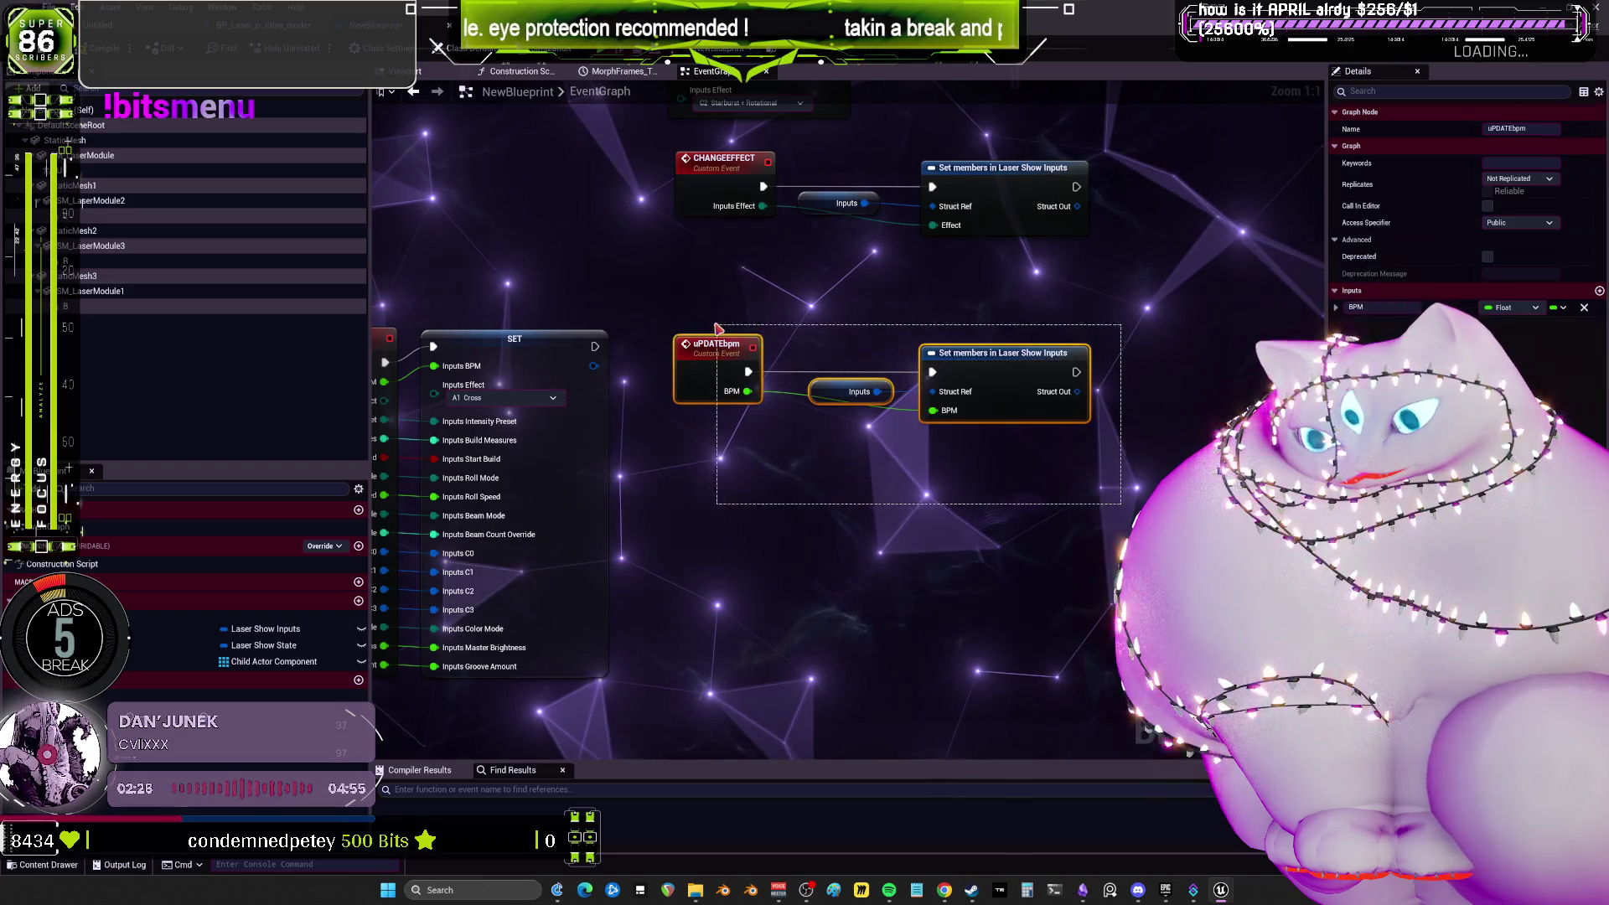
pyautogui.moveTo(717, 343); pyautogui.dragTo(716, 268)
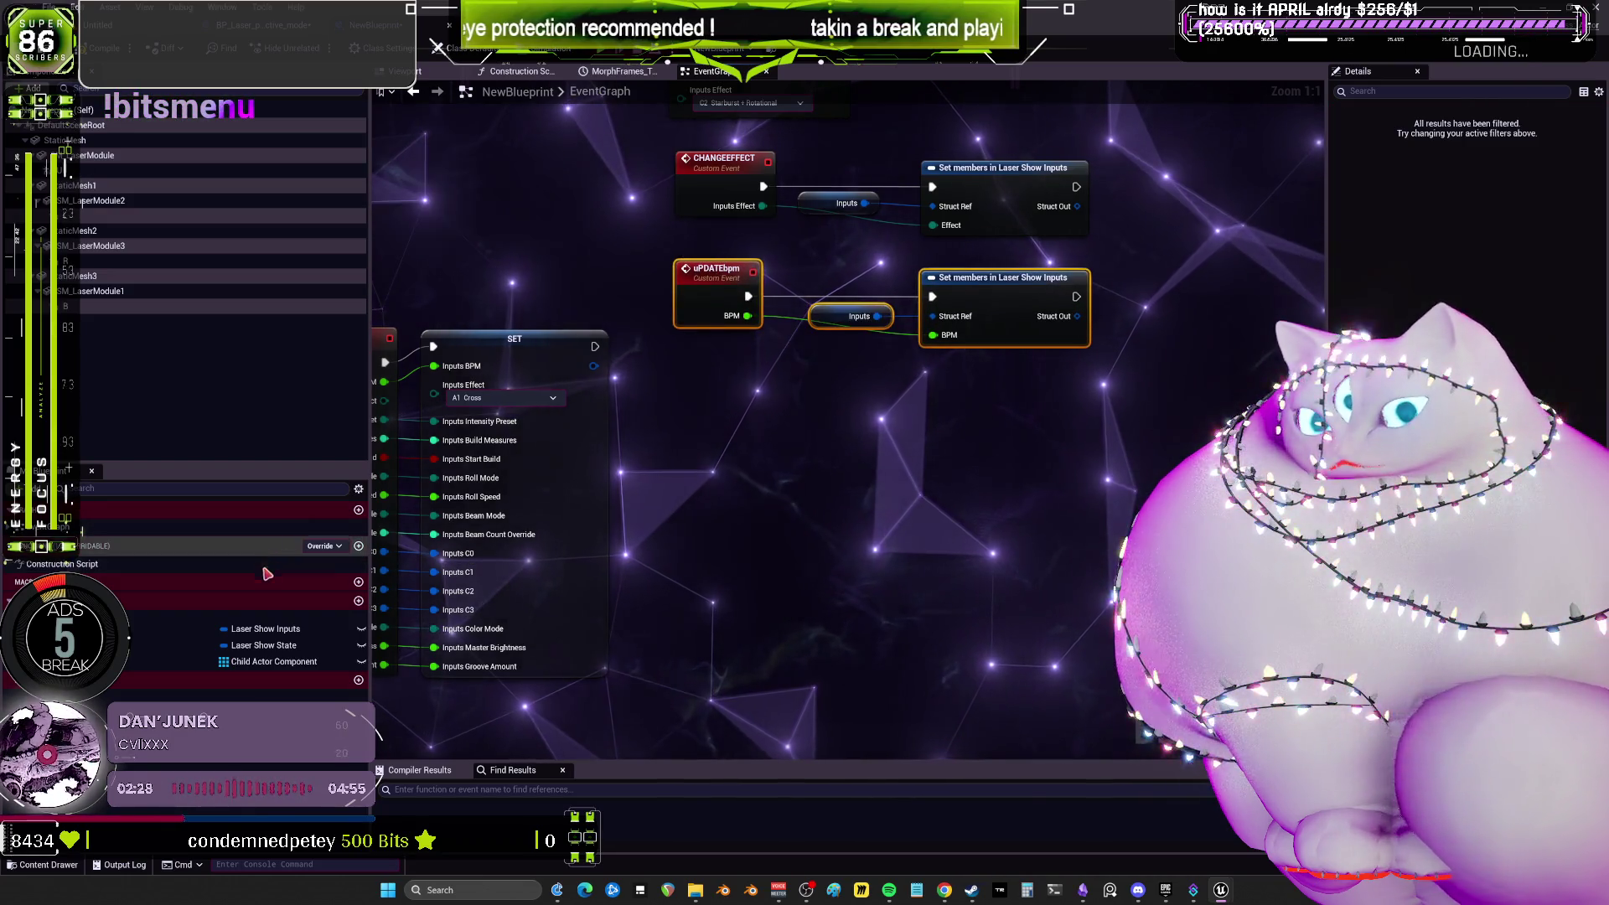
pyautogui.moveTo(832, 492); pyautogui.dragTo(939, 537)
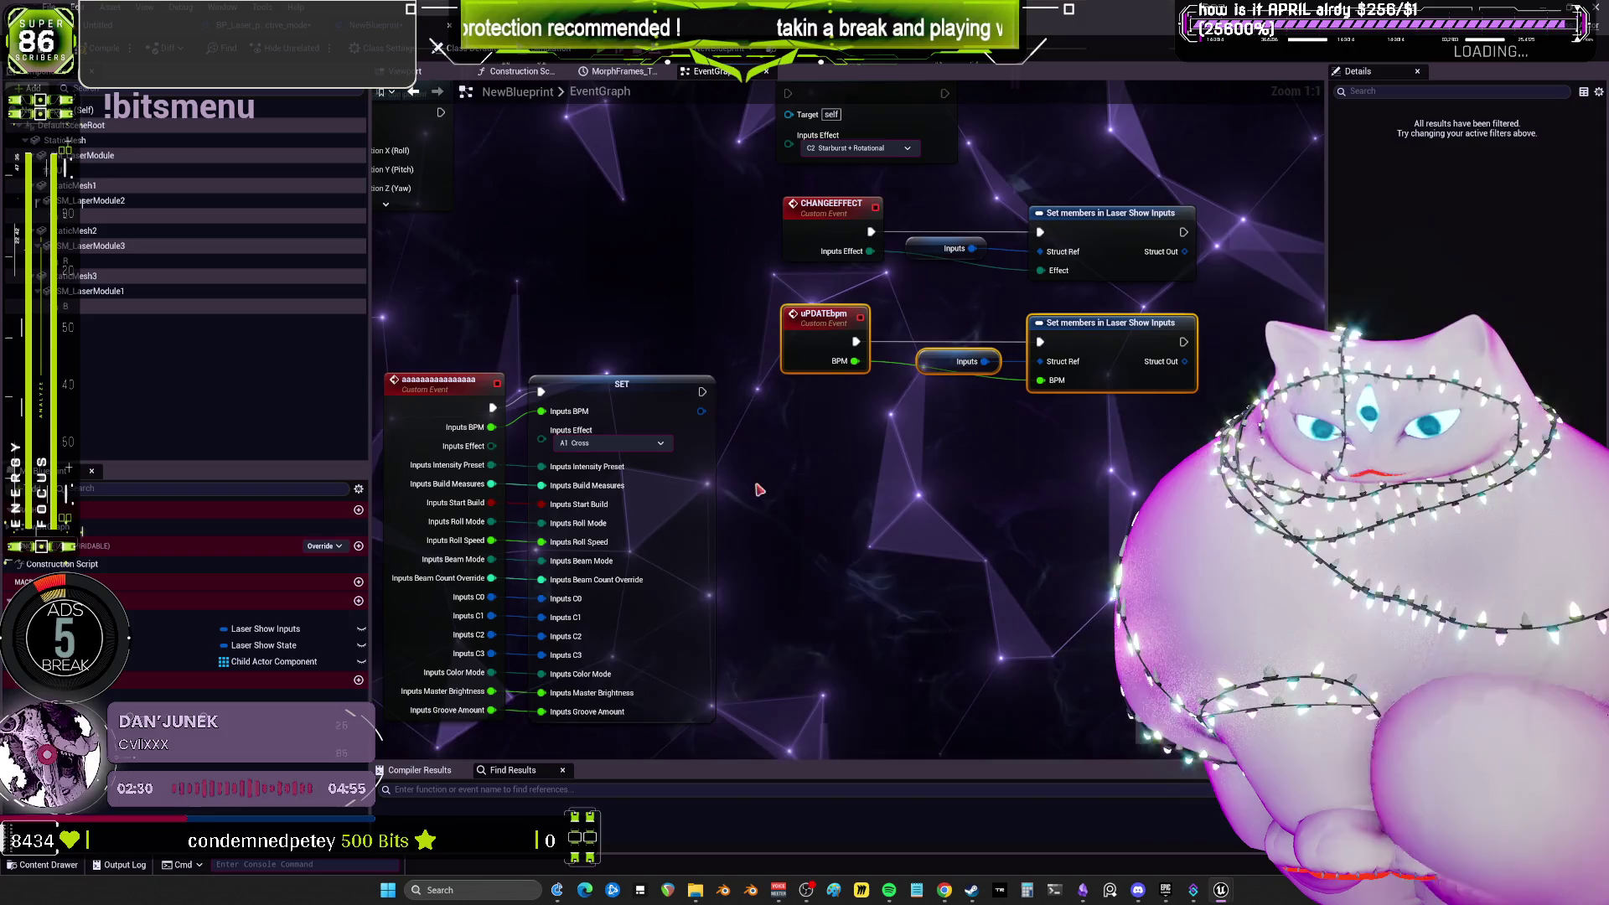
pyautogui.click(824, 314)
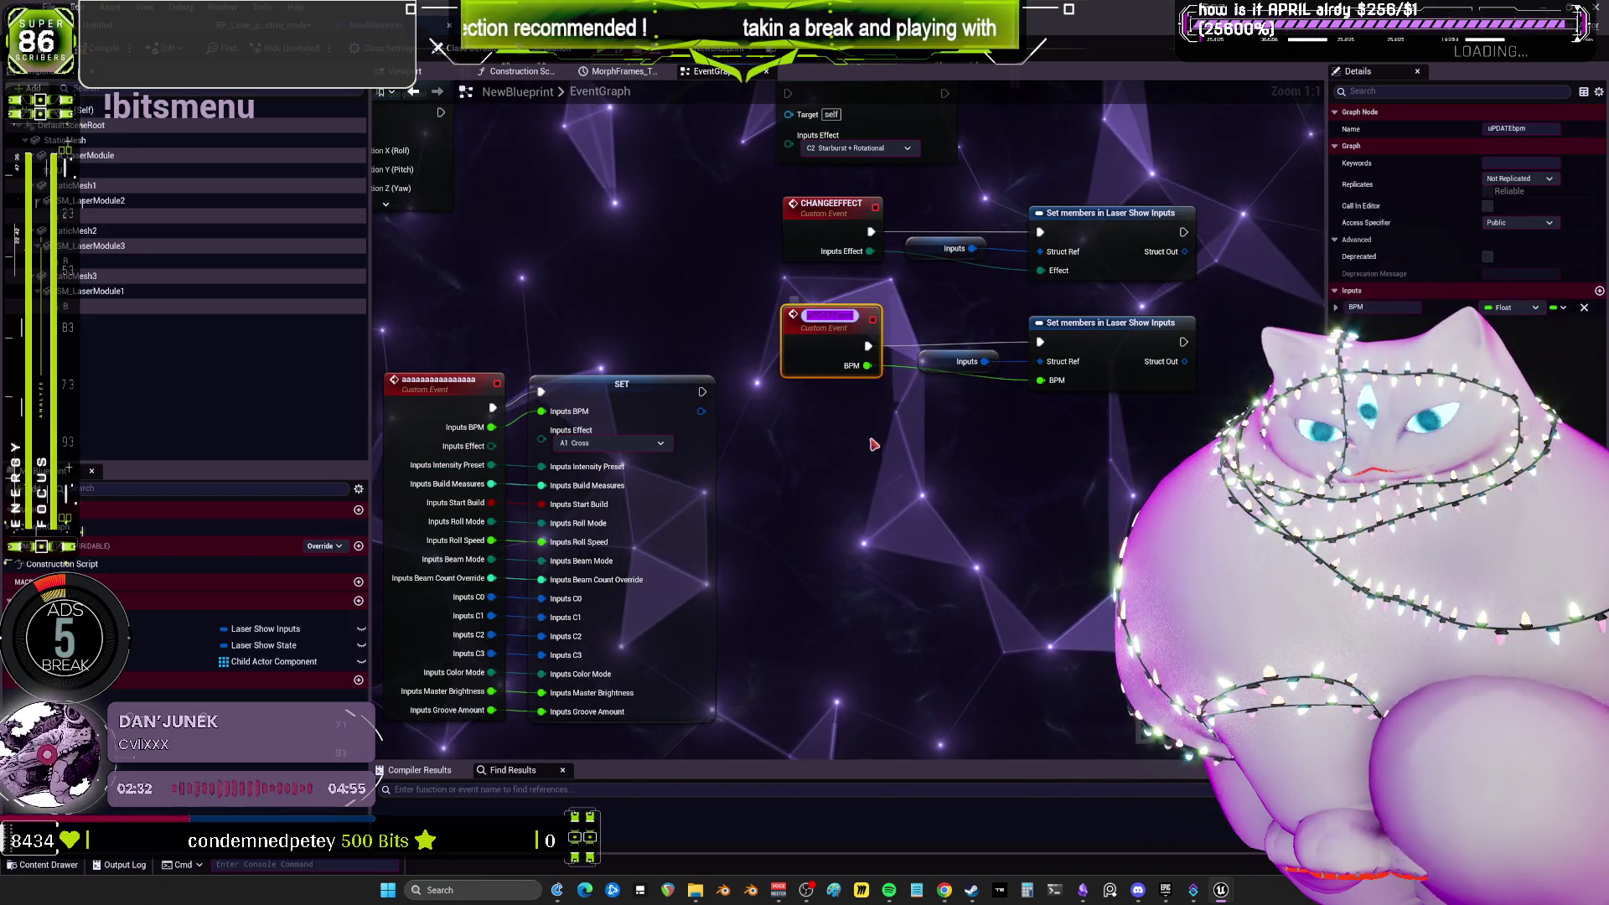
pyautogui.click(856, 471)
pyautogui.moveTo(771, 180); pyautogui.dragTo(1207, 394)
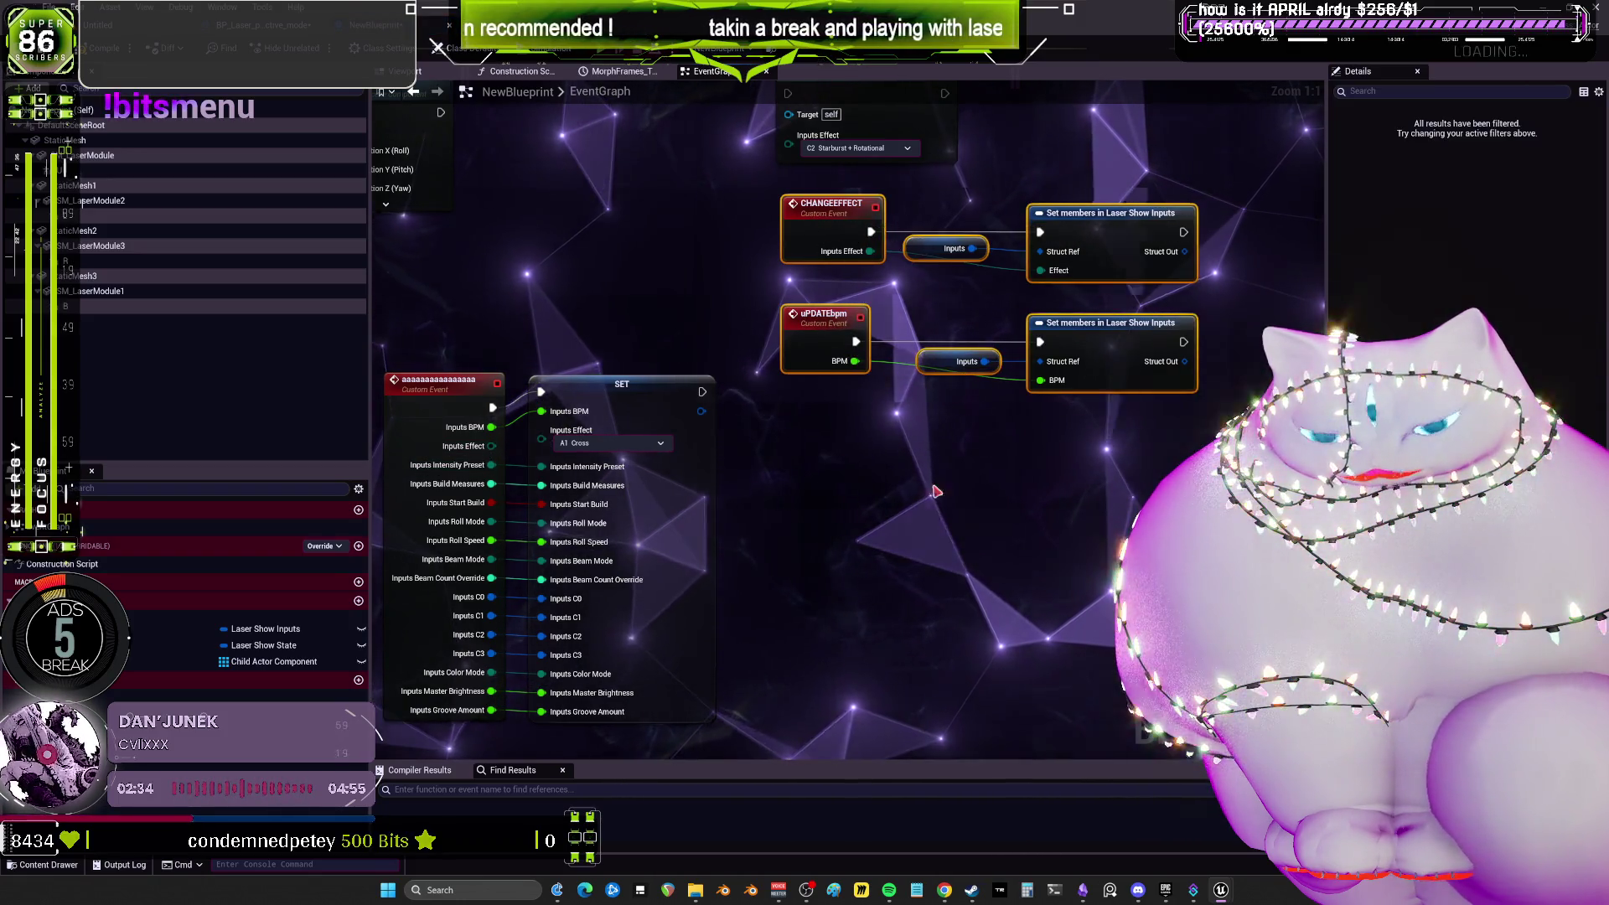
pyautogui.scroll(-3, 866, 422)
# Copy the CHANGEEFFECT and uPDATEbpm rows and paste three duplicates below them.
pyautogui.hotkey('ctrl', 'c')
pyautogui.hotkey('ctrl', 'v')
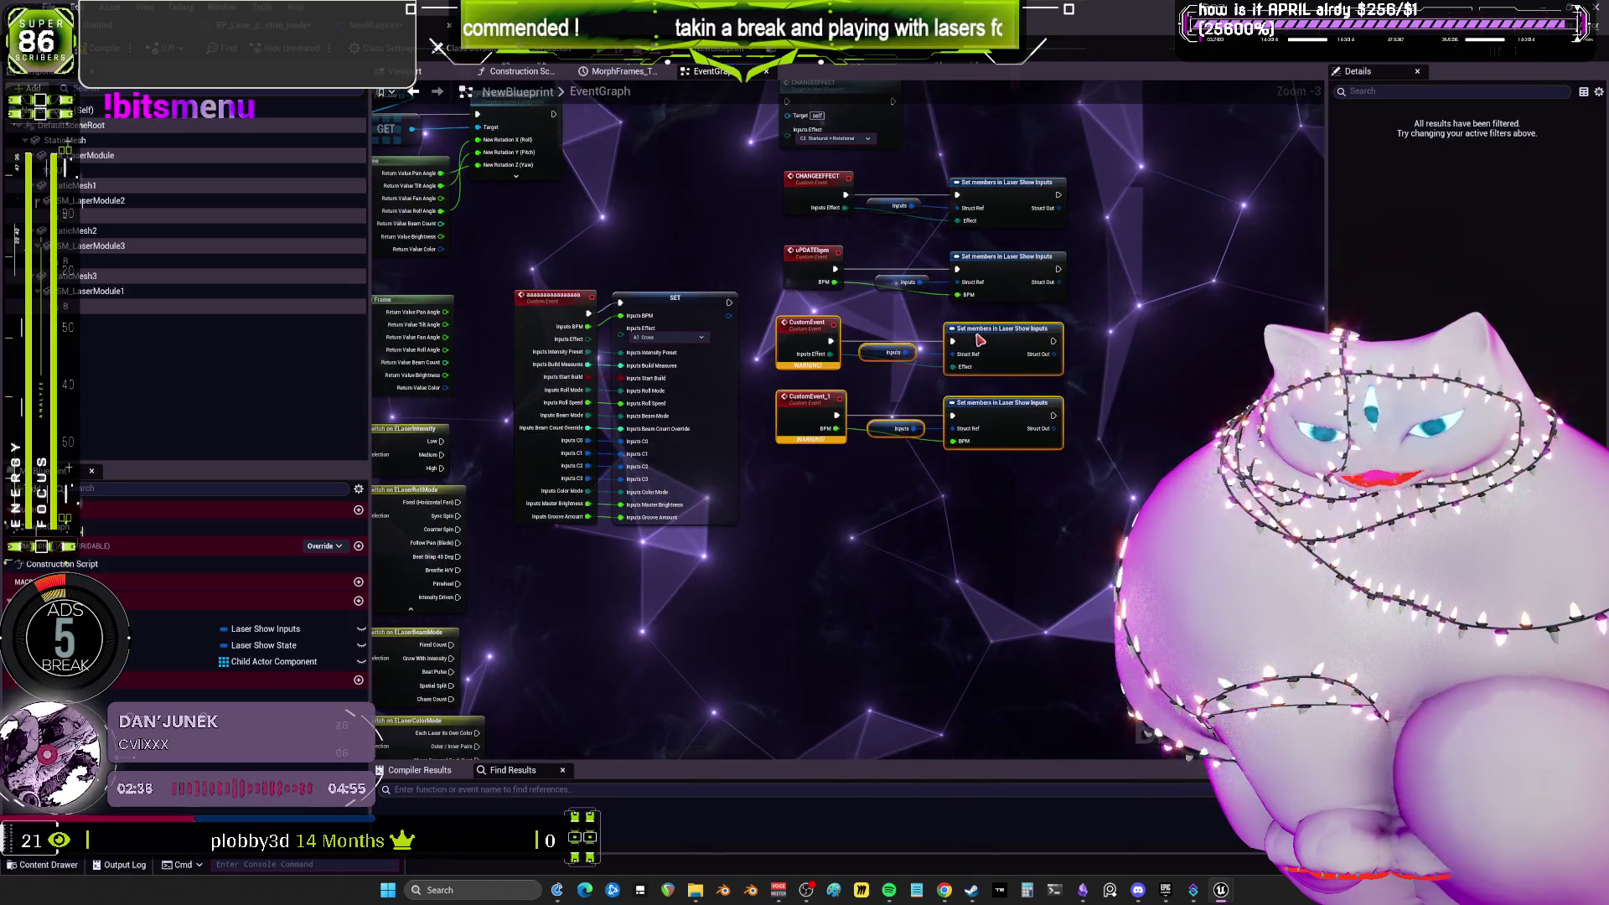
pyautogui.hotkey('ctrl', 'v')
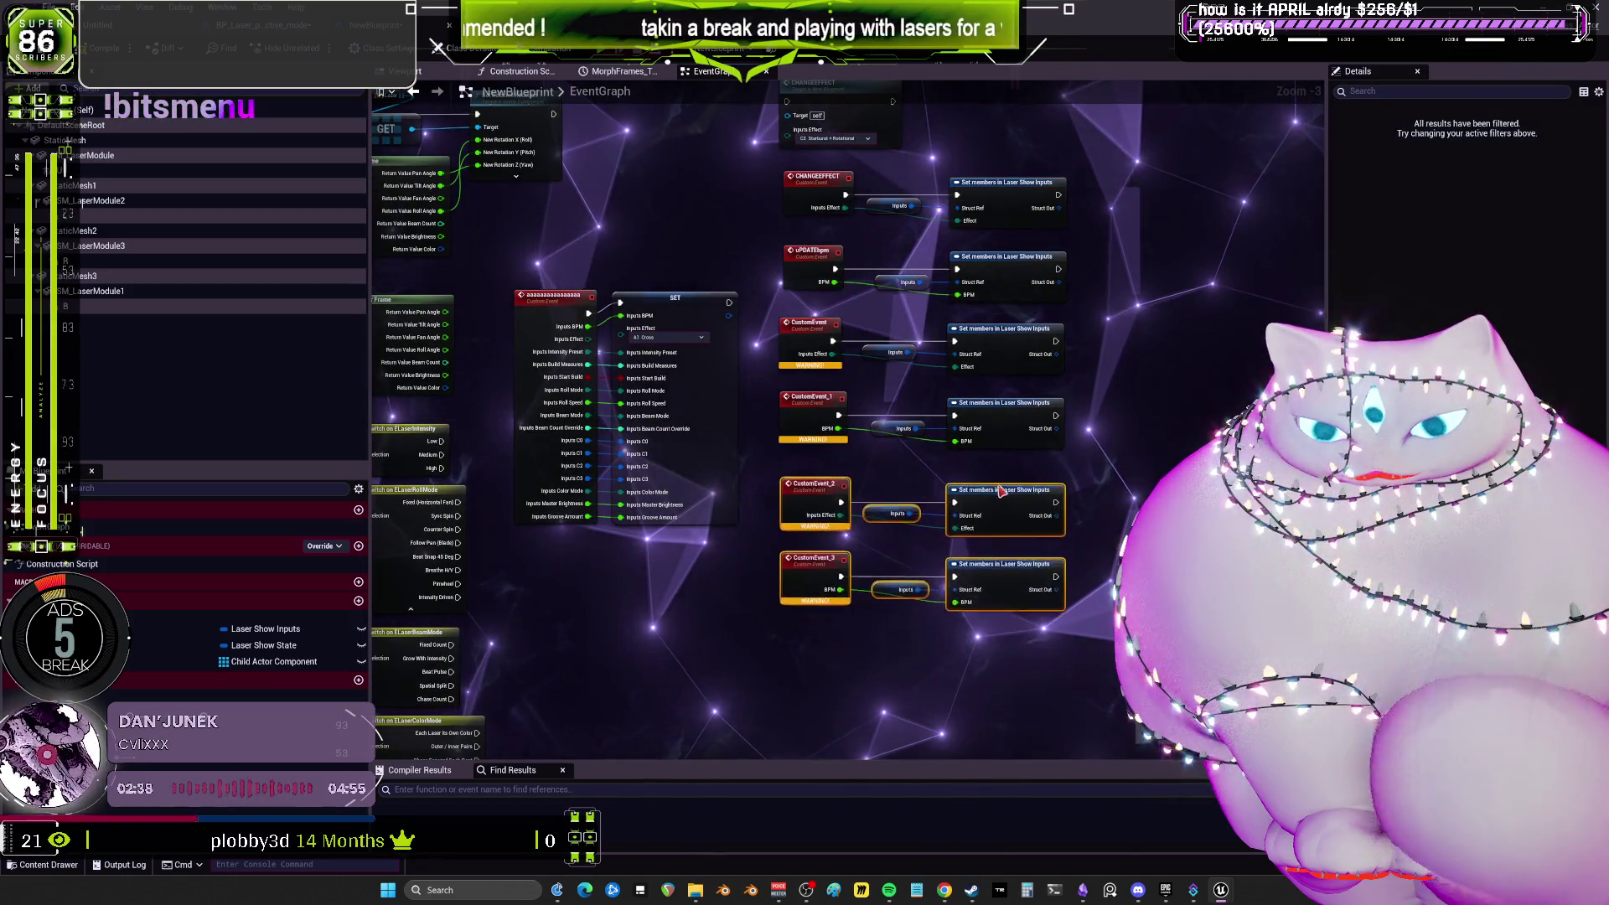
pyautogui.hotkey('ctrl', 'v')
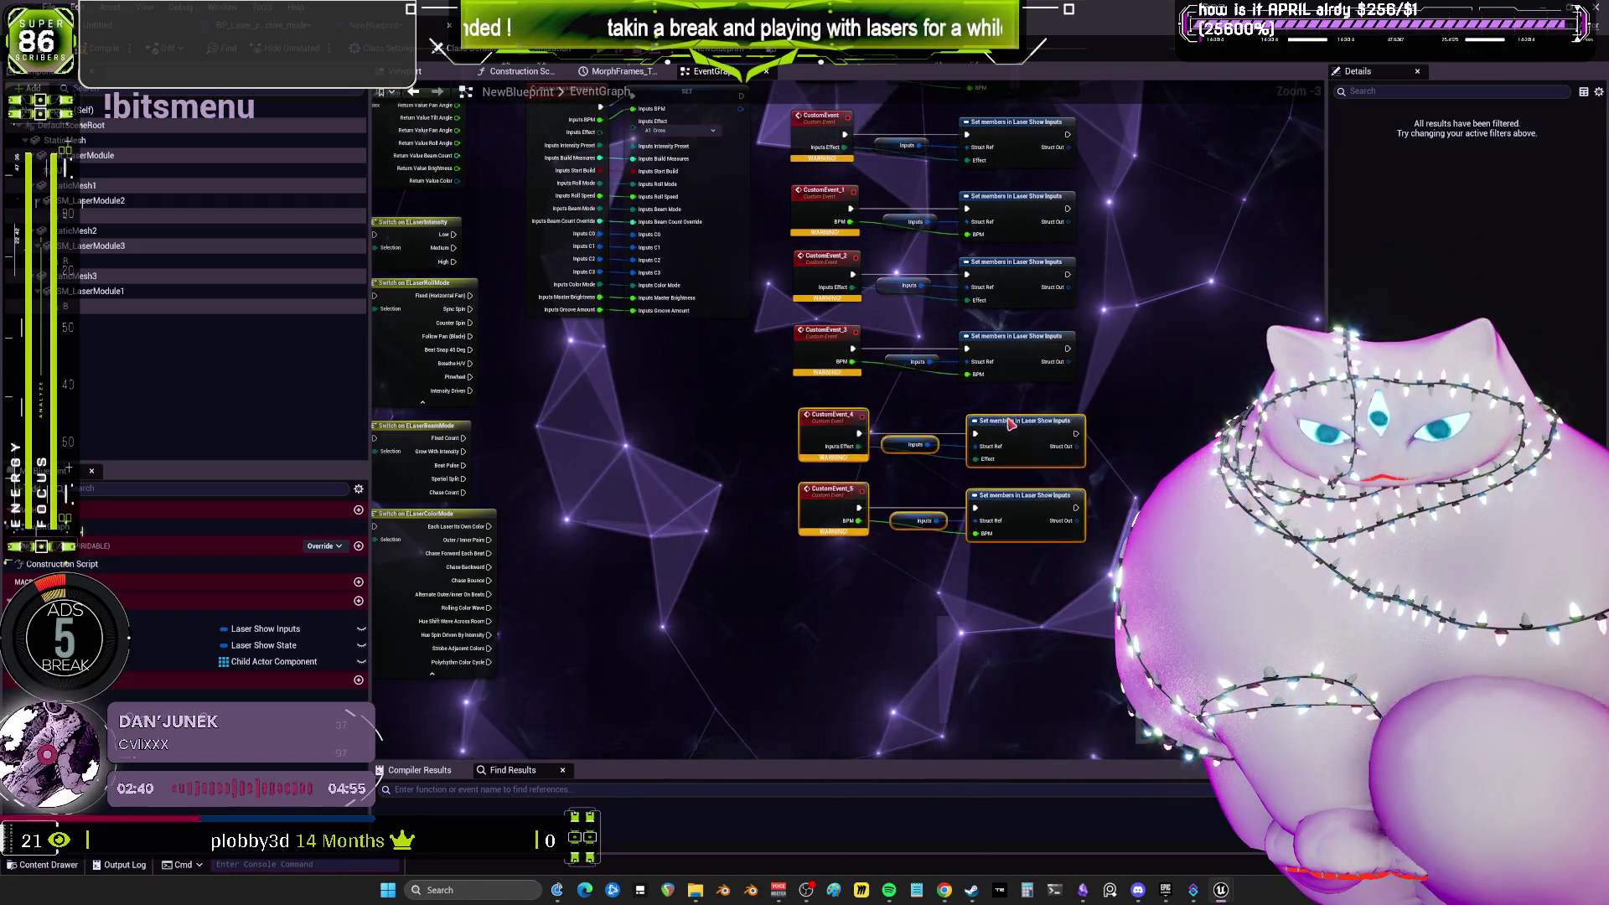
pyautogui.scroll(3, 1008, 406)
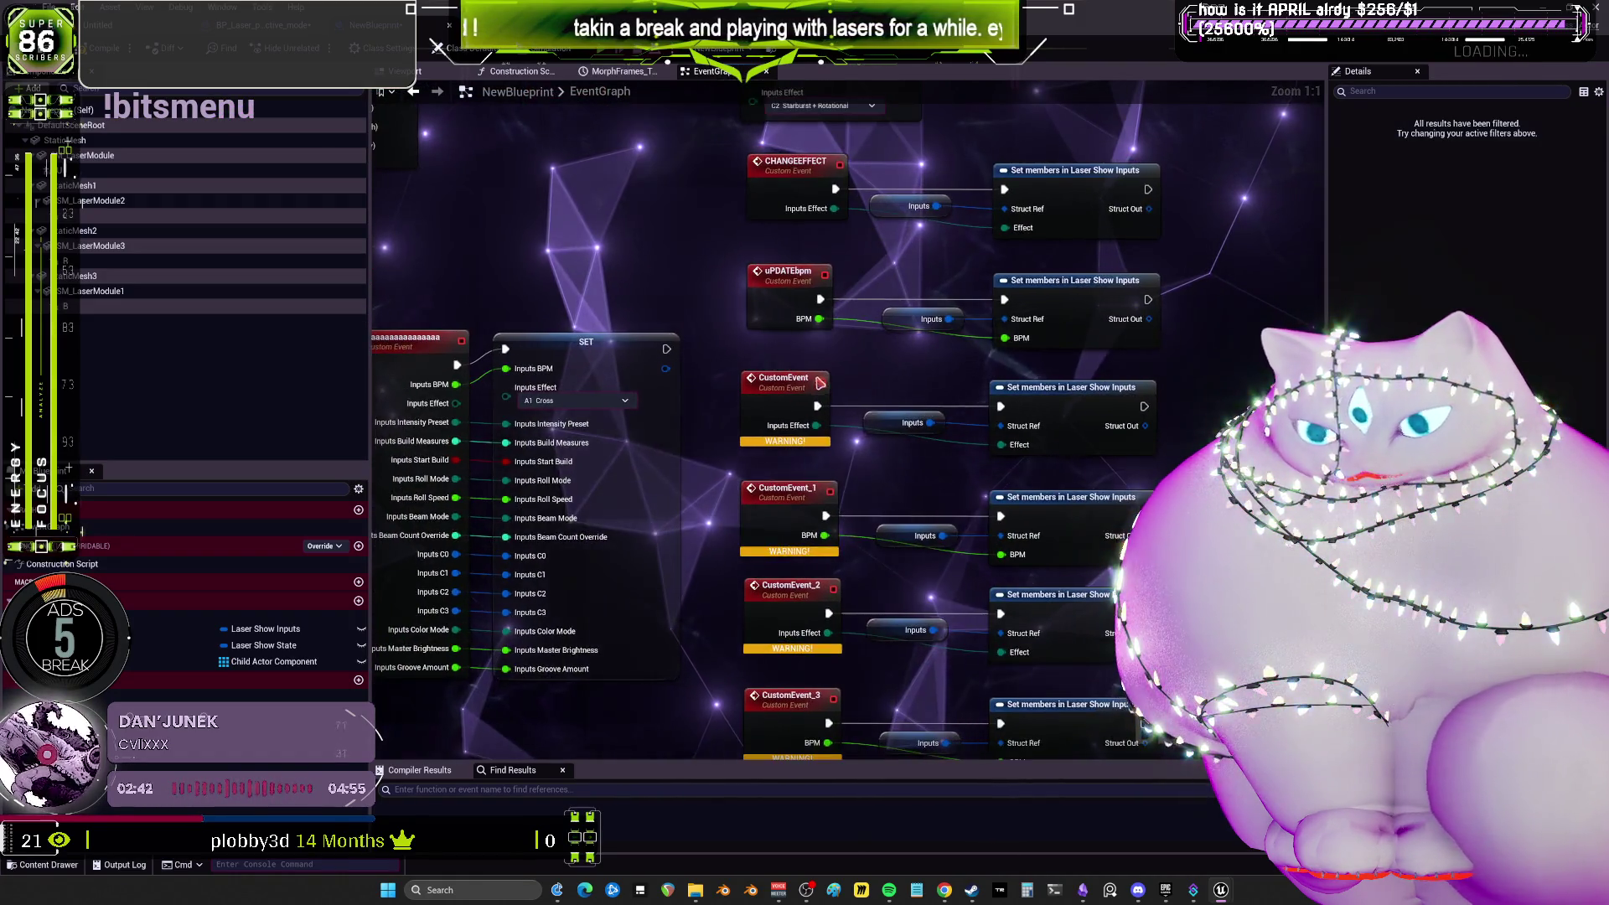
pyautogui.moveTo(650, 412); pyautogui.dragTo(702, 394)
# Rename the first pasted custom event to INTENSITTYYpRESET.
pyautogui.doubleClick(838, 379)
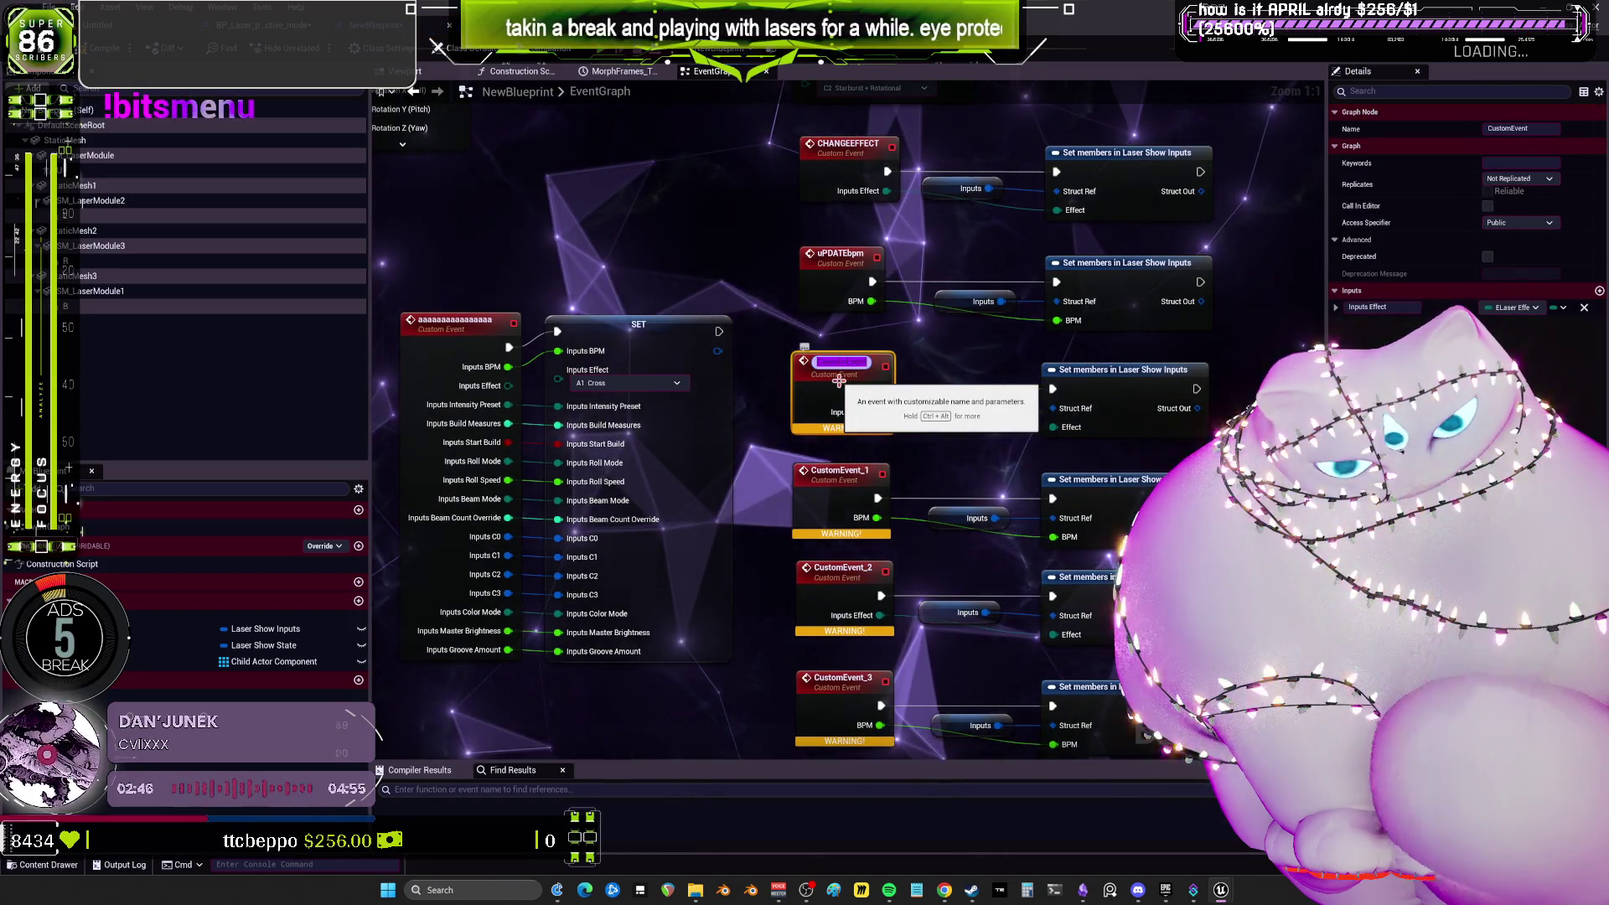
pyautogui.press('BackSpace')
pyautogui.write('INTENS')
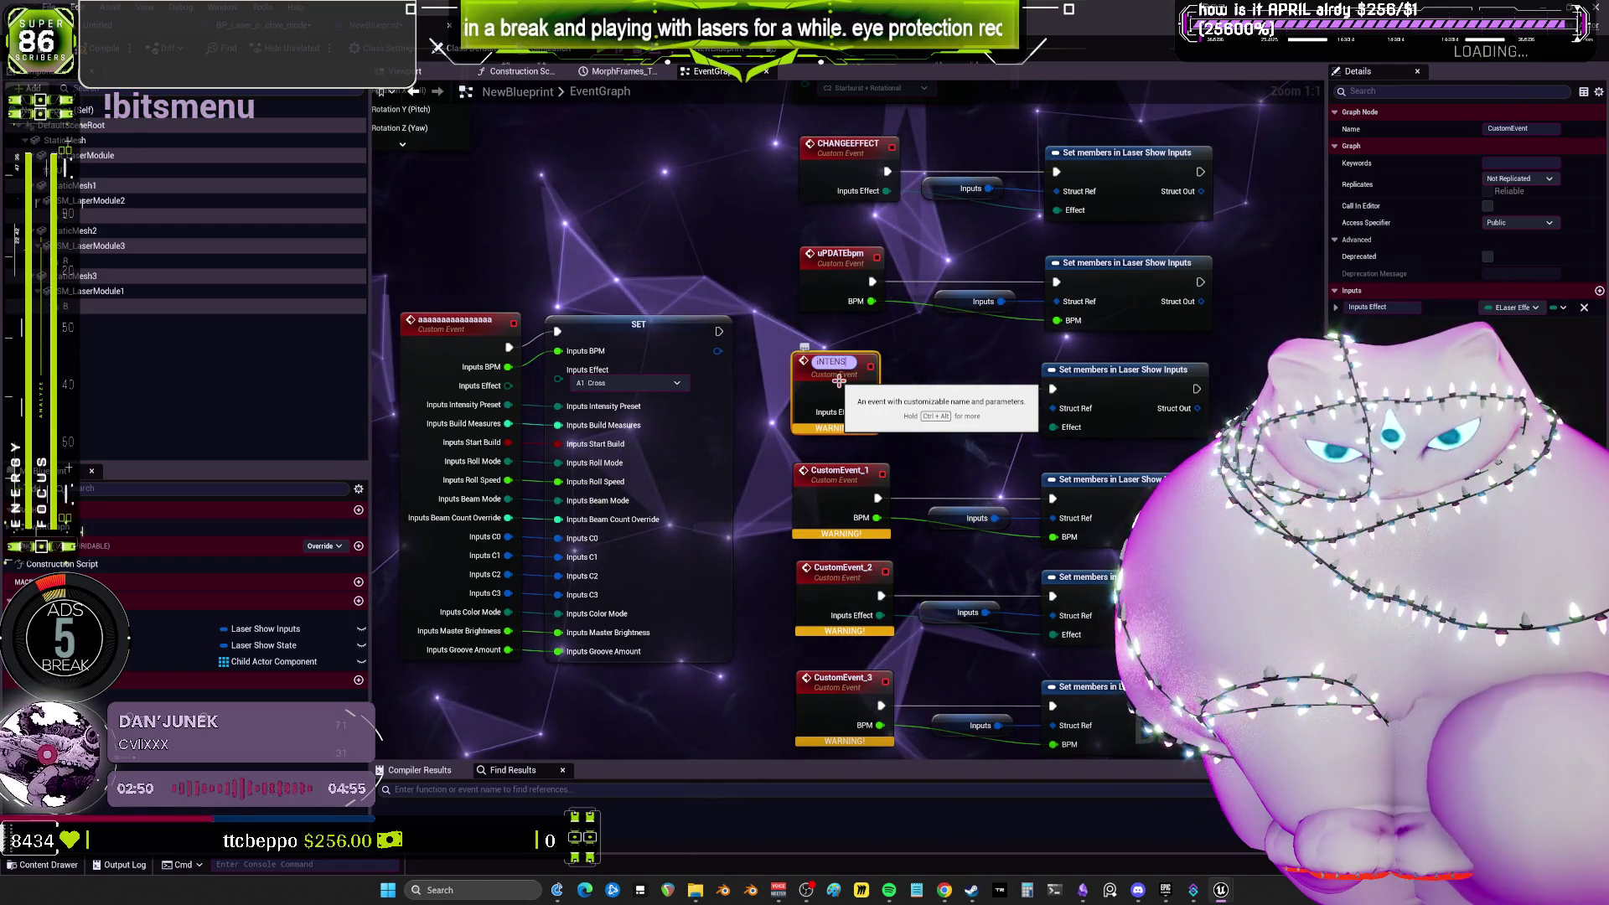
pyautogui.write('ITTYYpR')
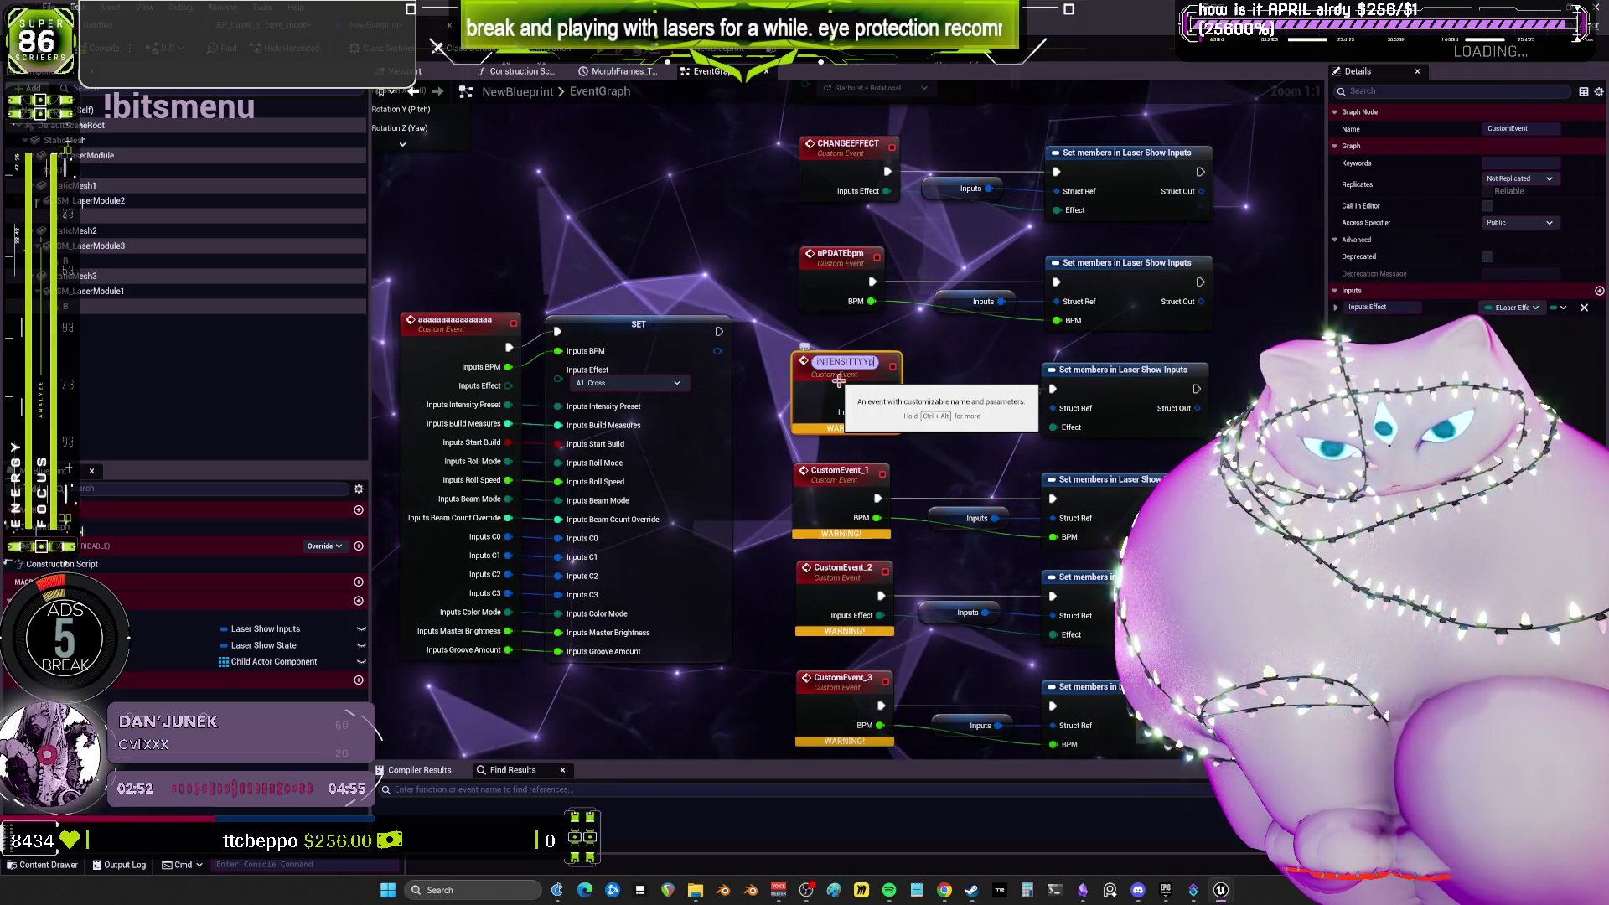
pyautogui.write('ESET')
pyautogui.press('Return')
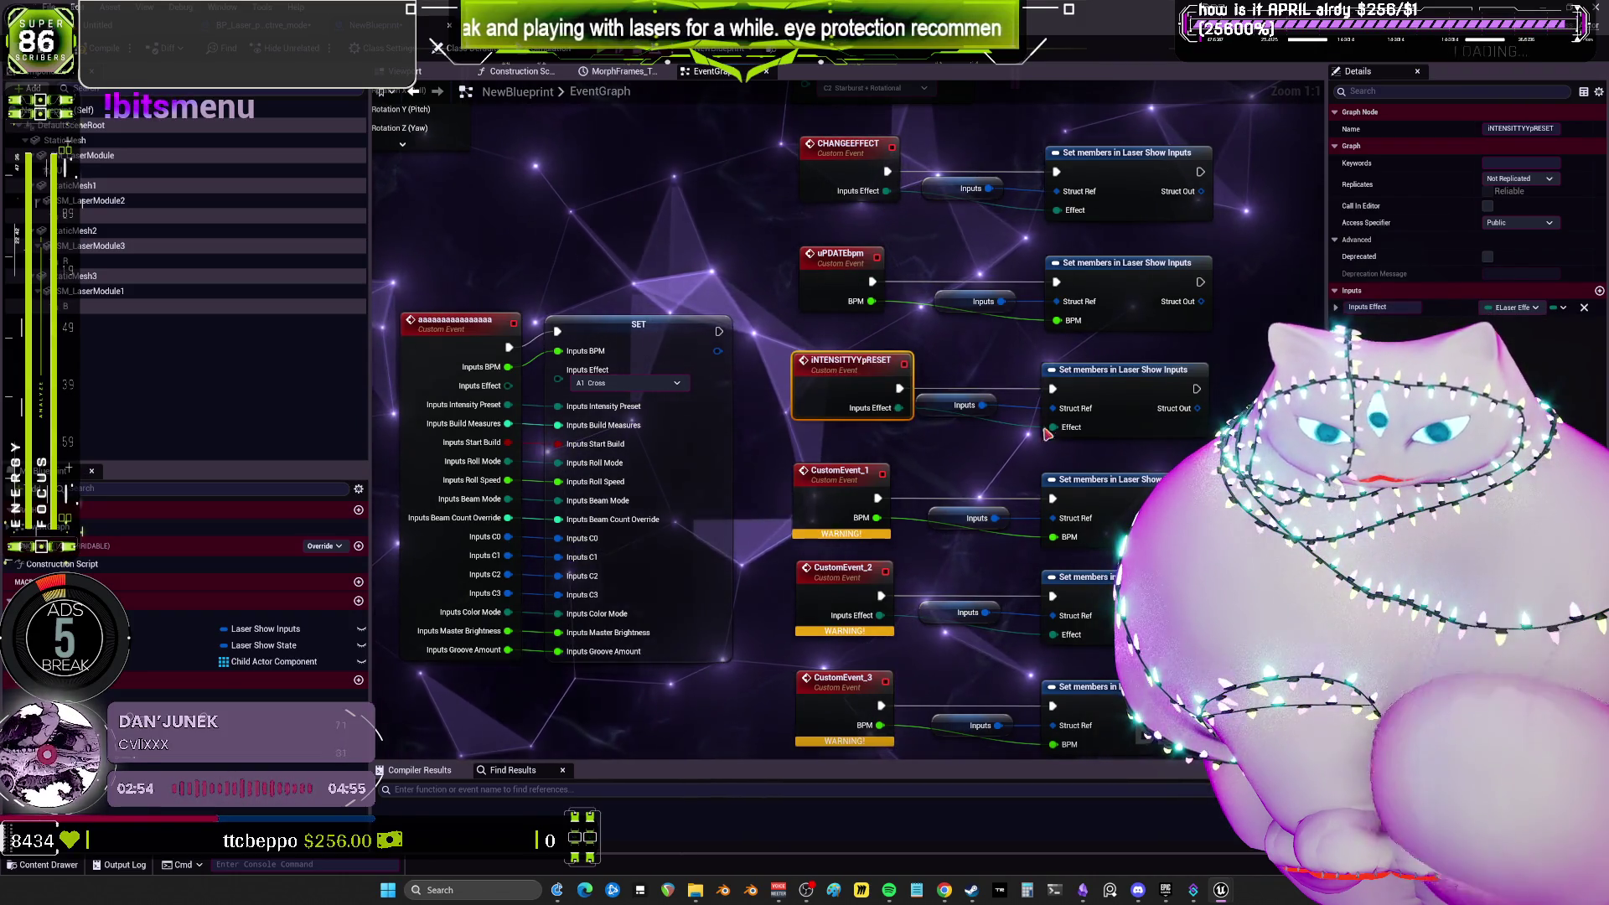
# Make the copied Set members node set Intensity Preset instead of Effect.
pyautogui.keyDown('alt'); pyautogui.click(1052, 429); pyautogui.keyUp('alt')
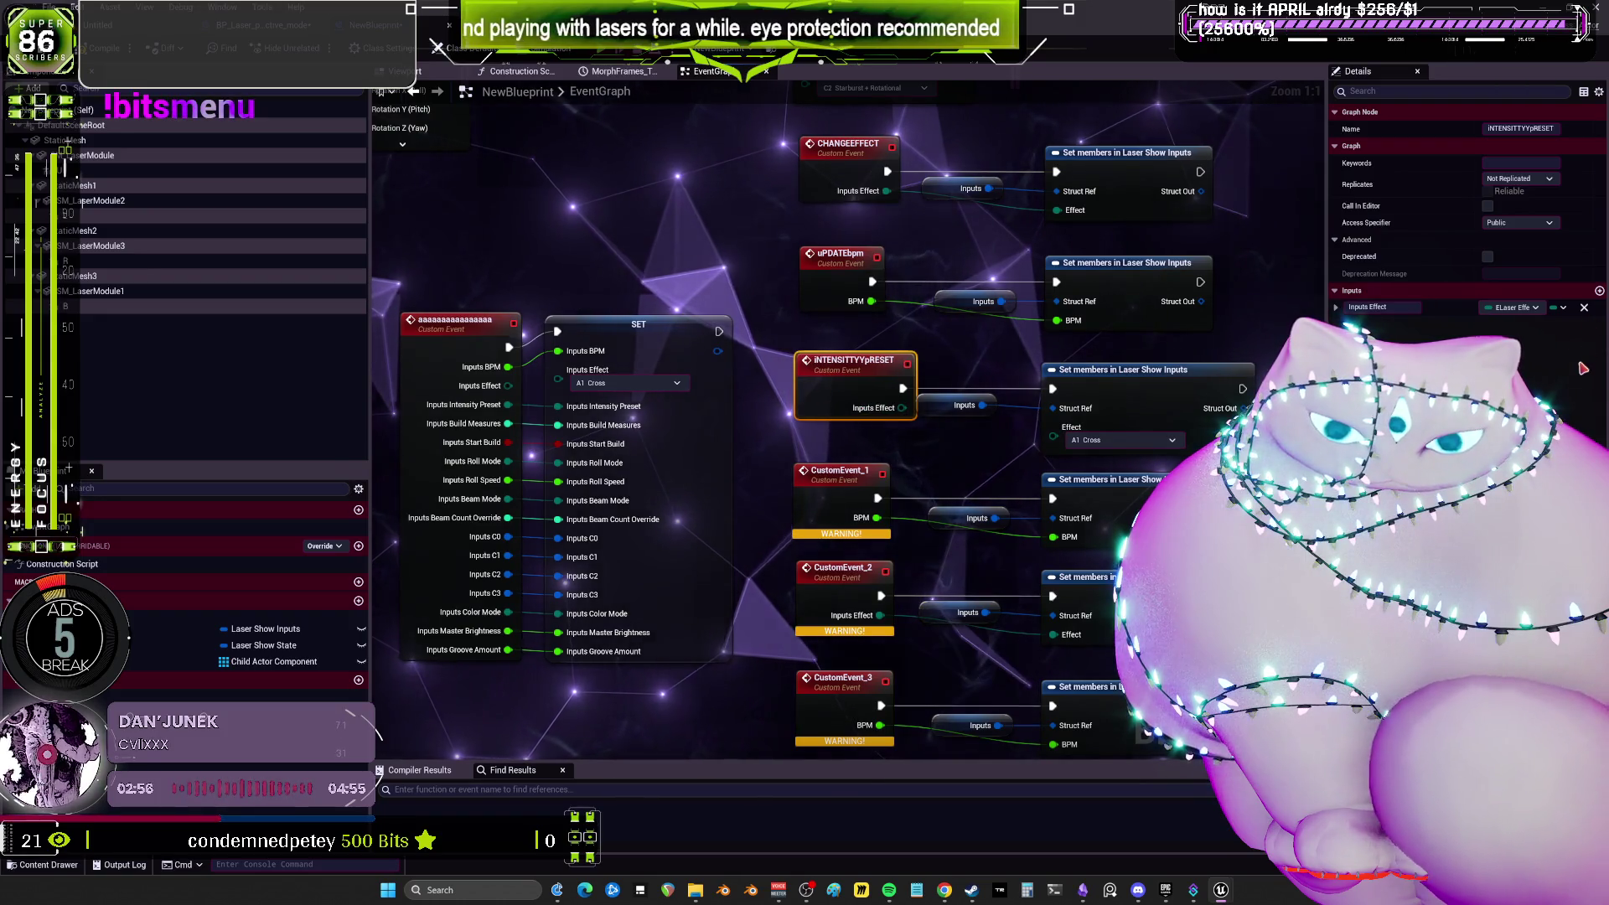
pyautogui.click(1123, 369)
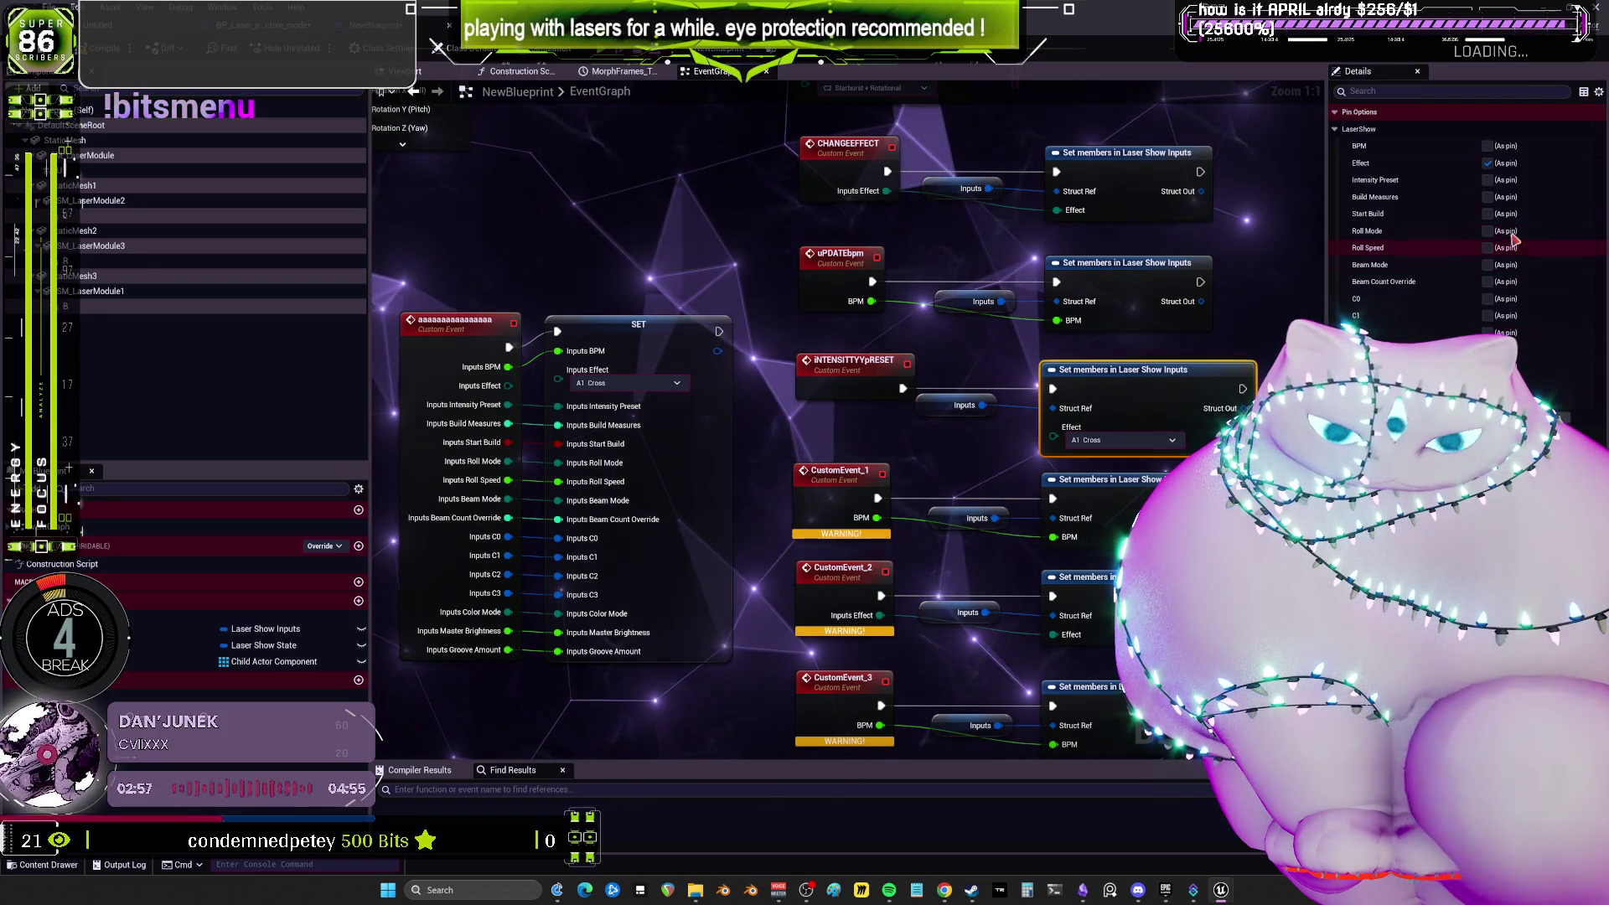
pyautogui.click(1488, 162)
pyautogui.click(1487, 180)
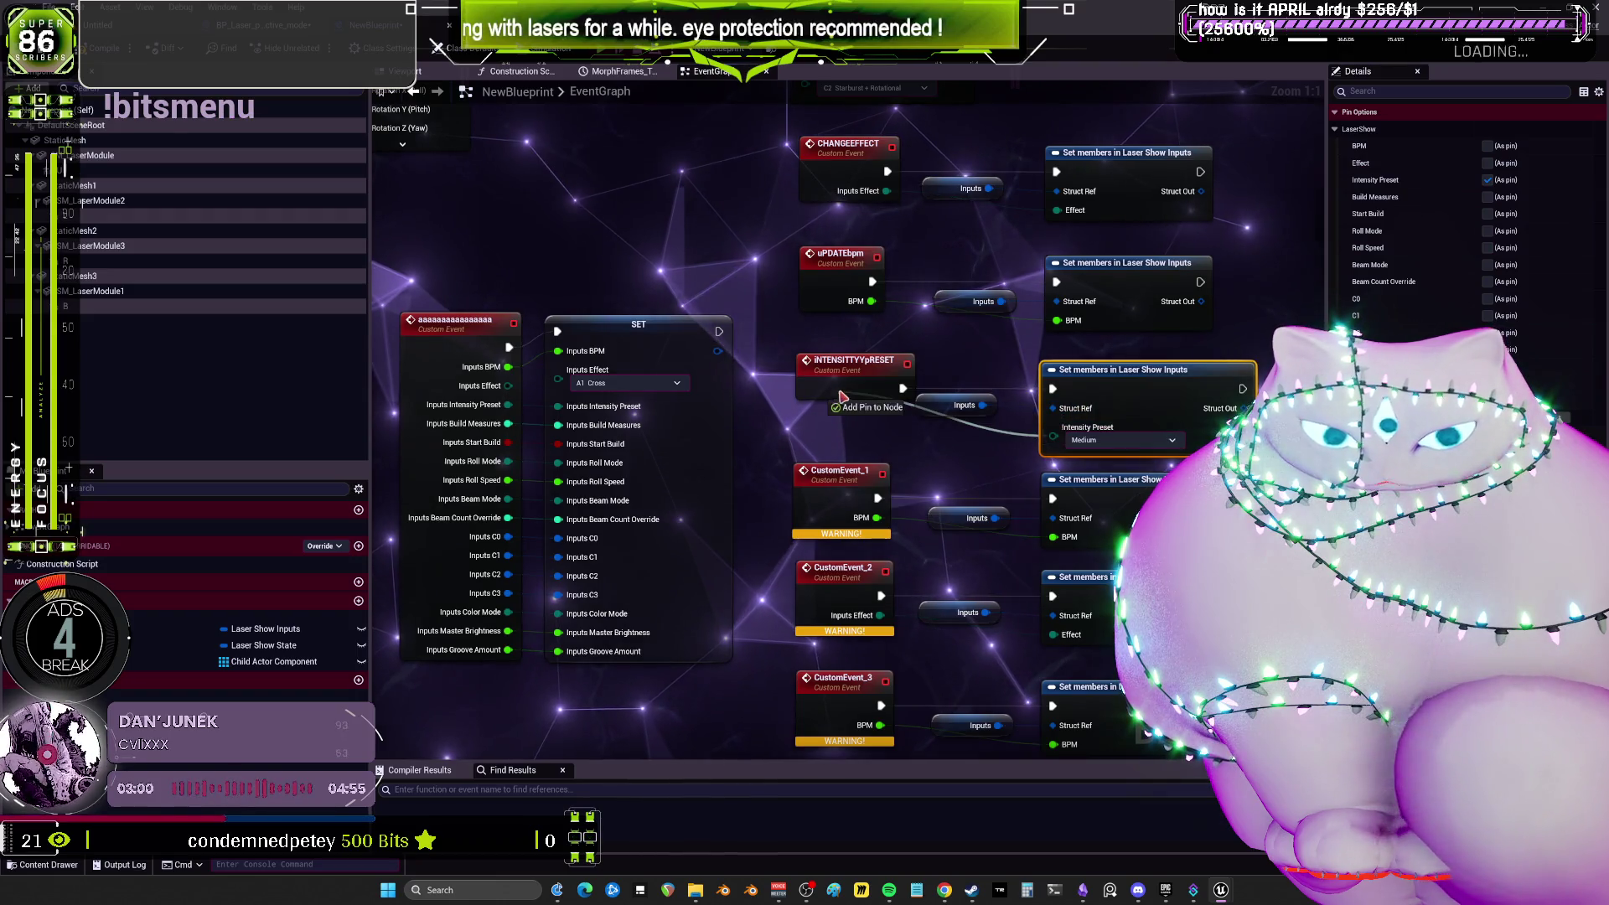
pyautogui.click(838, 470)
pyautogui.moveTo(1149, 551); pyautogui.dragTo(1194, 262)
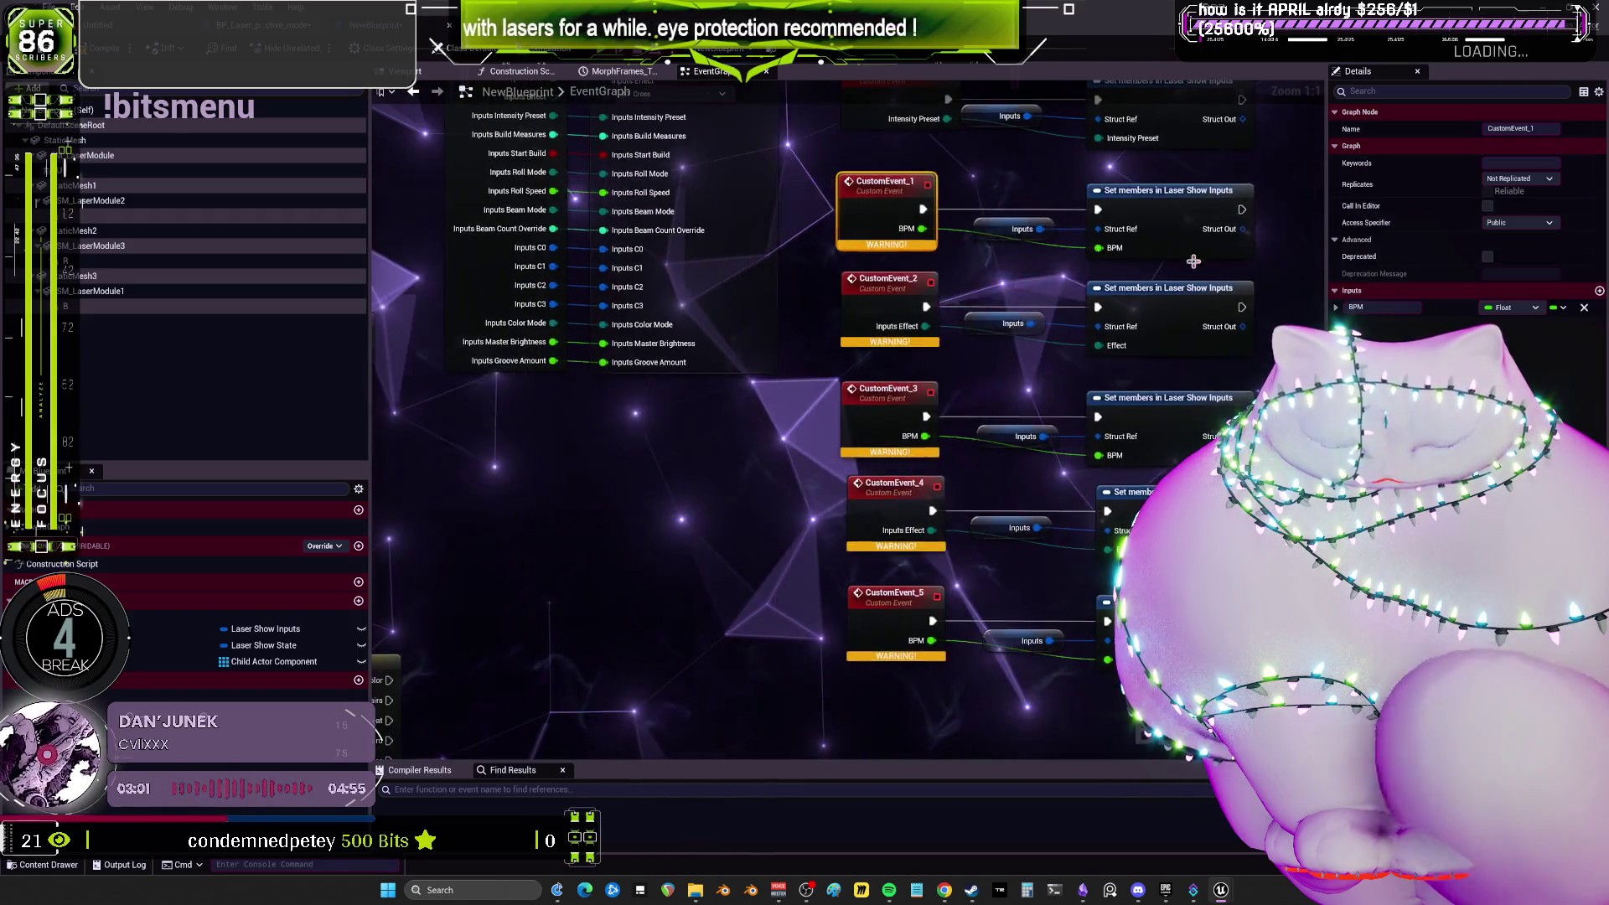
# Delete the BPM and Effect inputs from the copied custom events CustomEvent_1 through _5.
pyautogui.click(1585, 310)
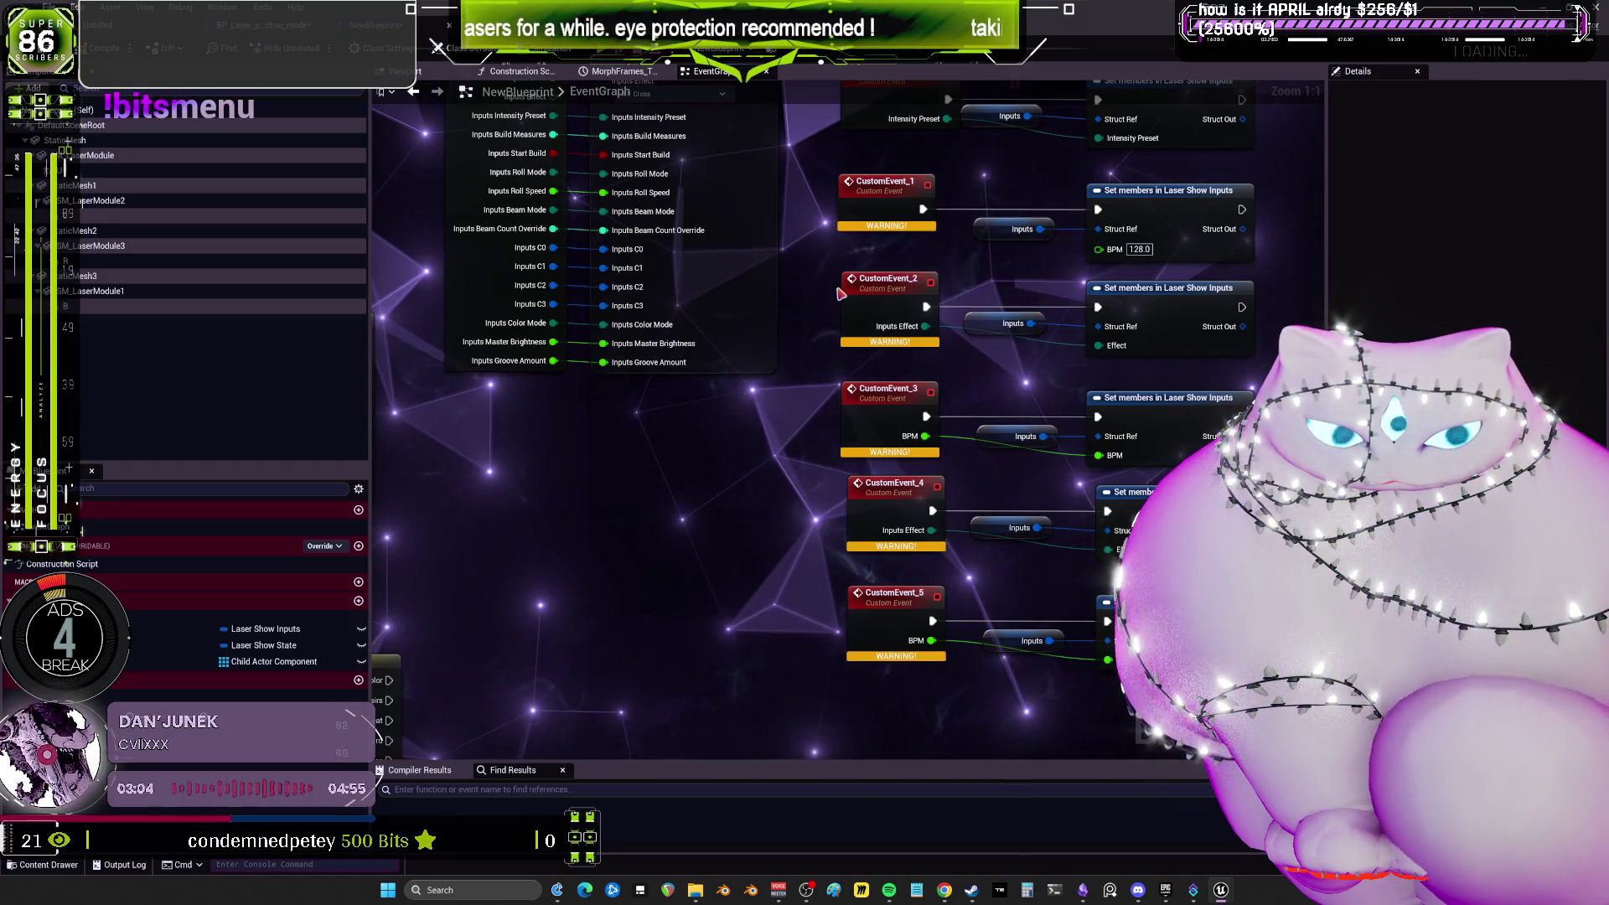
pyautogui.click(928, 307)
pyautogui.click(1584, 308)
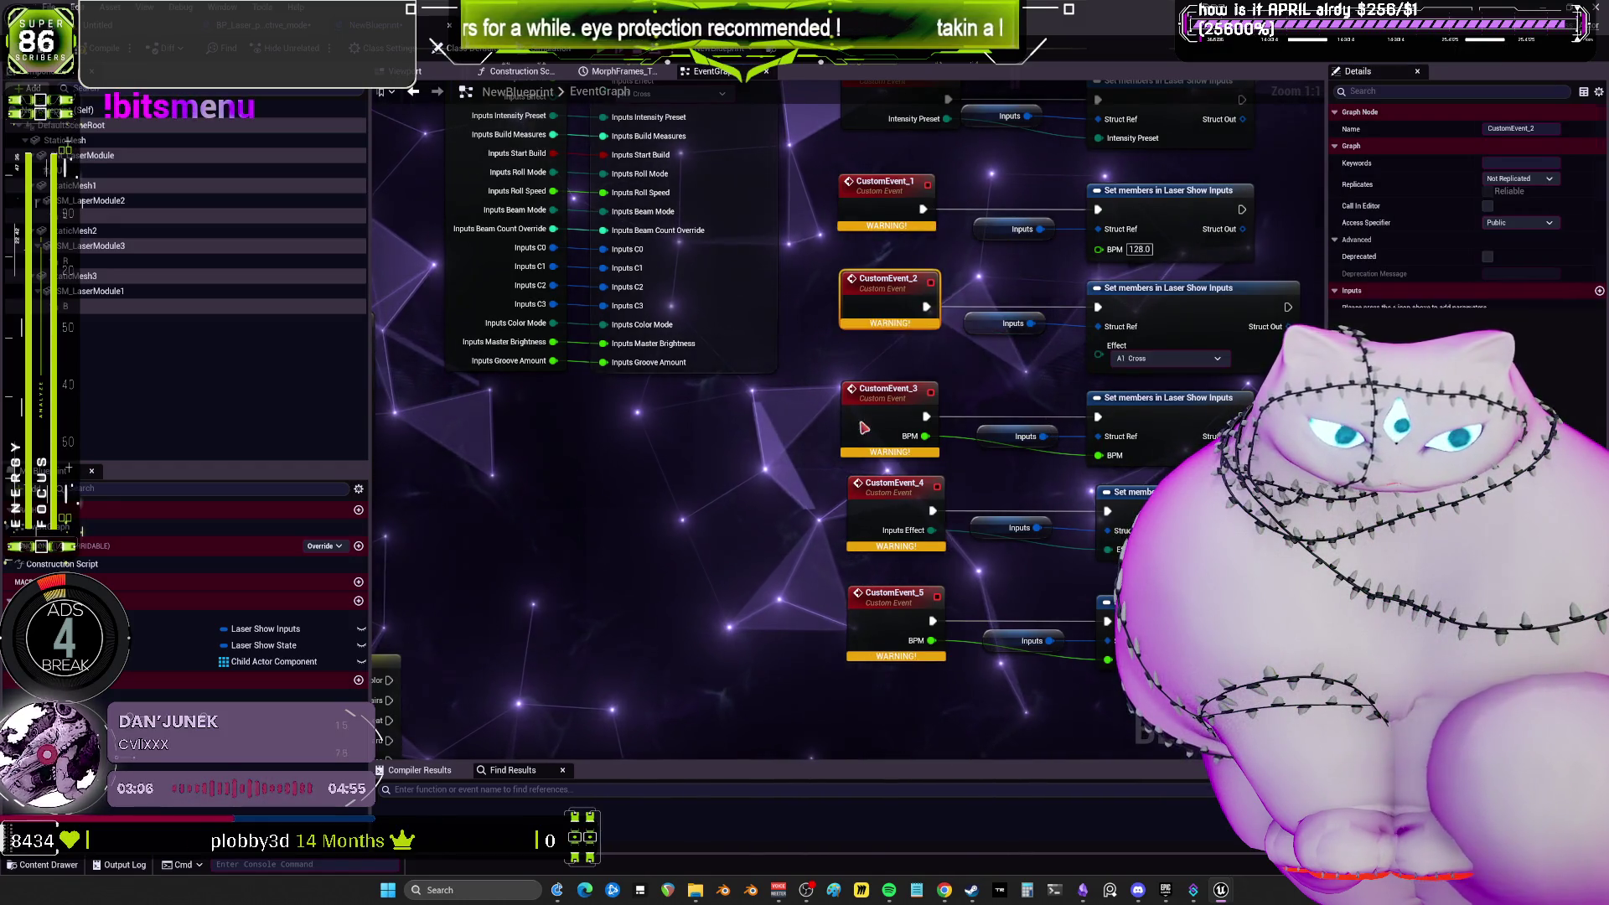
pyautogui.click(888, 394)
pyautogui.moveTo(923, 479); pyautogui.dragTo(766, 426)
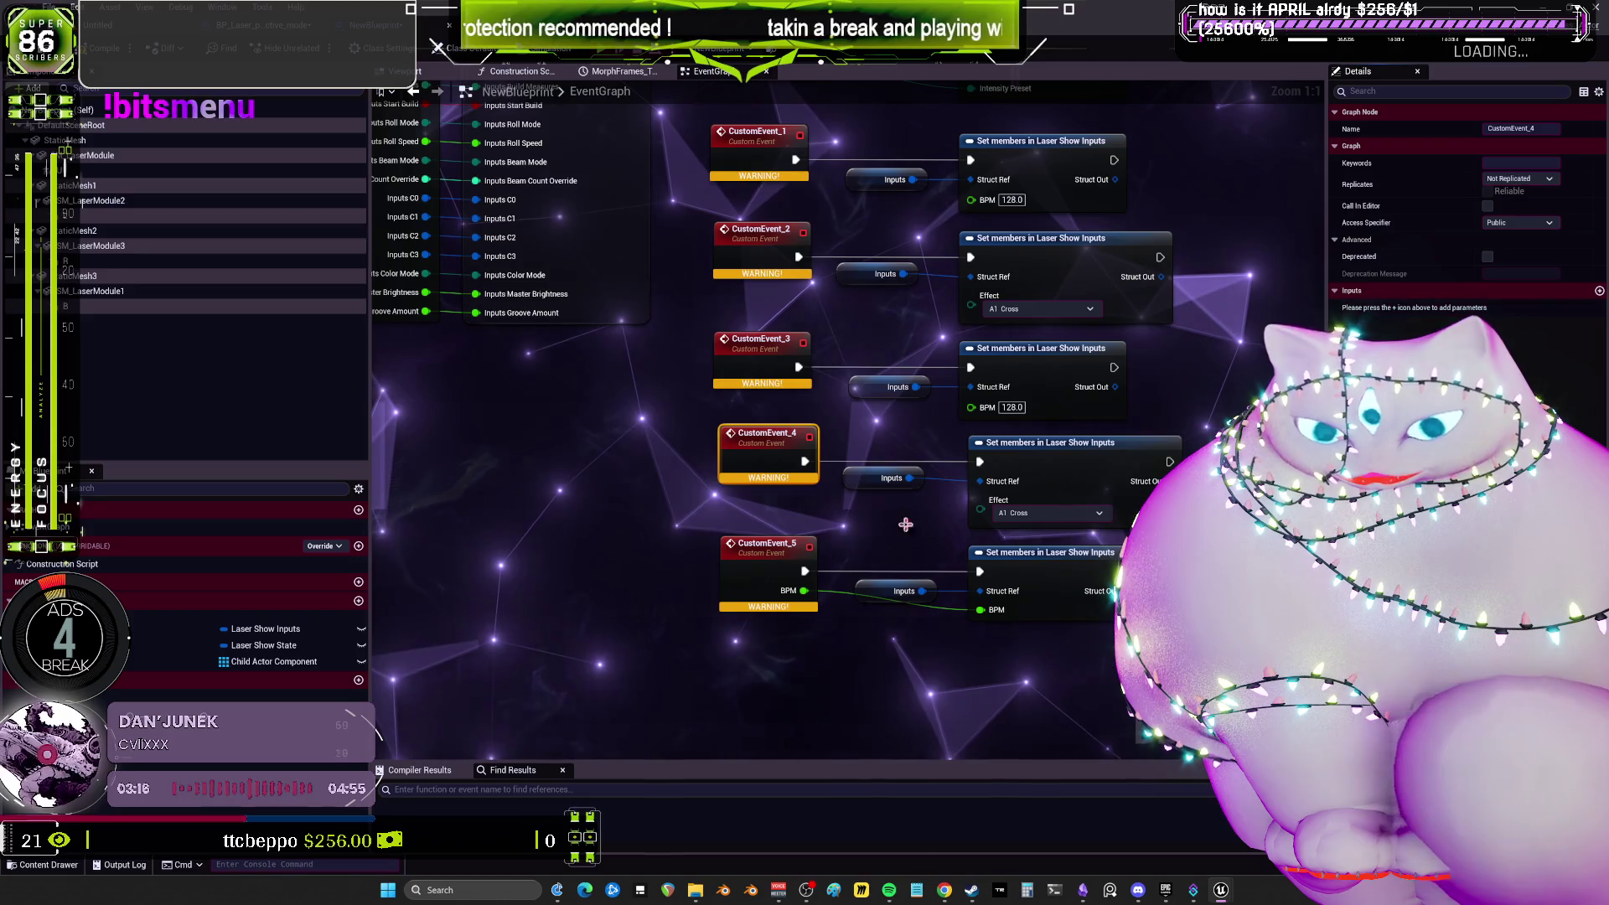
pyautogui.click(750, 581)
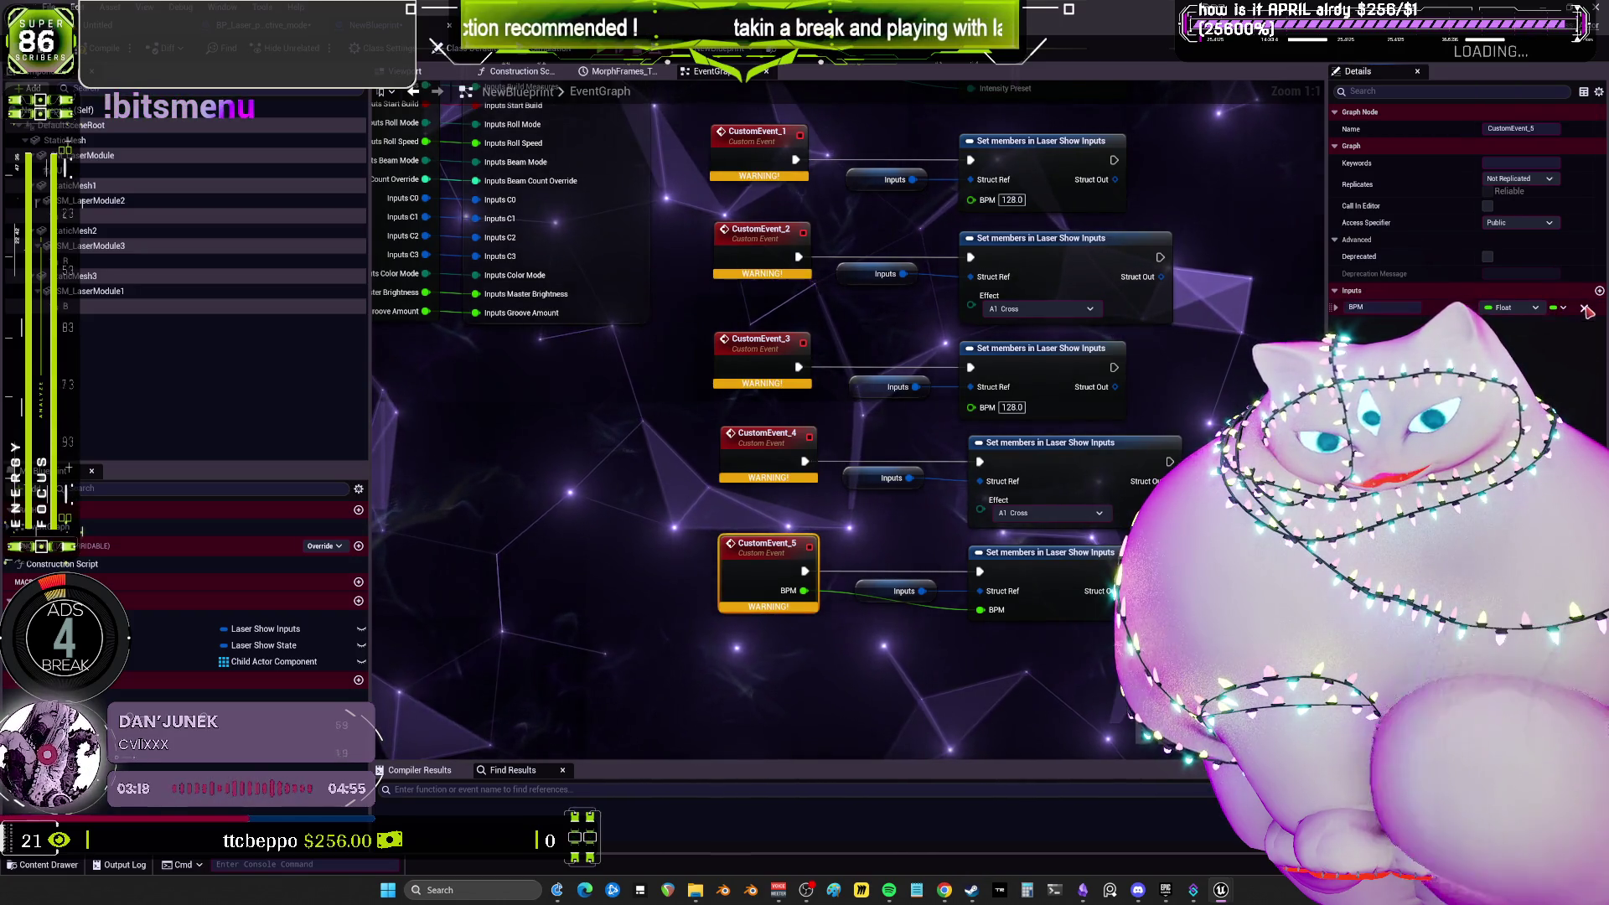
pyautogui.click(1584, 309)
# Stop CustomEvent_1's Set members node from setting BPM.
pyautogui.scroll(5, 897, 317)
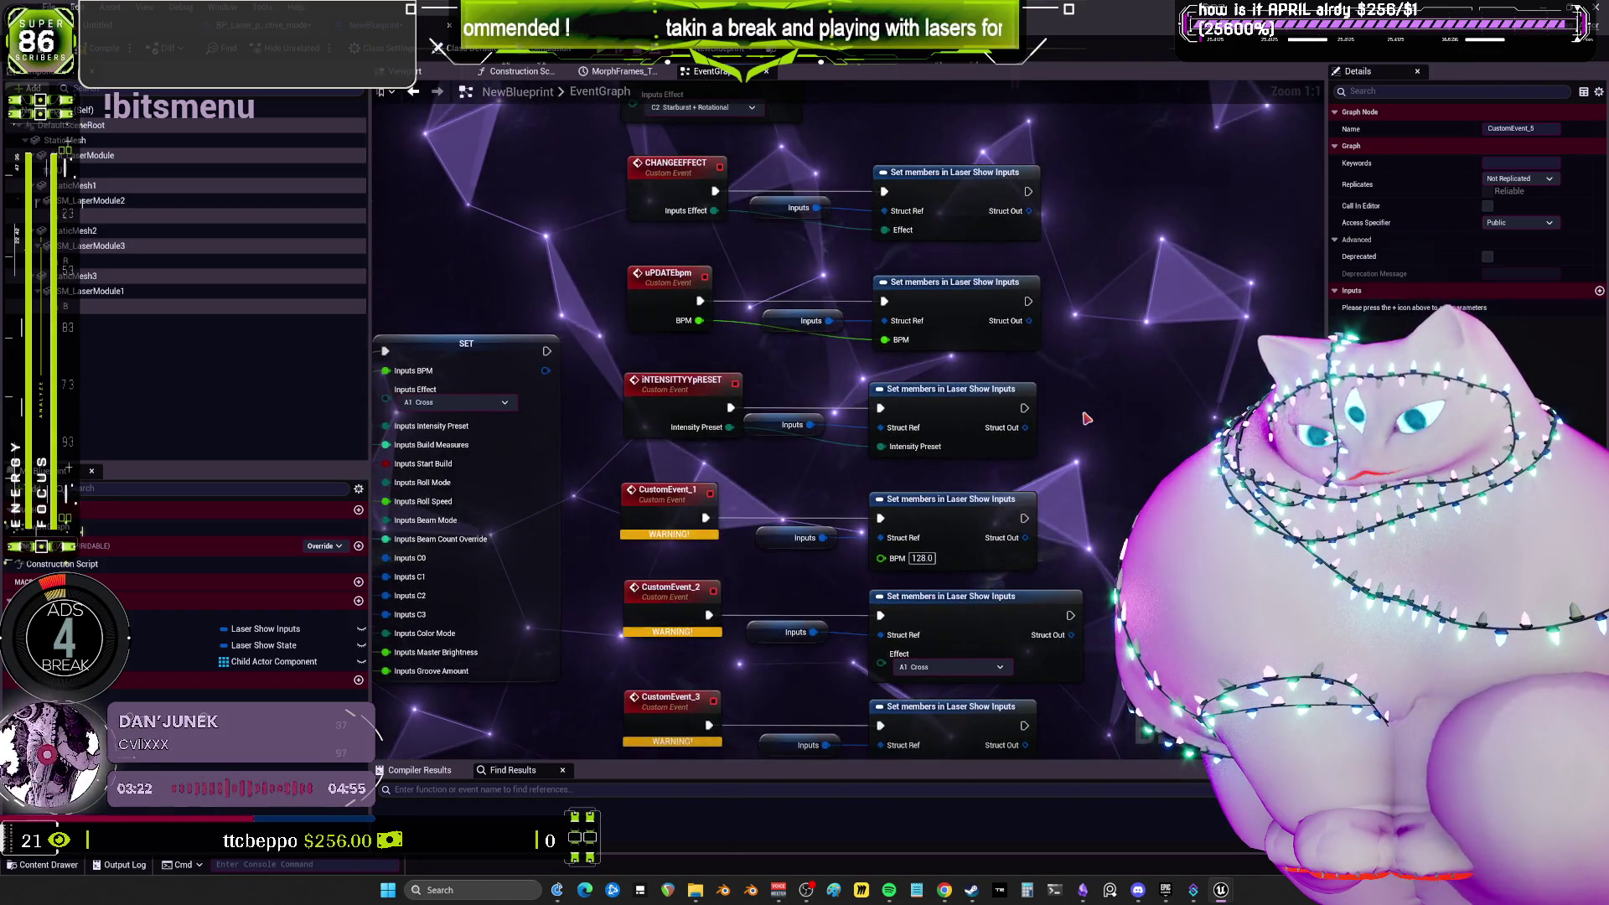
pyautogui.scroll(-1, 1083, 352)
pyautogui.scroll(-4, 1086, 322)
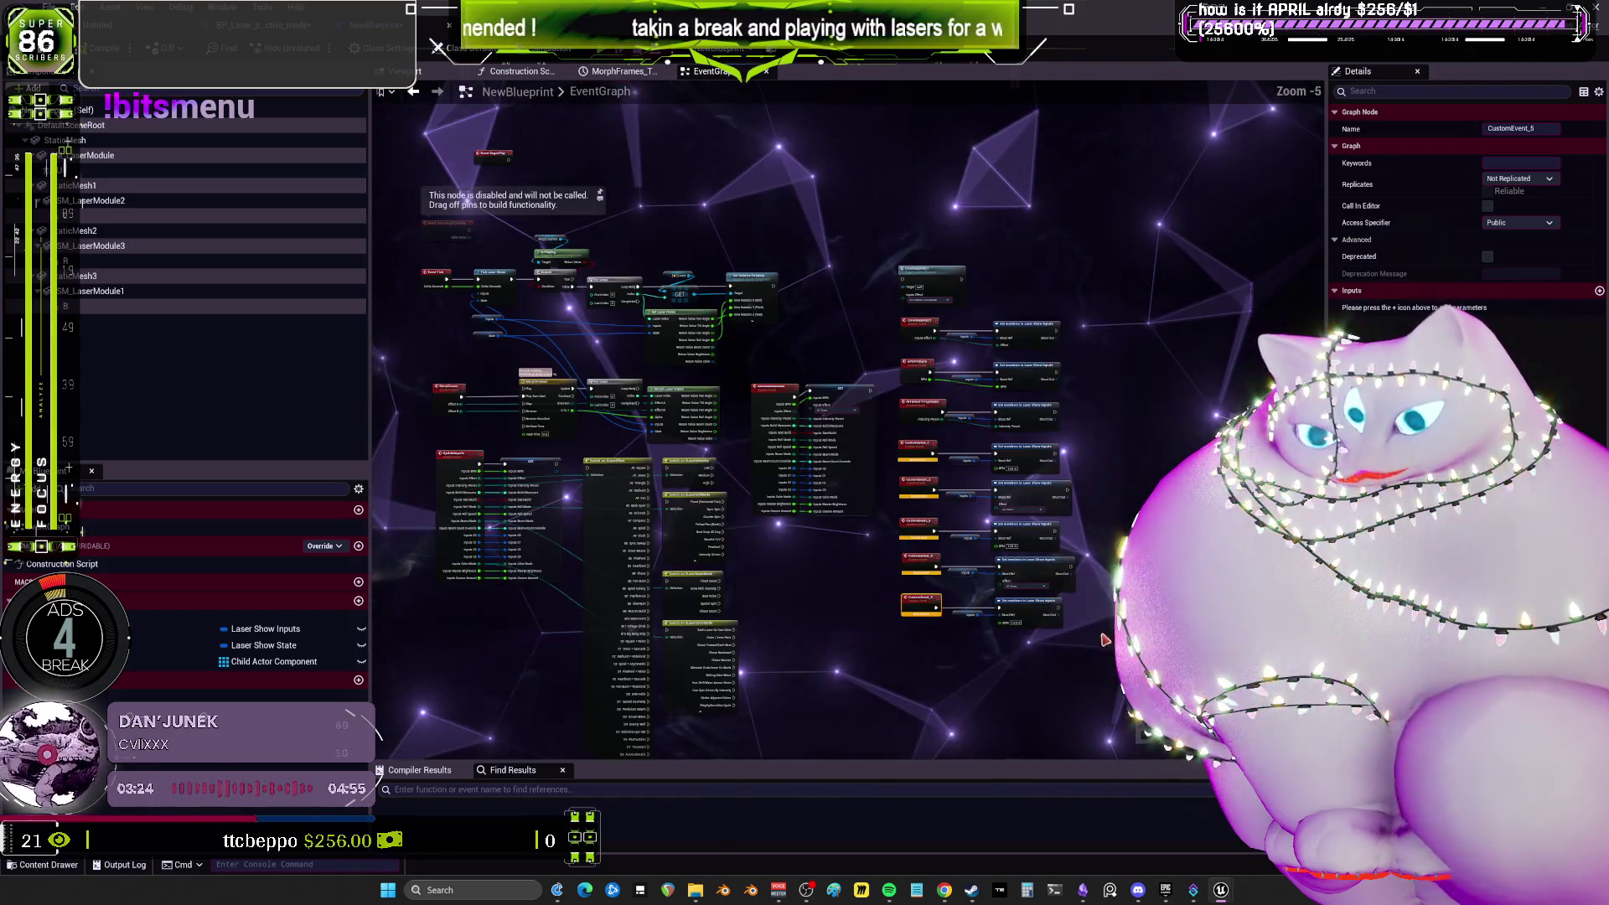
pyautogui.click(1053, 366)
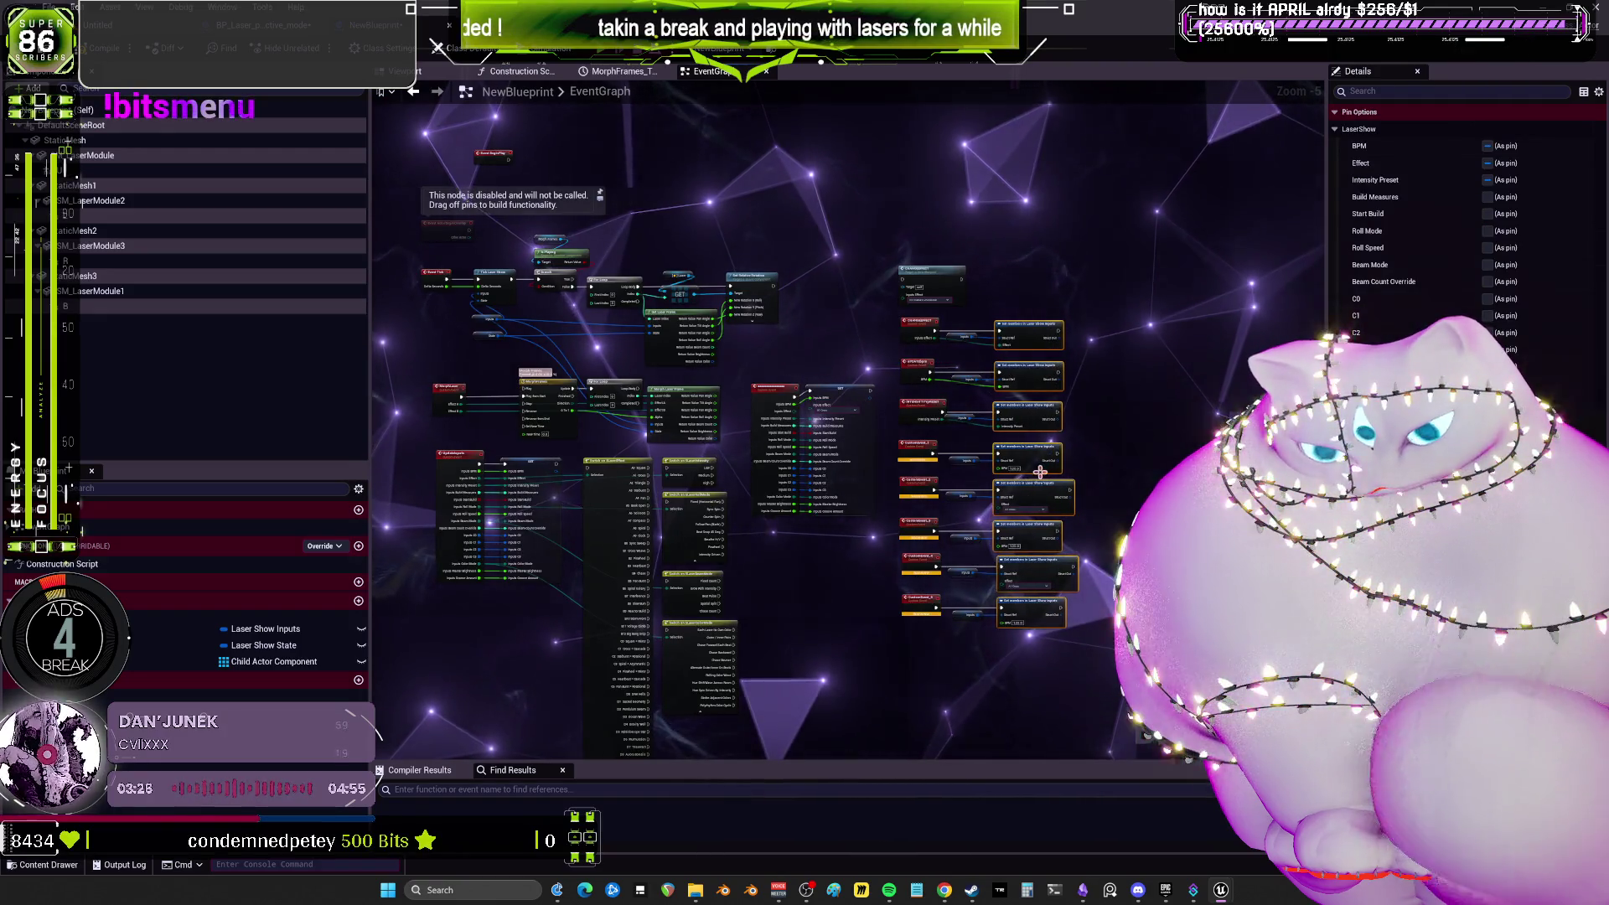
pyautogui.moveTo(975, 633); pyautogui.dragTo(972, 344)
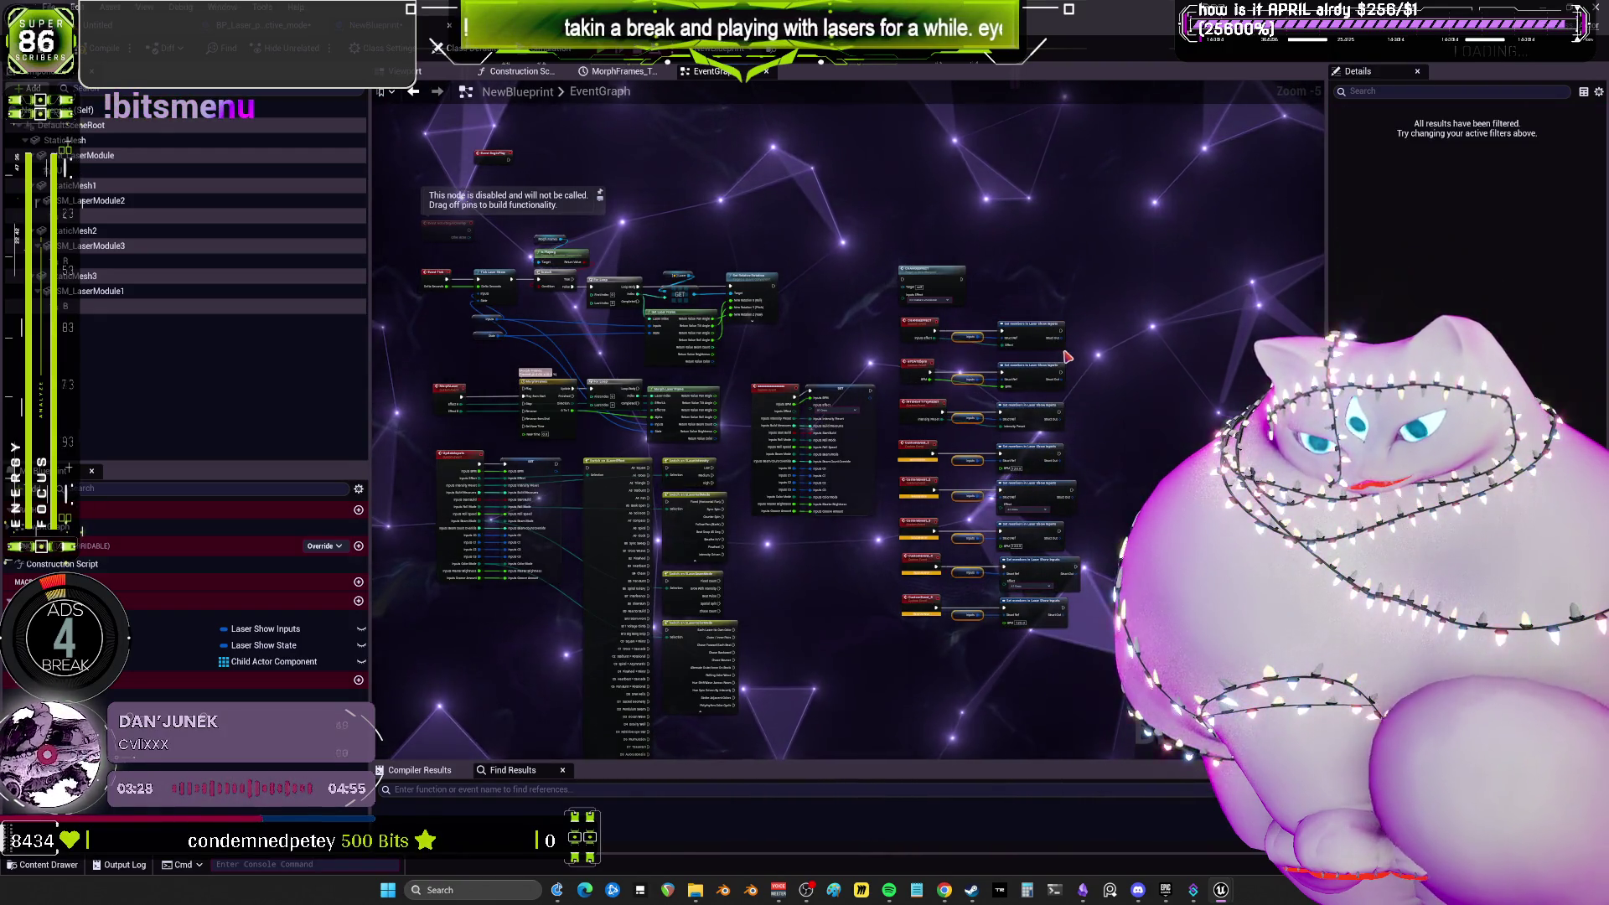
pyautogui.scroll(-2, 955, 486)
pyautogui.scroll(2, 853, 593)
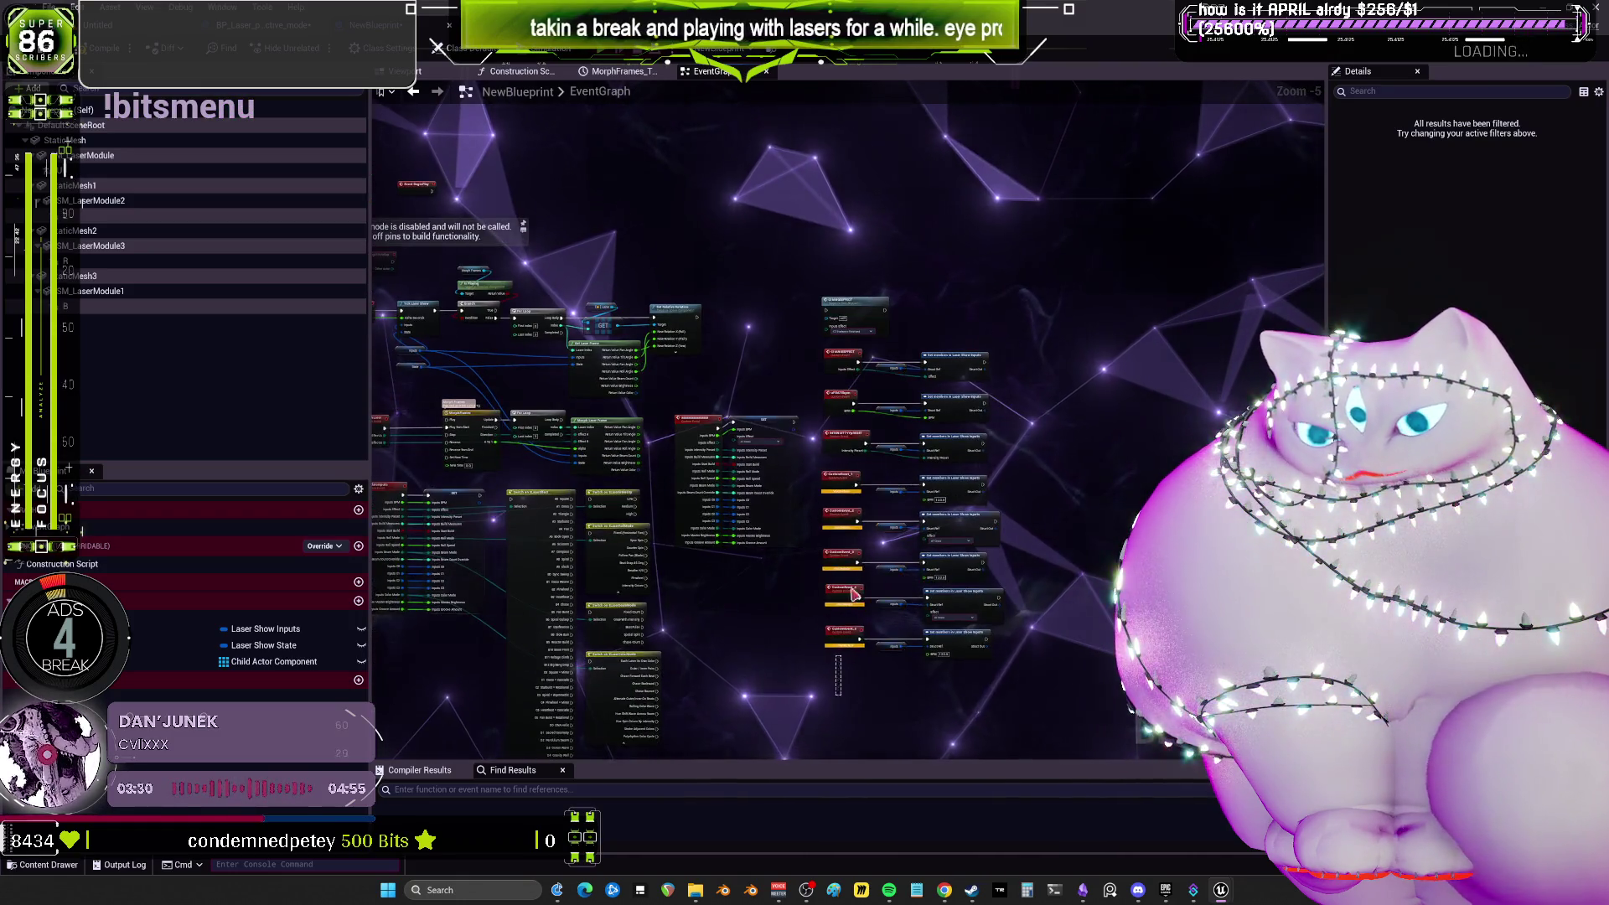
pyautogui.scroll(6, 982, 398)
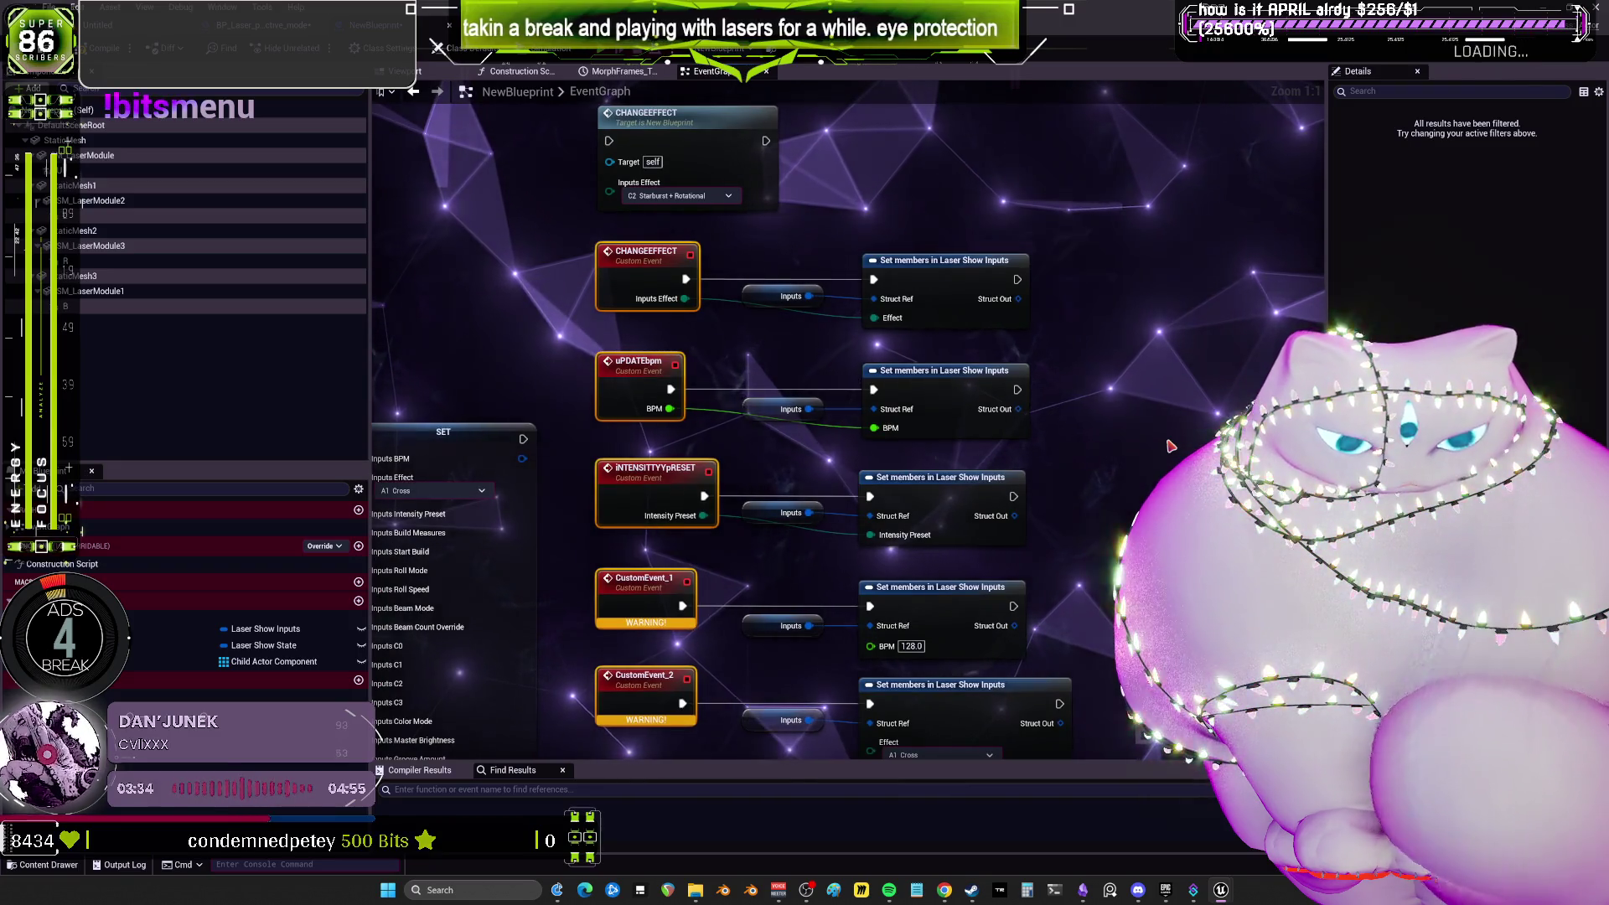
pyautogui.scroll(-1, 1156, 419)
pyautogui.scroll(1, 1114, 336)
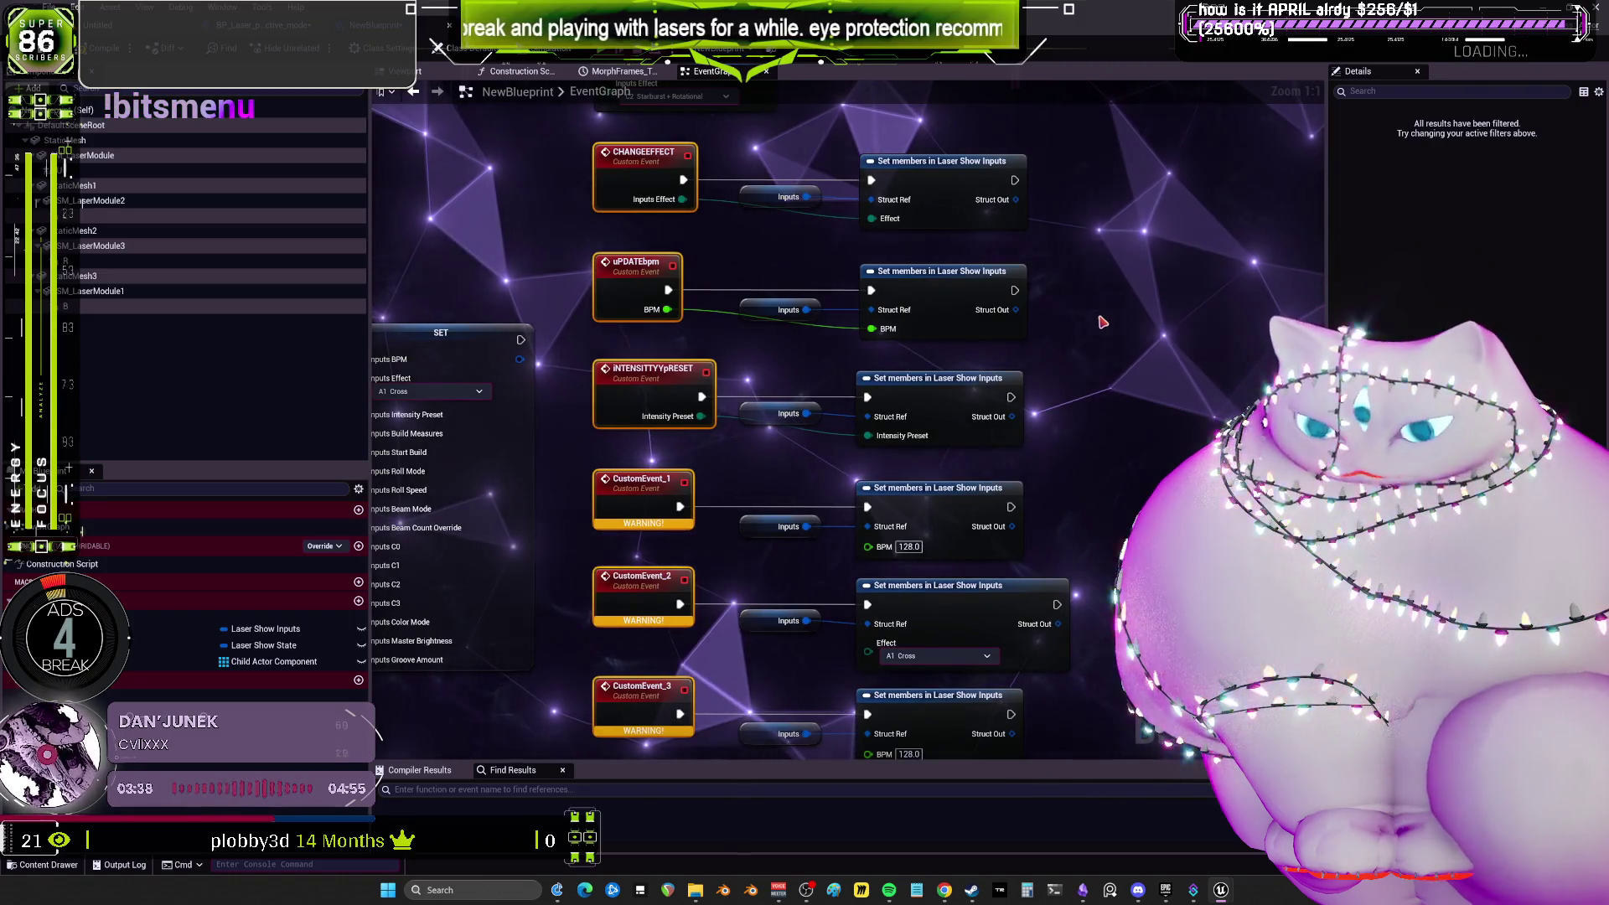
pyautogui.scroll(-1, 842, 486)
pyautogui.scroll(1, 842, 486)
pyautogui.click(907, 436)
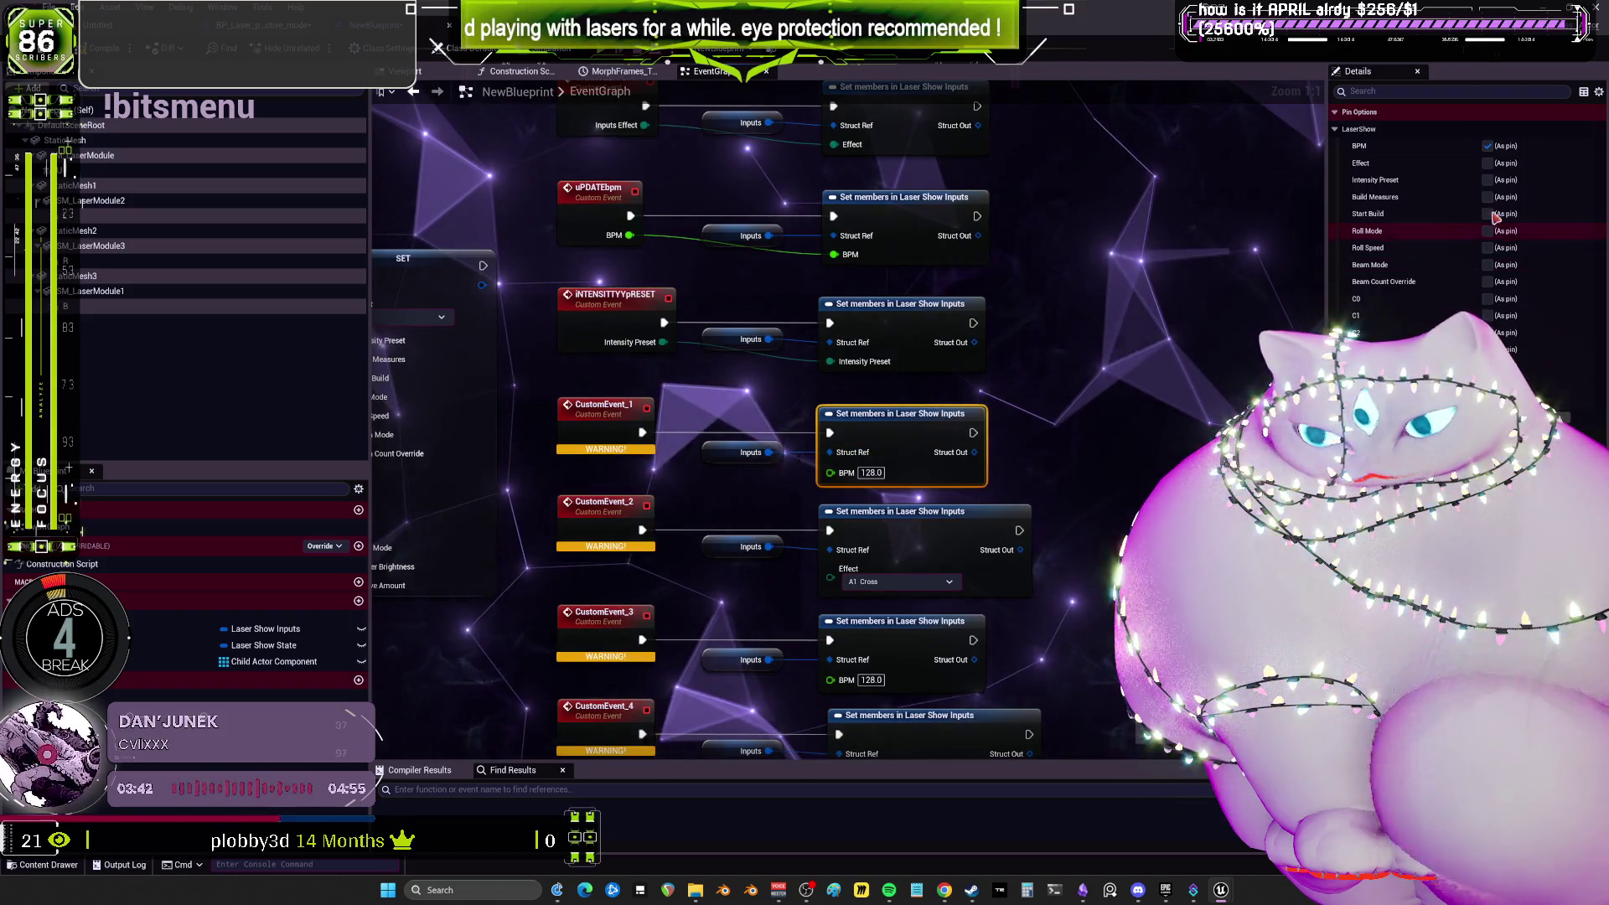
pyautogui.click(1488, 146)
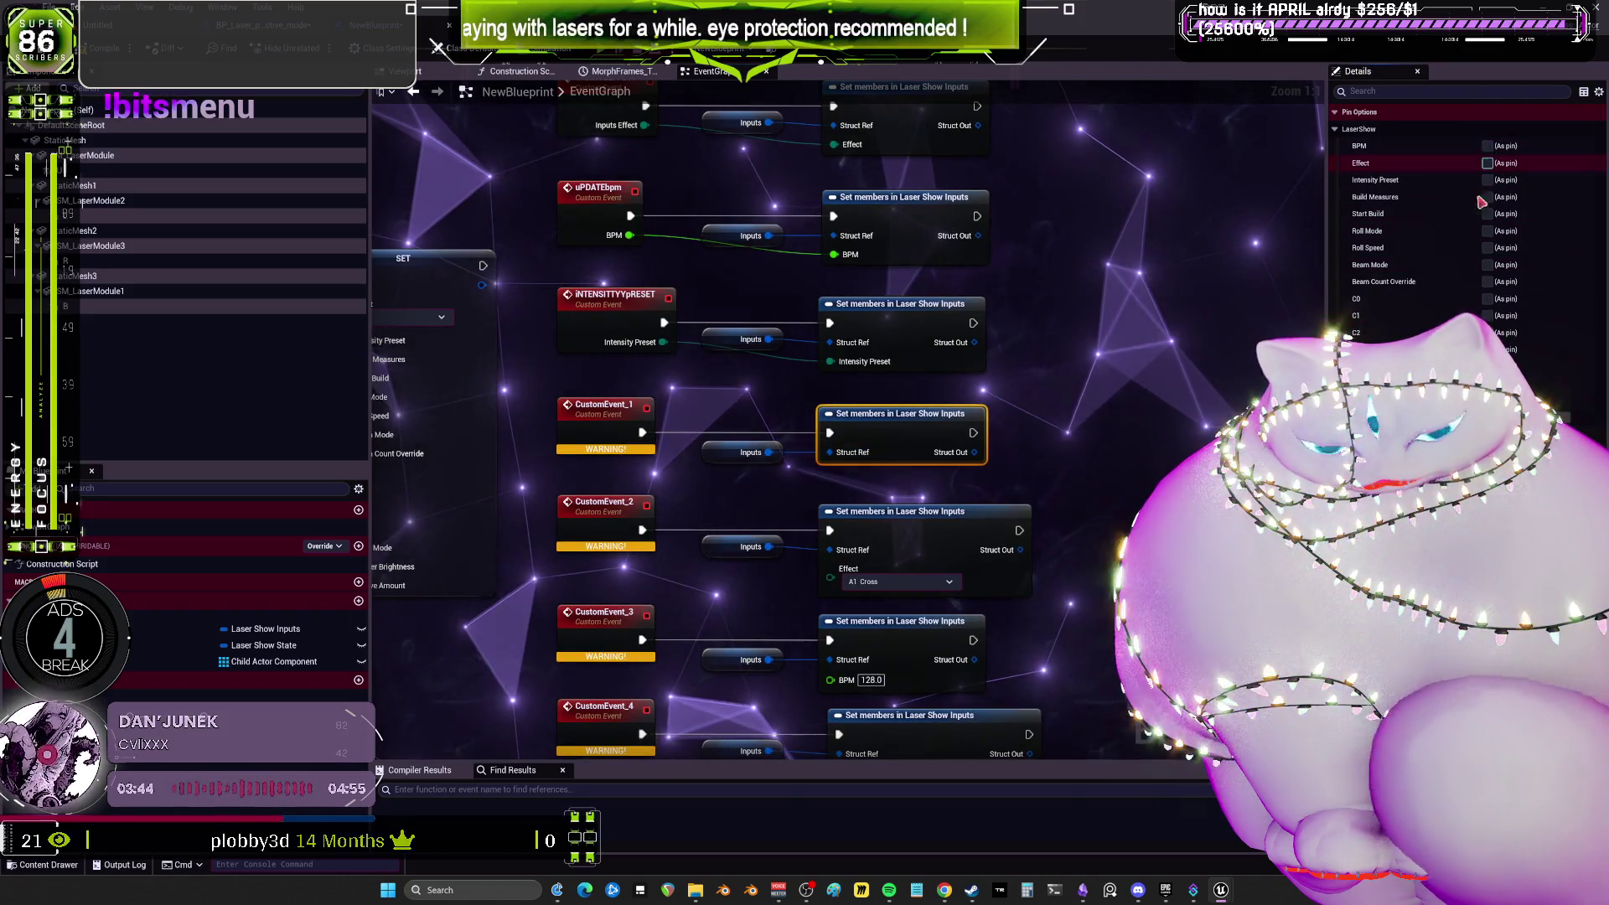
# Untick Effect and BPM on the remaining Set members nodes and compile the Blueprint.
pyautogui.scroll(-3, 1022, 319)
pyautogui.moveTo(1114, 654); pyautogui.dragTo(992, 357)
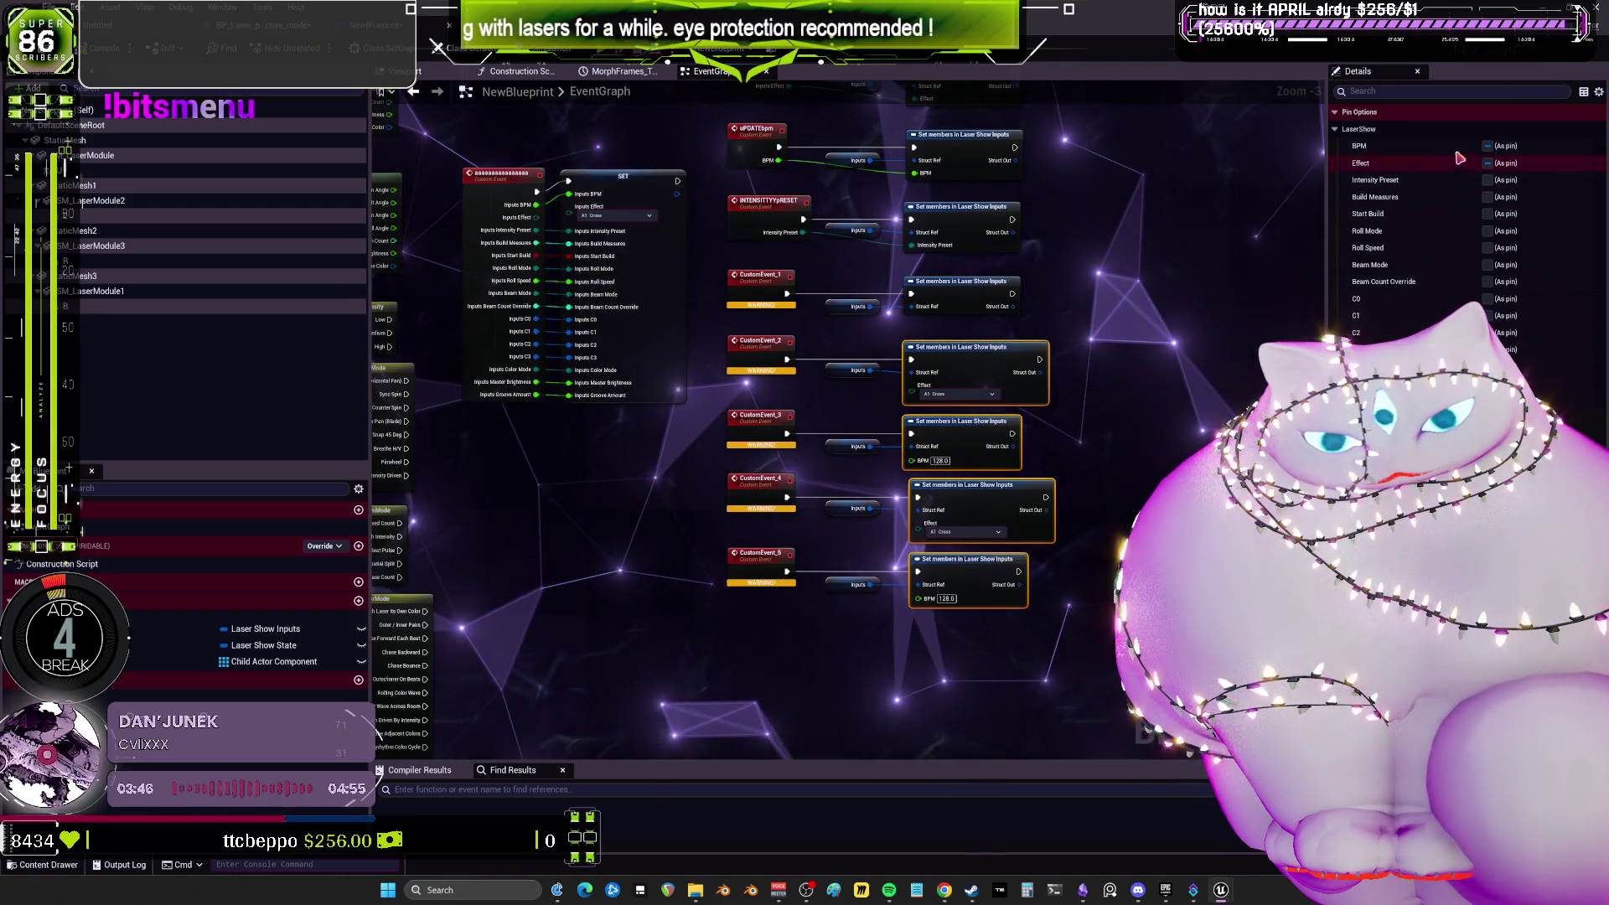
pyautogui.click(1488, 163)
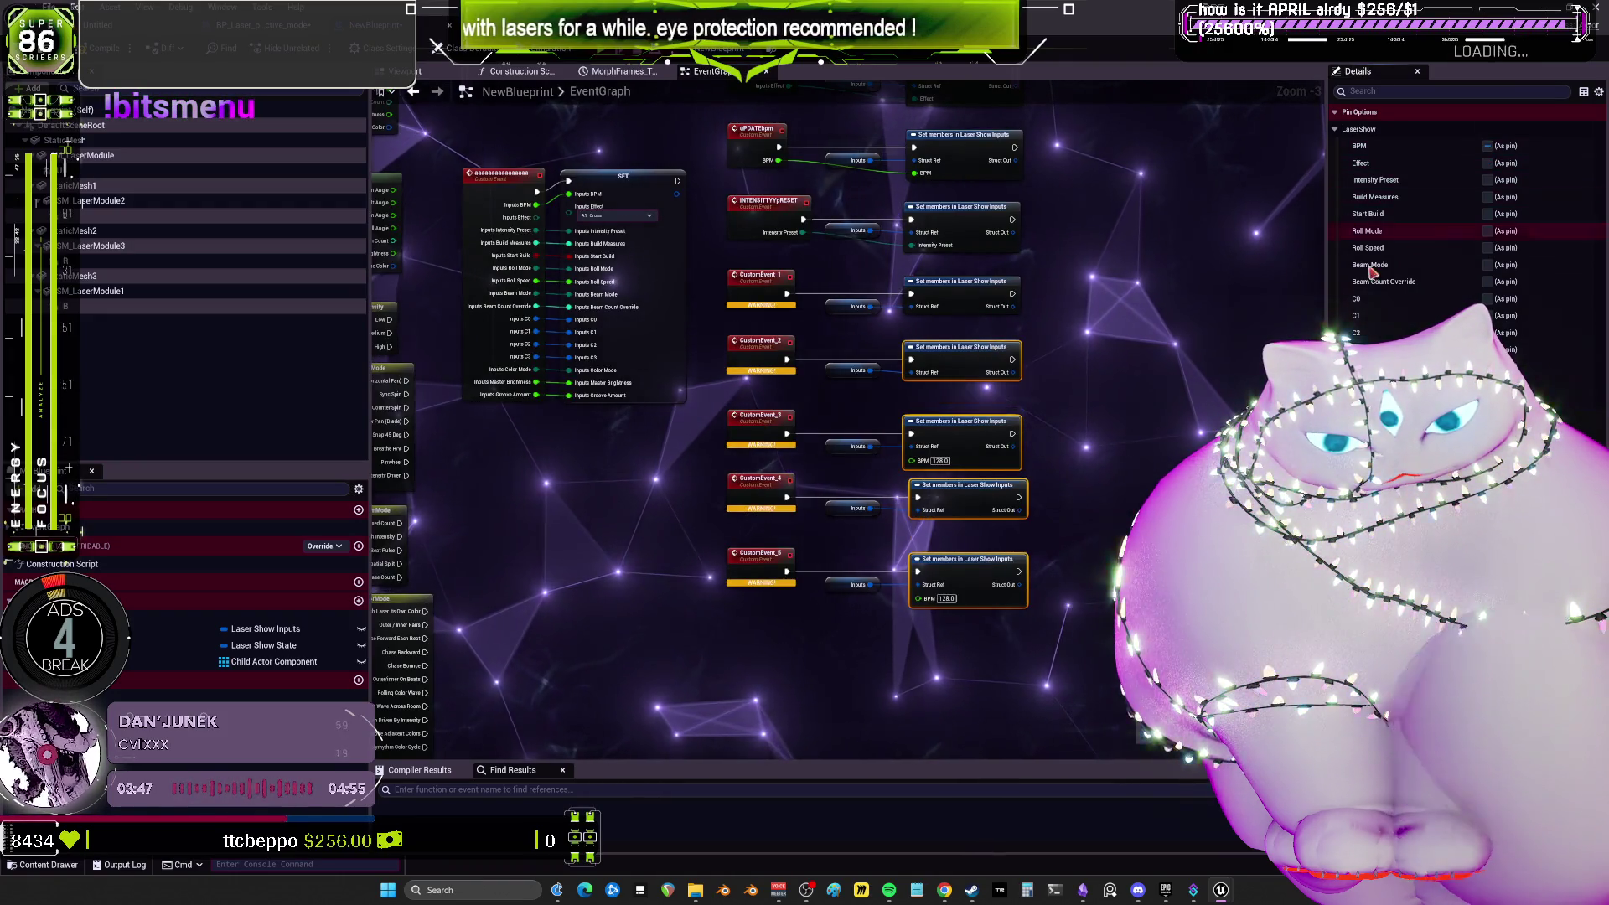
pyautogui.click(1488, 147)
pyautogui.click(1163, 334)
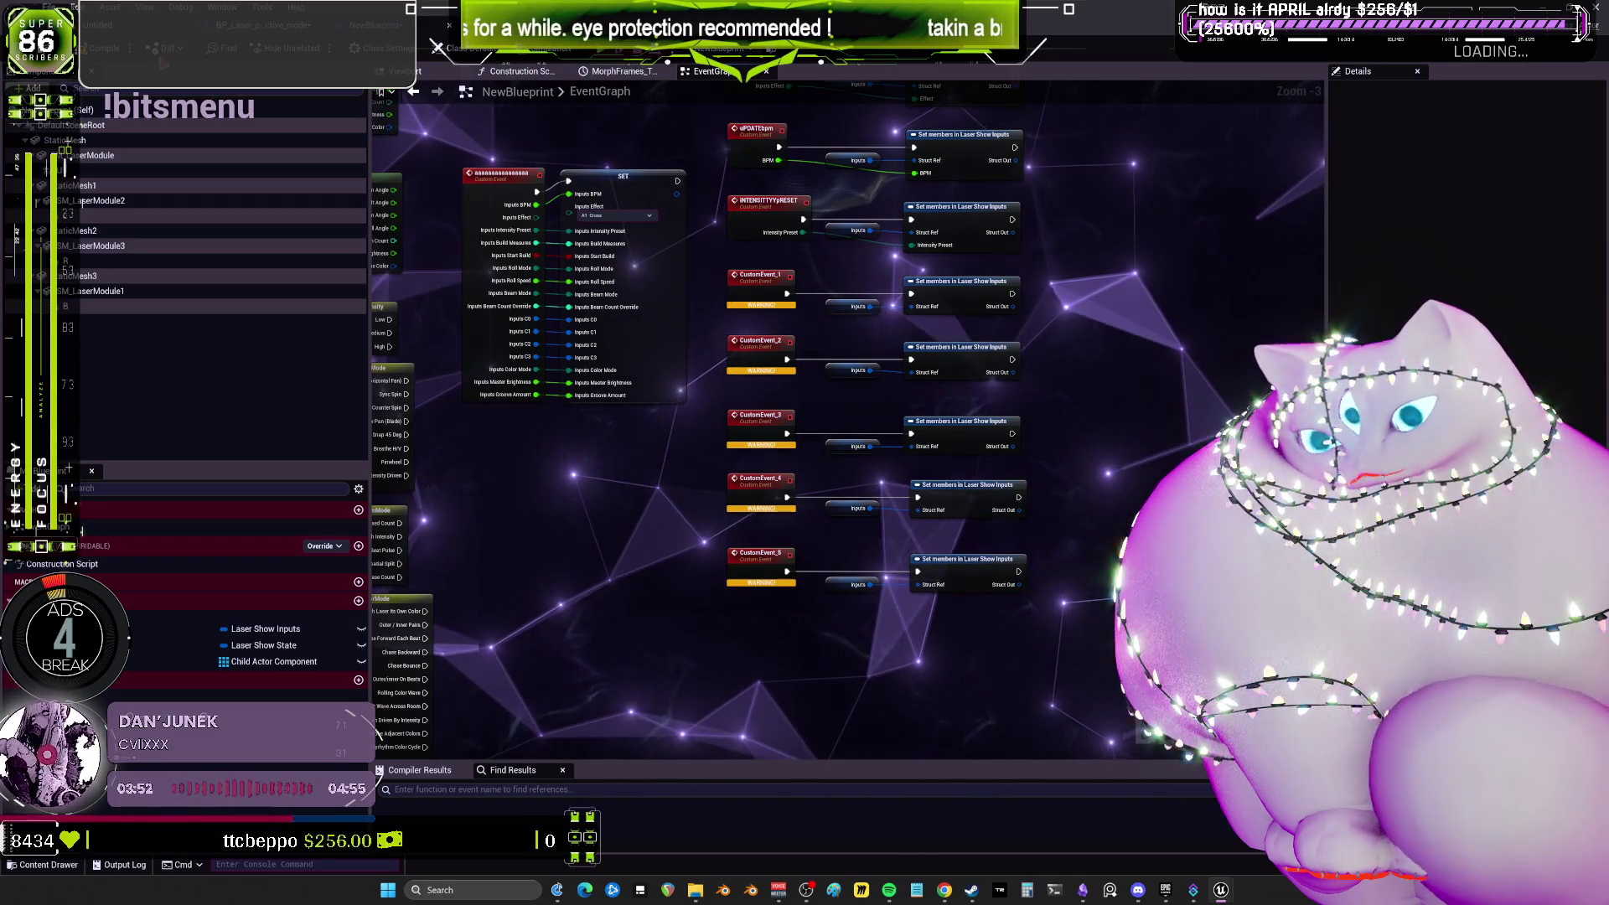
pyautogui.press('F7')
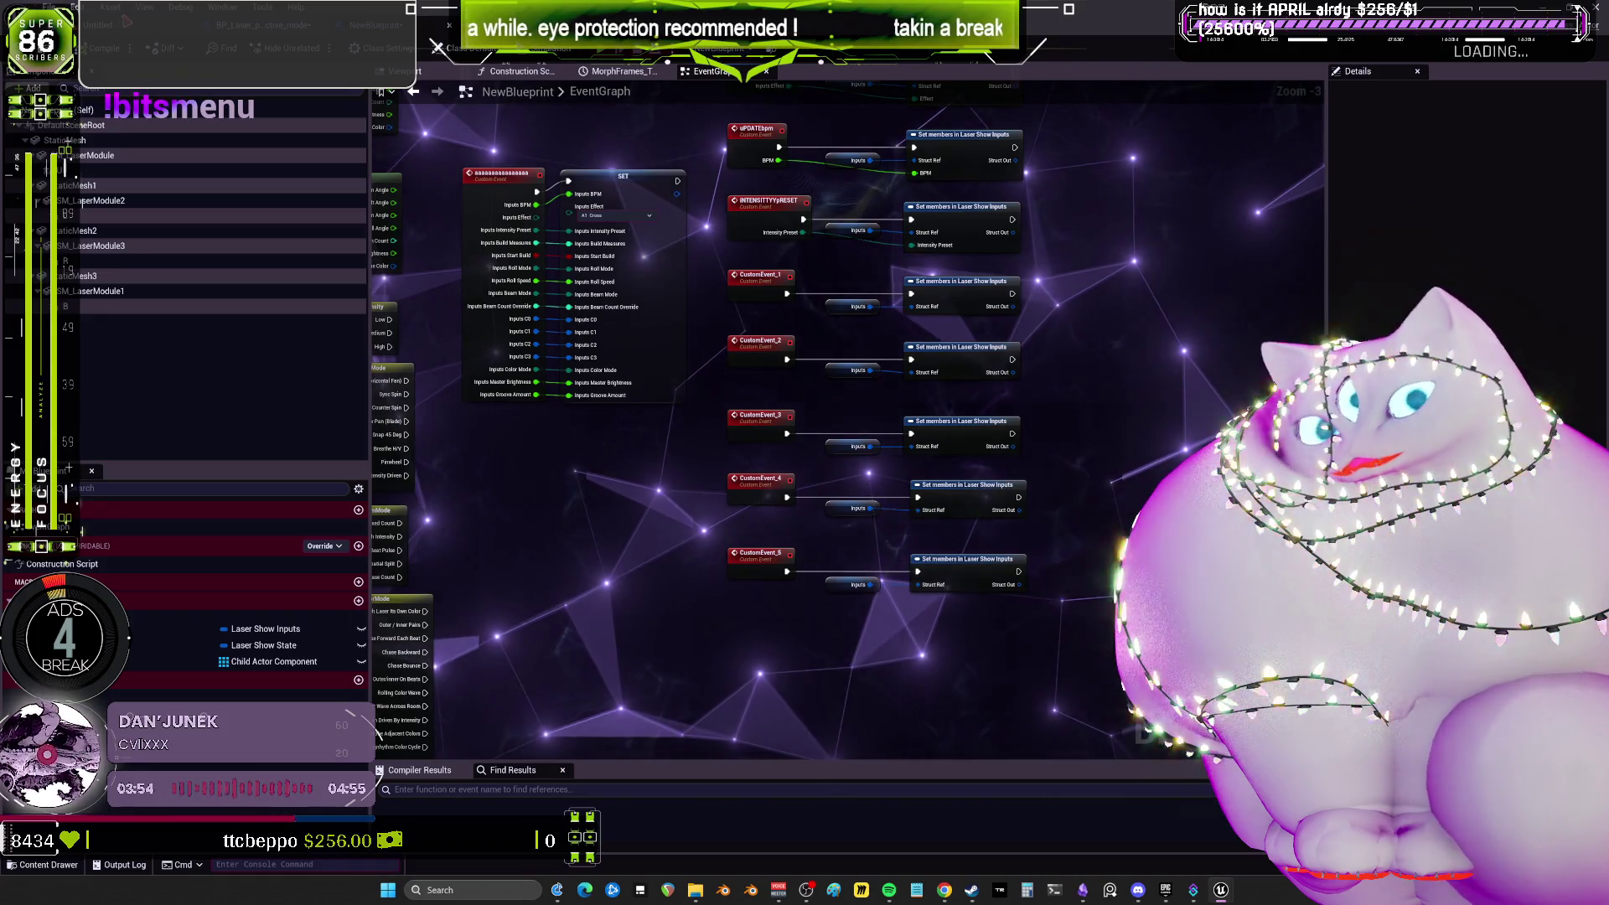
# Rename the first unnamed custom event to INPUTBUILDMEASURE.
pyautogui.scroll(3, 999, 348)
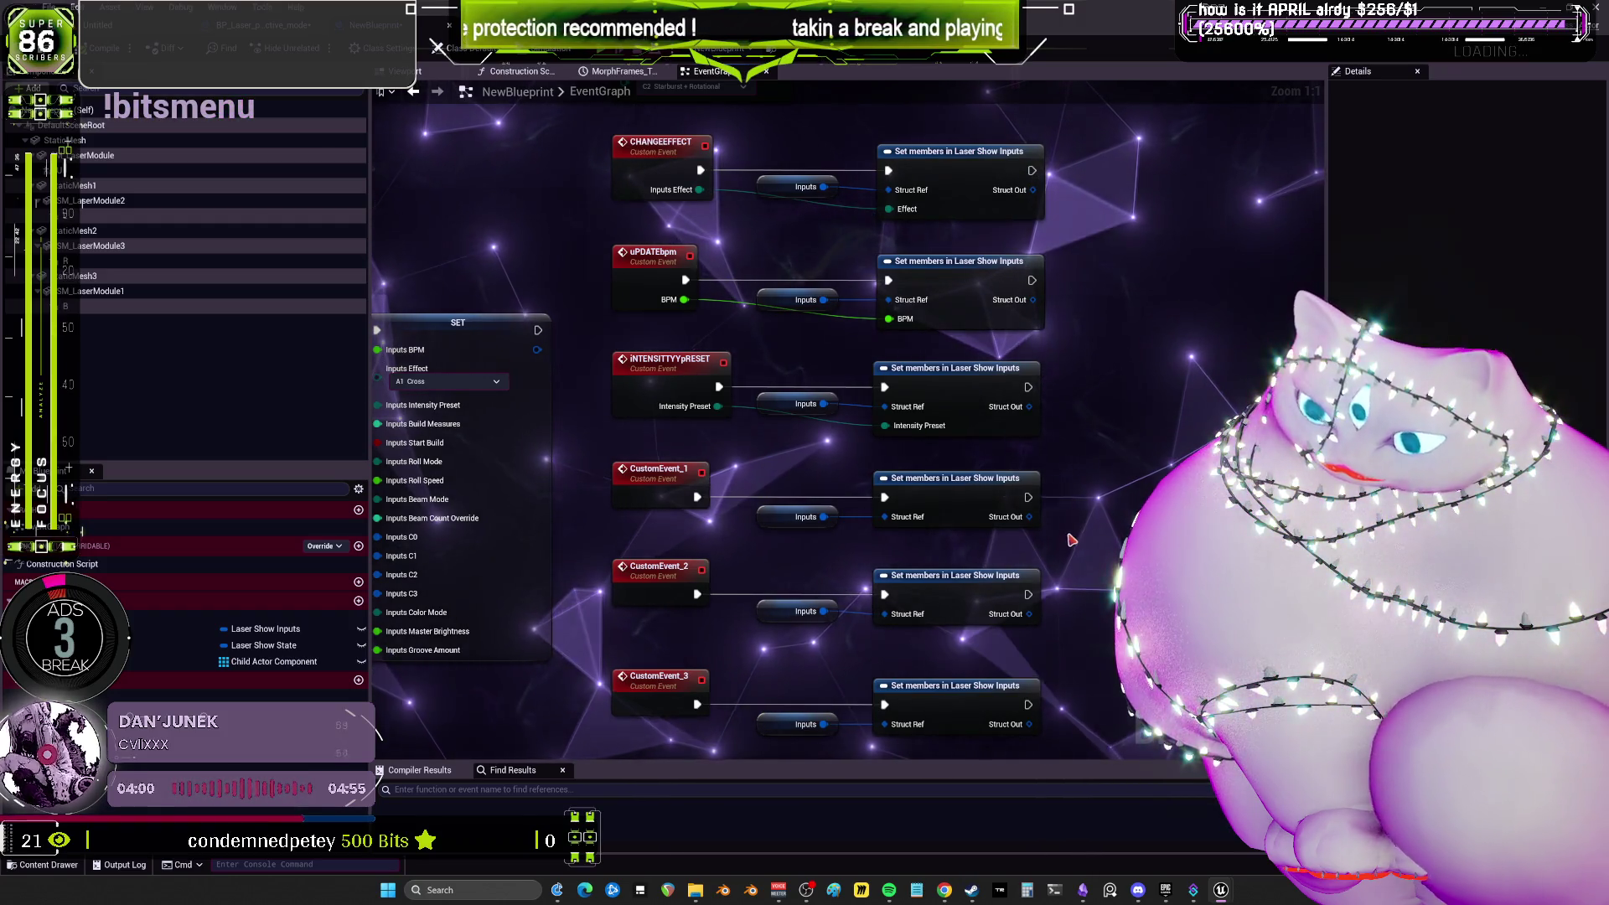
pyautogui.moveTo(453, 452); pyautogui.dragTo(601, 375)
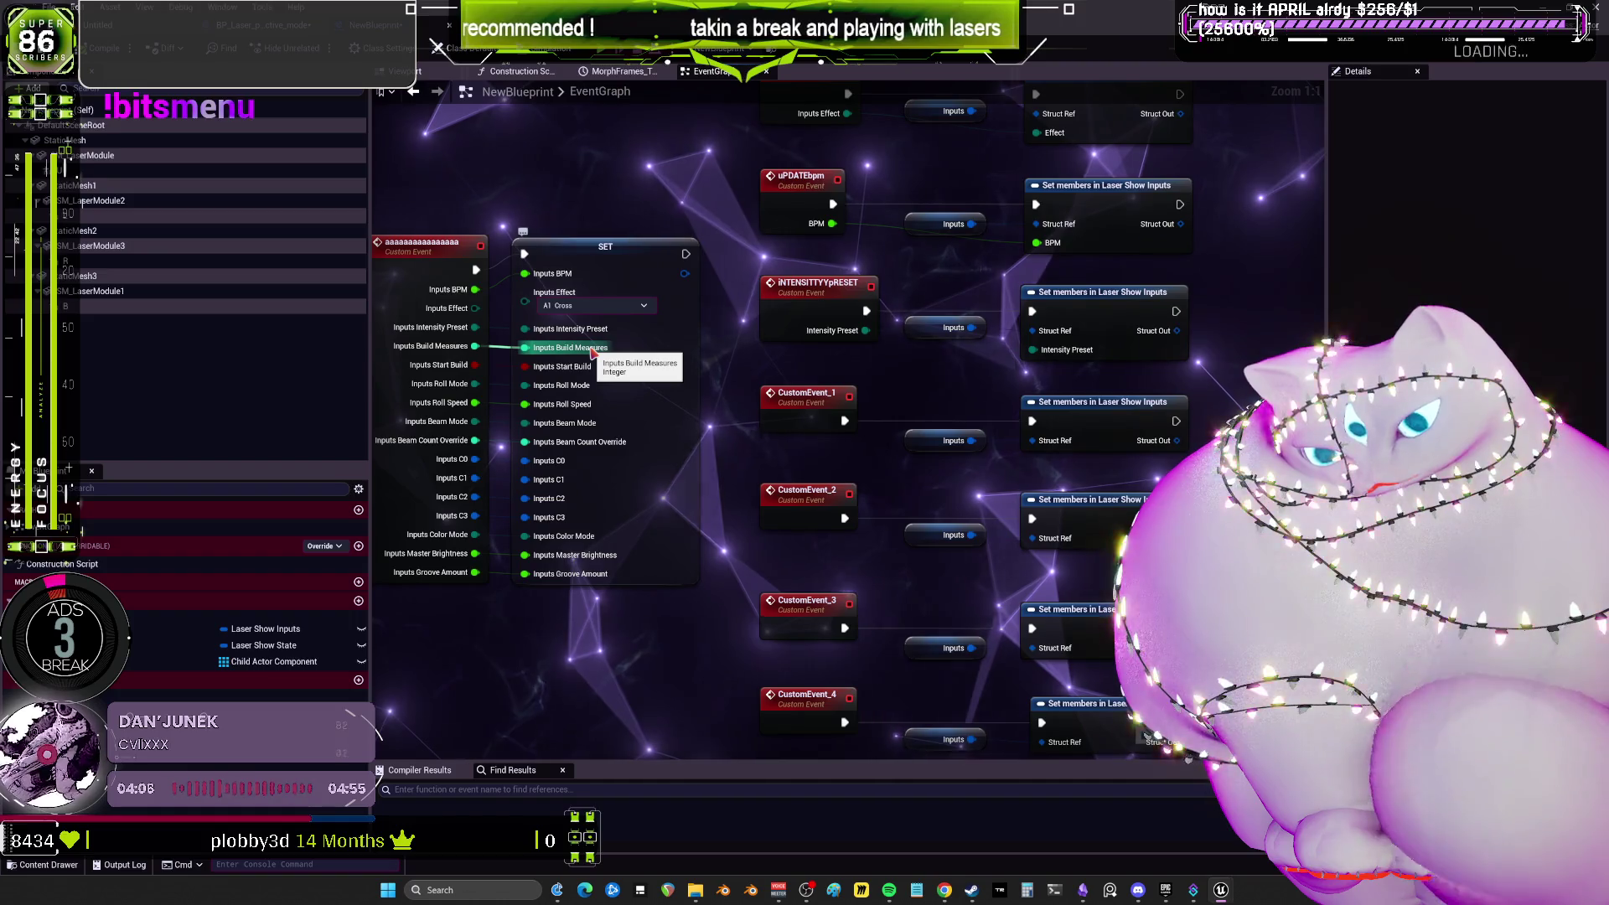
pyautogui.doubleClick(806, 393)
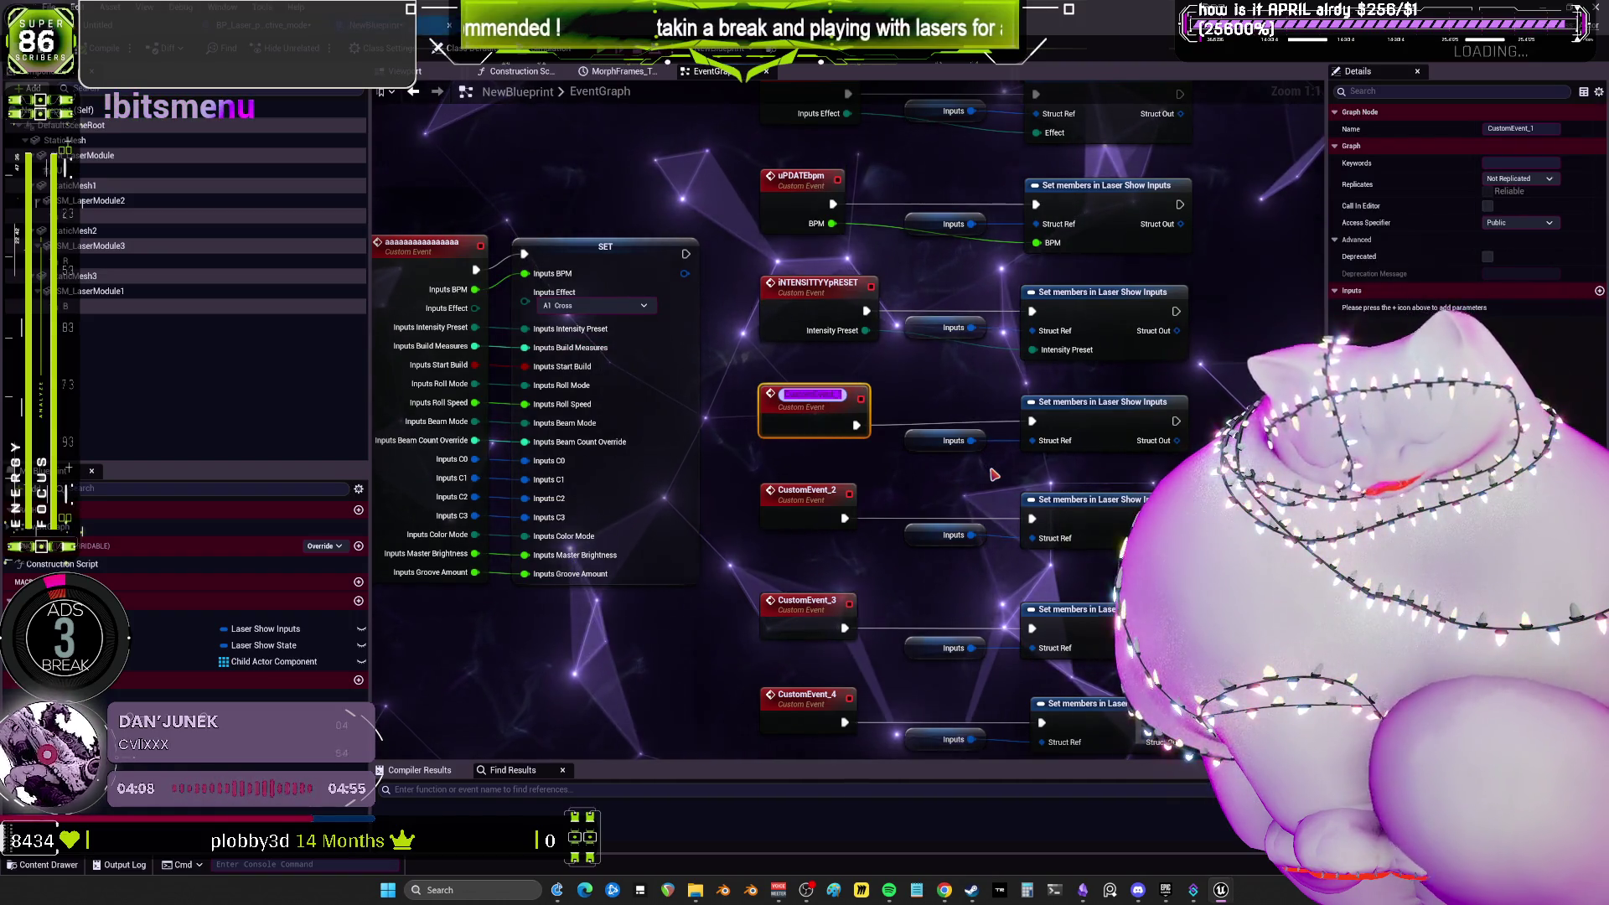
pyautogui.write('INPUTBIUO')
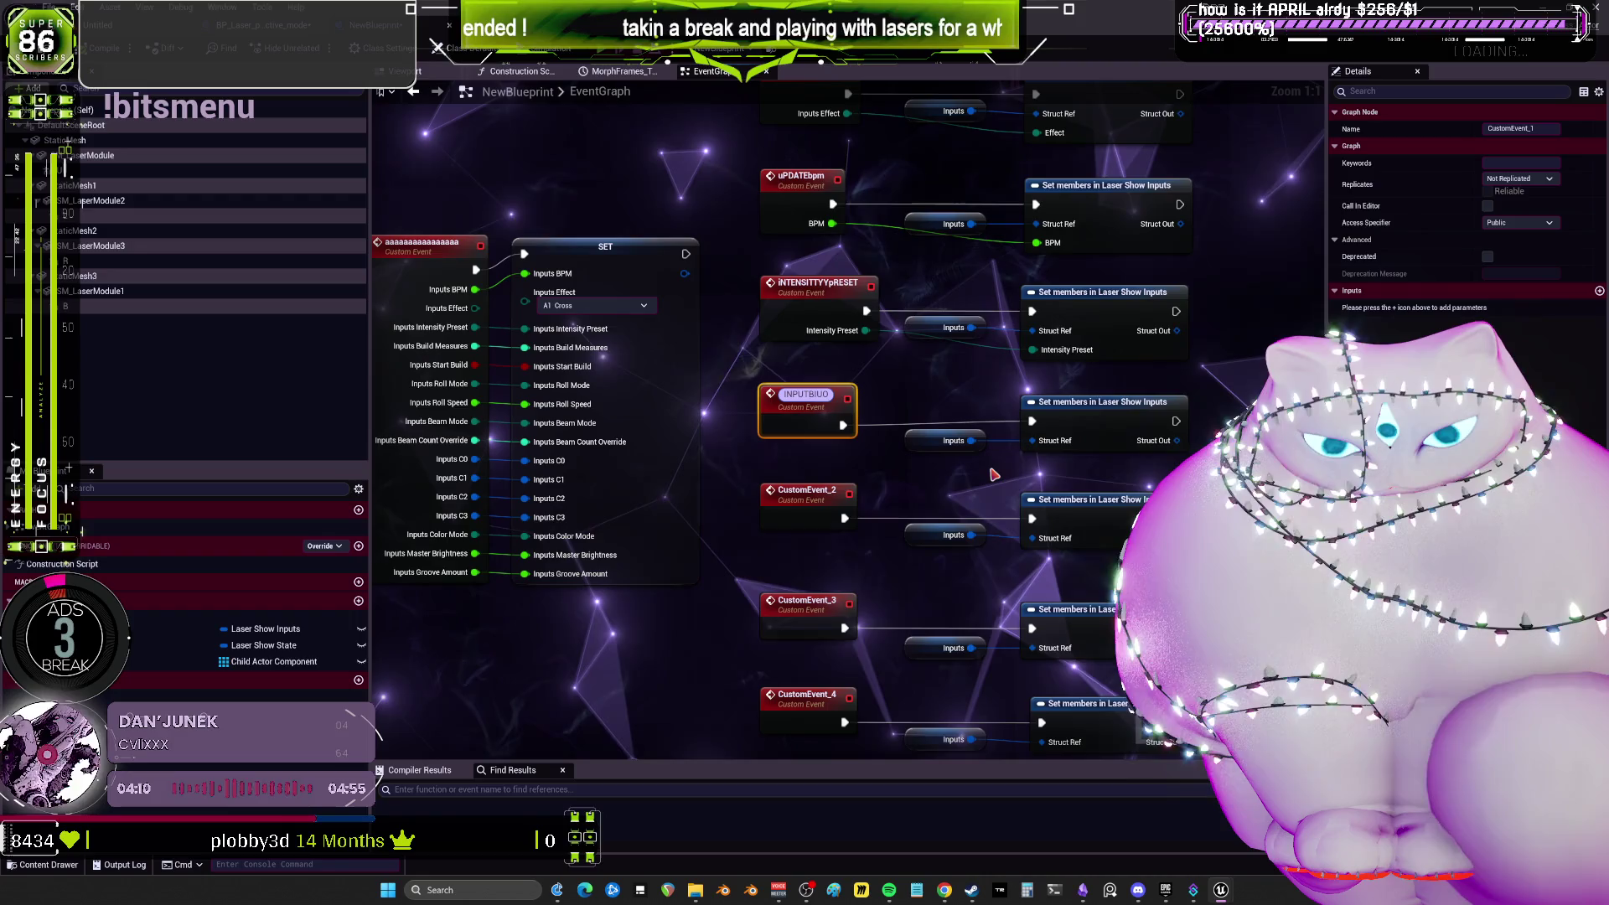
pyautogui.write('UI')
pyautogui.write('ME')
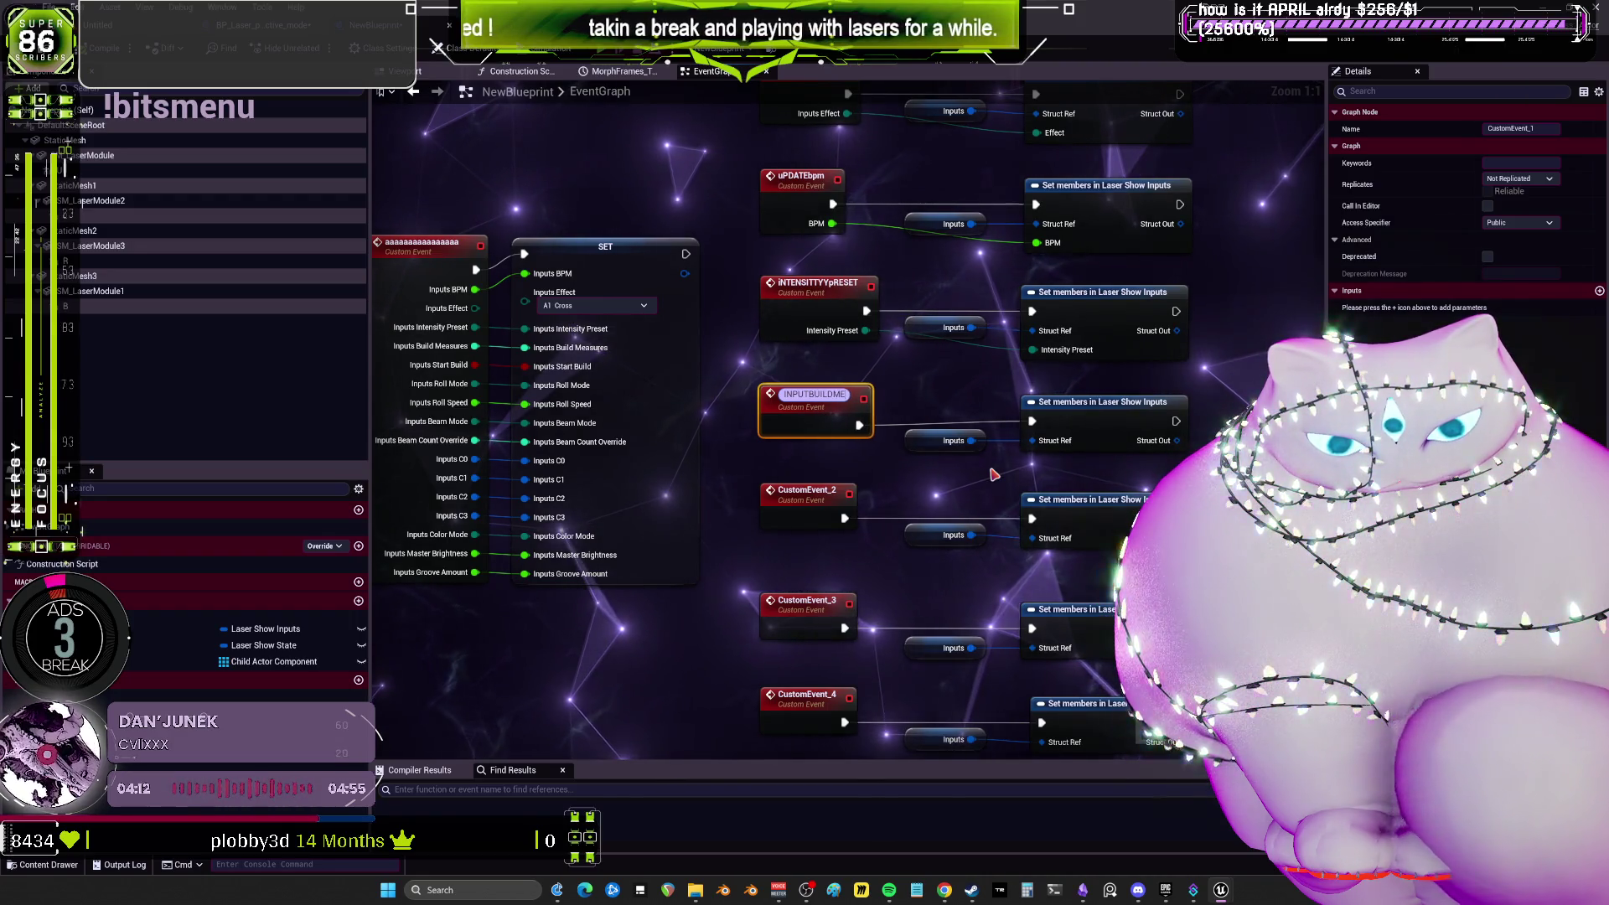
pyautogui.press('BackSpace')
pyautogui.write('AUR')
pyautogui.press('BackSpace')
pyautogui.press('BackSpace')
pyautogui.write('SURE')
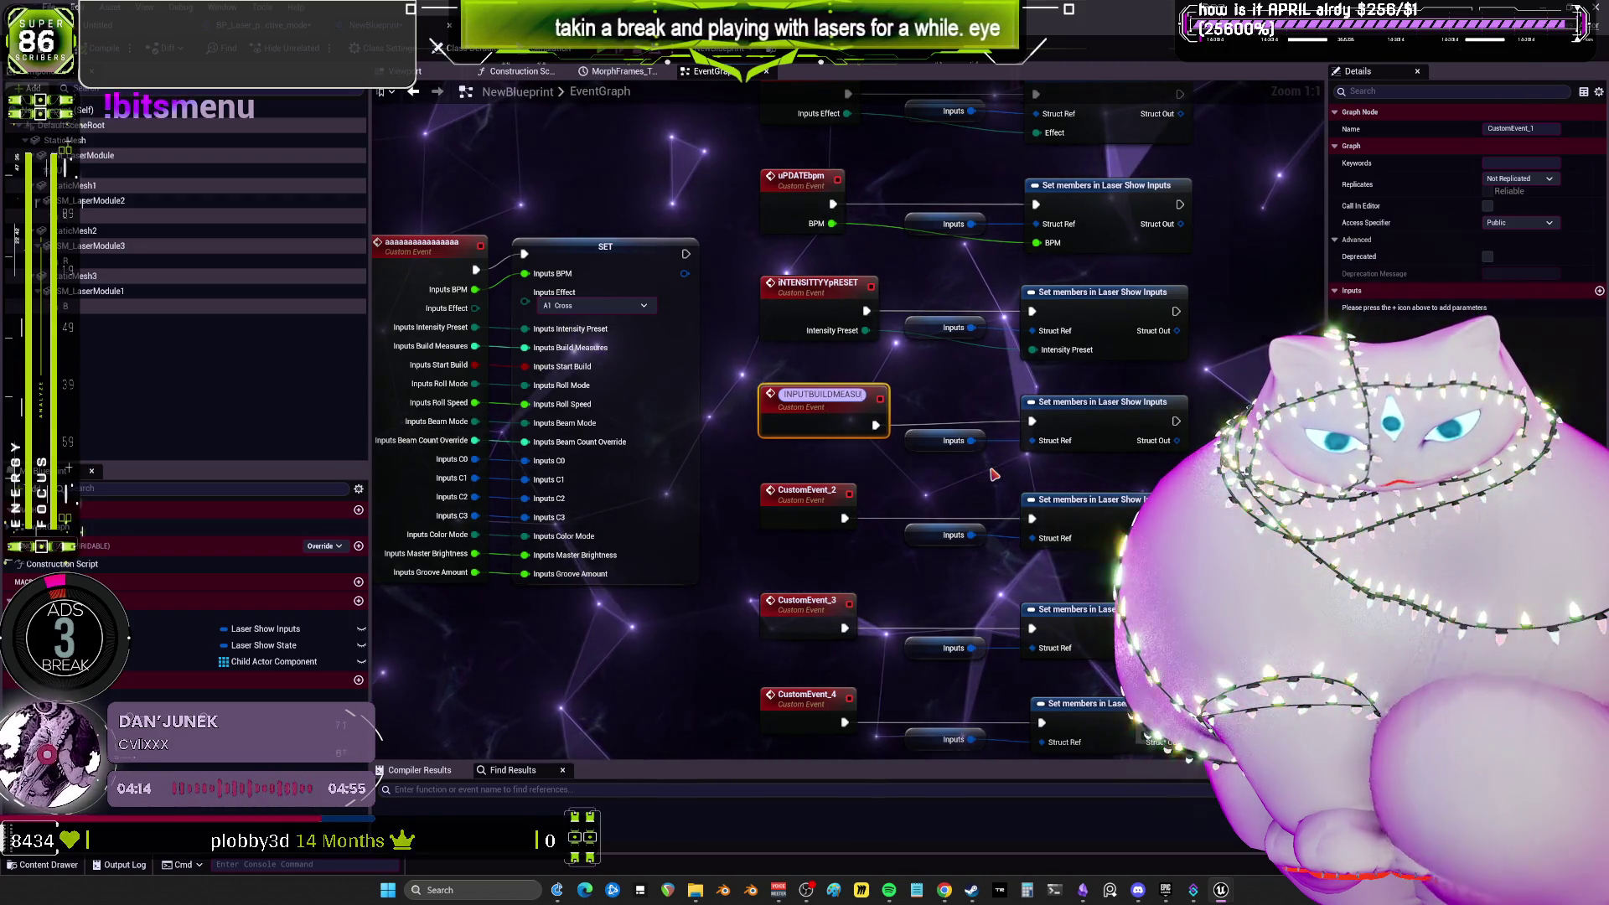
pyautogui.press('Return')
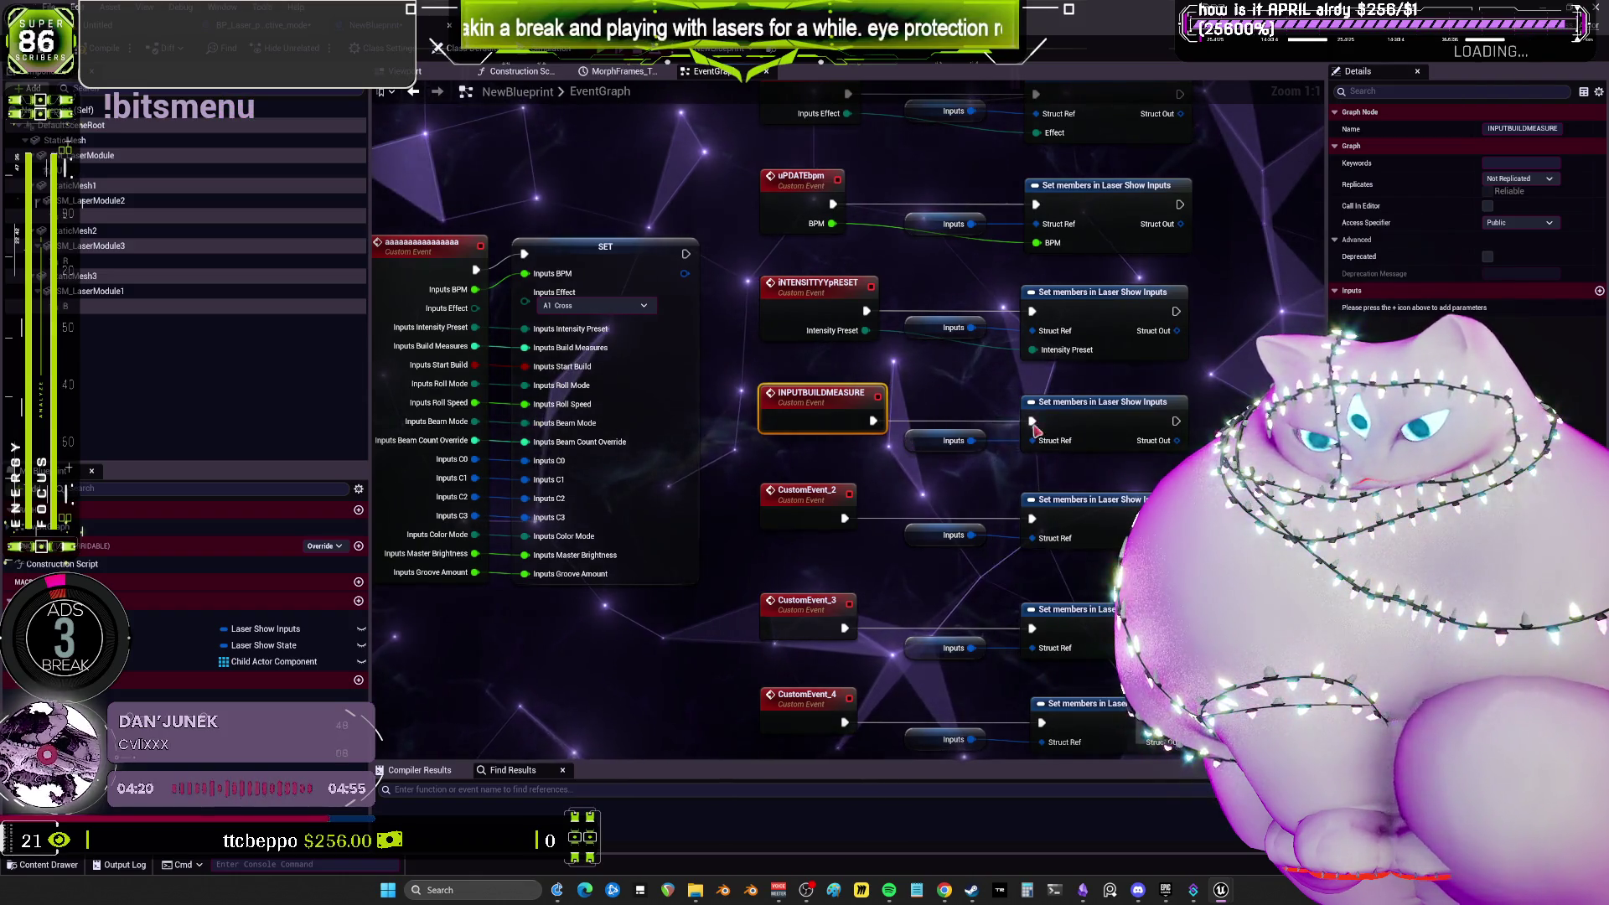
# Expose Build Measures on its Set members node and wire it from INPUTBUILDMEASURE.
pyautogui.click(1104, 404)
pyautogui.click(1488, 197)
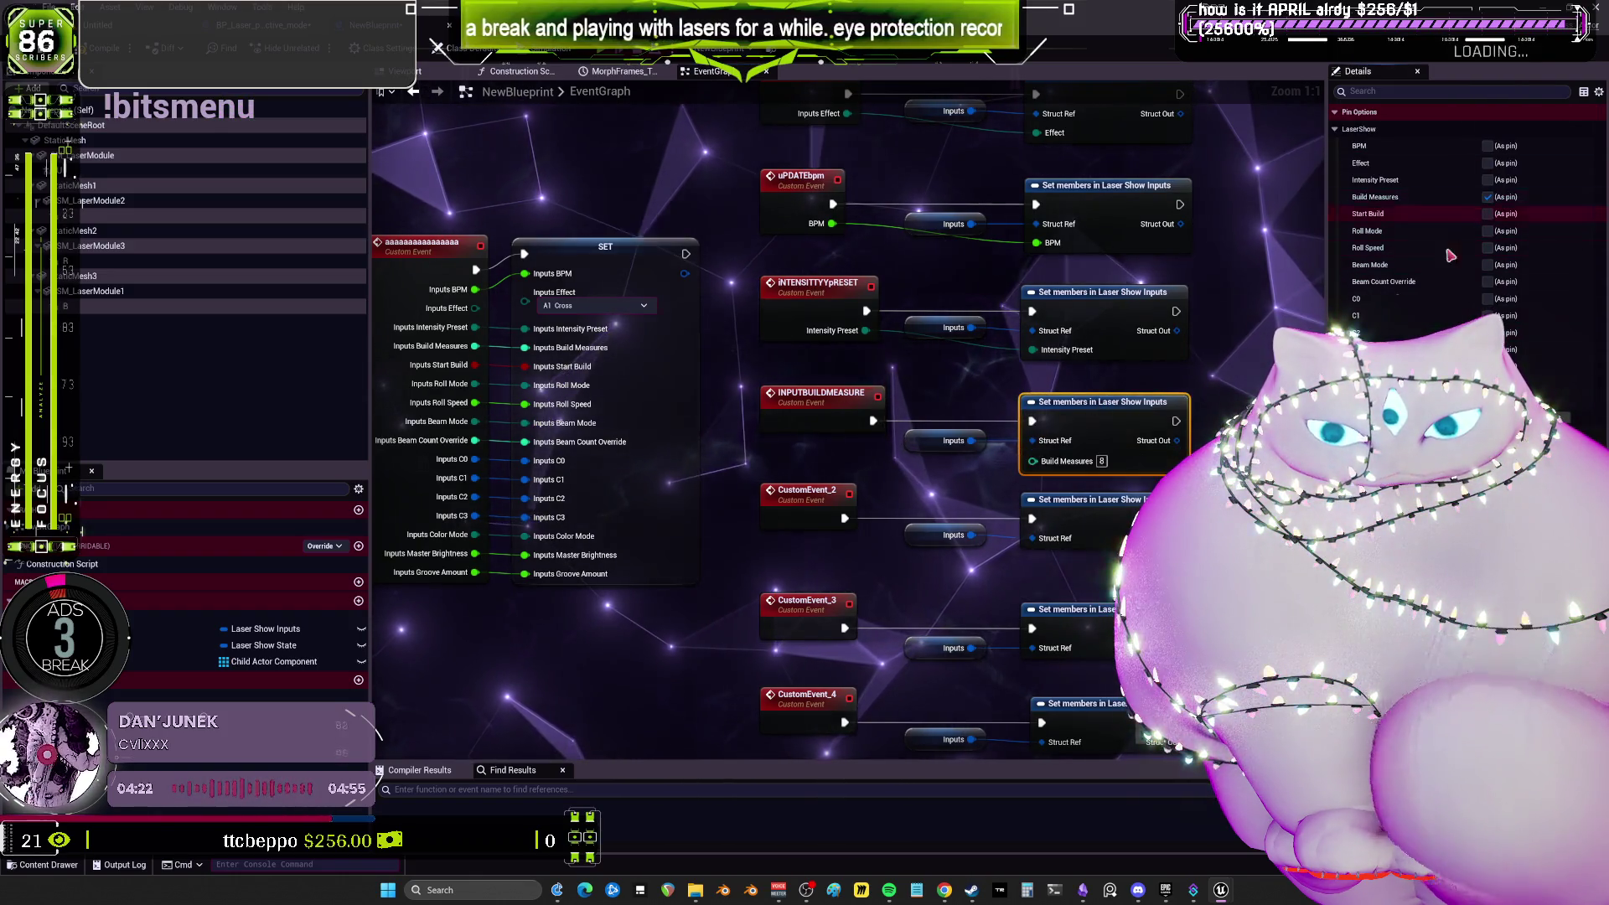
pyautogui.moveTo(1033, 461)
pyautogui.mouseDown()
pyautogui.moveTo(851, 435)
pyautogui.moveTo(846, 419)
pyautogui.mouseUp()
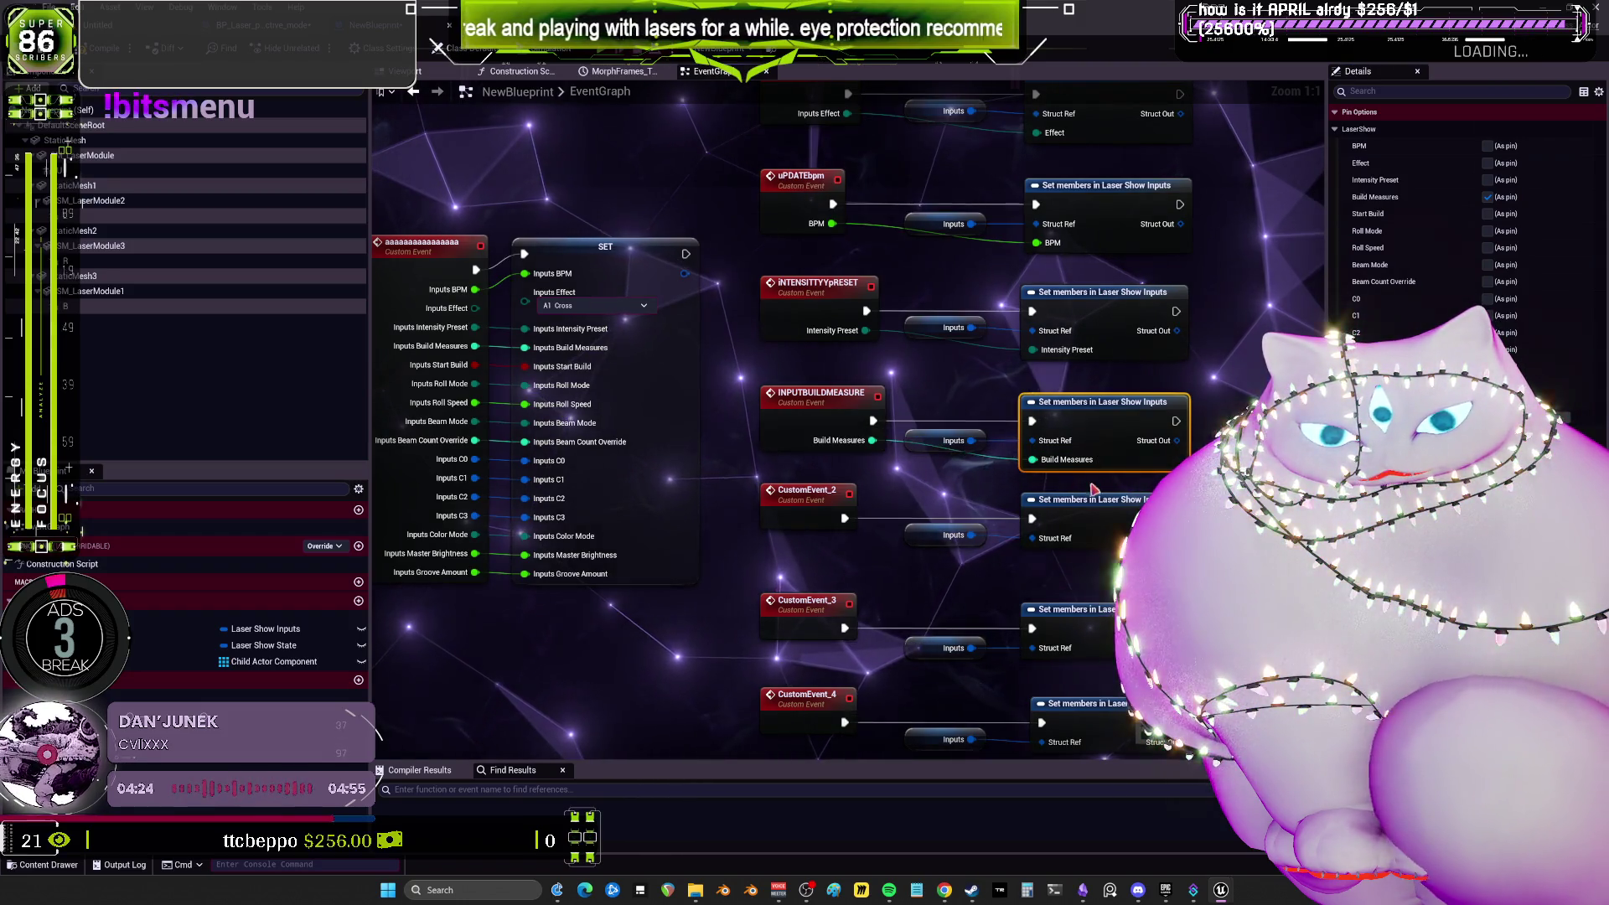
pyautogui.moveTo(888, 522); pyautogui.dragTo(829, 253)
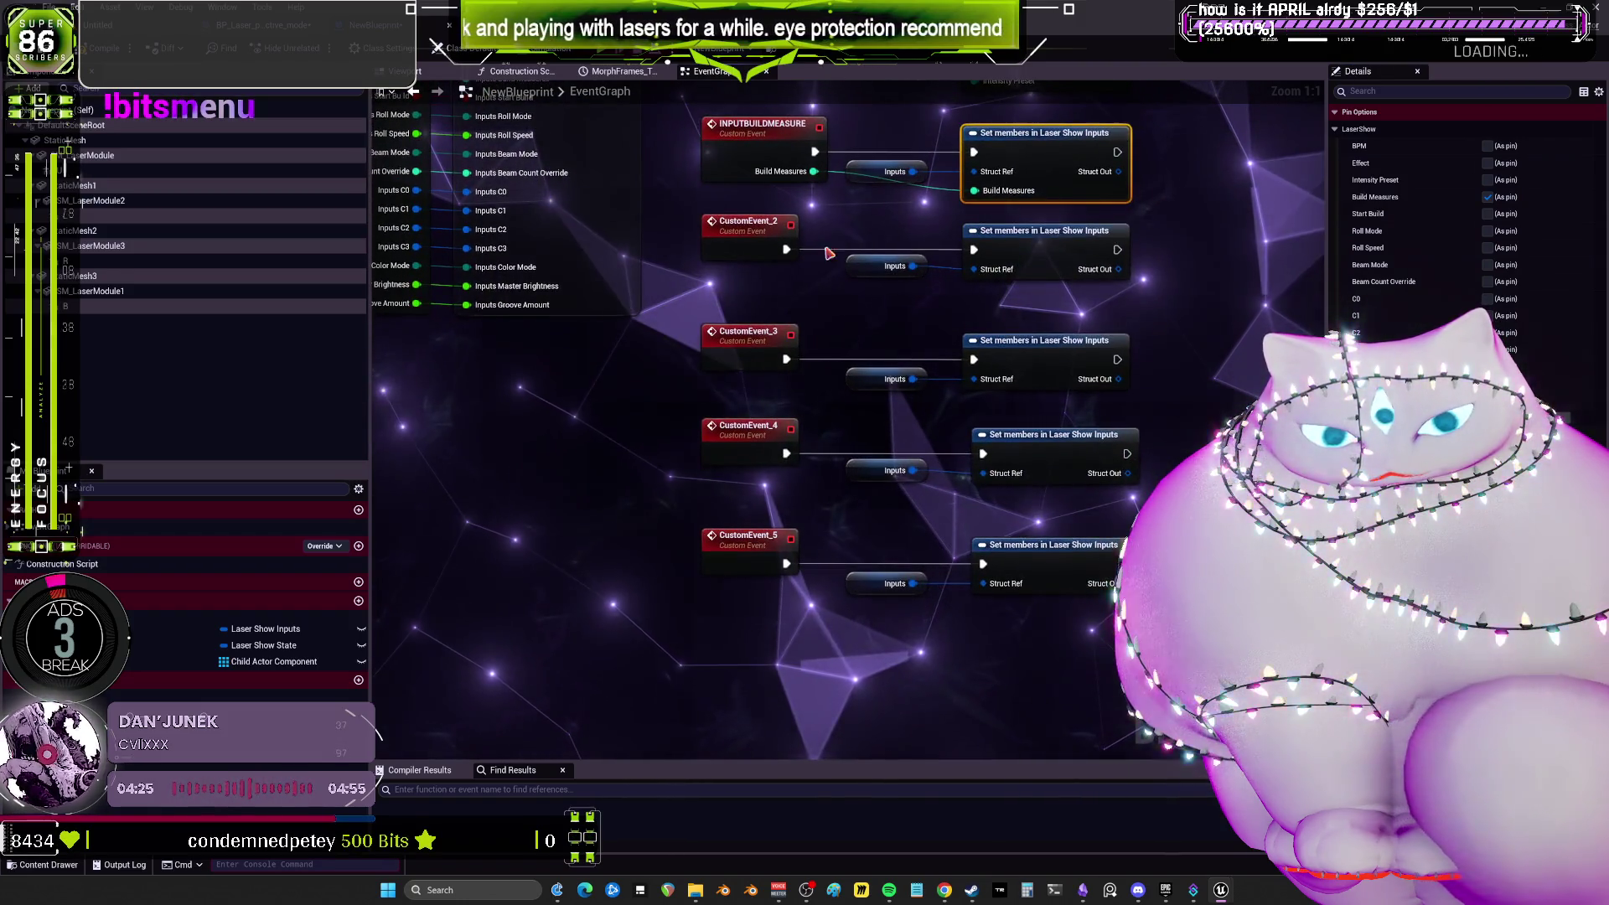
# Rename CustomEvent_2 to sTARTBUILD and wire it into its Set node's Start Build pin.
pyautogui.doubleClick(745, 238)
pyautogui.write('START')
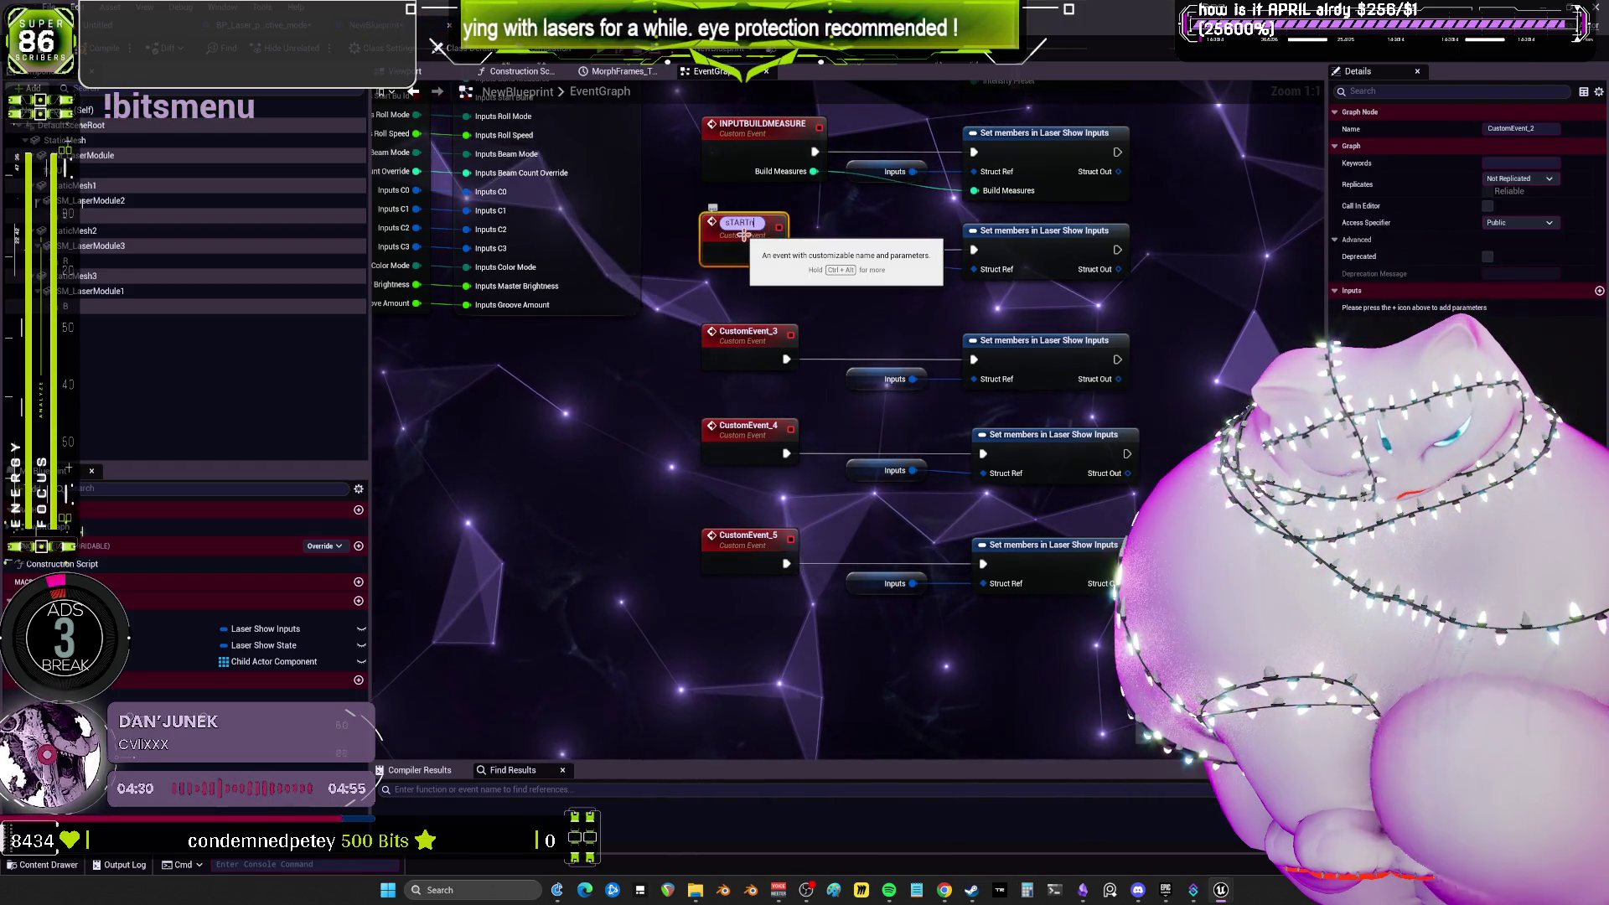
pyautogui.write('bUILD')
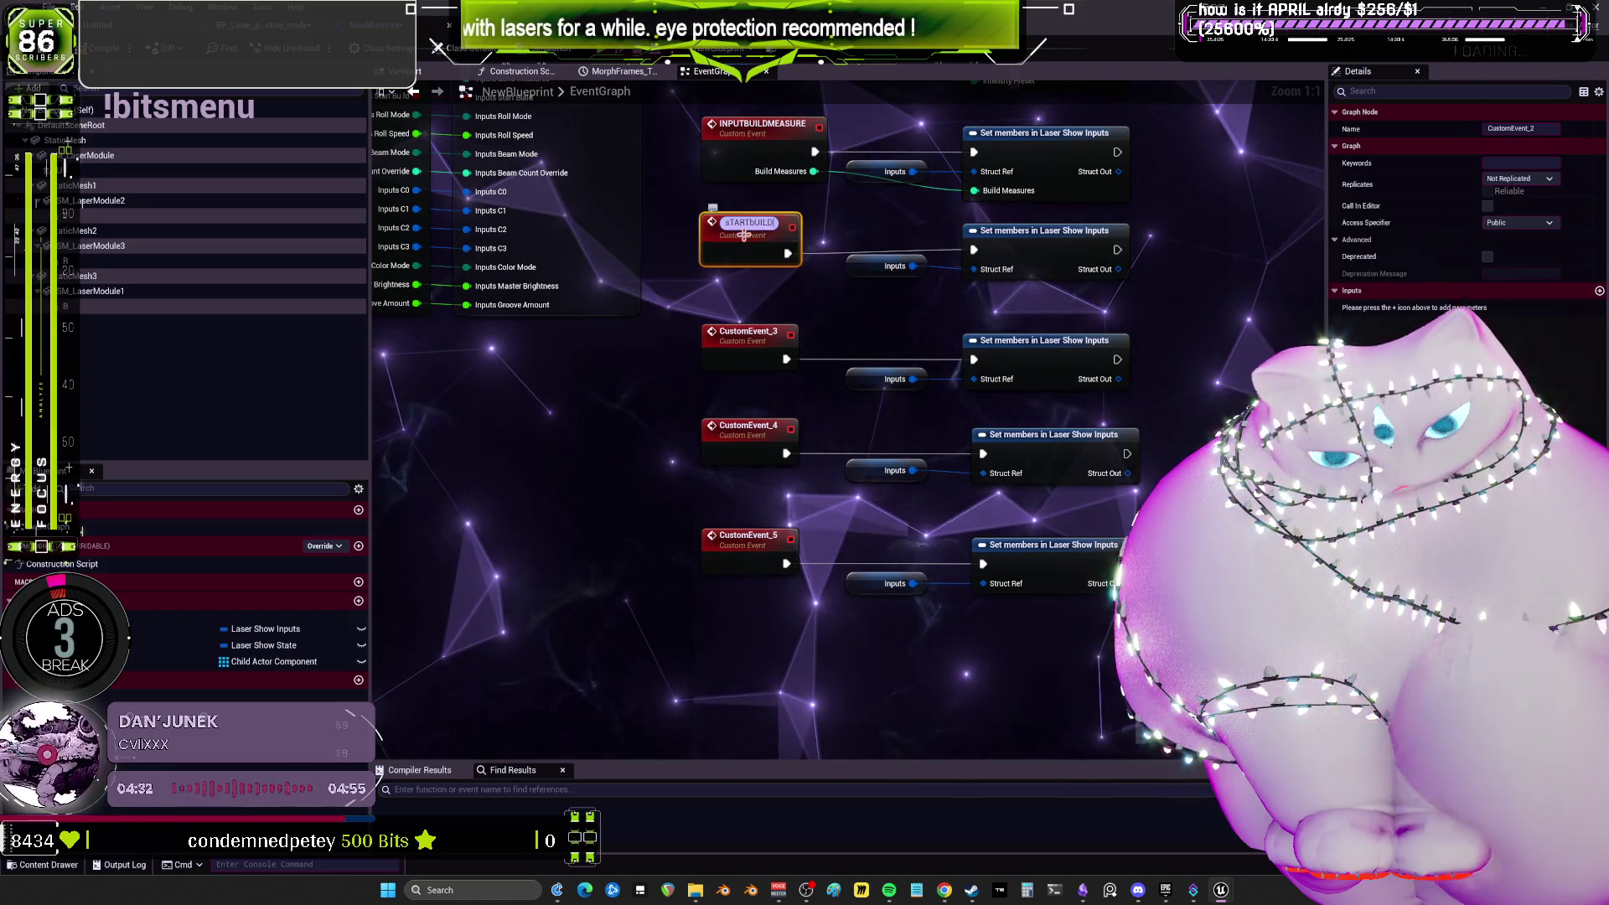
pyautogui.press('Return')
pyautogui.moveTo(744, 235); pyautogui.dragTo(848, 316)
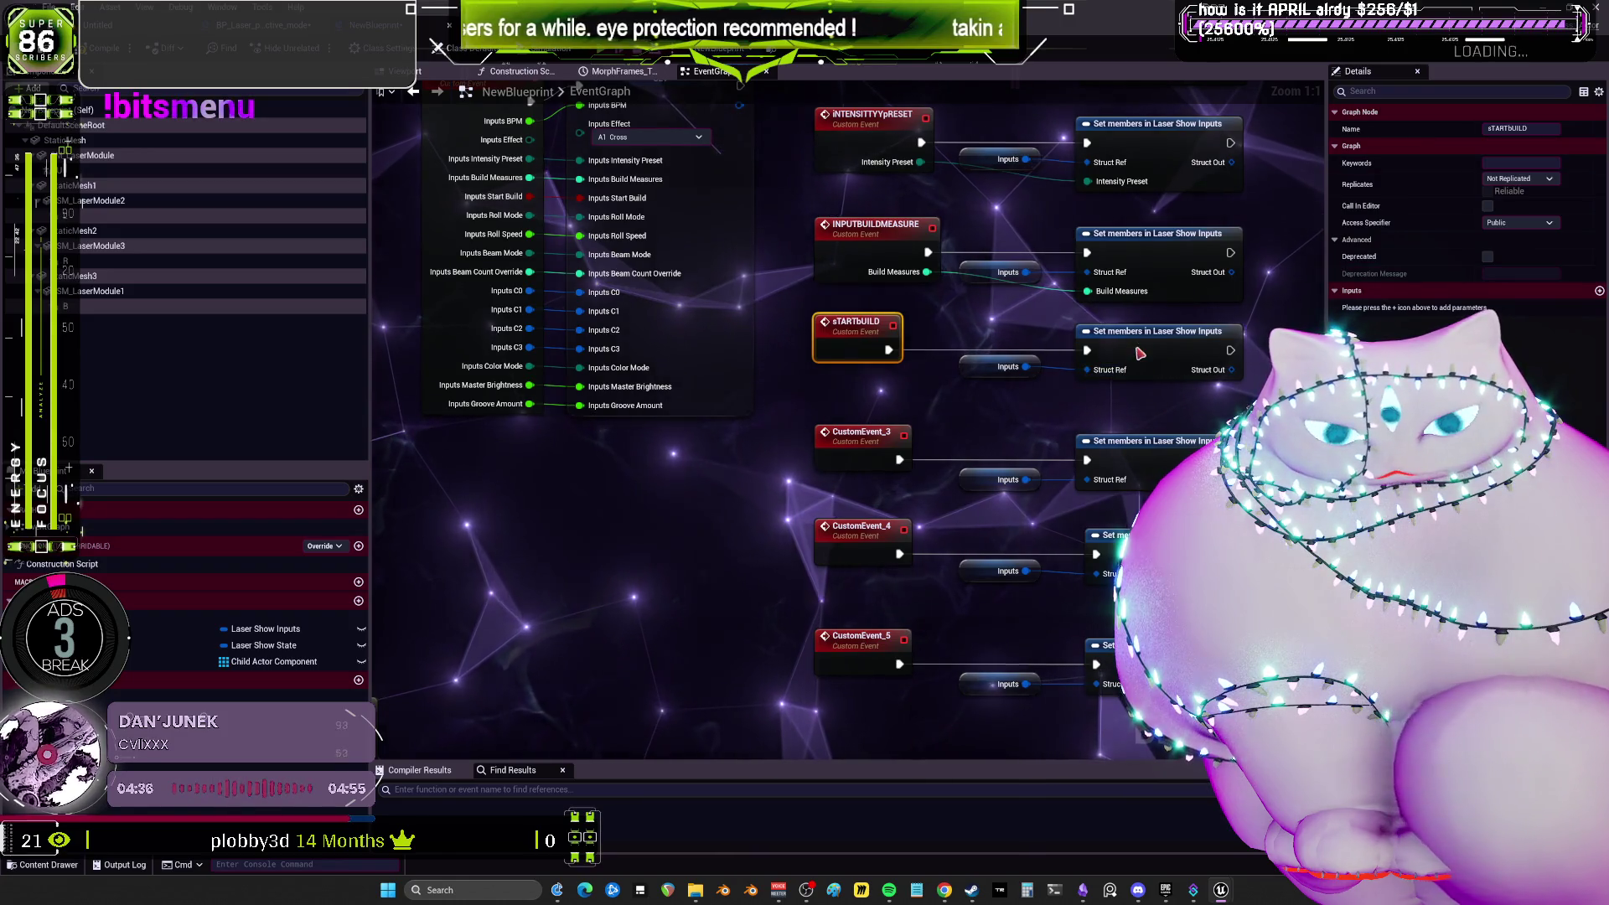
pyautogui.click(1156, 339)
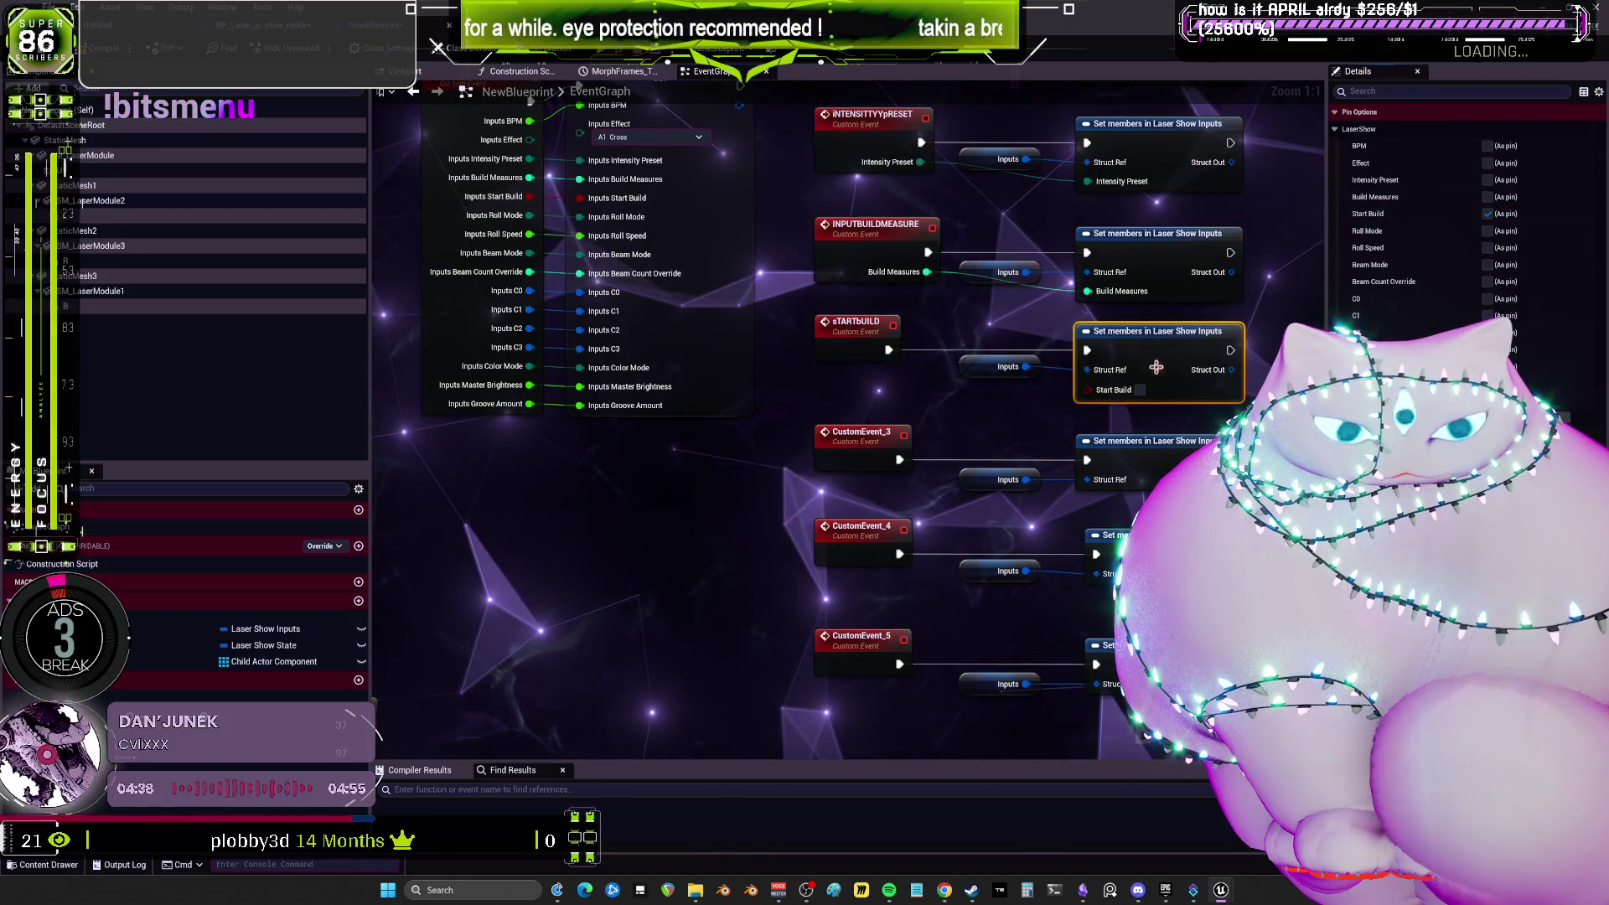
pyautogui.moveTo(1087, 389); pyautogui.dragTo(855, 345)
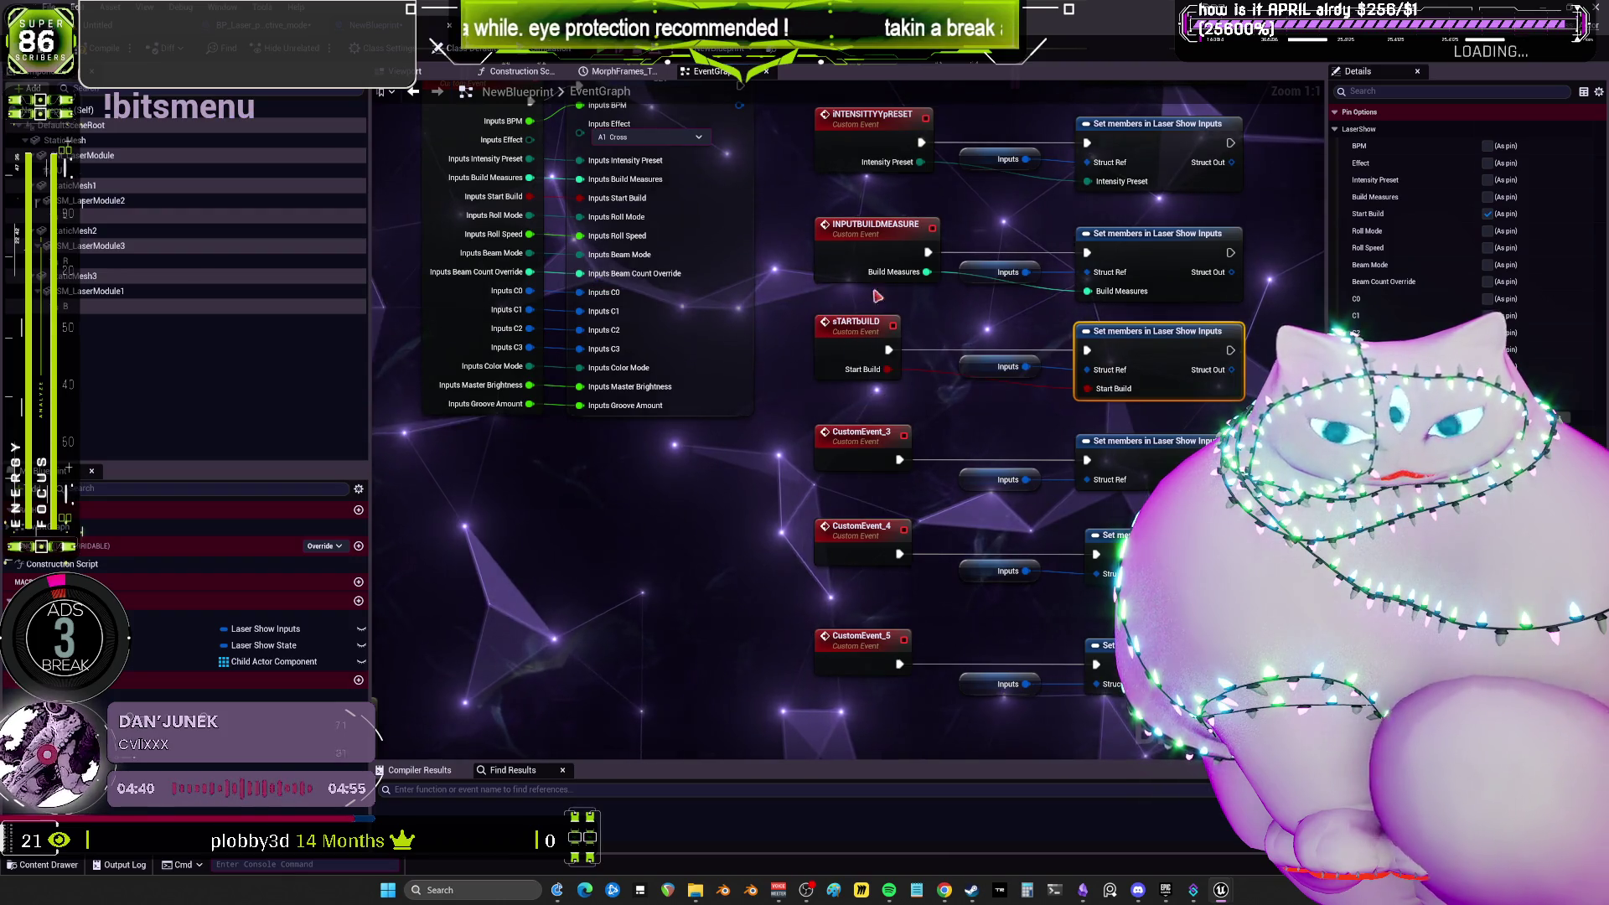
pyautogui.moveTo(1000, 265)
pyautogui.mouseDown()
pyautogui.moveTo(832, 310)
pyautogui.moveTo(790, 371)
pyautogui.moveTo(1013, 486)
pyautogui.moveTo(974, 506)
pyautogui.mouseUp()
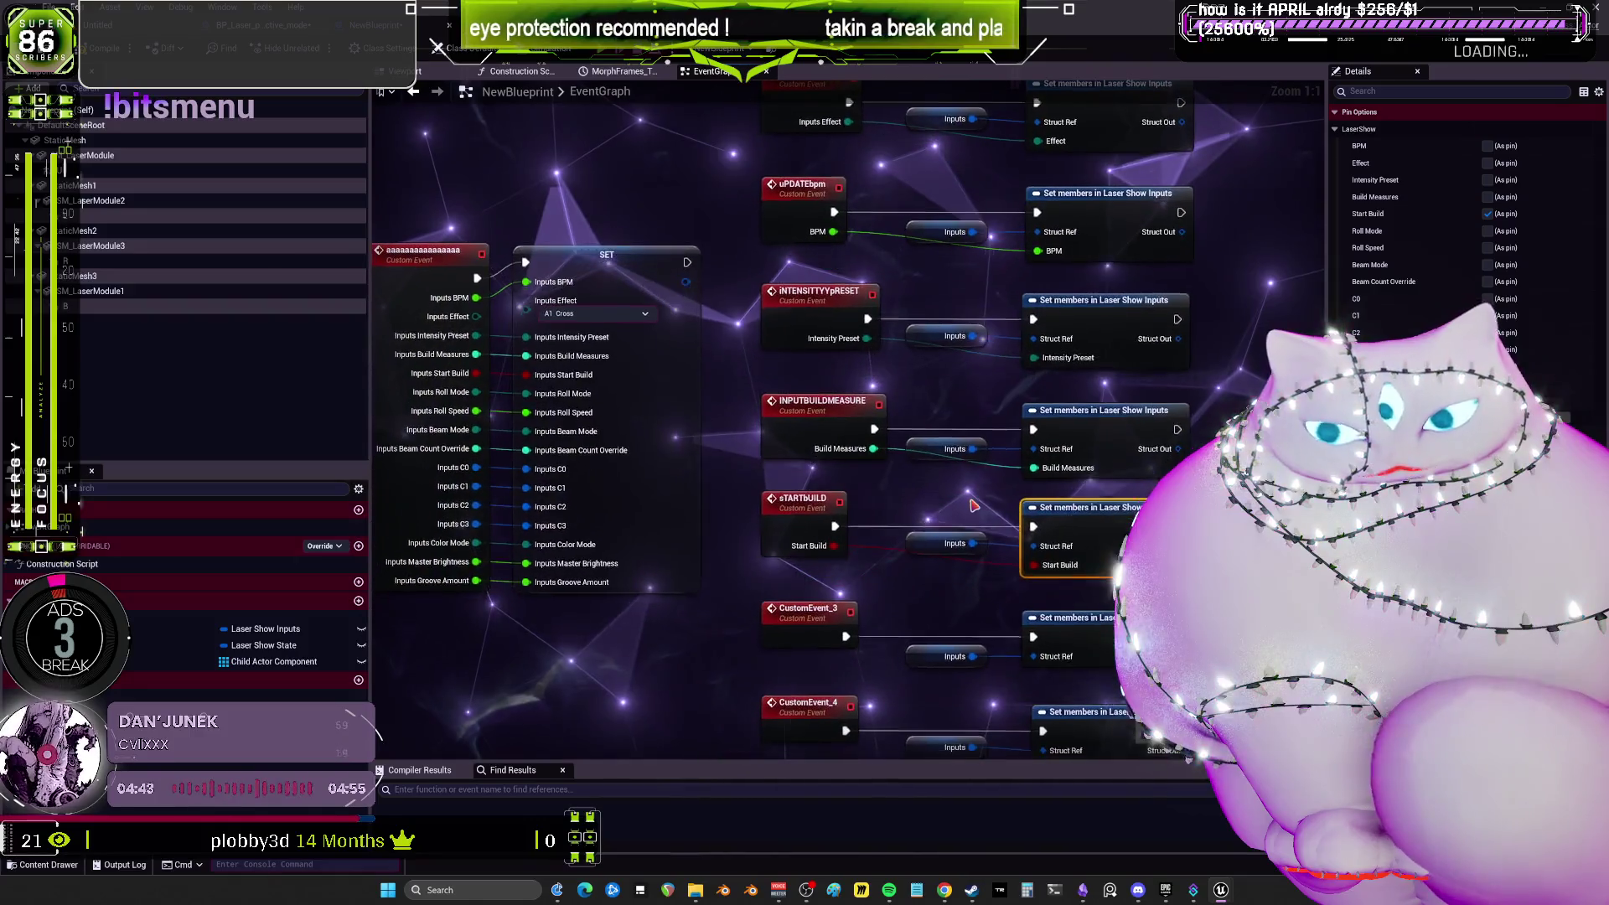
# Play the song Tractor Beam in the music player and return to the Blueprint editor.
pyautogui.click(889, 890)
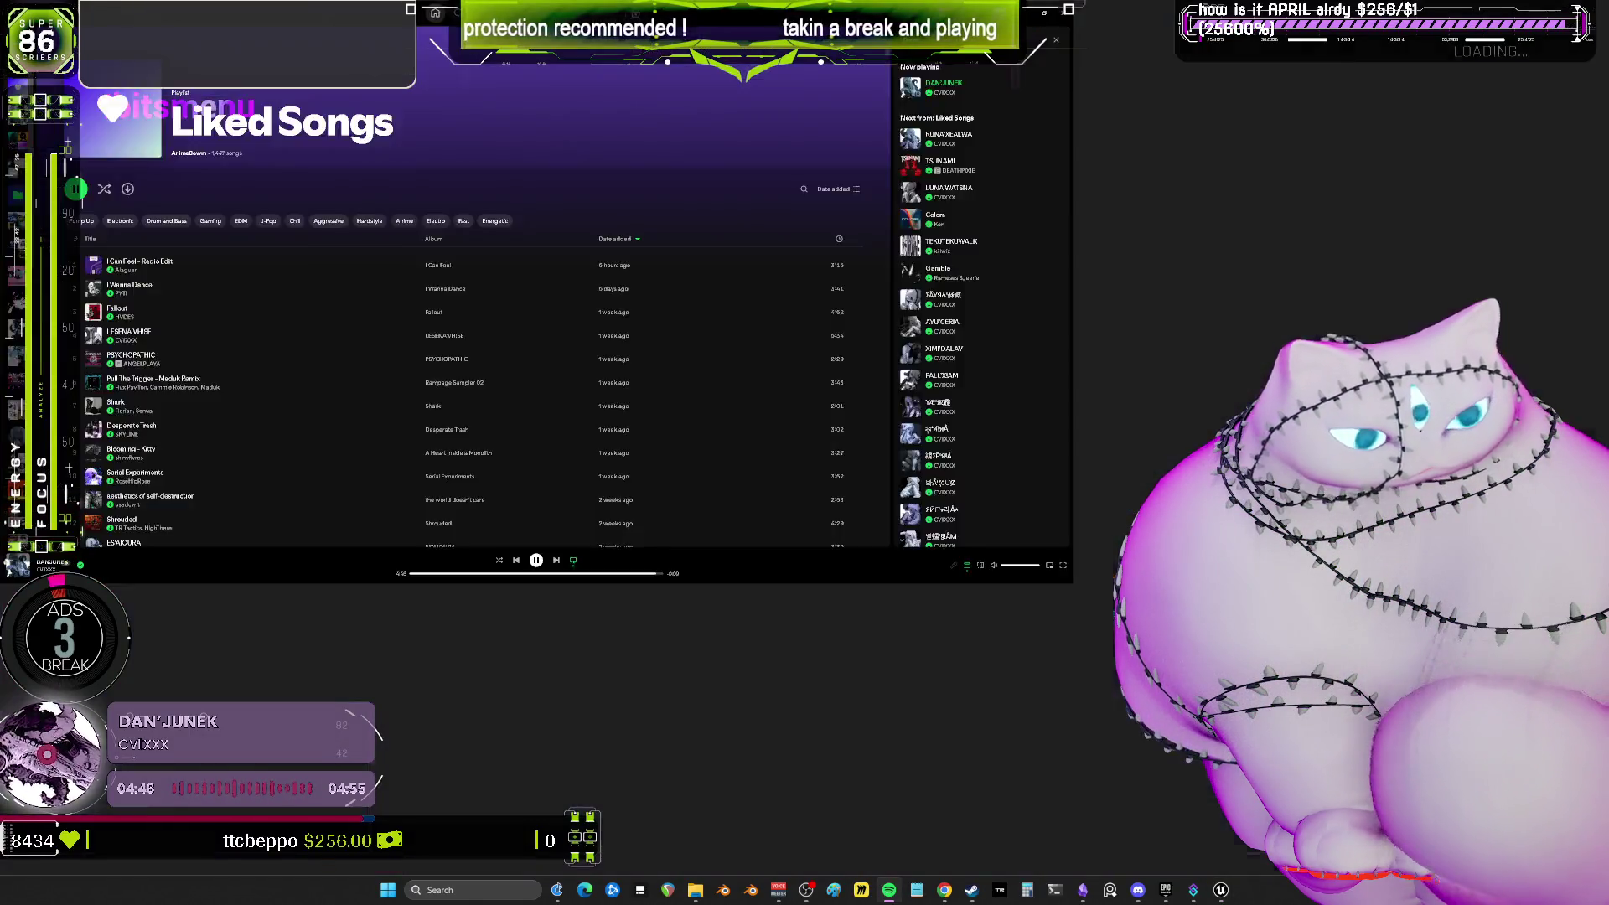
pyautogui.scroll(-15, 285, 531)
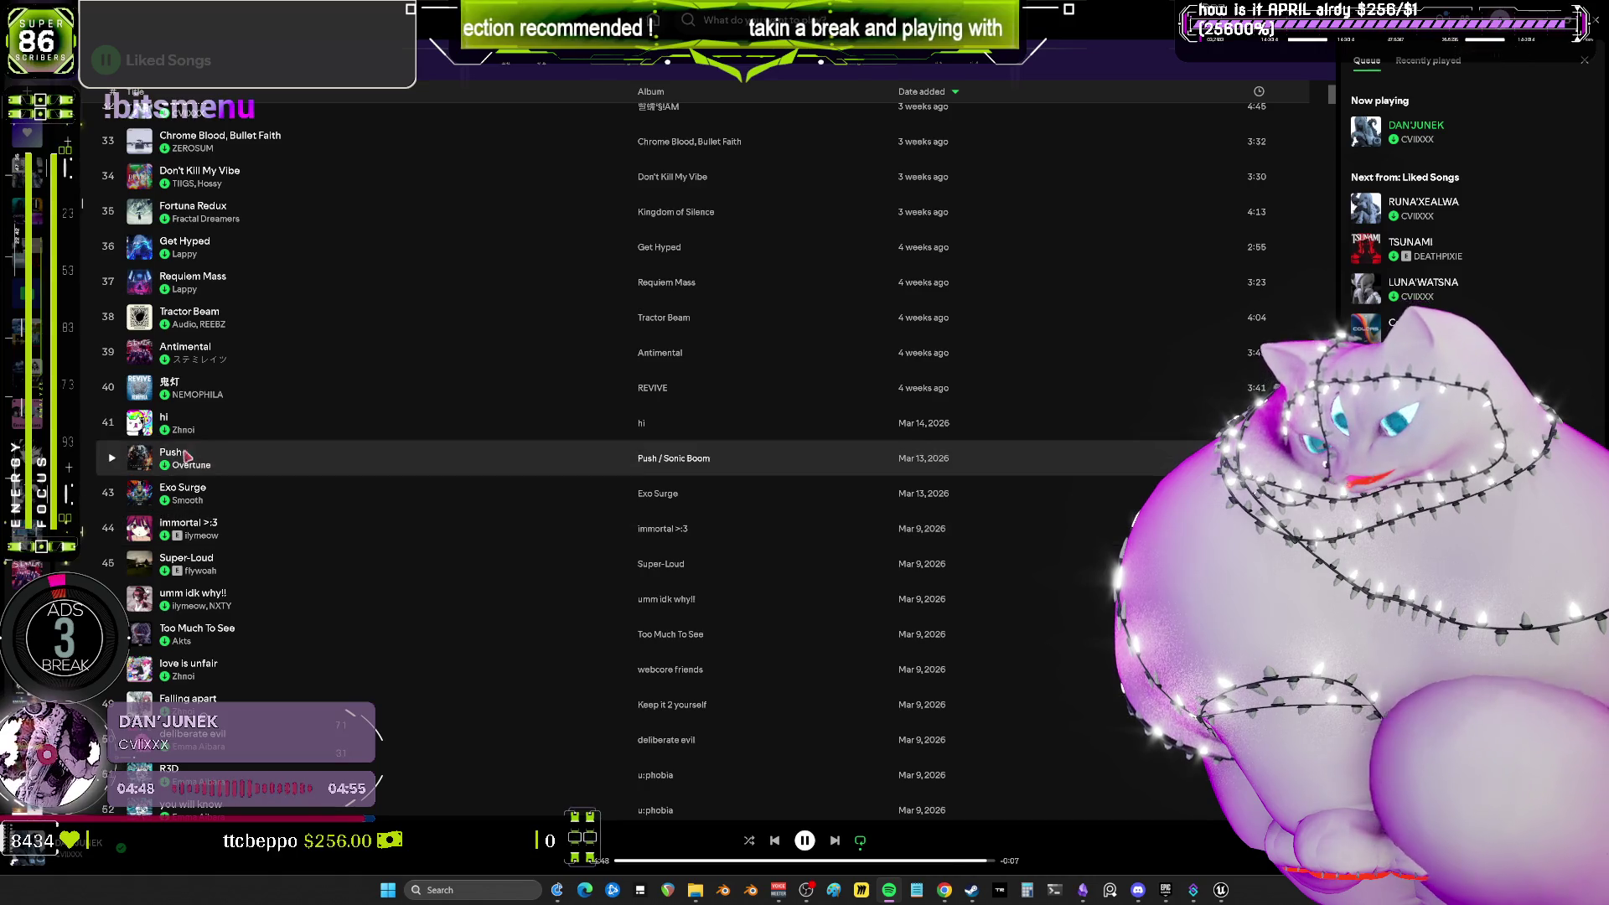
pyautogui.doubleClick(251, 316)
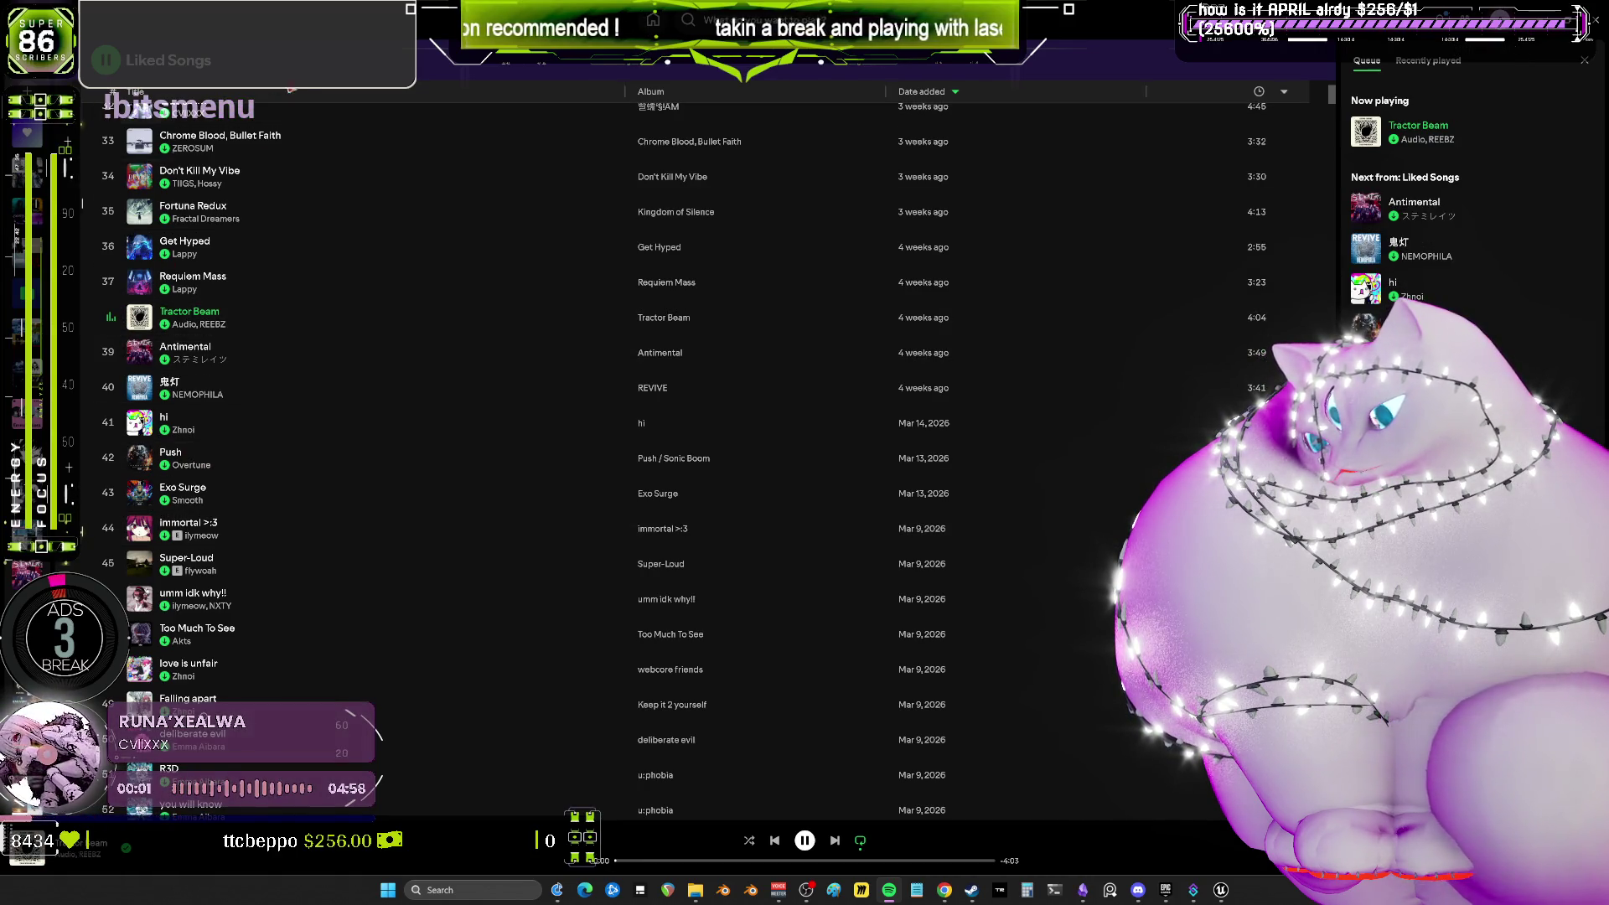
pyautogui.hotkey('alt', 'Tab')
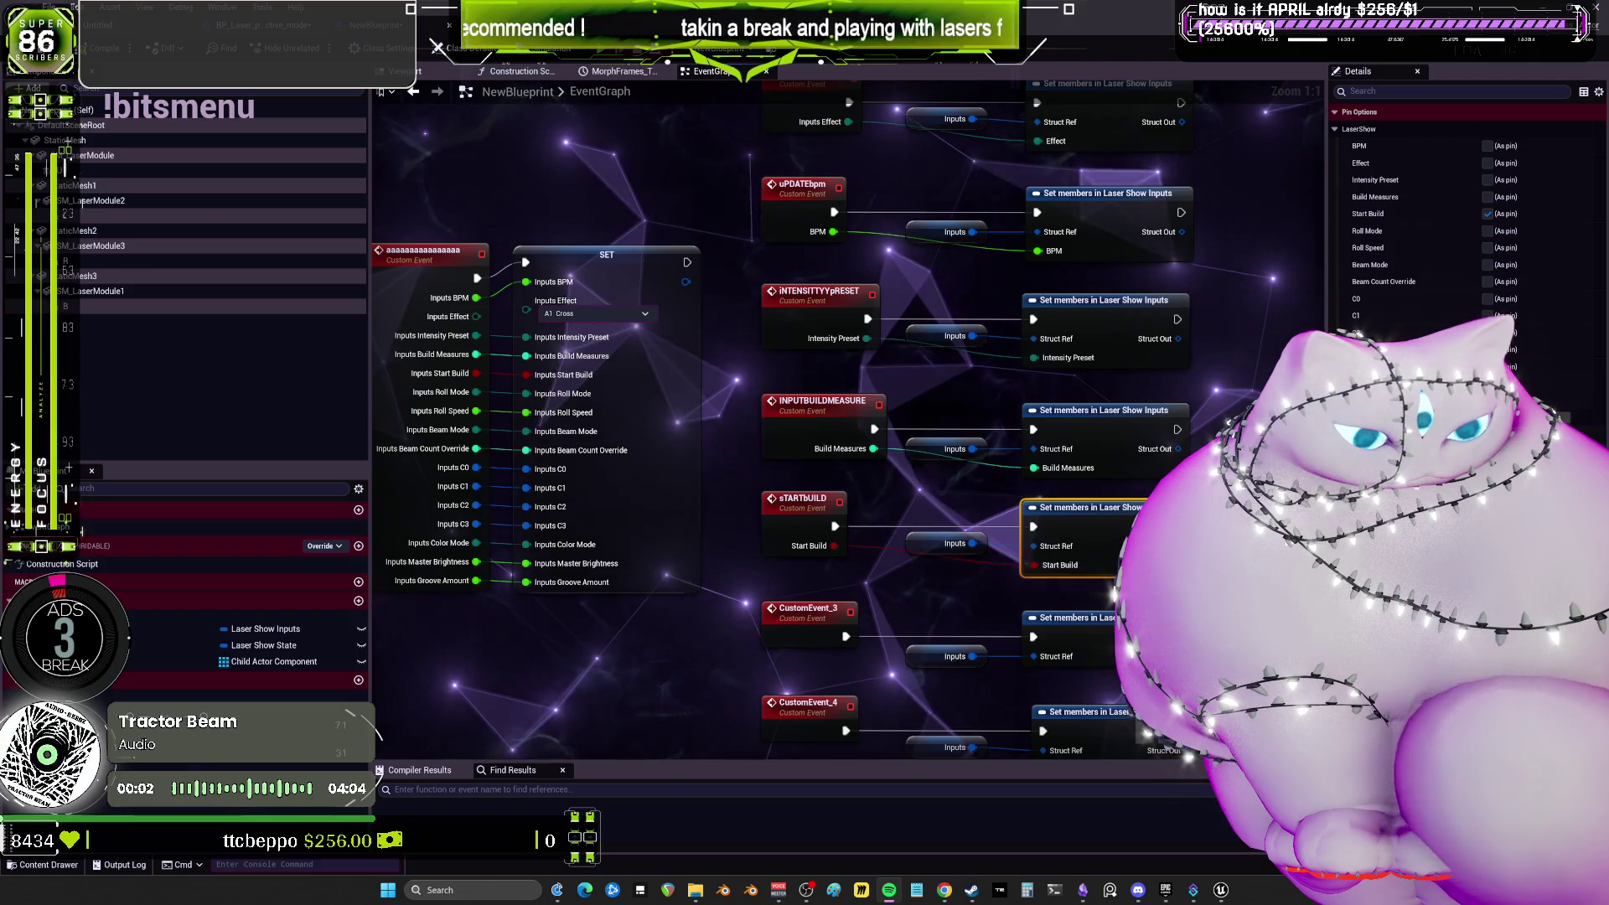
# Expose Roll Mode on the next Set members node and wire it to CustomEvent_3.
pyautogui.moveTo(732, 448); pyautogui.dragTo(738, 355)
pyautogui.scroll(-3, 916, 318)
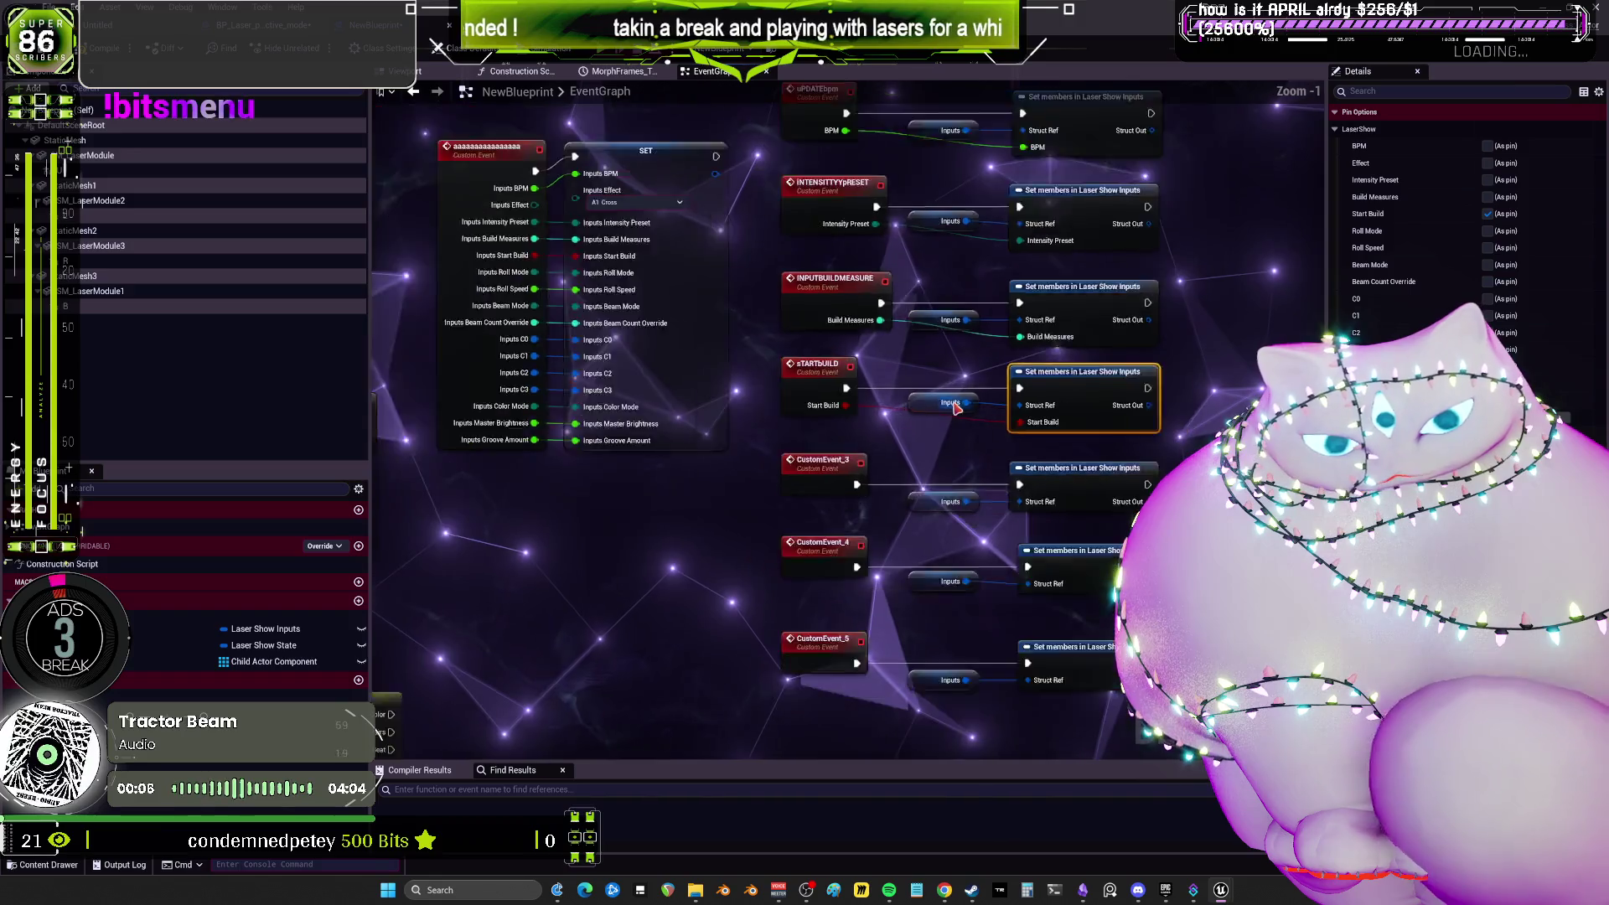
pyautogui.scroll(3, 947, 414)
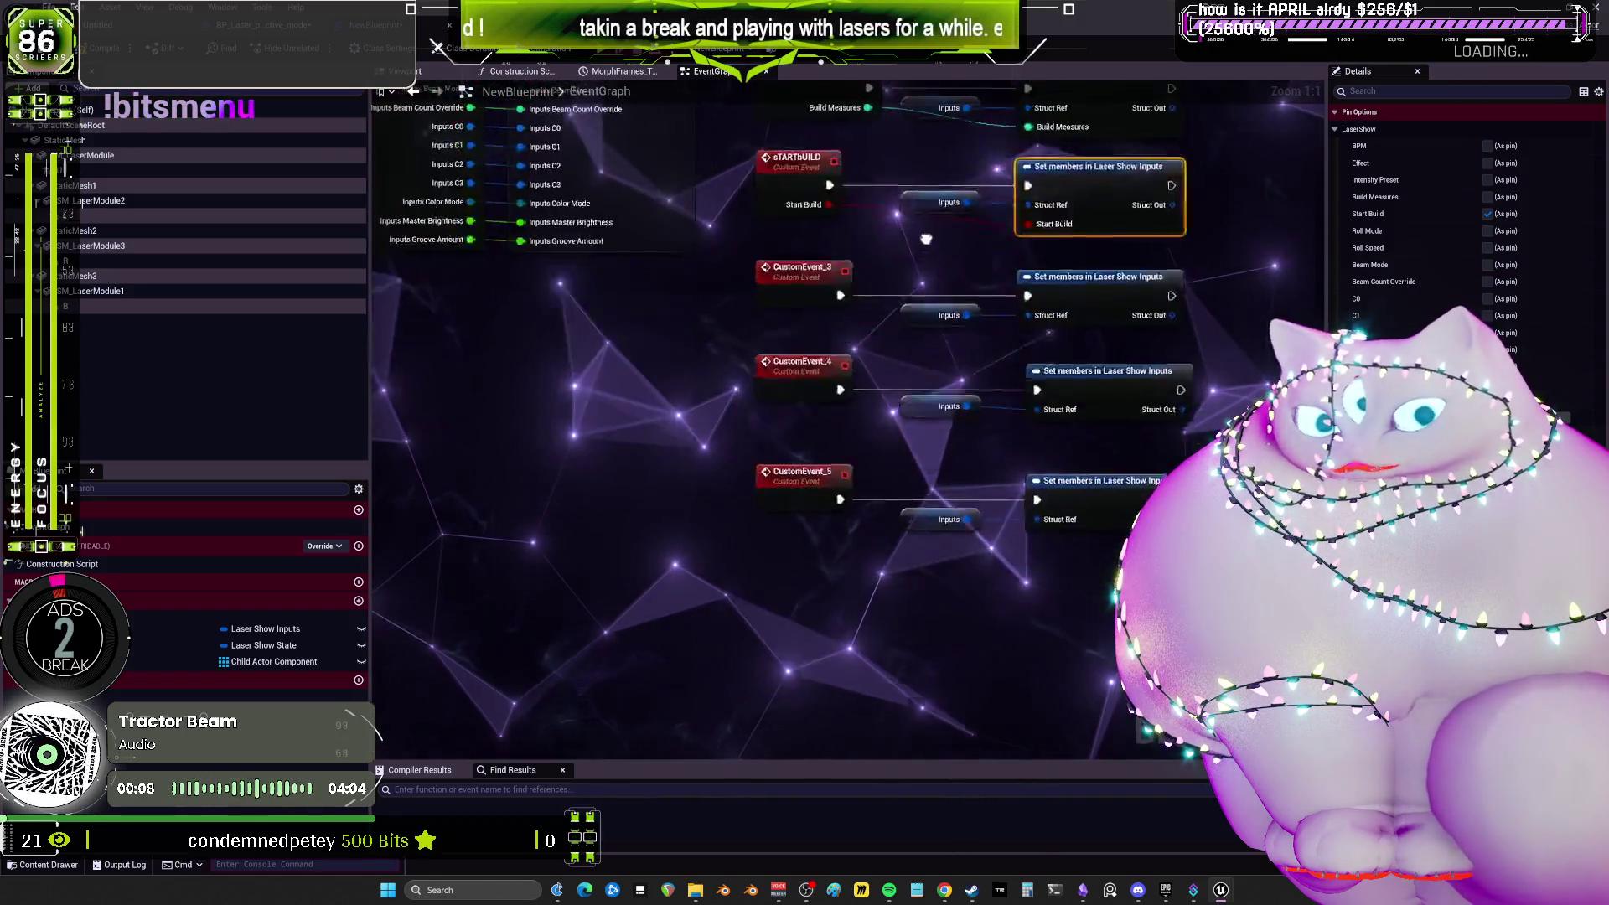
pyautogui.moveTo(783, 356)
pyautogui.mouseDown()
pyautogui.moveTo(788, 312)
pyautogui.moveTo(791, 393)
pyautogui.moveTo(764, 444)
pyautogui.mouseUp()
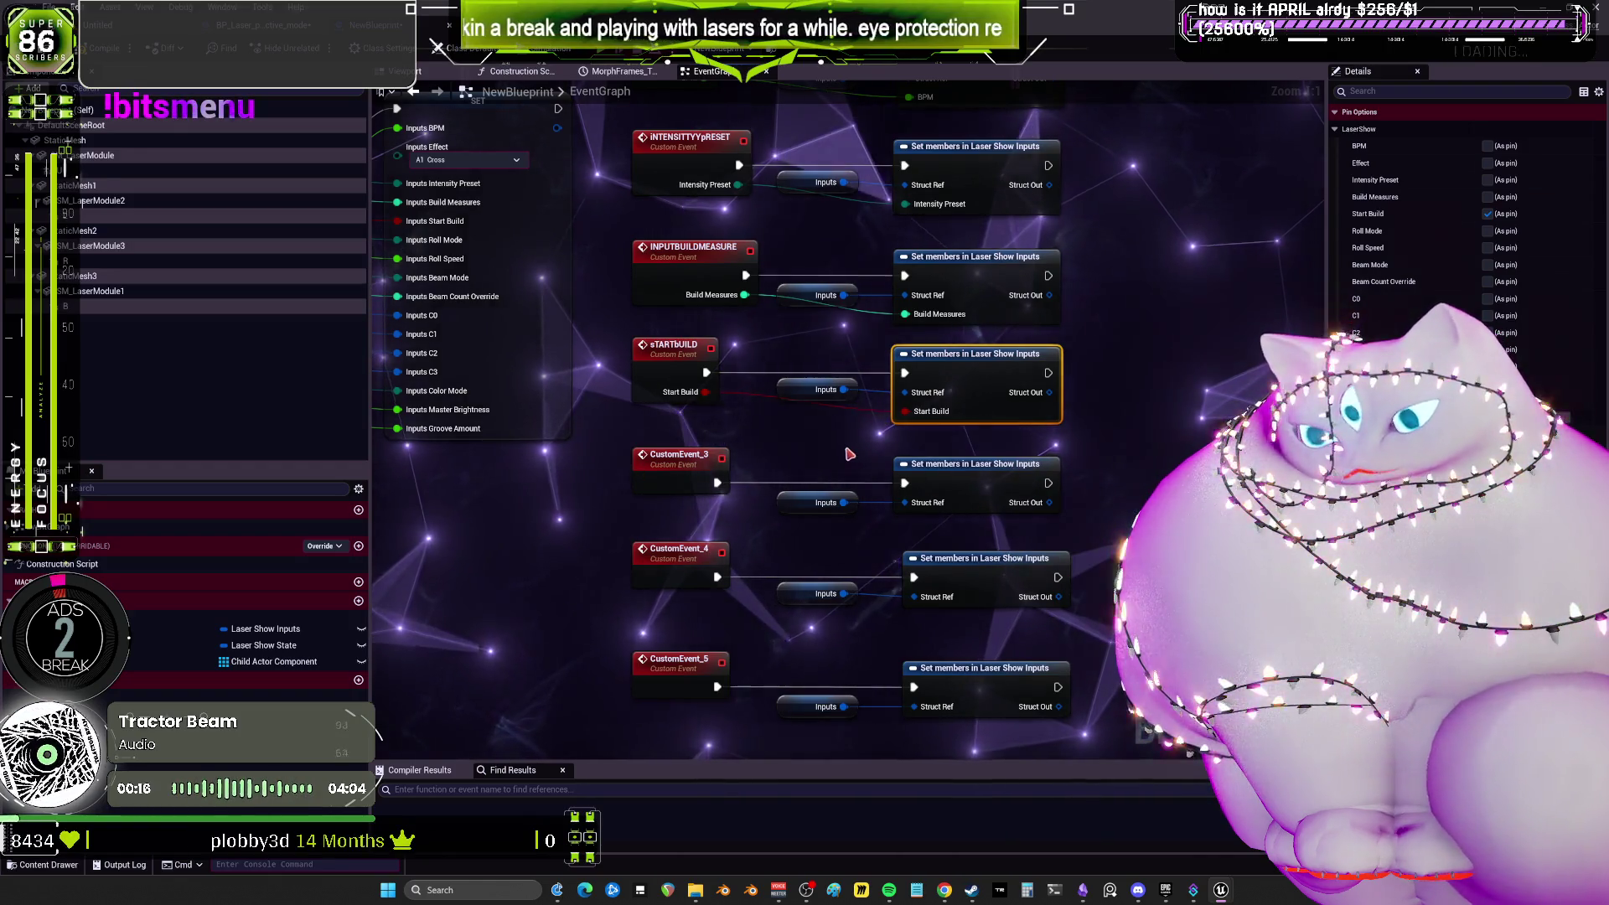
pyautogui.moveTo(756, 242); pyautogui.dragTo(702, 128)
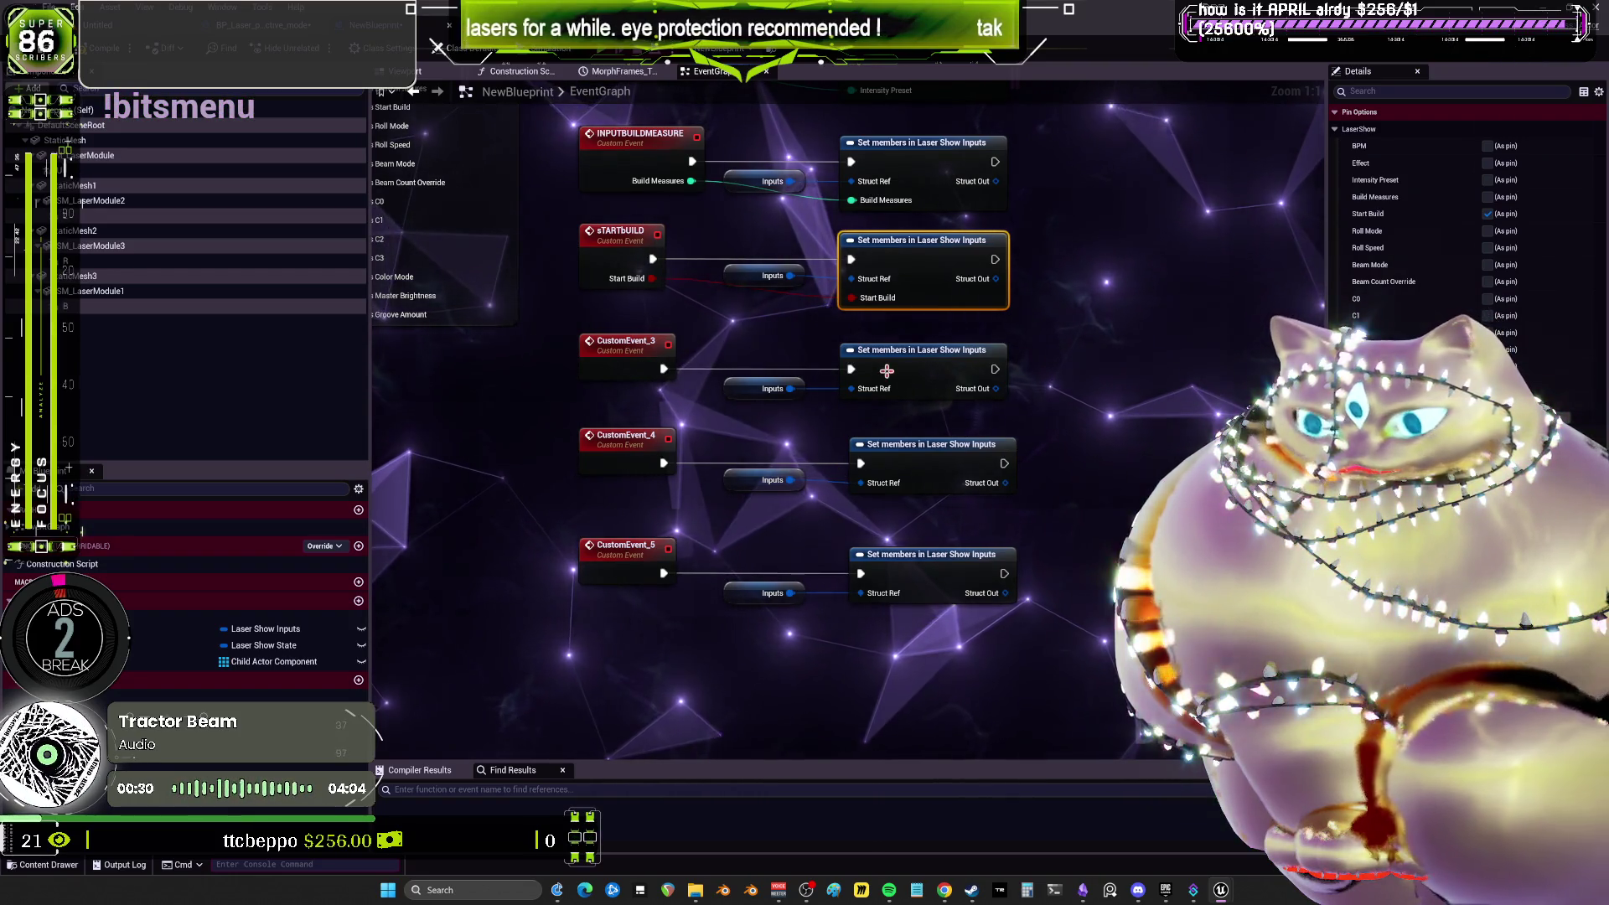
pyautogui.click(1488, 231)
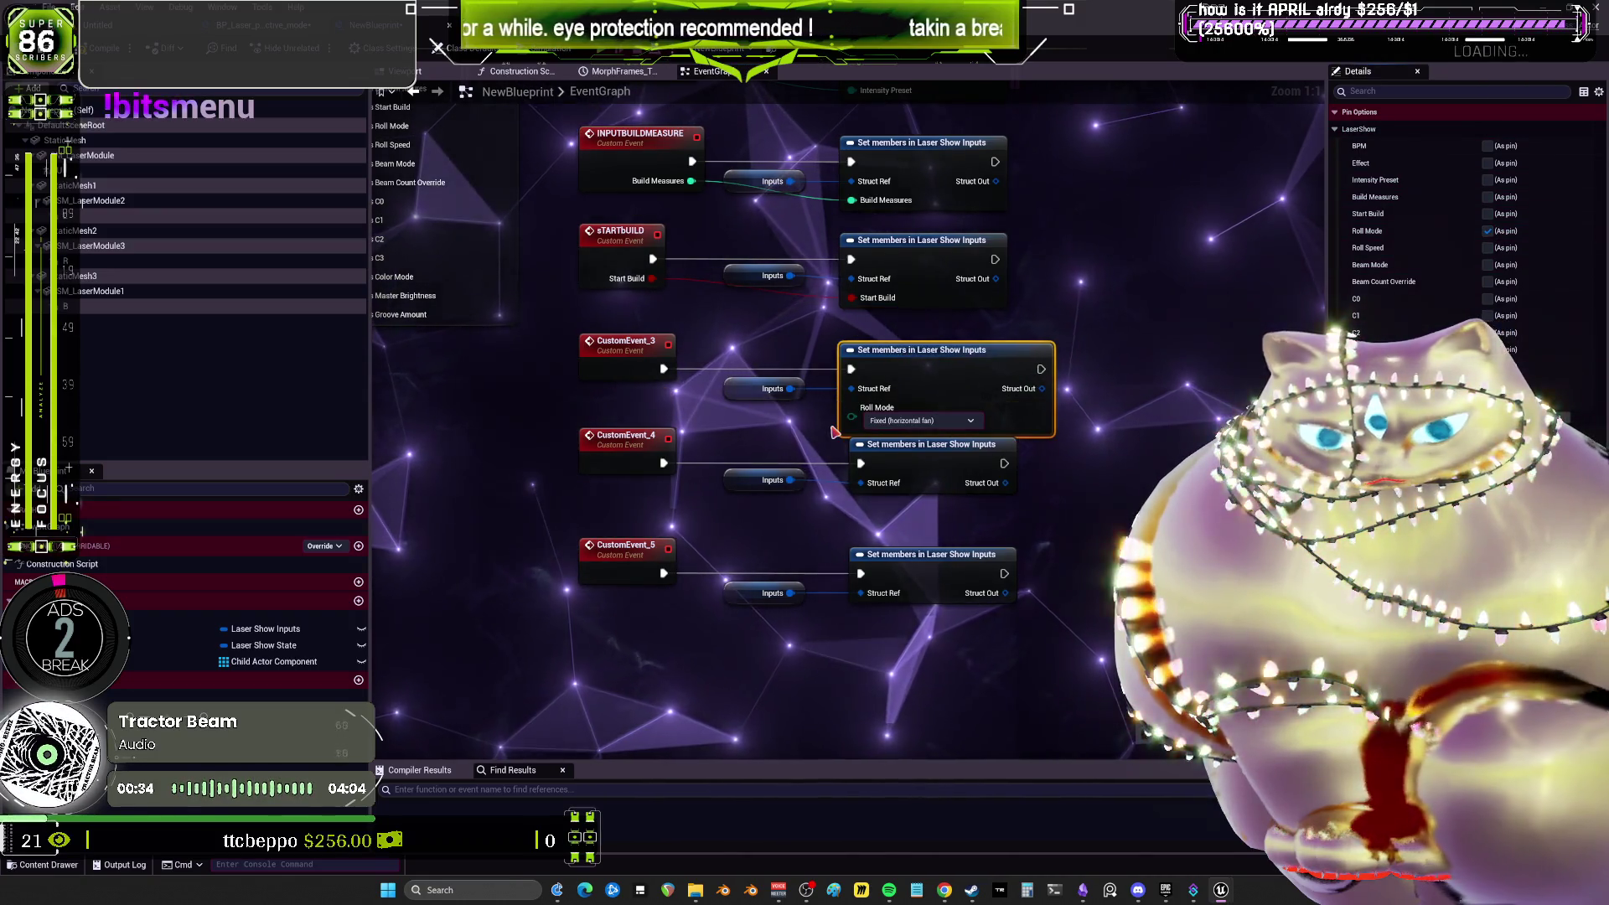
pyautogui.moveTo(852, 409); pyautogui.dragTo(749, 408)
pyautogui.moveTo(634, 378); pyautogui.dragTo(634, 375)
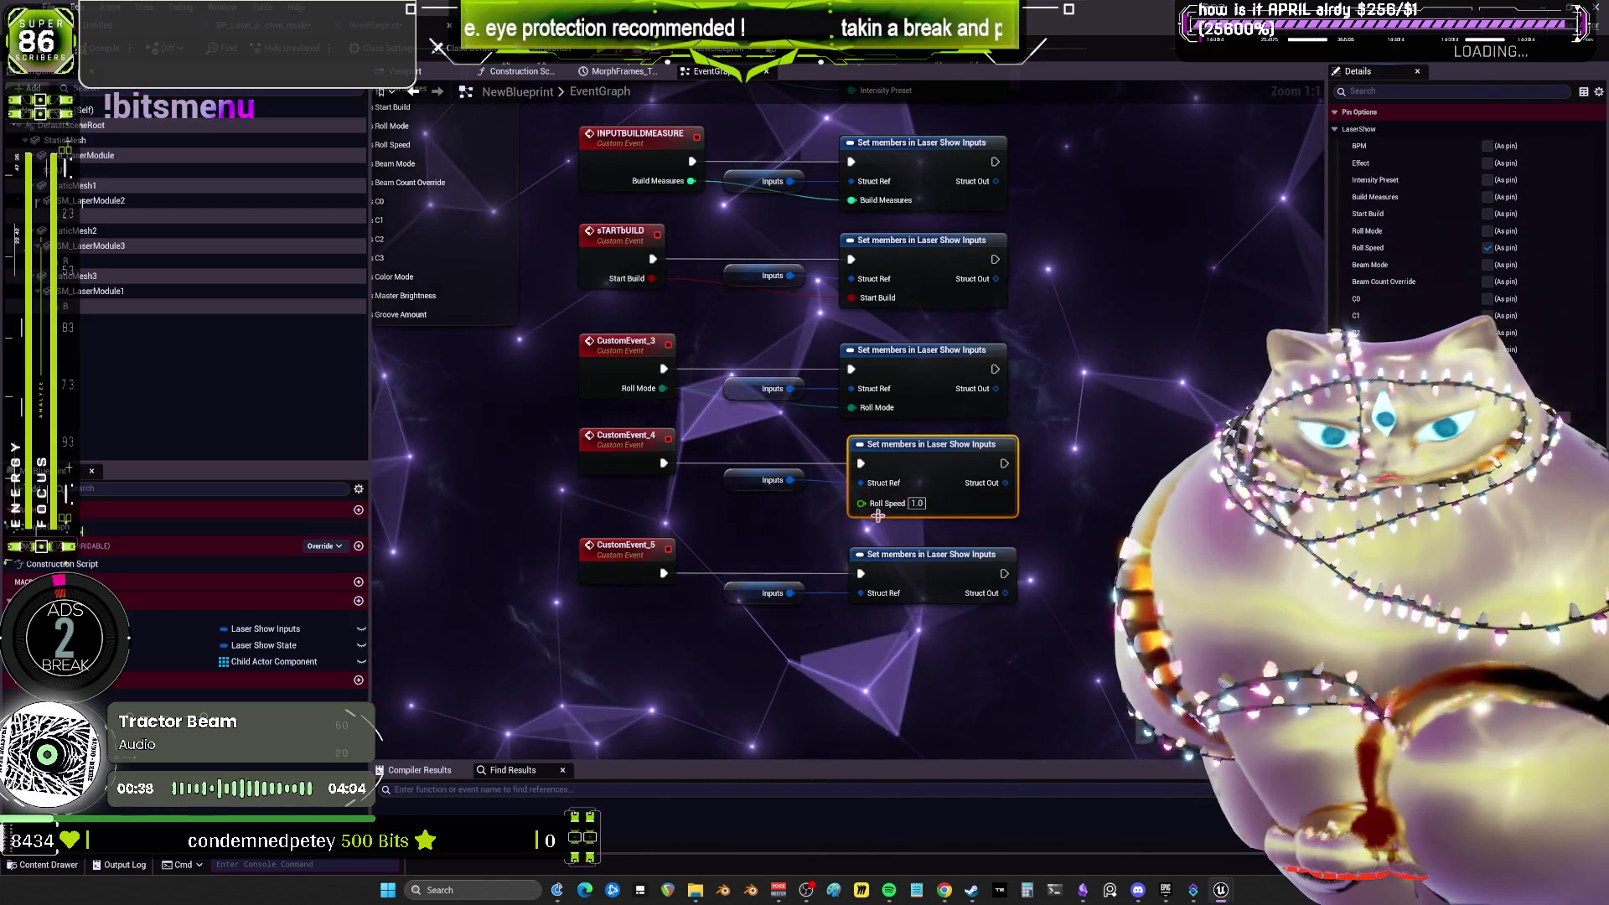
# Wire Roll Speed to CustomEvent_4 and expose Beam Mode, wiring it to CustomEvent_5.
pyautogui.moveTo(628, 474); pyautogui.dragTo(628, 475)
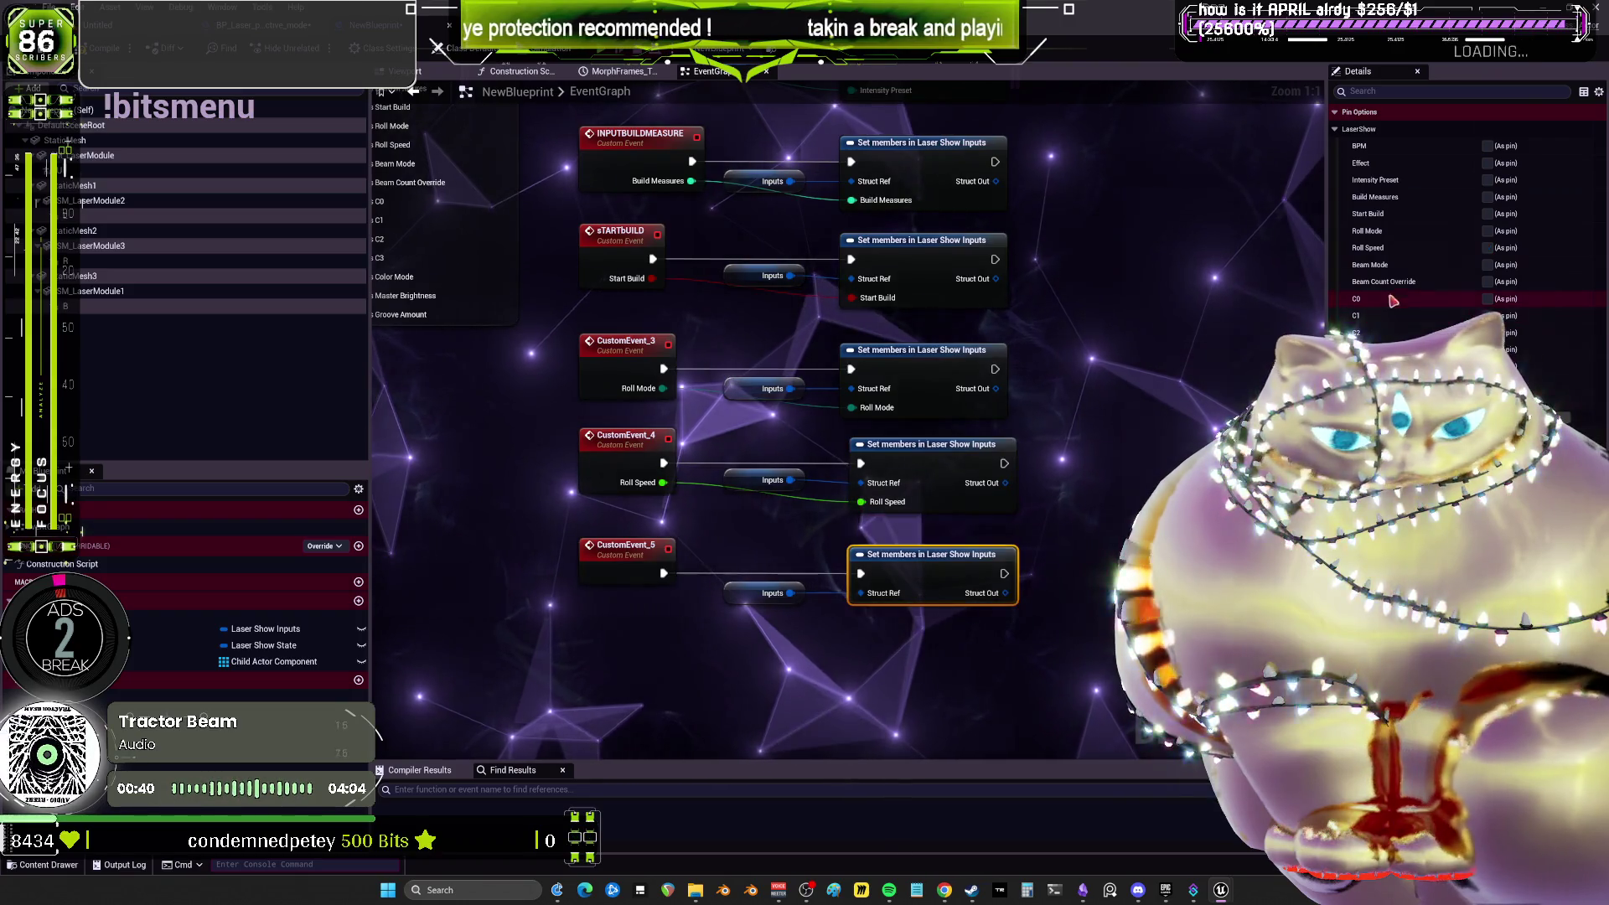
pyautogui.click(1488, 265)
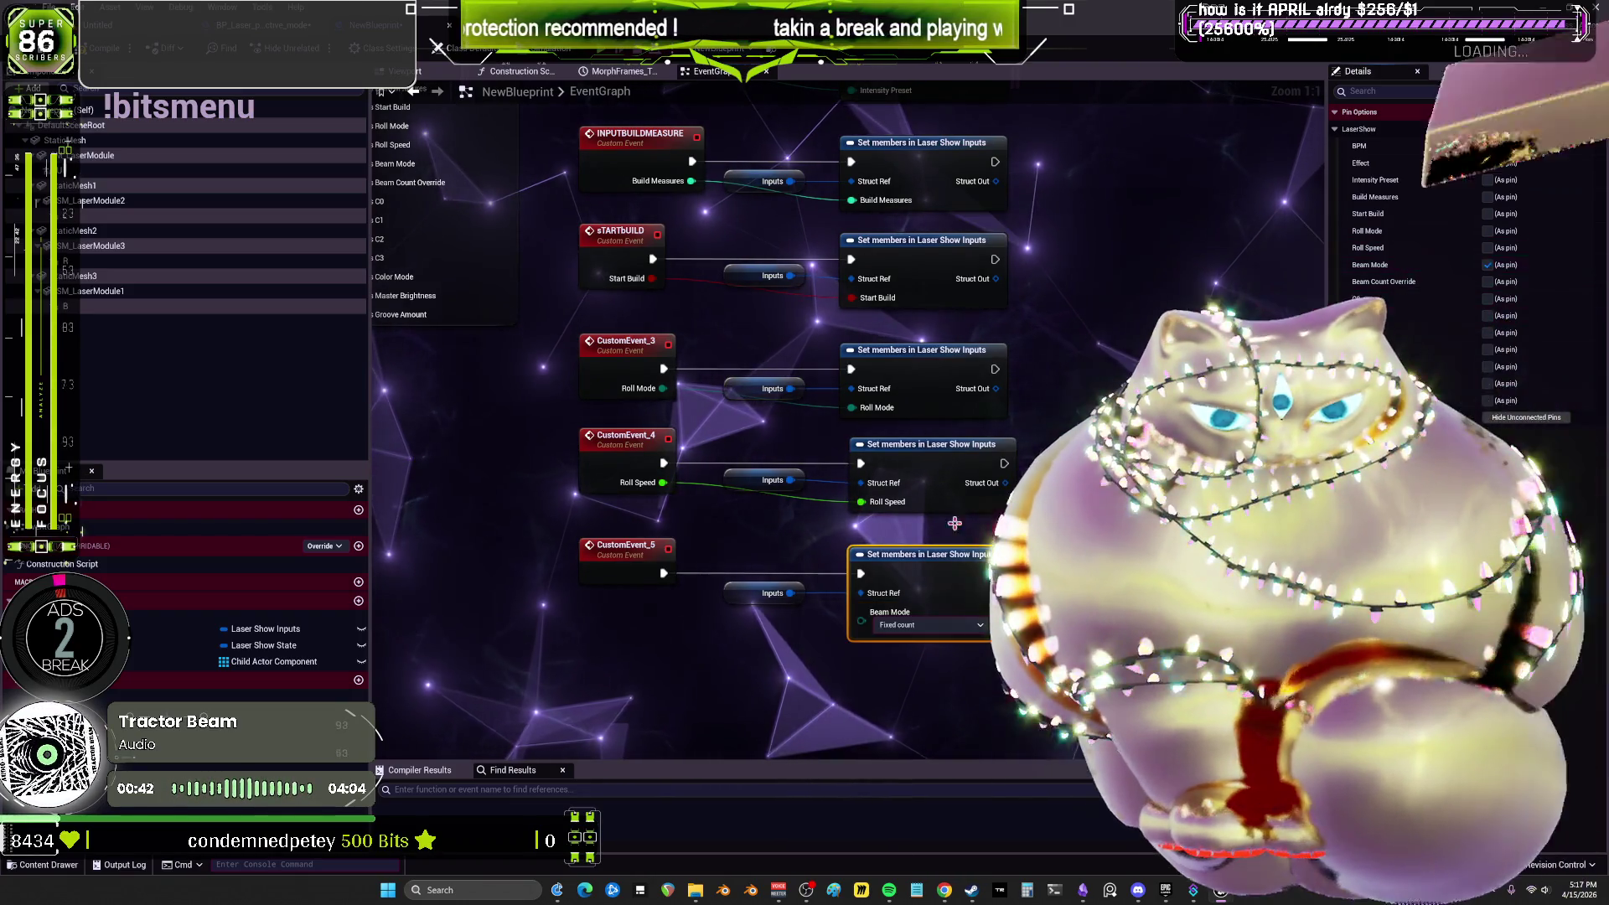
pyautogui.moveTo(861, 612); pyautogui.dragTo(630, 574)
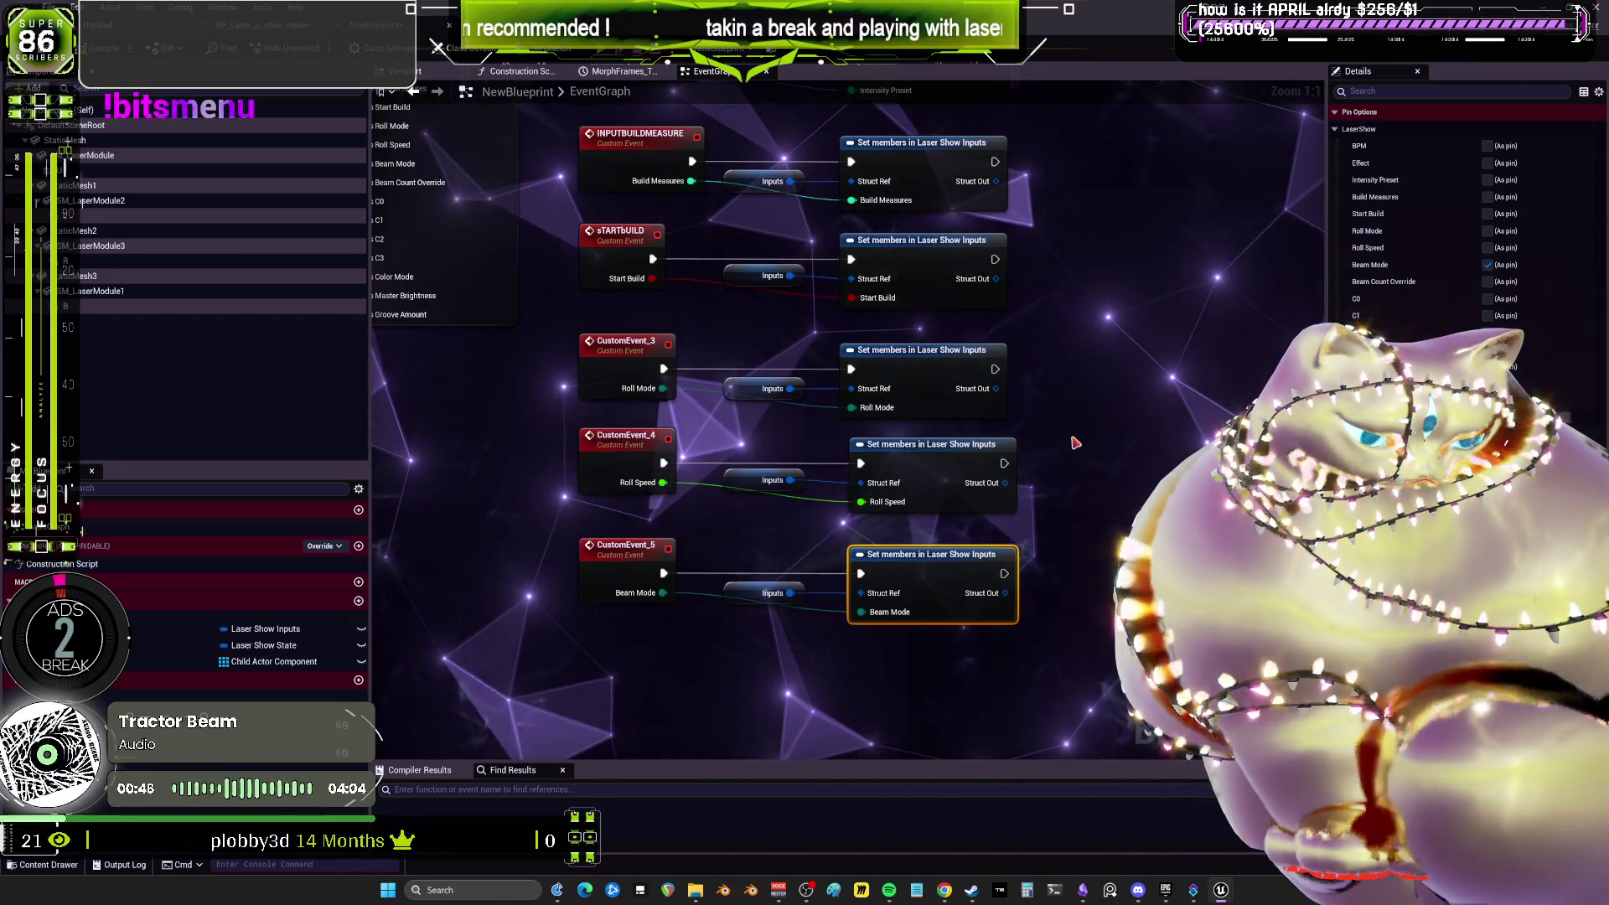
pyautogui.scroll(-2, 1106, 415)
pyautogui.moveTo(1090, 503); pyautogui.dragTo(1074, 385)
# Rename CustomEvent_3, _4 and _5 to rOLLmODE, rOLLsPEED and bEAMmODE.
pyautogui.scroll(2, 812, 309)
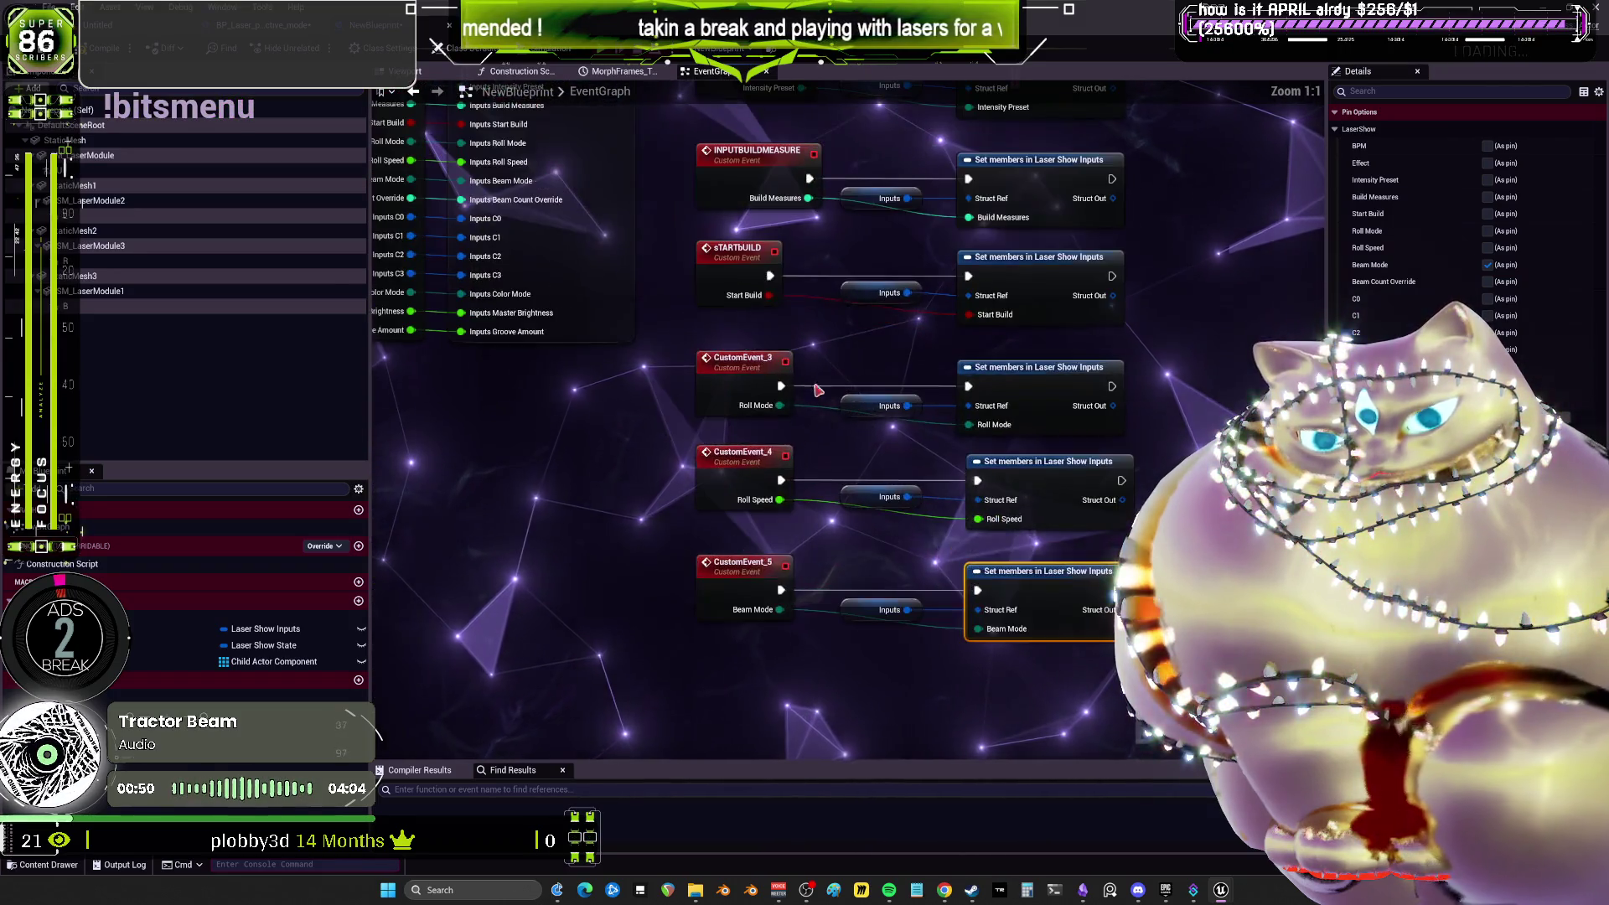
pyautogui.click(736, 371)
pyautogui.write('rOLLsPEED')
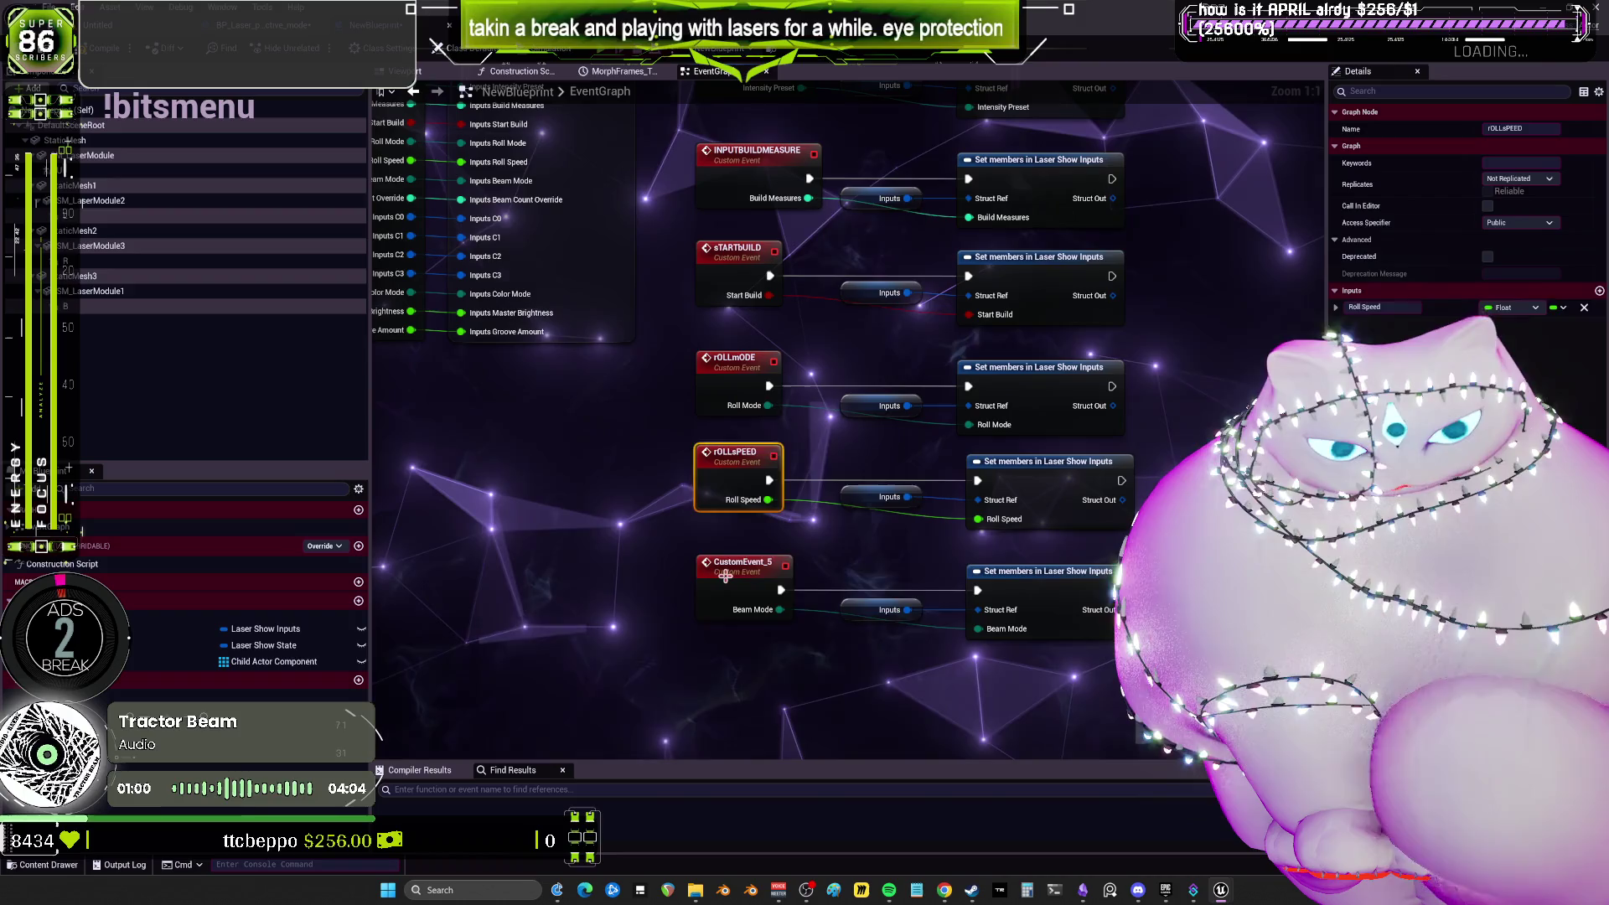
pyautogui.write('MmODE')
pyautogui.press('Return')
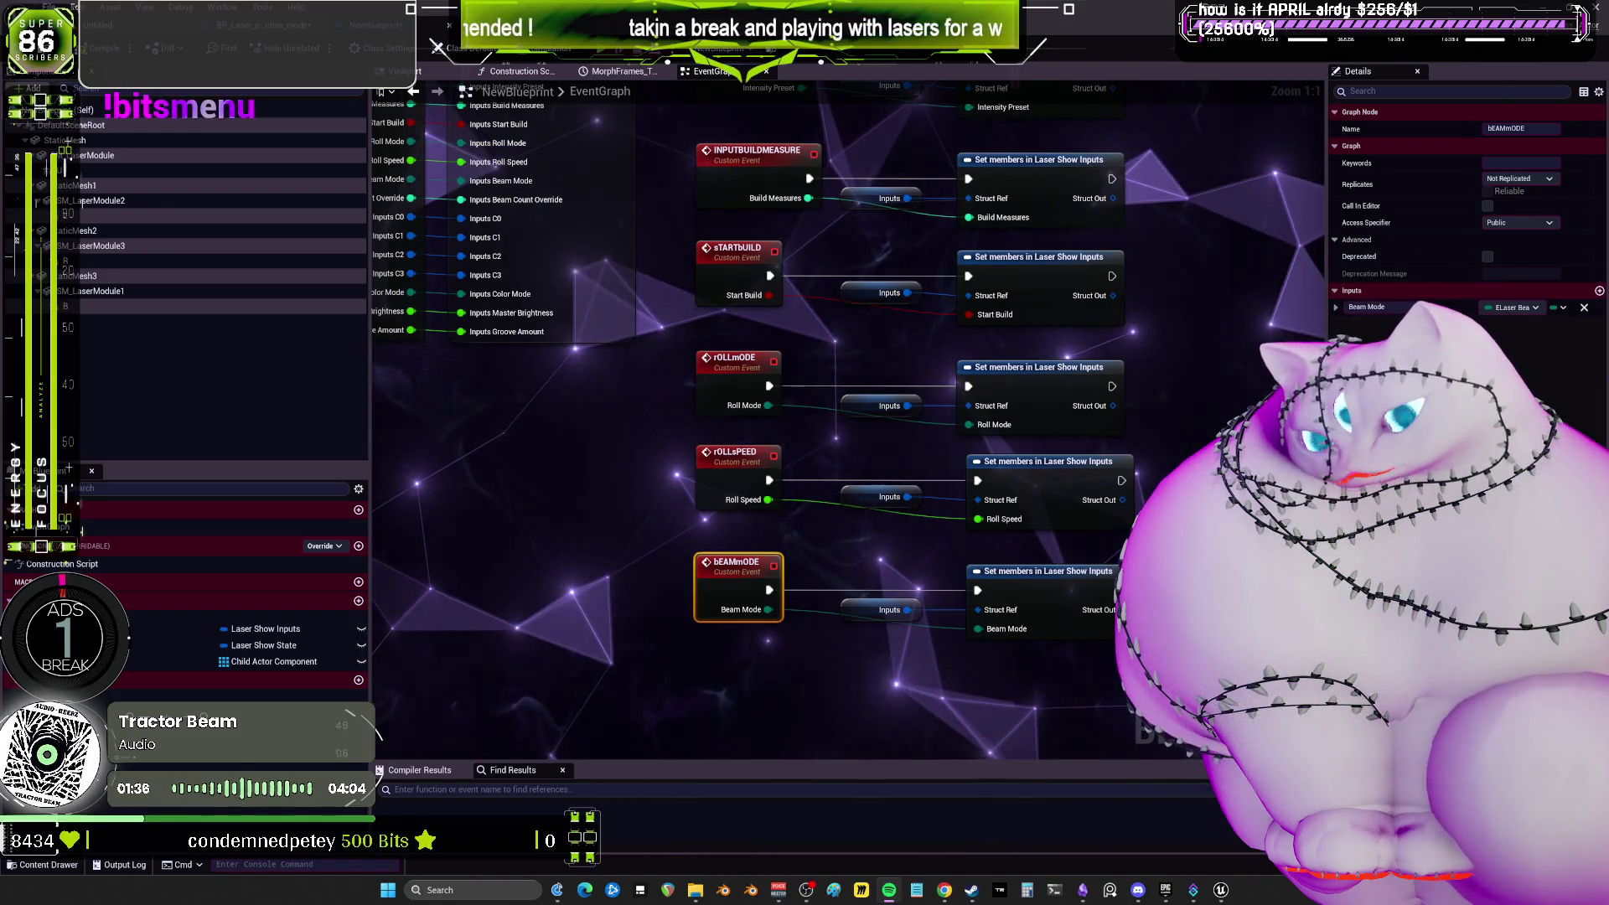
pyautogui.press('XF86AudioLowerVolume')
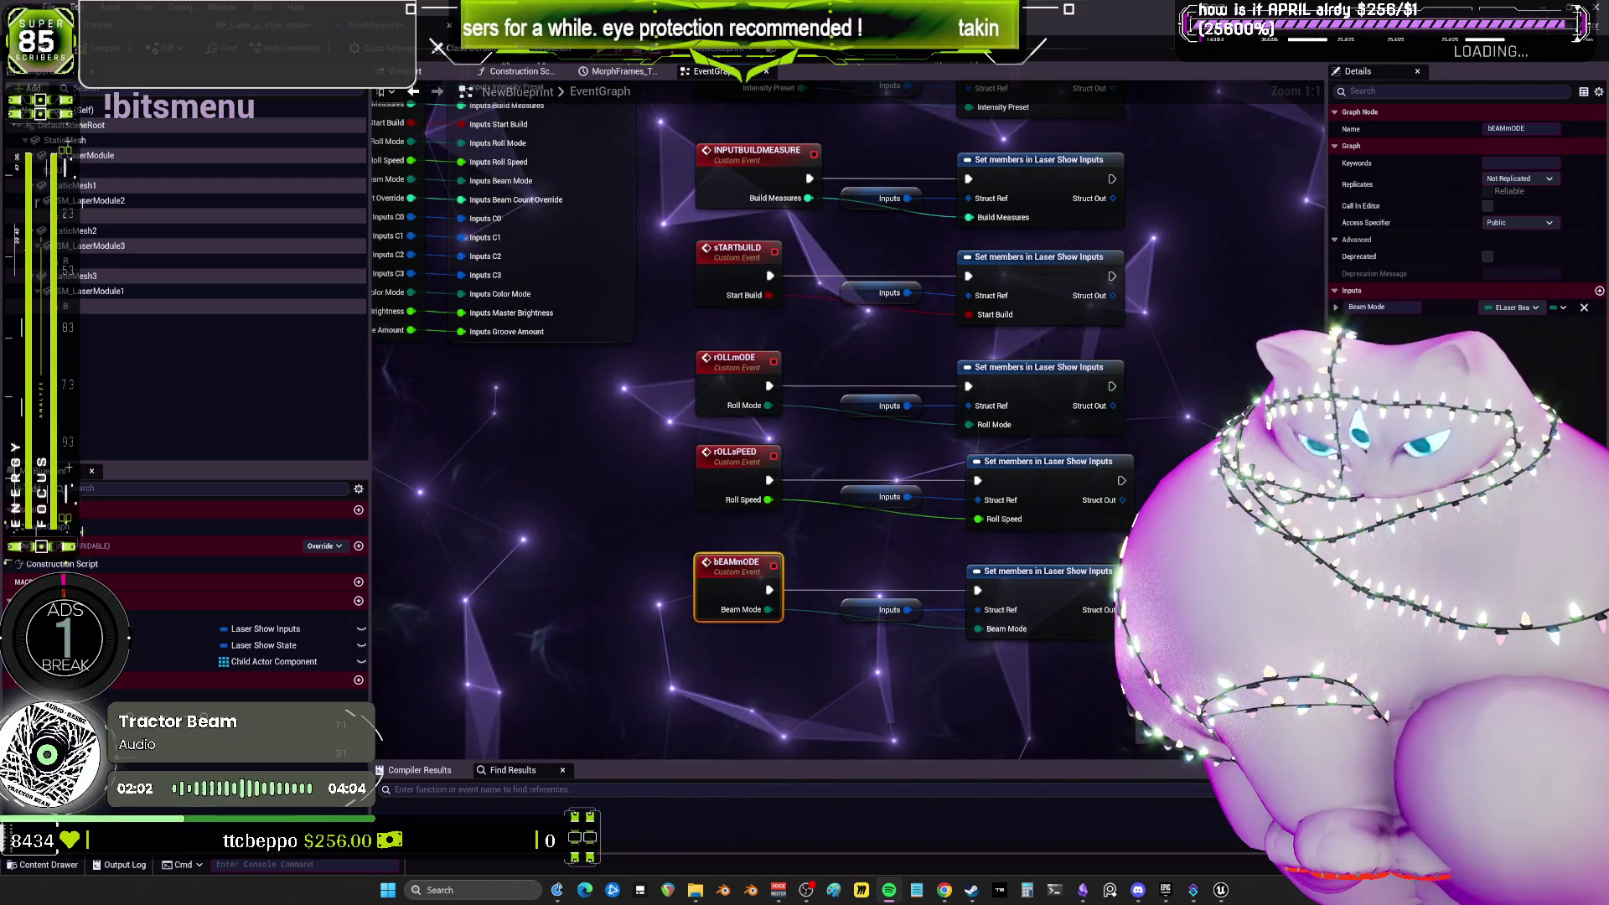
pyautogui.moveTo(979, 591); pyautogui.dragTo(956, 373)
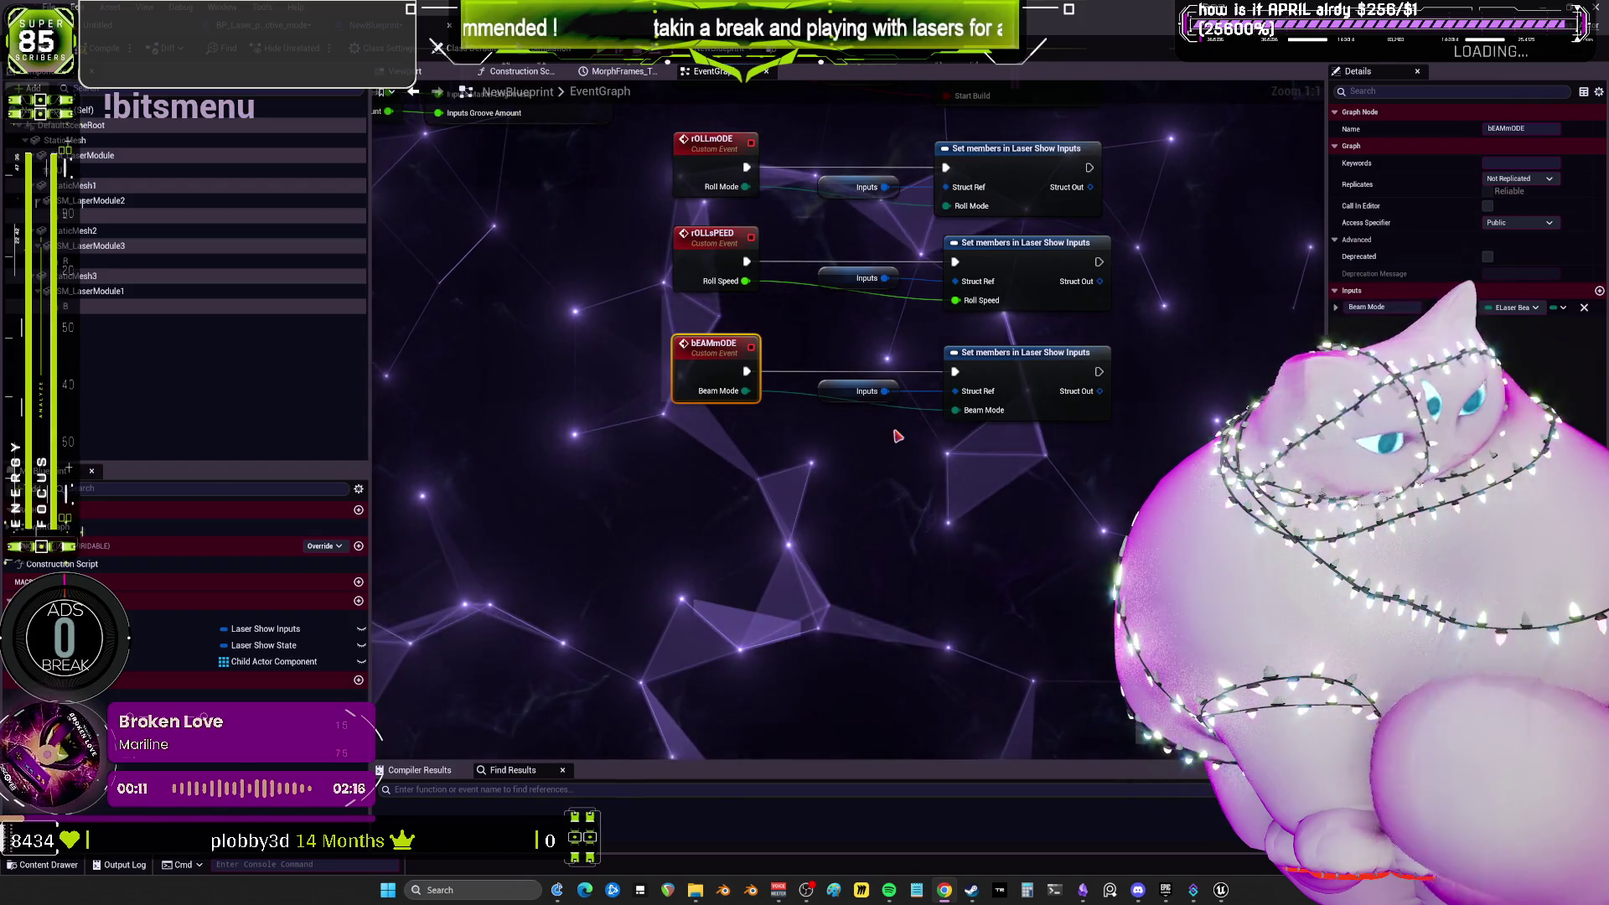
pyautogui.rightClick(796, 406)
pyautogui.press('Escape')
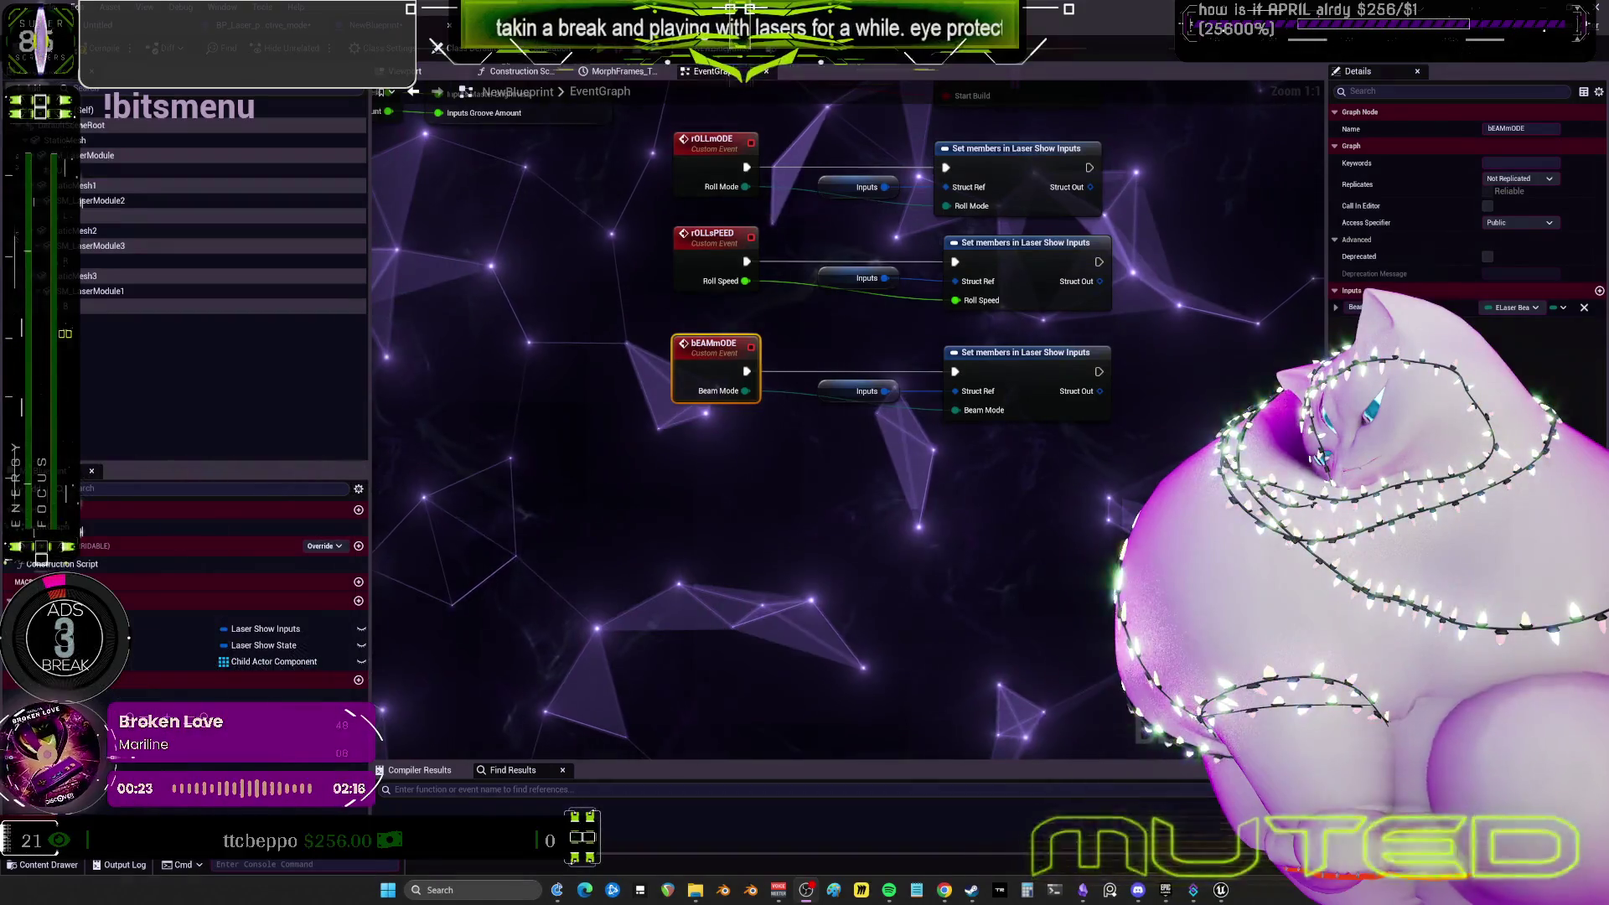
pyautogui.scroll(-4, 881, 463)
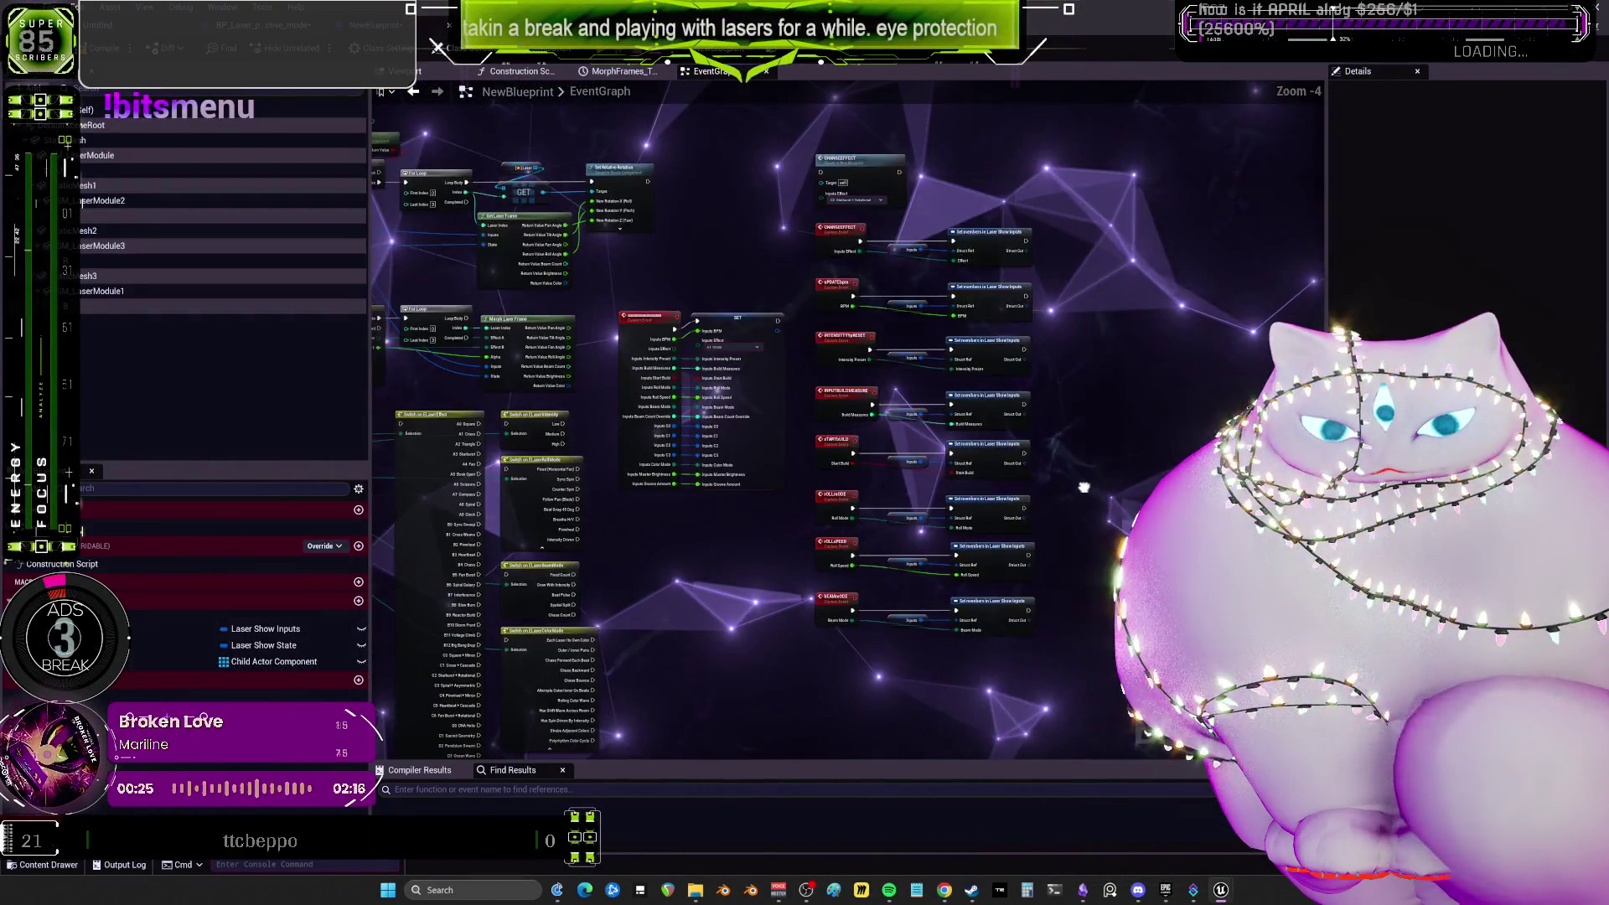
pyautogui.scroll(3, 1069, 452)
pyautogui.moveTo(1069, 453); pyautogui.dragTo(1074, 328)
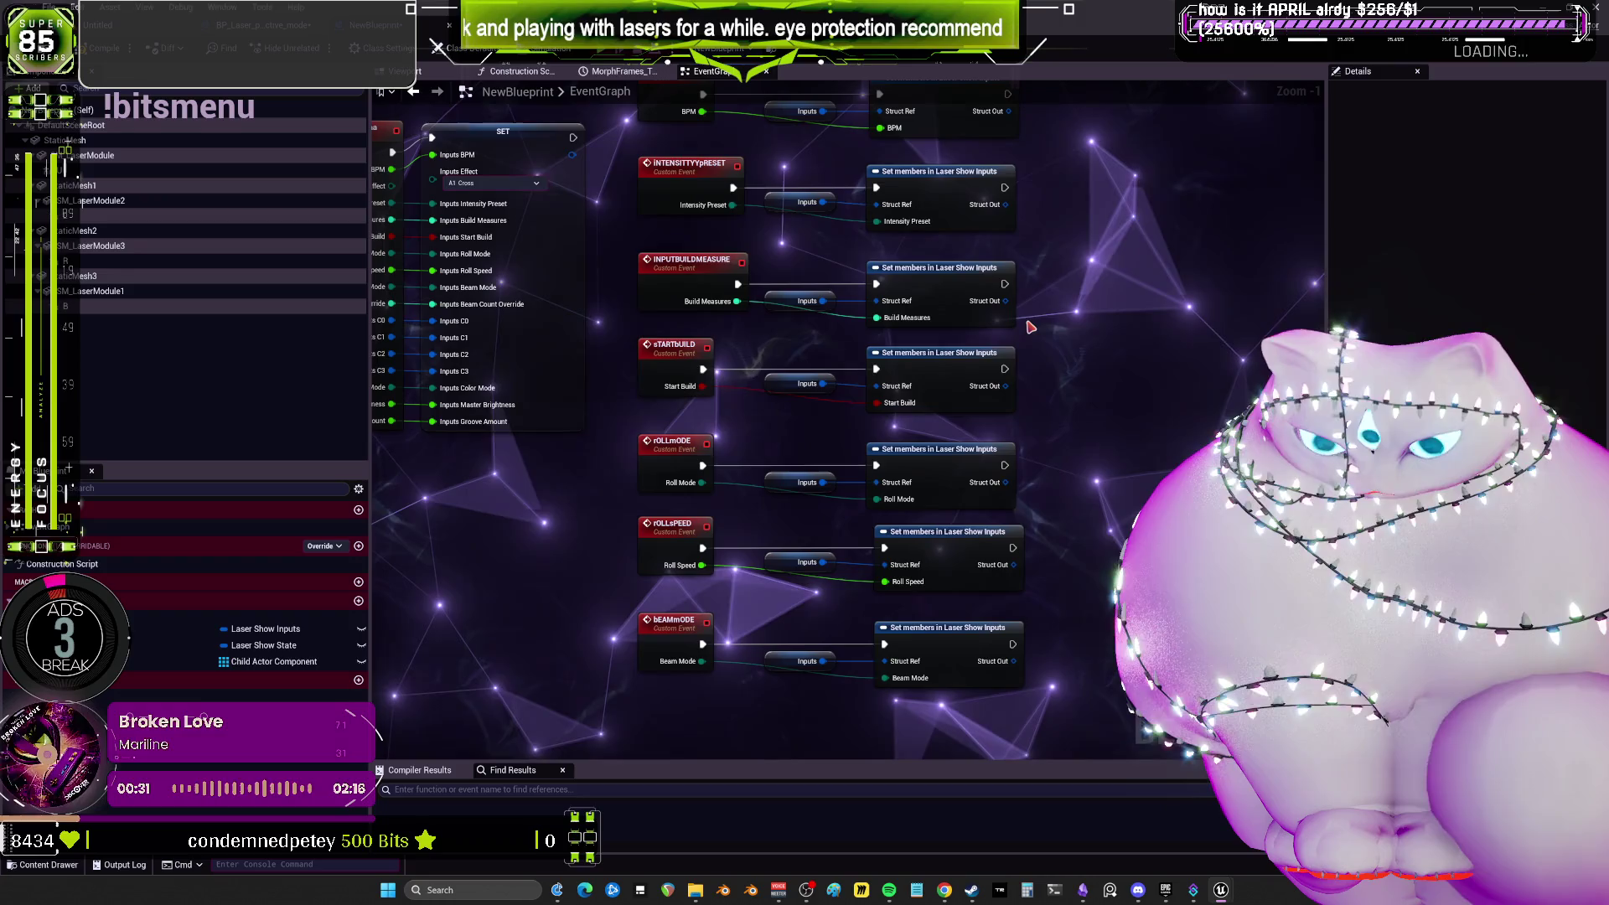
pyautogui.moveTo(1031, 327); pyautogui.dragTo(1085, 405)
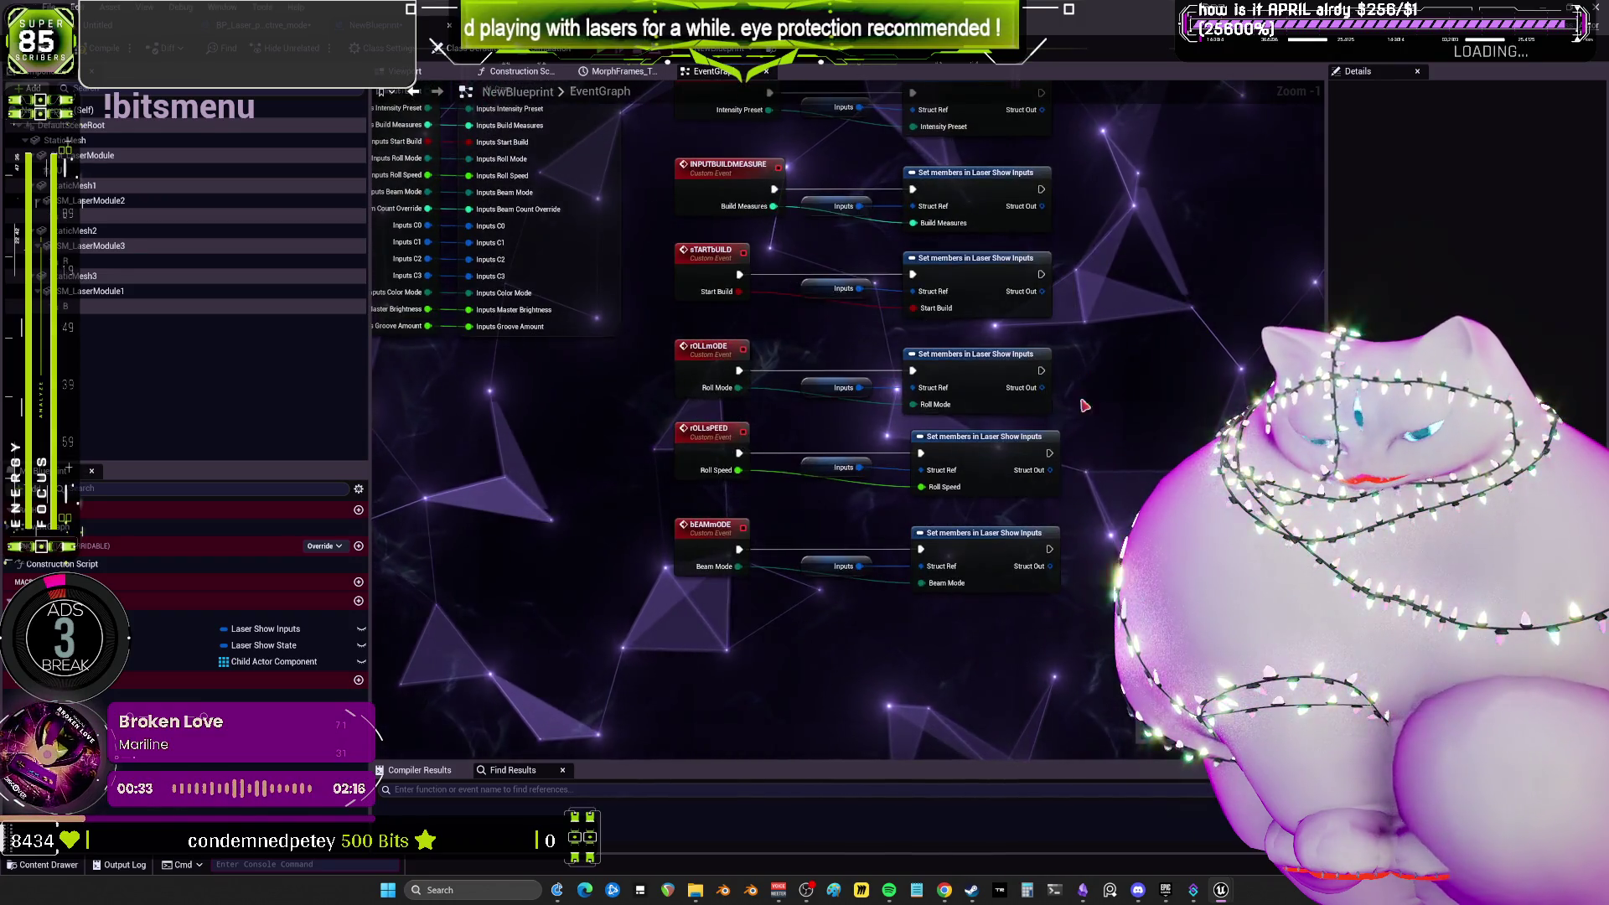
pyautogui.click(980, 553)
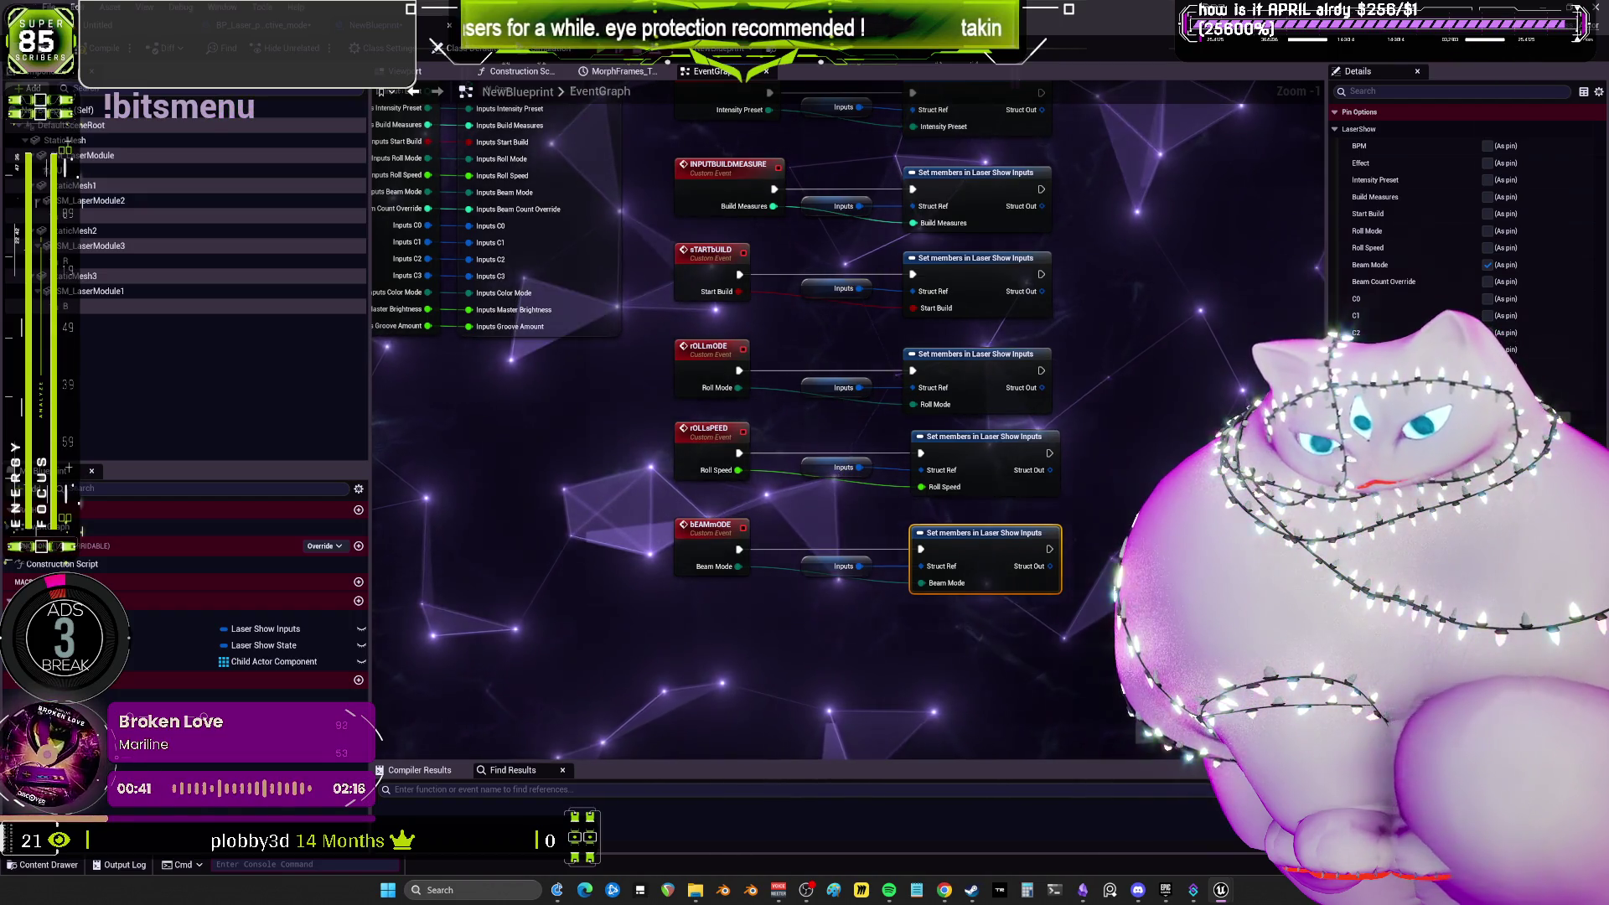
# Duplicate the five event and setter groups and place the copies below the originals.
pyautogui.moveTo(1064, 502); pyautogui.dragTo(670, 151)
pyautogui.hotkey('ctrl', 'c')
pyautogui.hotkey('ctrl', 'v')
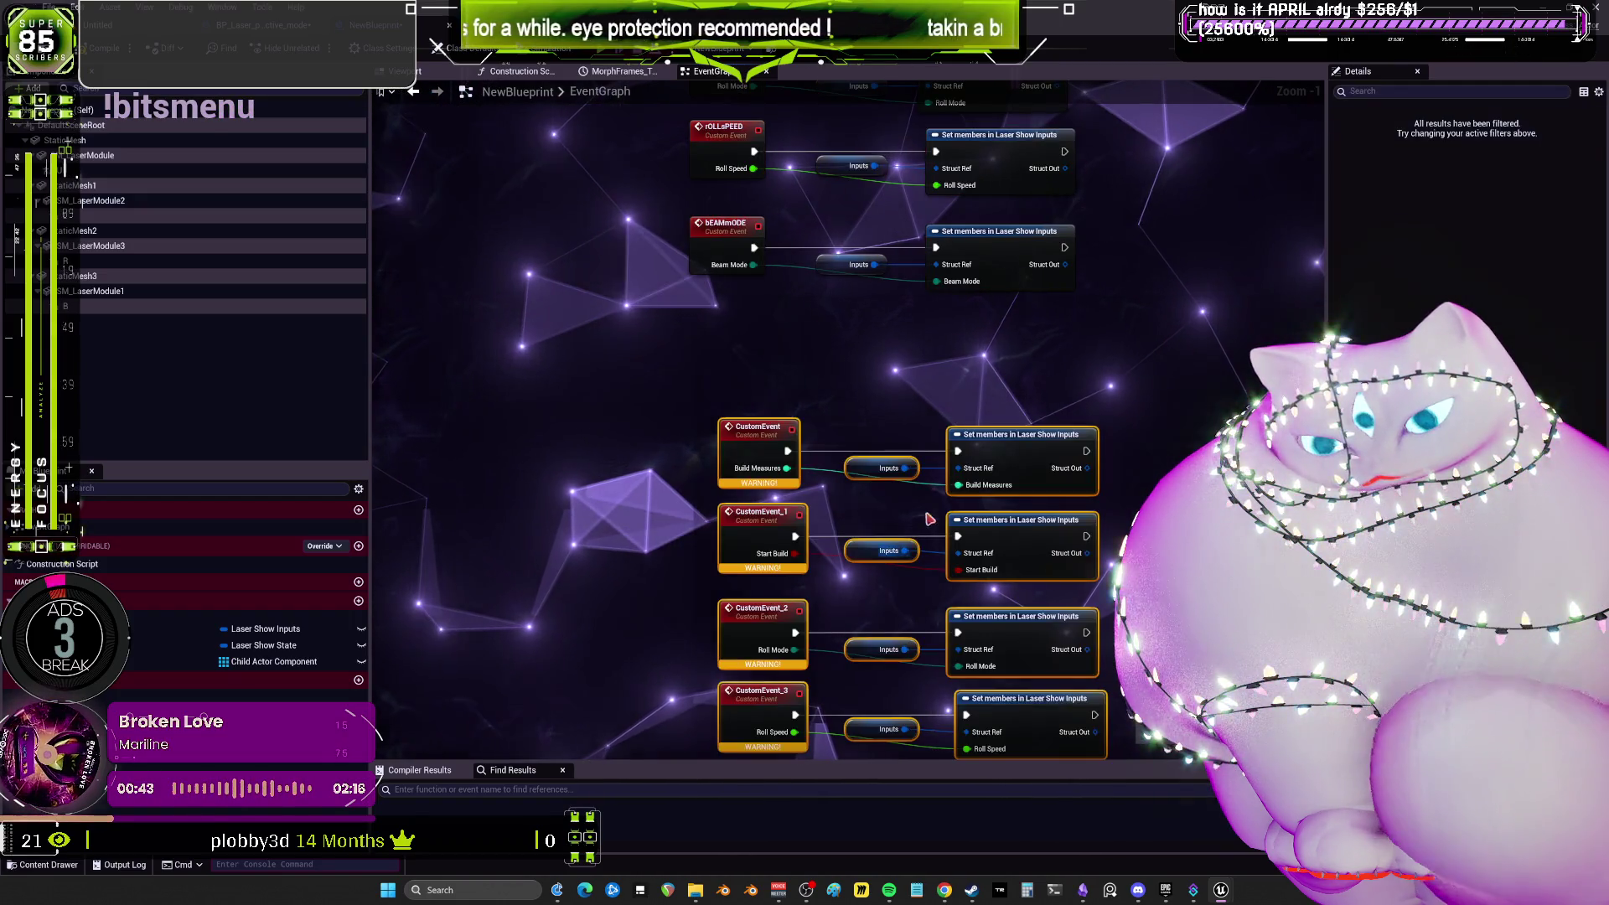
pyautogui.moveTo(999, 449); pyautogui.dragTo(974, 333)
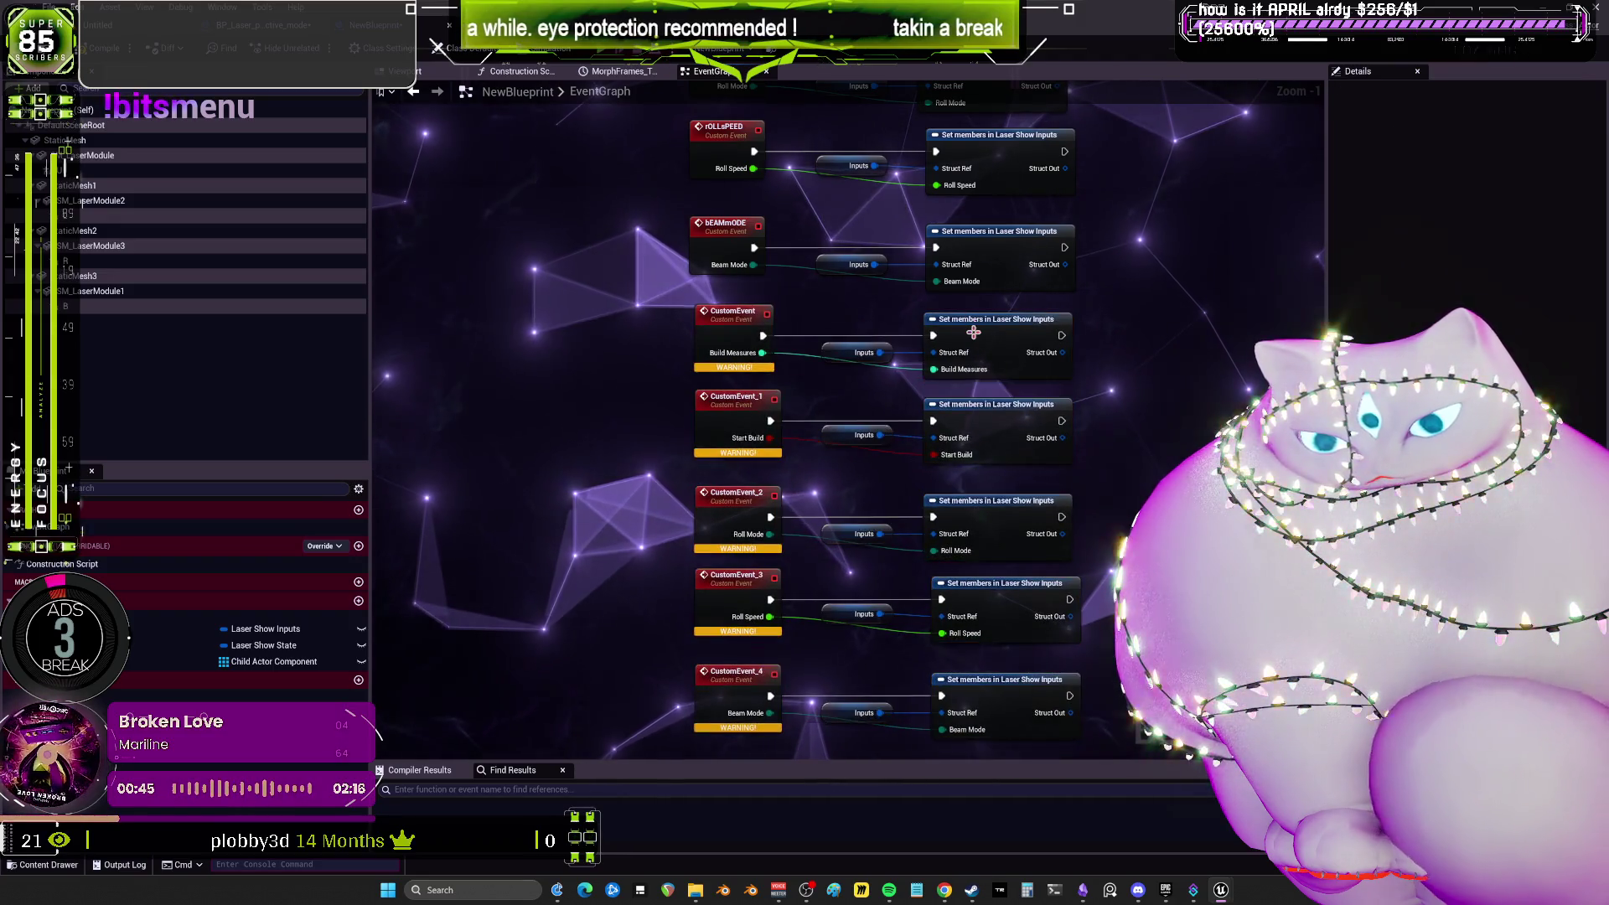
# Delete the Build Measures, Start Build, Roll Mode, Roll Speed and Beam Mode inputs from the pasted events.
pyautogui.click(973, 333)
pyautogui.click(743, 358)
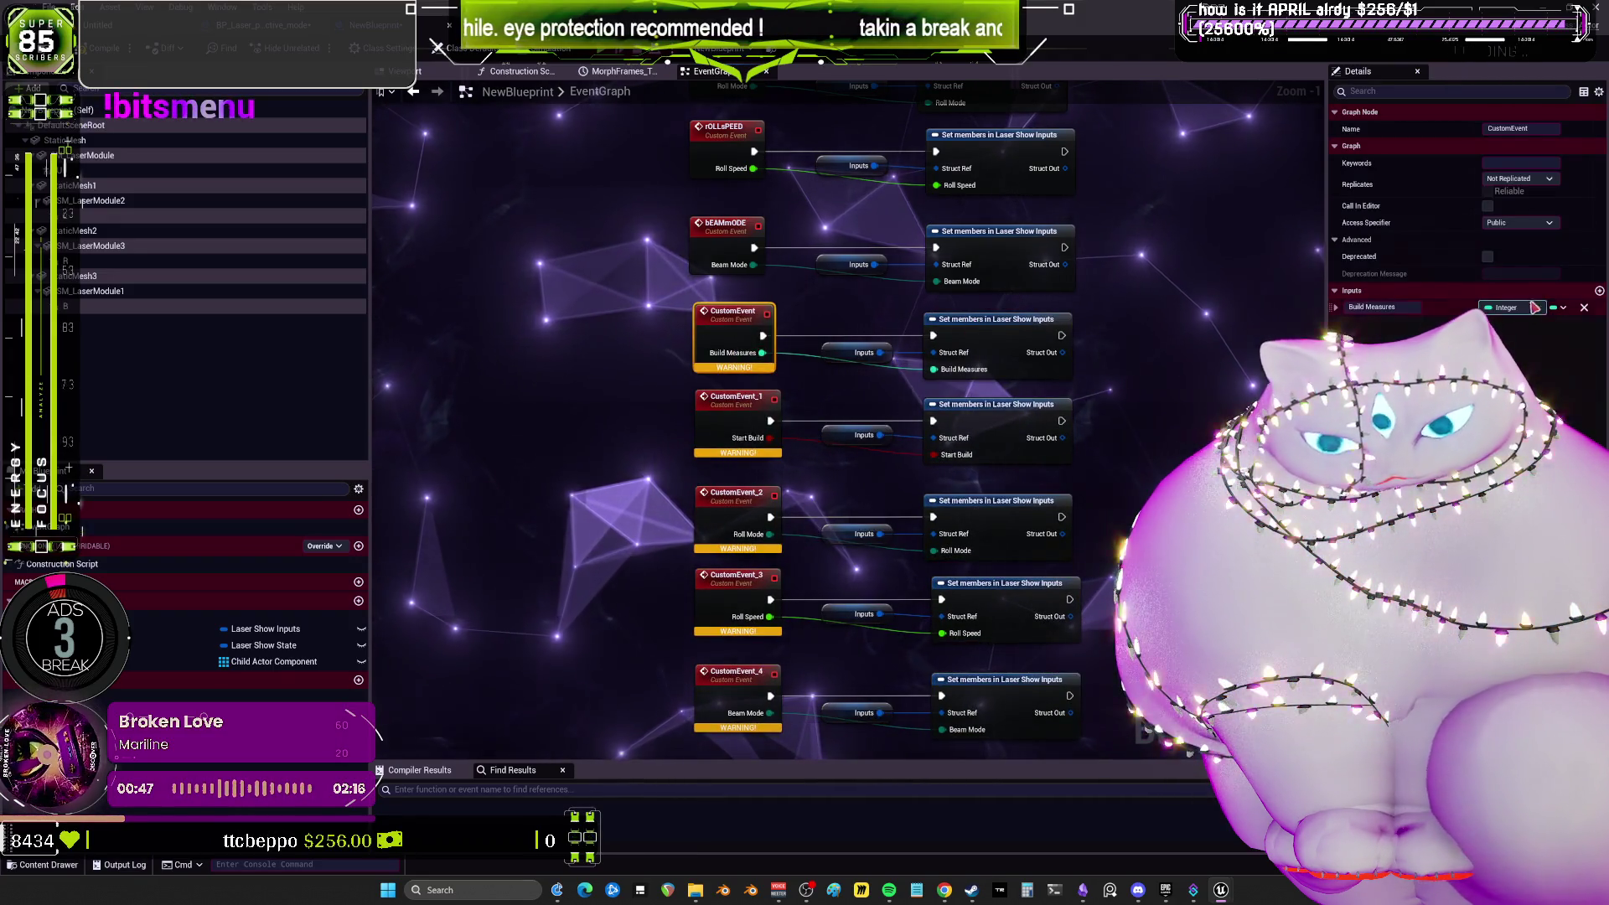
pyautogui.click(1583, 308)
pyautogui.click(1584, 308)
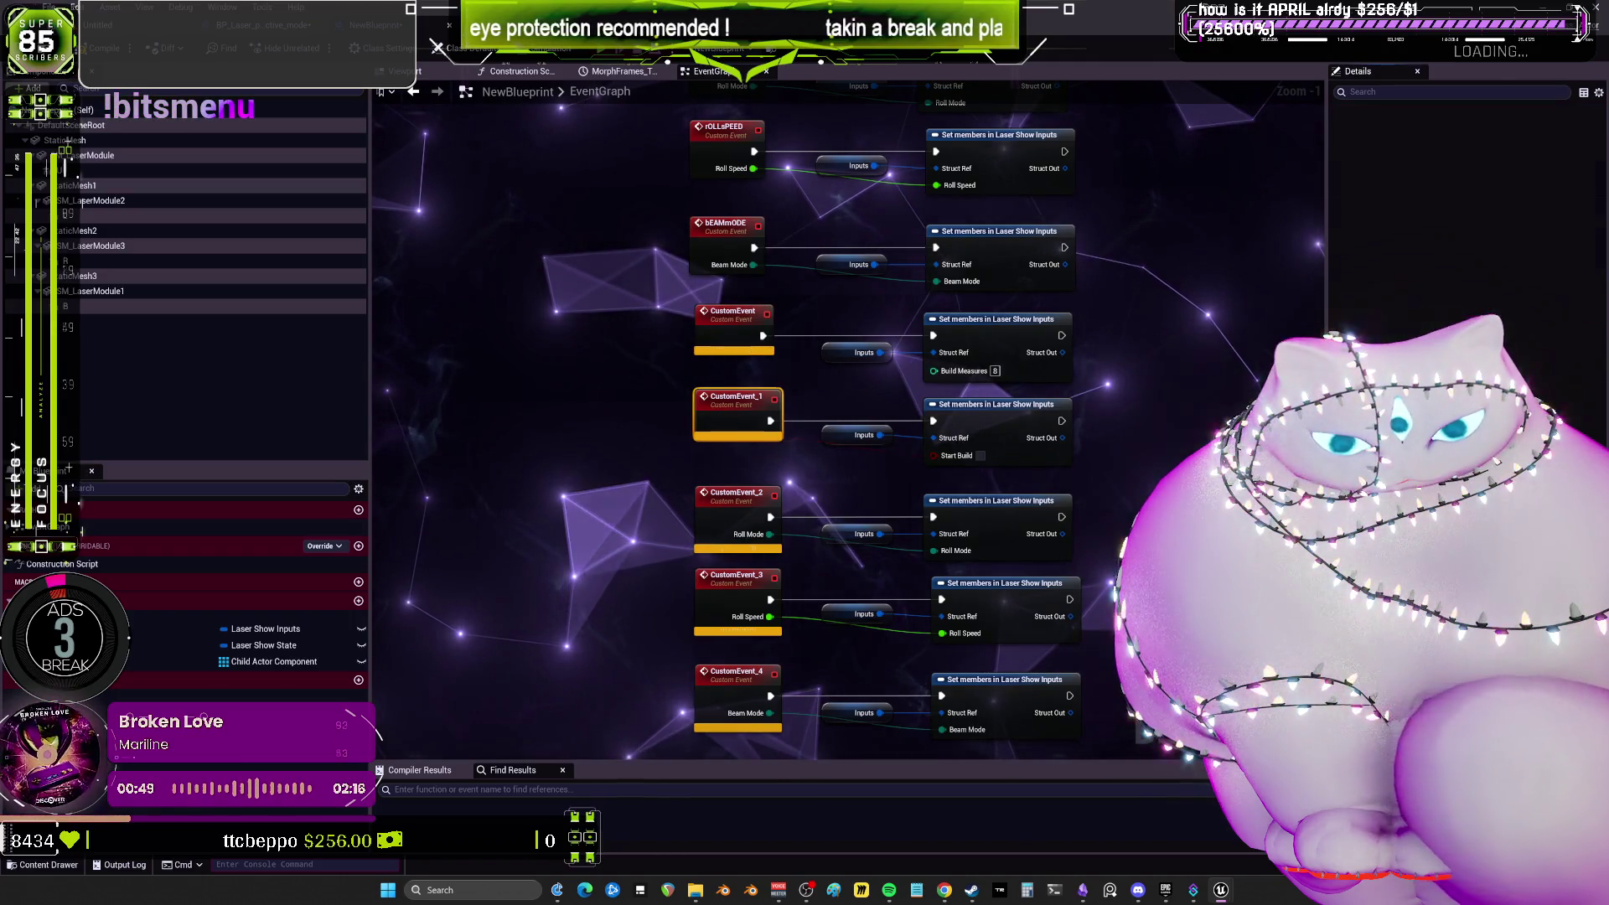
pyautogui.click(1584, 307)
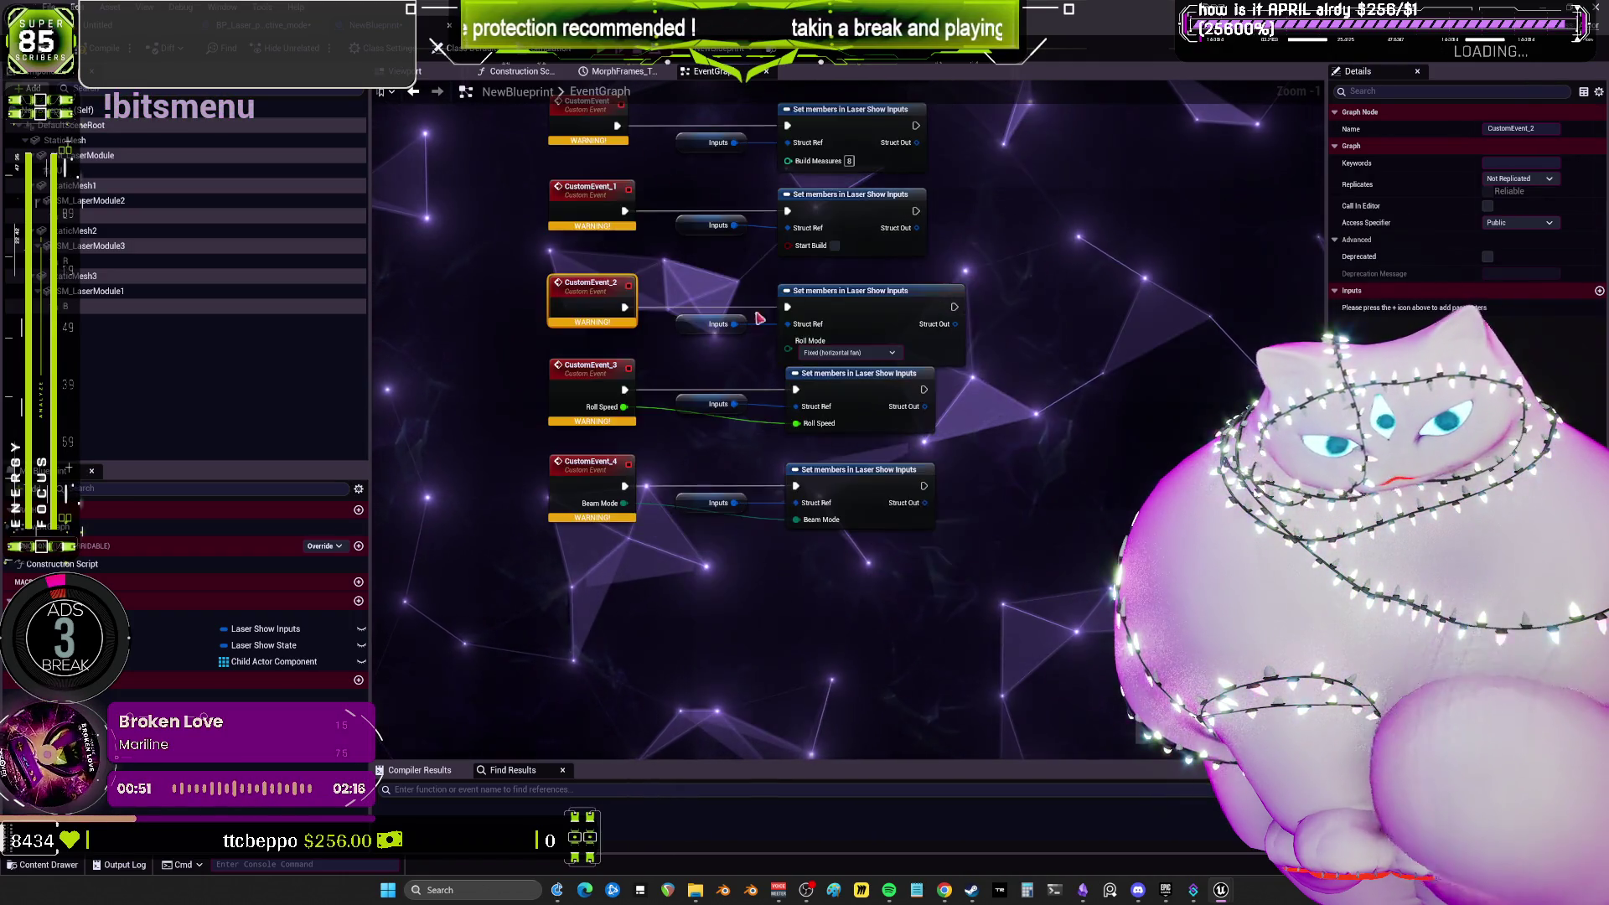
pyautogui.click(561, 399)
pyautogui.click(1584, 308)
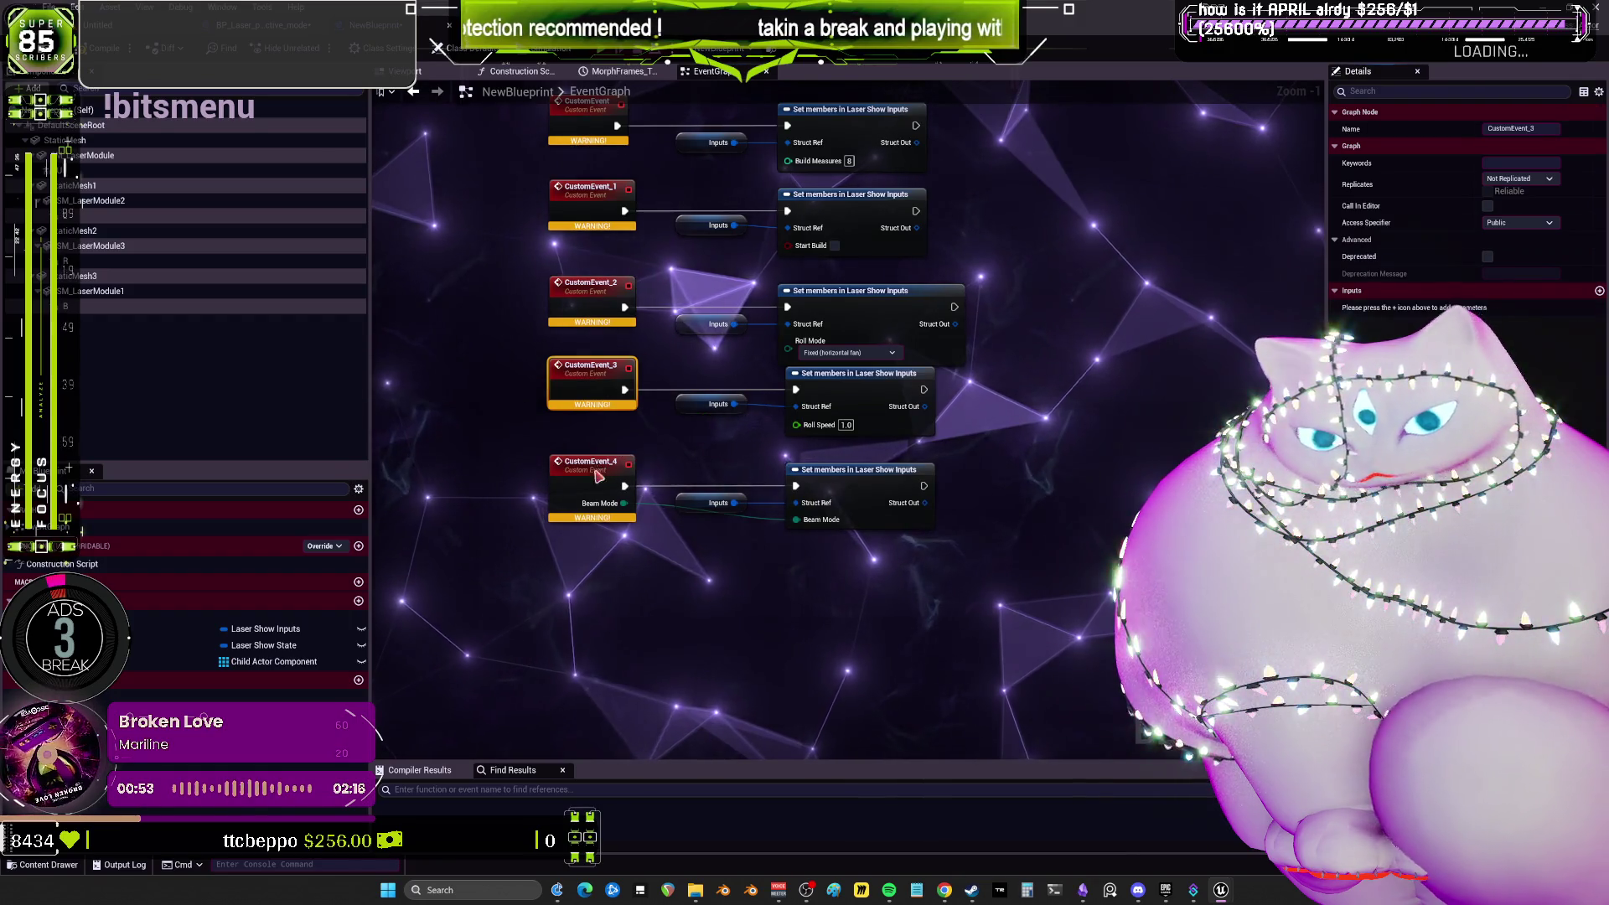
pyautogui.click(1584, 307)
pyautogui.scroll(-1, 811, 327)
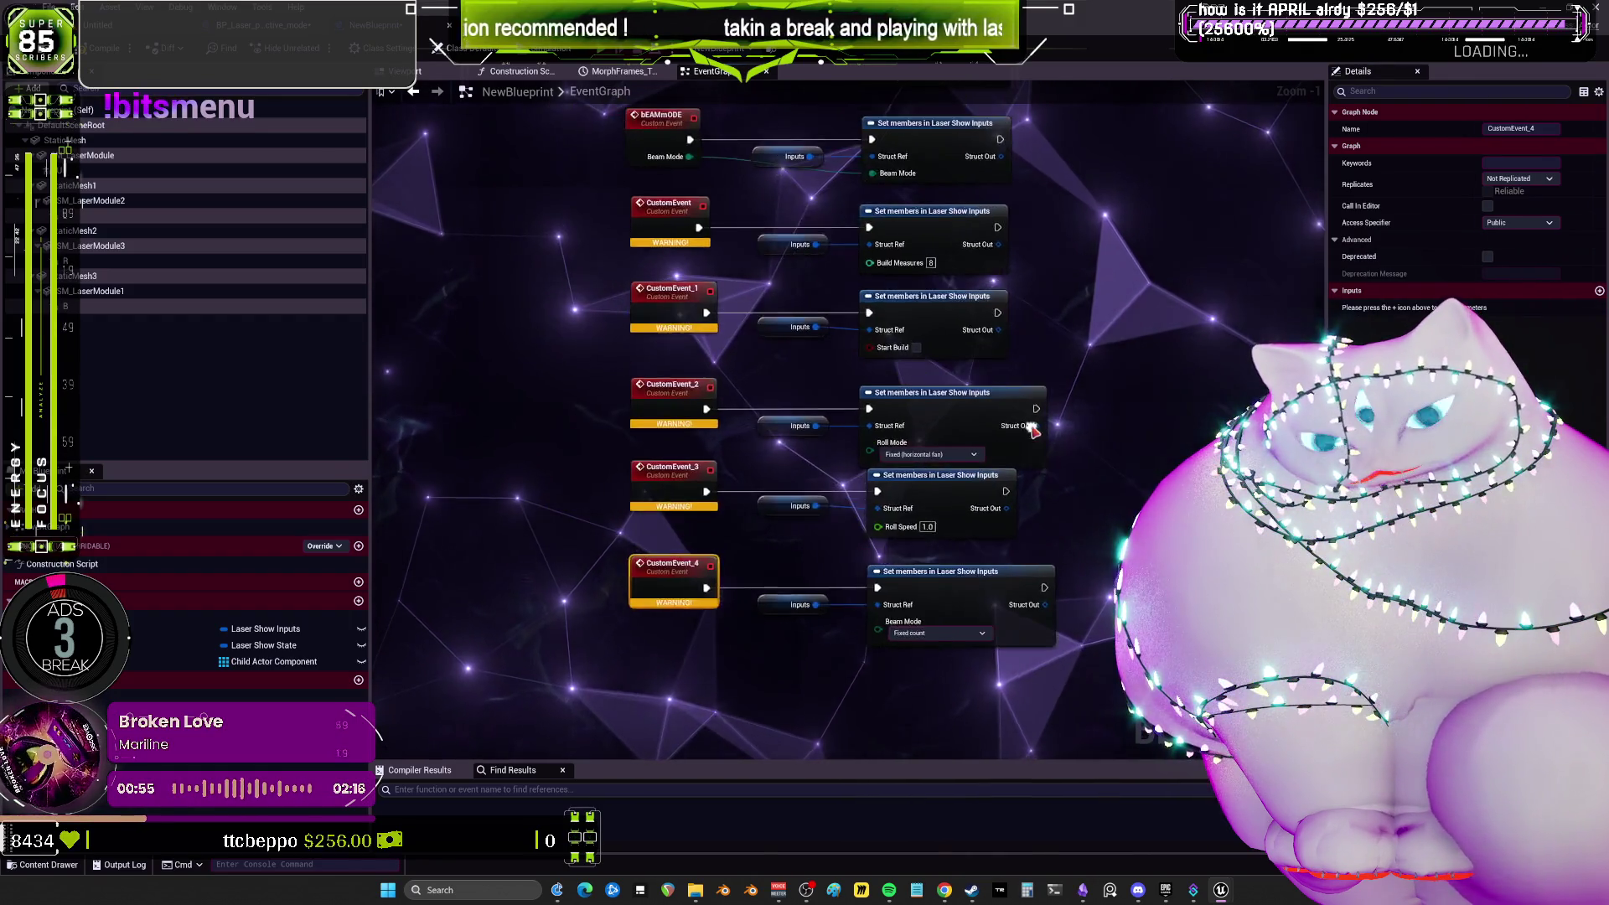
pyautogui.scroll(2, 805, 301)
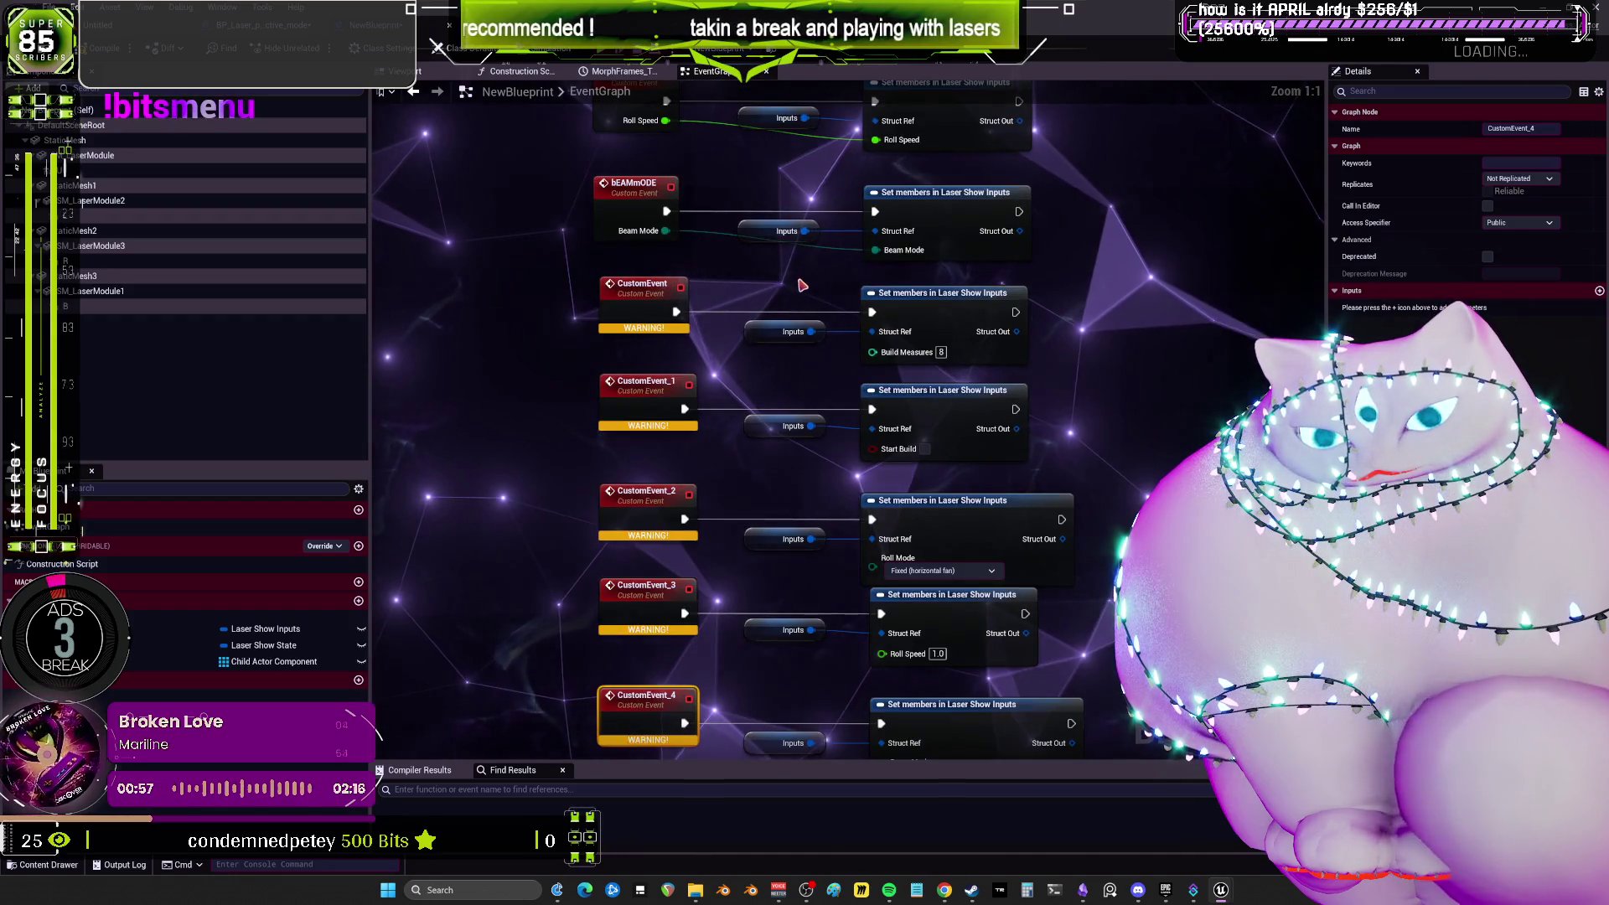
# Expose Beam Count Override on the first pasted setter and wire it into CustomEvent.
pyautogui.click(948, 307)
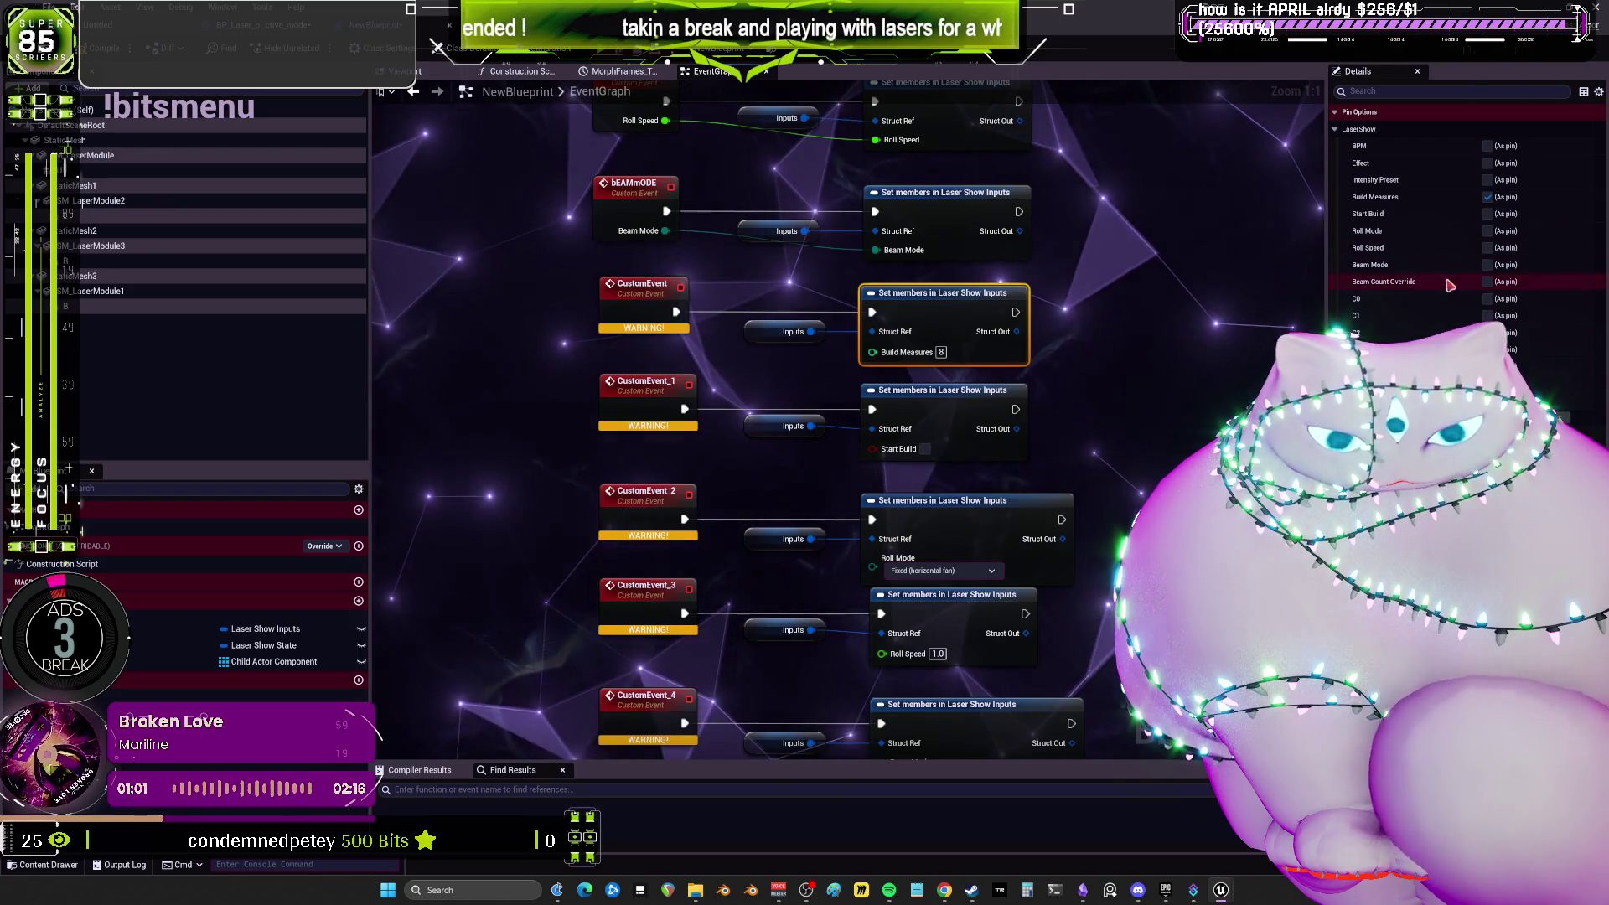
pyautogui.click(1487, 283)
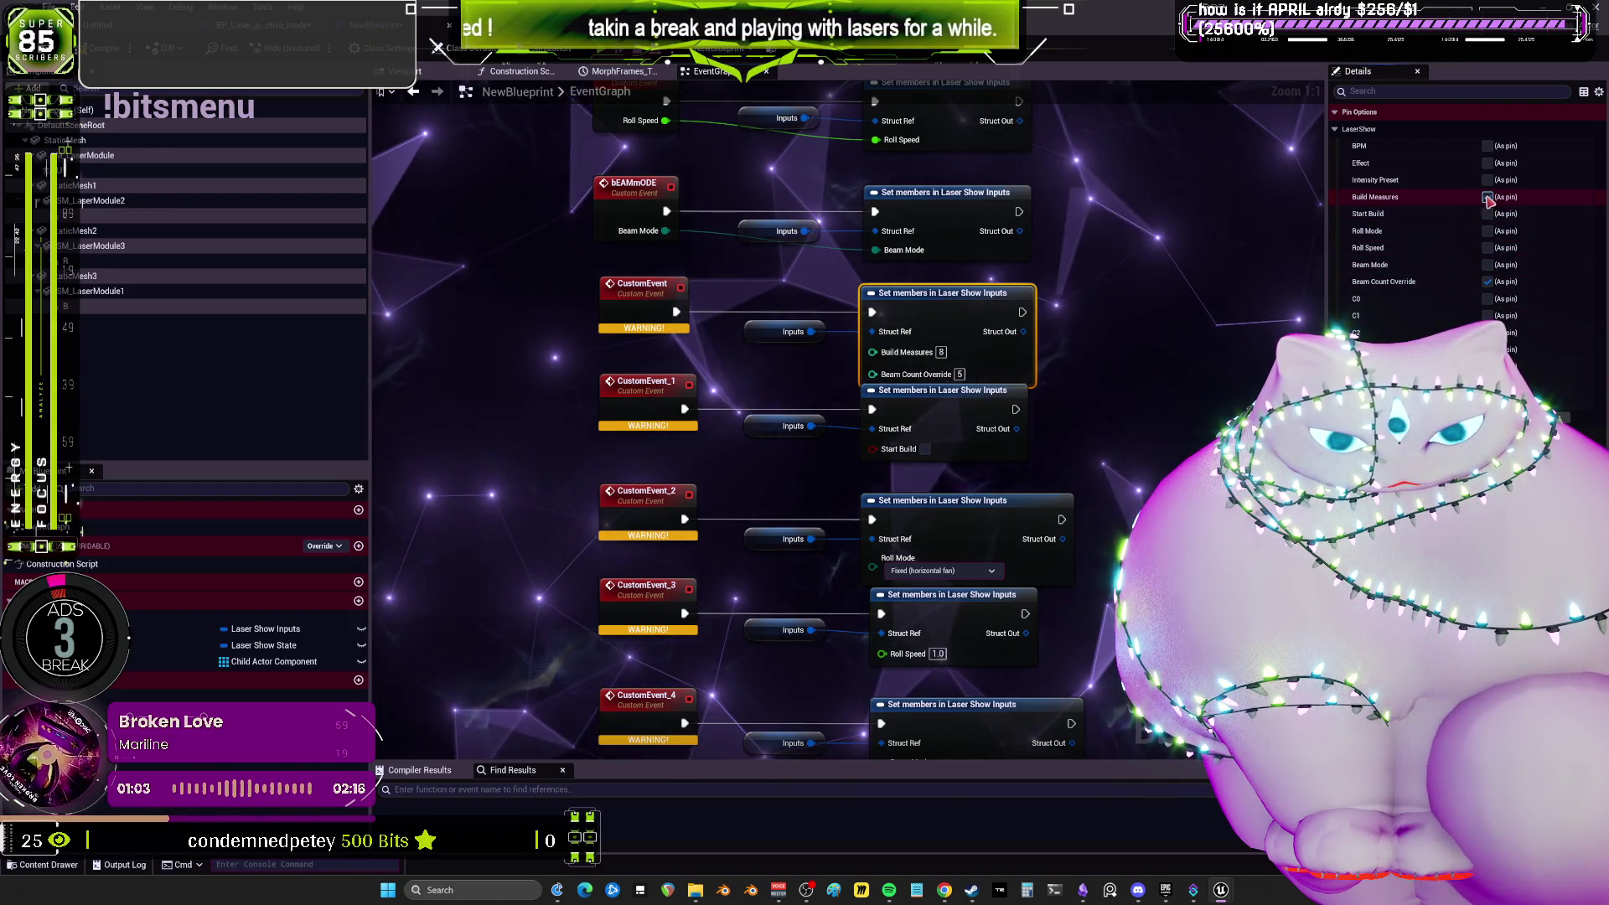
pyautogui.moveTo(870, 352); pyautogui.dragTo(641, 319)
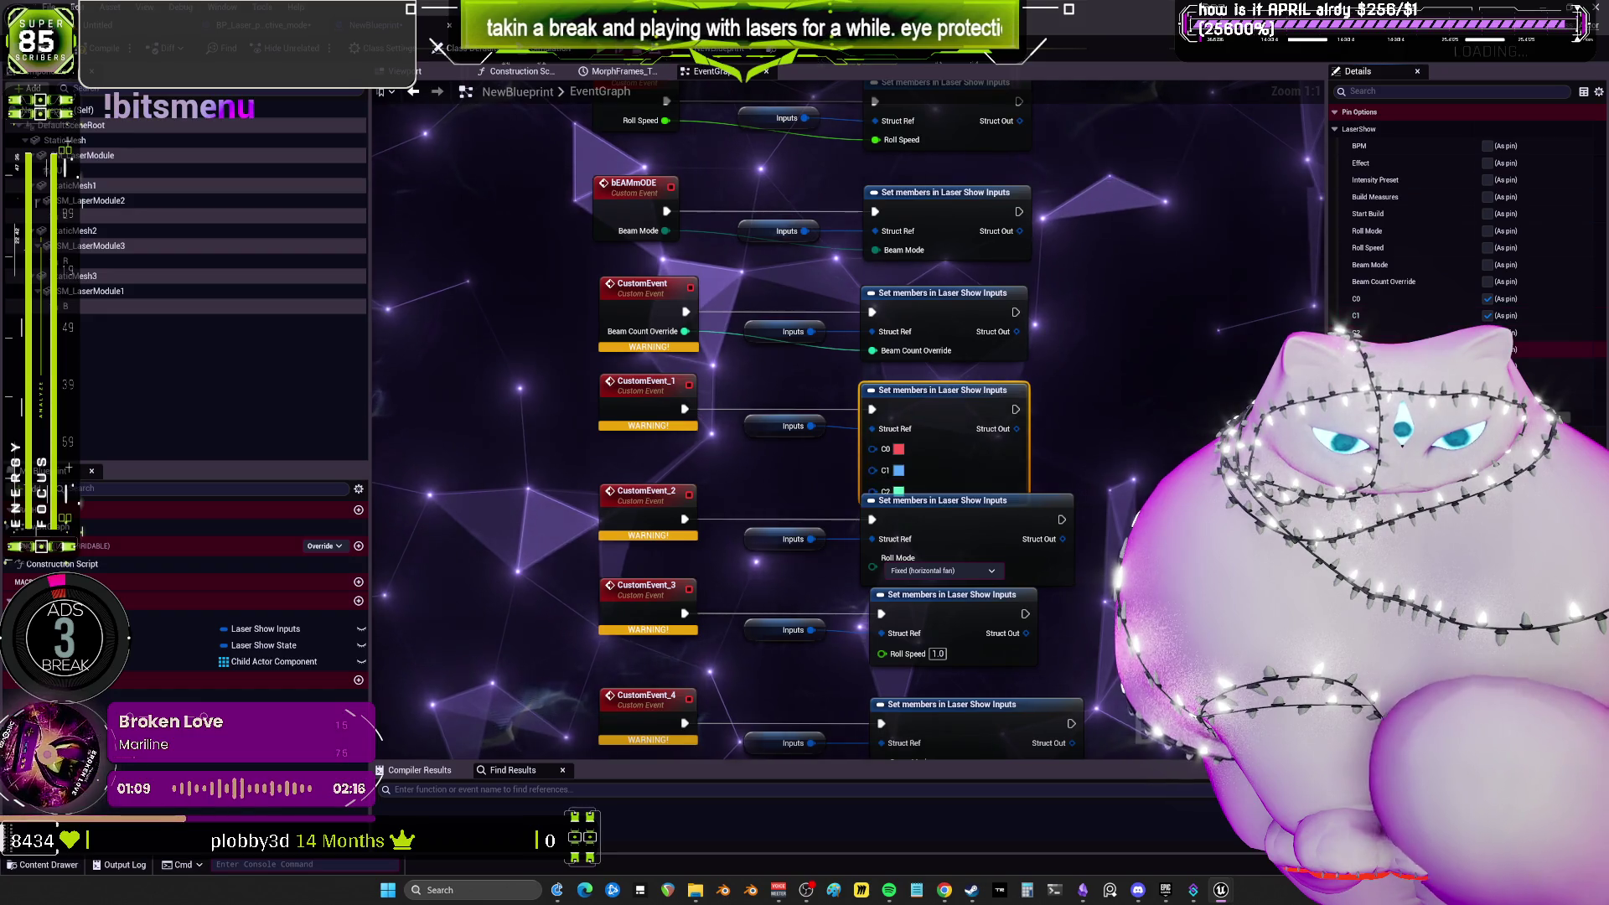
pyautogui.scroll(-2, 1072, 578)
pyautogui.moveTo(1071, 580)
pyautogui.mouseDown()
pyautogui.moveTo(732, 366)
pyautogui.moveTo(740, 331)
pyautogui.moveTo(754, 348)
pyautogui.mouseUp()
pyautogui.scroll(2, 876, 286)
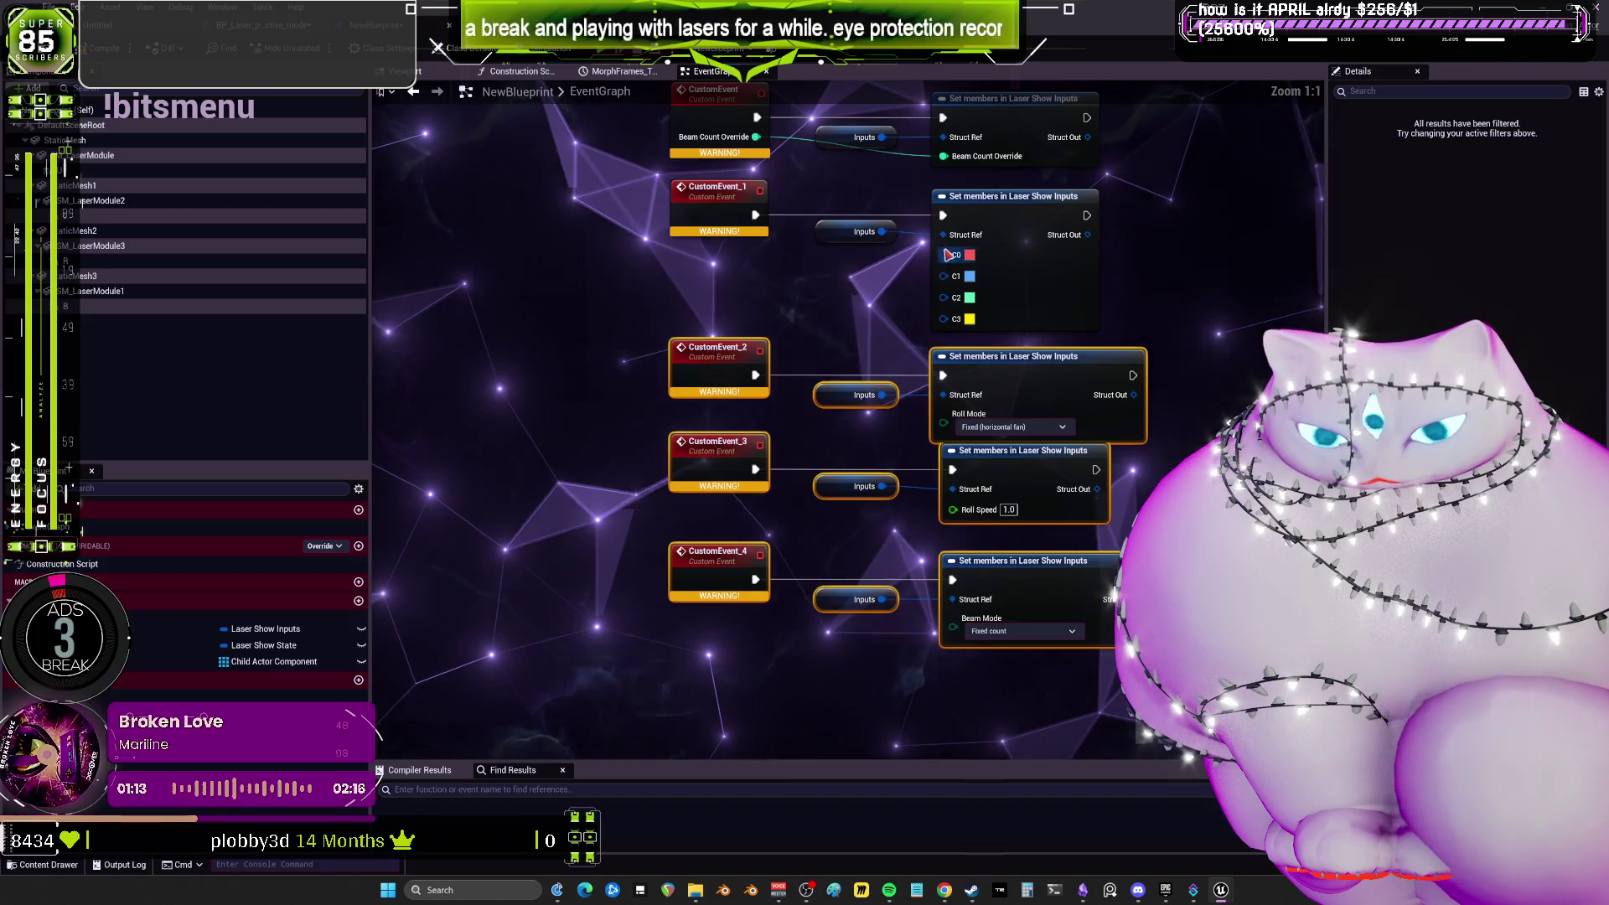
# Add C0, C1, C2 and C3 inputs to CustomEvent_1 from its setter.
pyautogui.moveTo(944, 255)
pyautogui.mouseDown()
pyautogui.moveTo(703, 222)
pyautogui.moveTo(721, 252)
pyautogui.mouseUp()
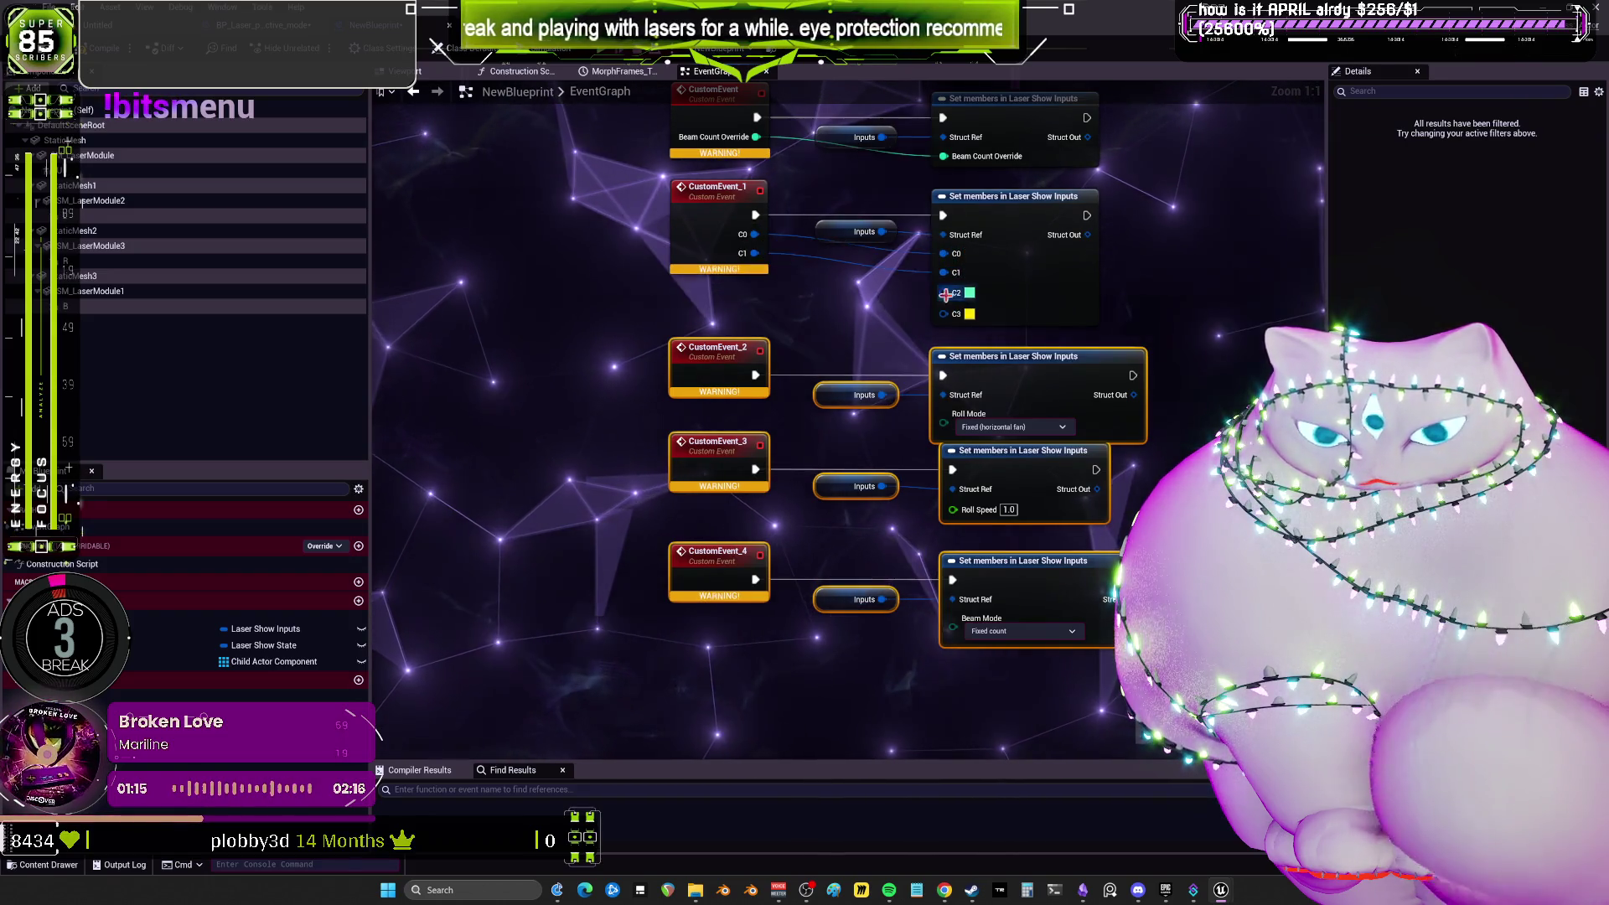
pyautogui.moveTo(943, 291); pyautogui.dragTo(720, 268)
pyautogui.moveTo(934, 310); pyautogui.dragTo(720, 287)
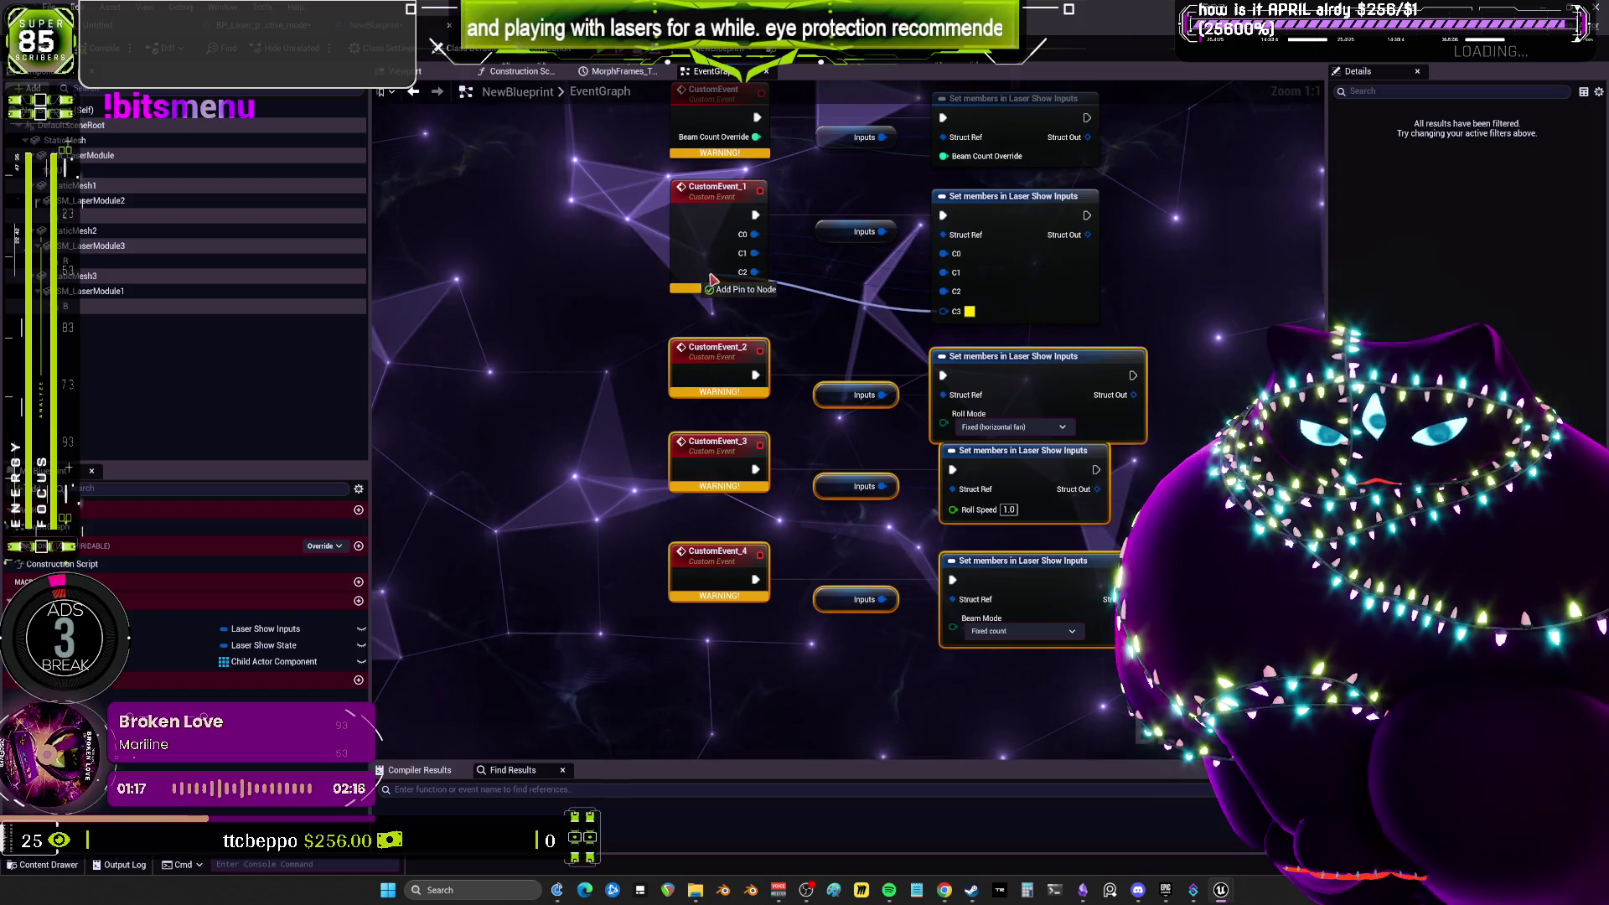
# Swap the Roll Mode setter pin for Color Mode and wire it into CustomEvent_2.
pyautogui.click(1011, 293)
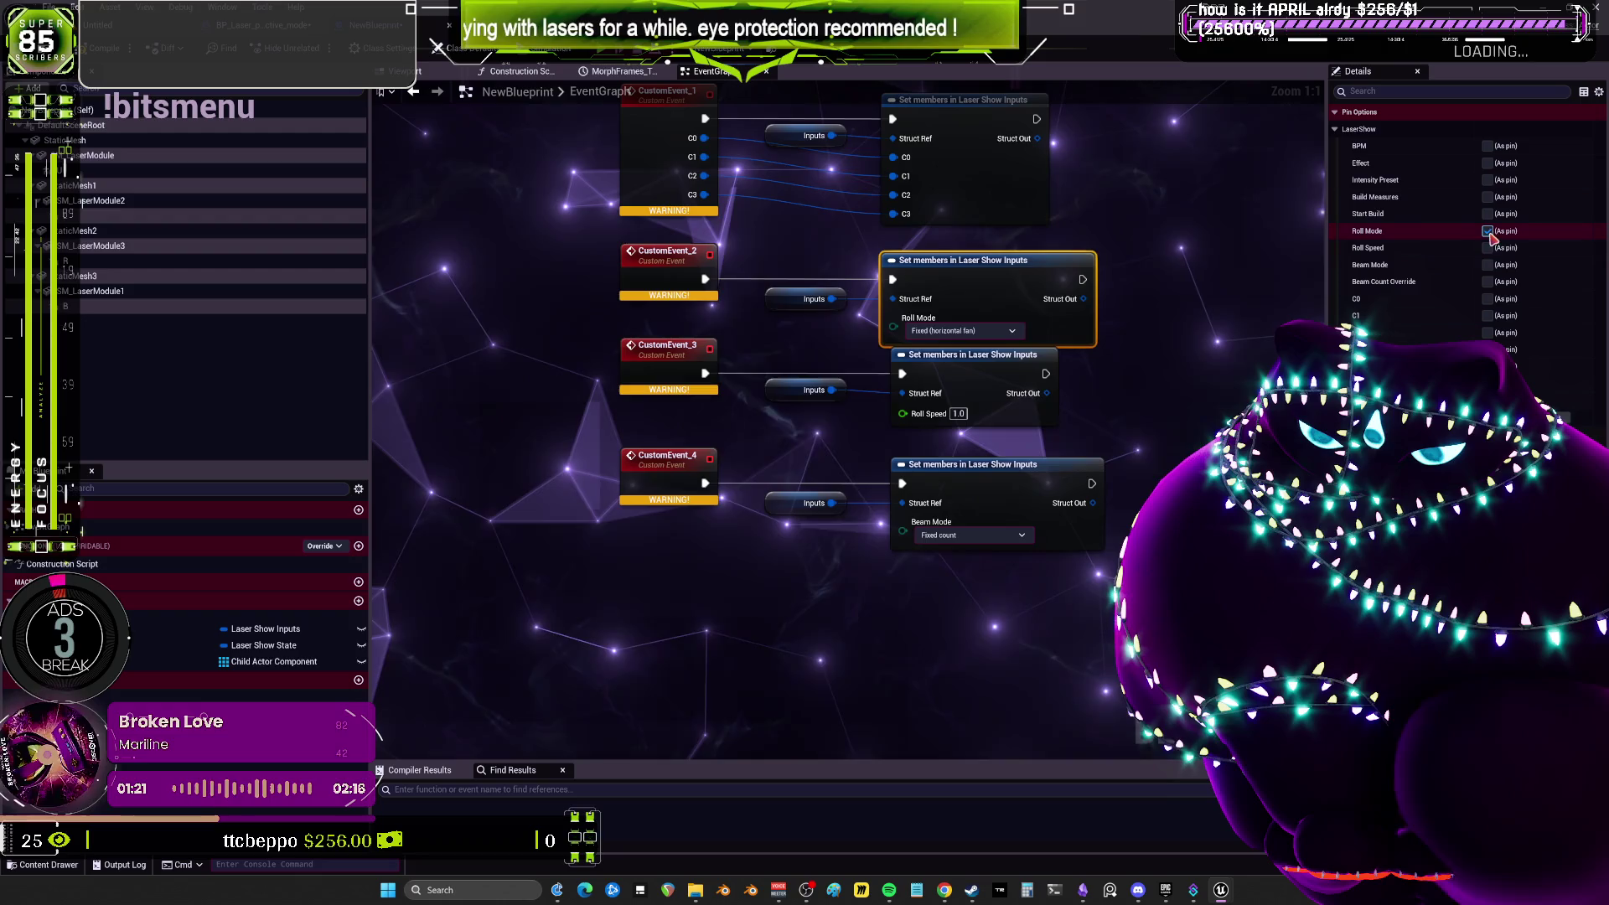
pyautogui.click(1488, 231)
pyautogui.click(1487, 367)
pyautogui.moveTo(893, 326)
pyautogui.mouseDown()
pyautogui.moveTo(714, 302)
pyautogui.moveTo(670, 276)
pyautogui.mouseUp()
# Swap the Roll Speed setter pin for Master Brightness and wire it into CustomEvent_3.
pyautogui.click(972, 354)
pyautogui.click(1488, 248)
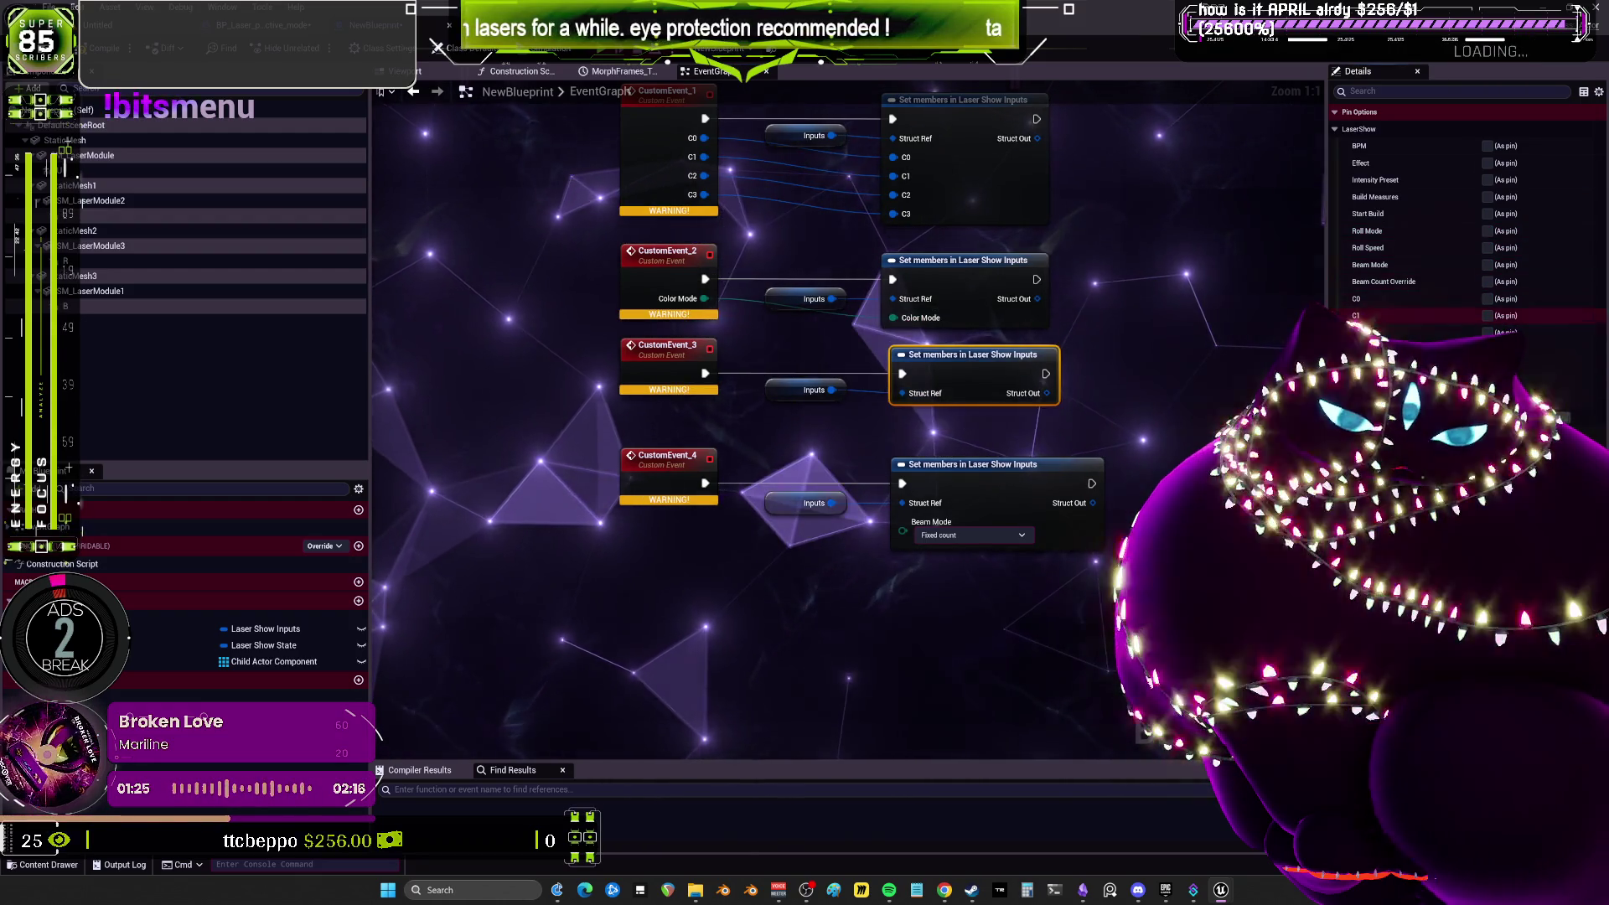
pyautogui.click(1487, 383)
pyautogui.moveTo(902, 411); pyautogui.dragTo(670, 373)
# Swap the Beam Mode setter pin for Groove Amount and wire it into CustomEvent_4.
pyautogui.click(1013, 506)
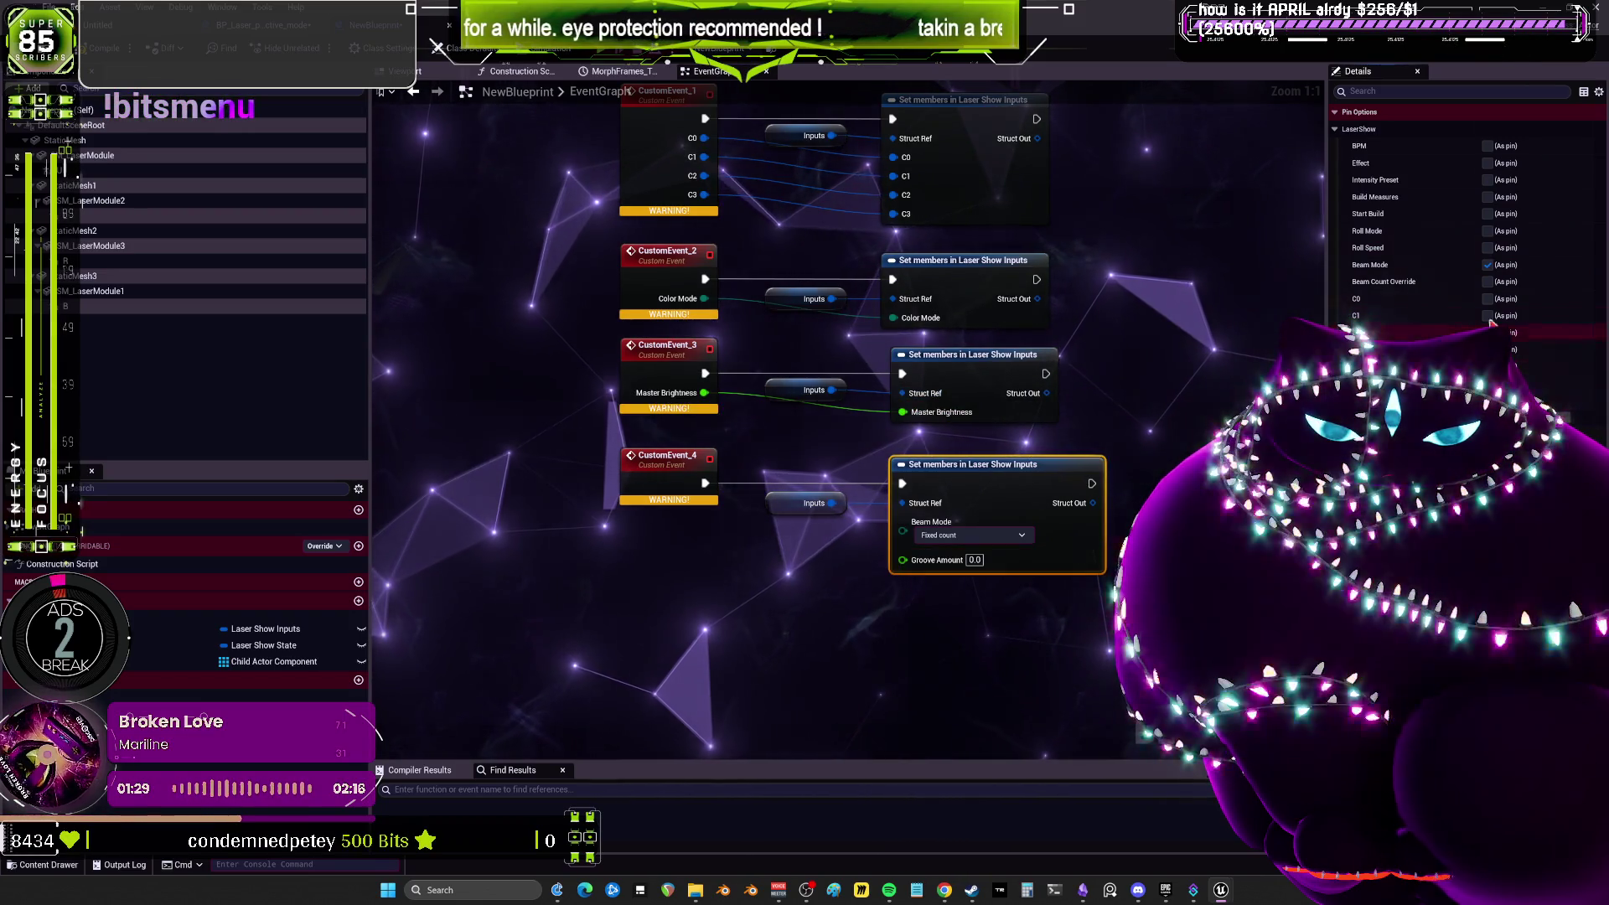
pyautogui.click(1487, 266)
pyautogui.click(1487, 265)
pyautogui.moveTo(902, 522)
pyautogui.mouseDown()
pyautogui.moveTo(754, 536)
pyautogui.moveTo(662, 503)
pyautogui.moveTo(678, 463)
pyautogui.mouseUp()
# Rename CustomEvent_4 to GROOVEAMONT and CustomEvent_3 to MASTERBIRGHTNESS.
pyautogui.click(678, 463)
pyautogui.doubleClick(680, 466)
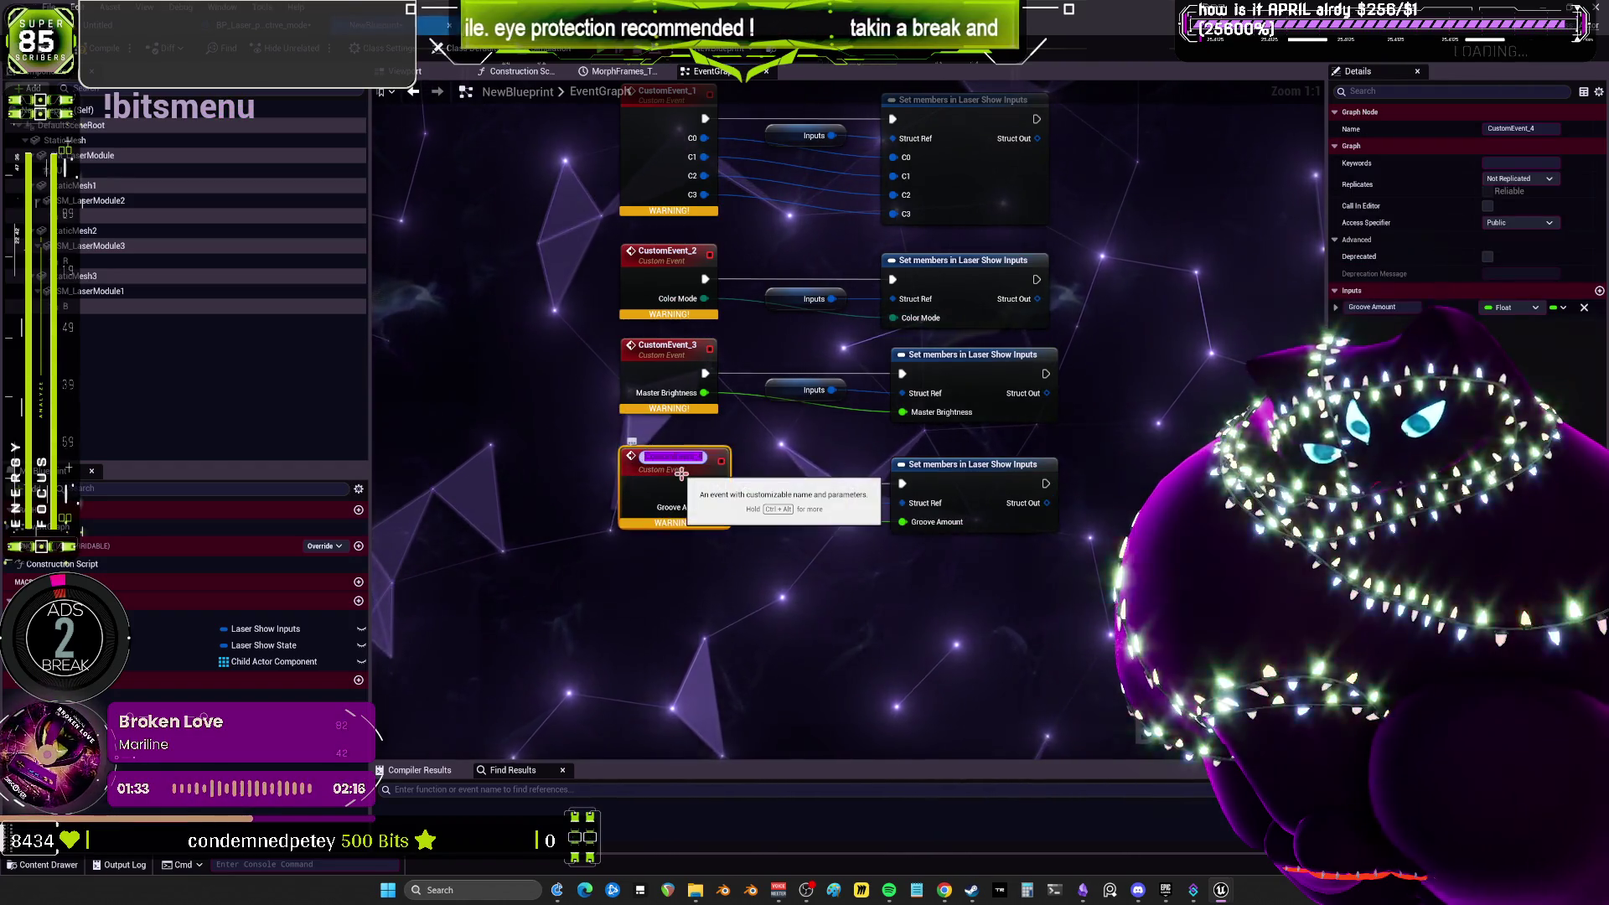
pyautogui.write('GROOVEAM')
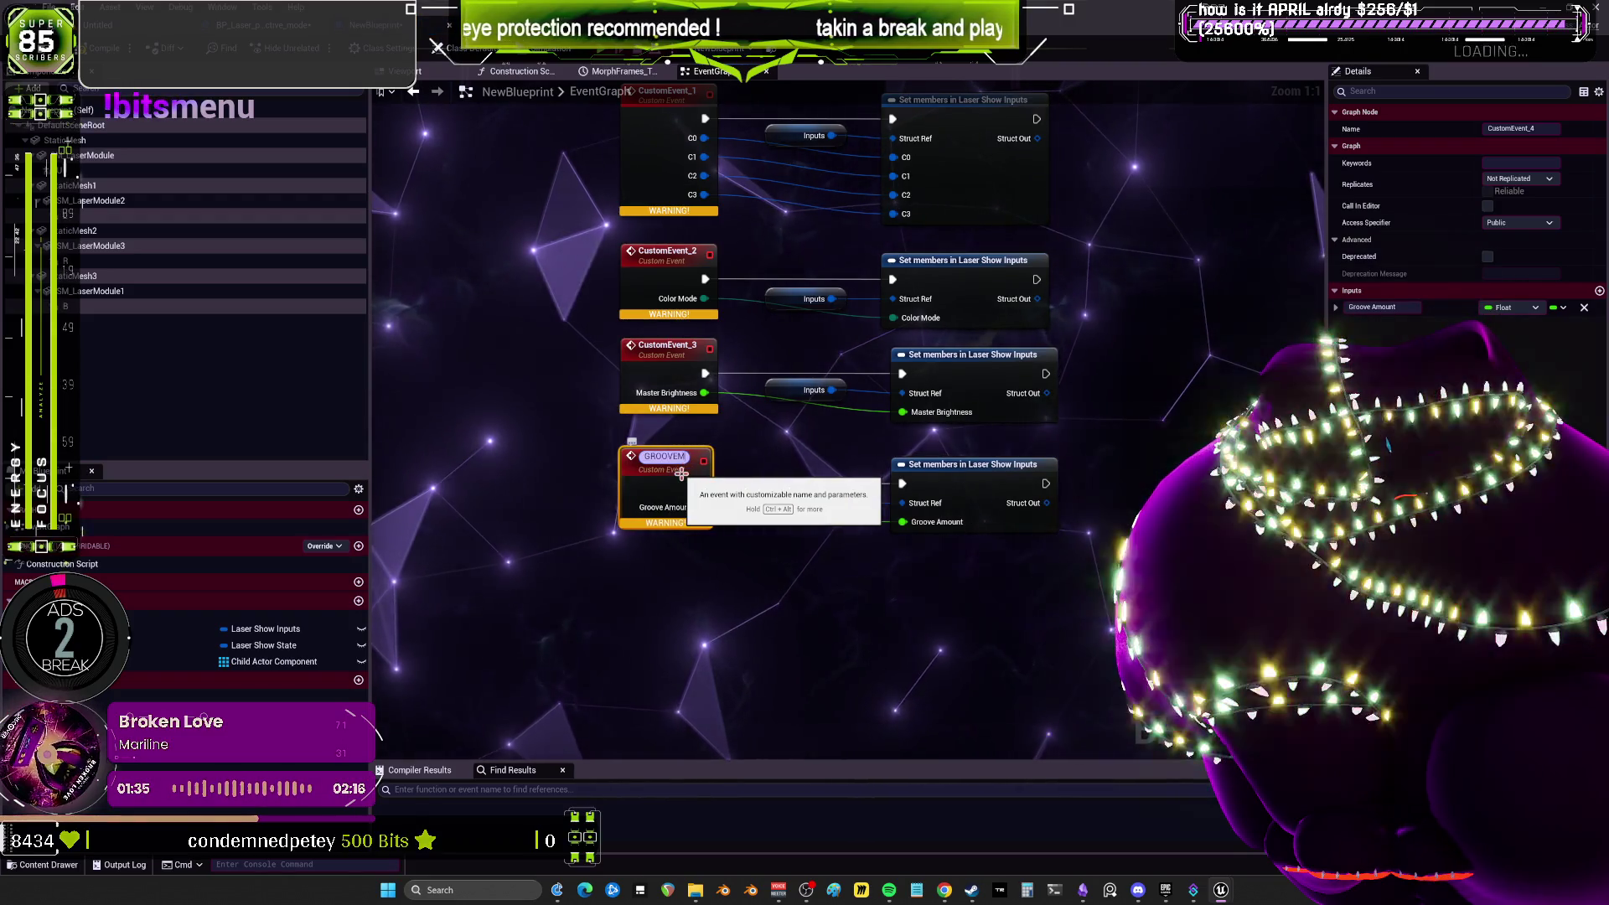
pyautogui.write('ONT')
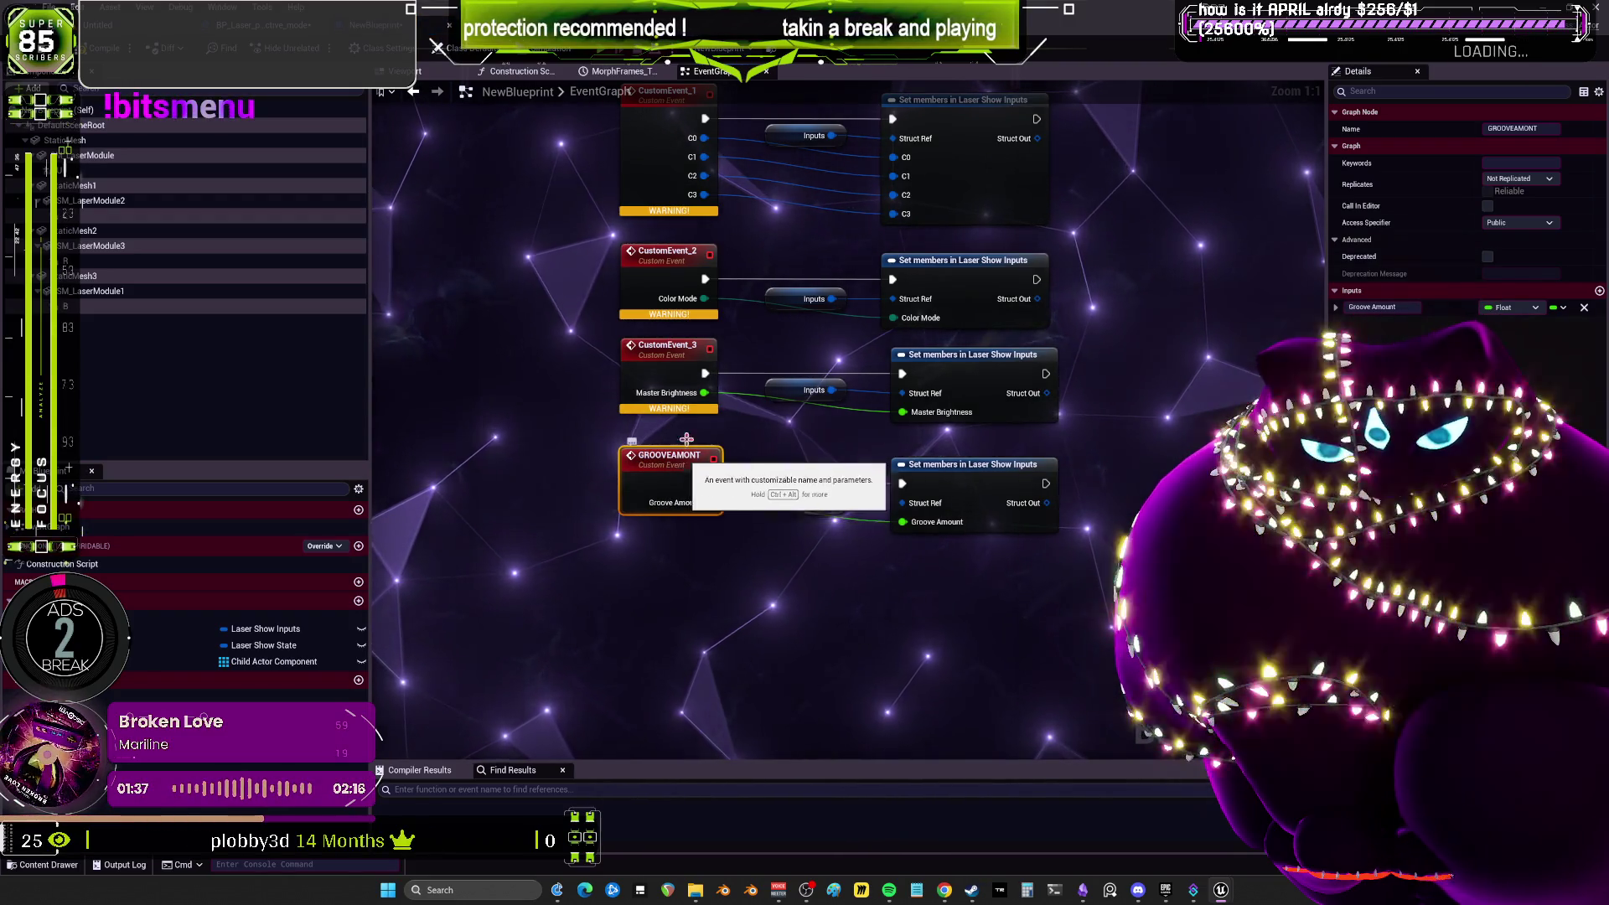
pyautogui.click(668, 360)
pyautogui.doubleClick(668, 360)
pyautogui.write('MASTERBIR')
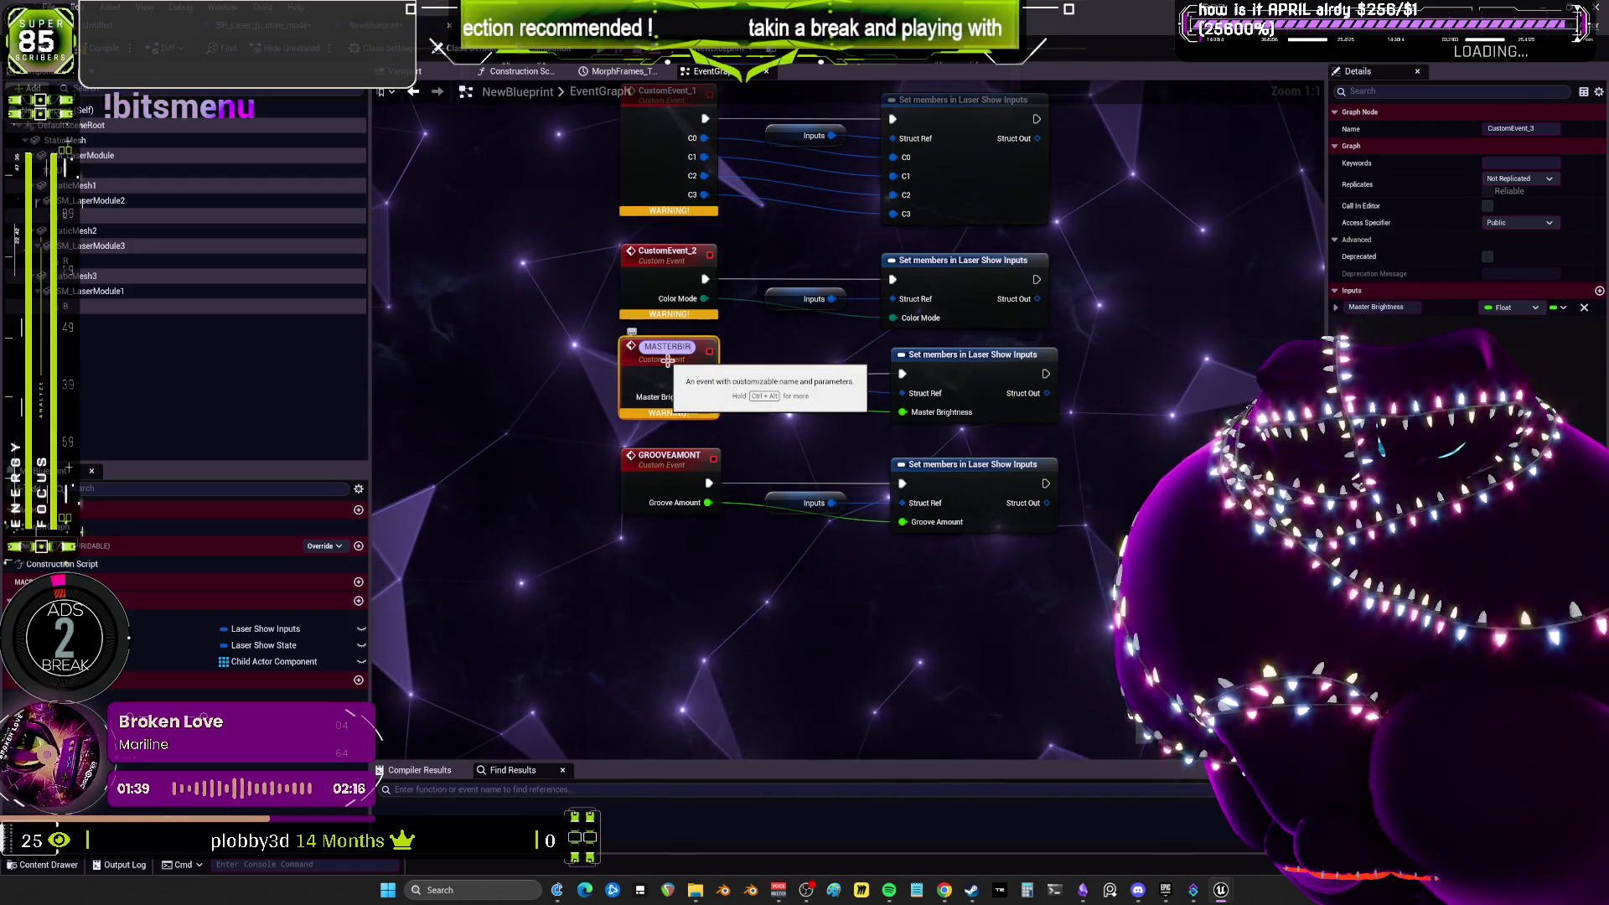
pyautogui.write('GHTNESS')
pyautogui.press('Return')
# Rename the remaining events COLORMODE, COLORPALETTE and BEAMCOUNT.
pyautogui.doubleClick(689, 251)
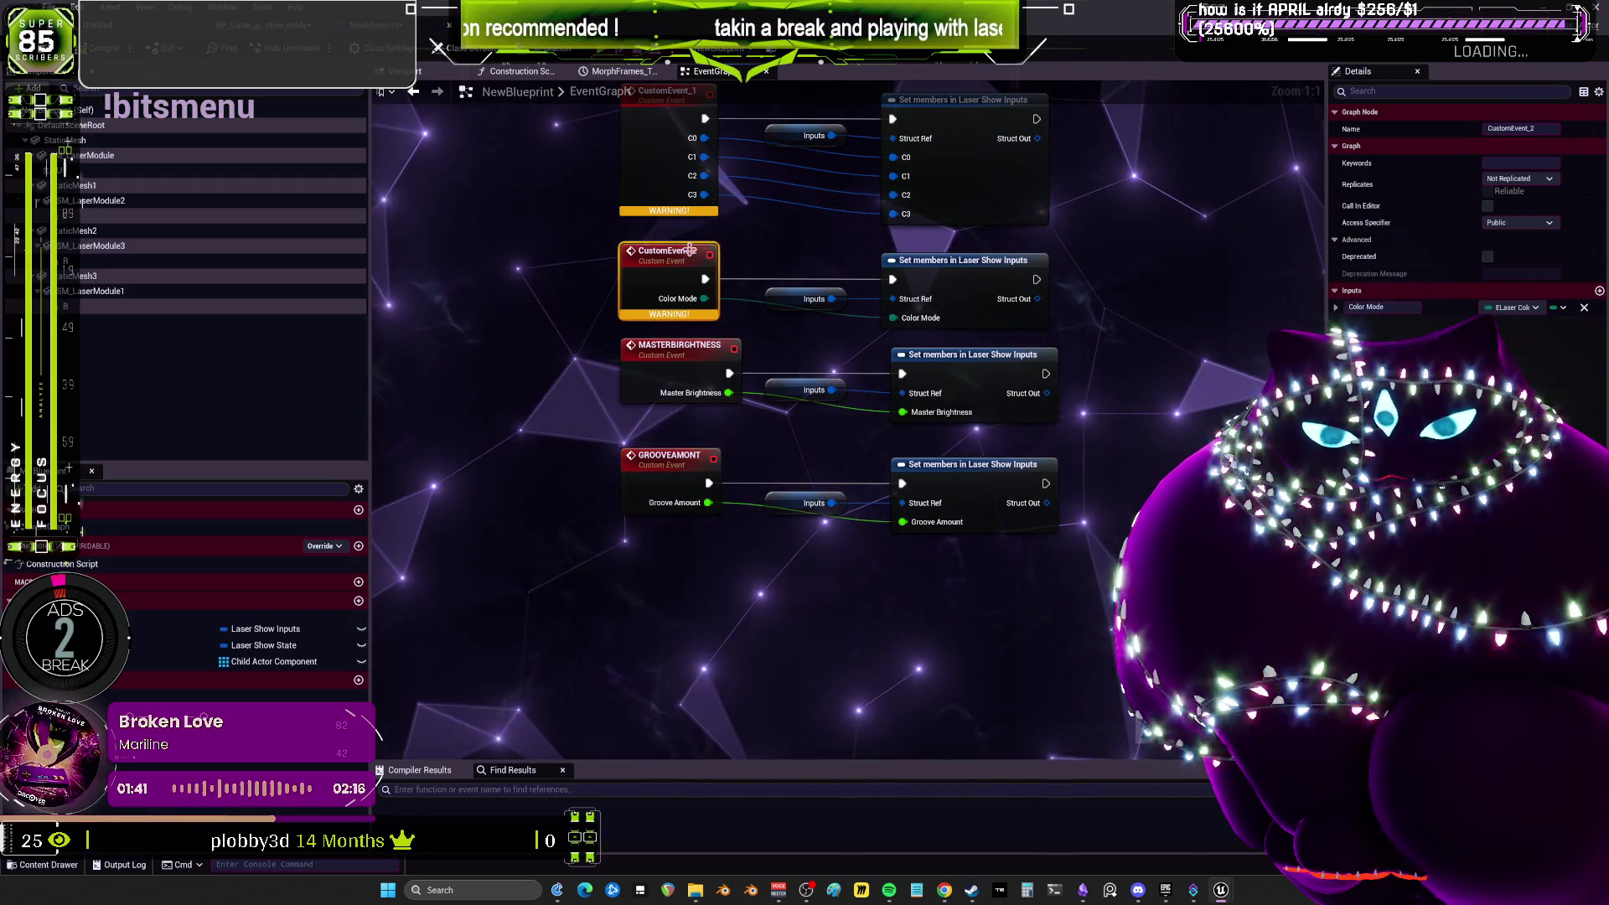
pyautogui.write('COLO')
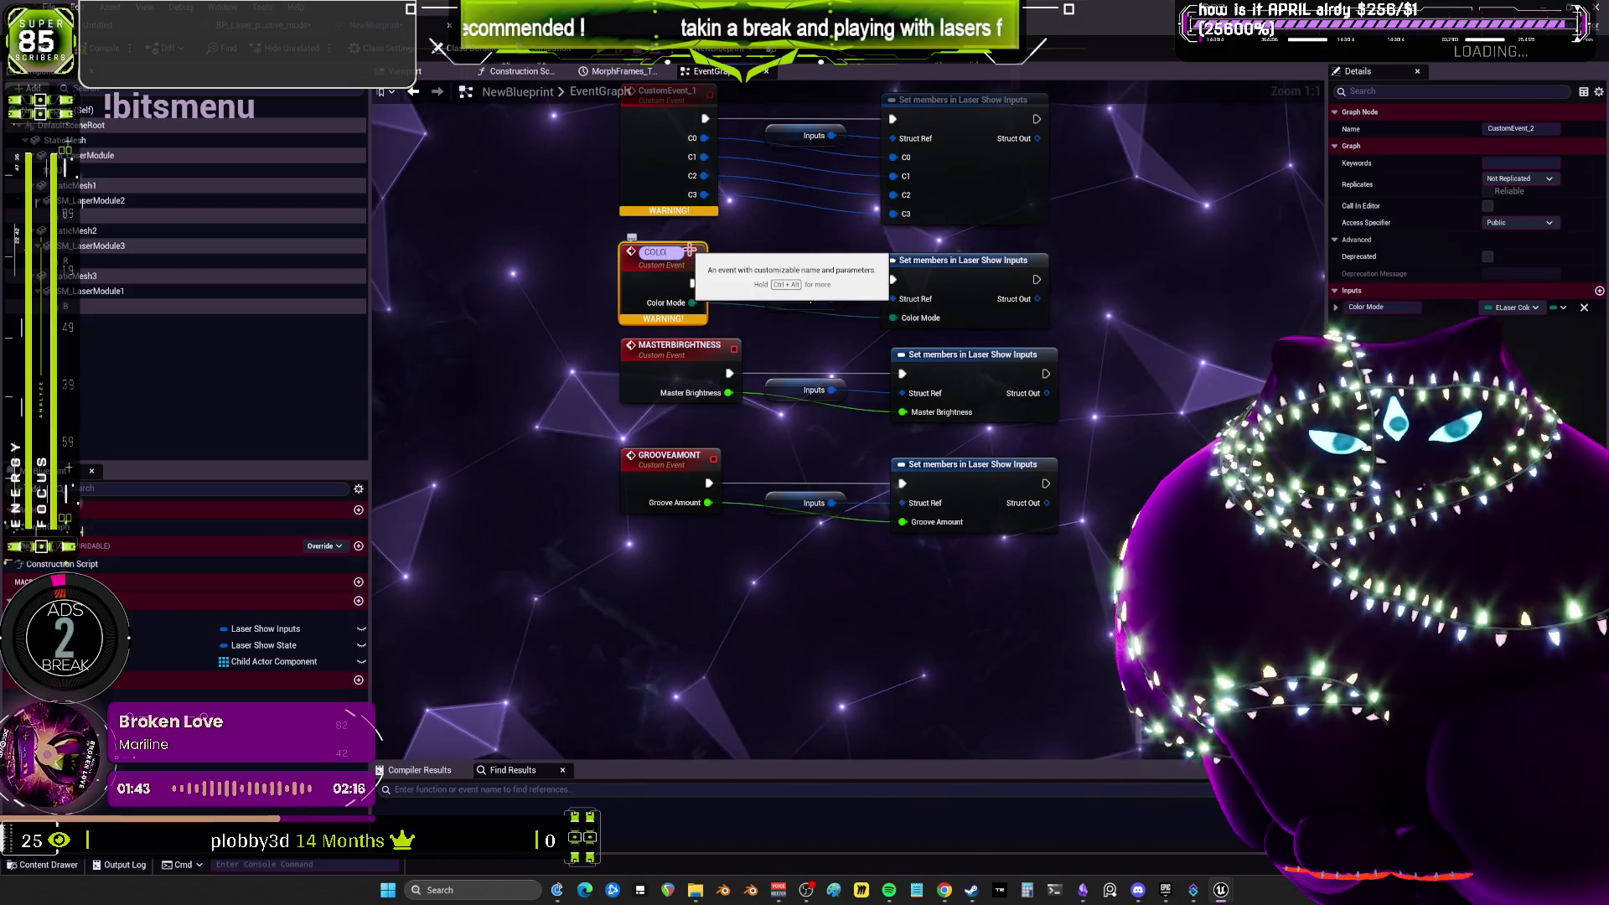
pyautogui.write('RMODE')
pyautogui.press('Return')
pyautogui.moveTo(677, 130); pyautogui.dragTo(716, 381)
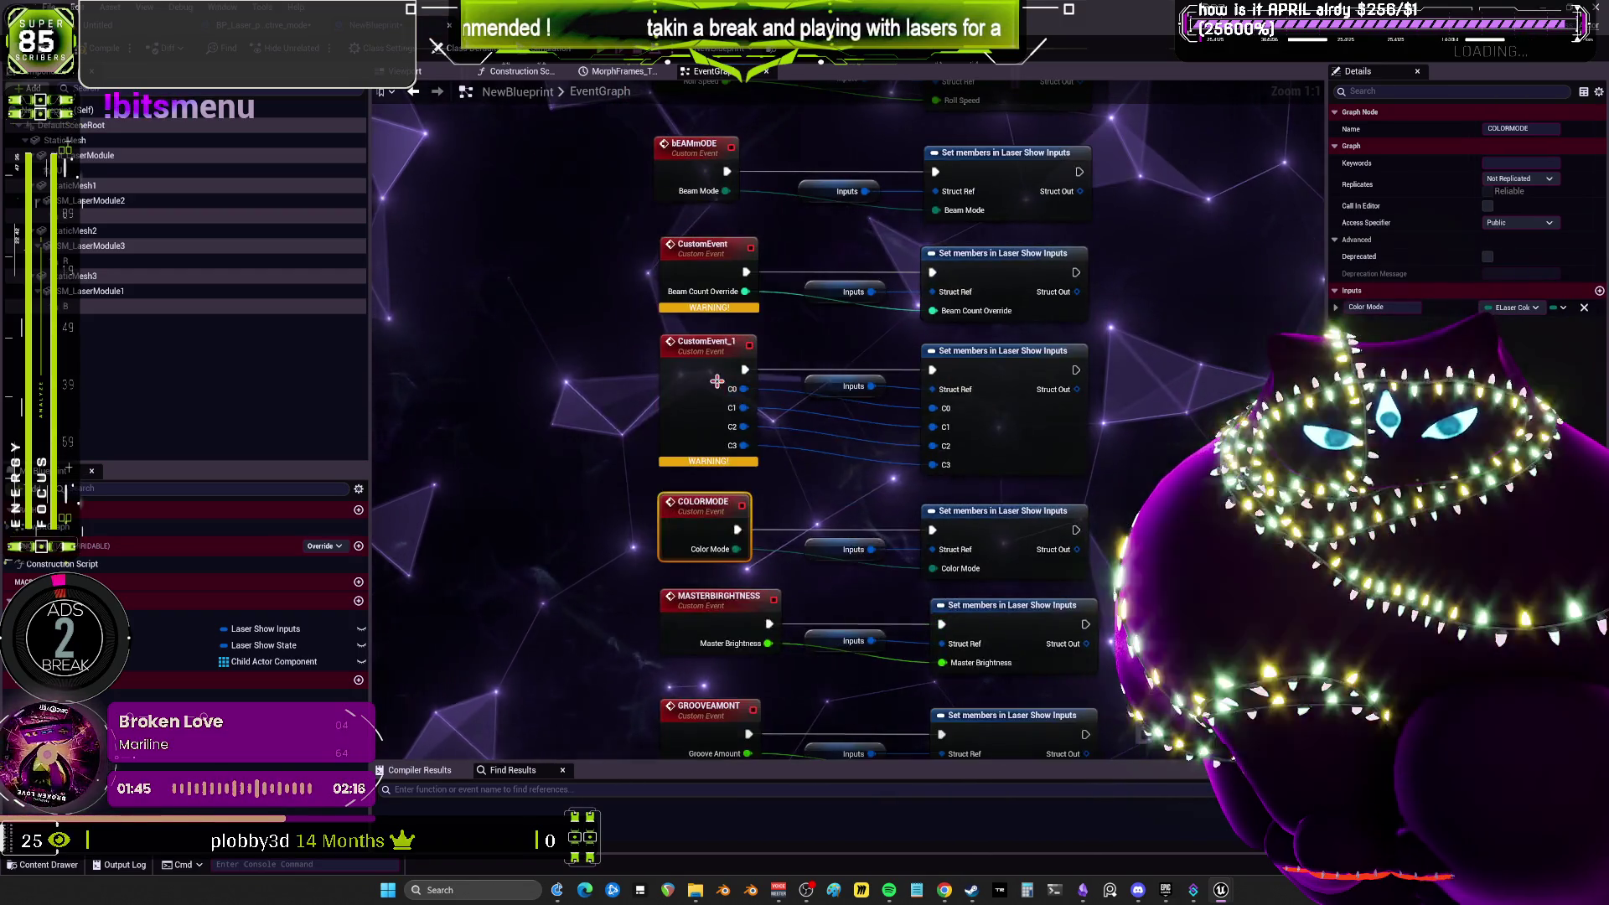
pyautogui.doubleClick(712, 342)
pyautogui.write('COLO')
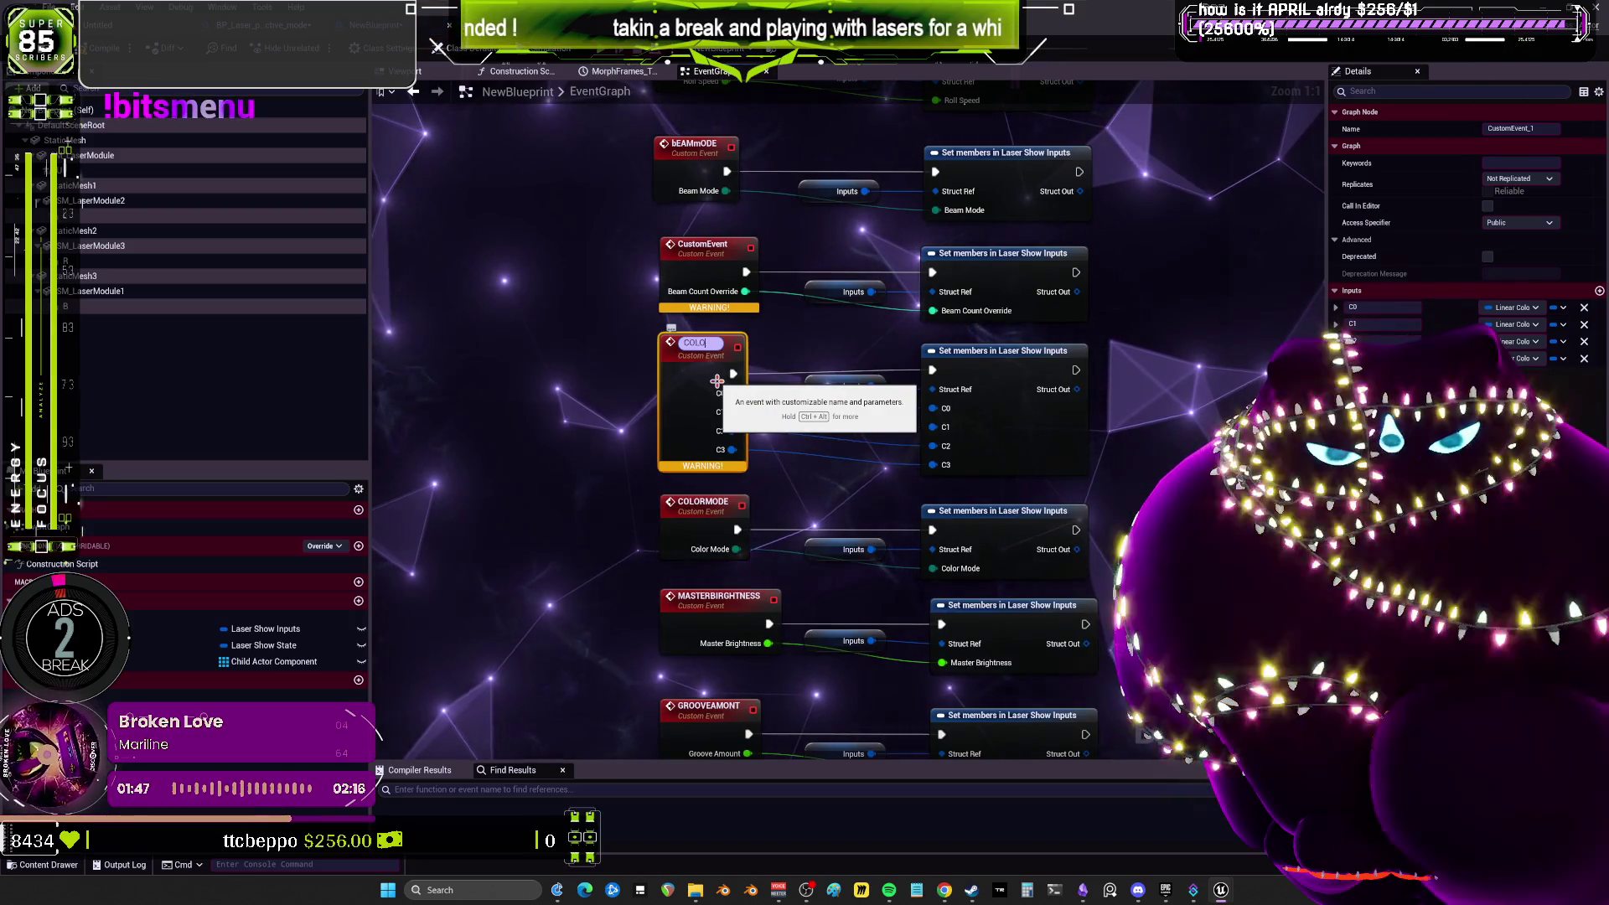
pyautogui.write('RPAL')
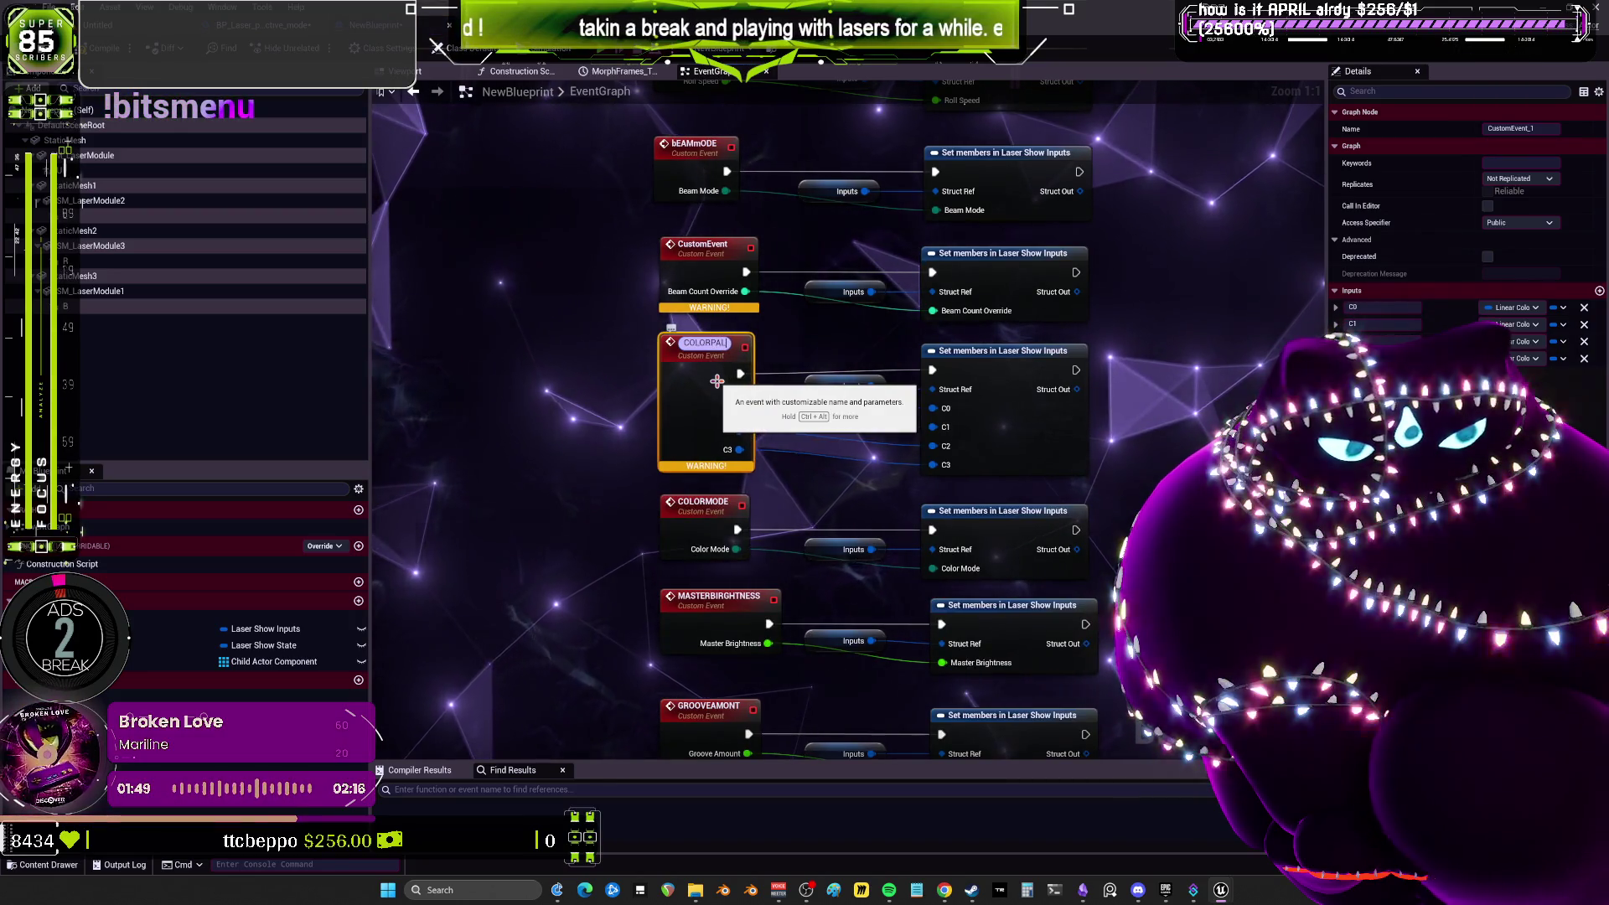
pyautogui.write('ETTE')
pyautogui.press('Return')
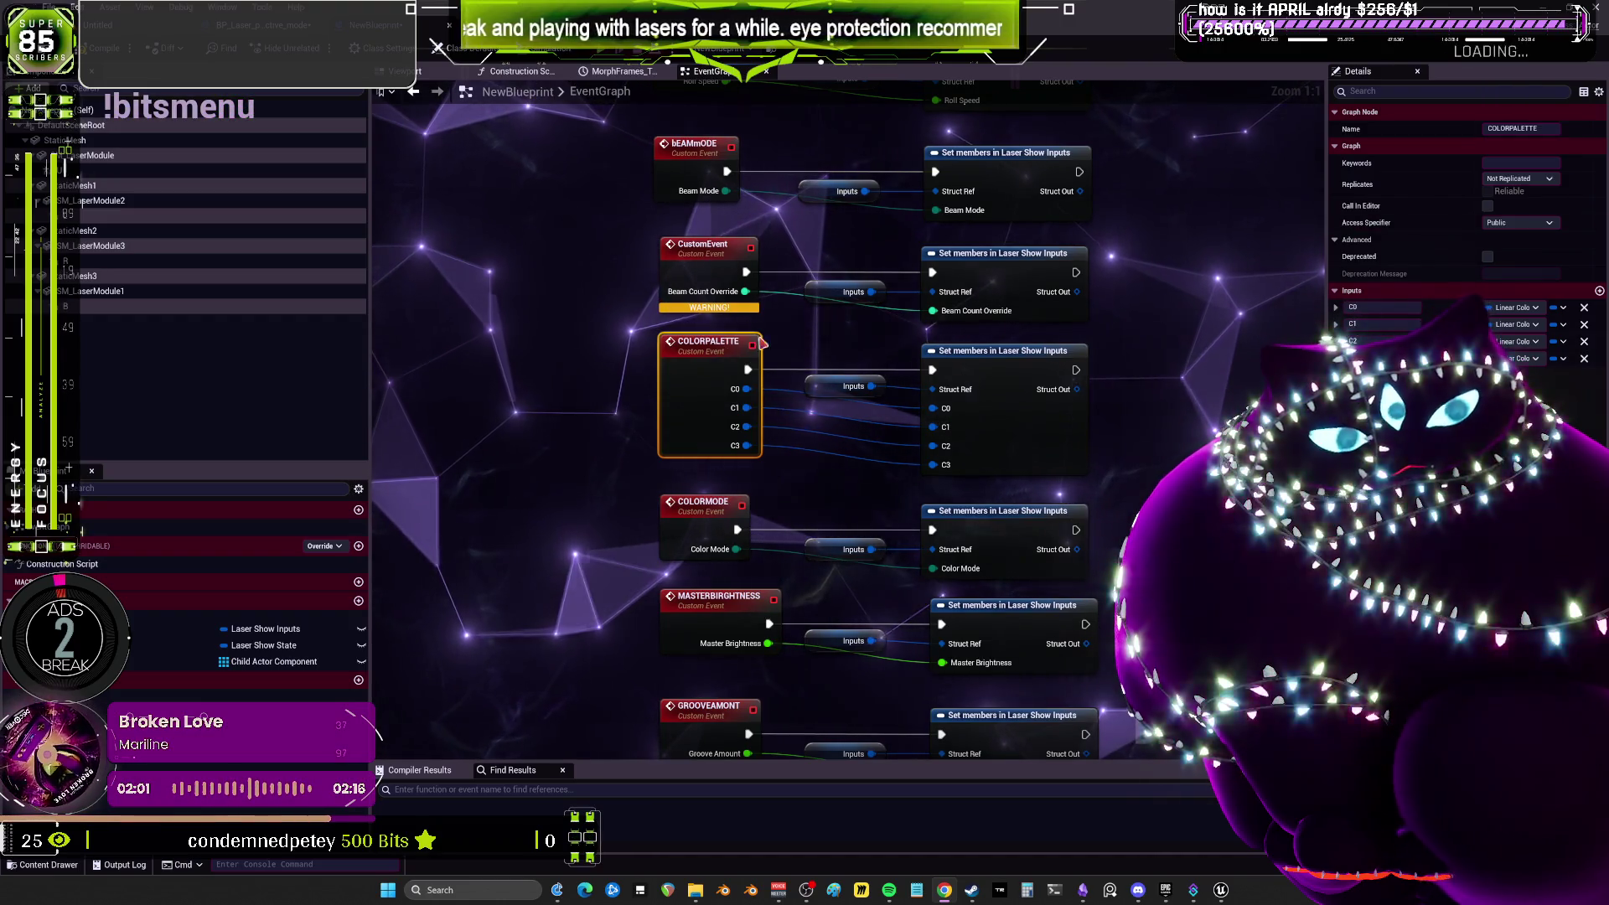
pyautogui.doubleClick(708, 257)
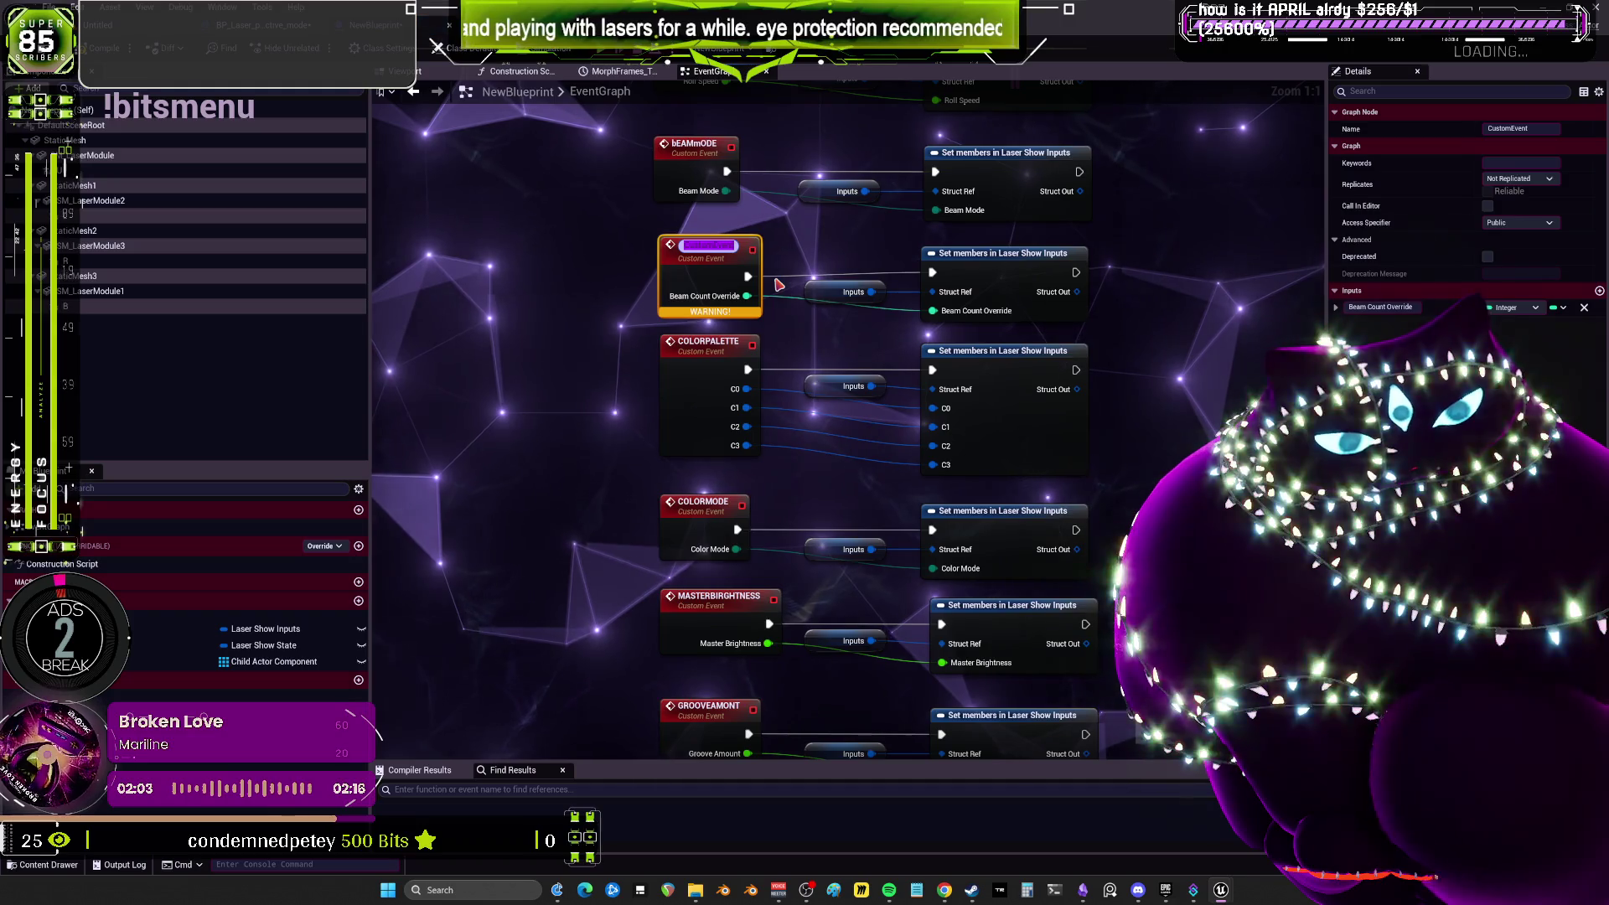
pyautogui.write('BEAMCOUNT')
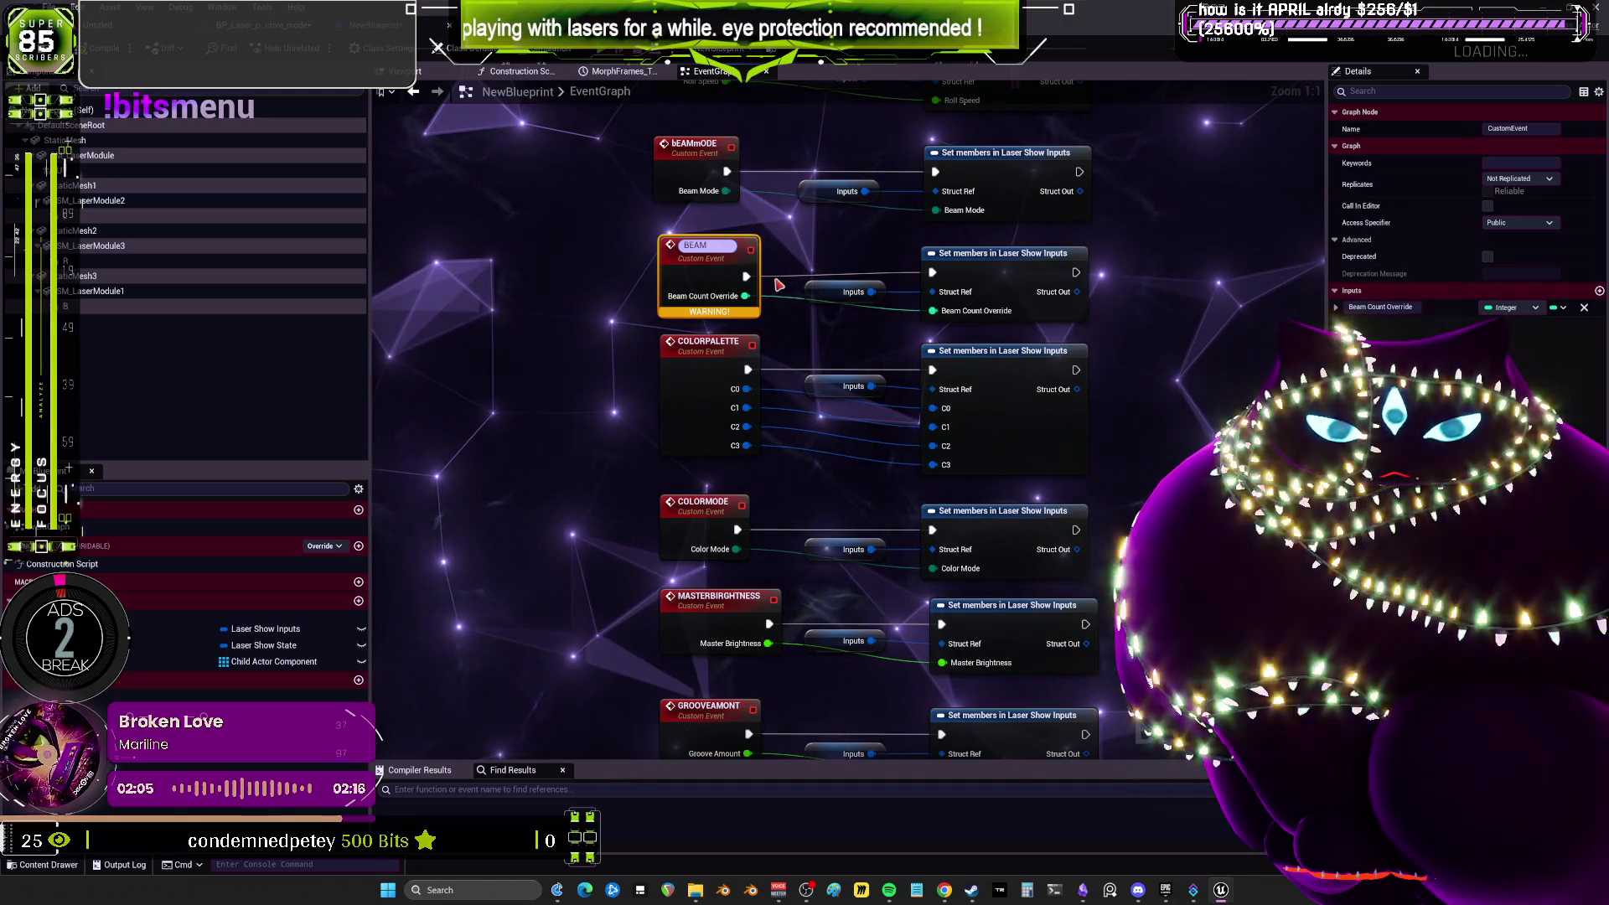
pyautogui.press('Return')
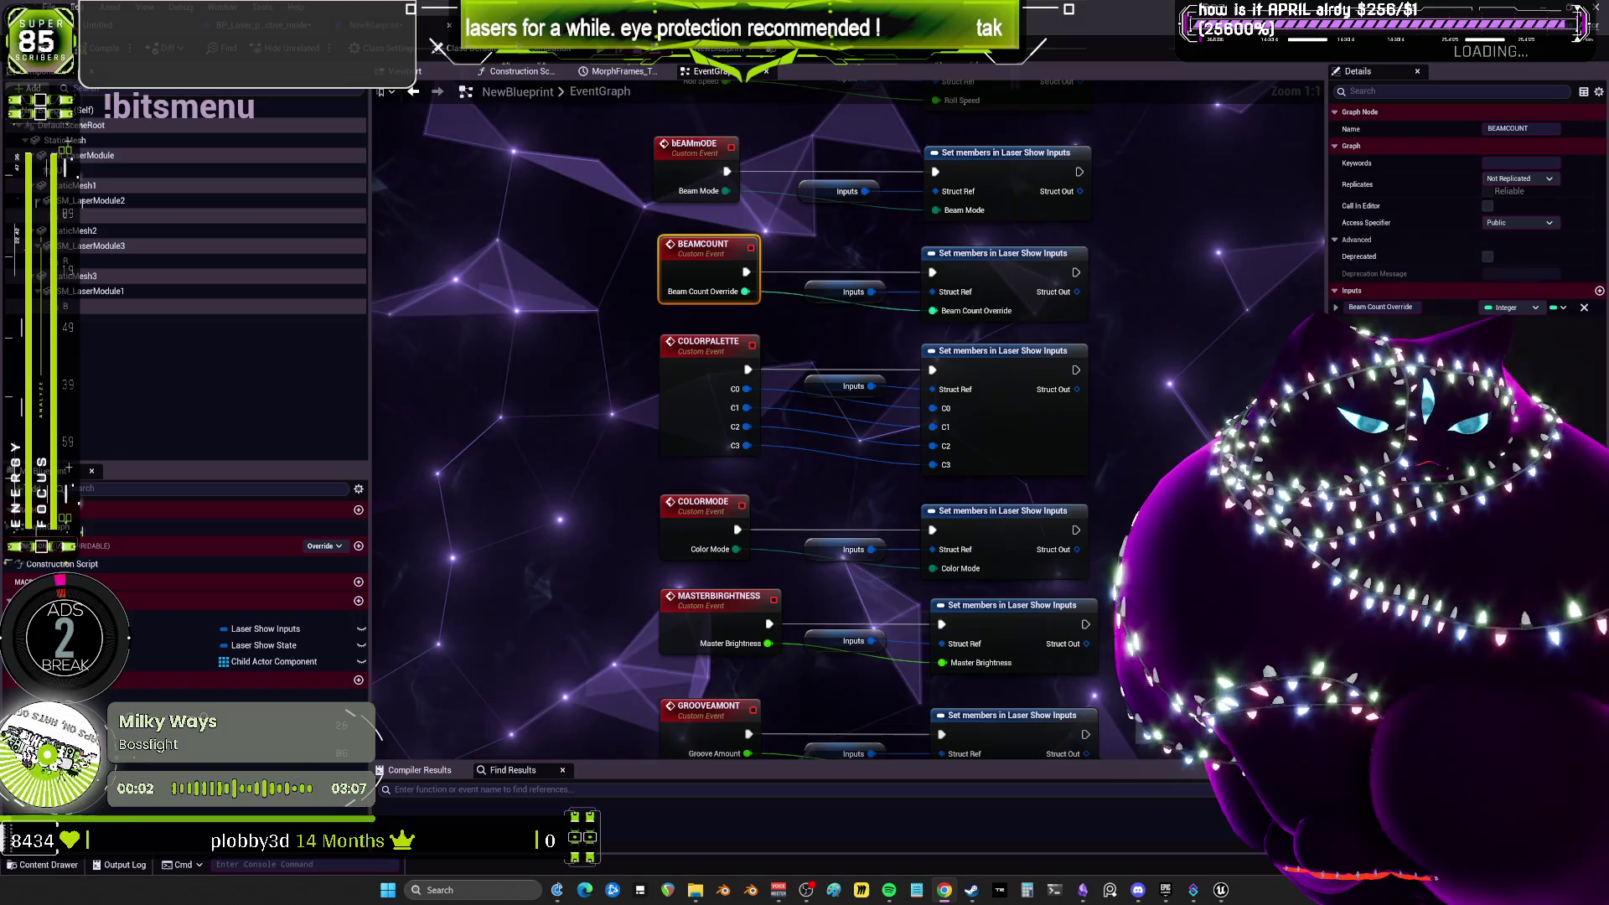
# Select the custom event column and move the CHANGEEFFECT call node beside it.
pyautogui.scroll(-4, 999, 668)
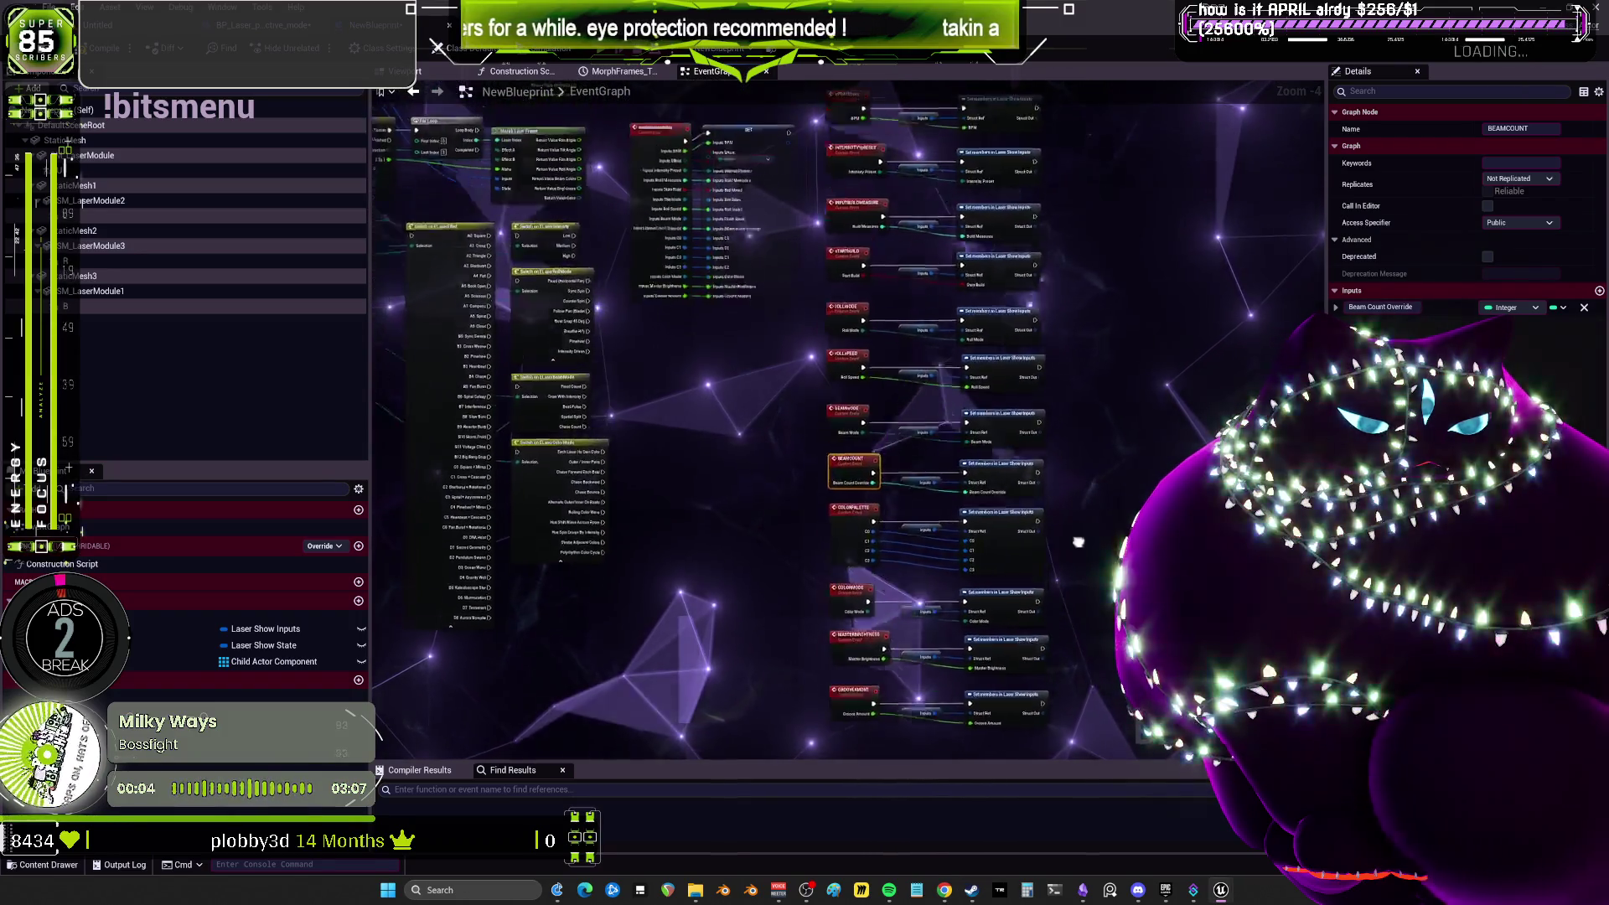
pyautogui.moveTo(1078, 542); pyautogui.dragTo(1076, 370)
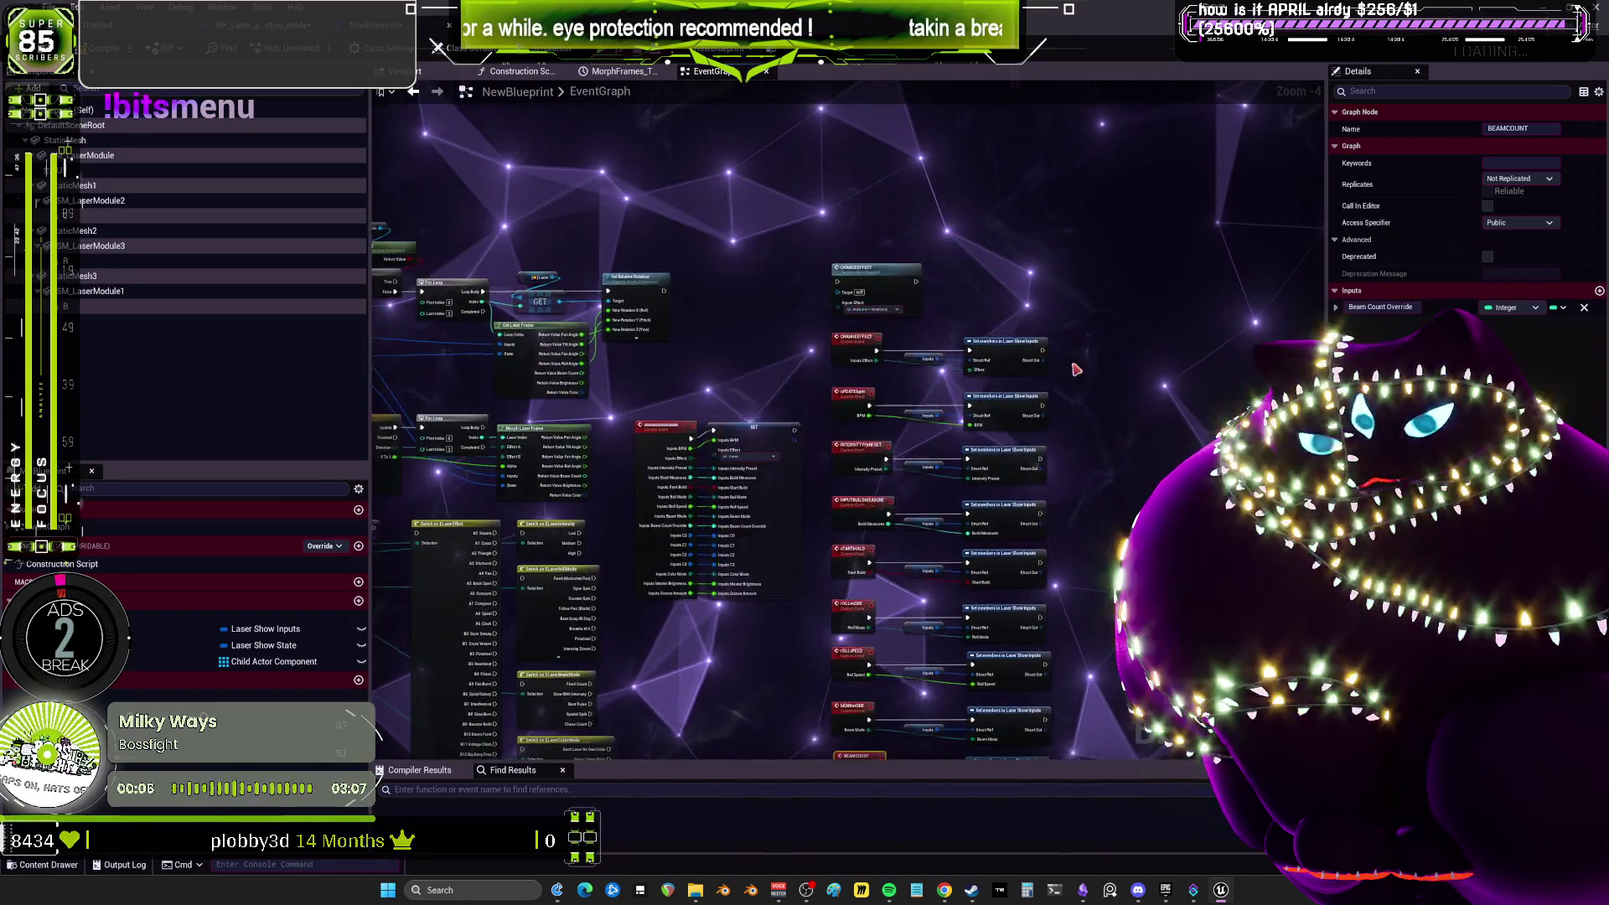
pyautogui.scroll(-2, 1001, 359)
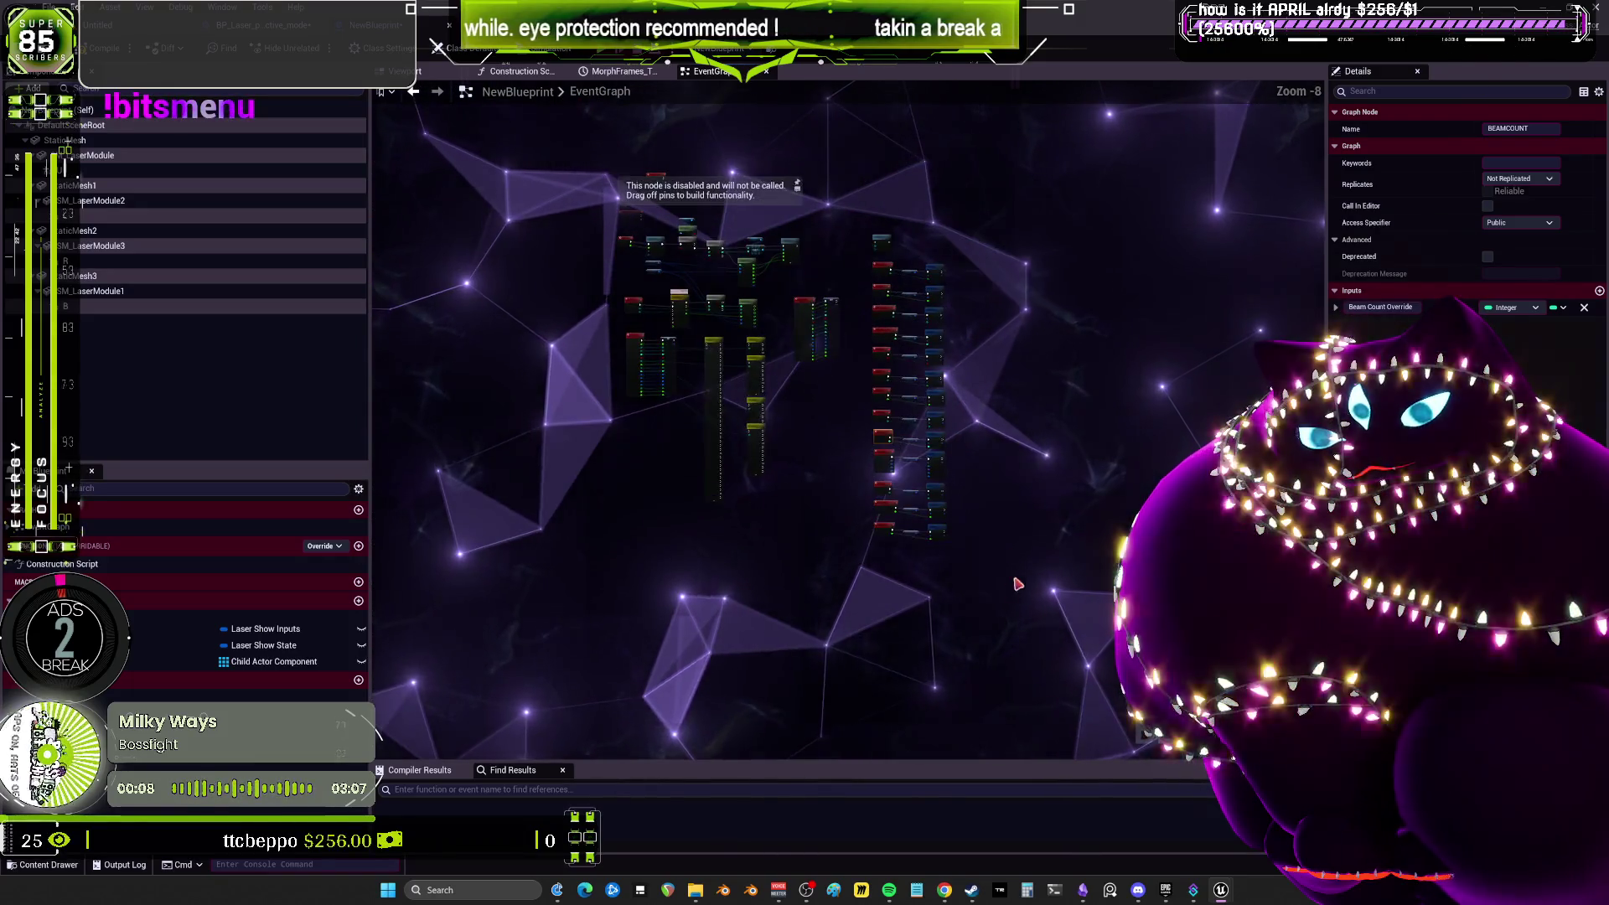
pyautogui.moveTo(1017, 584)
pyautogui.mouseDown()
pyautogui.moveTo(868, 252)
pyautogui.moveTo(938, 295)
pyautogui.mouseUp()
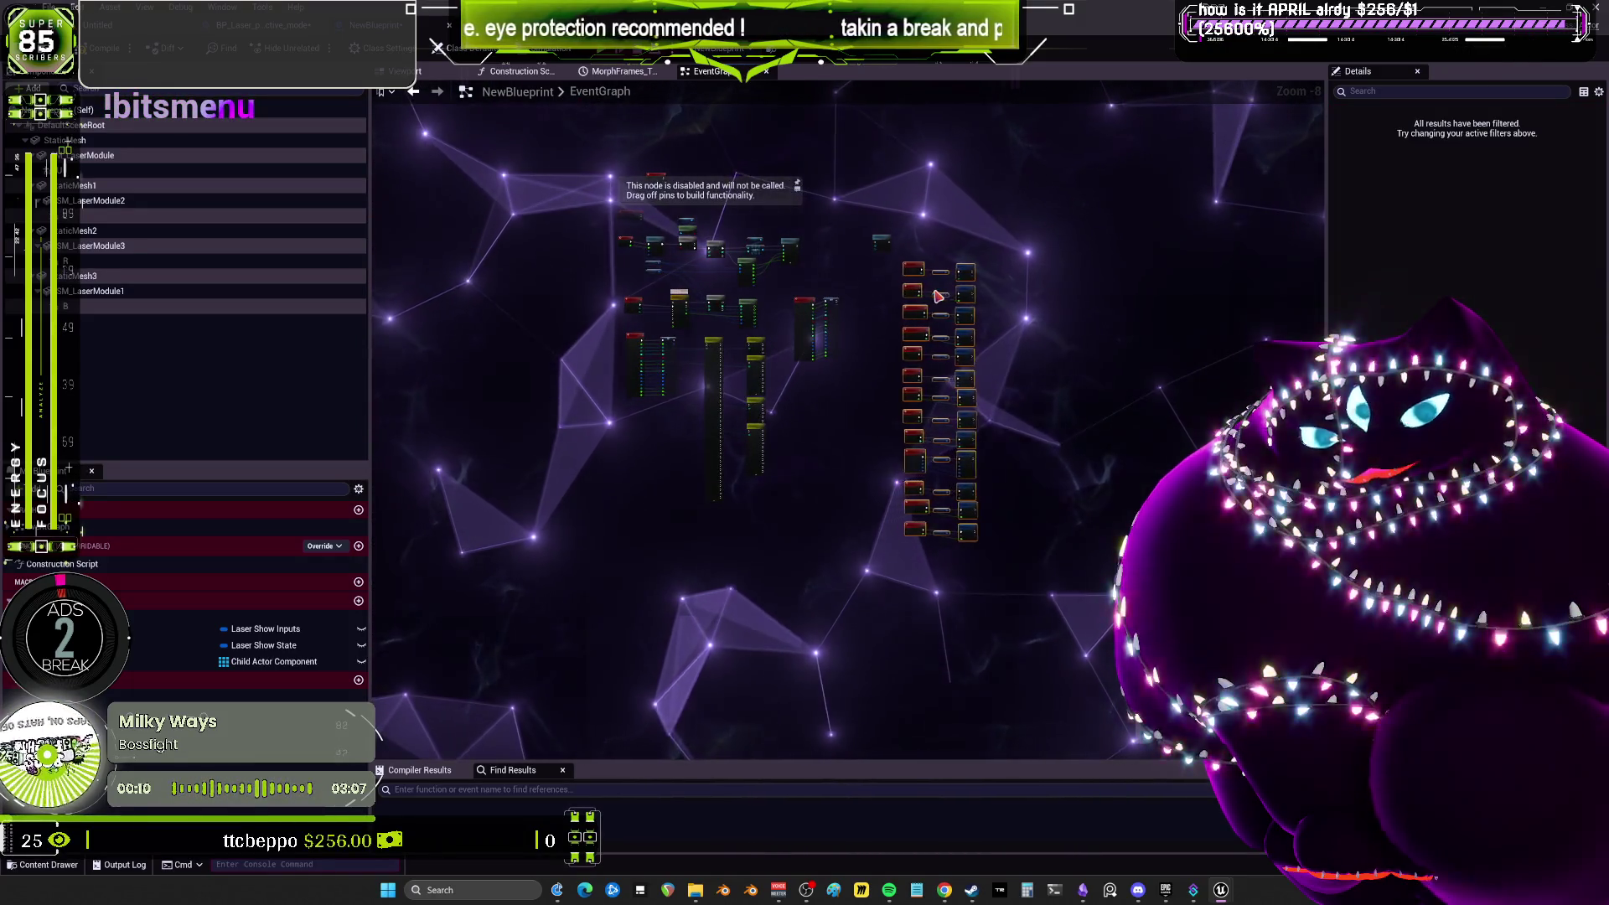
pyautogui.scroll(8, 935, 291)
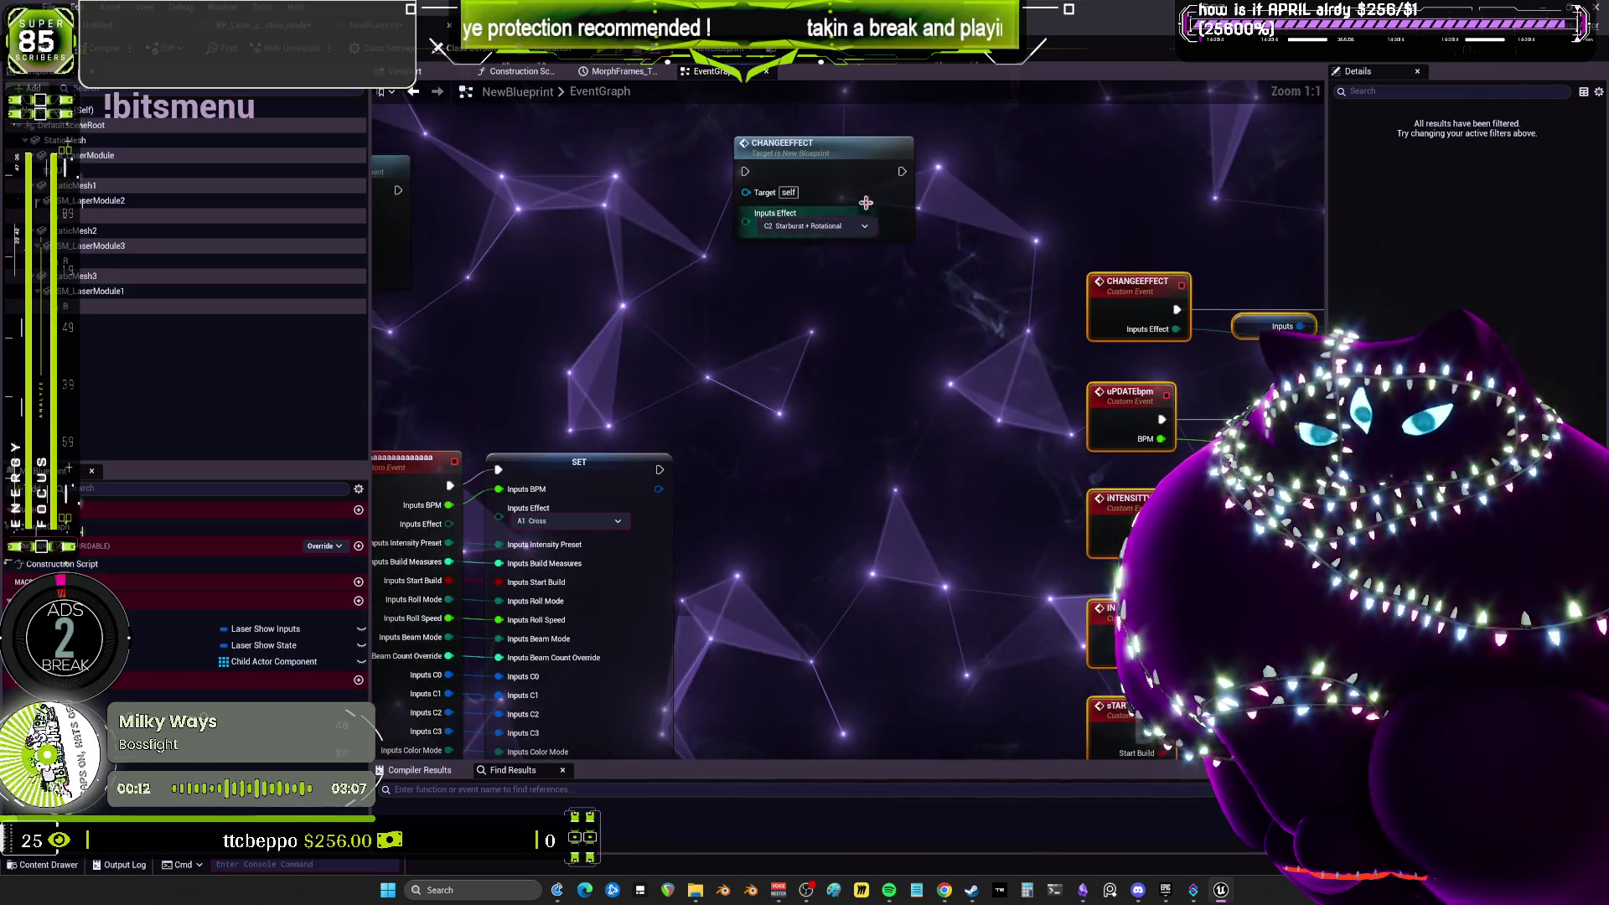
pyautogui.moveTo(962, 273); pyautogui.dragTo(992, 251)
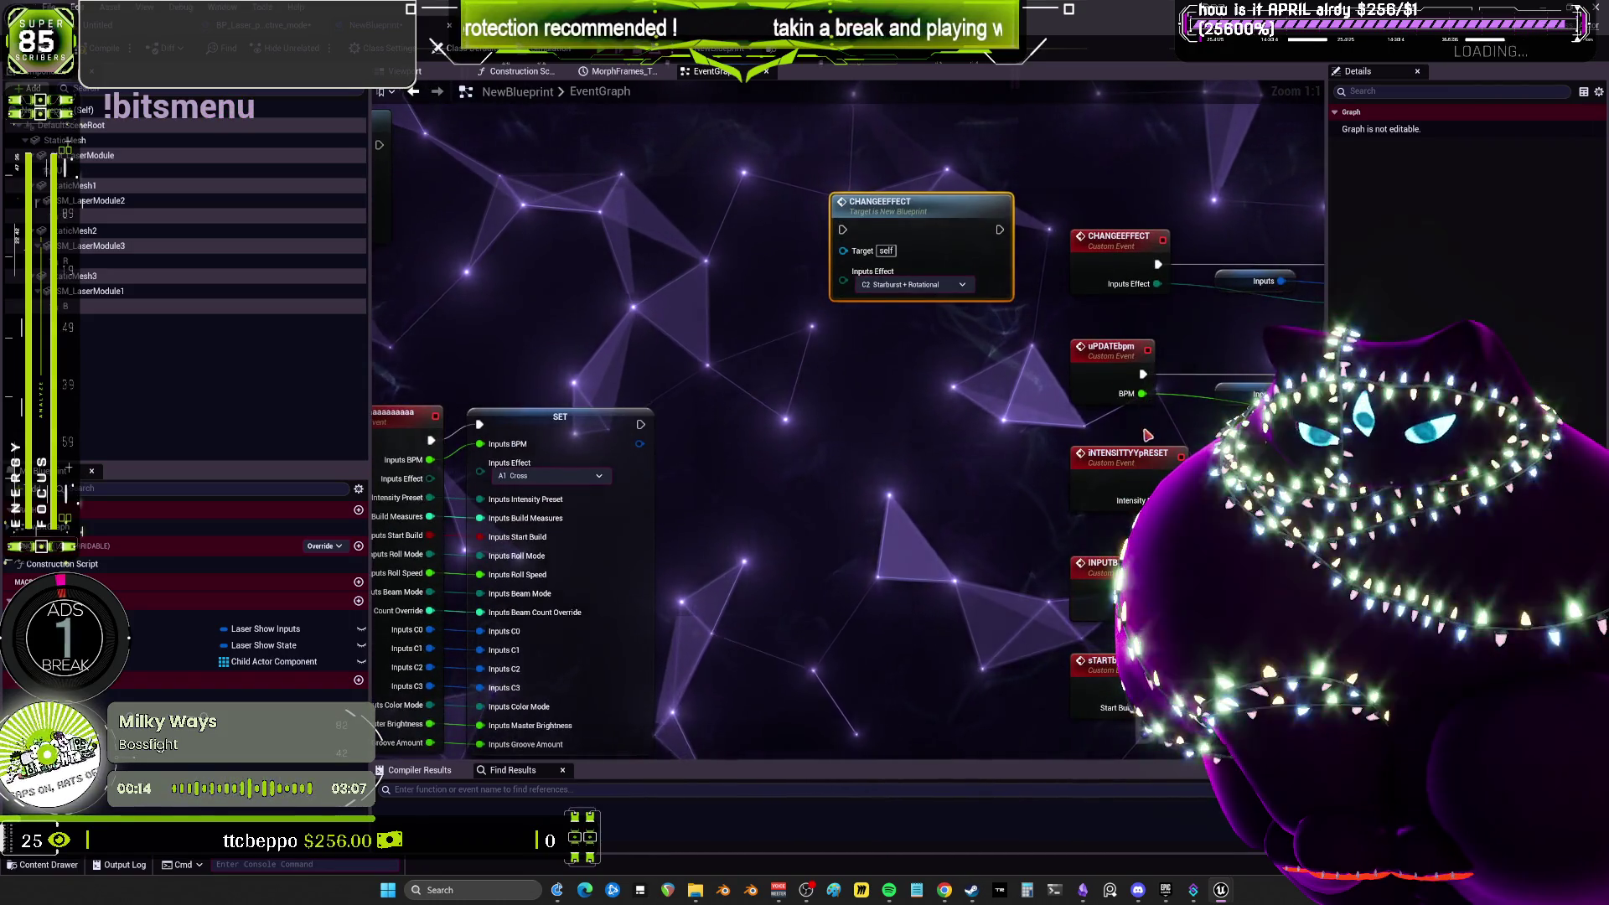
# Add a call node for the uPDATEbpm event and set it in place.
pyautogui.doubleClick(1113, 347)
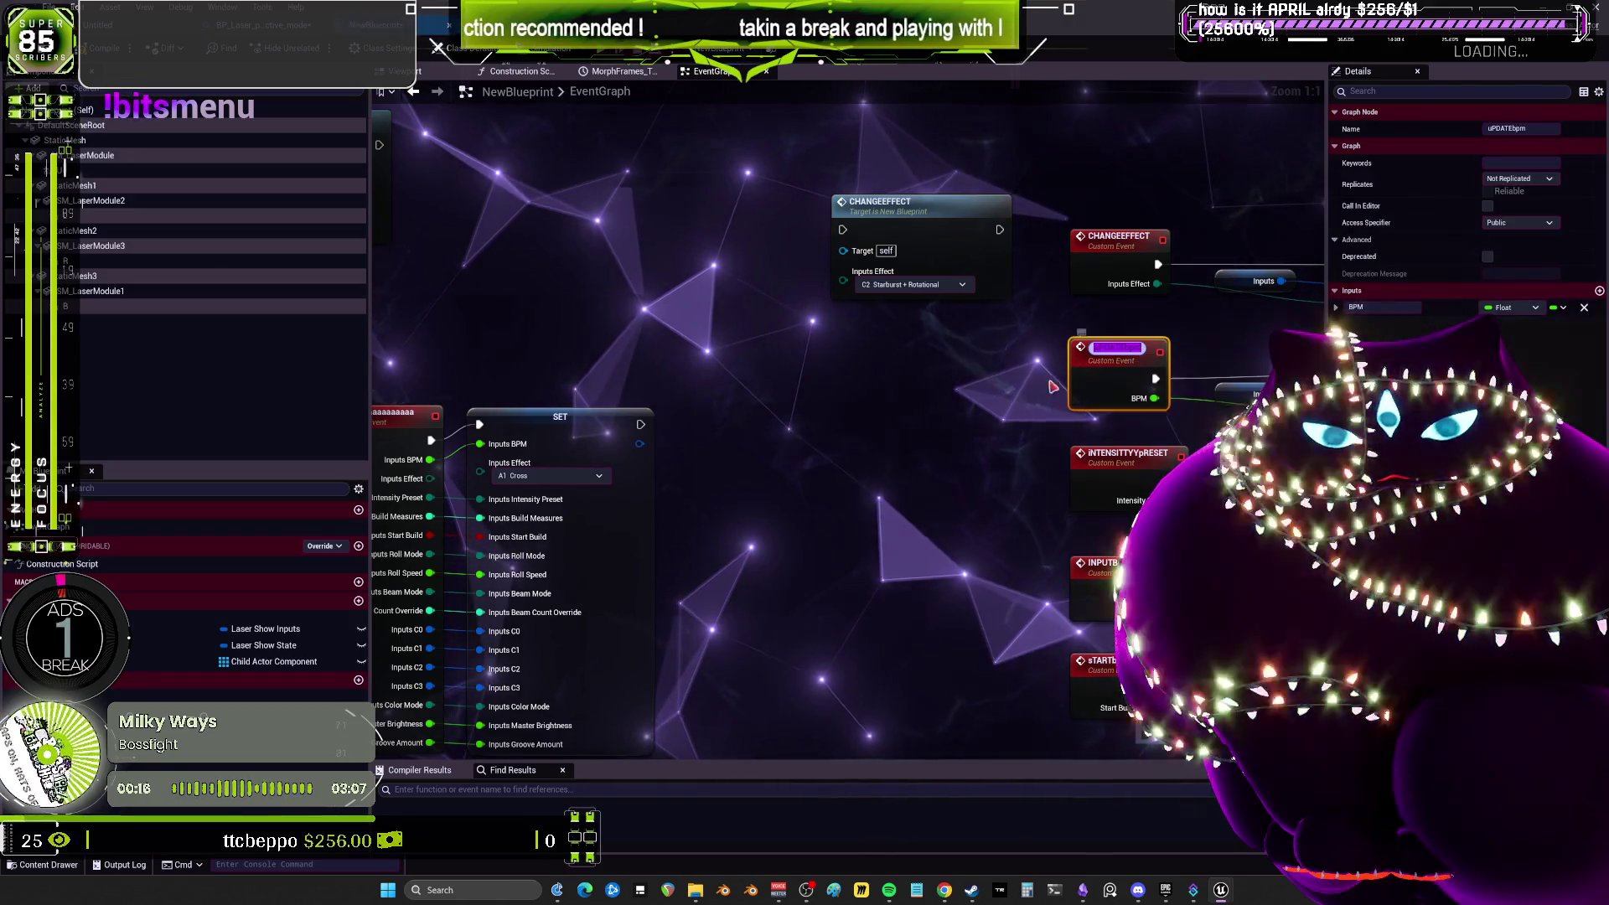
pyautogui.click(886, 374)
pyautogui.write('update')
pyautogui.press('Return')
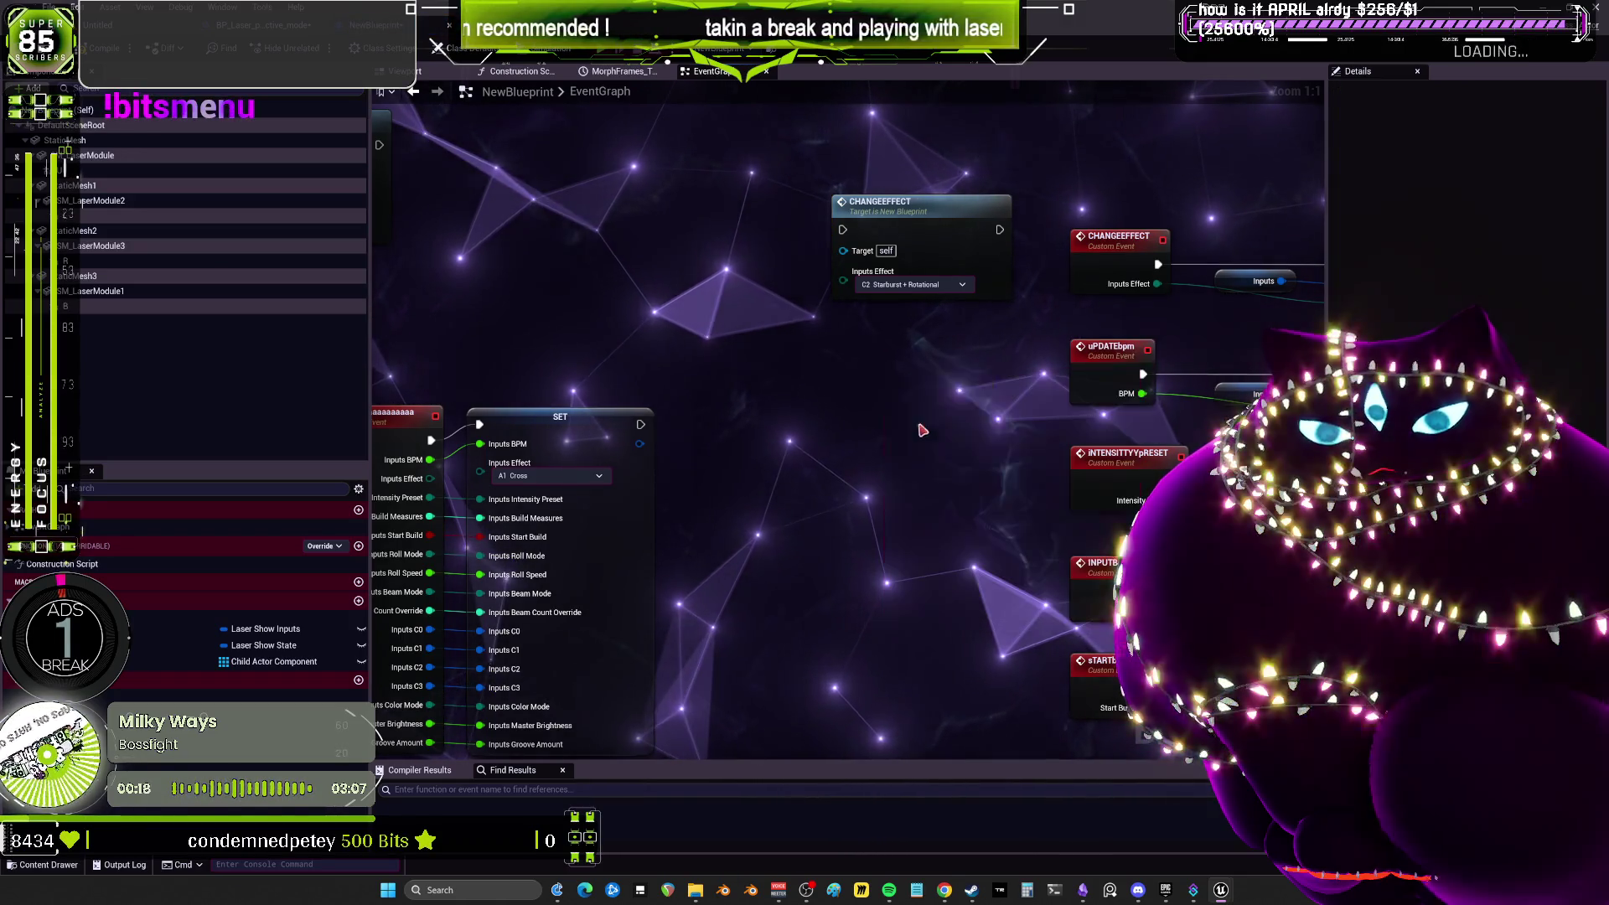
pyautogui.moveTo(1081, 455); pyautogui.dragTo(963, 270)
# Add a call node for the INTENSITTYyPRESET event, undoing an accidental rename to C.
pyautogui.click(964, 270)
pyautogui.doubleClick(964, 269)
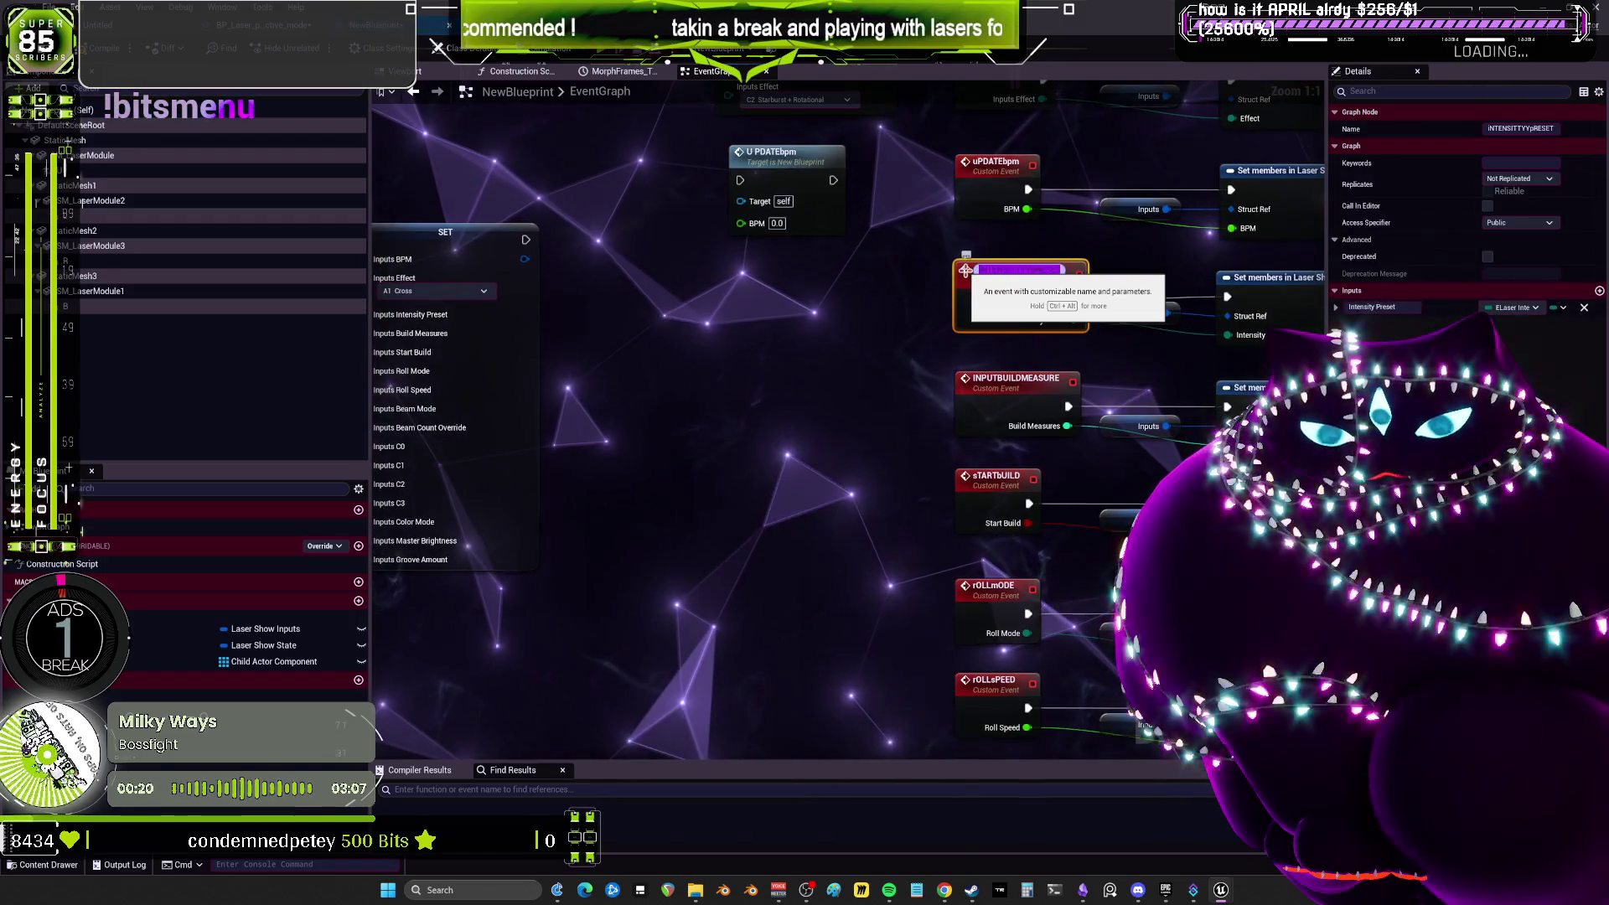
pyautogui.write('C')
pyautogui.press('Return')
pyautogui.press('Escape')
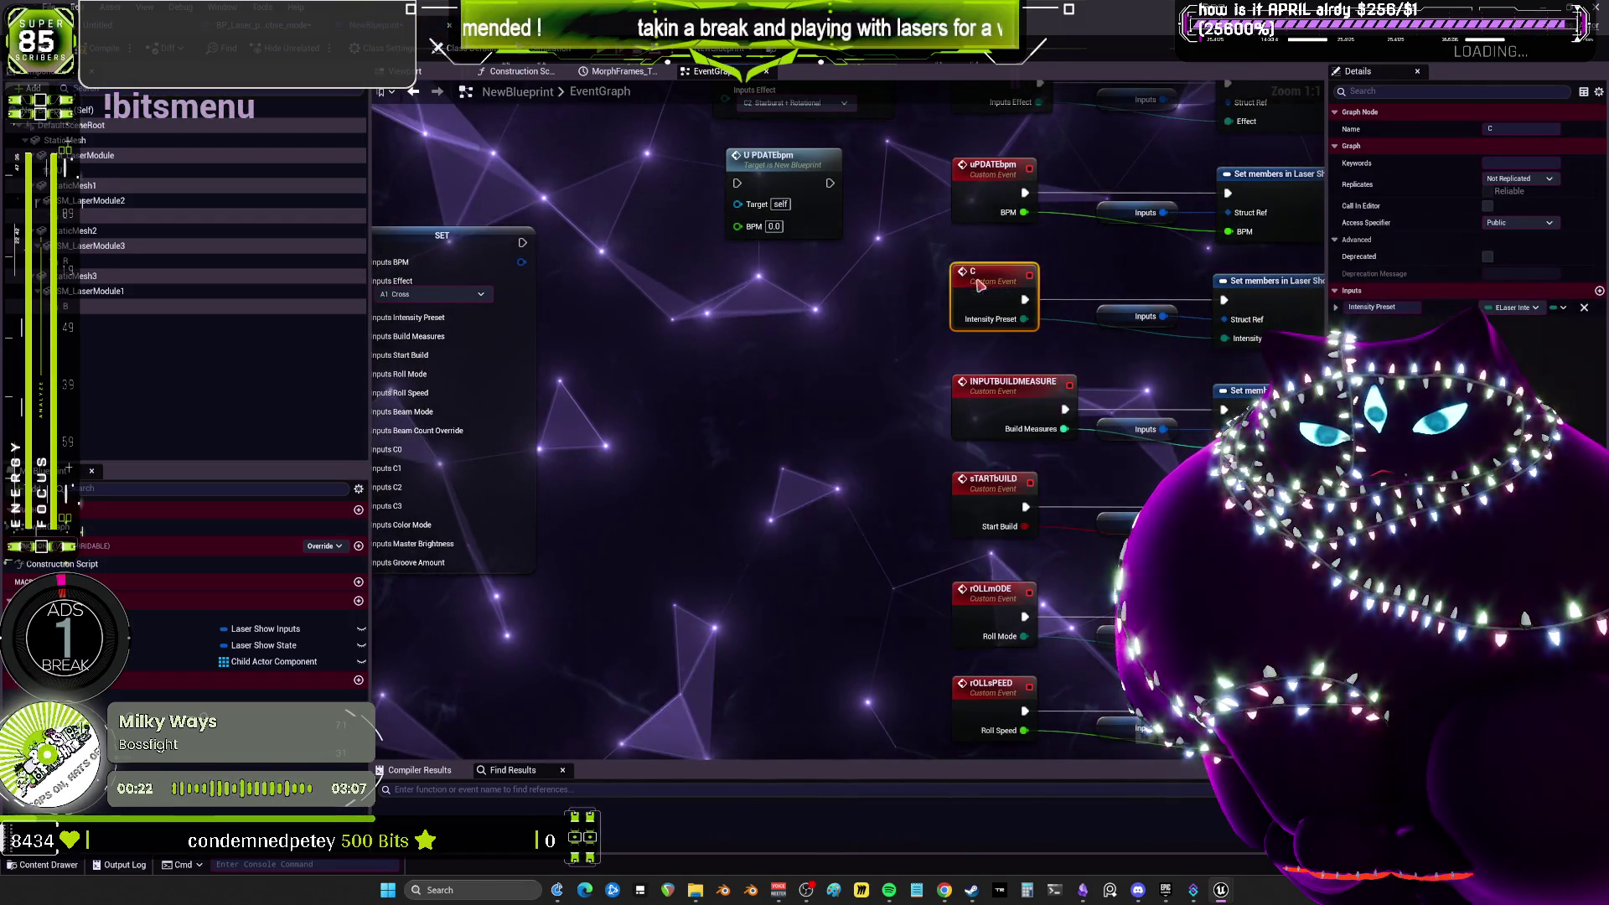
pyautogui.hotkey('ctrl', 'z')
pyautogui.click(771, 300)
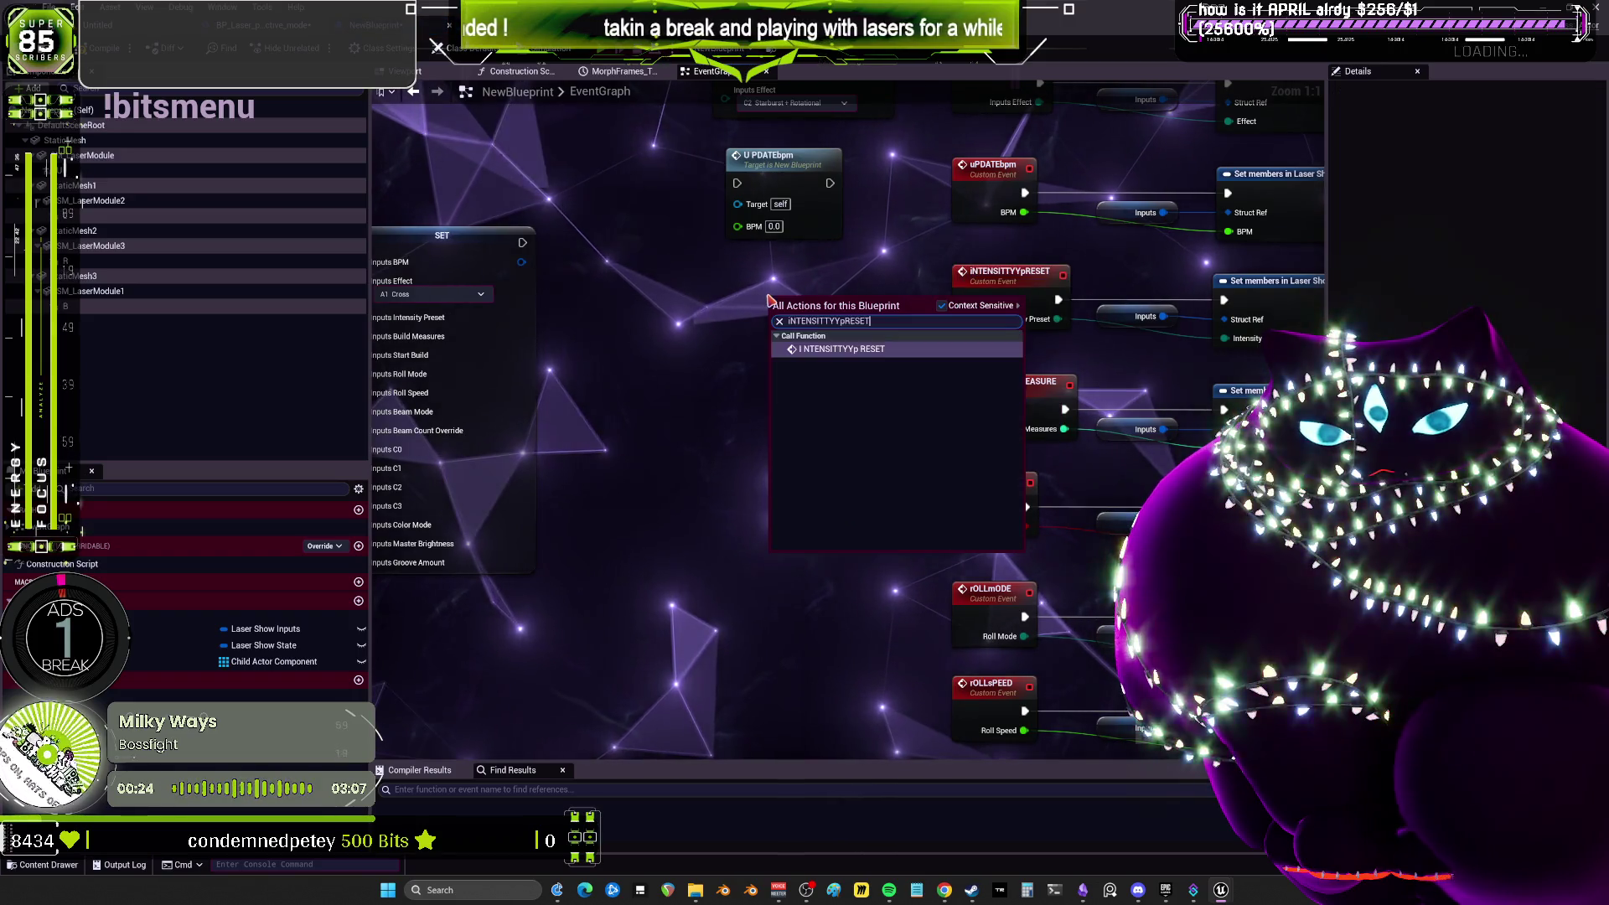
pyautogui.hotkey('ctrl', 'v')
pyautogui.moveTo(800, 310); pyautogui.dragTo(800, 201)
# Move the rOLLmODE call node into the column beside its event.
pyautogui.doubleClick(1020, 335)
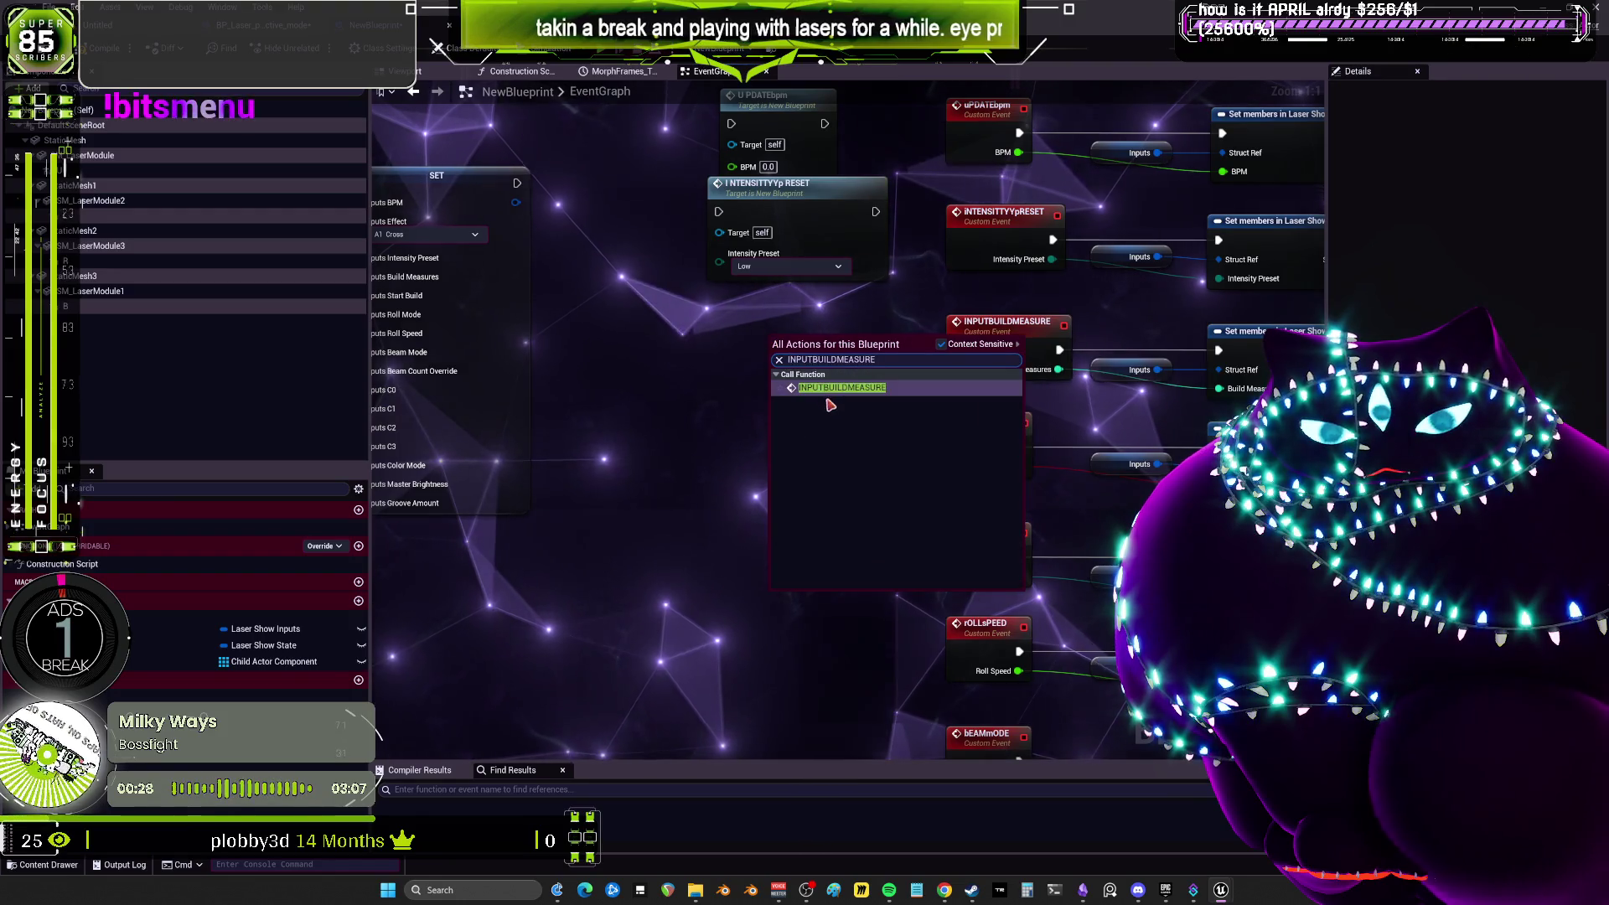
pyautogui.scroll(-2, 974, 350)
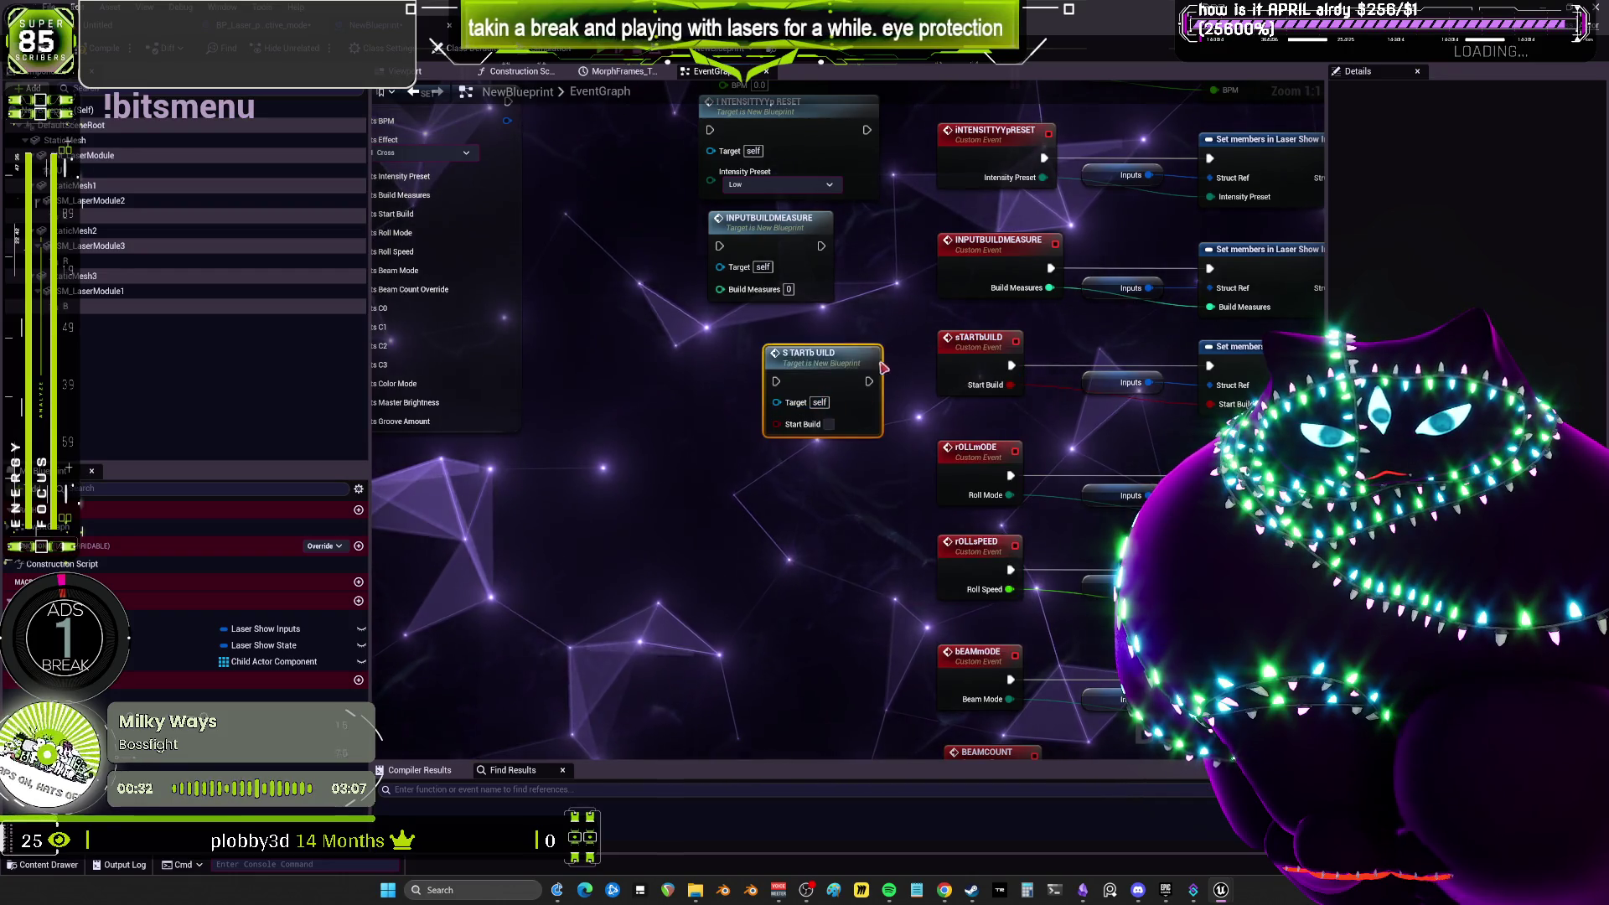
pyautogui.click(822, 358)
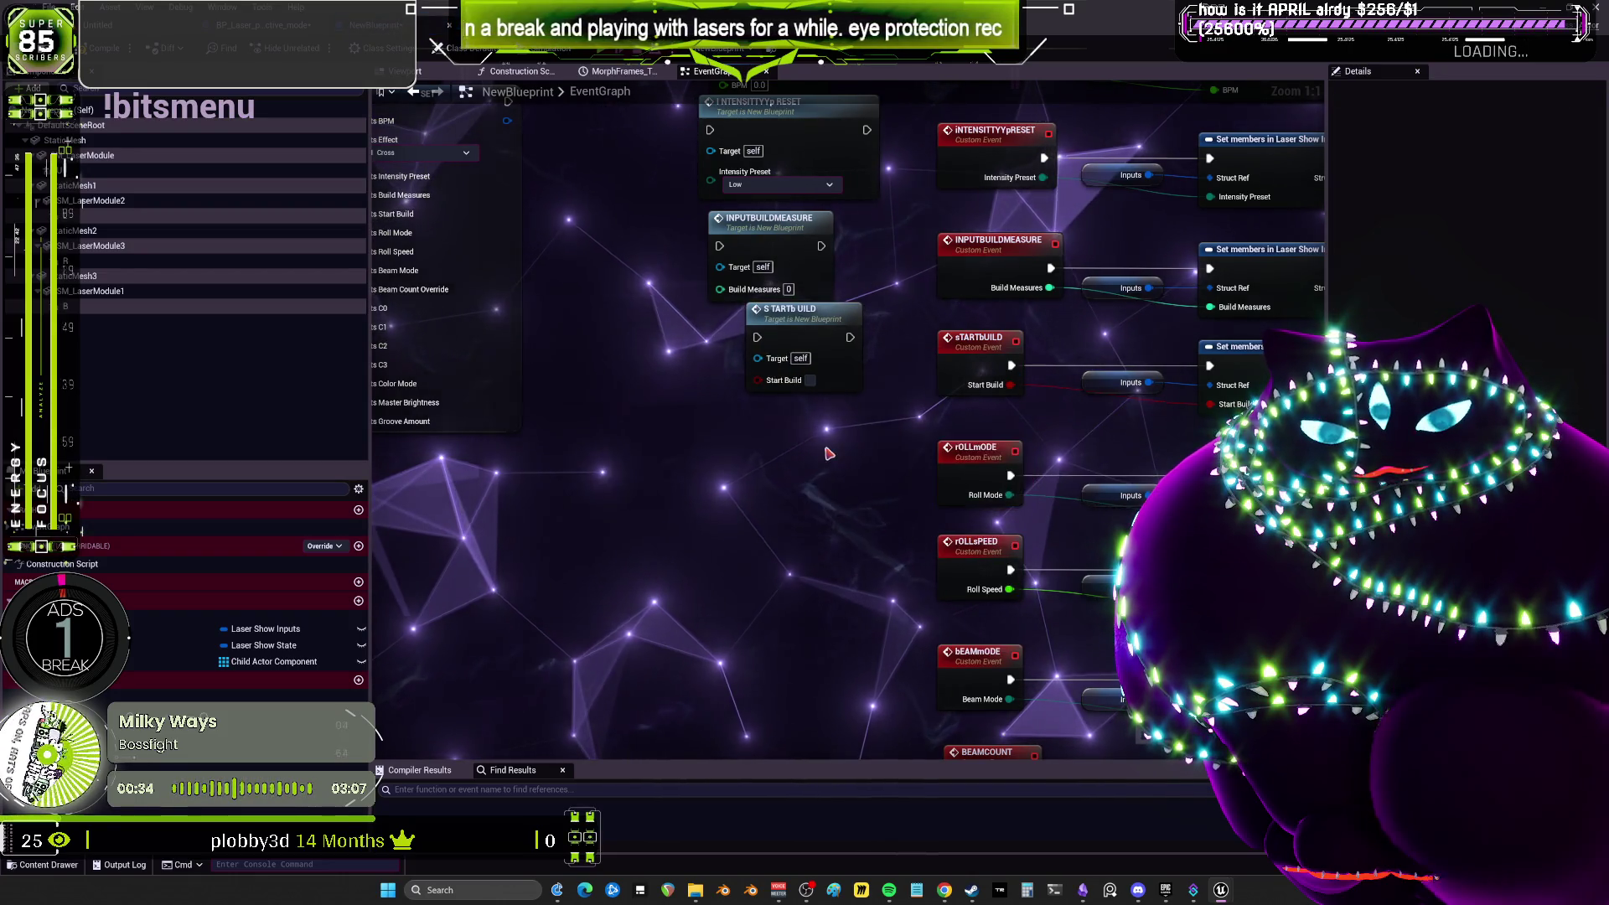
pyautogui.scroll(-3, 821, 358)
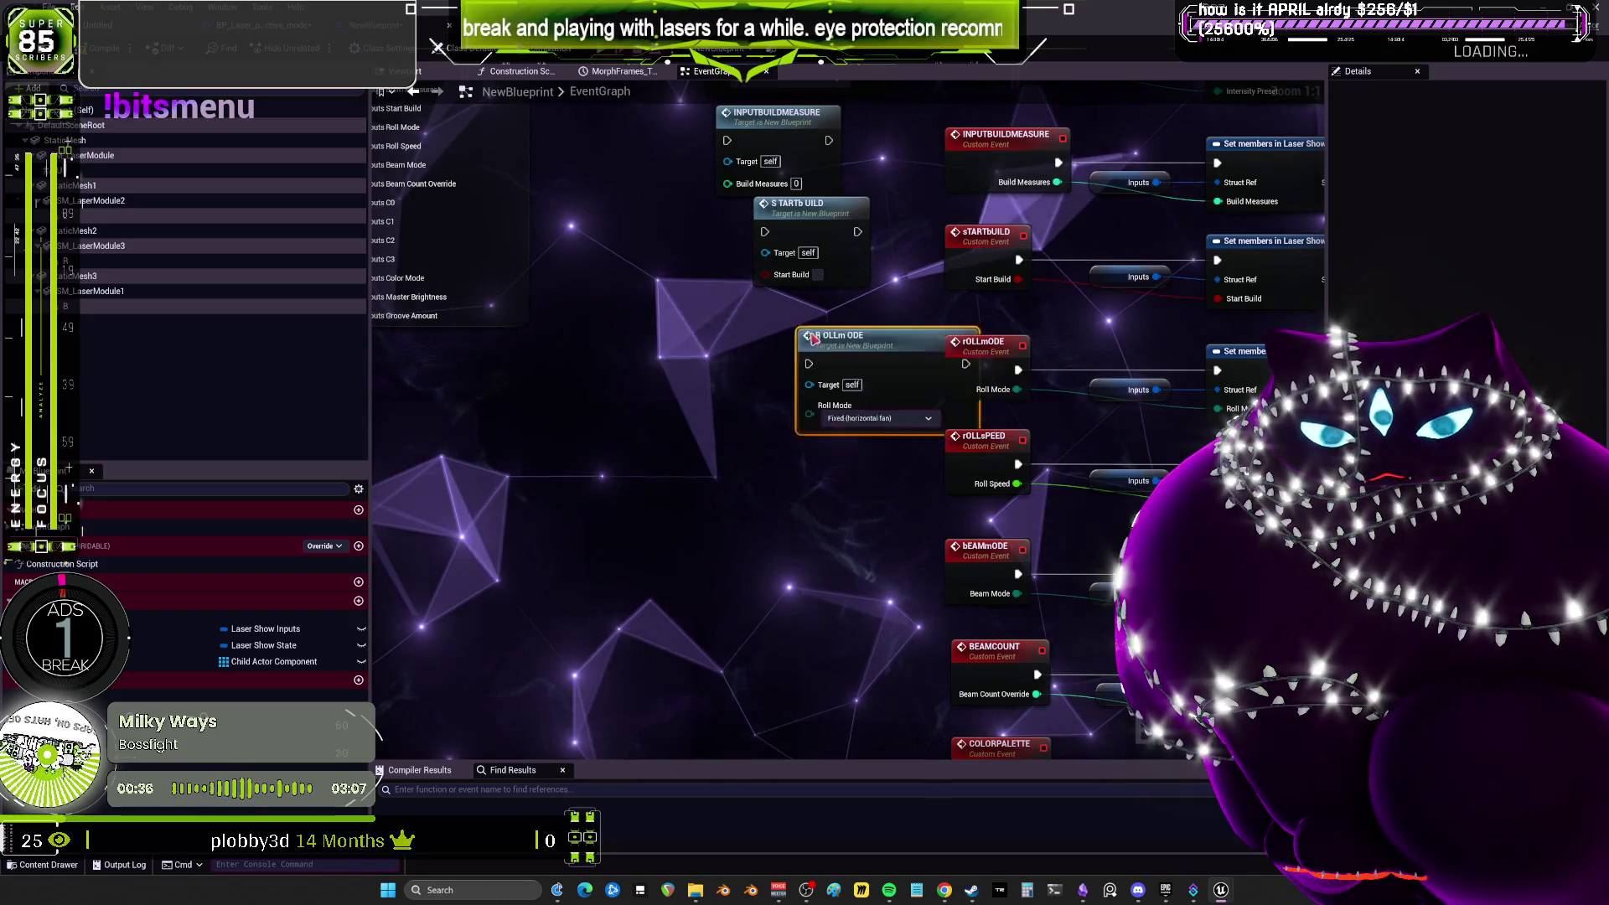
pyautogui.moveTo(814, 339); pyautogui.dragTo(728, 277)
pyautogui.scroll(-2, 985, 380)
pyautogui.click(986, 381)
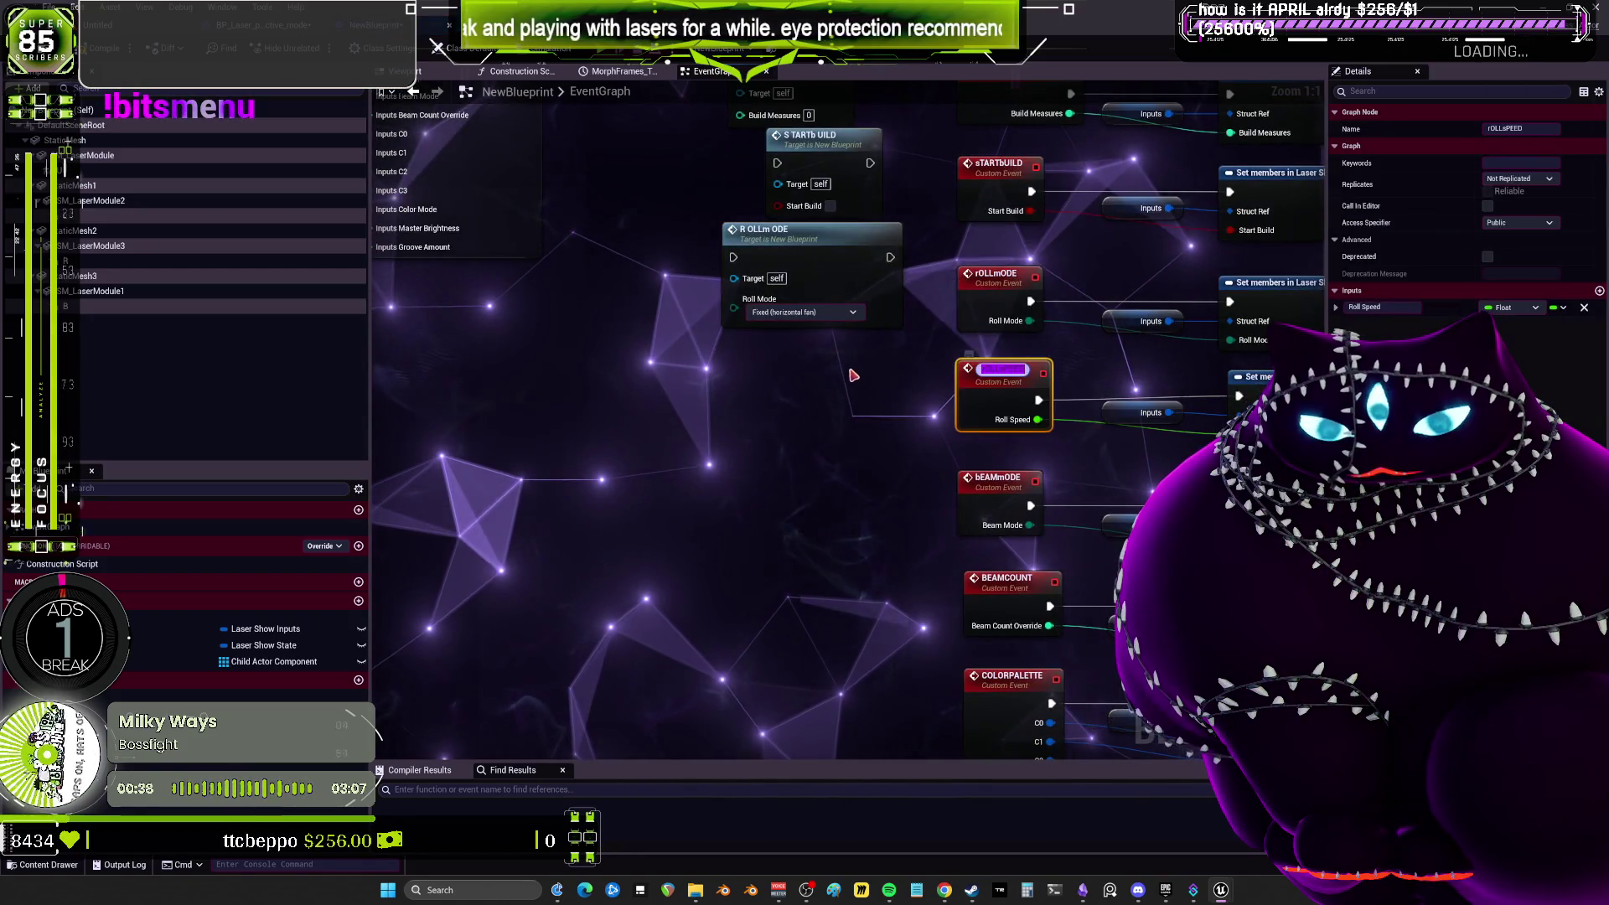
# Add call nodes for the roll-speed, beam-mode and BEAMCOUNT events.
pyautogui.rightClick(787, 369)
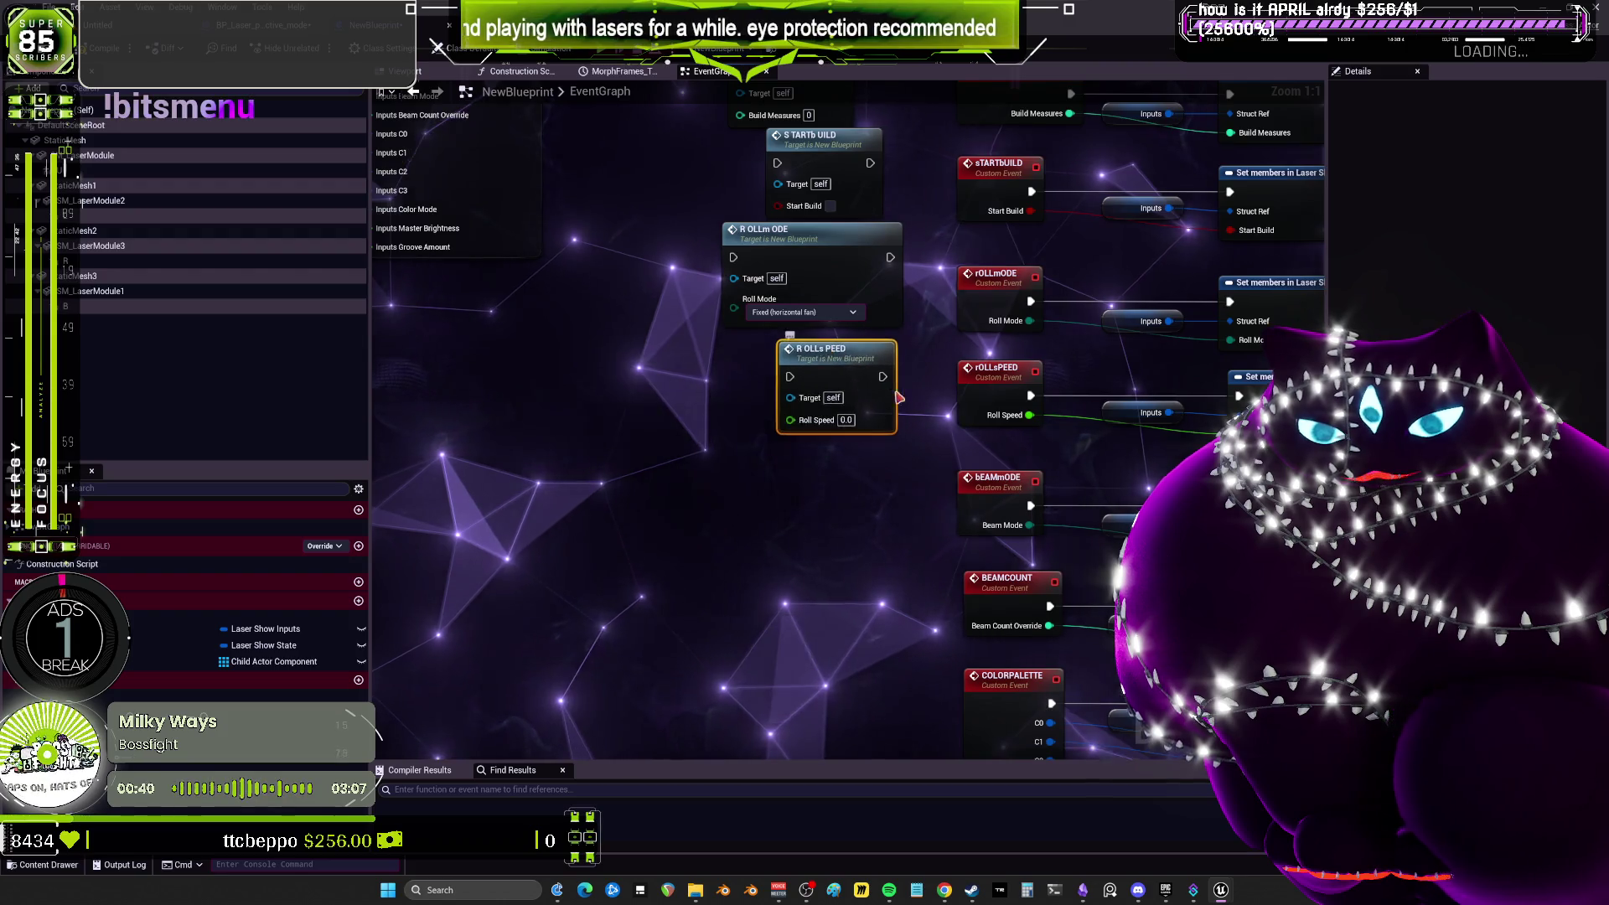
pyautogui.scroll(-3, 899, 397)
pyautogui.doubleClick(975, 353)
pyautogui.rightClick(814, 369)
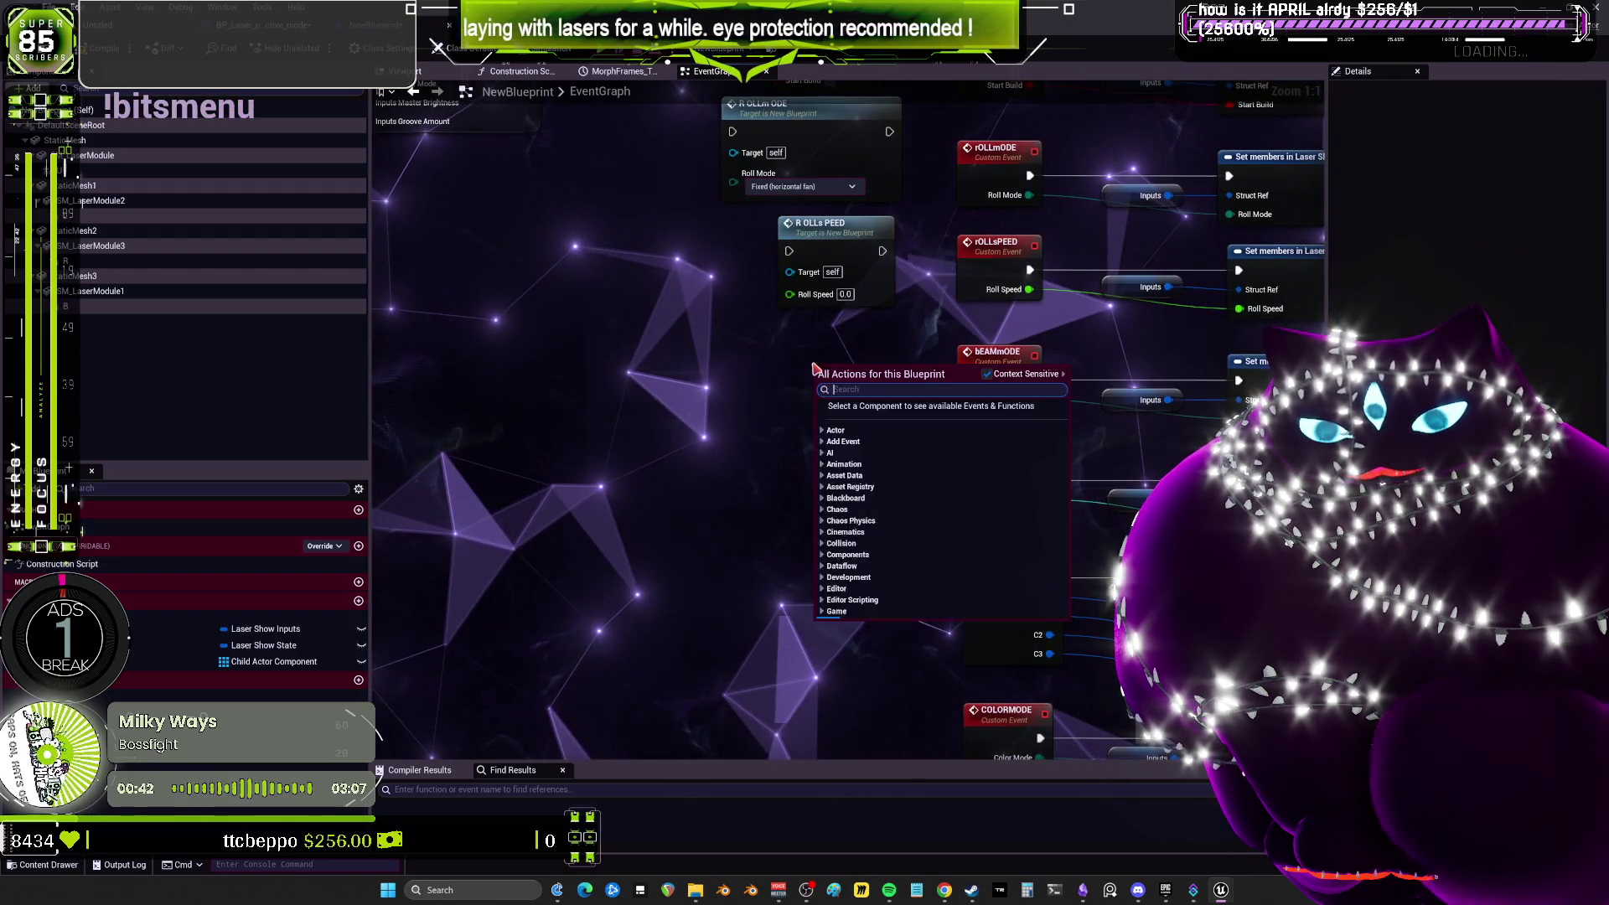
pyautogui.scroll(-2, 800, 330)
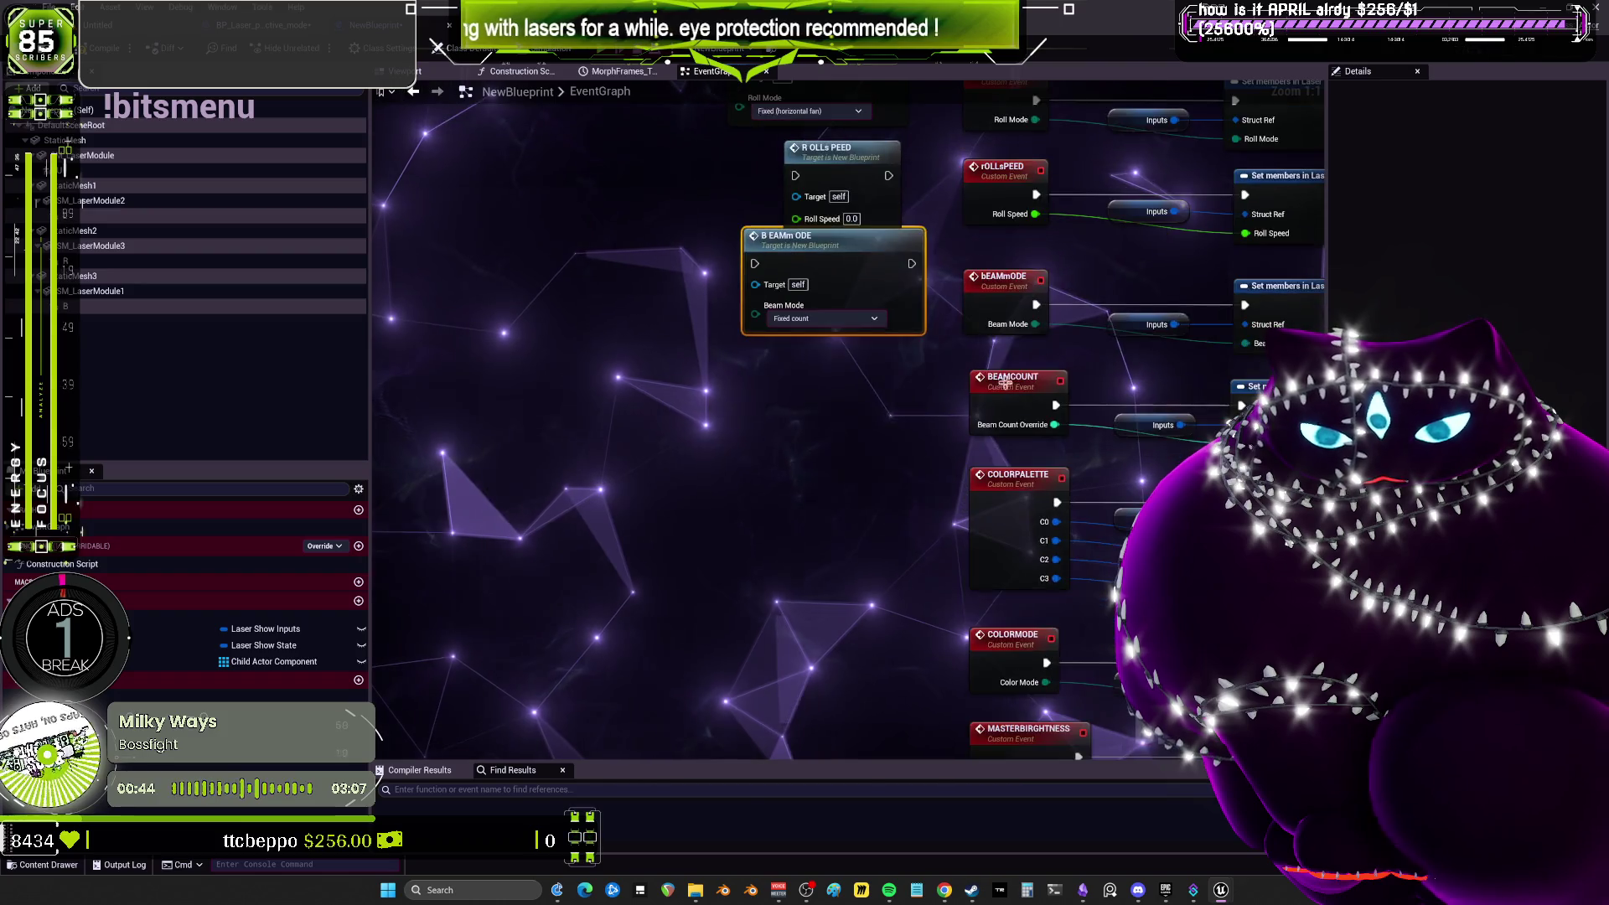
pyautogui.doubleClick(1012, 379)
pyautogui.rightClick(831, 394)
pyautogui.write('BEAMCOUNT')
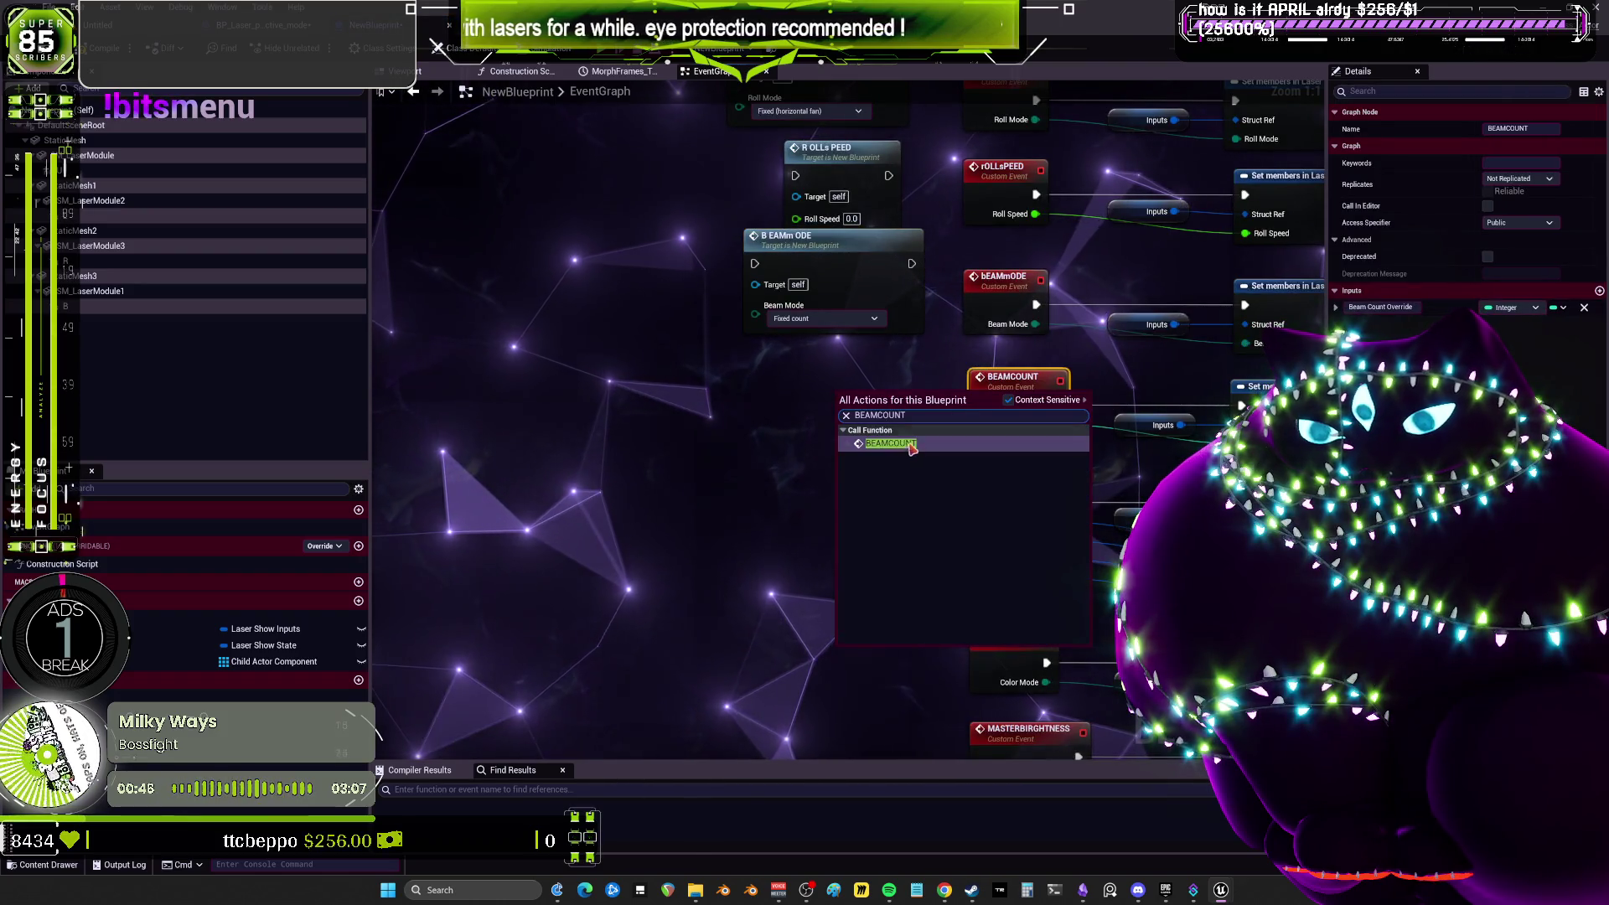
pyautogui.click(890, 443)
# Add a COLORPALETTE call node and move it up next to BEAMCOUNT.
pyautogui.doubleClick(994, 484)
pyautogui.hotkey('ctrl', 'c')
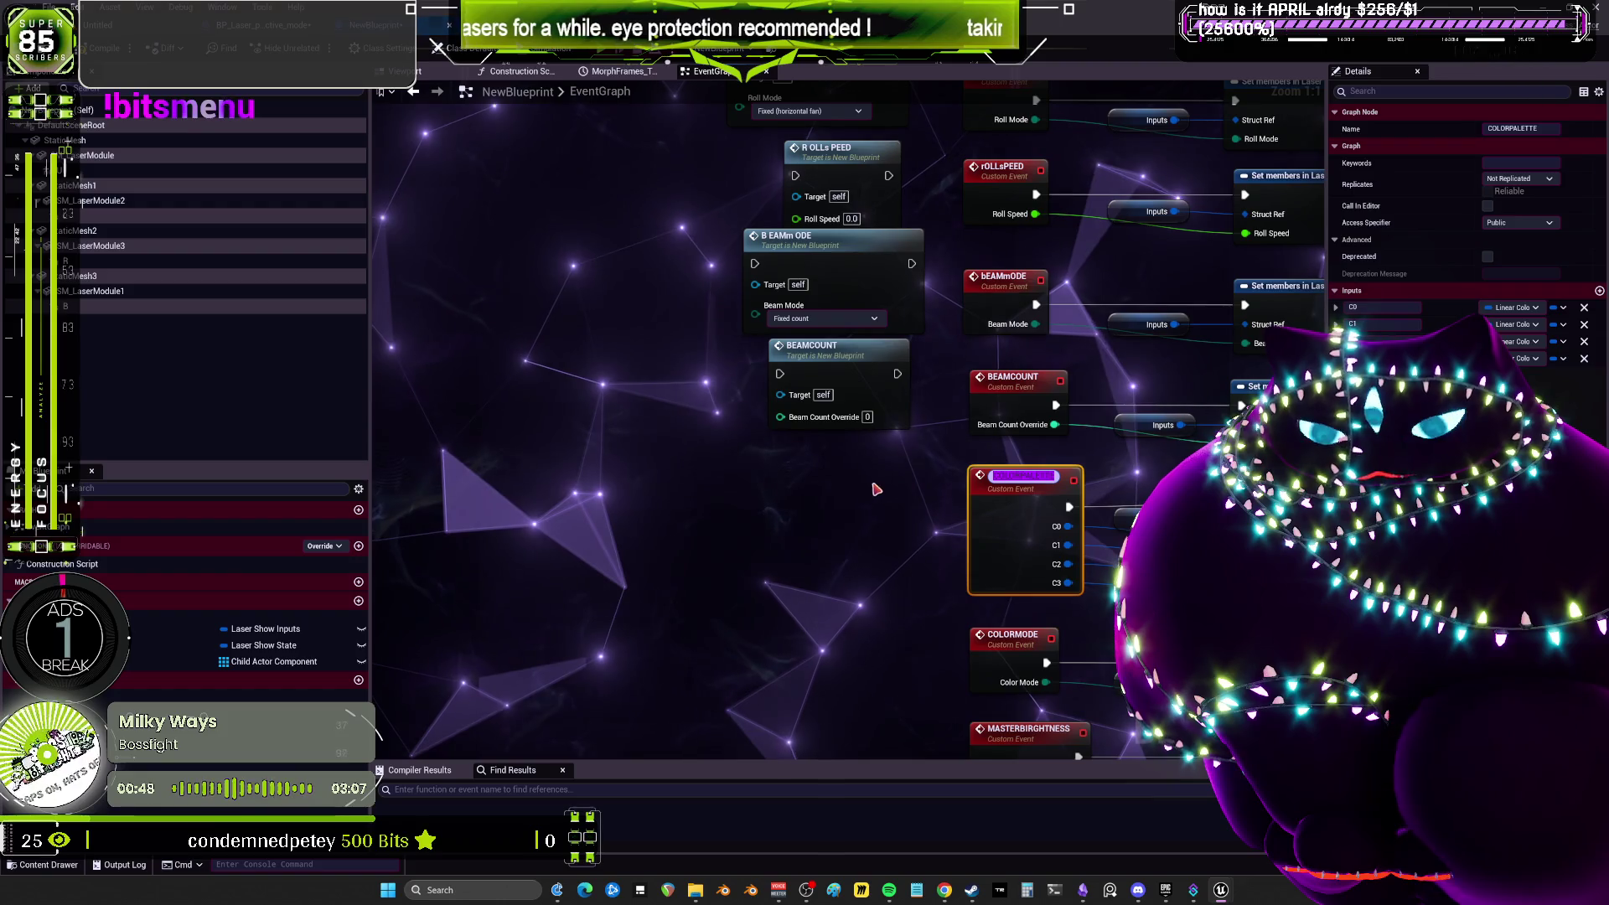
pyautogui.click(786, 483)
pyautogui.hotkey('ctrl', 'v')
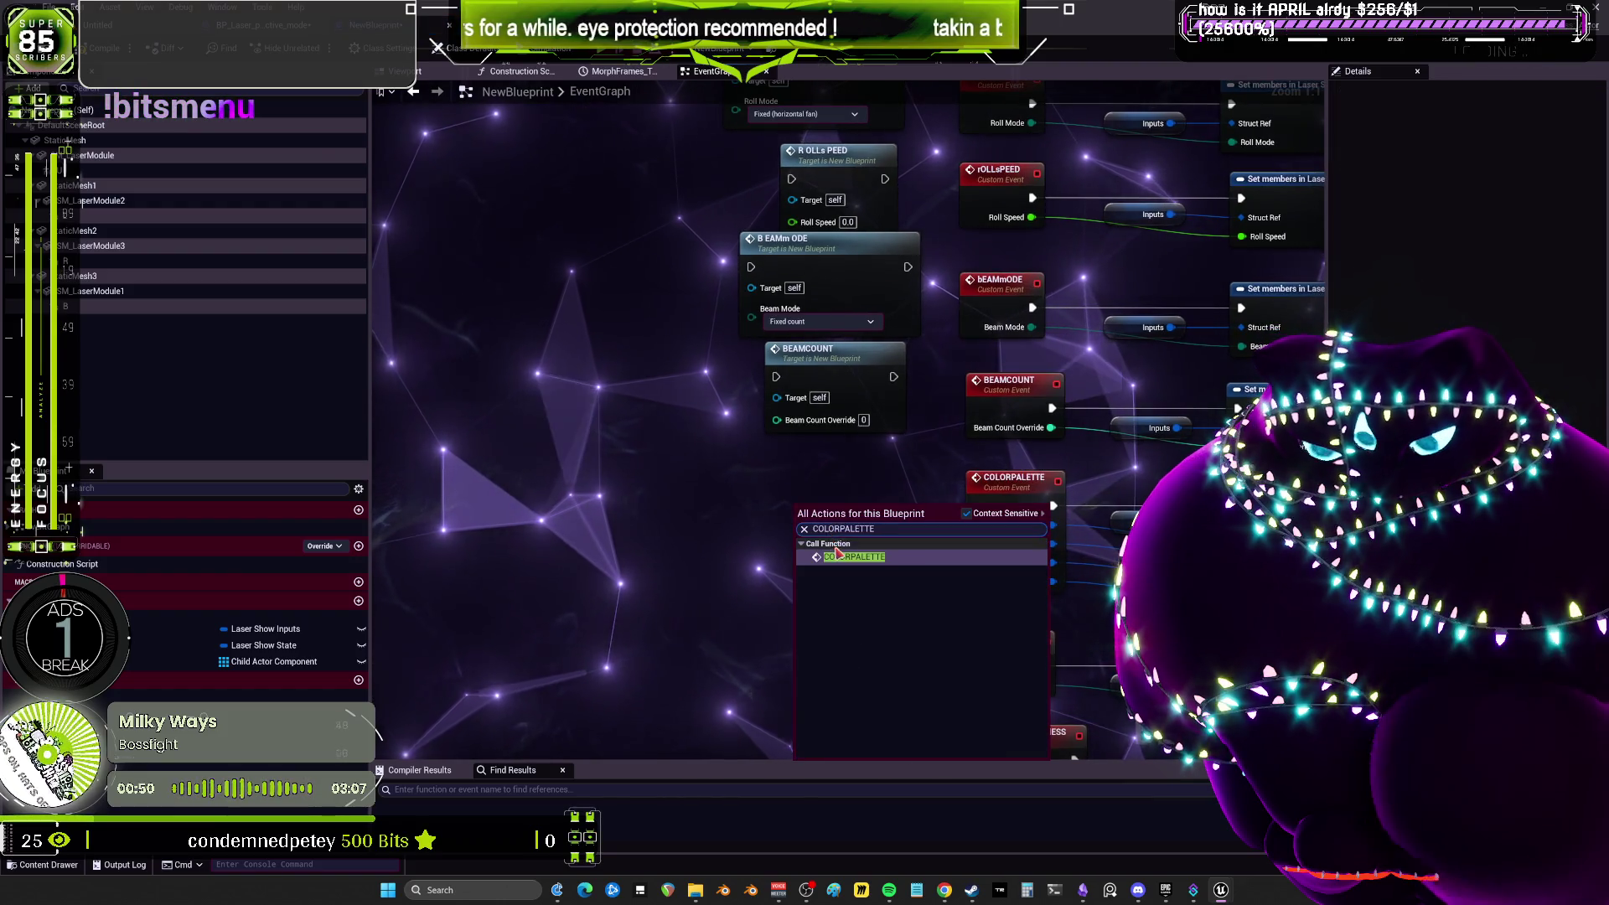
pyautogui.moveTo(844, 561); pyautogui.dragTo(806, 307)
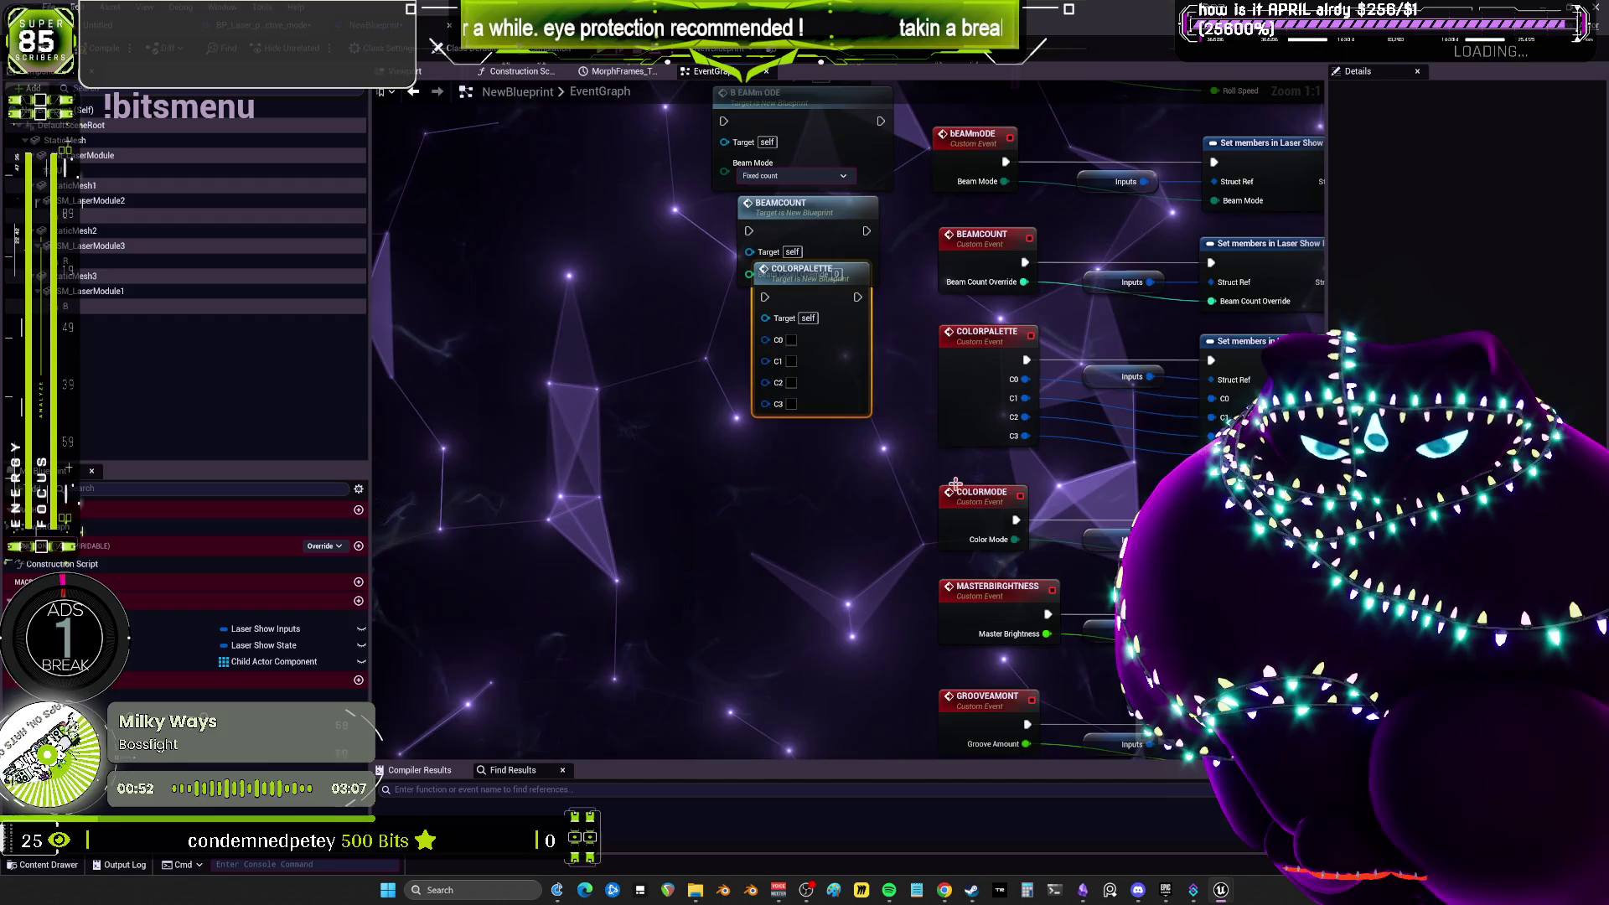
# Add COLORMODE and MASTERBRIGHTNESS call nodes beside their events.
pyautogui.moveTo(955, 484); pyautogui.dragTo(922, 375)
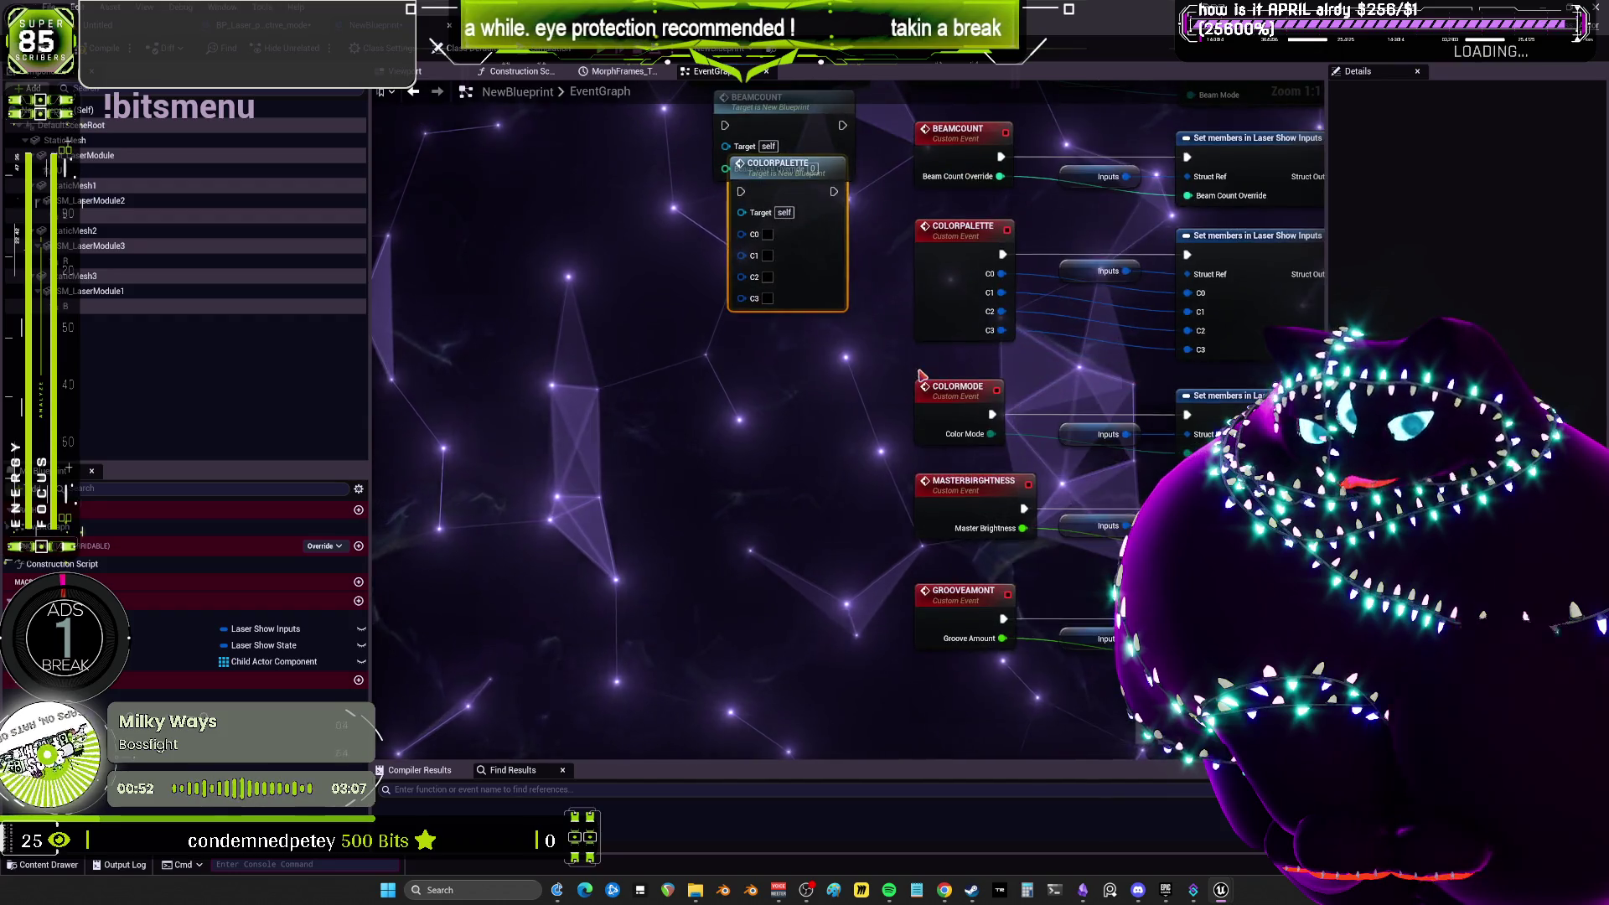
pyautogui.click(959, 407)
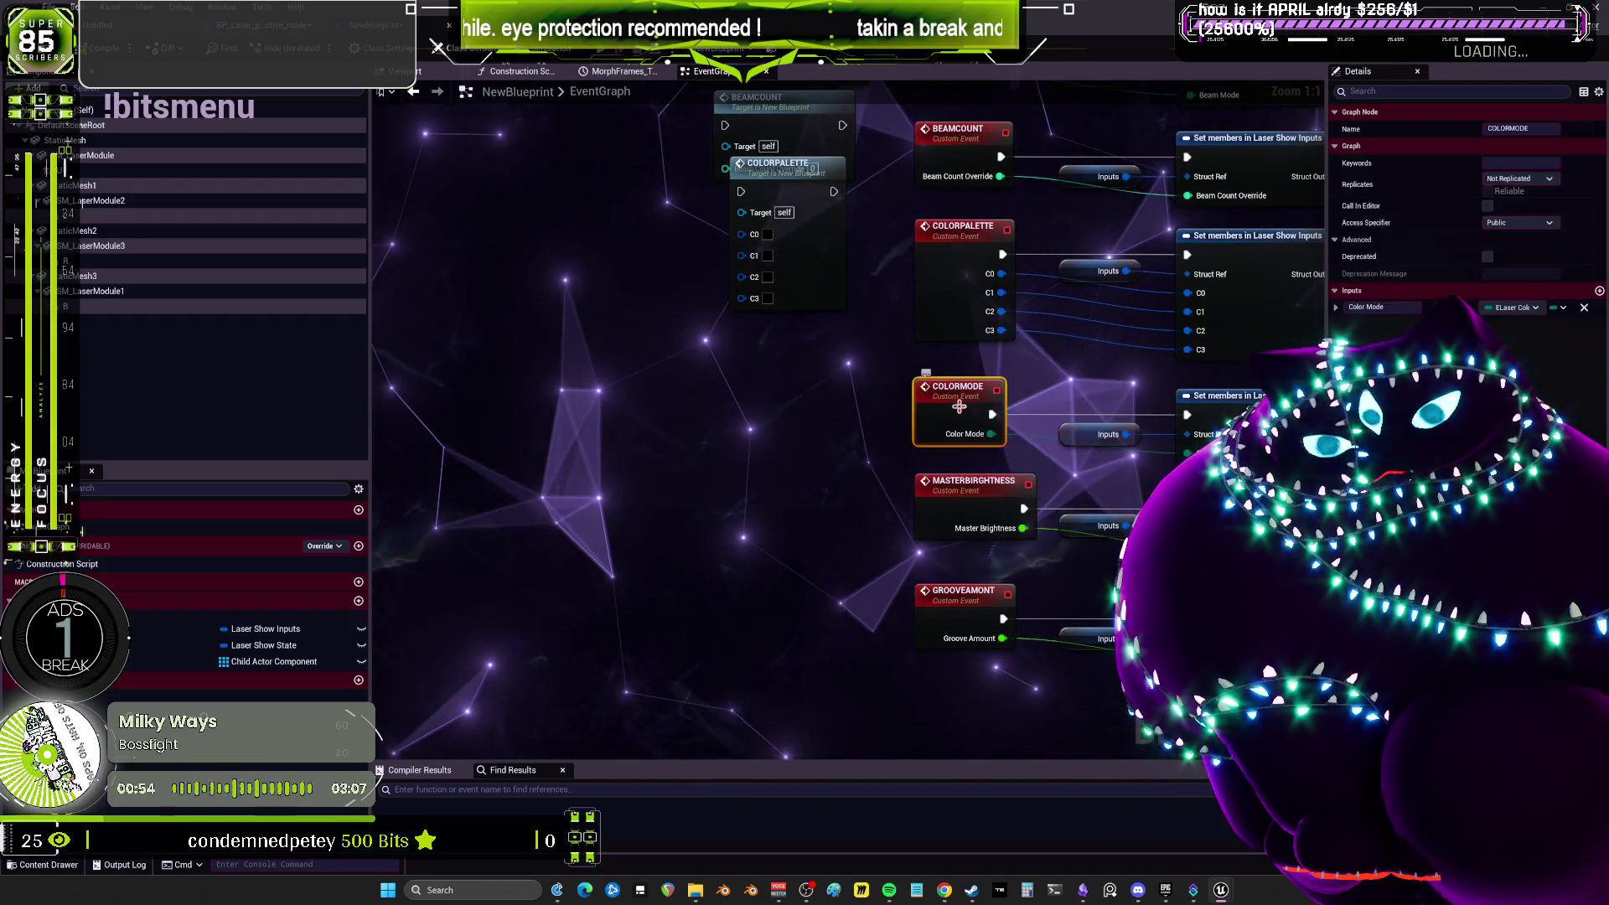
pyautogui.rightClick(764, 415)
pyautogui.write('COLORMODE')
pyautogui.click(834, 466)
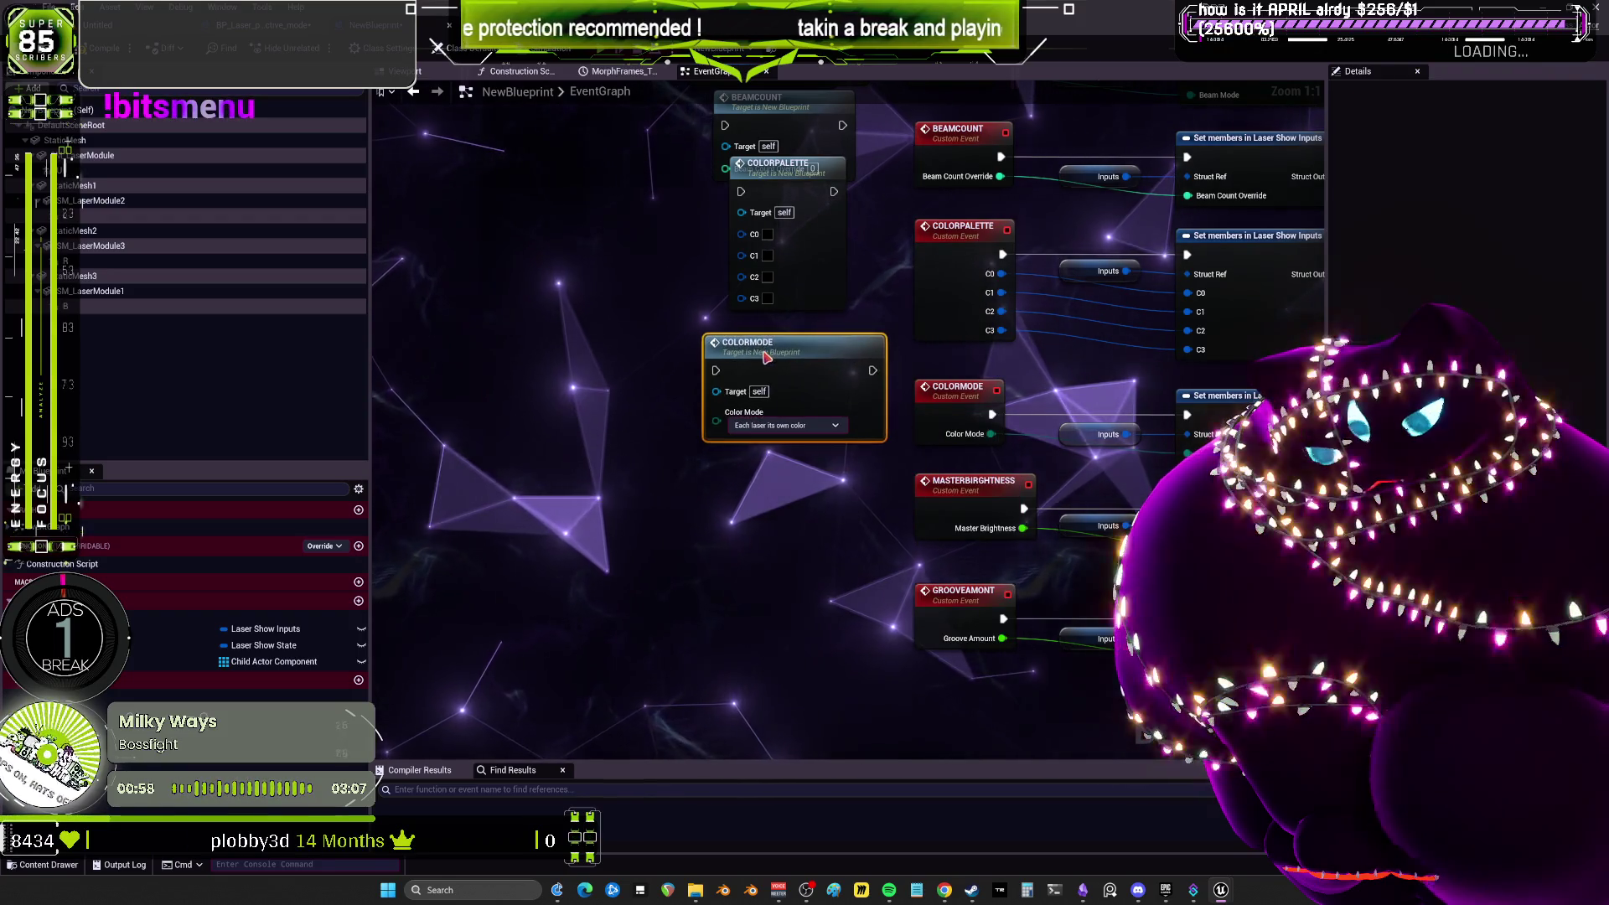
pyautogui.moveTo(930, 377)
pyautogui.mouseDown()
pyautogui.moveTo(914, 337)
pyautogui.moveTo(901, 403)
pyautogui.mouseUp()
pyautogui.doubleClick(966, 396)
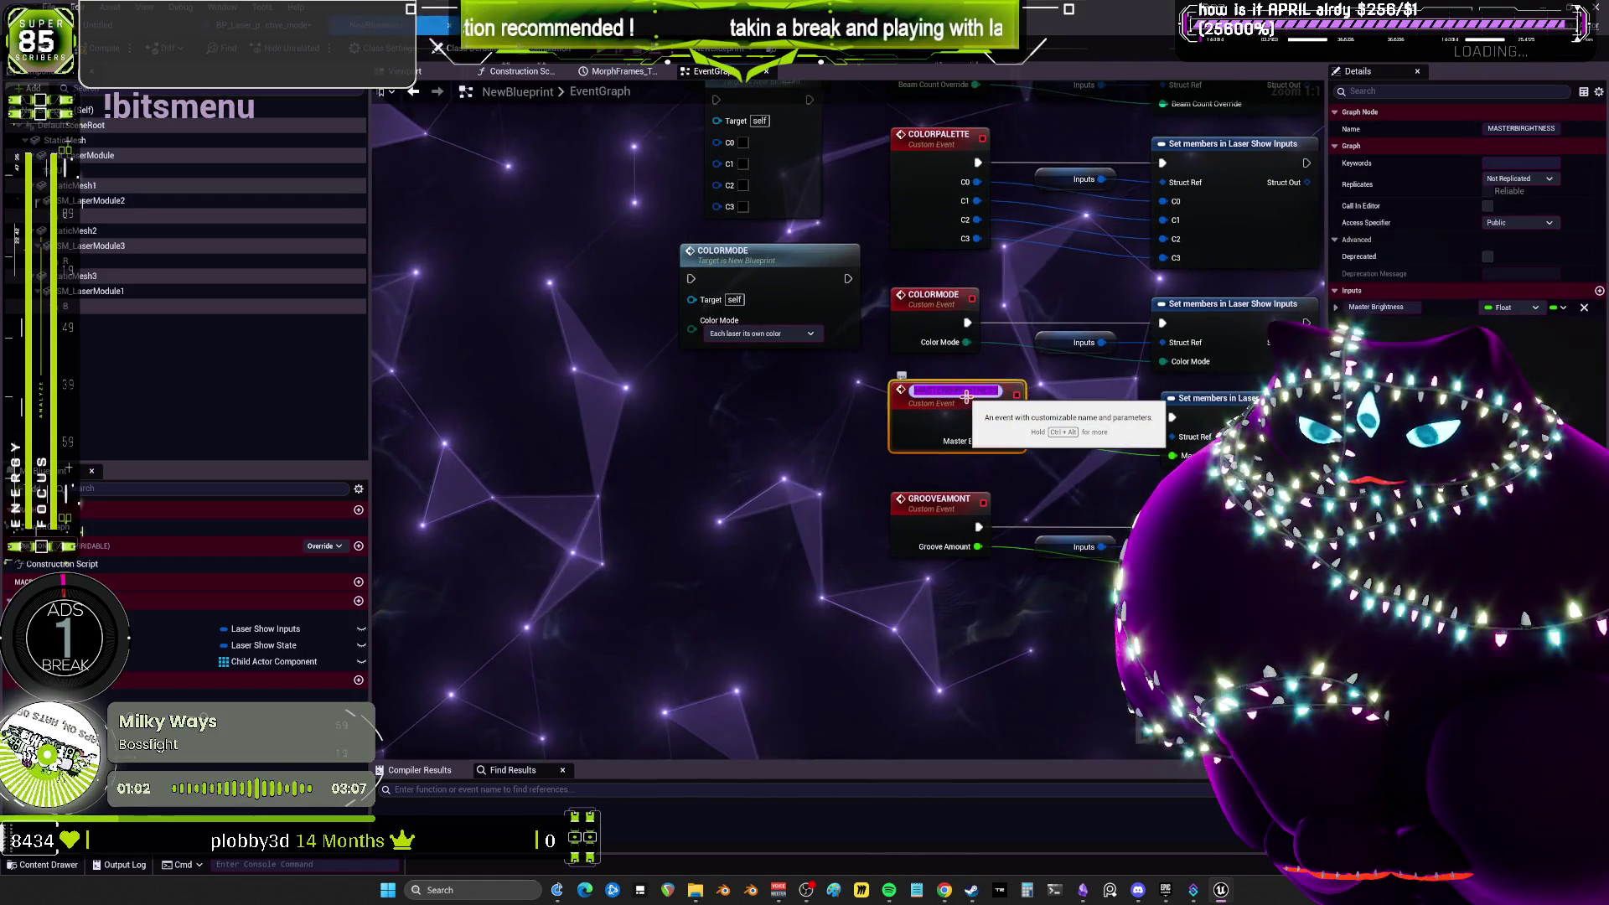
pyautogui.click(780, 460)
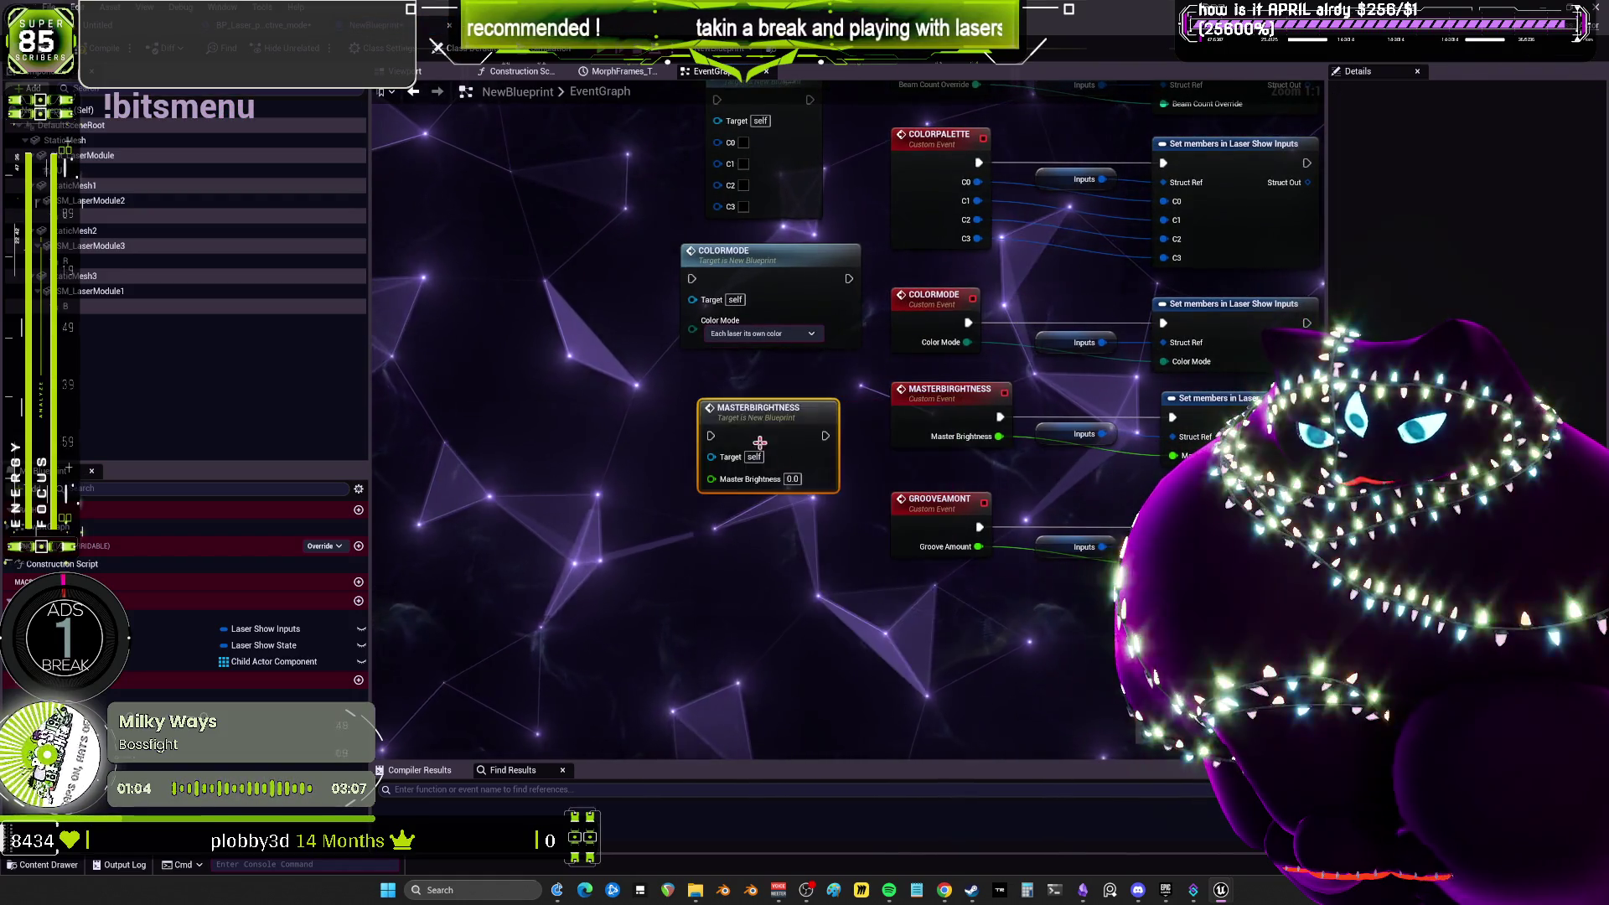
# Add a GROOVEAMONT call node, undoing an accidental CC rename first.
pyautogui.moveTo(760, 378); pyautogui.dragTo(777, 286)
pyautogui.doubleClick(942, 405)
pyautogui.write('CC')
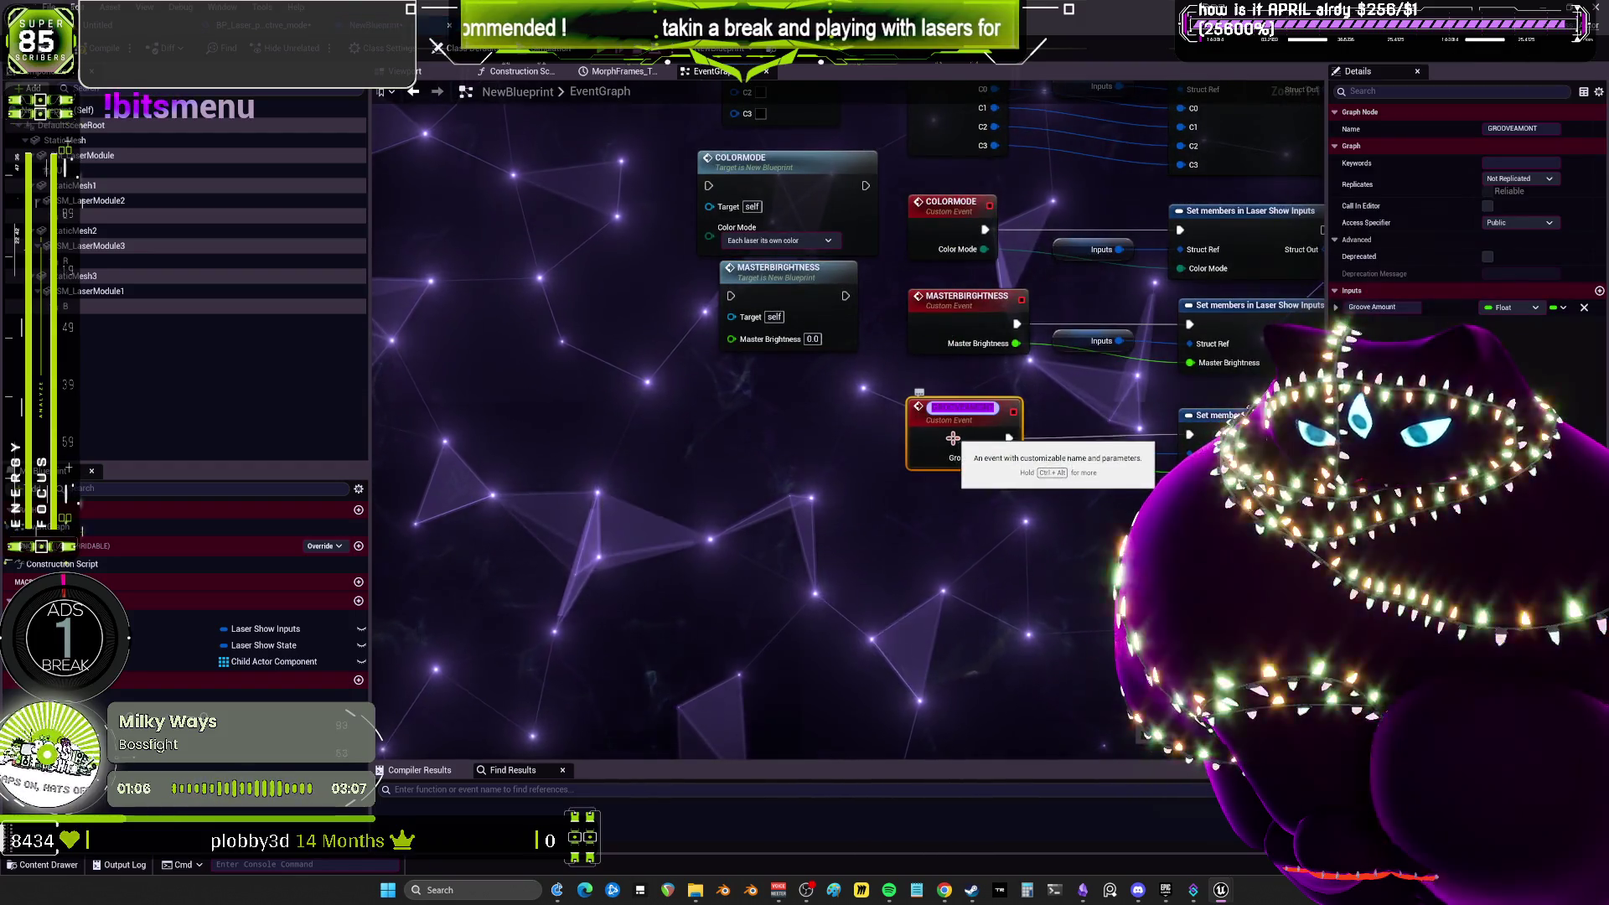
pyautogui.press('Return')
pyautogui.rightClick(739, 441)
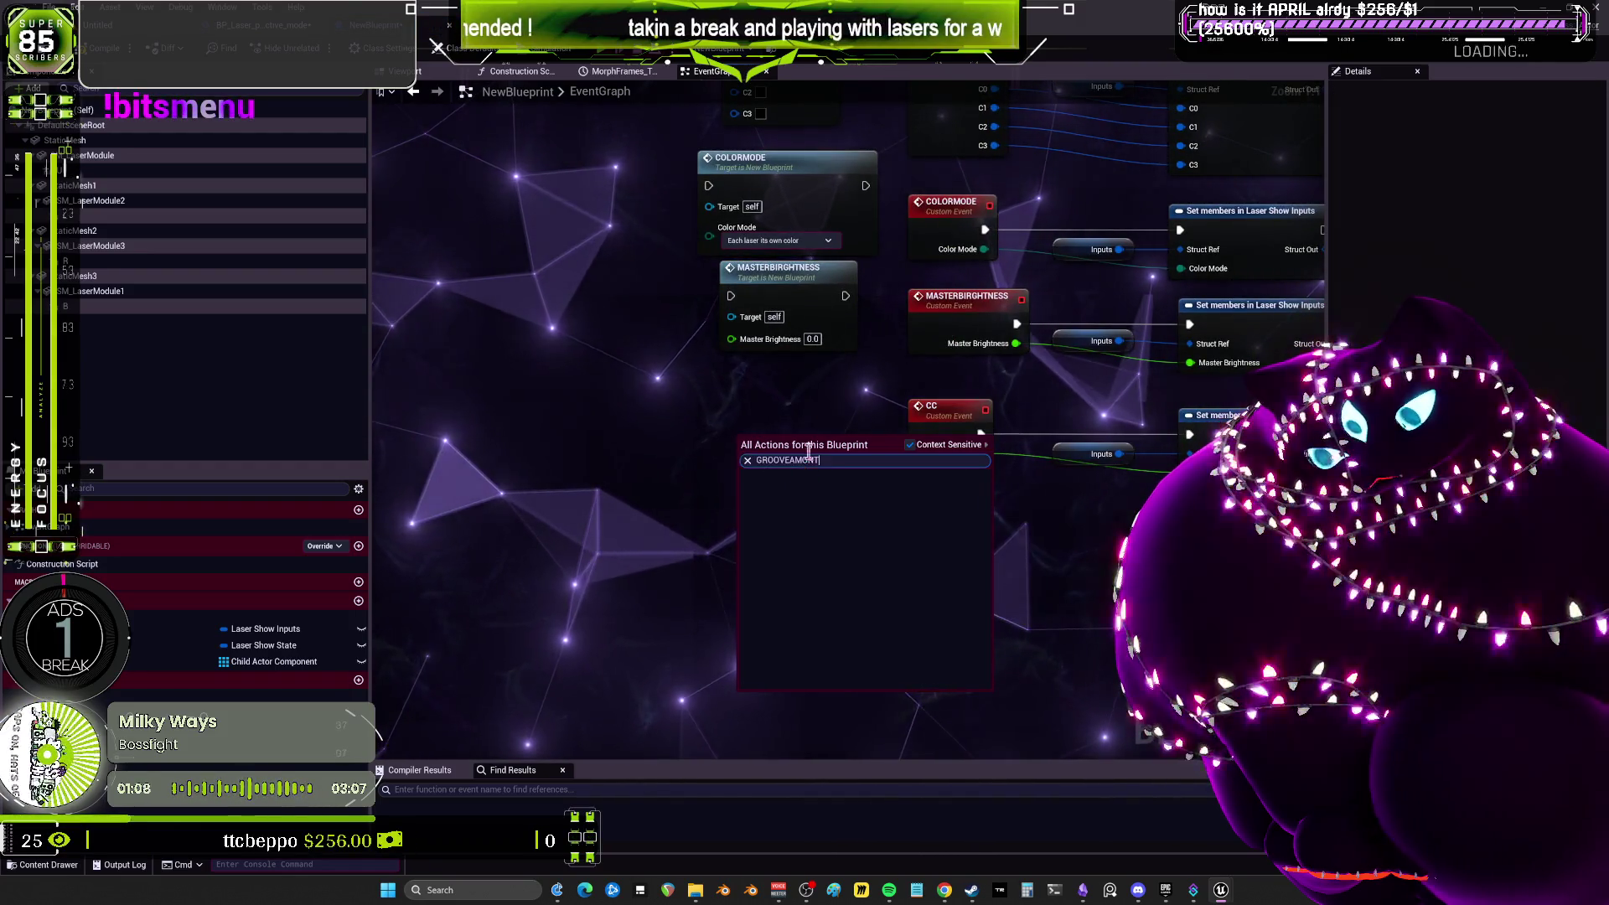
pyautogui.press('Escape')
pyautogui.hotkey('ctrl', 'z')
pyautogui.rightClick(757, 435)
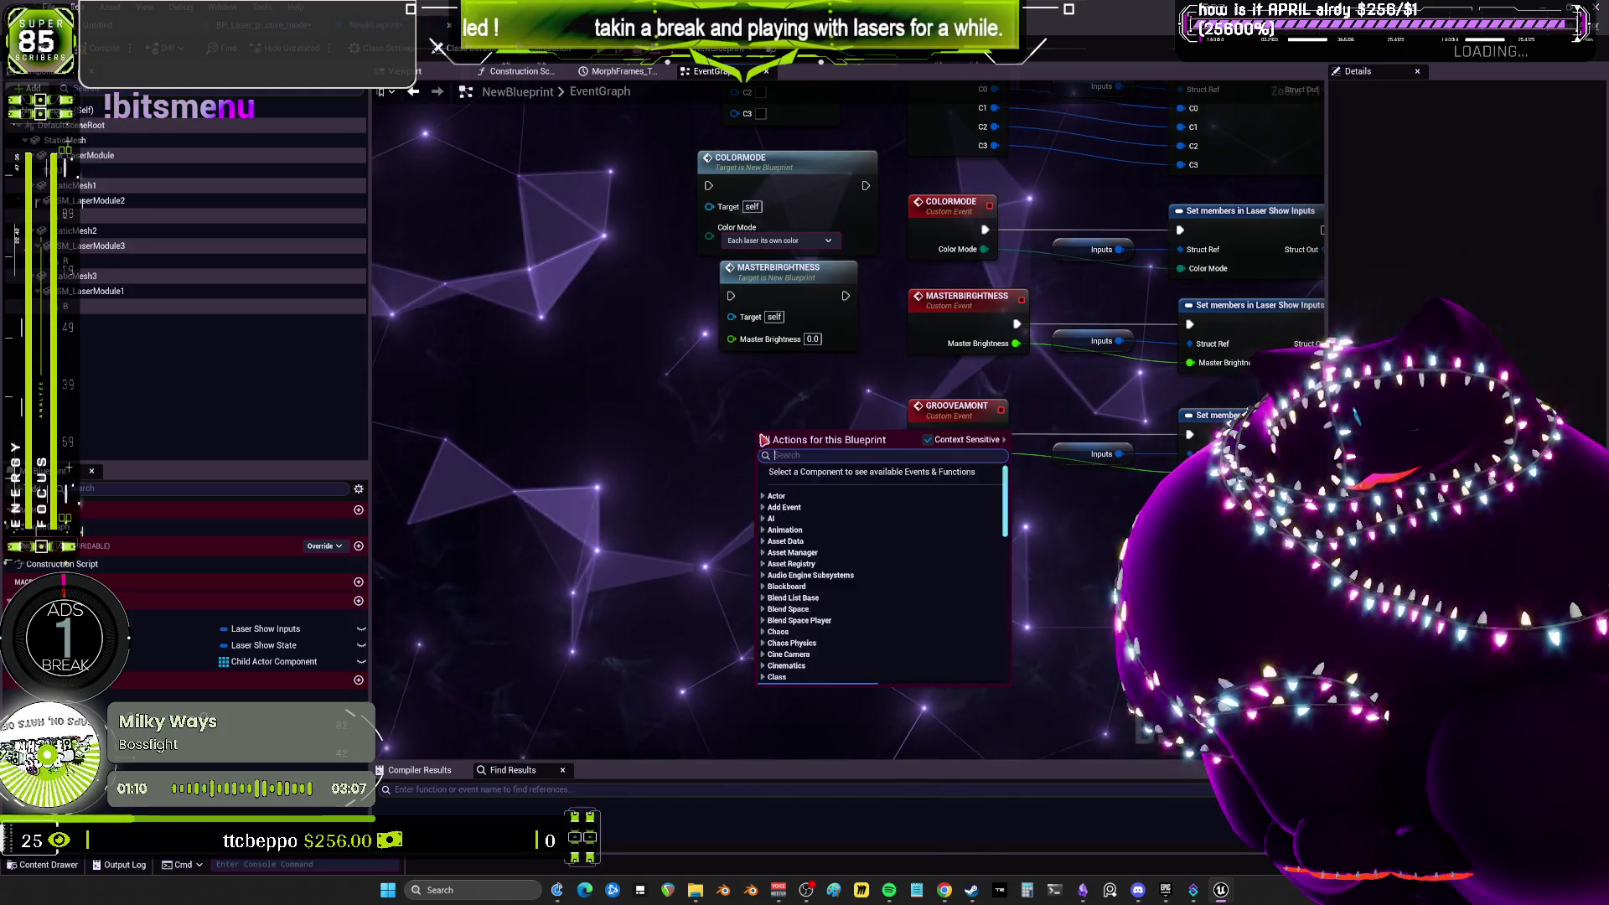
pyautogui.write('GROOVEAMONT')
pyautogui.click(817, 484)
pyautogui.scroll(-3, 754, 503)
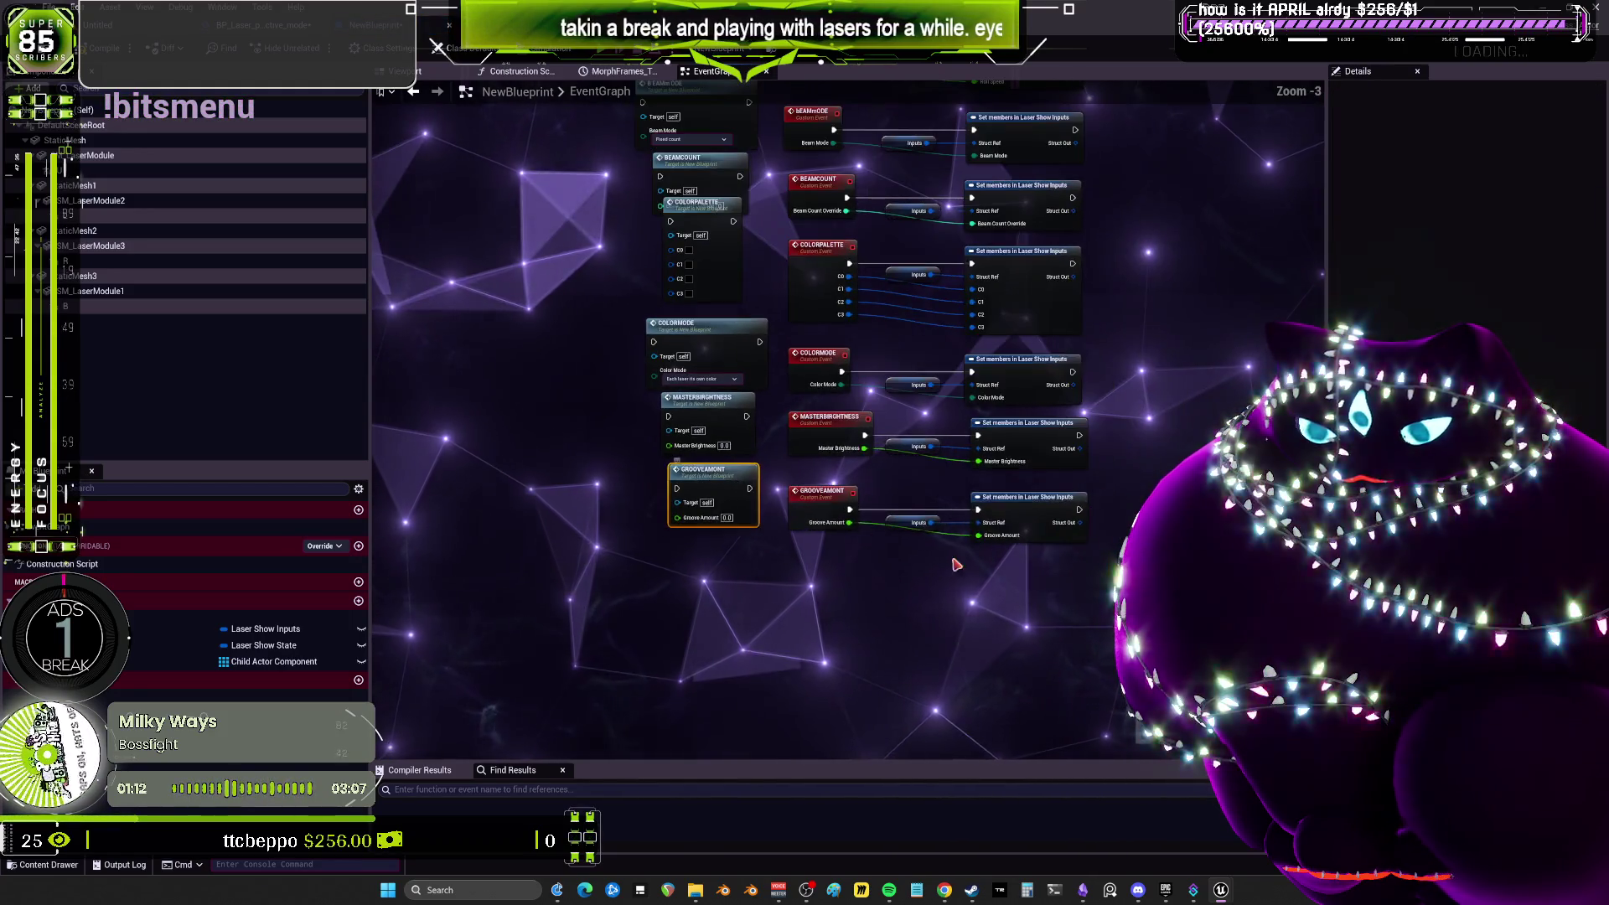
# Top-align the COLORMODE row and space the MASTERBRIGHTNESS and GROOVEAMONT rows lower.
pyautogui.moveTo(1148, 591)
pyautogui.mouseDown()
pyautogui.moveTo(751, 500)
pyautogui.moveTo(666, 462)
pyautogui.moveTo(708, 513)
pyautogui.moveTo(708, 555)
pyautogui.mouseUp()
pyautogui.moveTo(1123, 486); pyautogui.dragTo(662, 411)
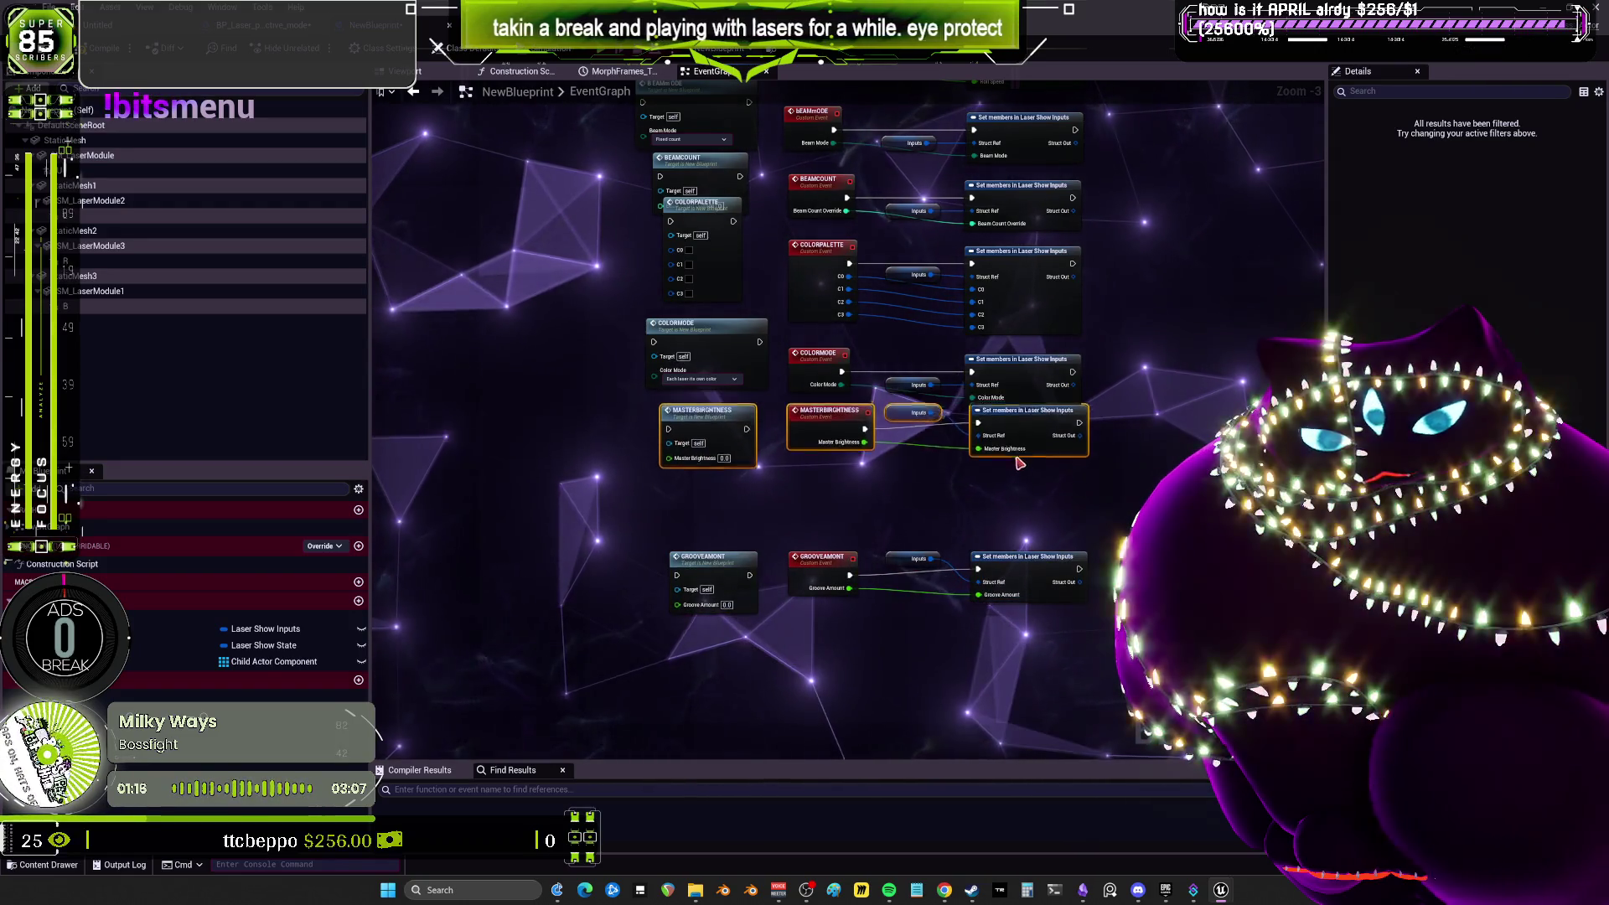
pyautogui.moveTo(1024, 422); pyautogui.dragTo(1024, 476)
pyautogui.moveTo(637, 336); pyautogui.dragTo(1045, 409)
pyautogui.hotkey('shift', 'w')
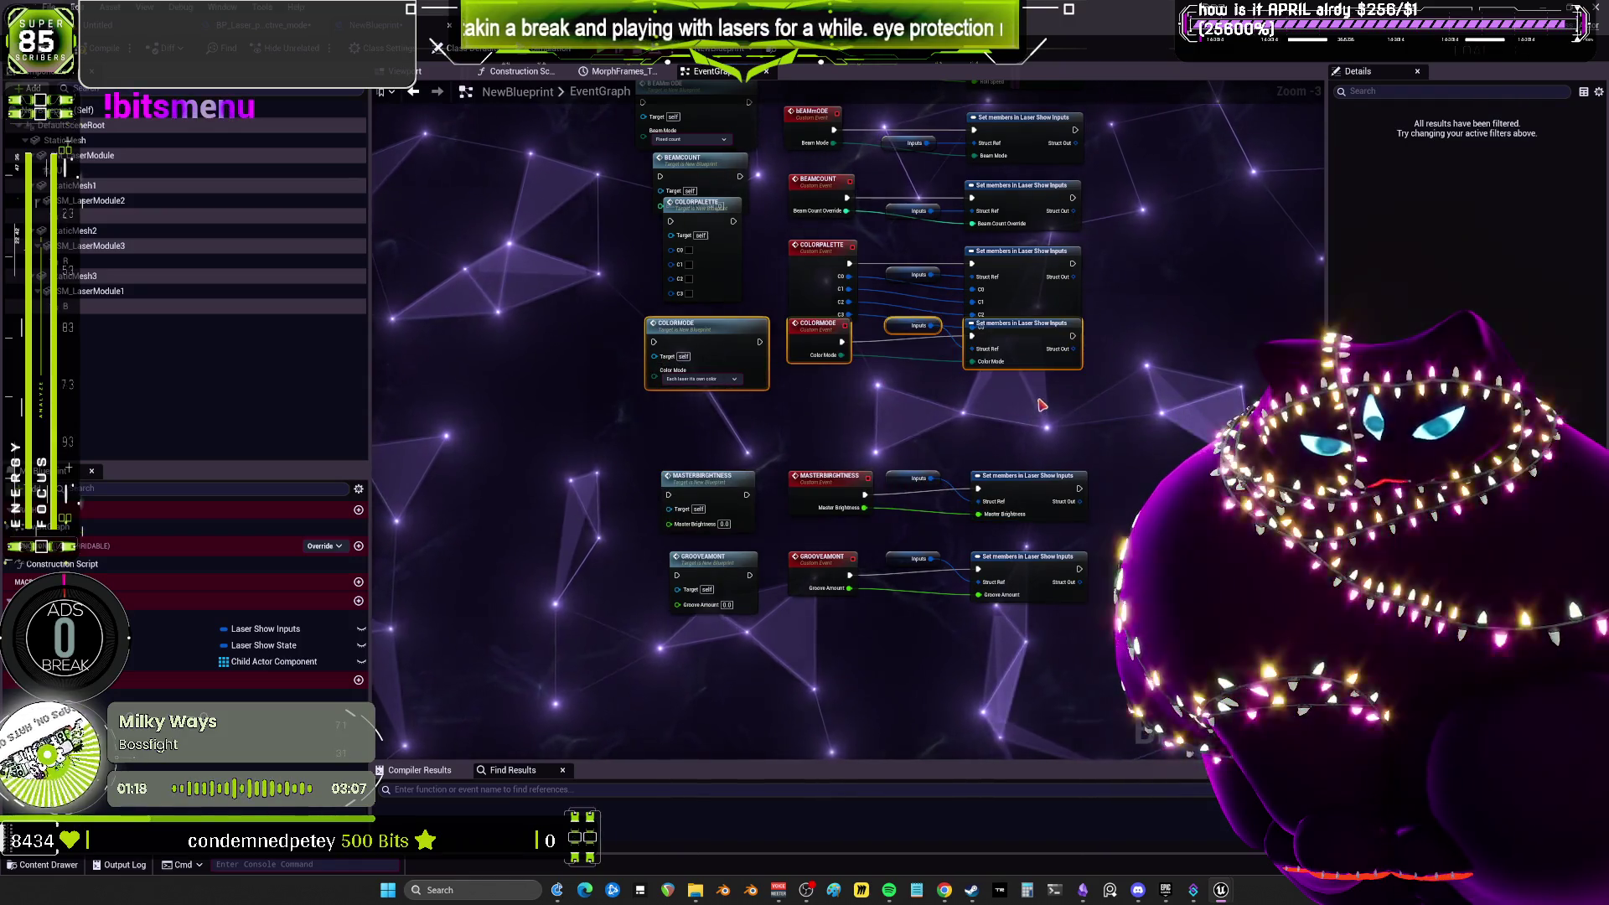
pyautogui.moveTo(1022, 329); pyautogui.dragTo(1022, 389)
# Top-align the COLORPALETTE and BEAMCOUNT rows, placing COLORPALETTE below BEAMCOUNT.
pyautogui.moveTo(1098, 336); pyautogui.dragTo(658, 239)
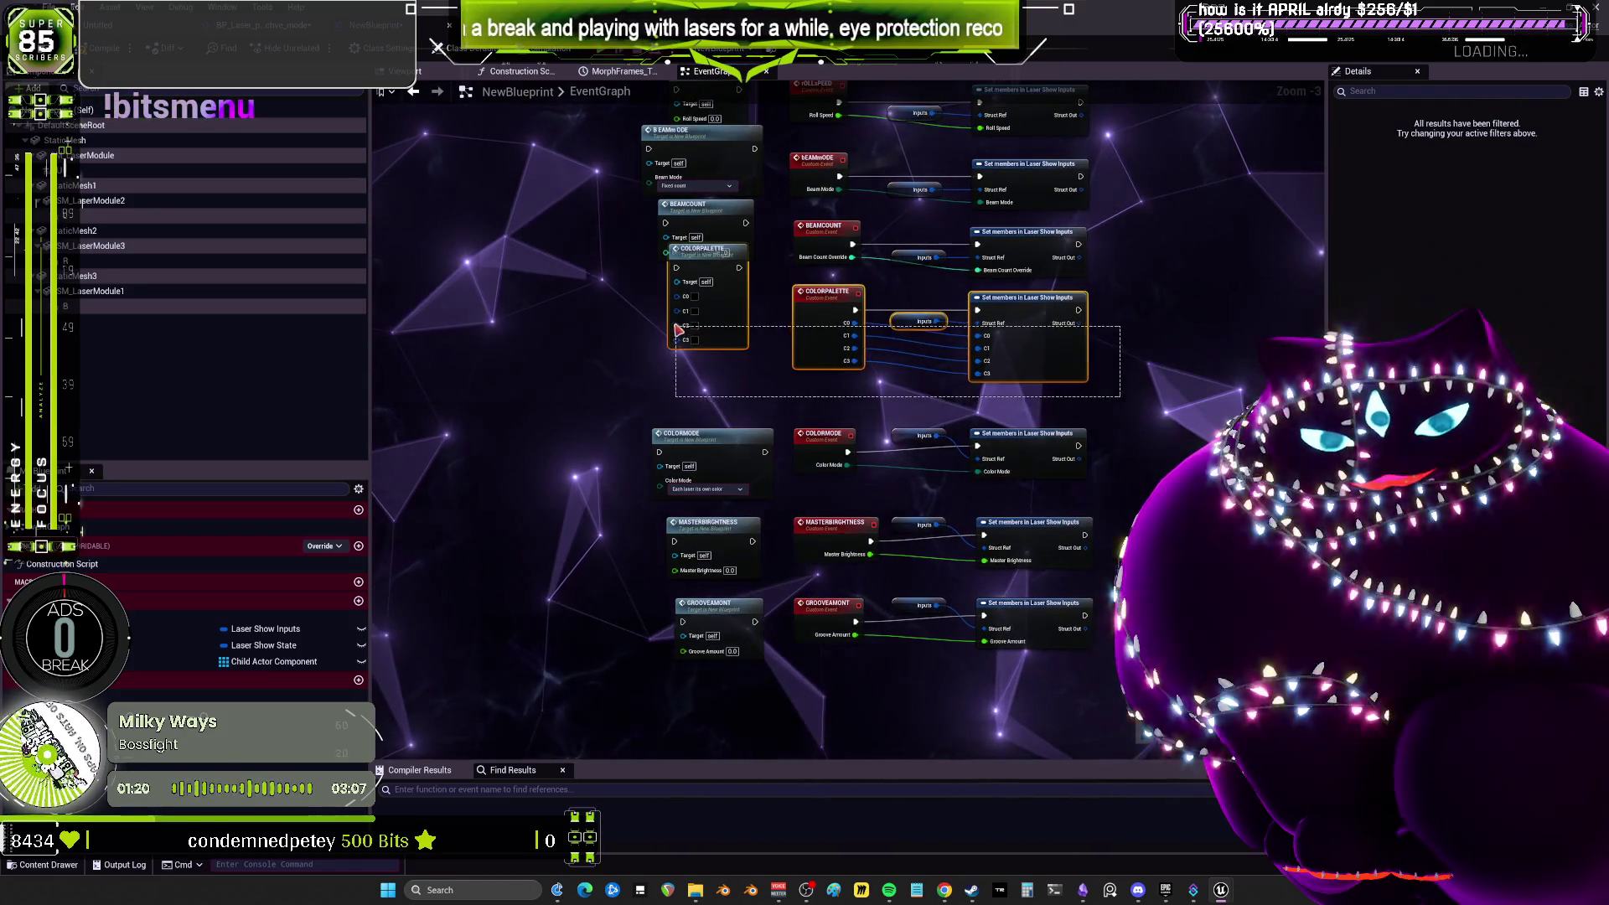
pyautogui.hotkey('shift', 'w')
pyautogui.moveTo(1026, 250); pyautogui.dragTo(1027, 327)
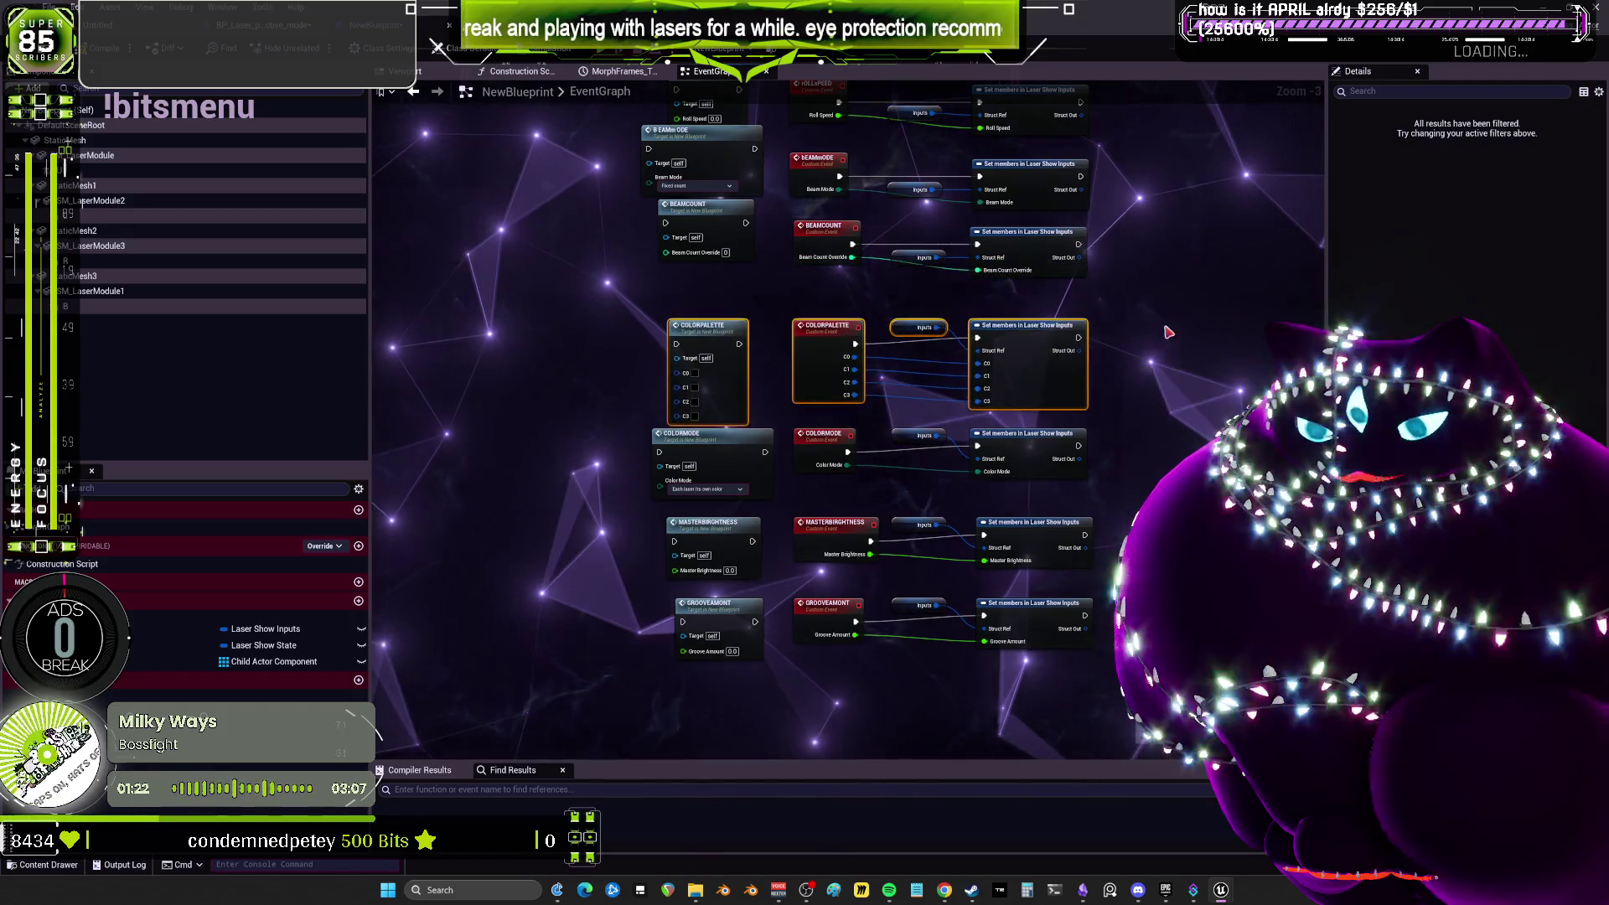
pyautogui.moveTo(1166, 376); pyautogui.dragTo(650, 304)
pyautogui.hotkey('shift', 'w')
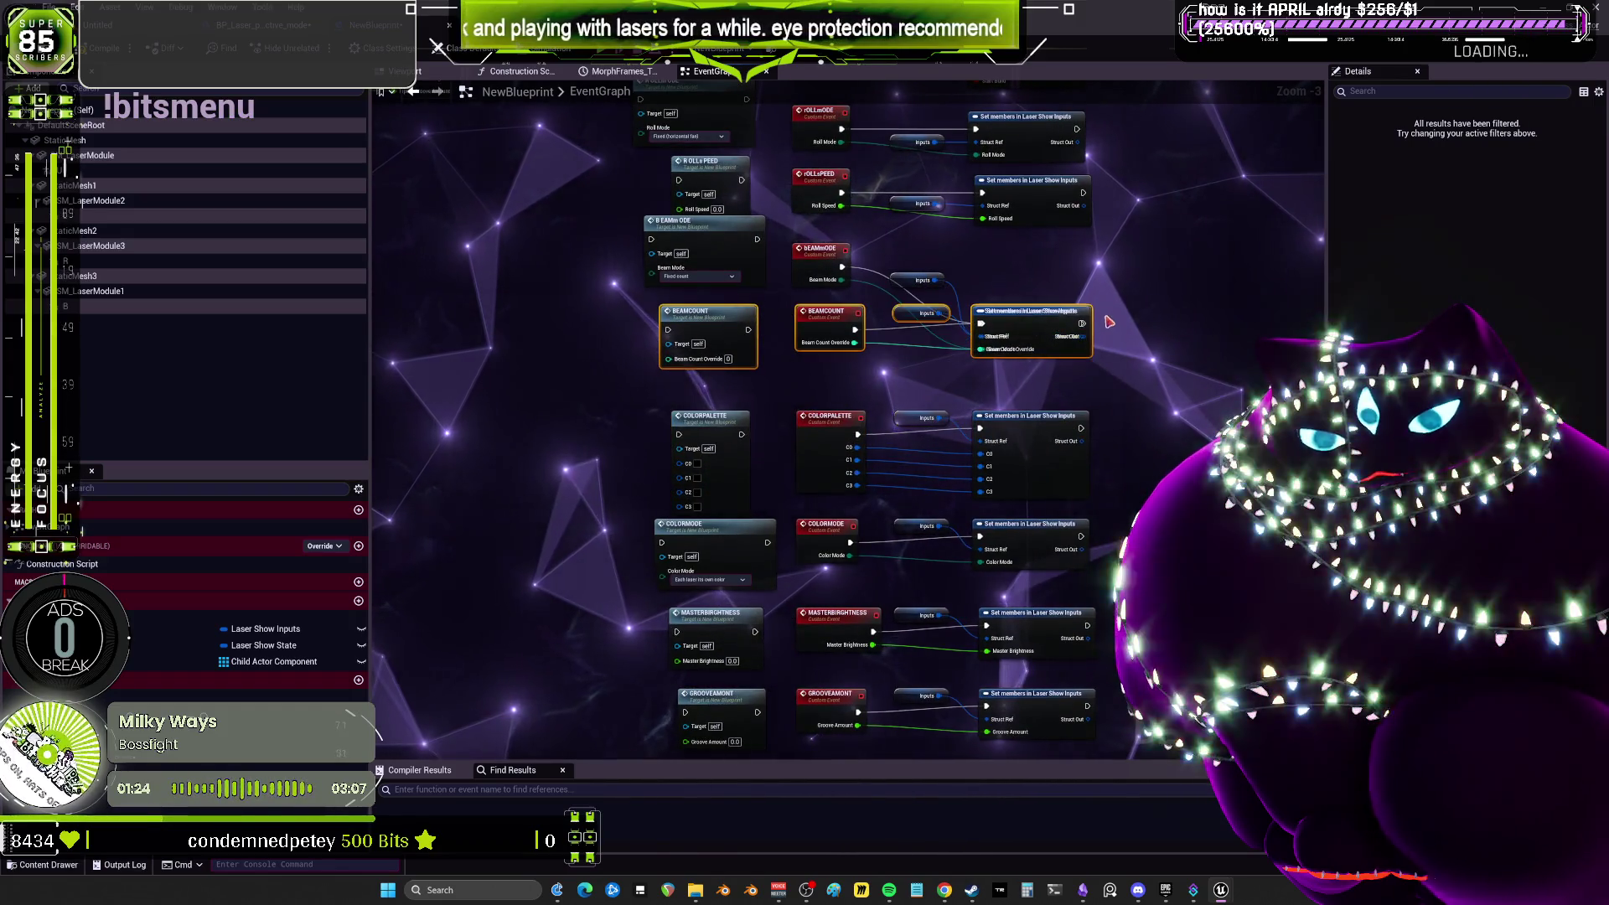
pyautogui.hotkey('ctrl', 'z')
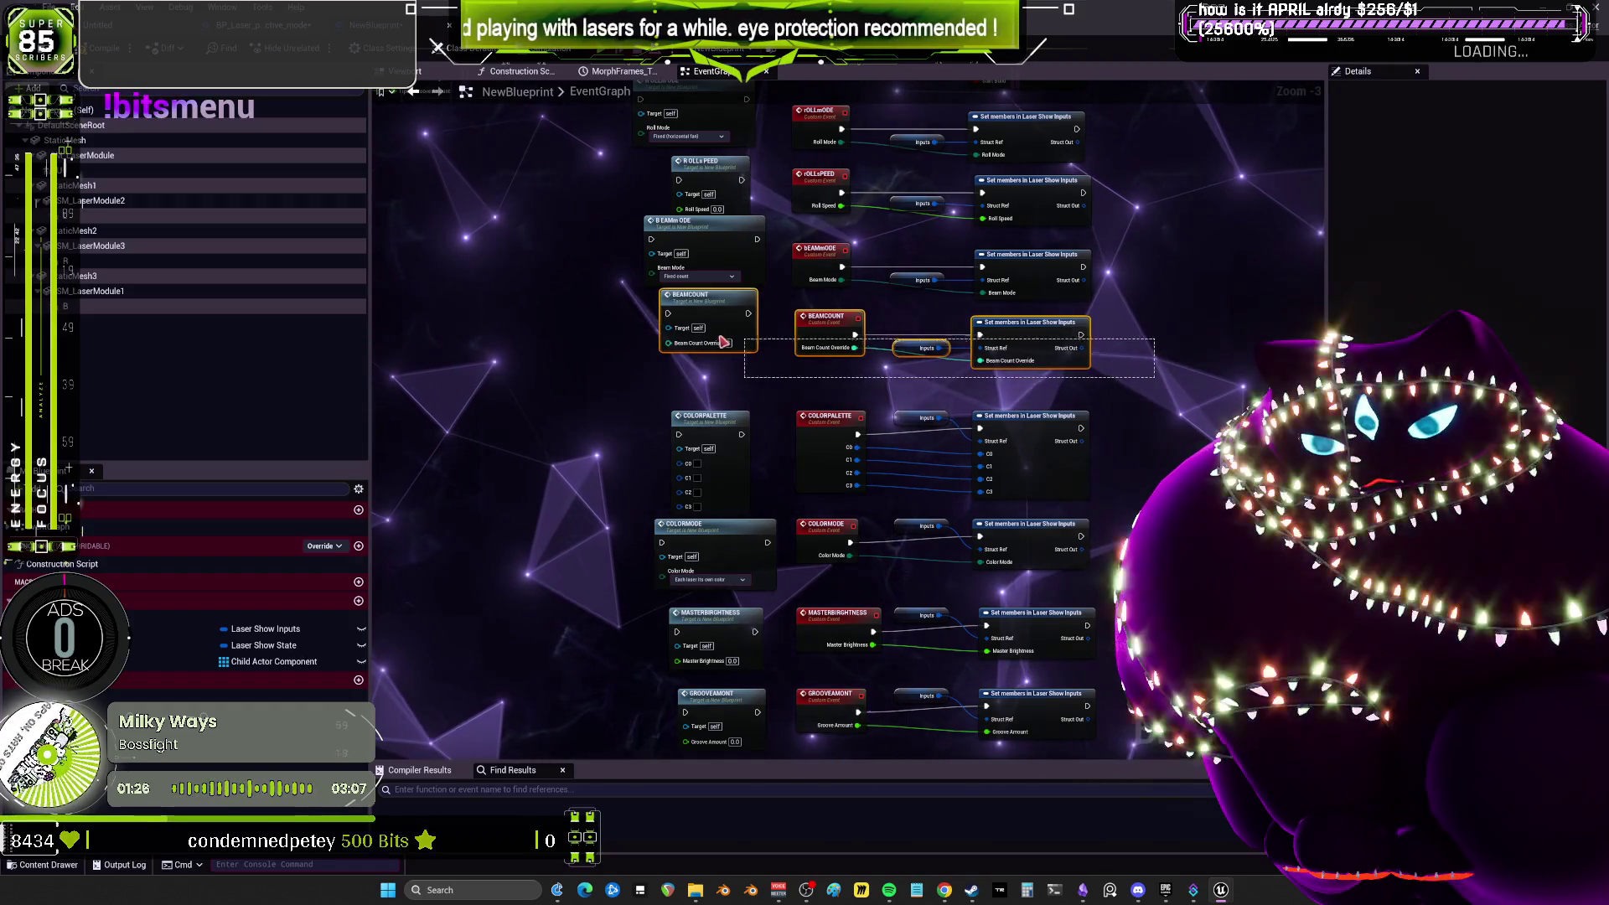
pyautogui.hotkey('ctrl', 'y')
# Align the BEAMMODE, ROLLSPEED and ROLLMODE rows so each call sits level with its event.
pyautogui.moveTo(1185, 287); pyautogui.dragTo(636, 210)
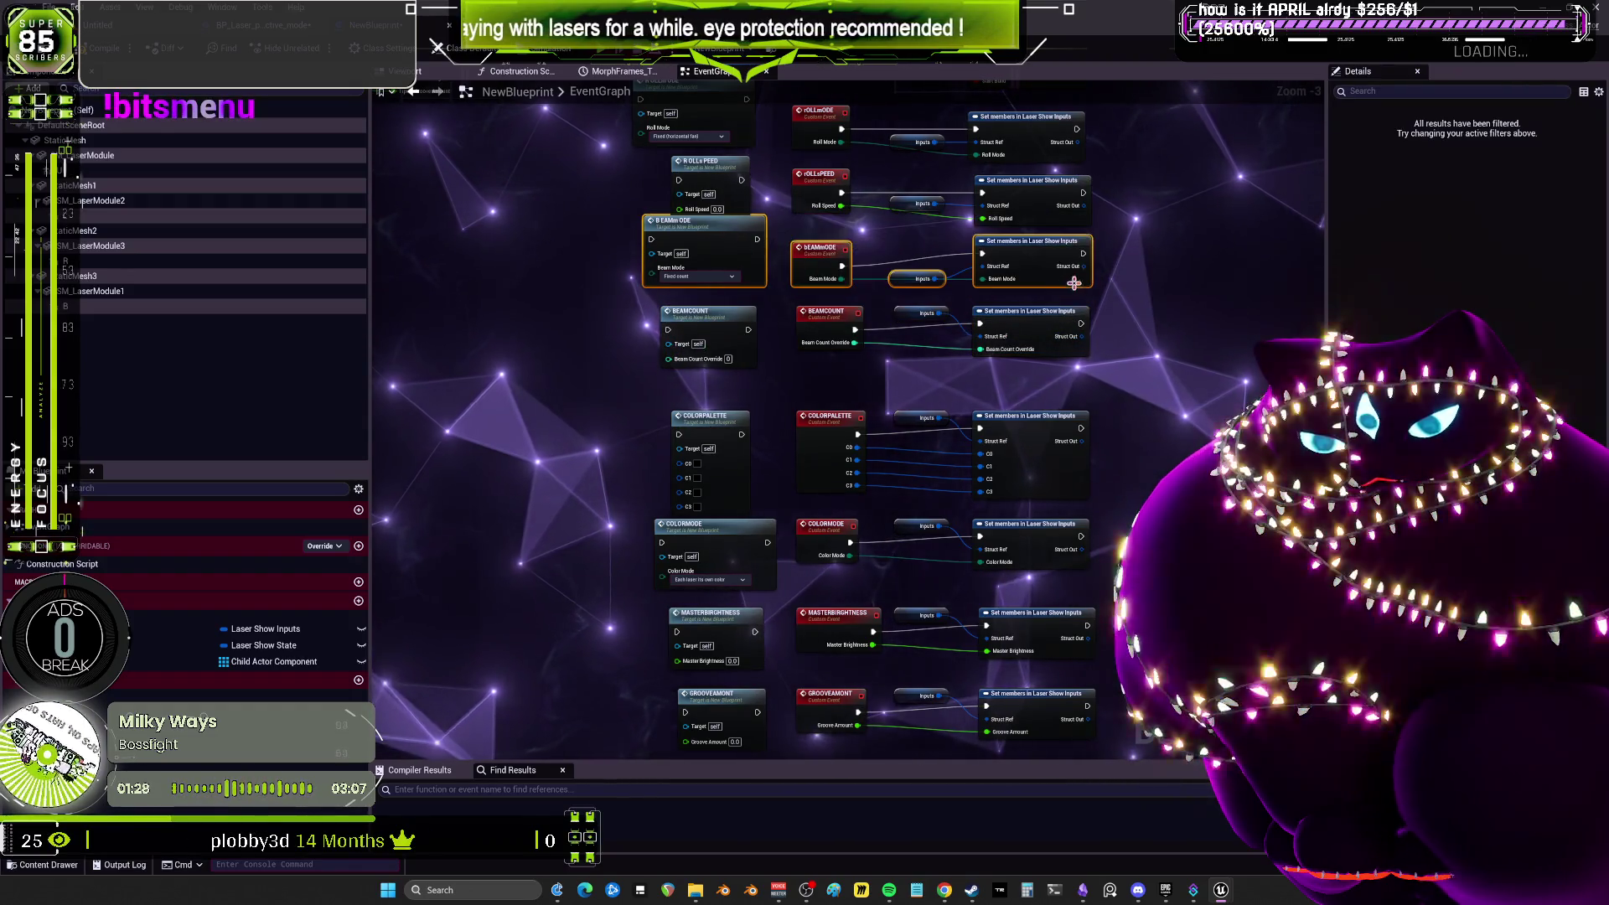
pyautogui.moveTo(1076, 346)
pyautogui.mouseDown()
pyautogui.moveTo(1109, 404)
pyautogui.moveTo(637, 335)
pyautogui.mouseUp()
pyautogui.hotkey('shift', 'w')
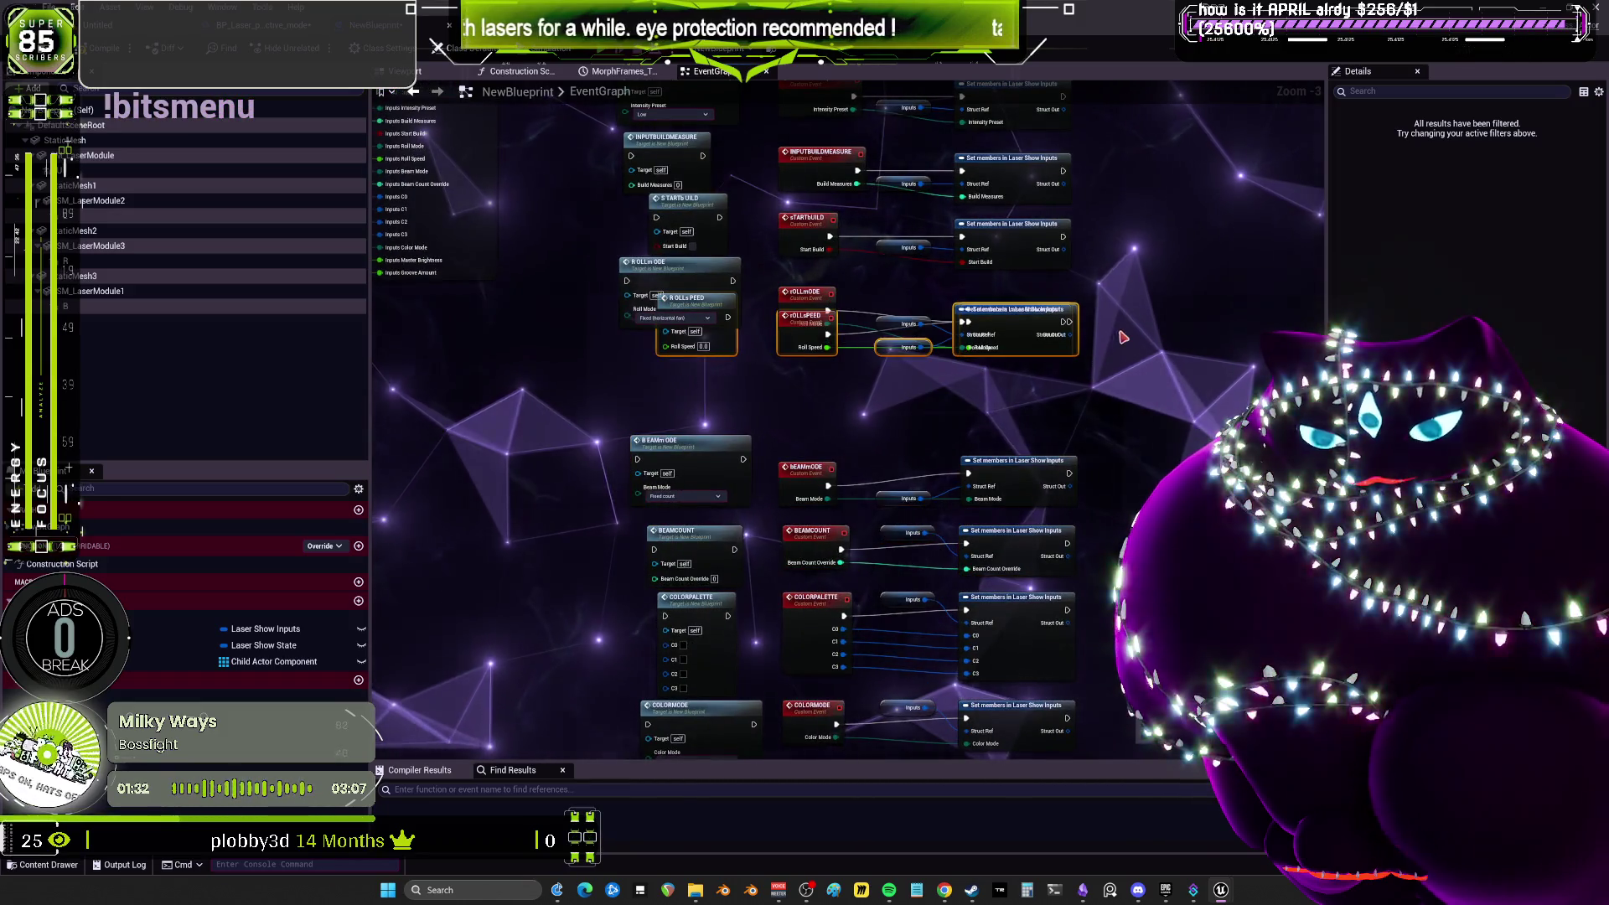
pyautogui.hotkey('ctrl', 'z')
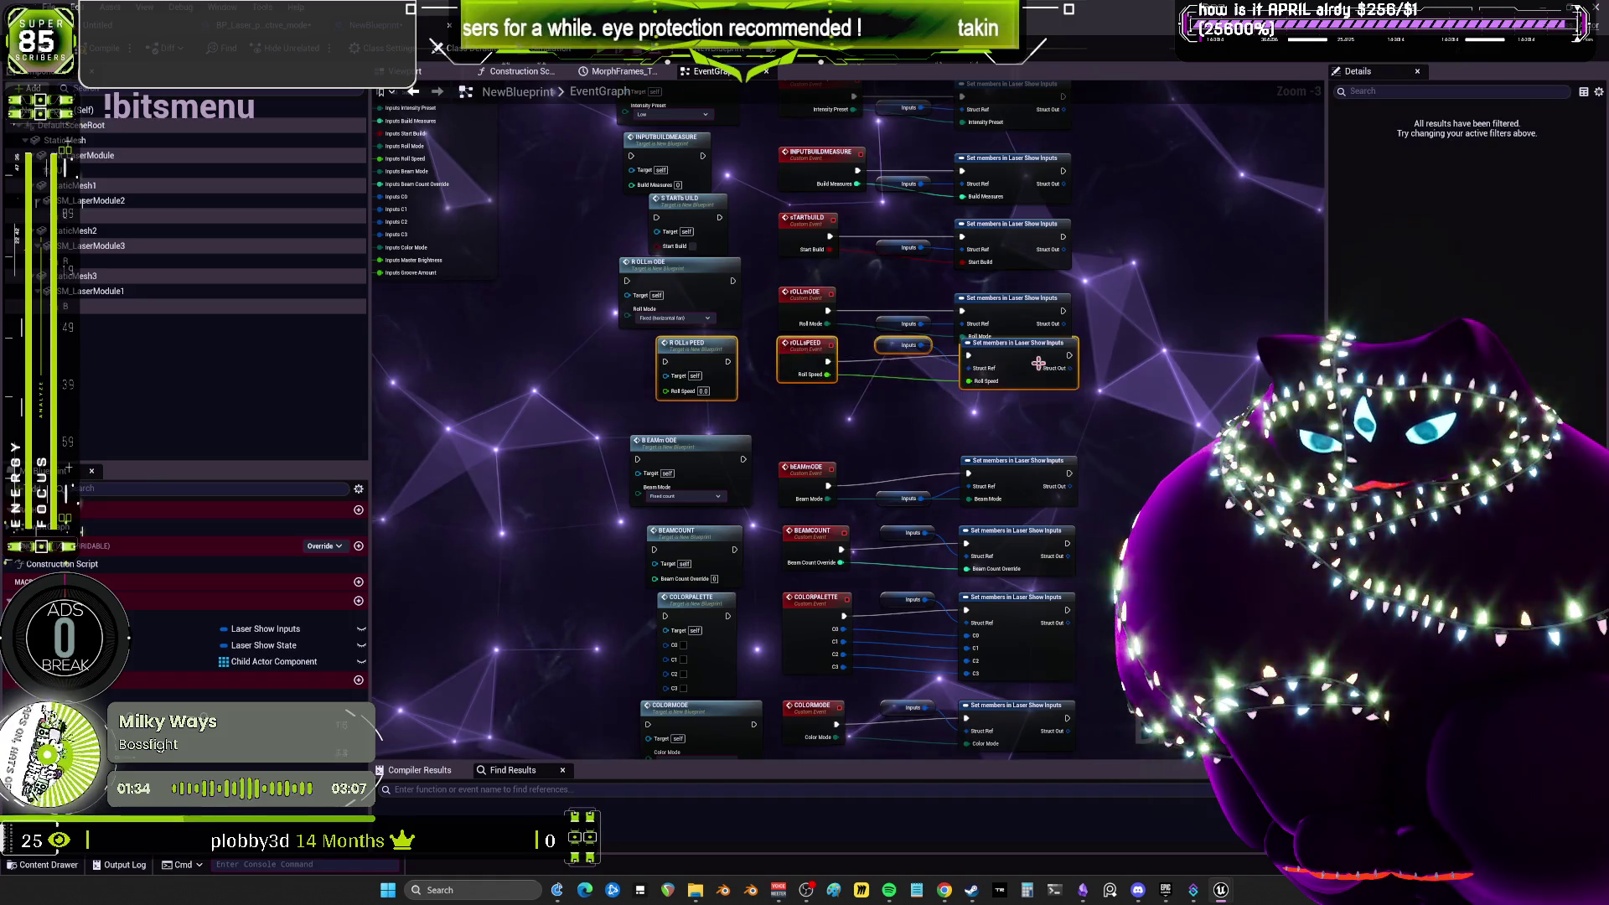
pyautogui.hotkey('shift', 'w')
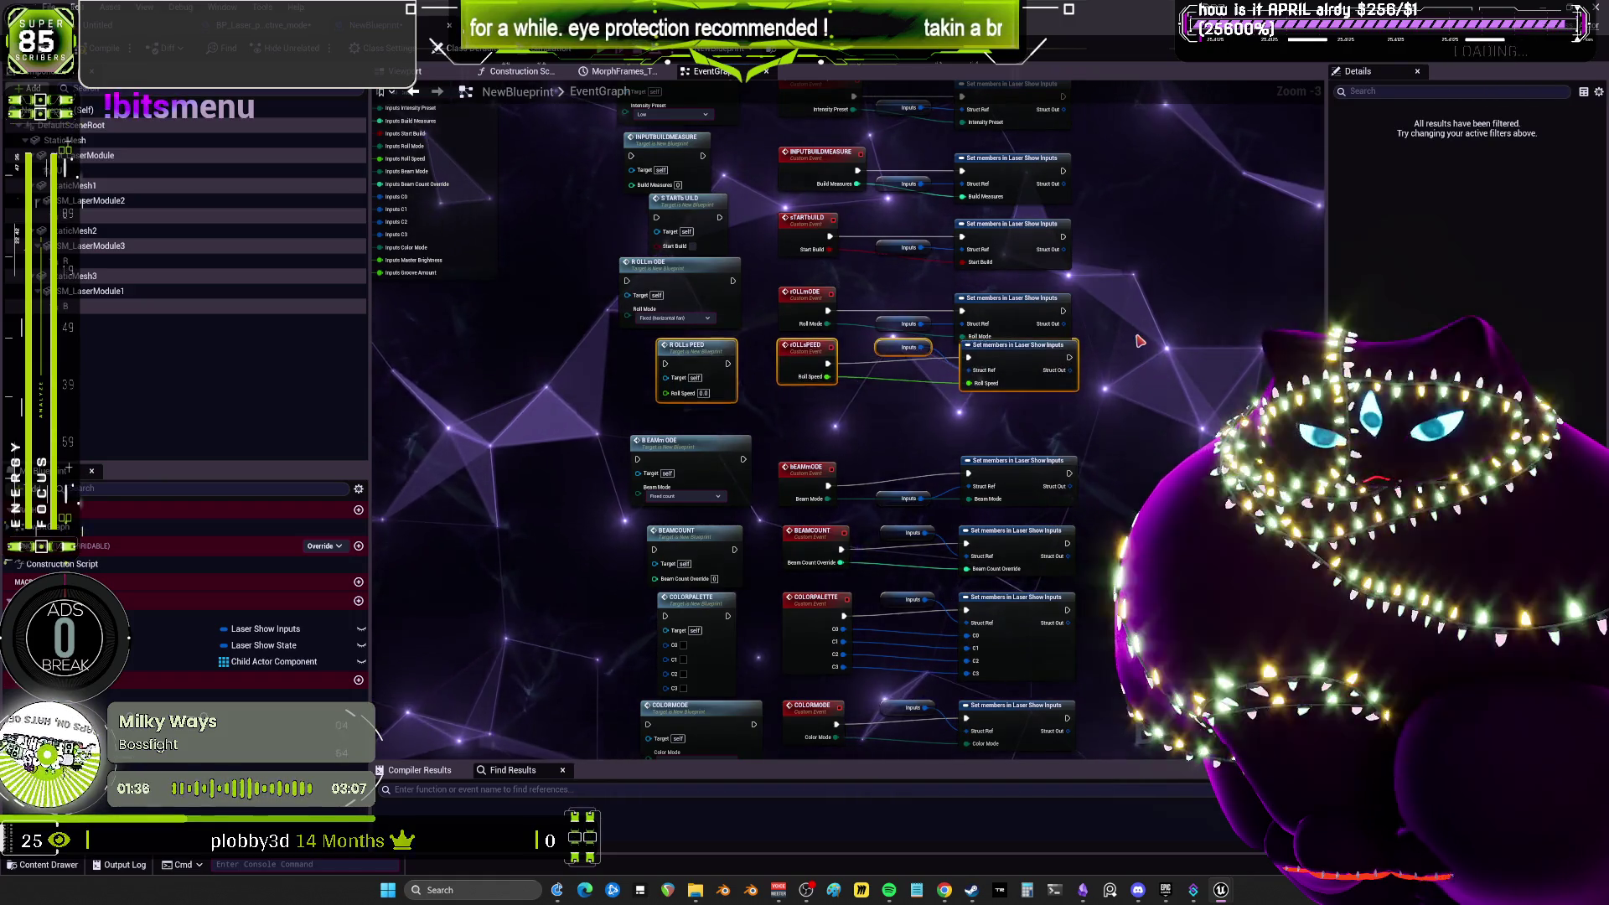
pyautogui.moveTo(1140, 332); pyautogui.dragTo(616, 252)
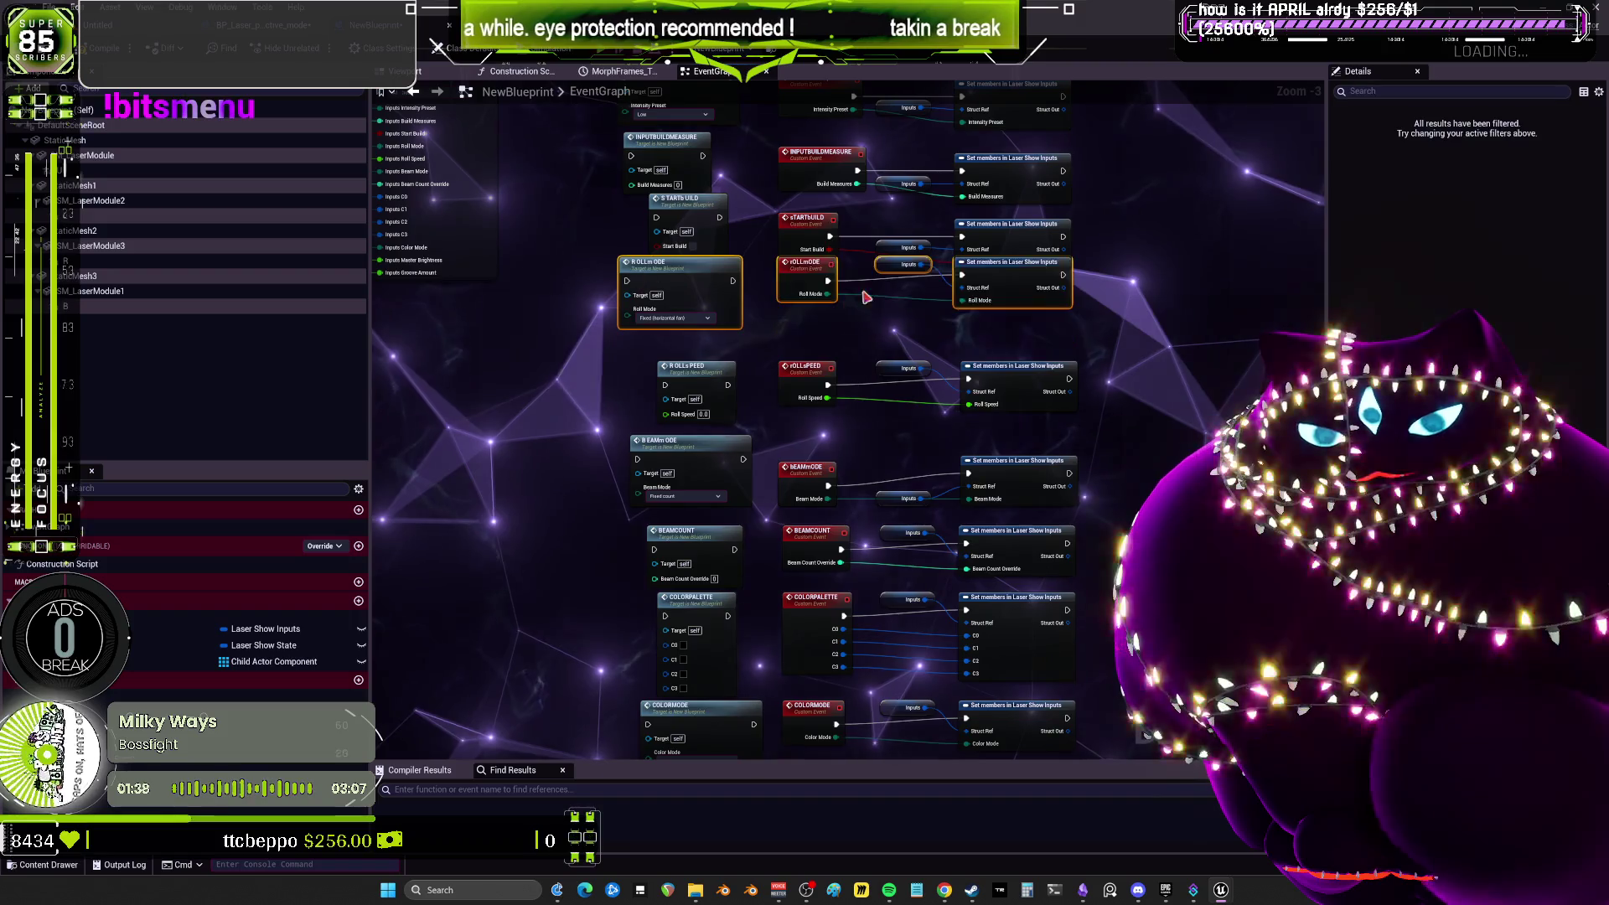
pyautogui.press('q')
pyautogui.scroll(5, 1033, 310)
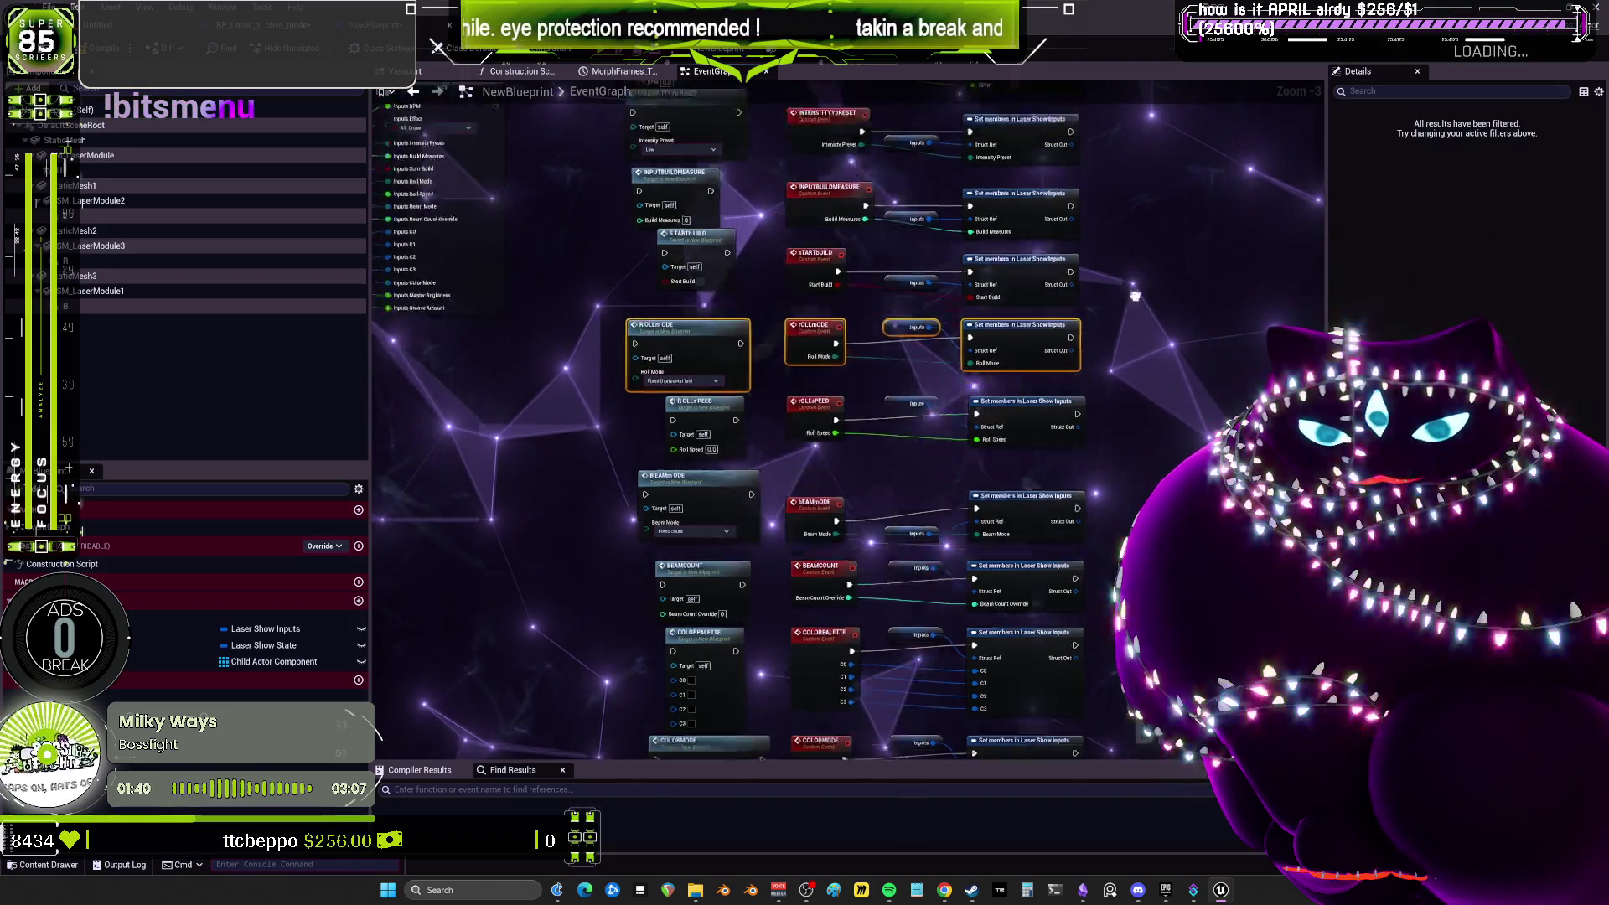
pyautogui.scroll(-2, 1135, 427)
pyautogui.moveTo(1154, 282); pyautogui.dragTo(938, 468)
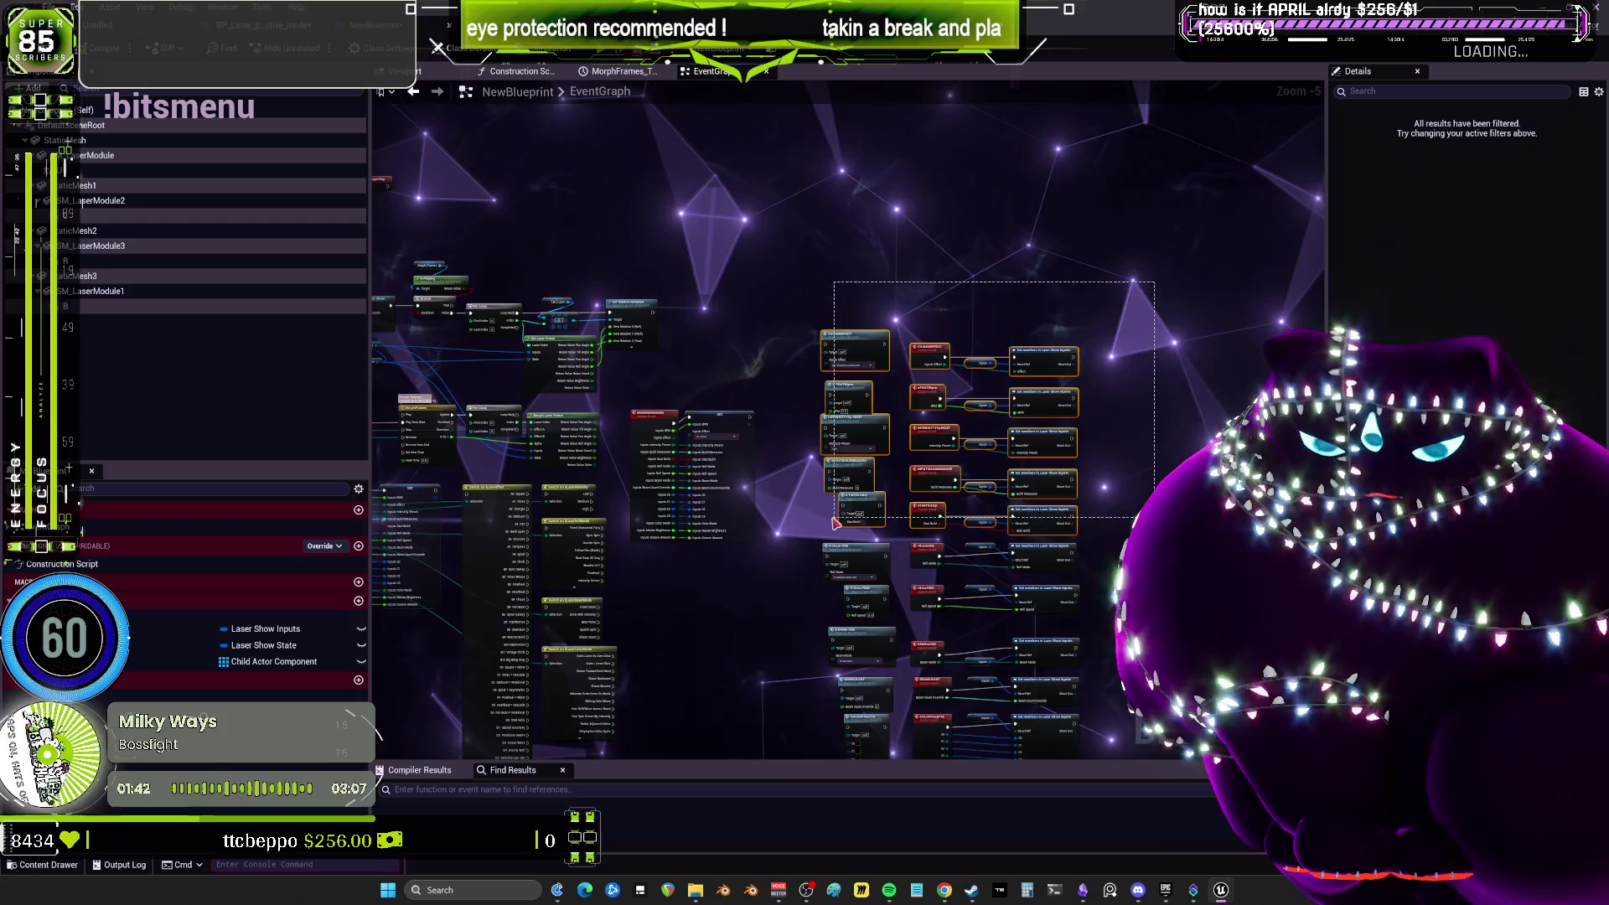
pyautogui.scroll(3, 836, 524)
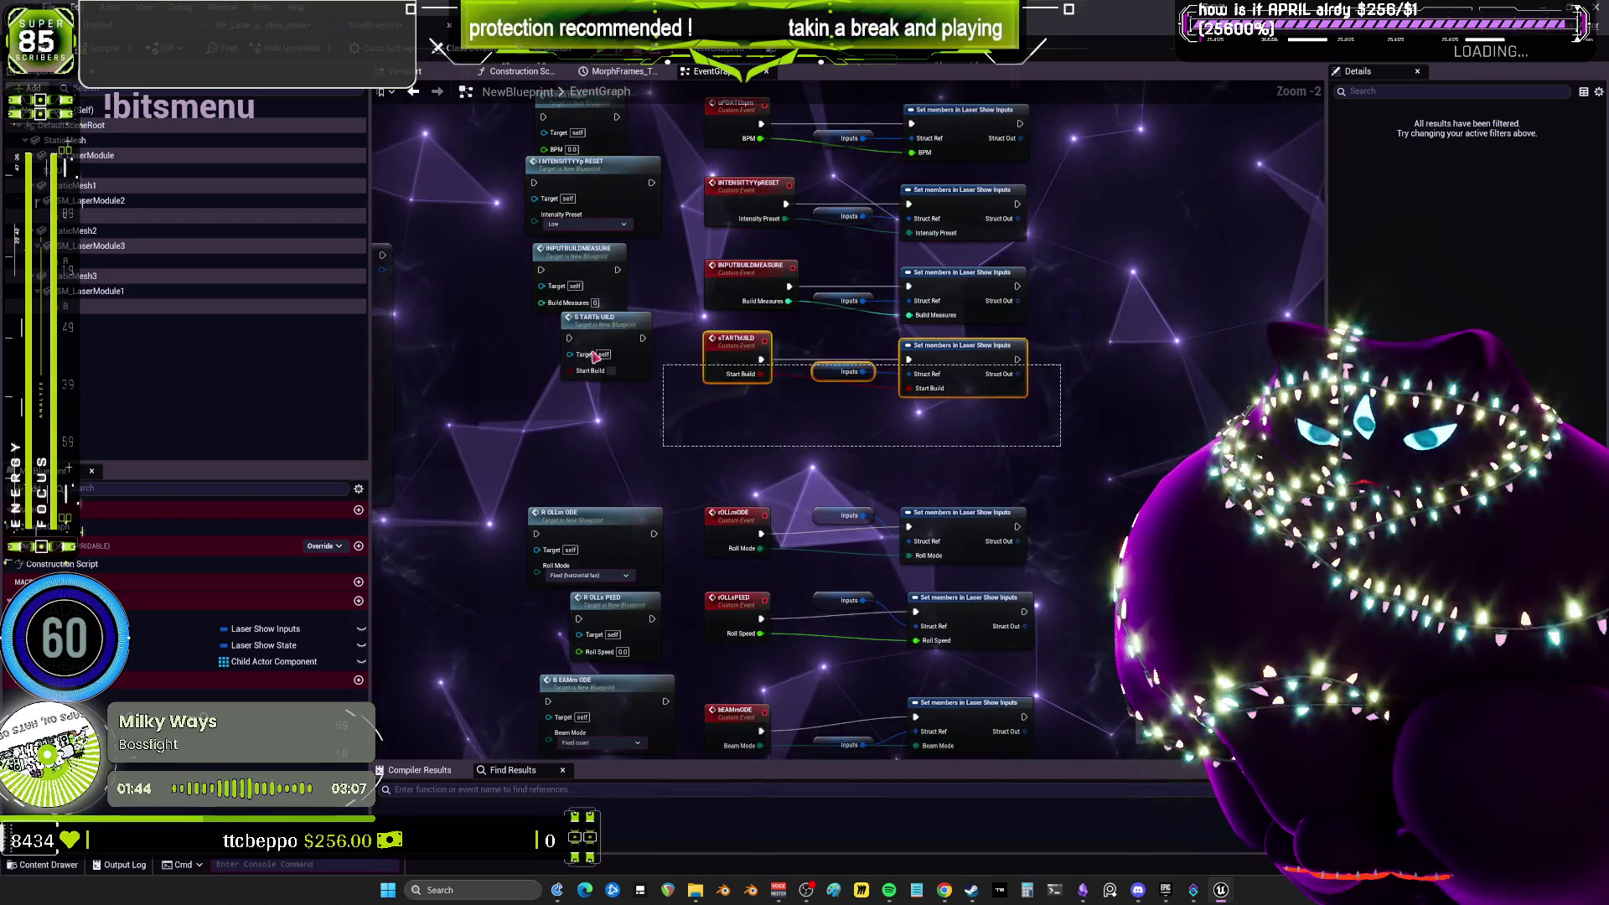
pyautogui.moveTo(963, 356); pyautogui.dragTo(964, 470)
pyautogui.moveTo(520, 239); pyautogui.dragTo(979, 331)
pyautogui.hotkey('shift', 'w')
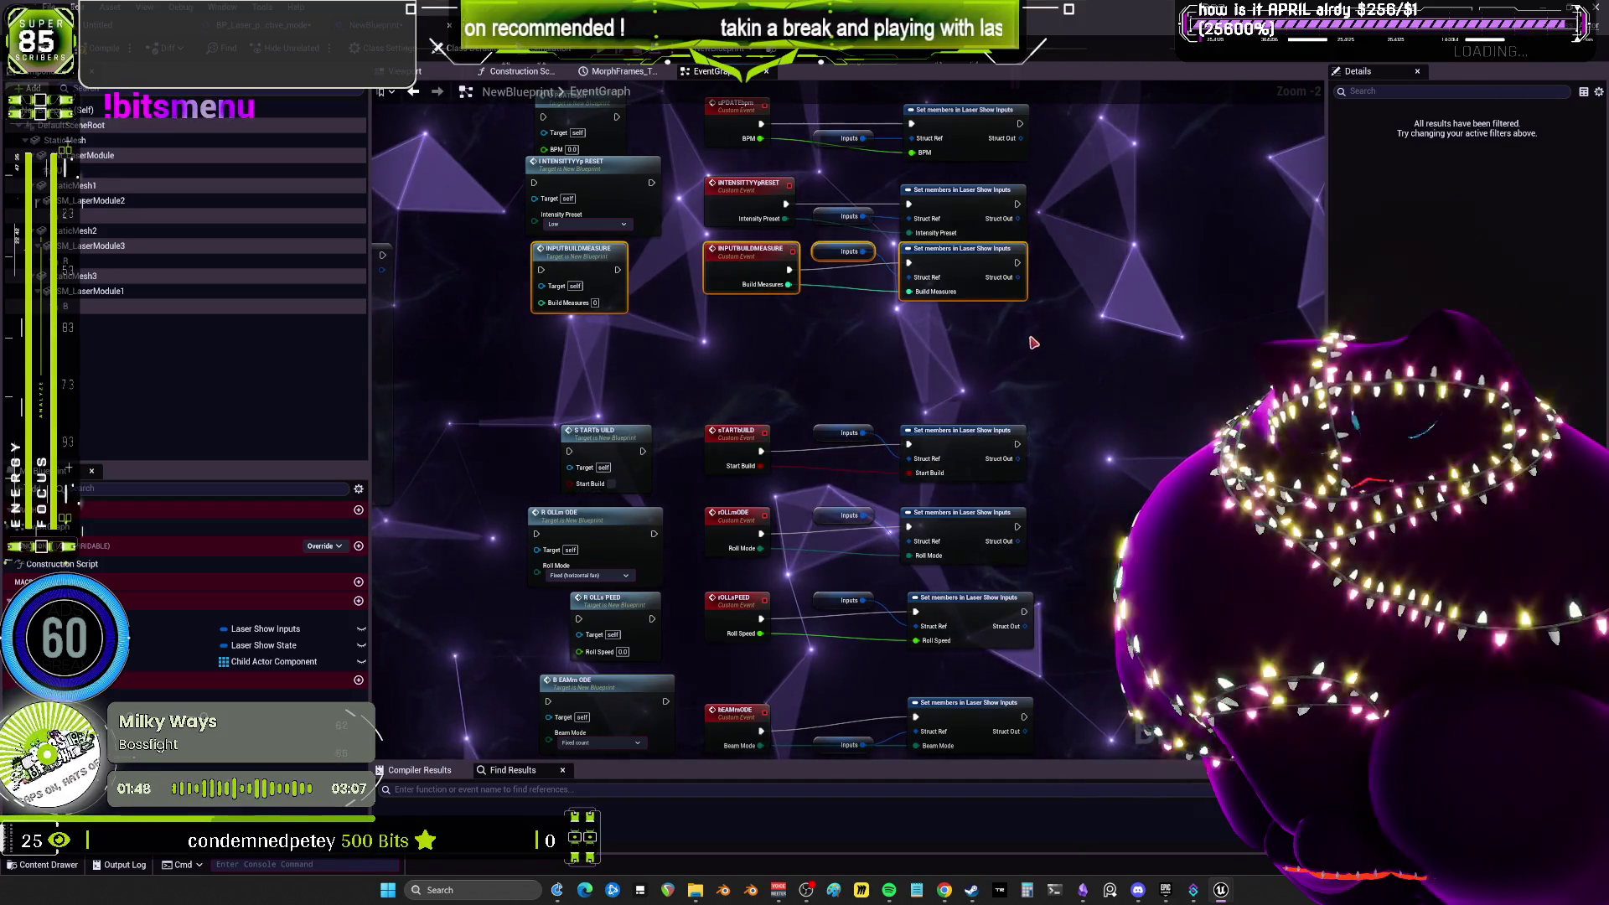
pyautogui.moveTo(1023, 256); pyautogui.dragTo(1024, 291)
pyautogui.moveTo(1094, 220); pyautogui.dragTo(1109, 357)
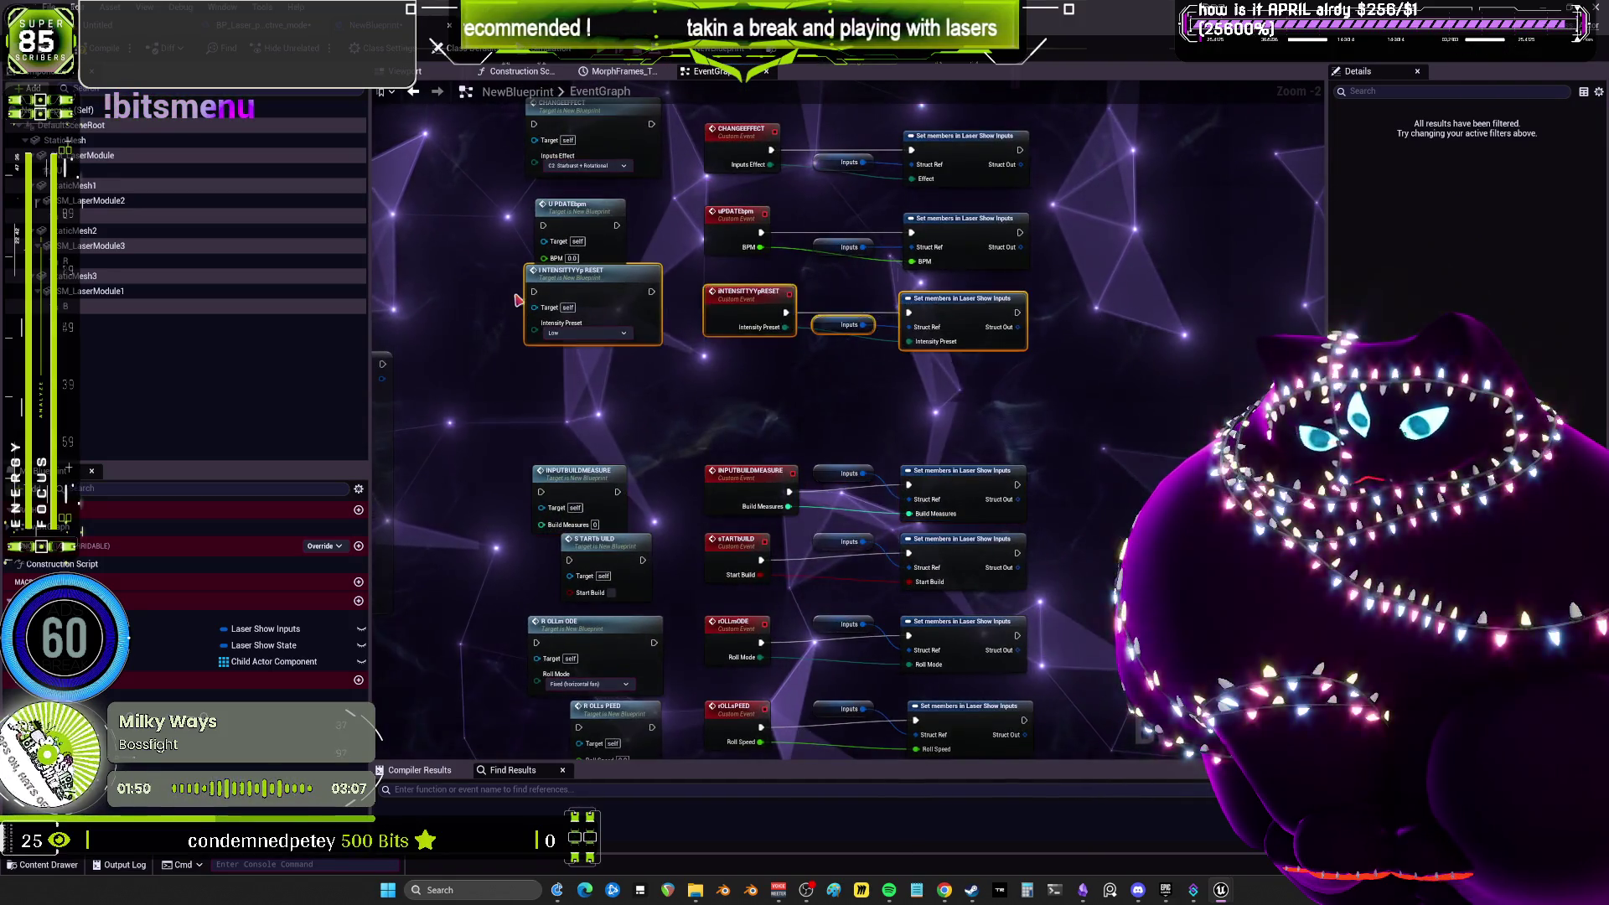
pyautogui.moveTo(1080, 269); pyautogui.dragTo(972, 277)
pyautogui.moveTo(821, 261); pyautogui.dragTo(837, 334)
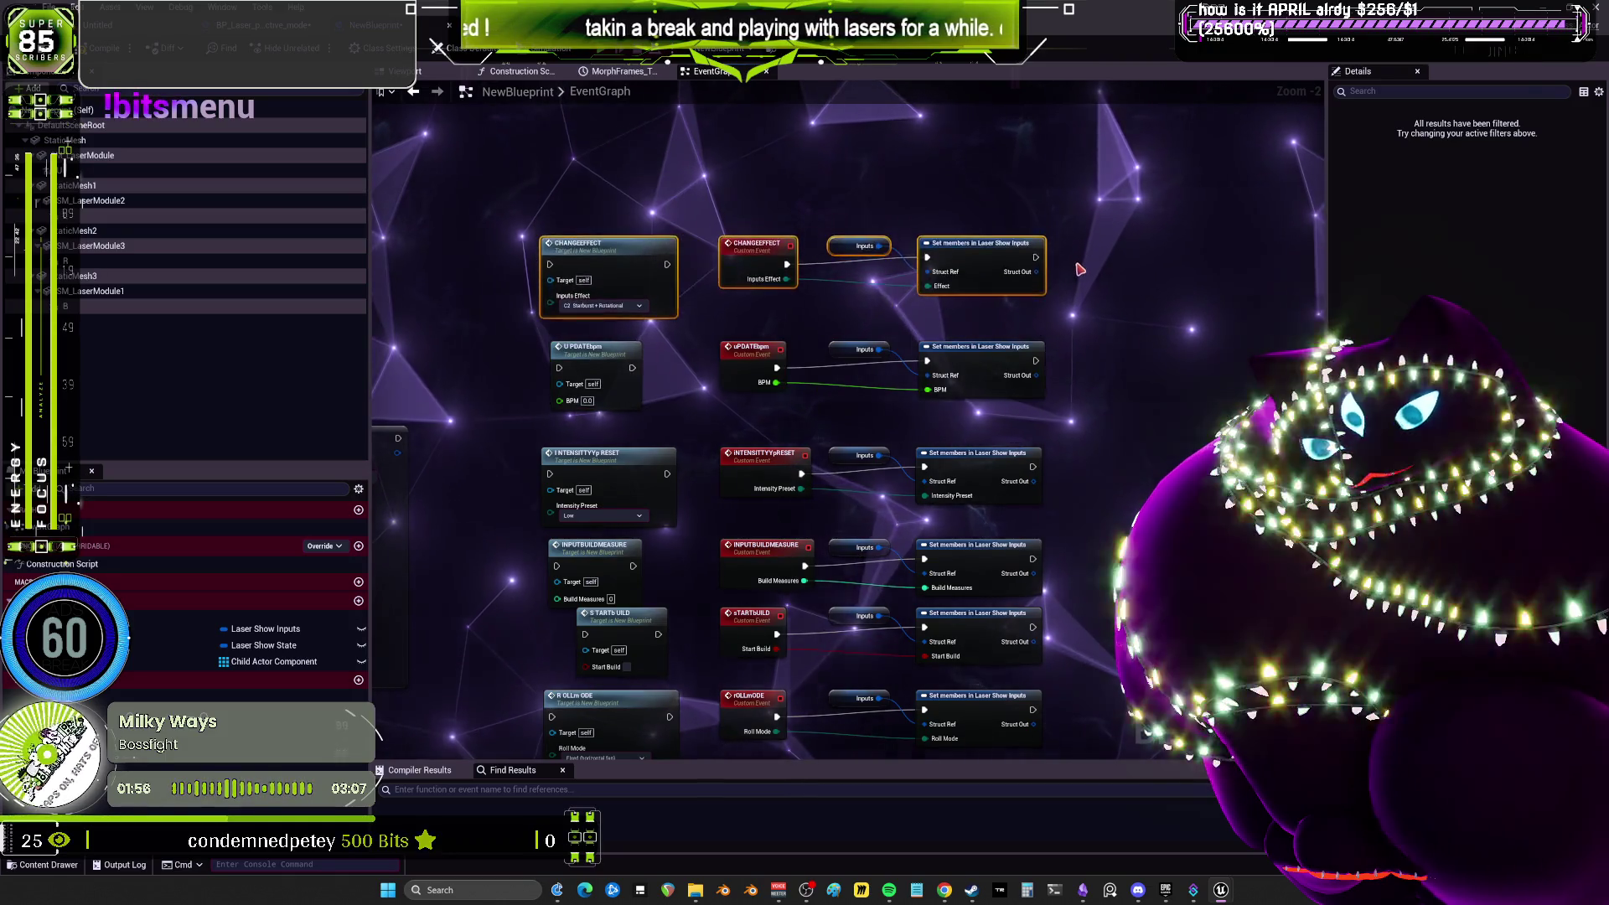
pyautogui.scroll(-6, 1081, 266)
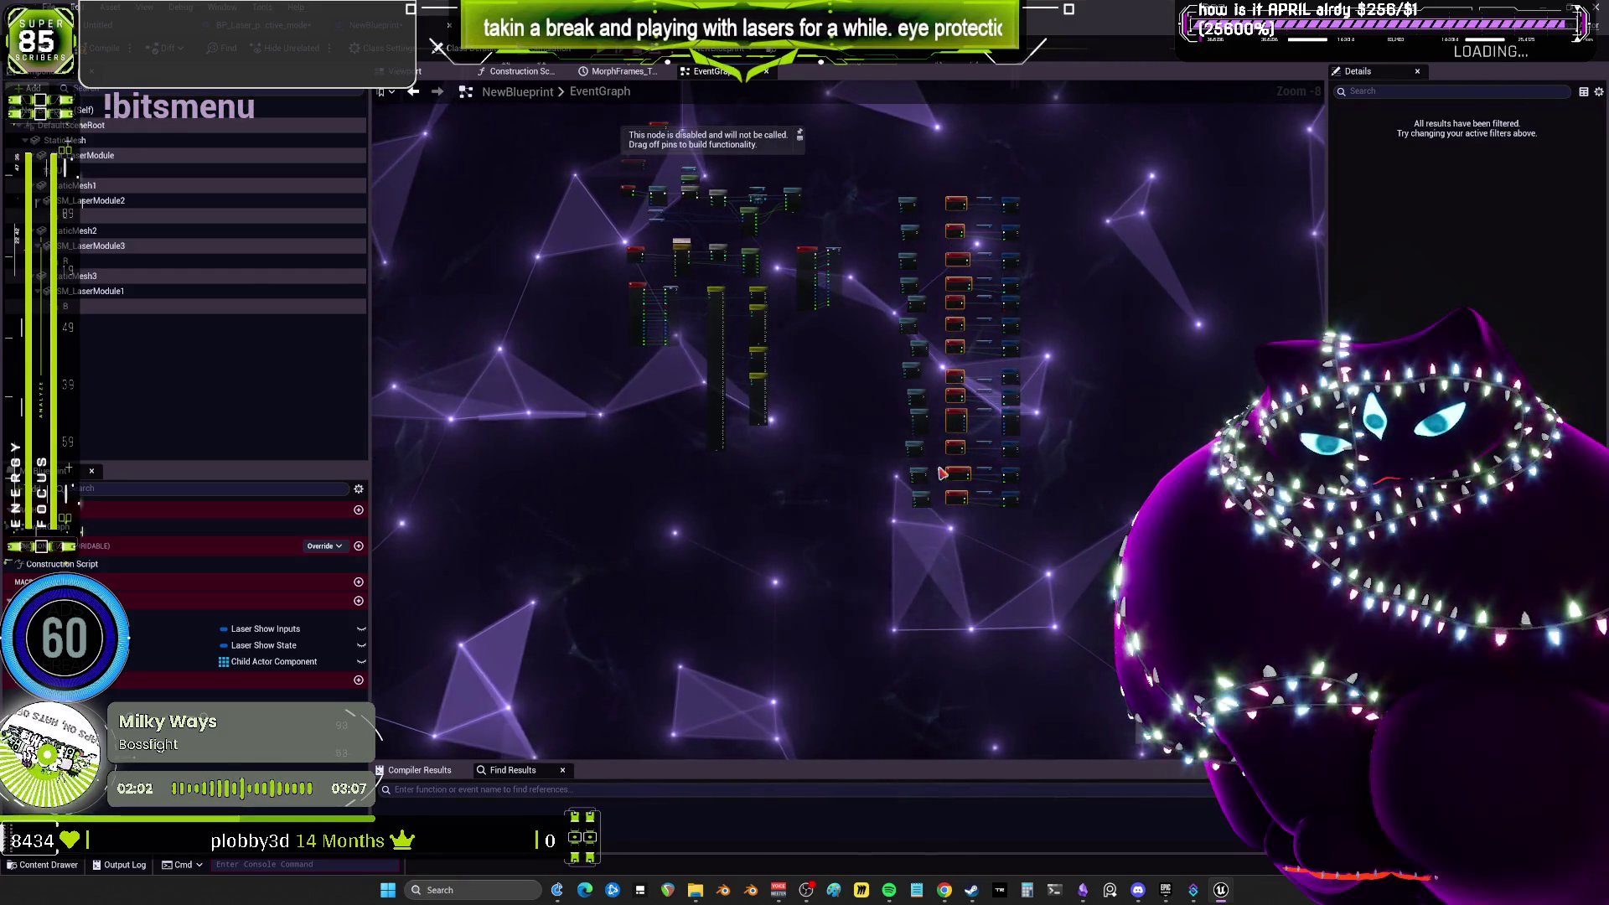
pyautogui.scroll(6, 997, 245)
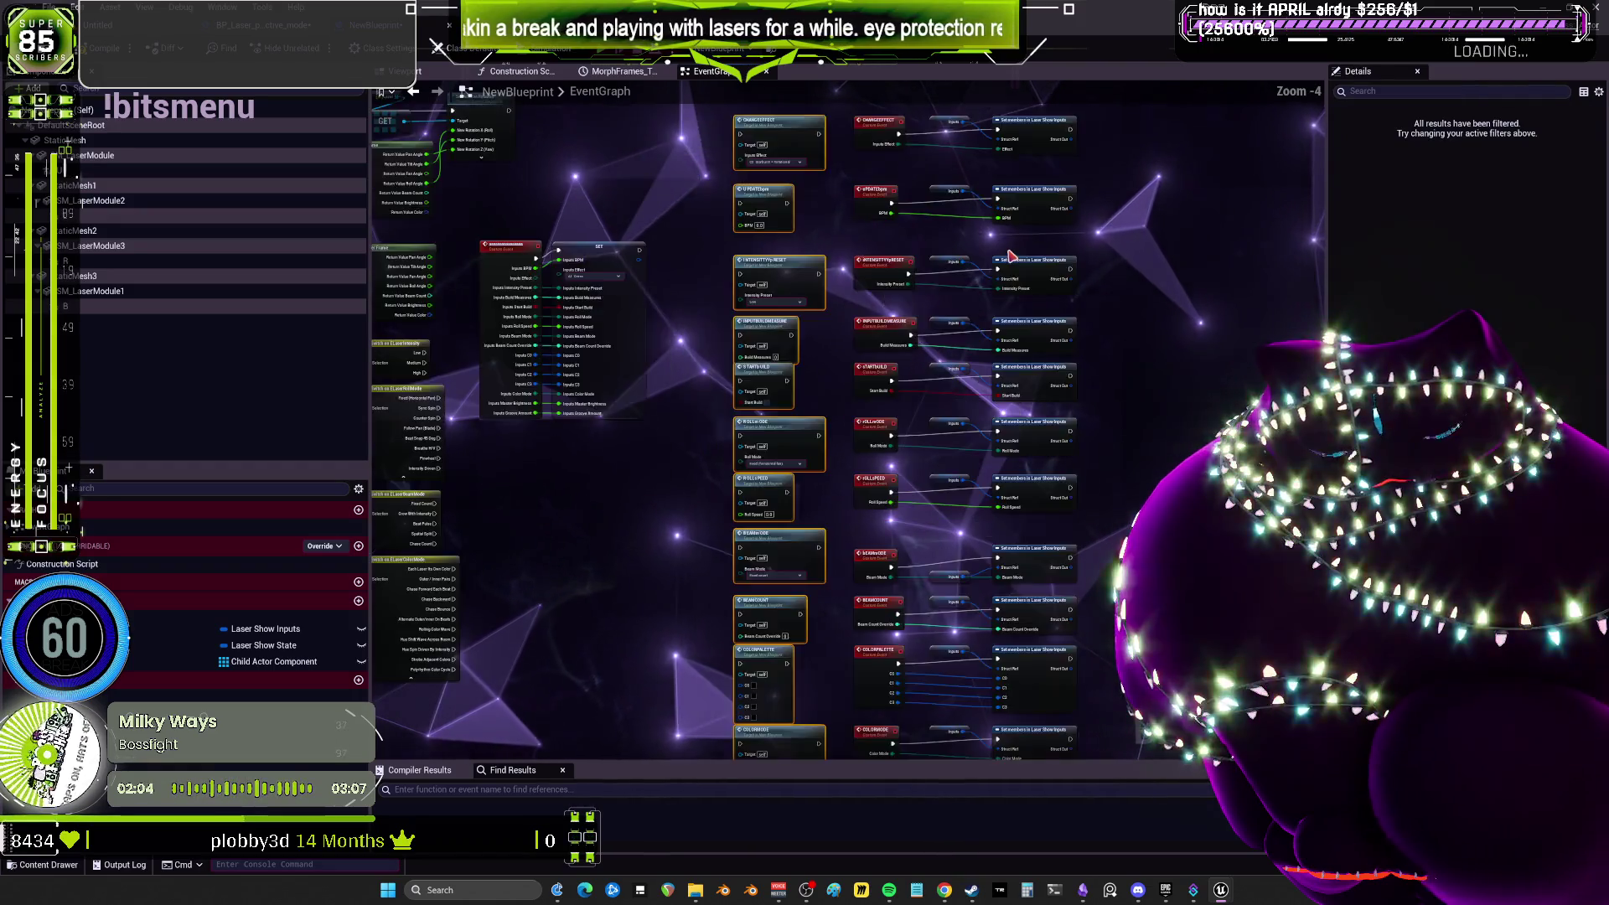
pyautogui.scroll(-4, 1007, 276)
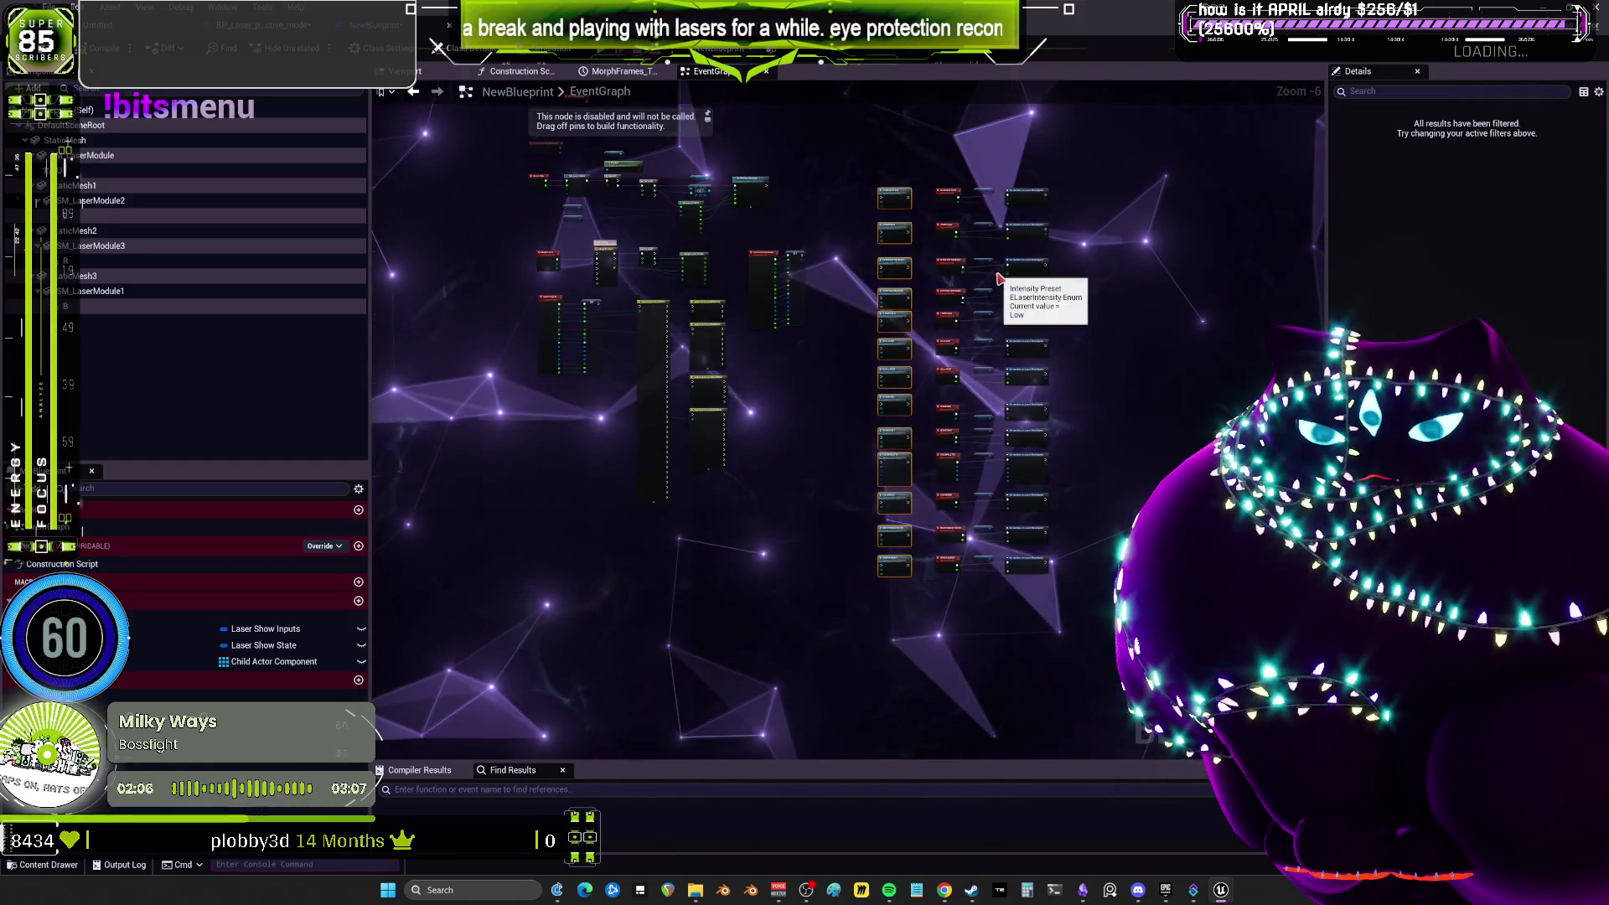
pyautogui.scroll(4, 999, 277)
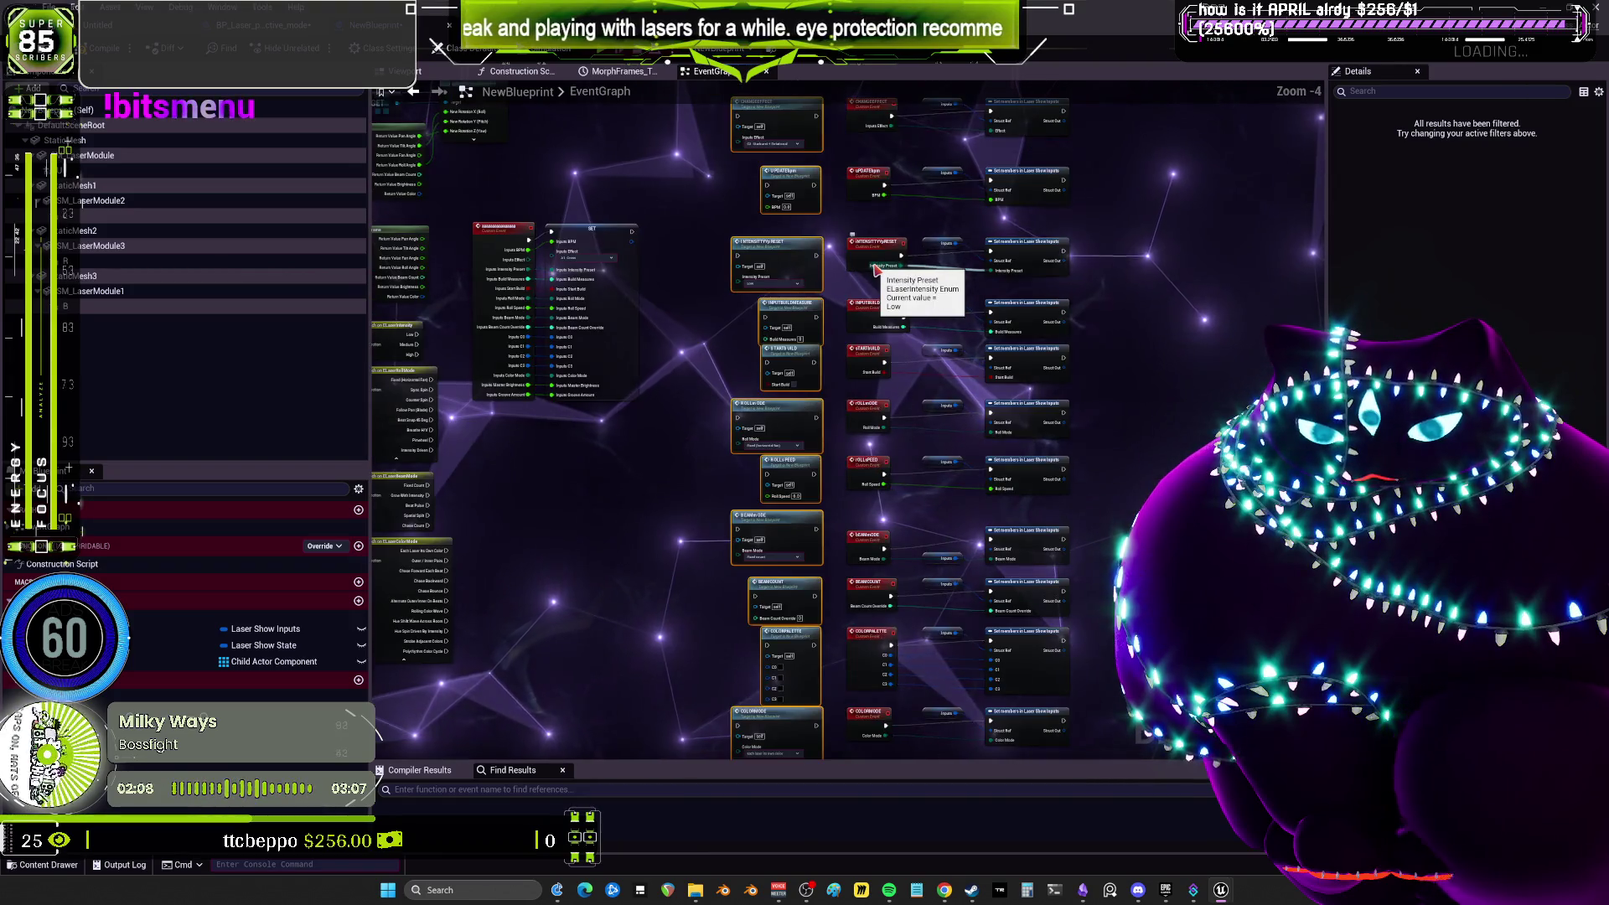
pyautogui.scroll(-2, 963, 289)
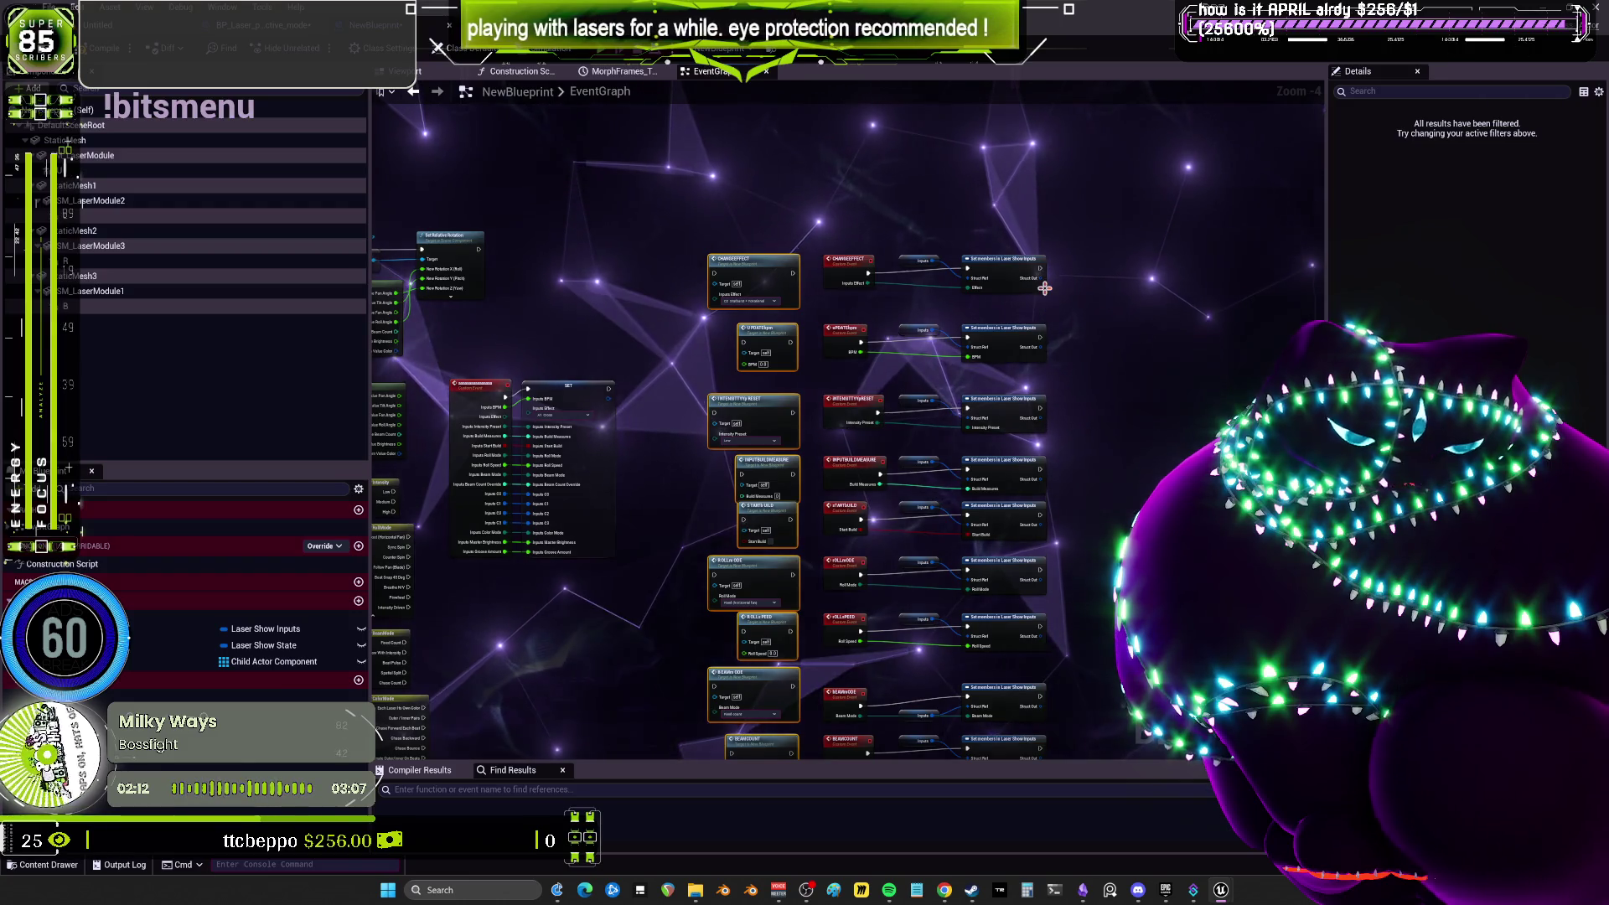
pyautogui.scroll(2, 827, 428)
pyautogui.scroll(2, 872, 224)
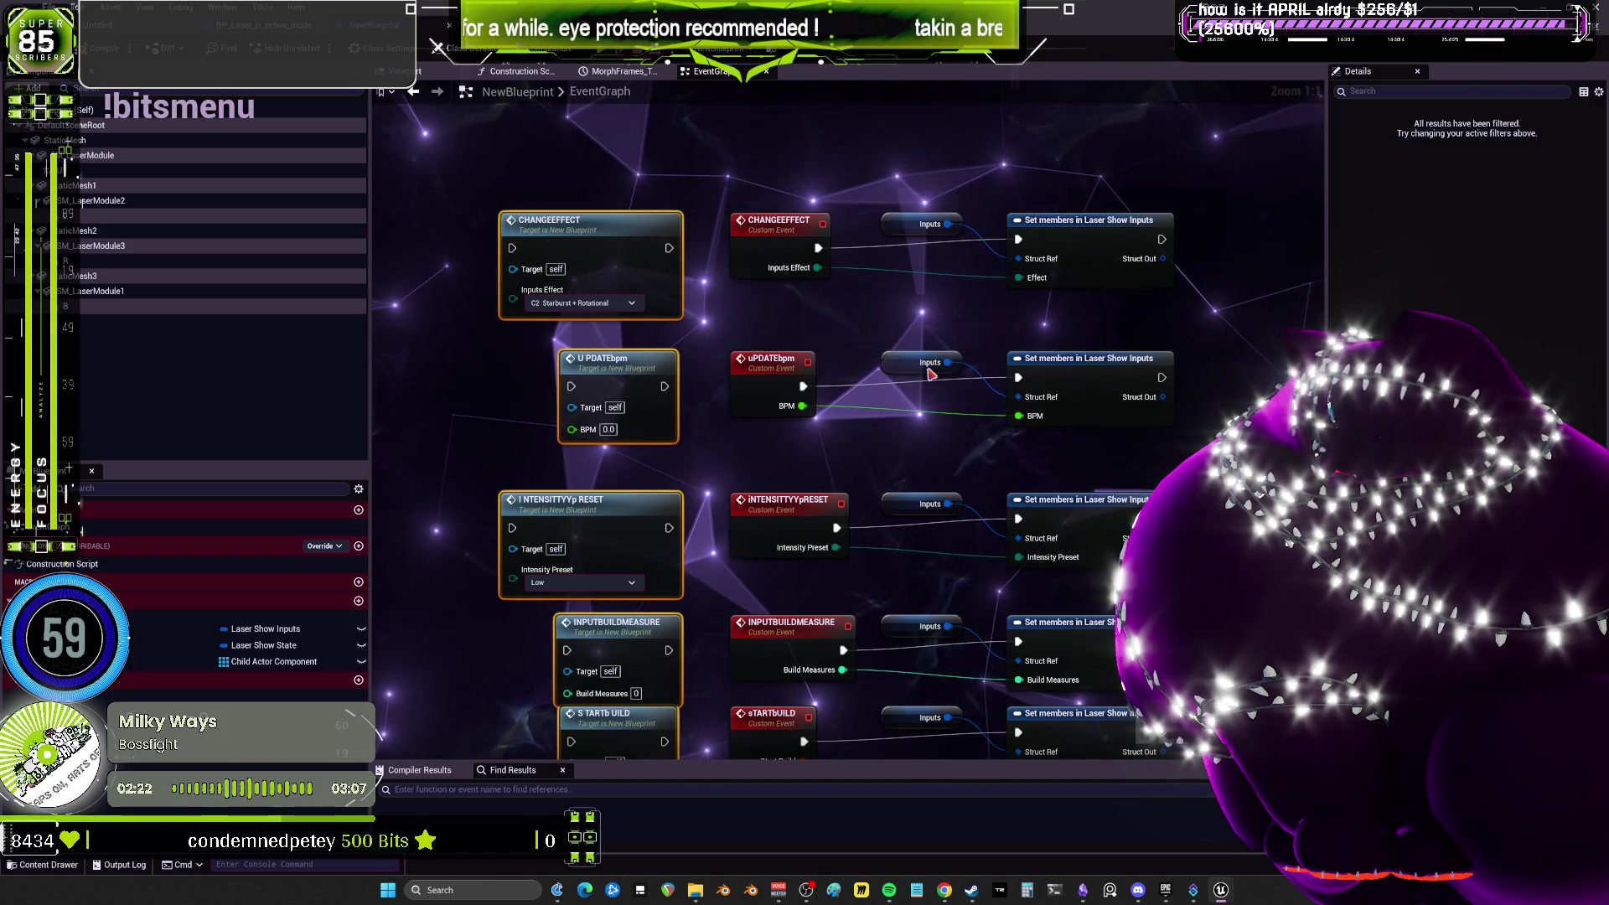
pyautogui.scroll(-2, 961, 248)
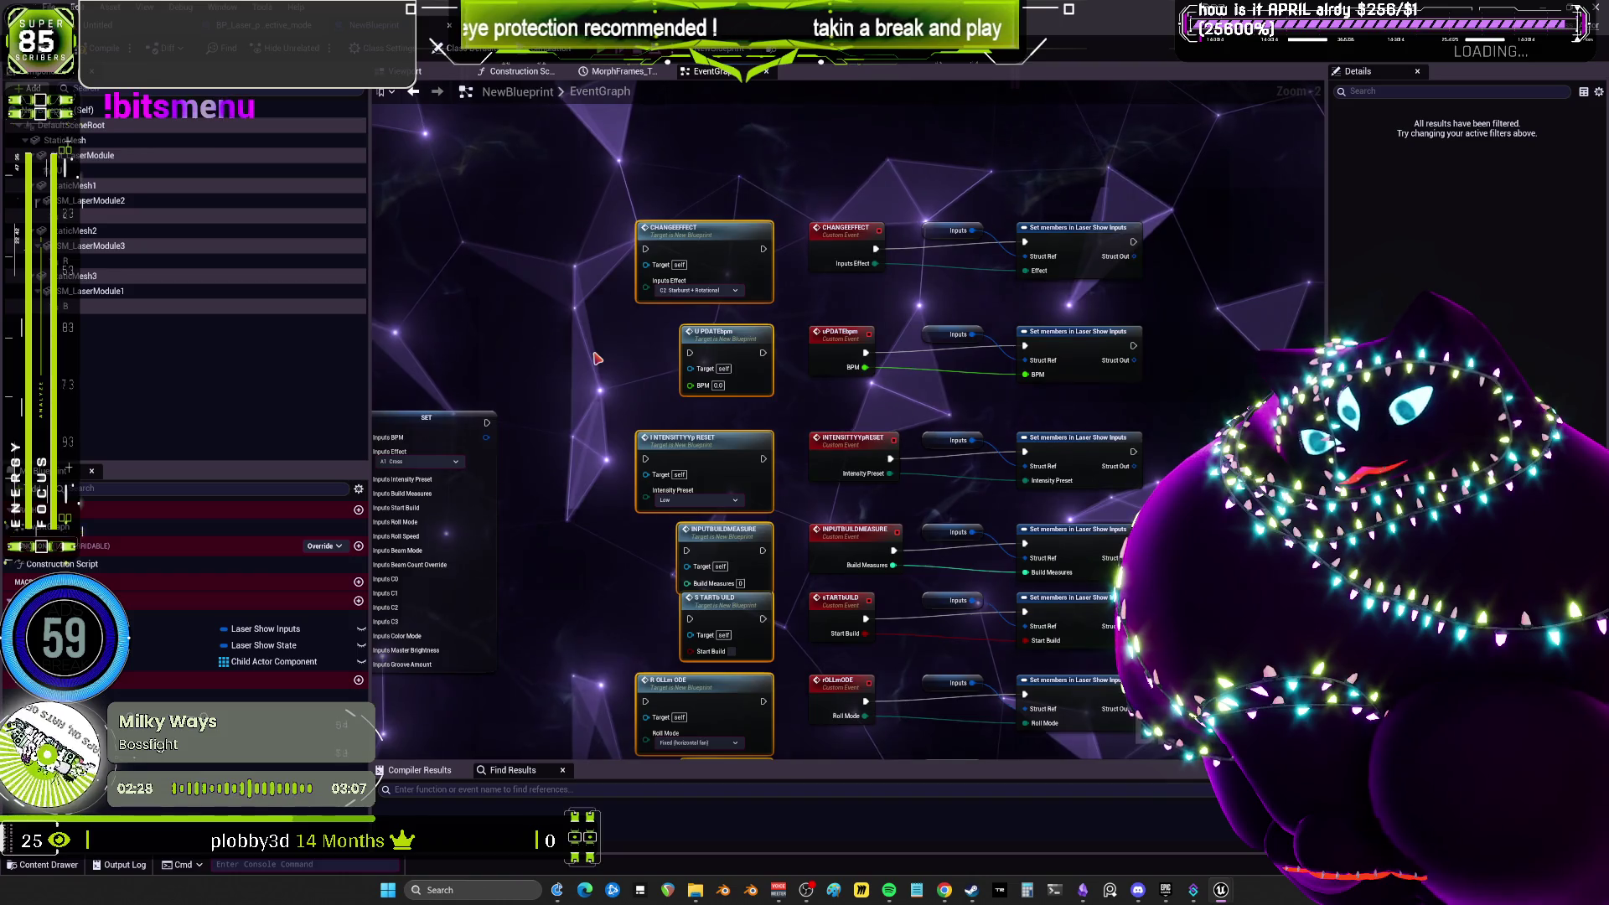
pyautogui.moveTo(596, 359)
pyautogui.mouseDown()
pyautogui.moveTo(551, 194)
pyautogui.moveTo(575, 39)
pyautogui.mouseUp()
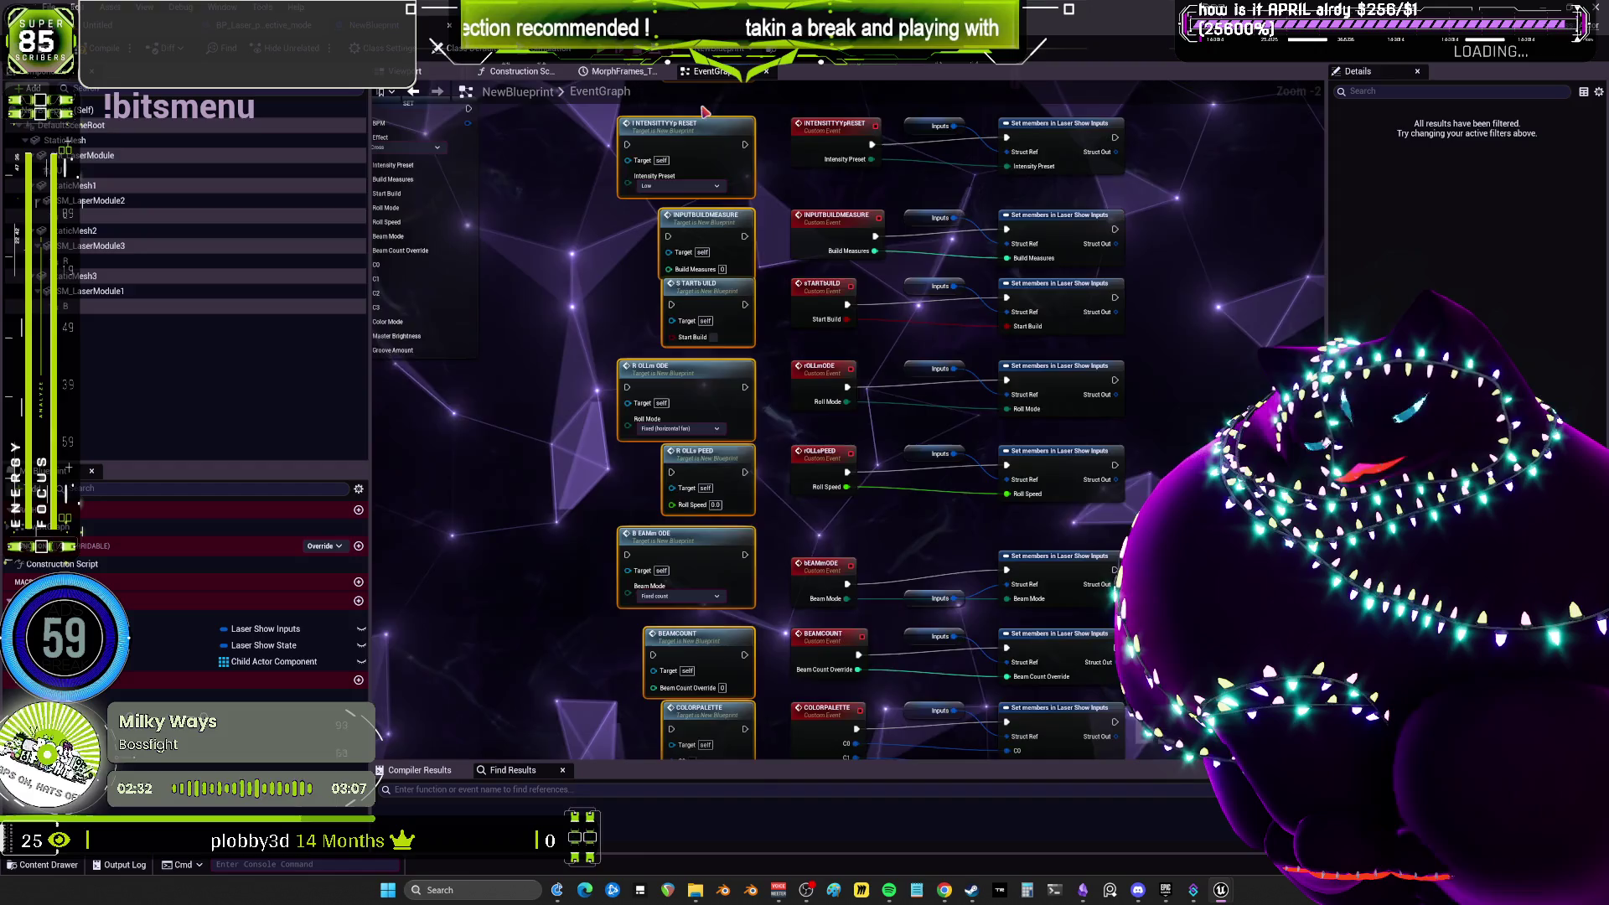
pyautogui.scroll(2, 732, 324)
pyautogui.moveTo(755, 356)
pyautogui.mouseDown()
pyautogui.moveTo(753, 377)
pyautogui.moveTo(808, 406)
pyautogui.mouseUp()
# Add a MultiGate node left of the ChangeEffect call and give it four outputs.
pyautogui.moveTo(912, 310); pyautogui.dragTo(827, 416)
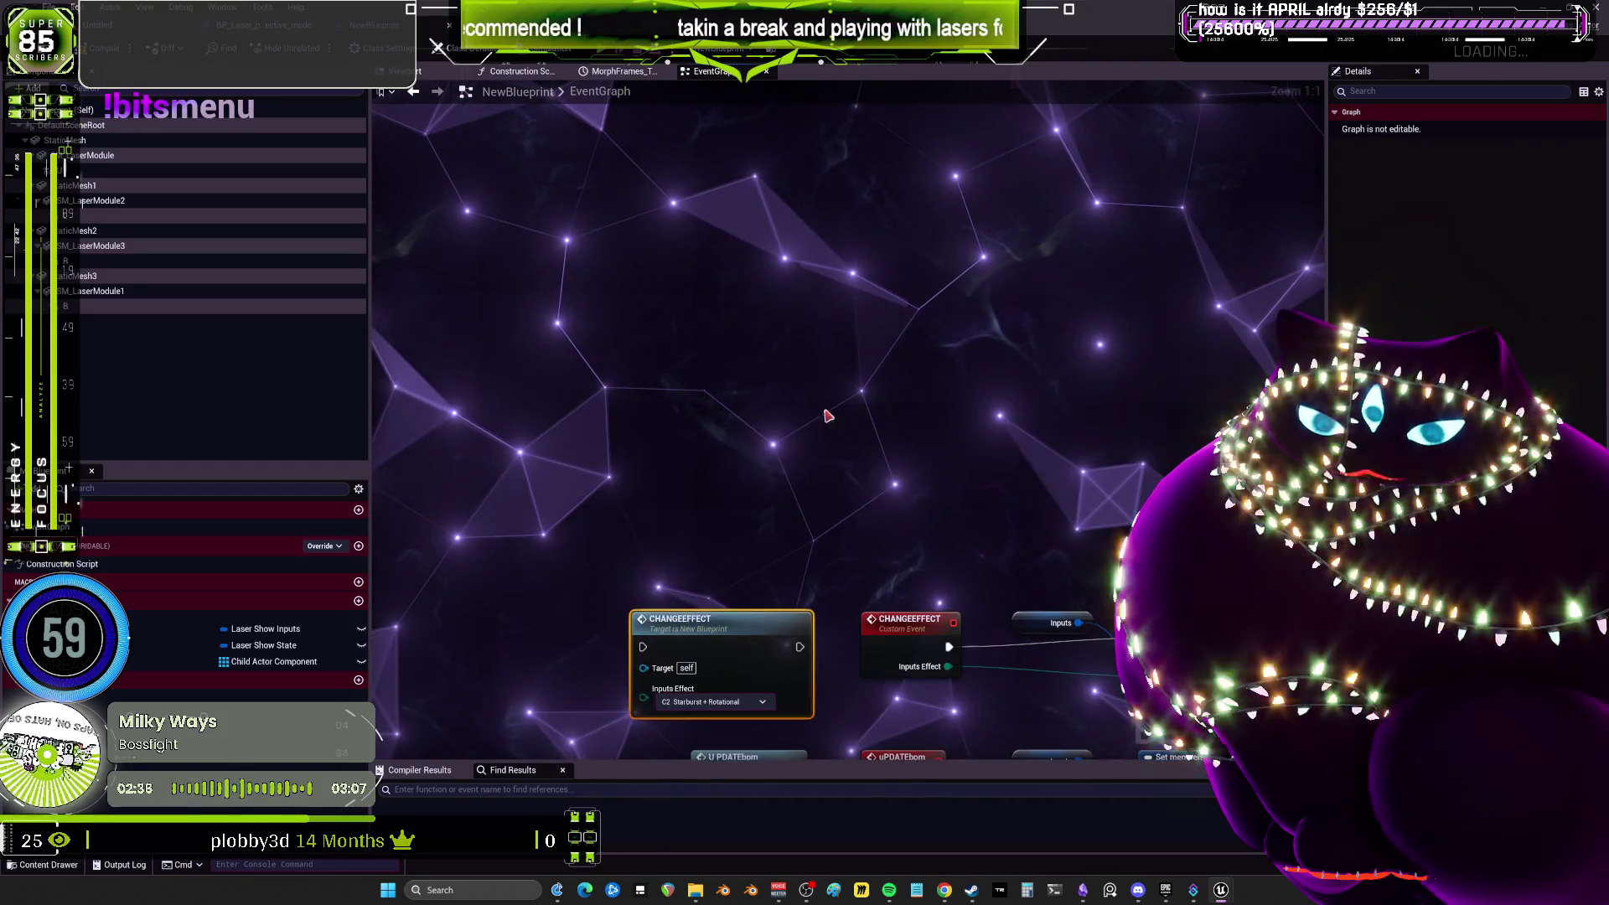
pyautogui.moveTo(729, 654); pyautogui.dragTo(825, 397)
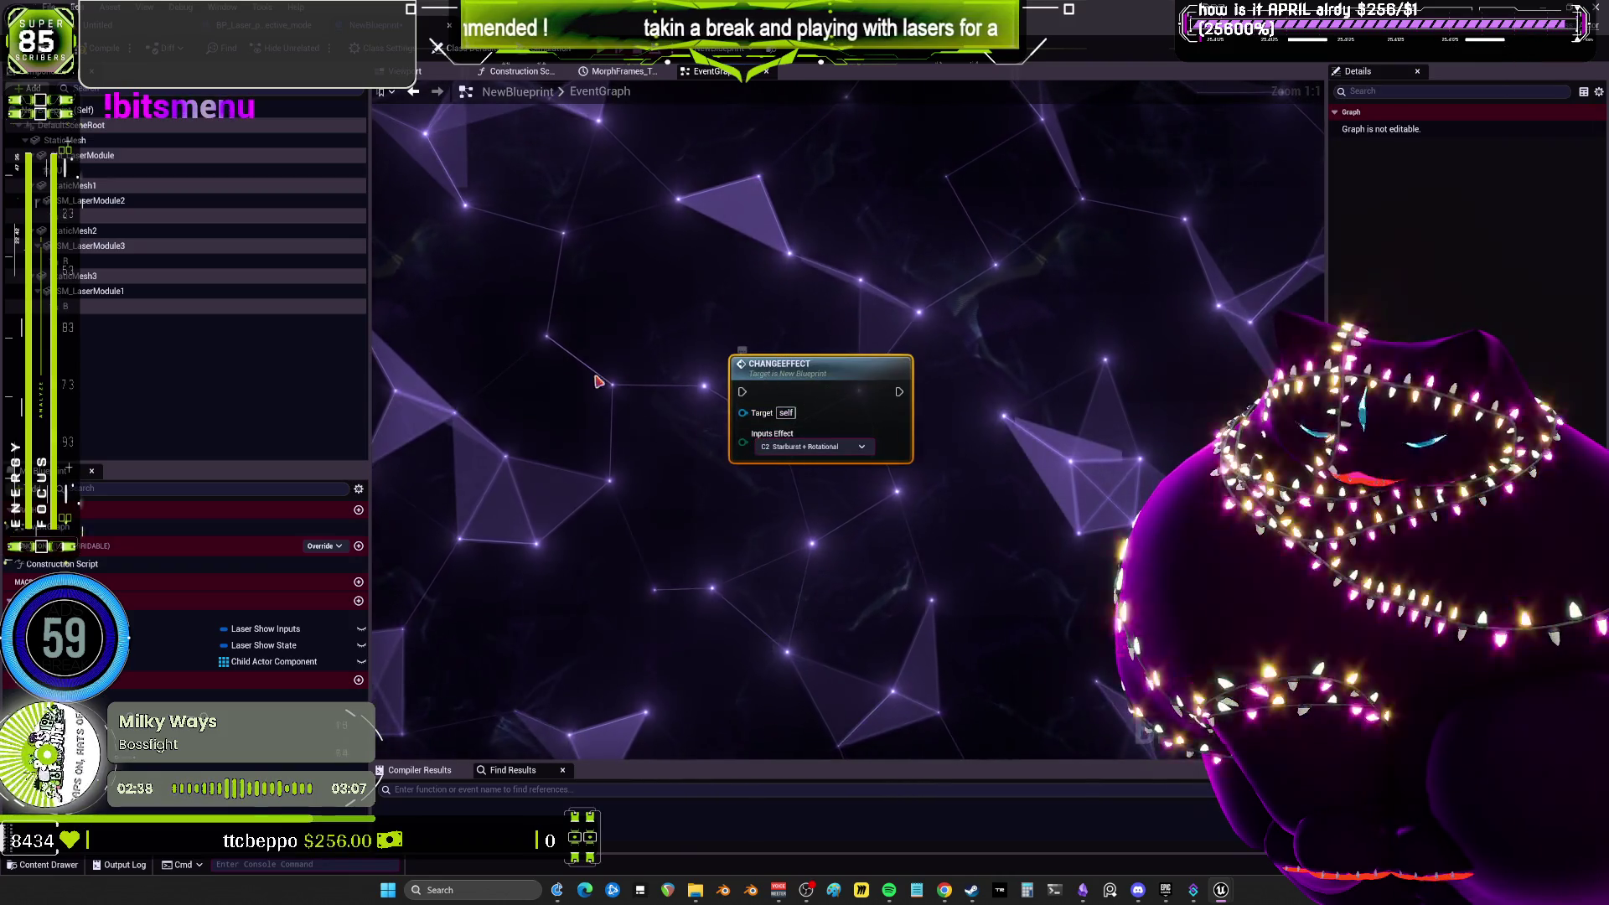
pyautogui.rightClick(569, 387)
pyautogui.write('MULTIGATE')
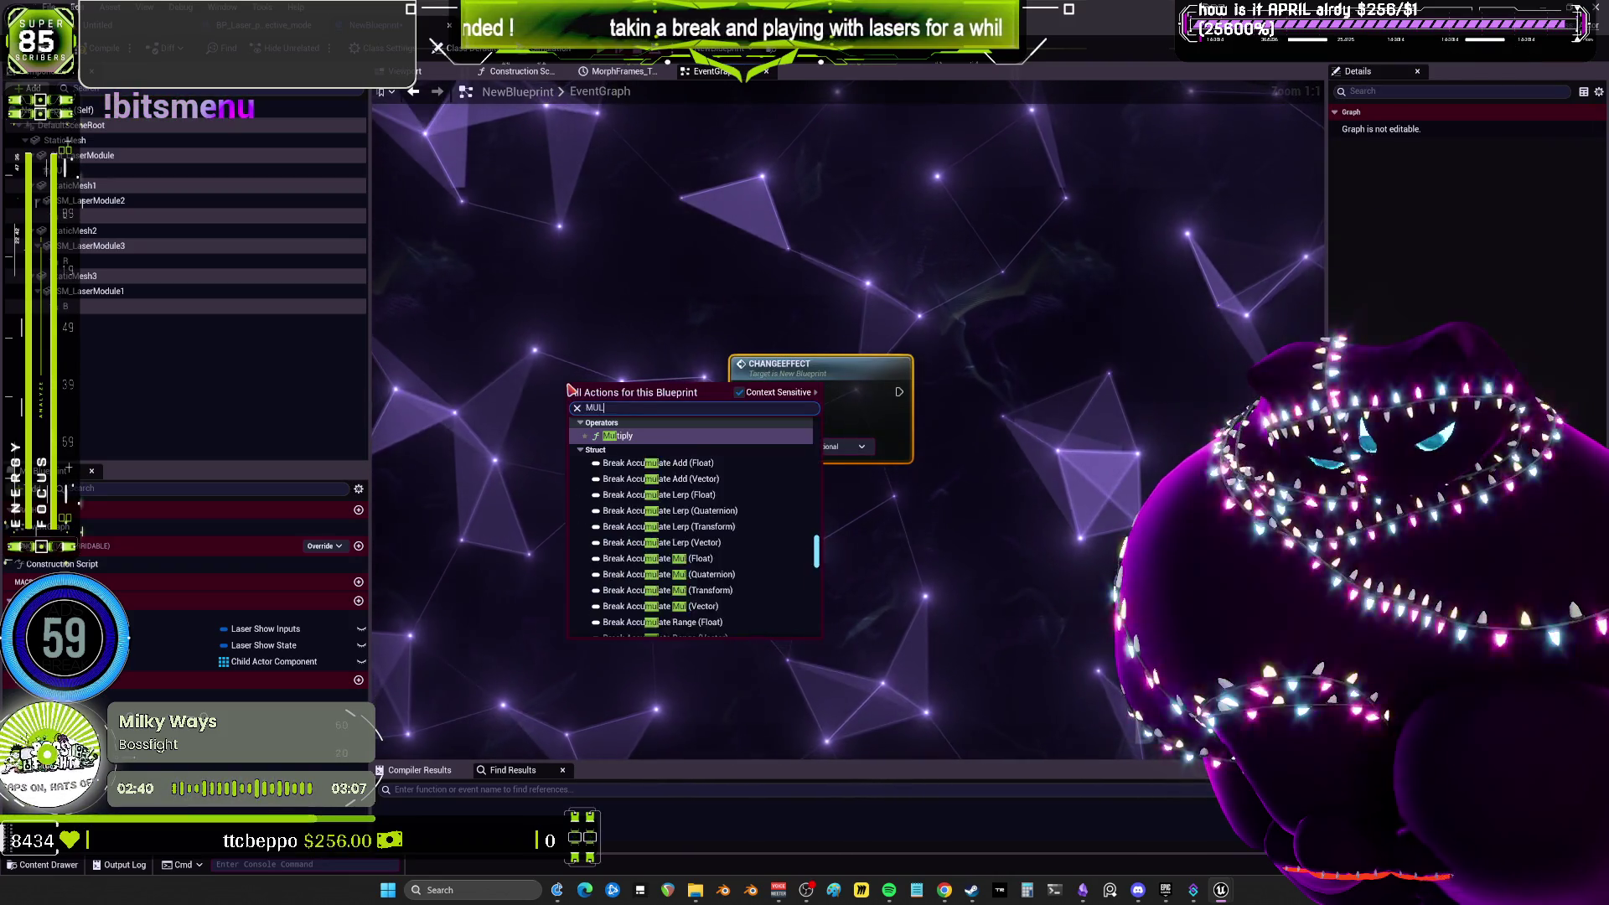
pyautogui.press('Return')
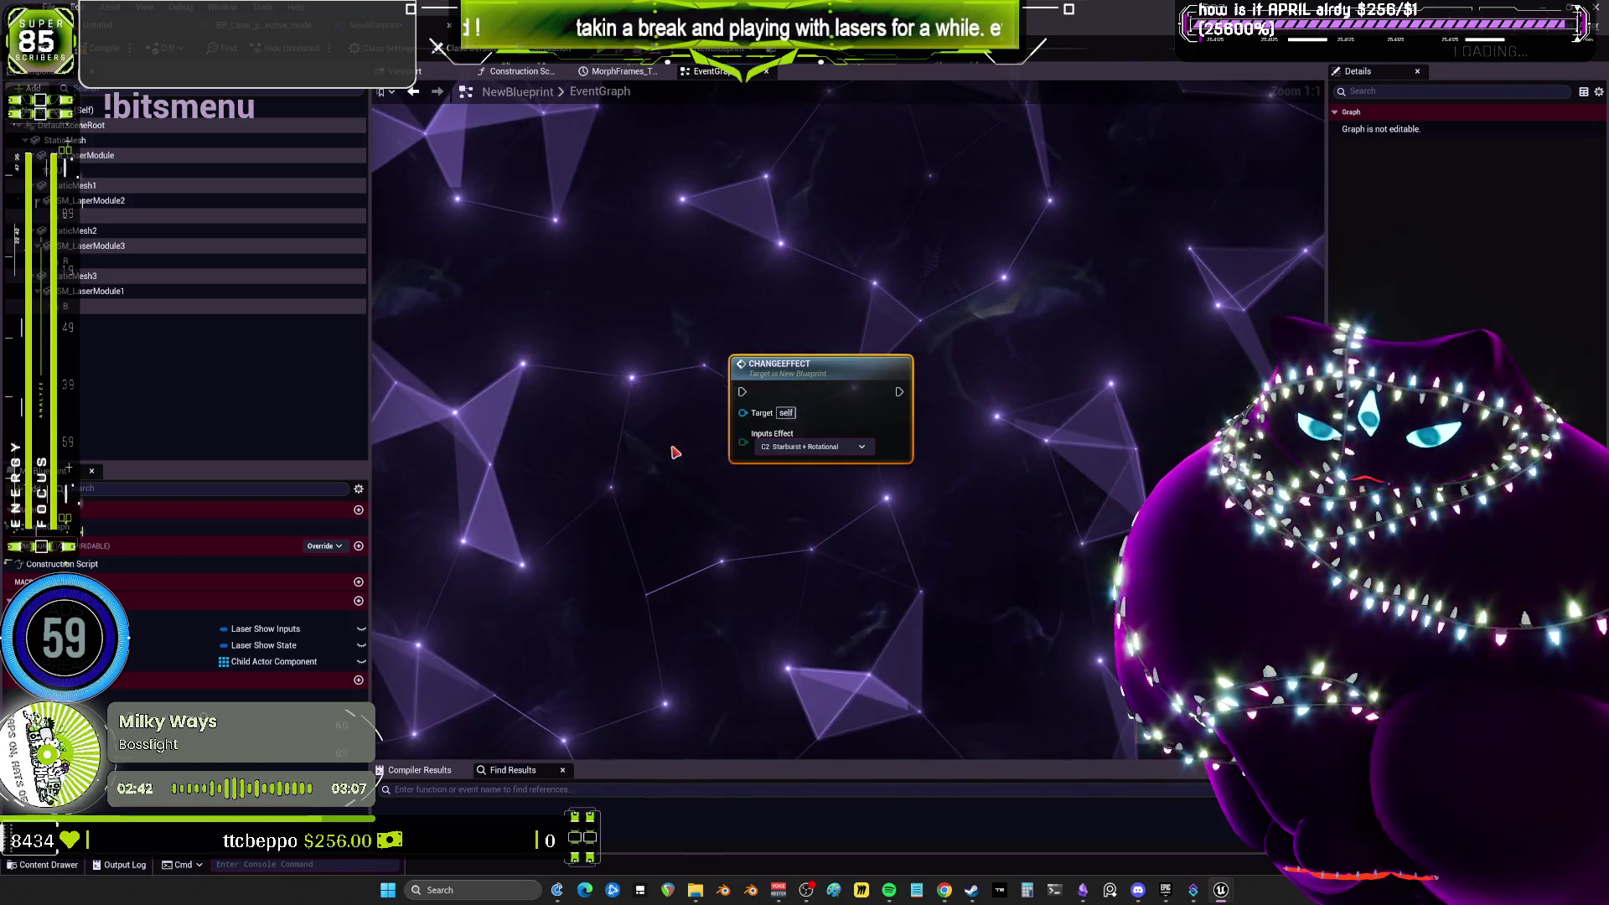
pyautogui.moveTo(603, 385); pyautogui.dragTo(580, 347)
pyautogui.moveTo(755, 434); pyautogui.dragTo(841, 337)
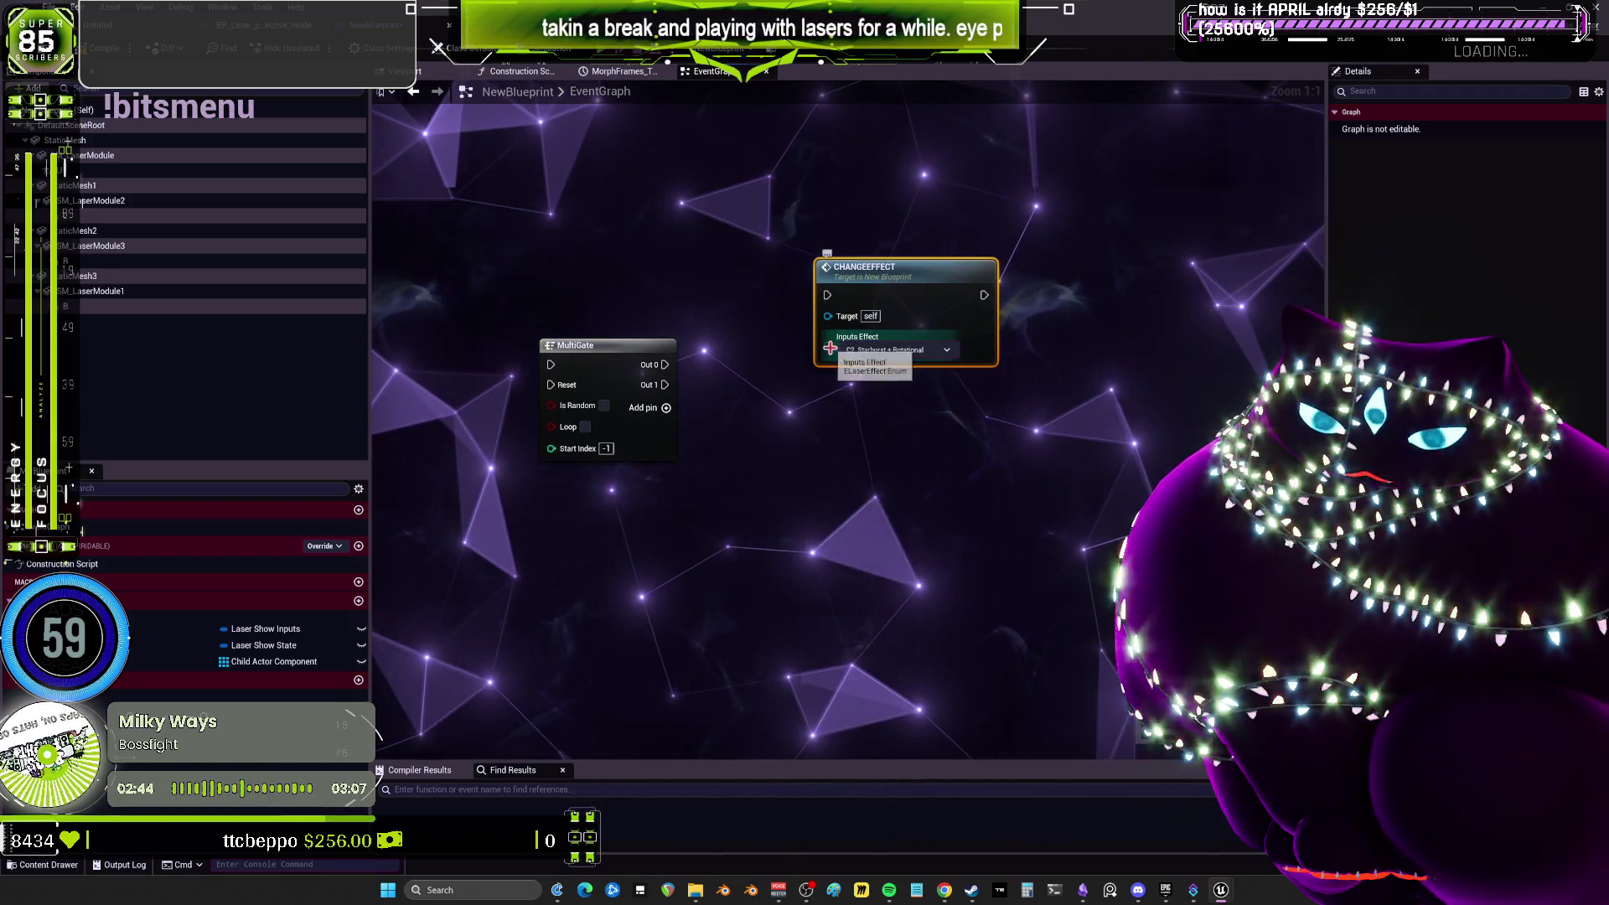
pyautogui.click(796, 361)
pyautogui.click(666, 408)
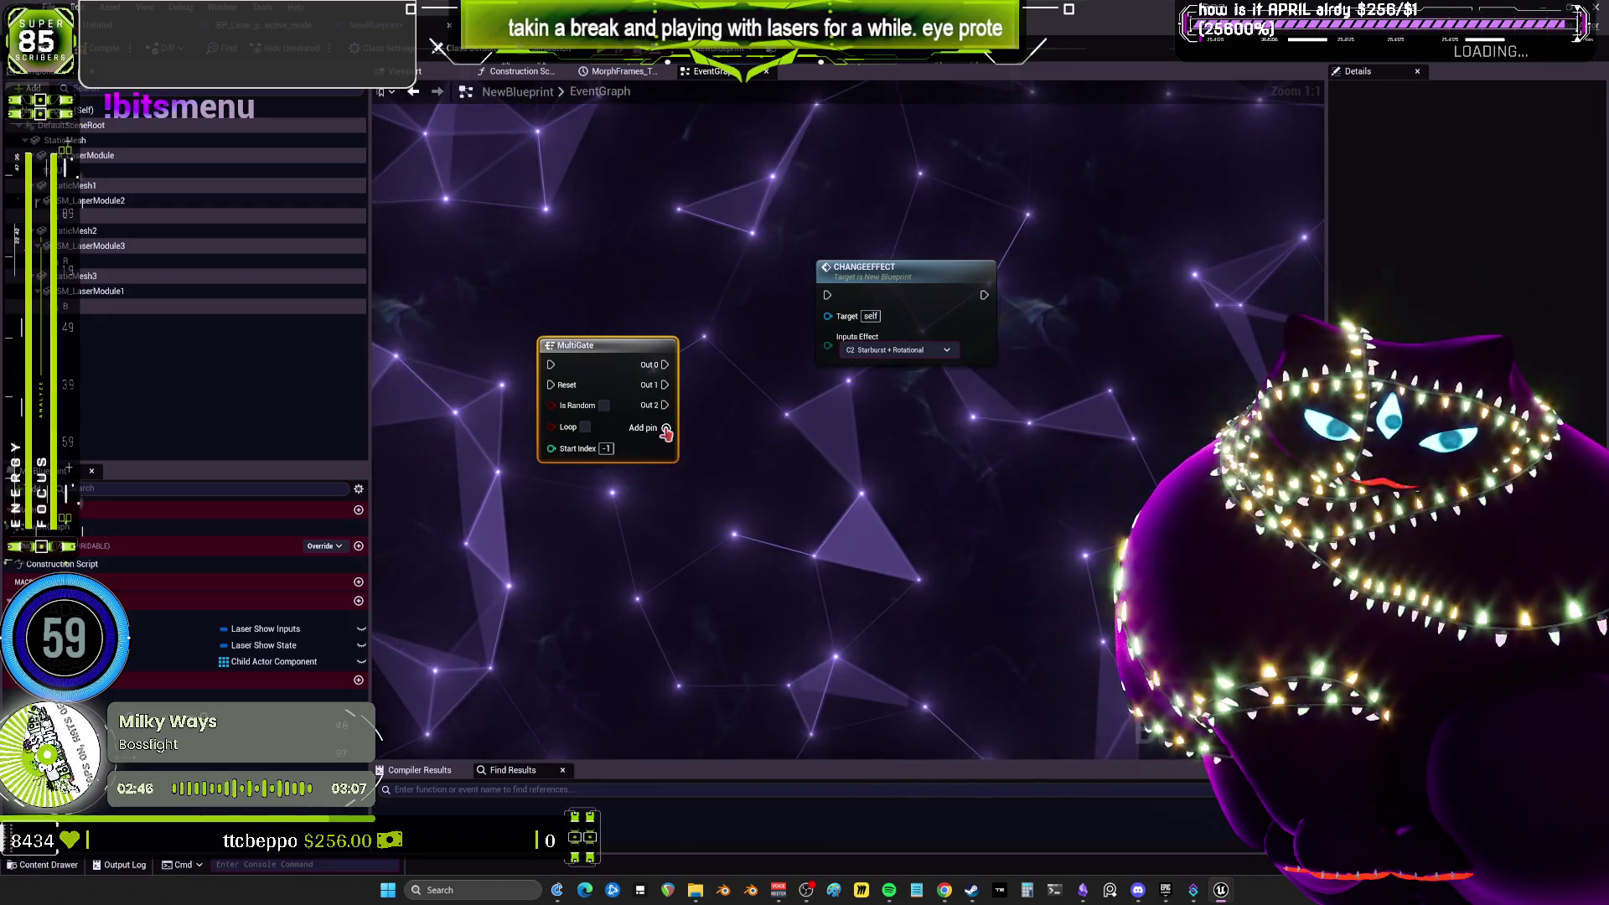
pyautogui.click(667, 427)
# Wire MultiGate Out 0 to the ChangeEffect call and Out 1 to a duplicate set to A0 Square.
pyautogui.moveTo(664, 364); pyautogui.dragTo(827, 295)
pyautogui.moveTo(939, 266); pyautogui.dragTo(913, 190)
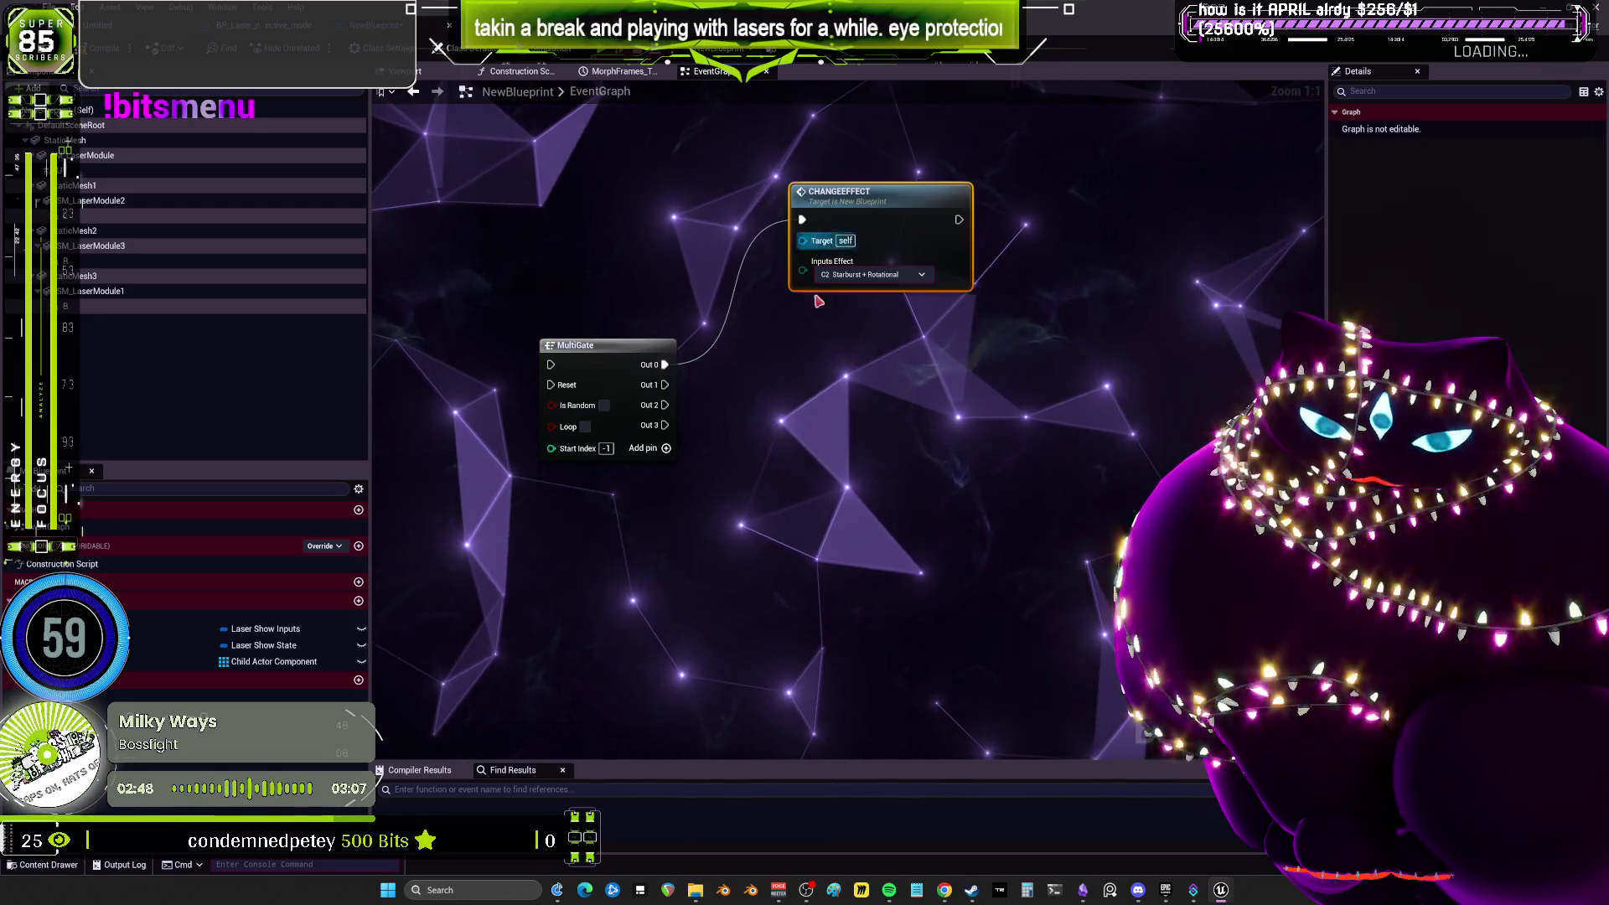
pyautogui.hotkey('ctrl', 'c')
pyautogui.hotkey('ctrl', 'v')
pyautogui.moveTo(857, 430); pyautogui.dragTo(858, 393)
pyautogui.click(857, 385)
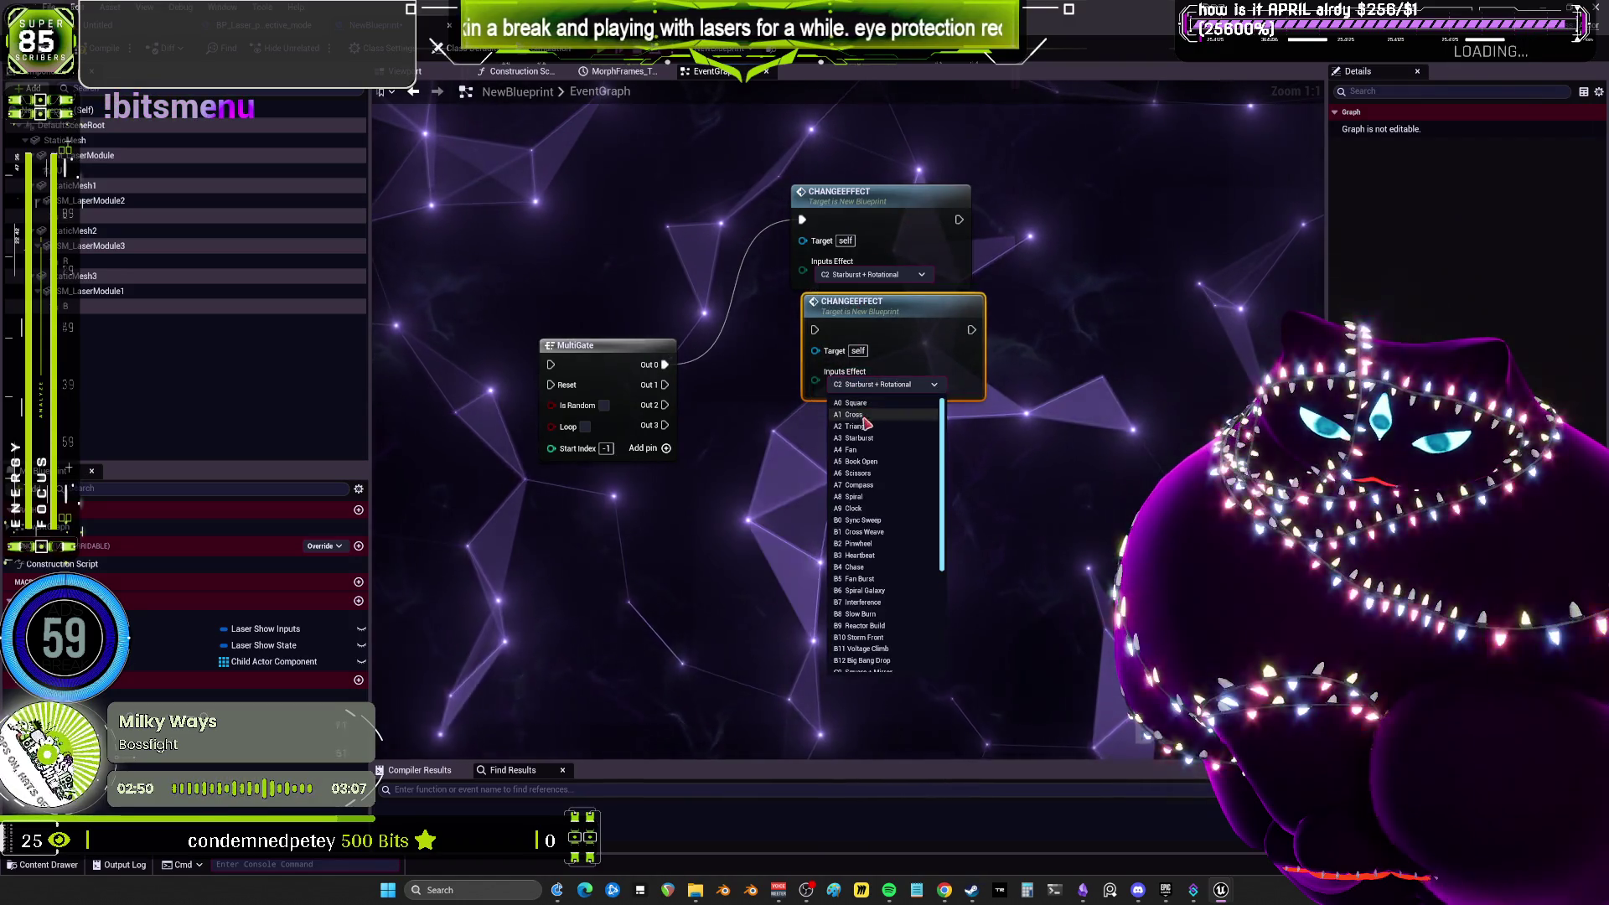
pyautogui.click(863, 403)
pyautogui.moveTo(665, 384)
pyautogui.mouseDown()
pyautogui.moveTo(721, 398)
pyautogui.moveTo(814, 330)
pyautogui.moveTo(864, 350)
pyautogui.mouseUp()
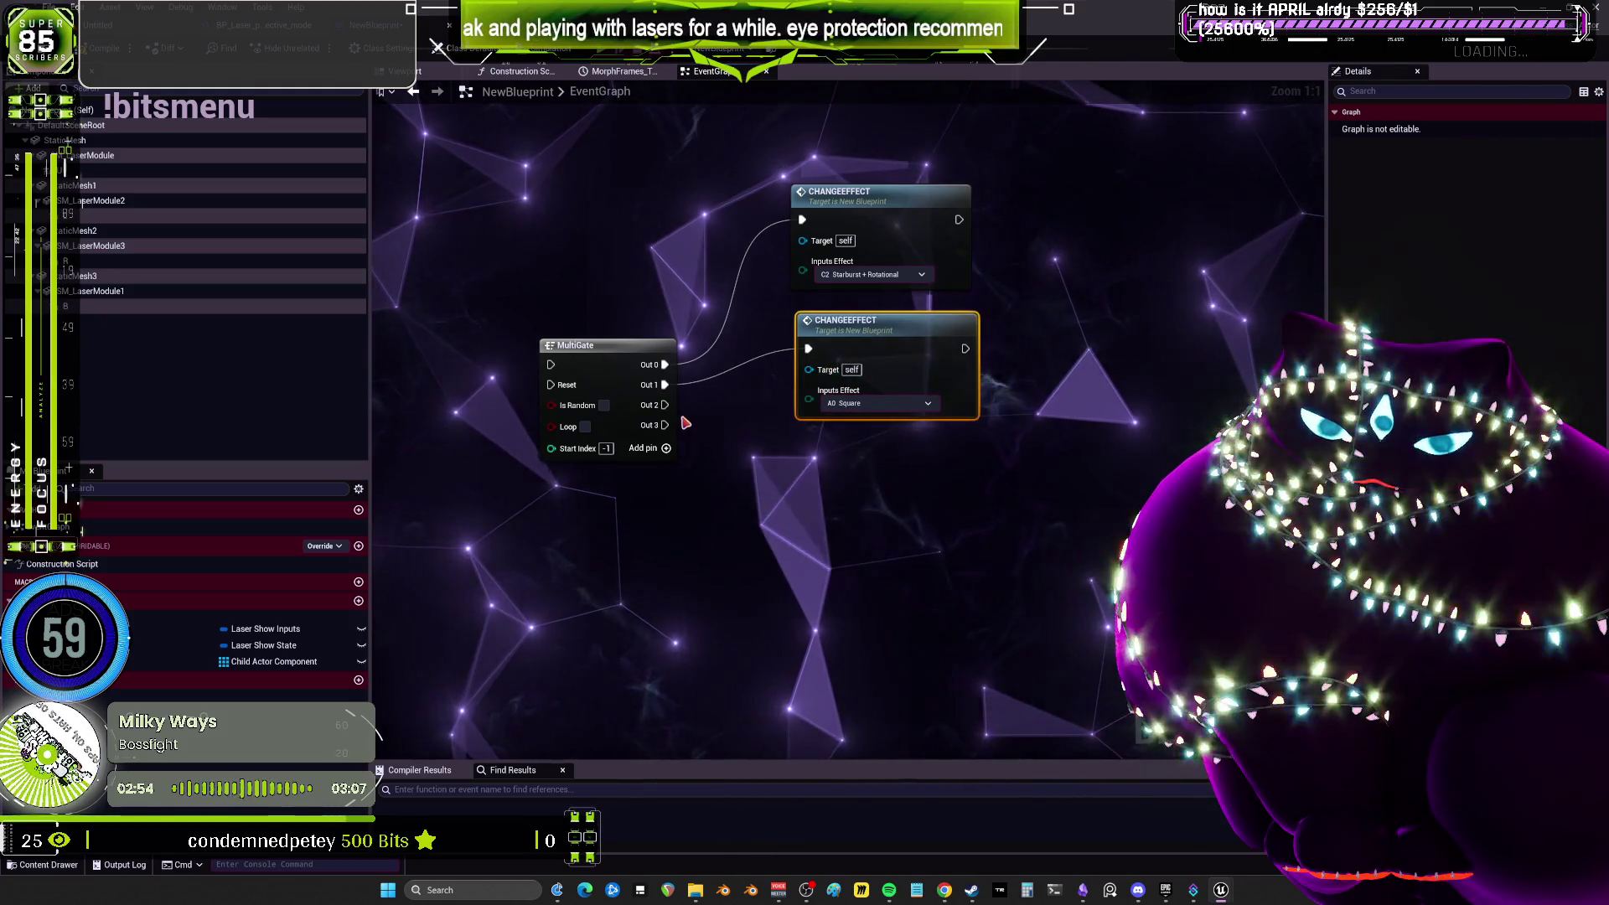
pyautogui.rightClick(643, 524)
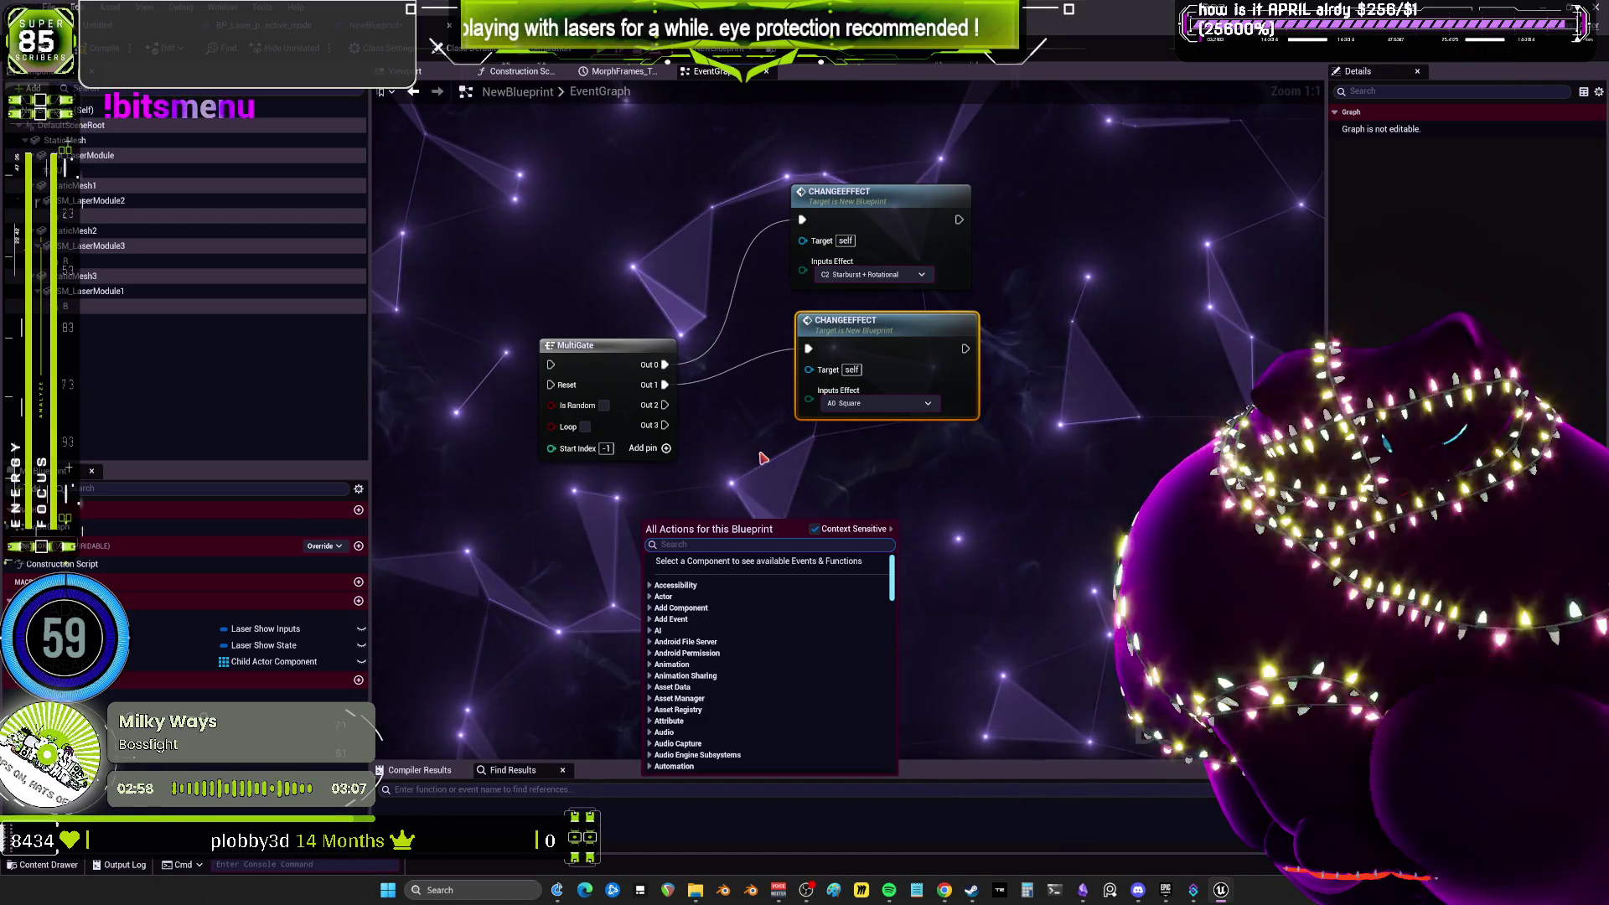
# Promote the duplicate call's Inputs Effect pin to a variable placed below the MultiGate.
pyautogui.write('ENUM INPUT EFFEC')
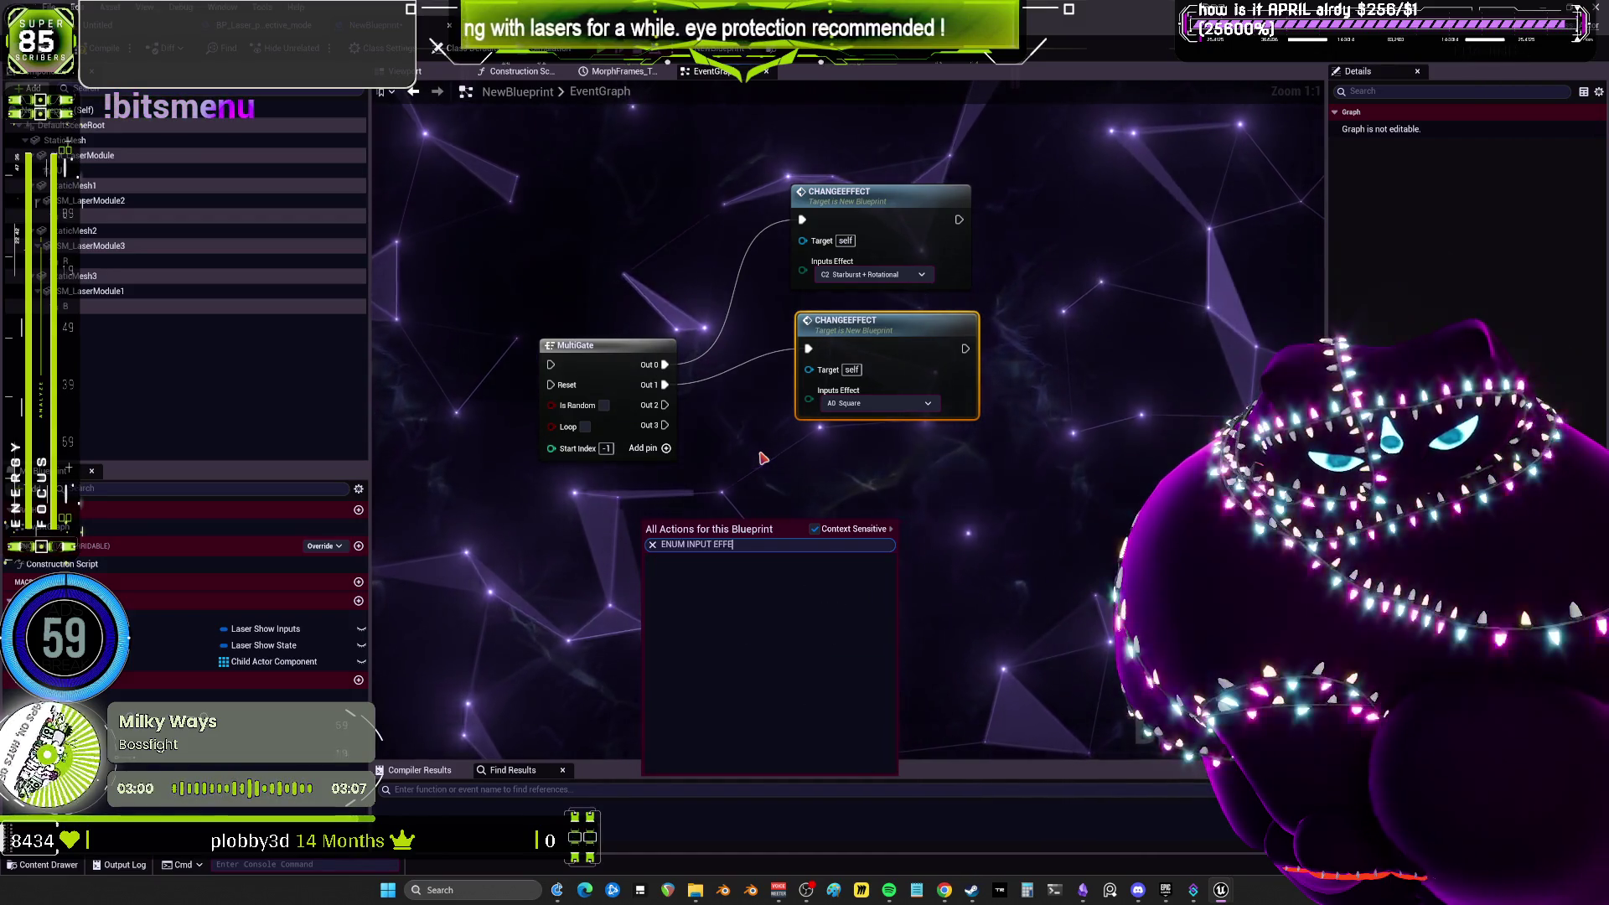
pyautogui.click(762, 458)
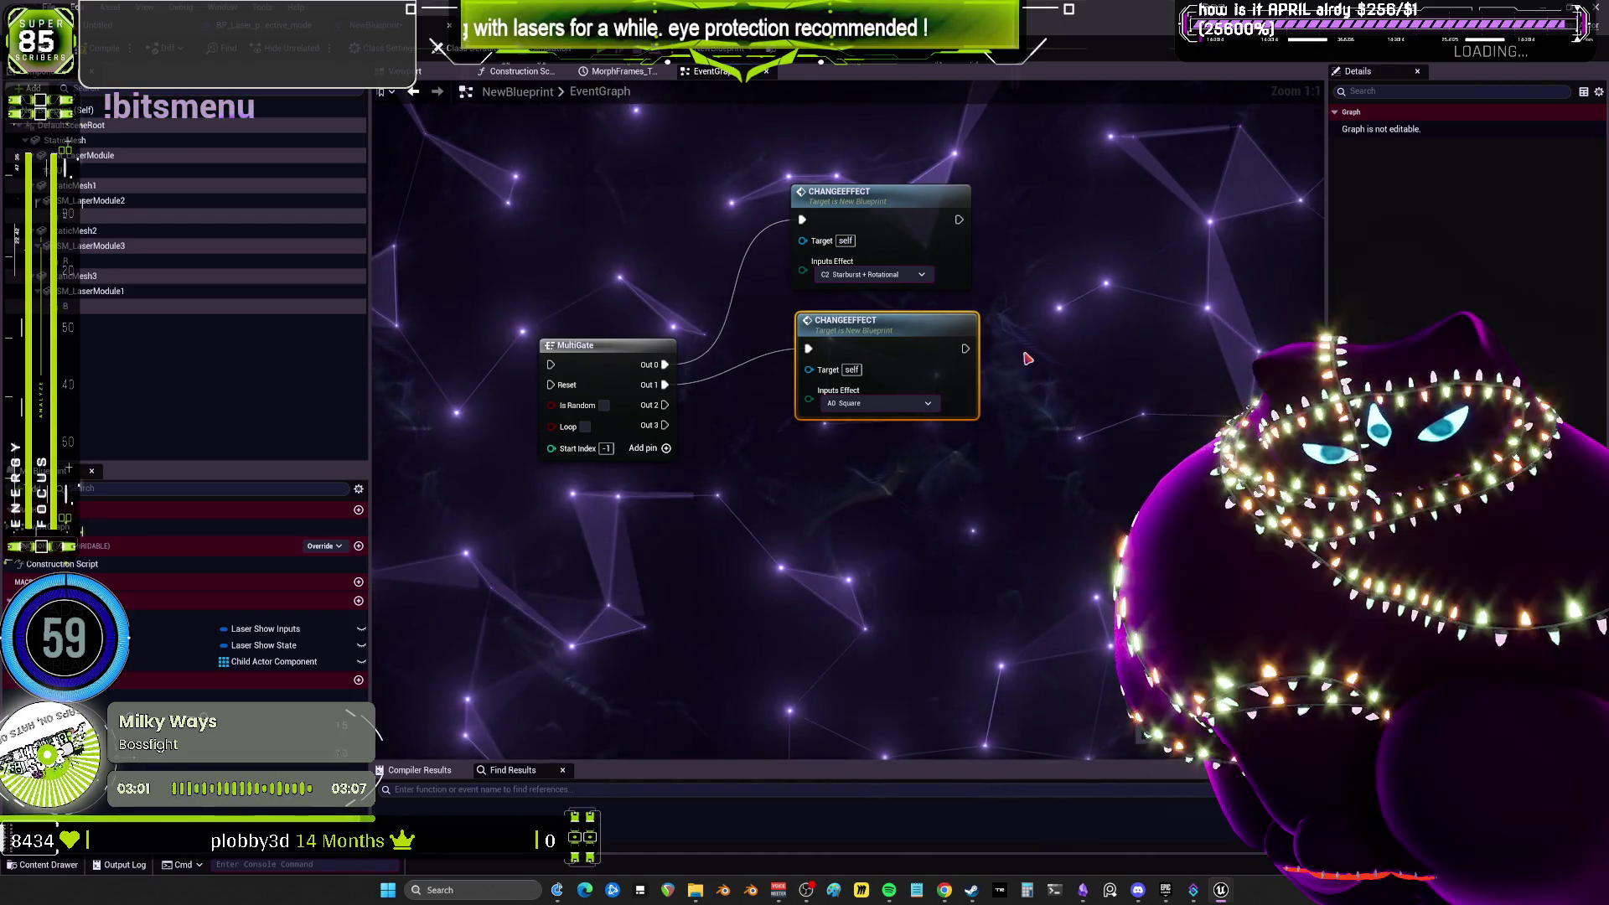
pyautogui.rightClick(811, 399)
pyautogui.click(871, 453)
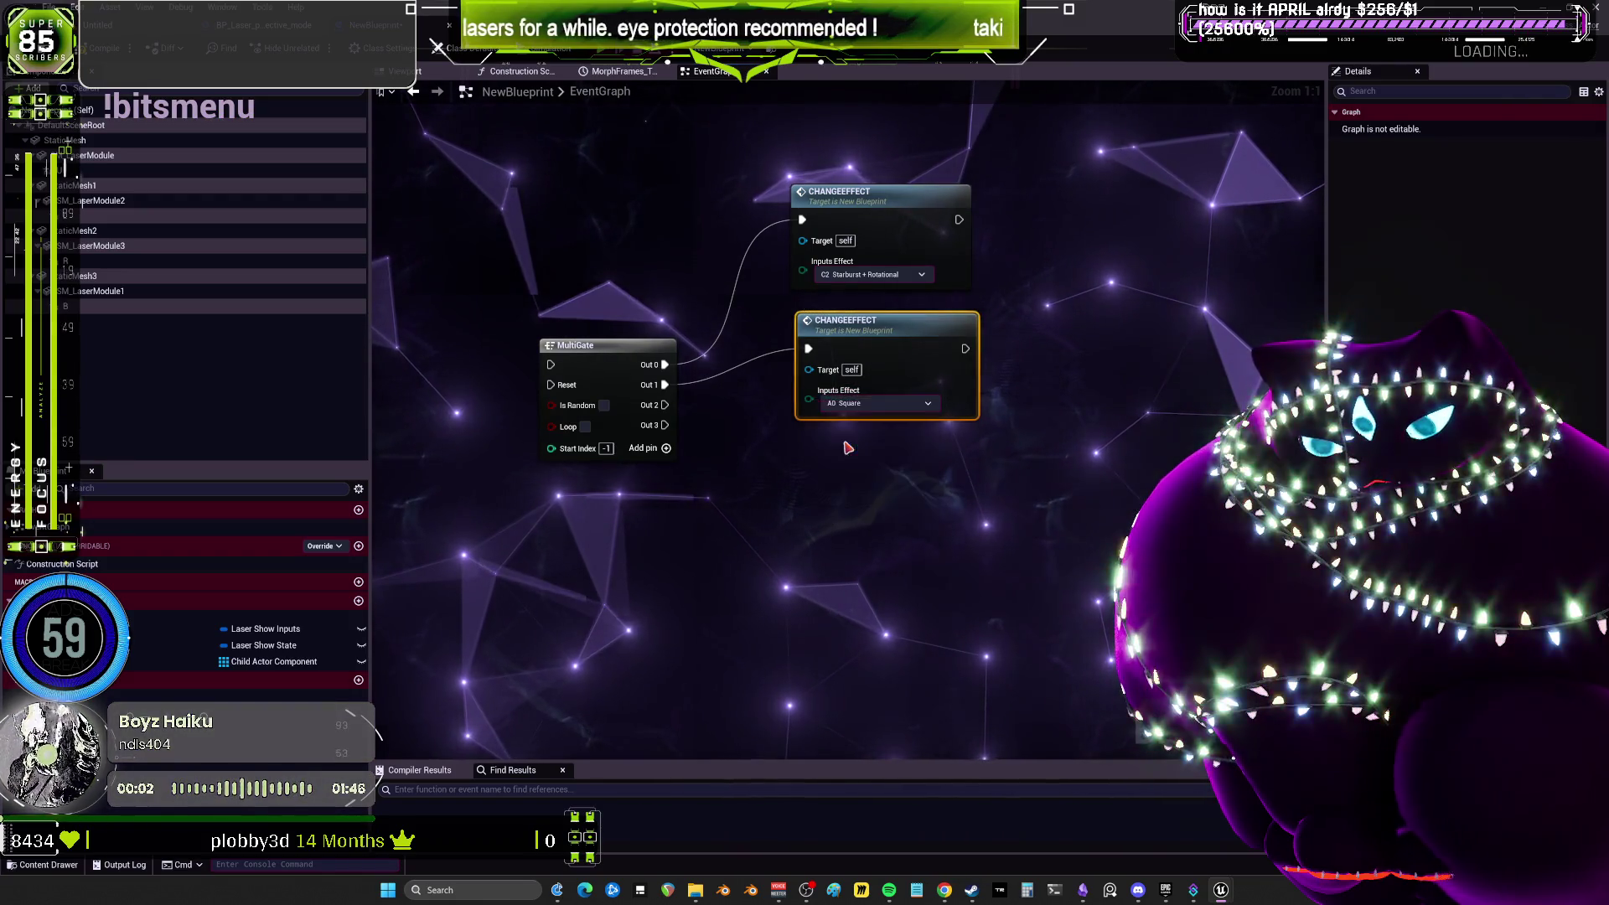
pyautogui.moveTo(651, 307)
pyautogui.mouseDown()
pyautogui.moveTo(657, 418)
pyautogui.moveTo(553, 478)
pyautogui.moveTo(662, 503)
pyautogui.mouseUp()
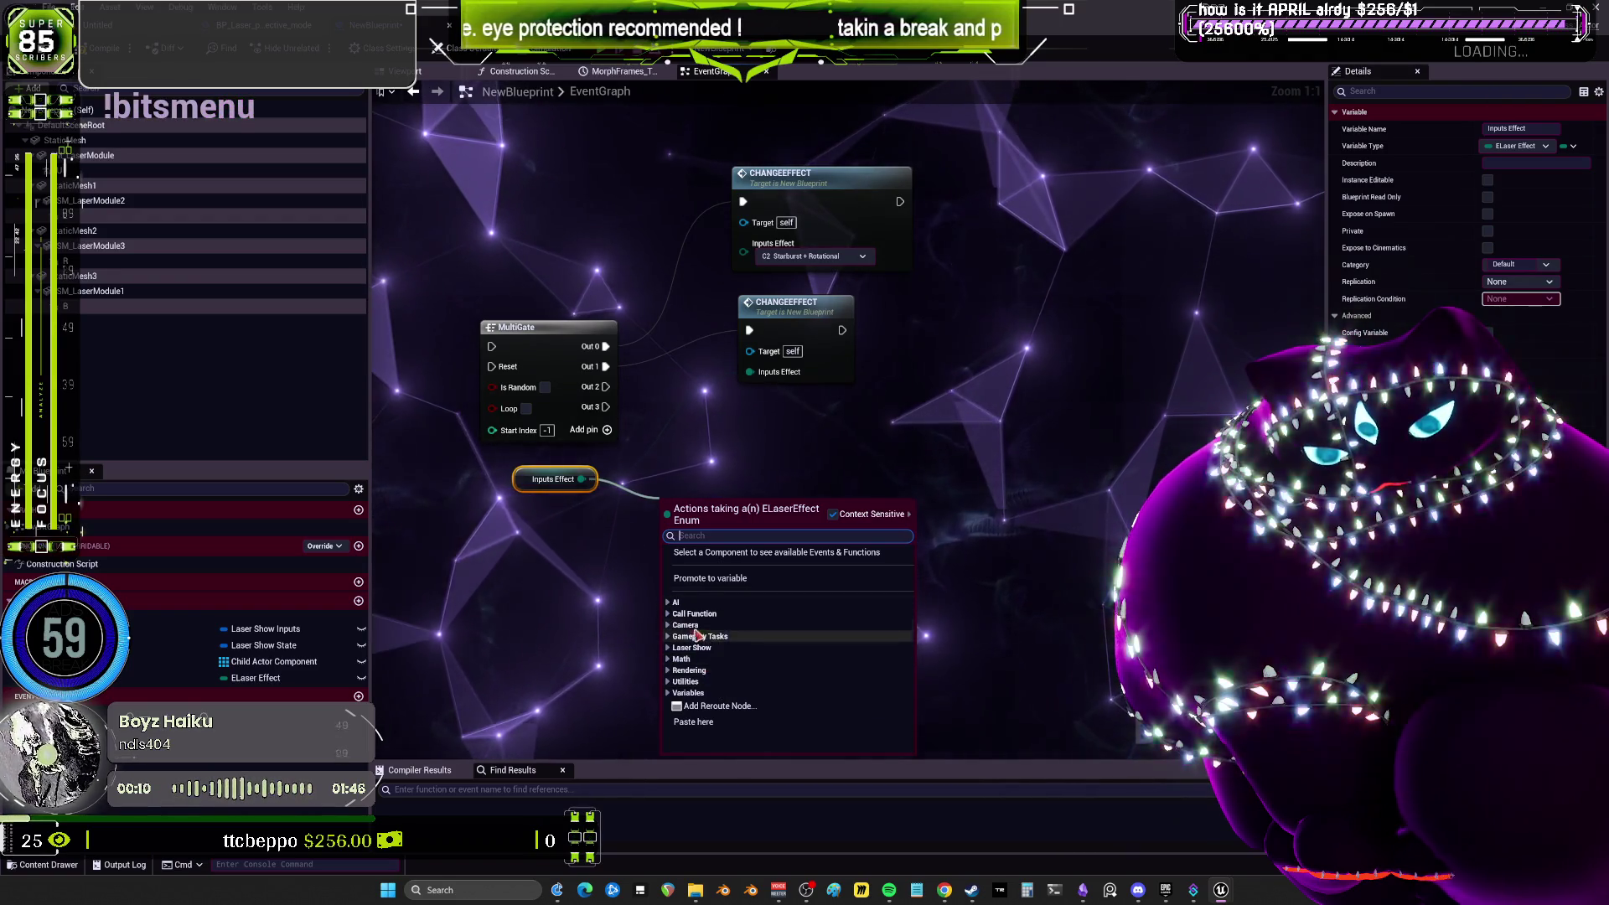
# Try a Byte to Enum ELaserEffect node, delete it, and recentre the ChangeEffect calls.
pyautogui.click(685, 682)
pyautogui.scroll(-2, 689, 637)
pyautogui.click(689, 624)
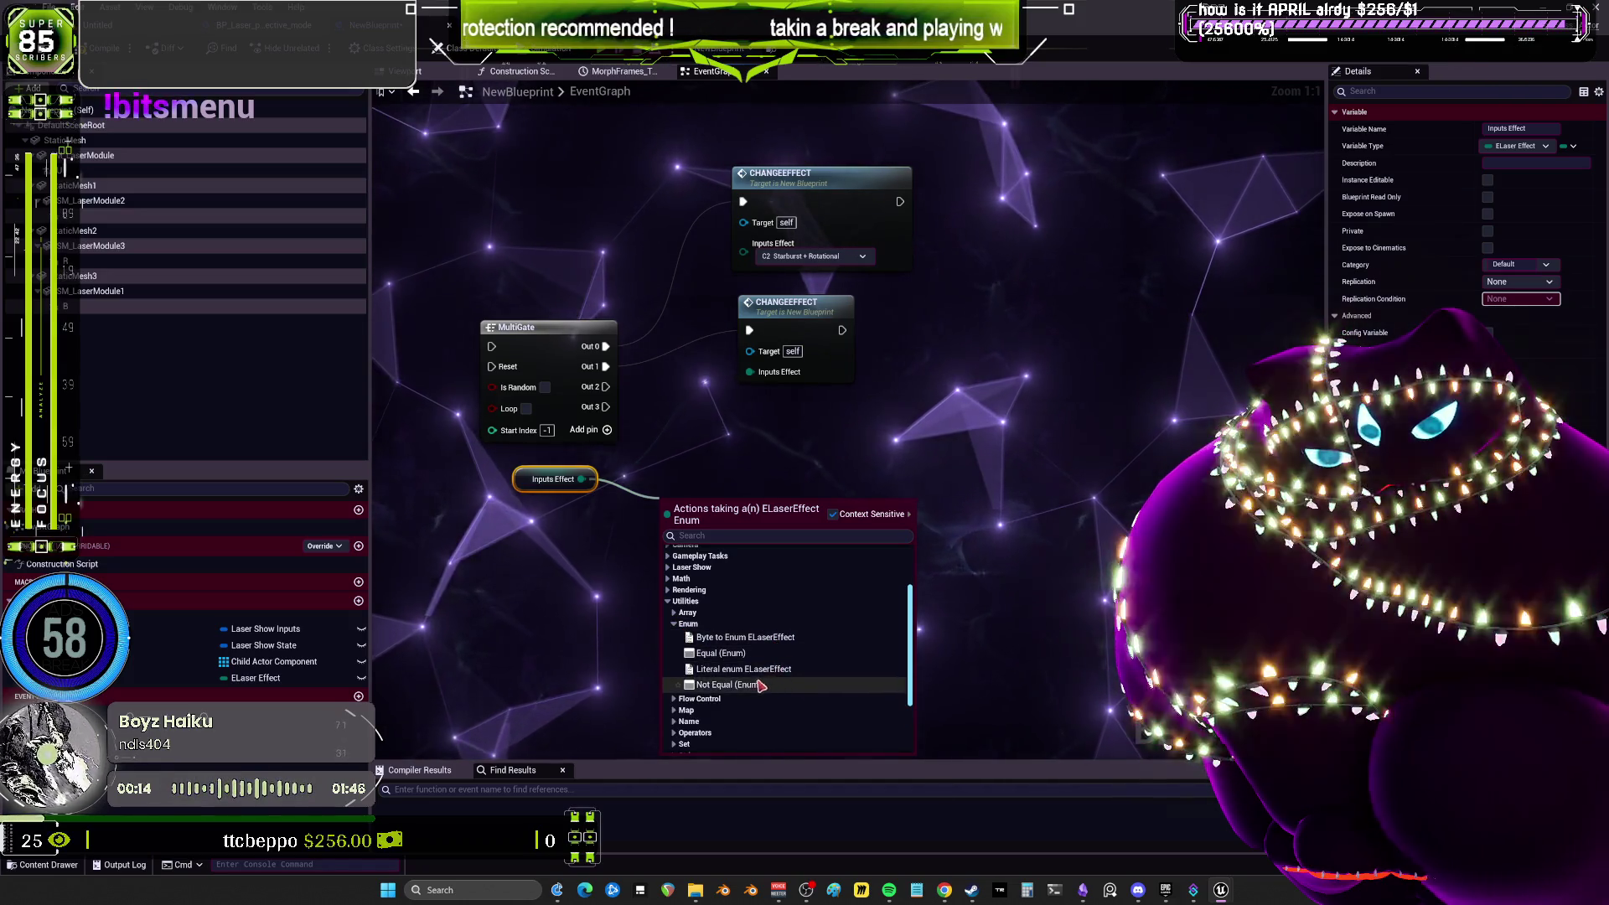
pyautogui.click(737, 639)
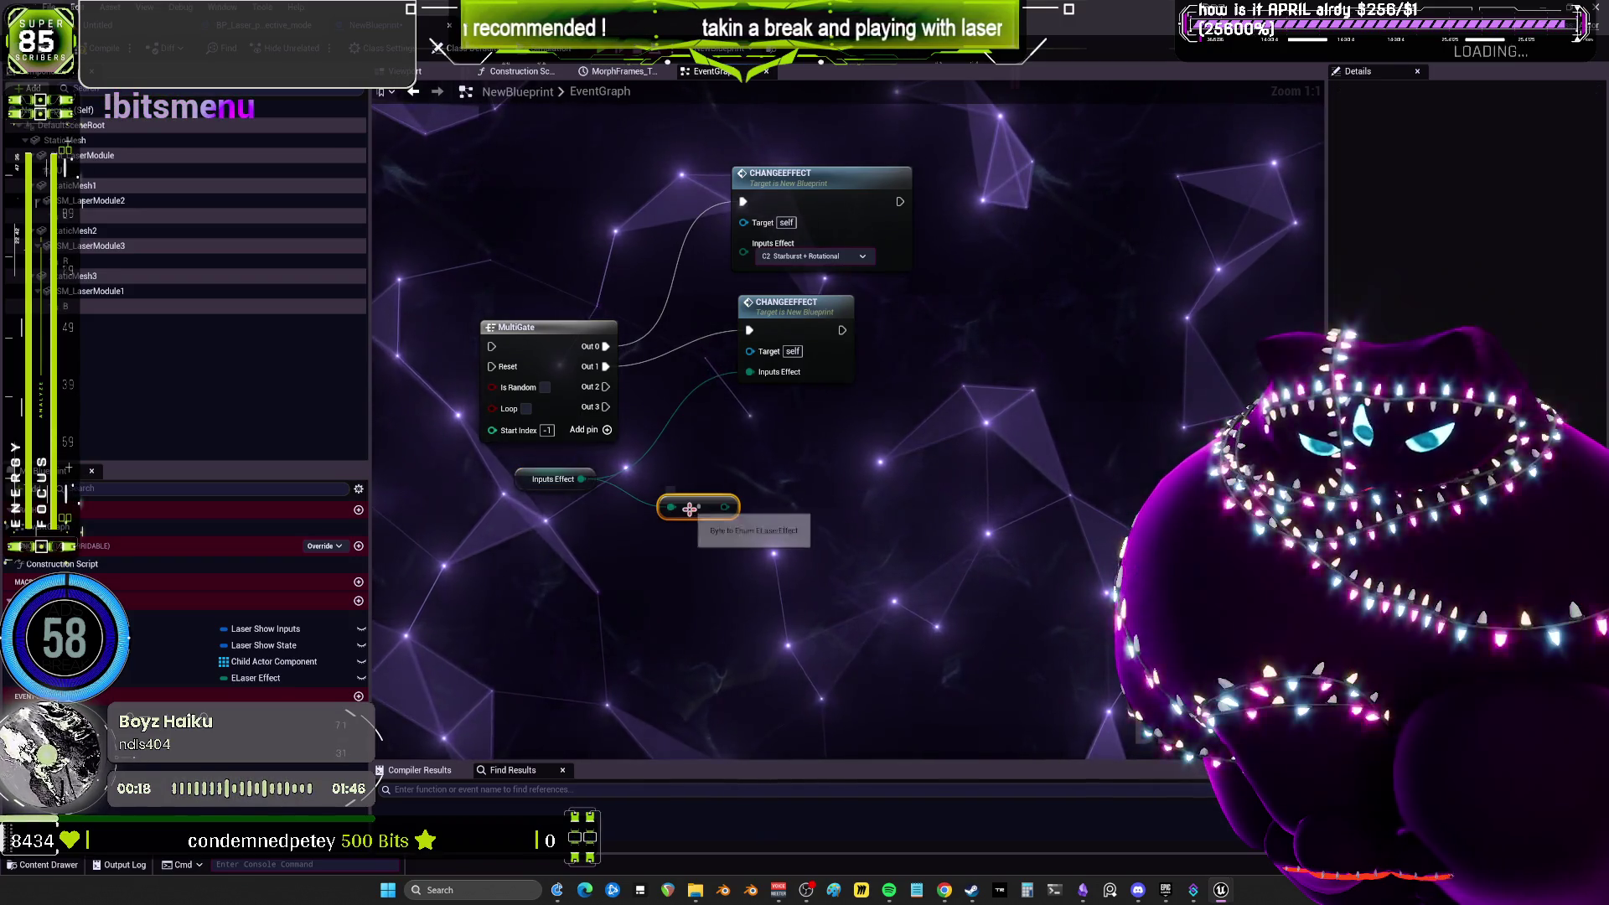
pyautogui.press('Delete')
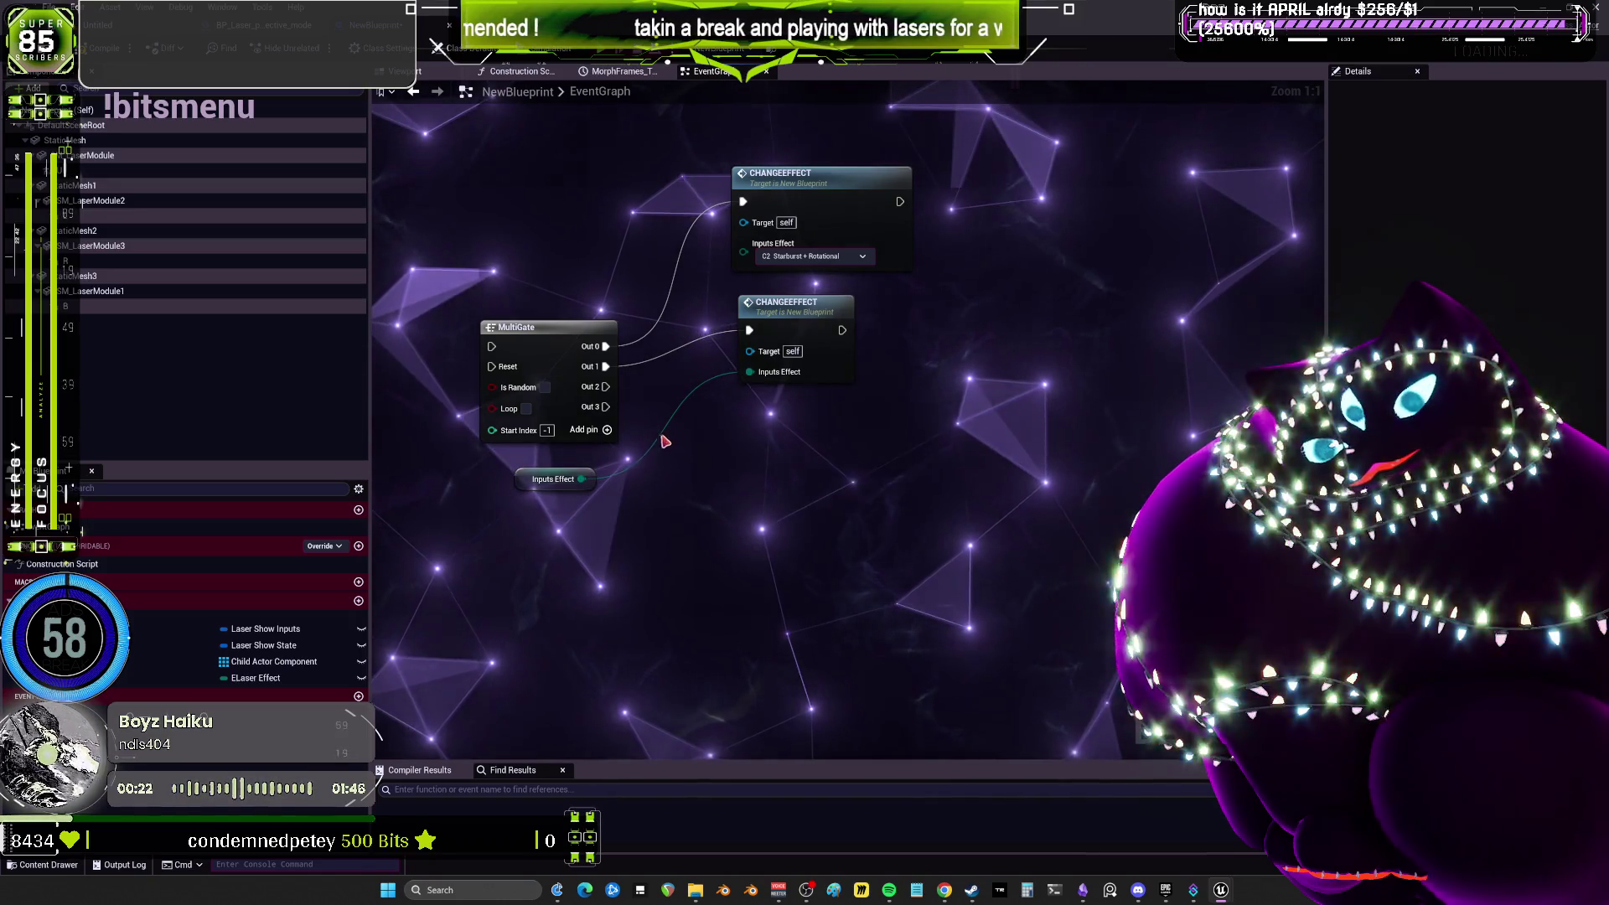
pyautogui.press('Home')
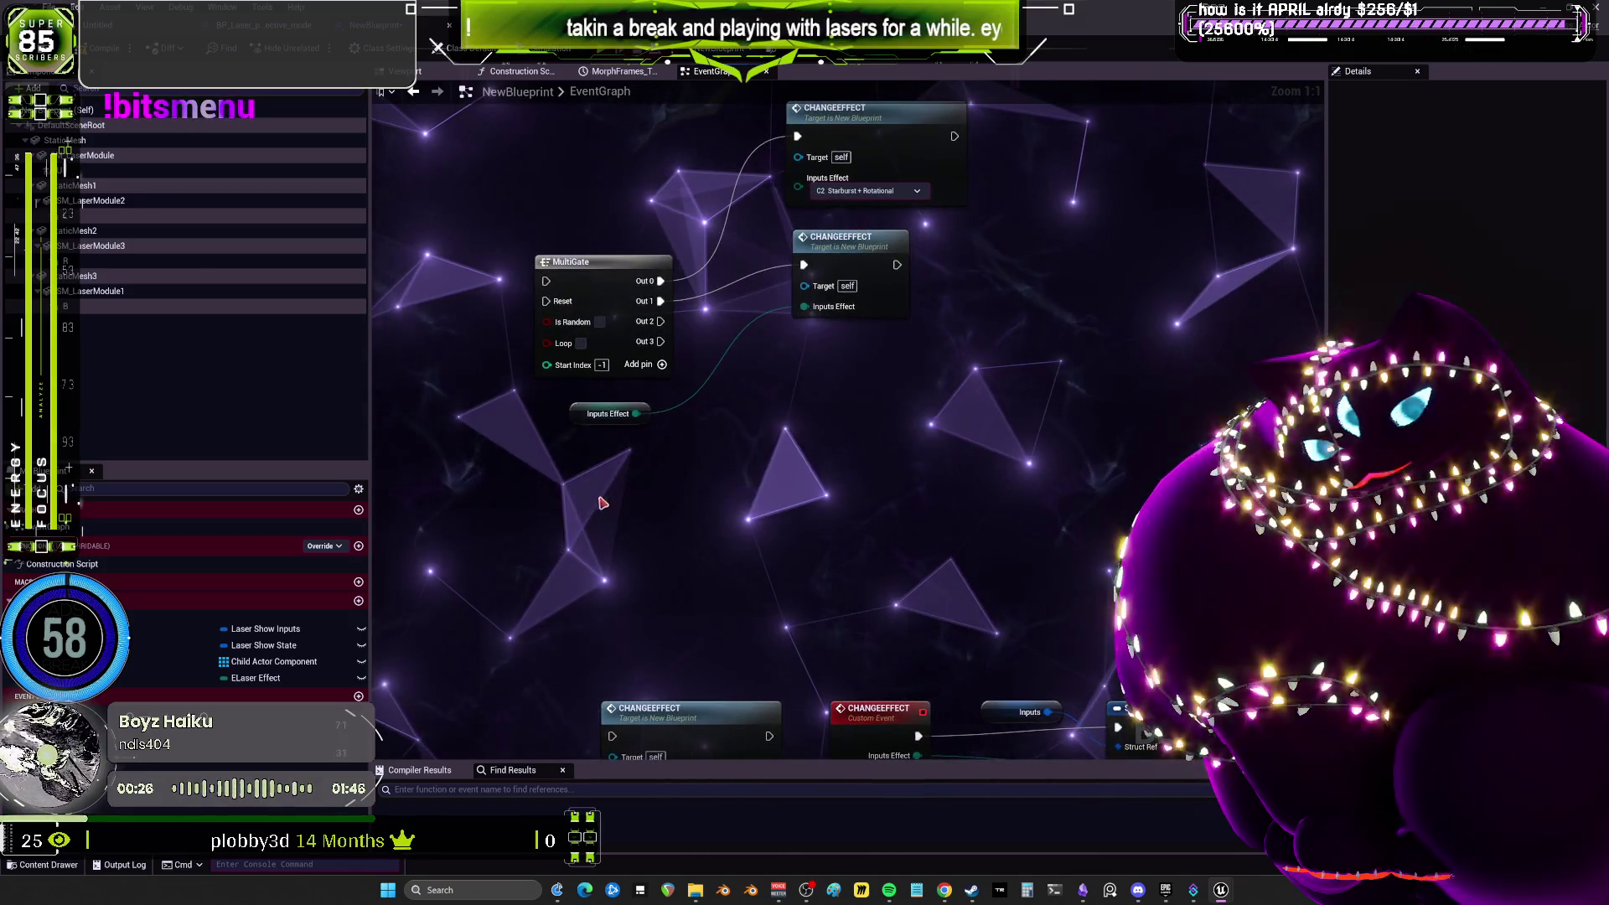
pyautogui.moveTo(587, 511); pyautogui.dragTo(857, 488)
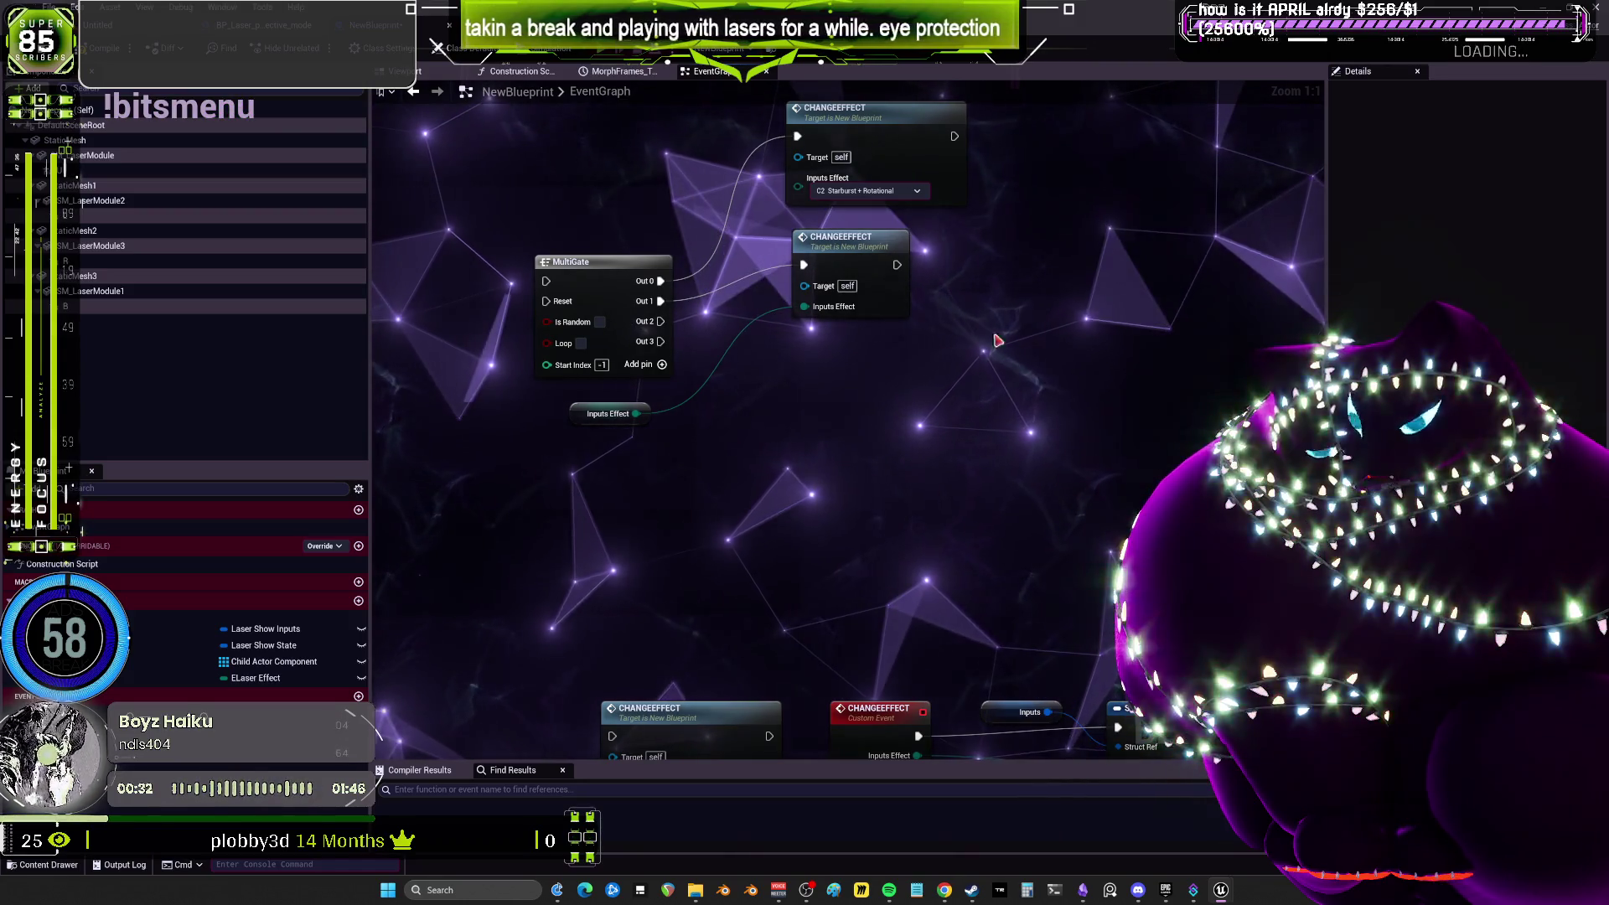
pyautogui.moveTo(1037, 433)
pyautogui.mouseDown()
pyautogui.moveTo(1050, 486)
pyautogui.moveTo(1153, 482)
pyautogui.mouseUp()
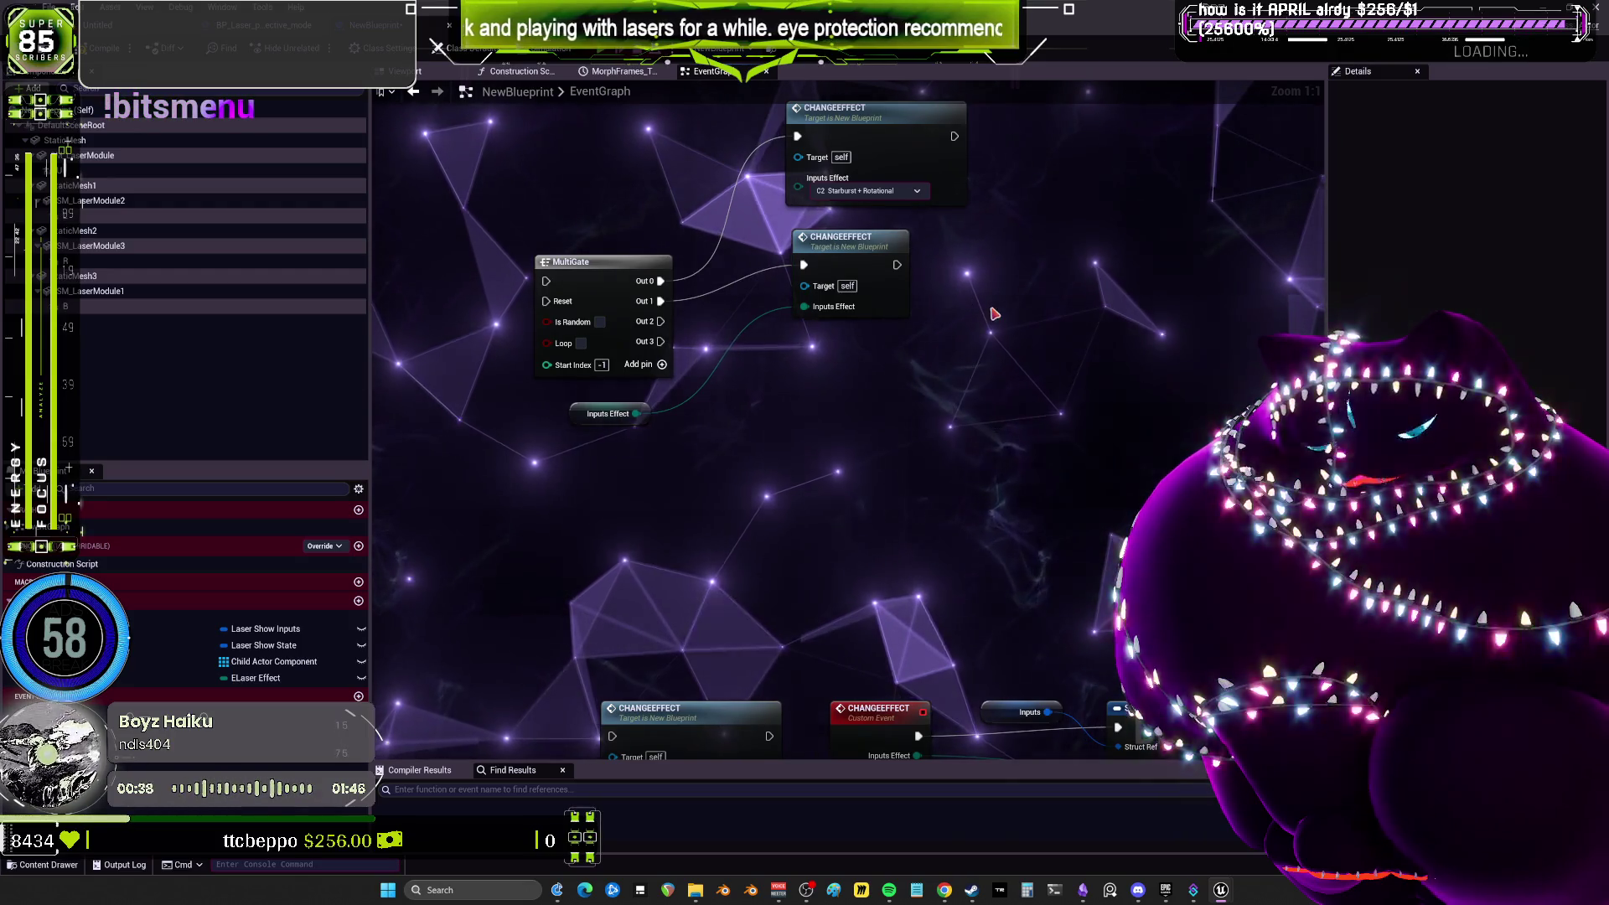
pyautogui.moveTo(817, 404); pyautogui.dragTo(869, 437)
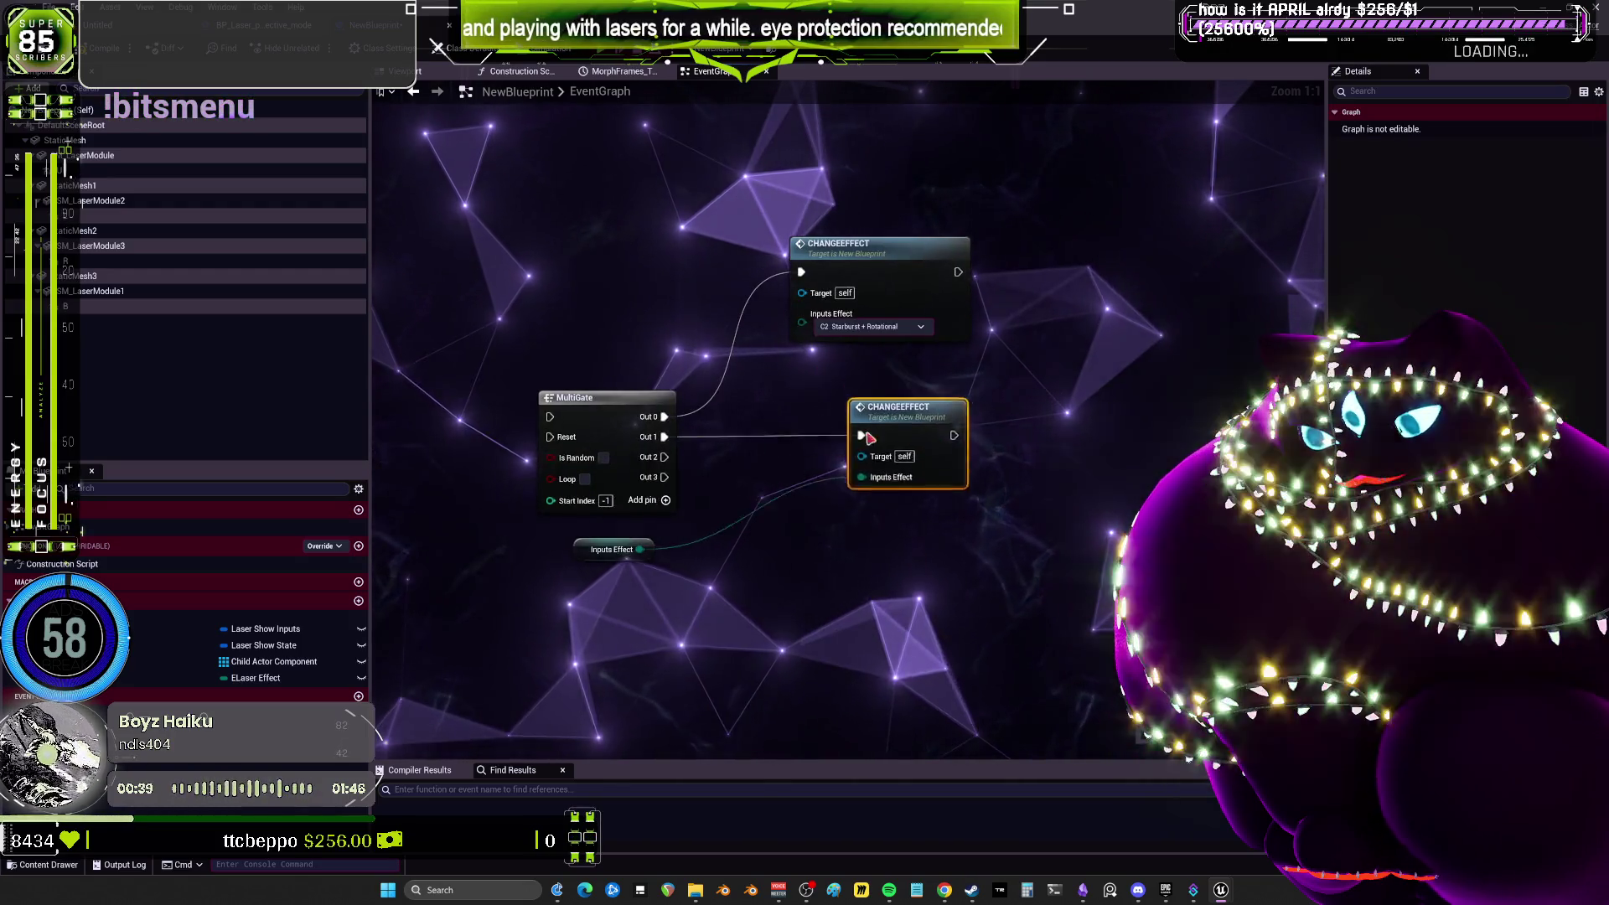
# Keep the first call on C2 Starburst + Rotational, raise the MultiGate, and delete the Inputs Effect variable.
pyautogui.click(863, 327)
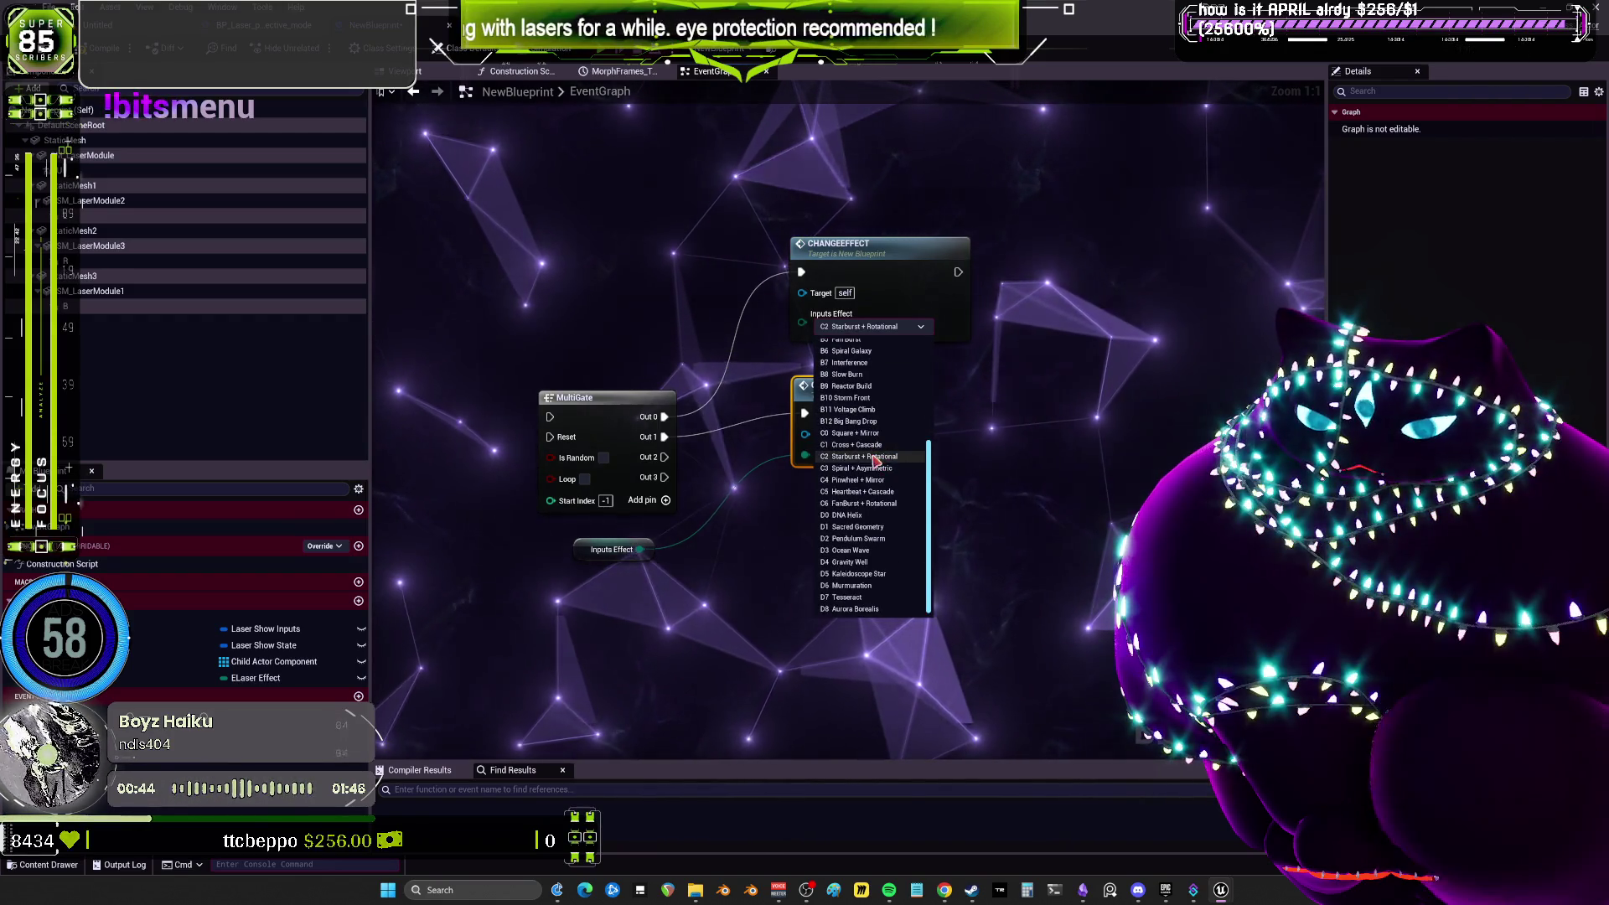
pyautogui.click(950, 388)
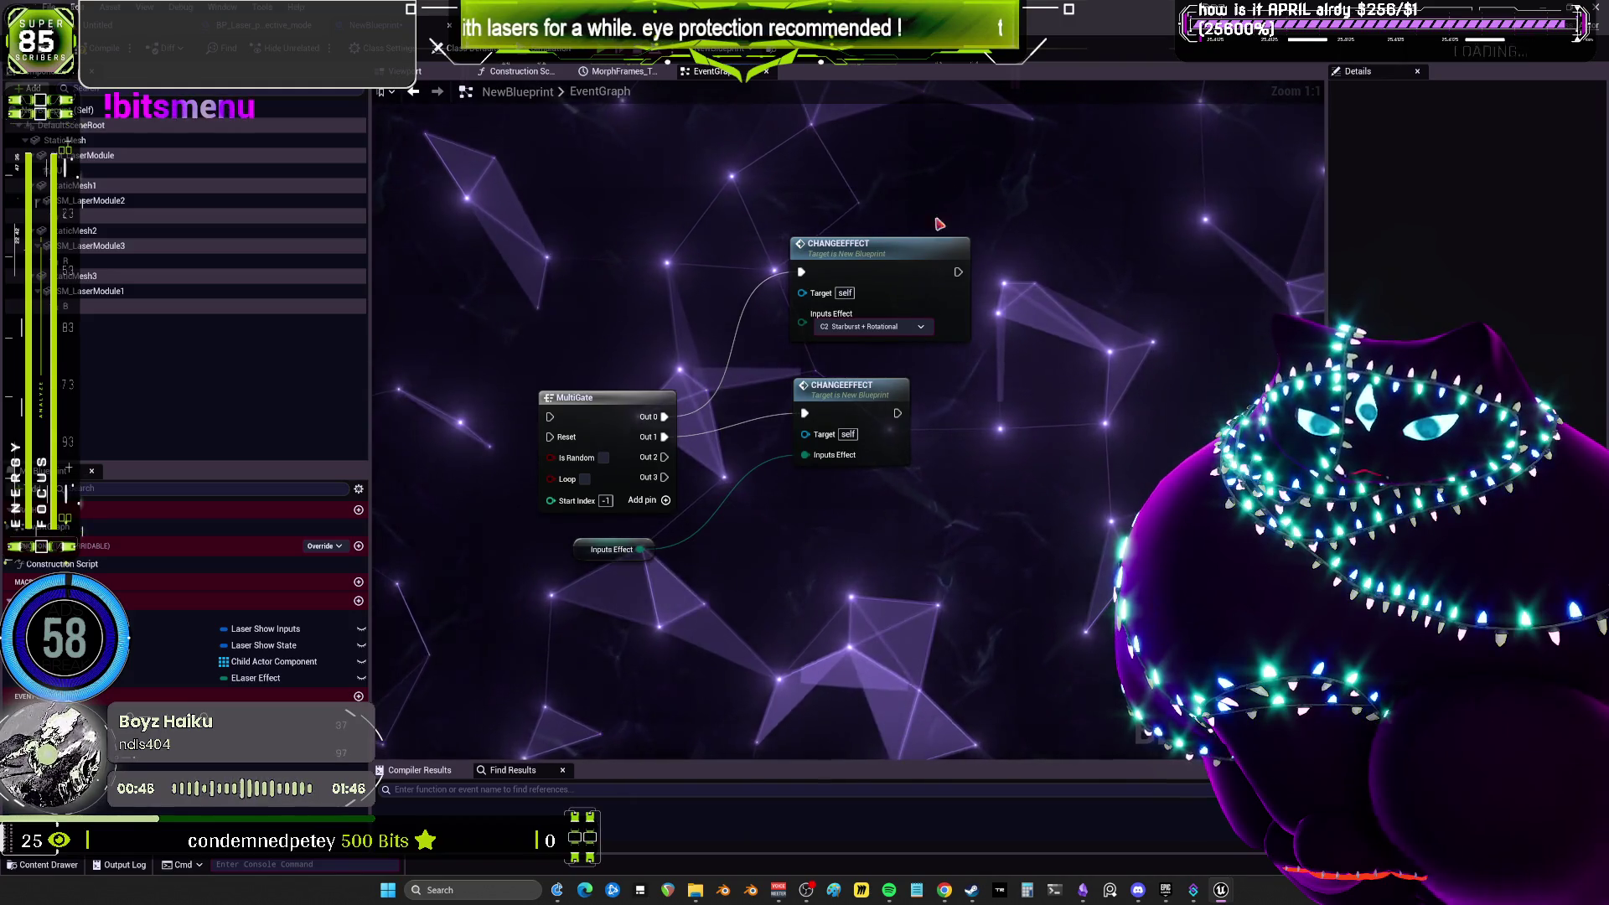
pyautogui.click(875, 326)
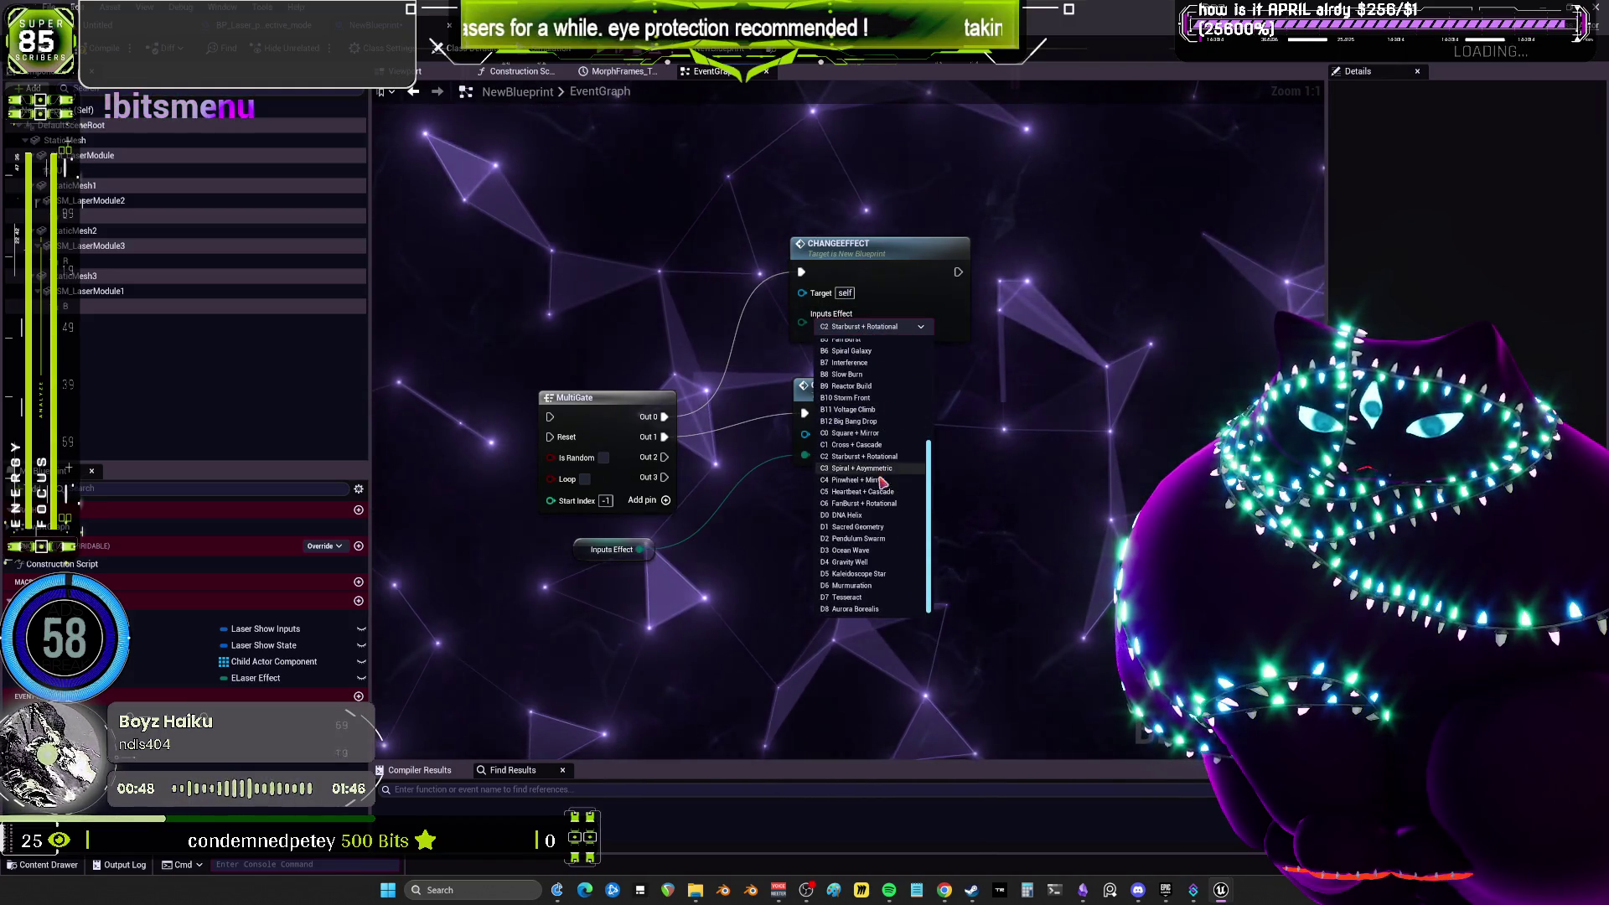
pyautogui.click(586, 397)
pyautogui.moveTo(586, 397); pyautogui.dragTo(590, 243)
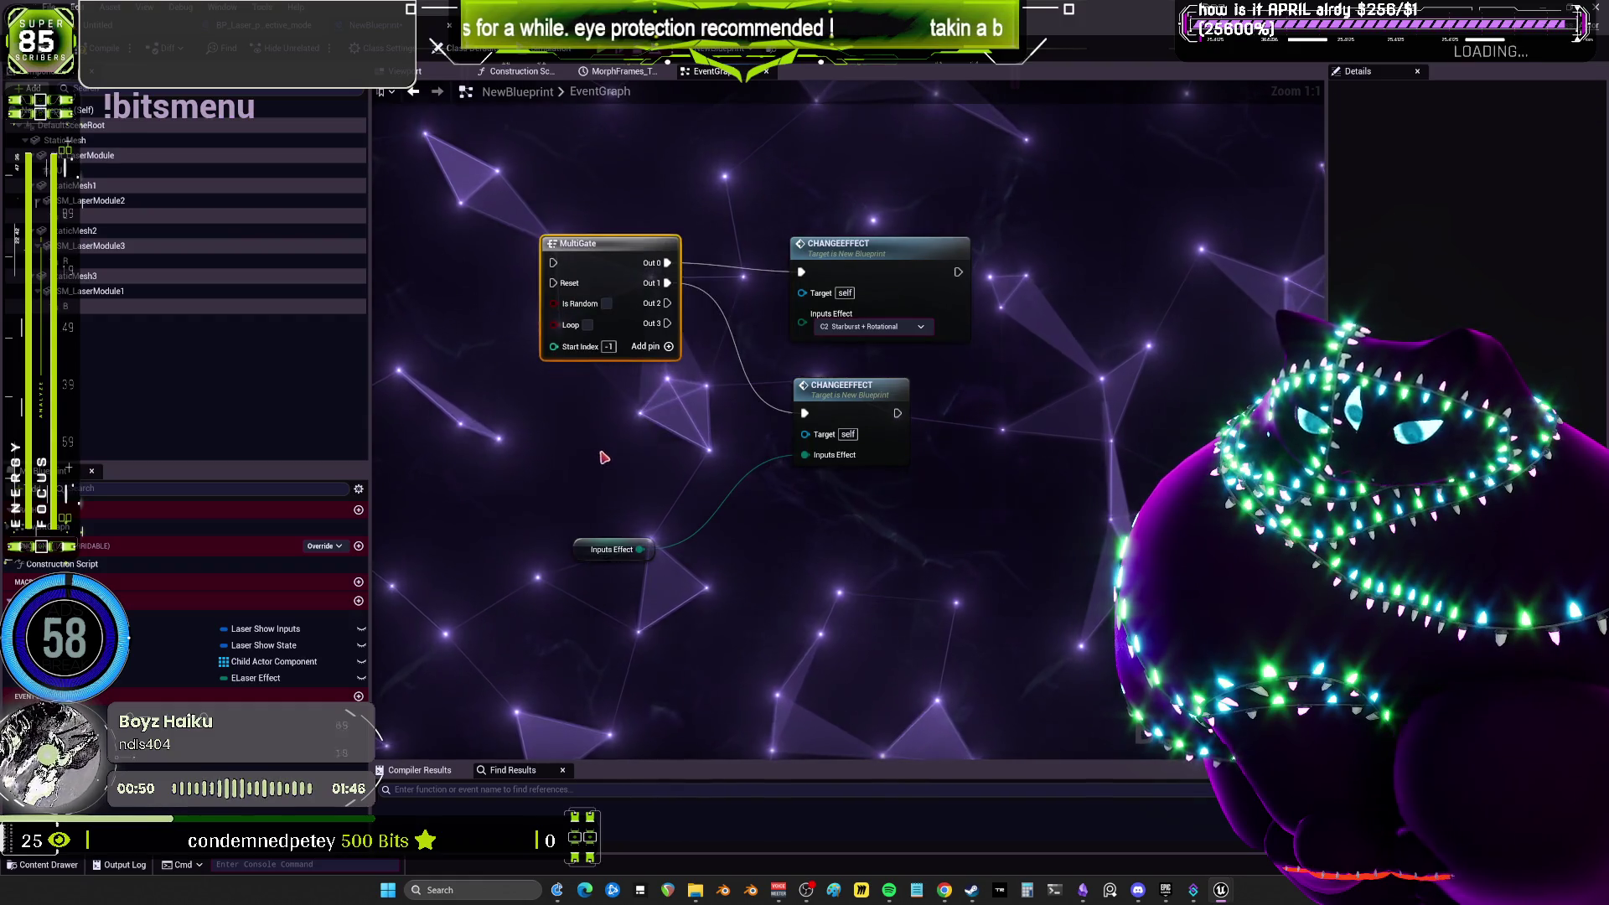
pyautogui.moveTo(578, 559); pyautogui.dragTo(616, 483)
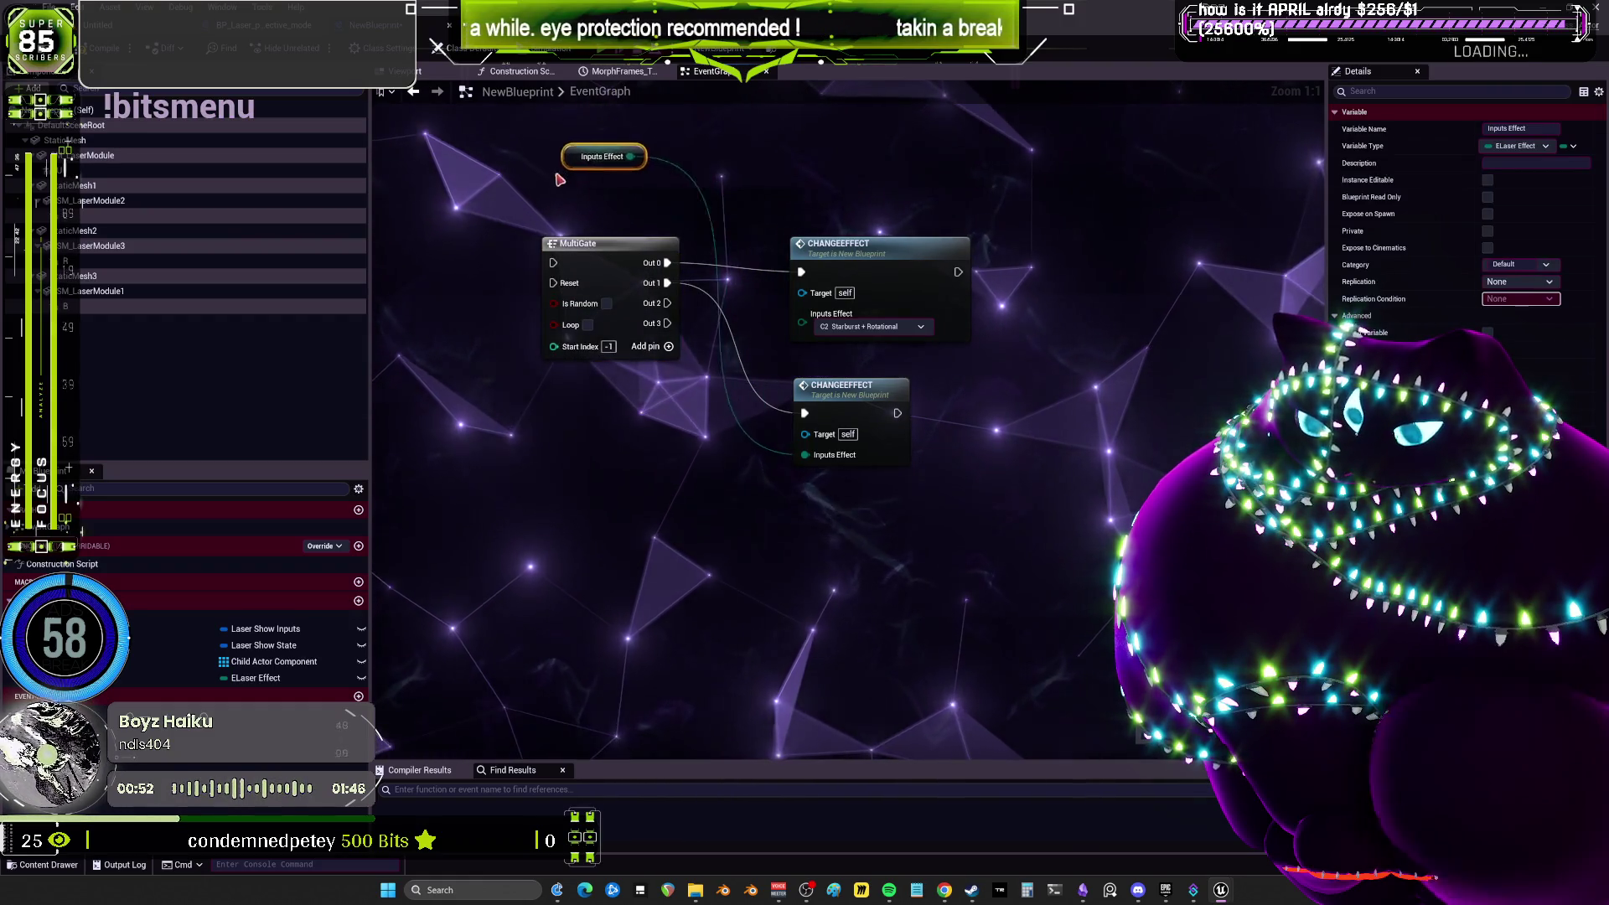
pyautogui.moveTo(477, 453); pyautogui.dragTo(485, 489)
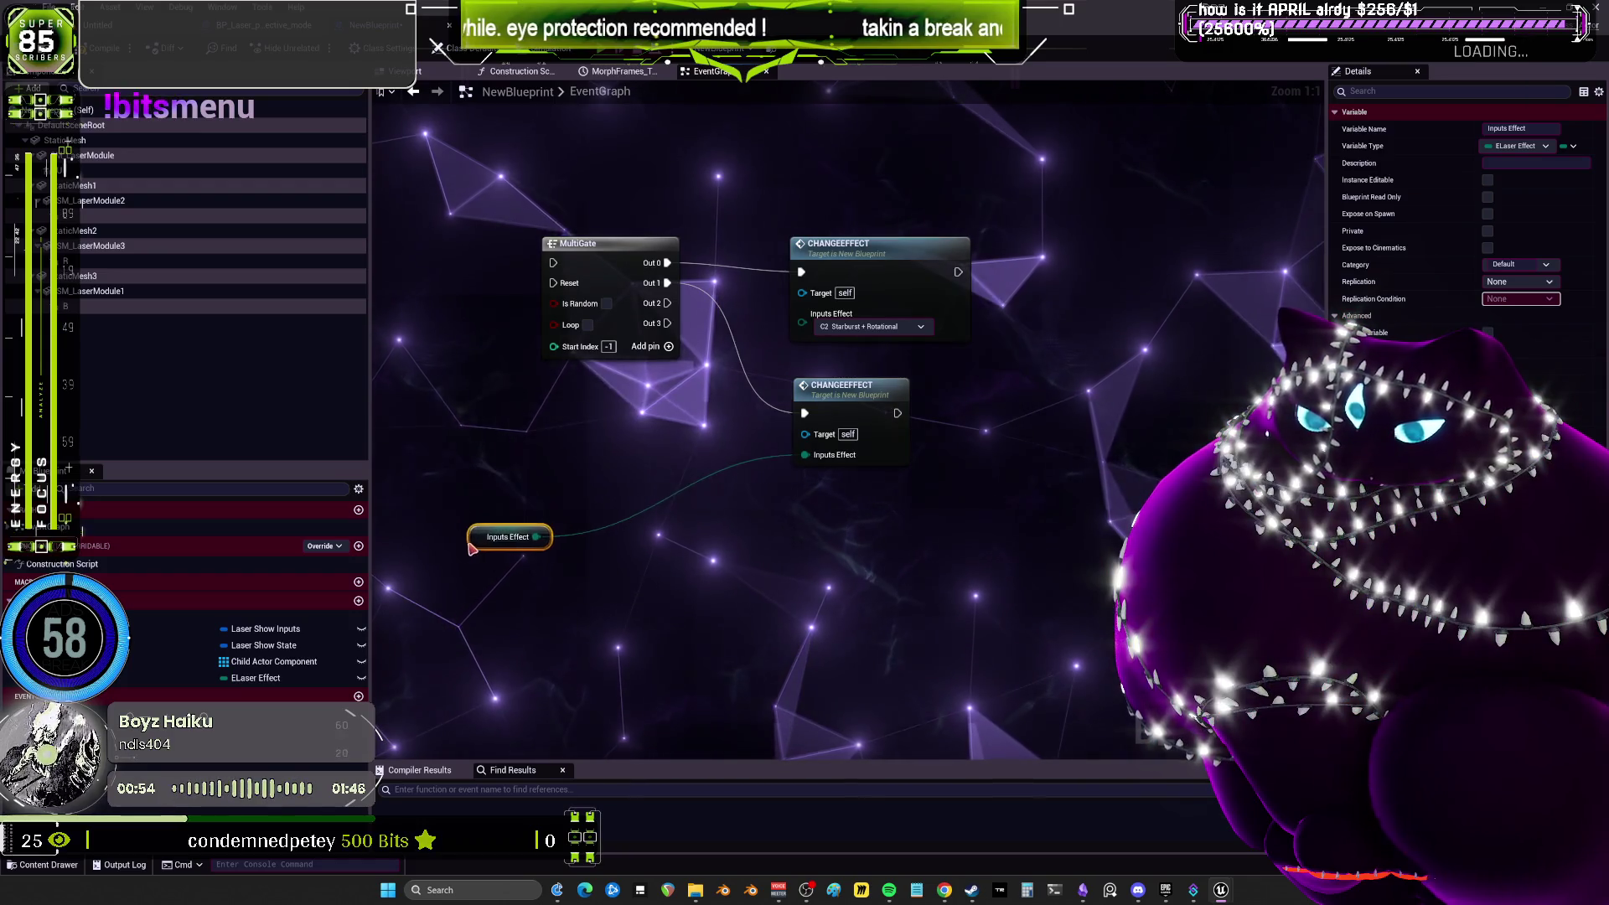
pyautogui.moveTo(472, 547); pyautogui.dragTo(467, 526)
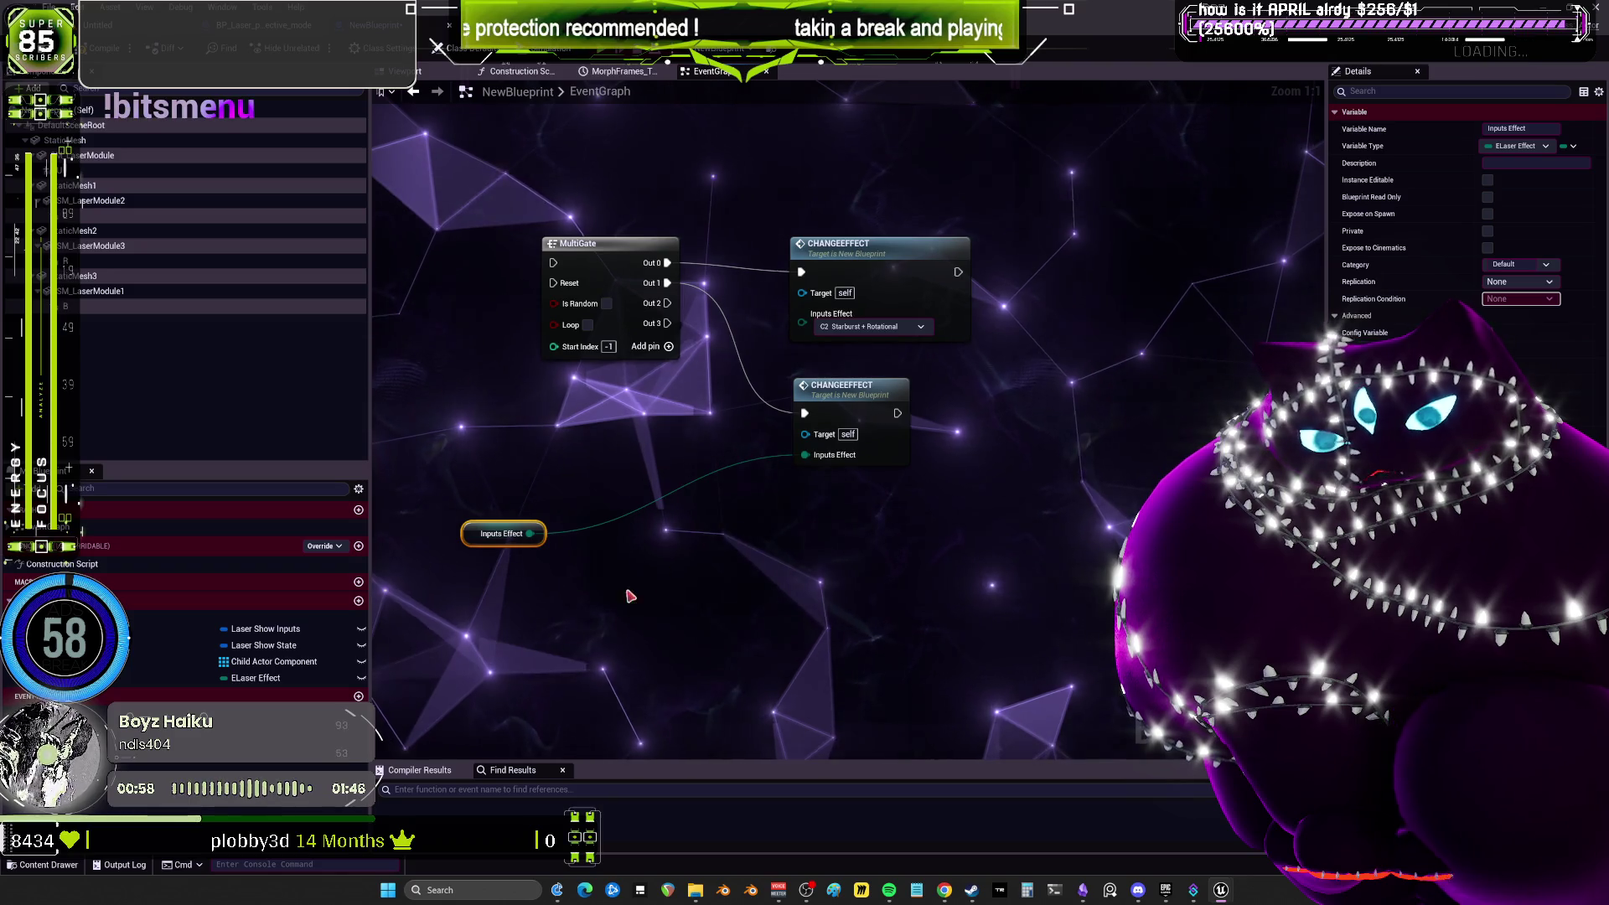
pyautogui.press('Delete')
# Duplicate both ChangeEffect nodes, wire Out 2 and Out 3, and set B3 Heartbeat and C1 Cross + Cascade.
pyautogui.moveTo(897, 407); pyautogui.dragTo(894, 382)
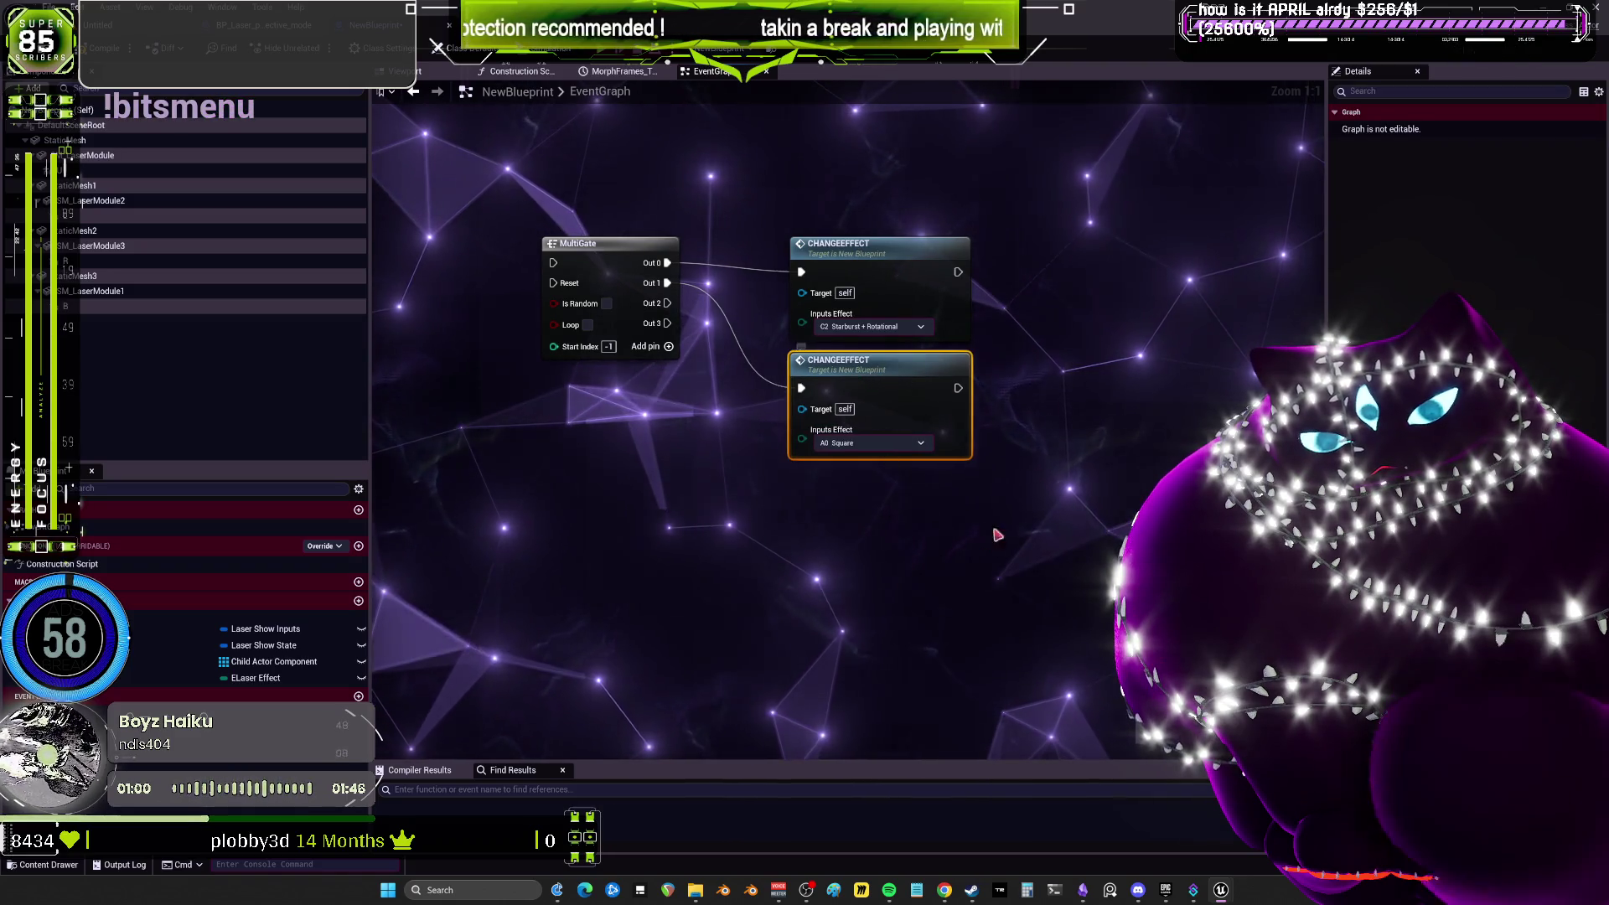
pyautogui.hotkey('ctrl', 'c')
pyautogui.hotkey('ctrl', 'v')
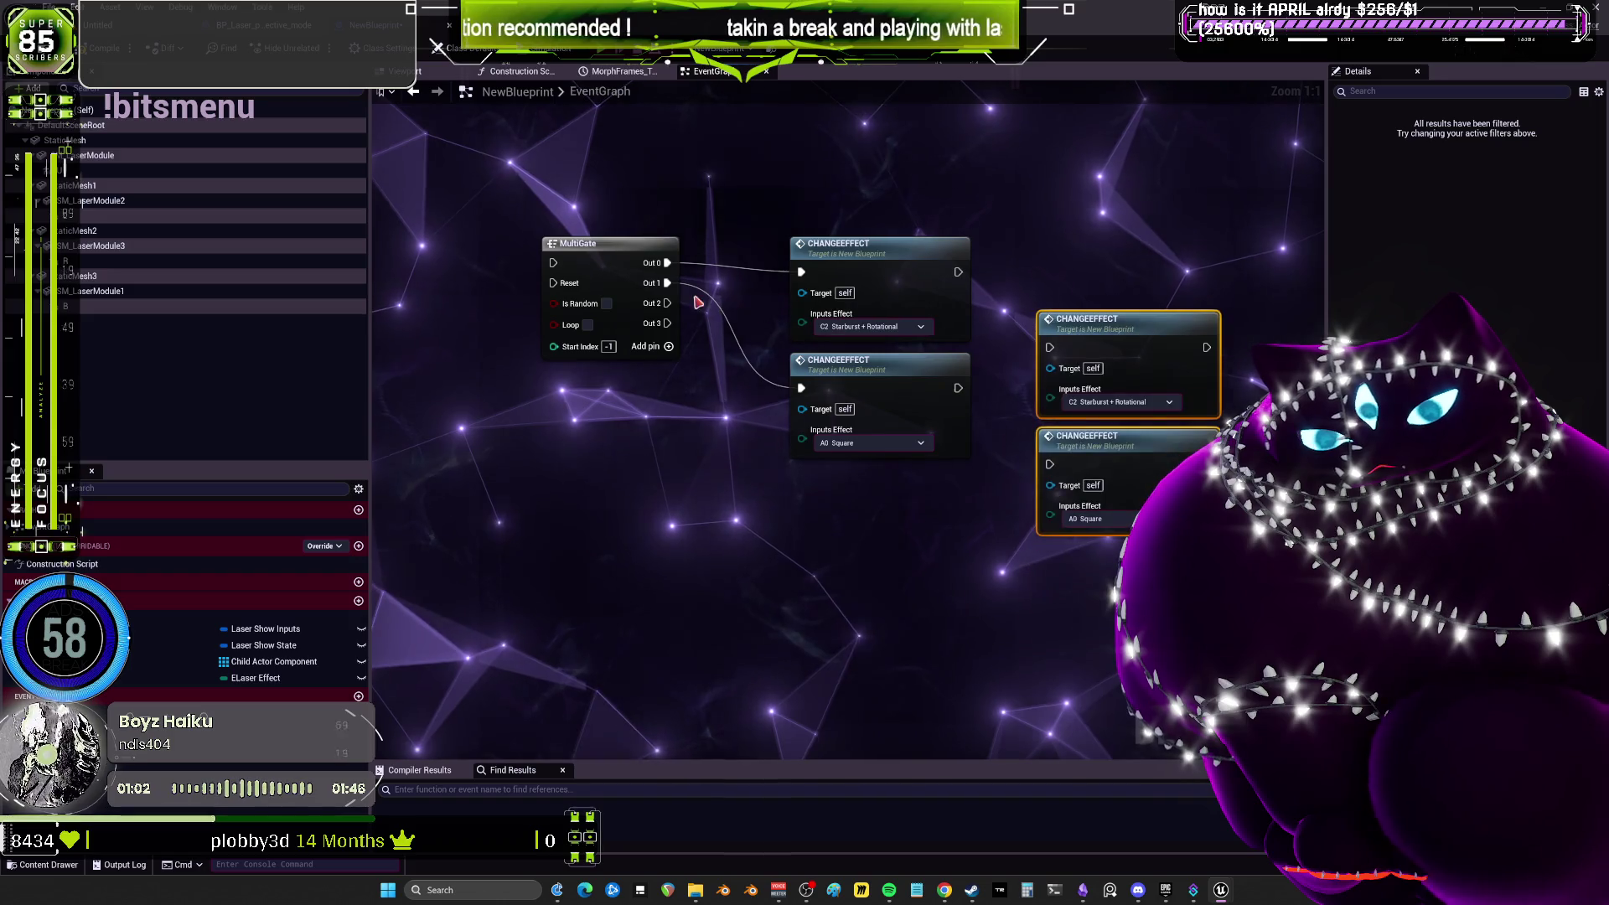
pyautogui.moveTo(771, 321); pyautogui.dragTo(1054, 350)
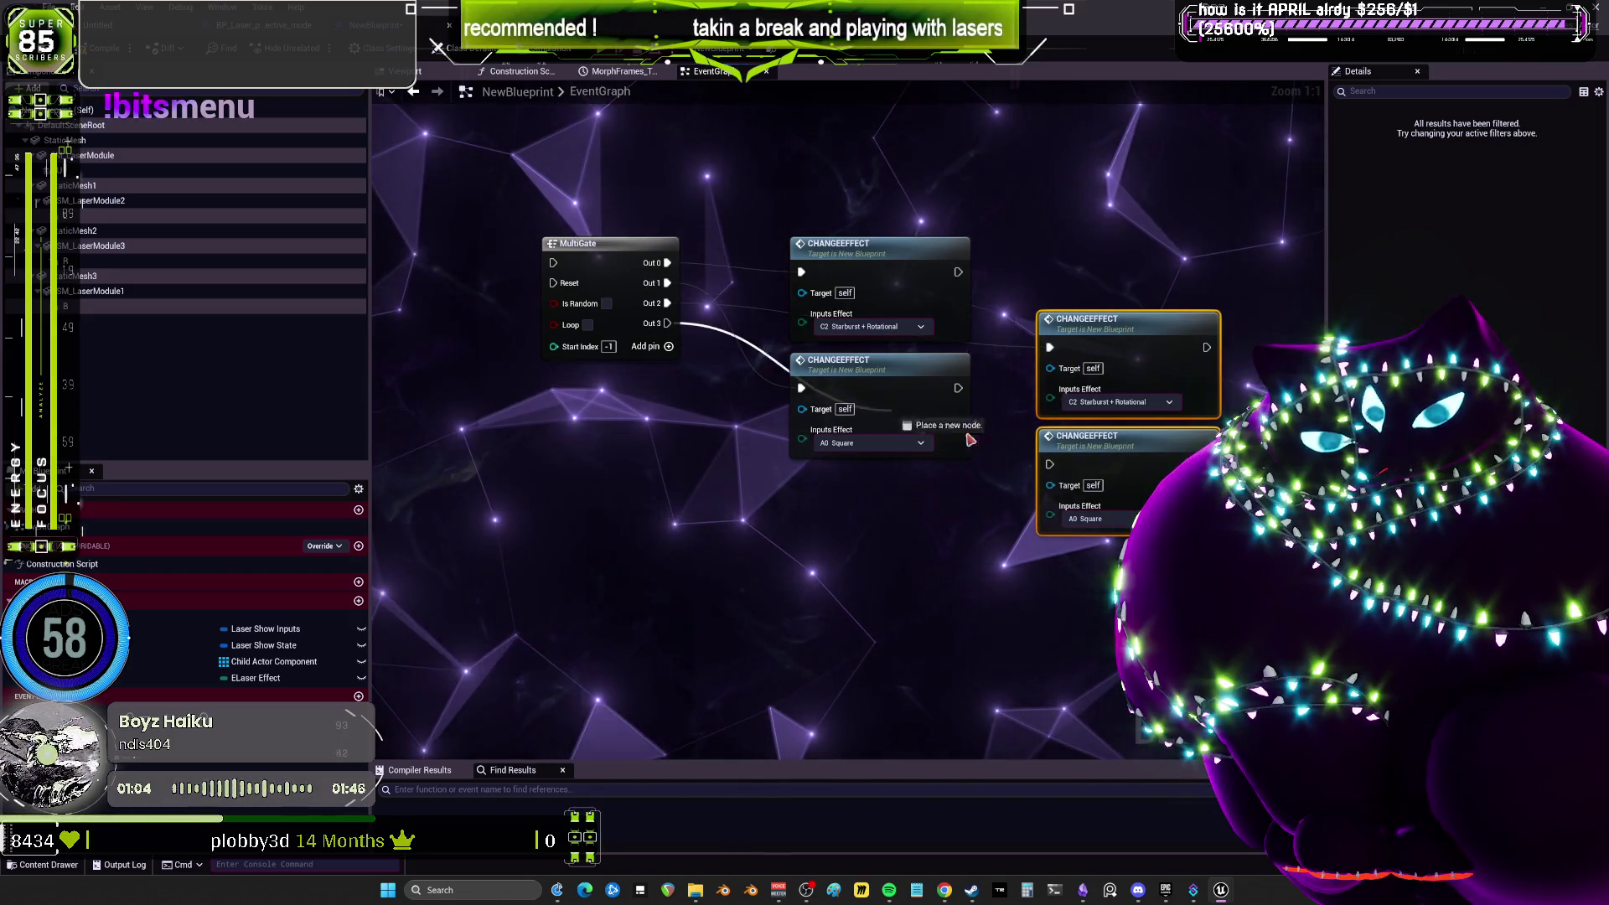
pyautogui.click(767, 333)
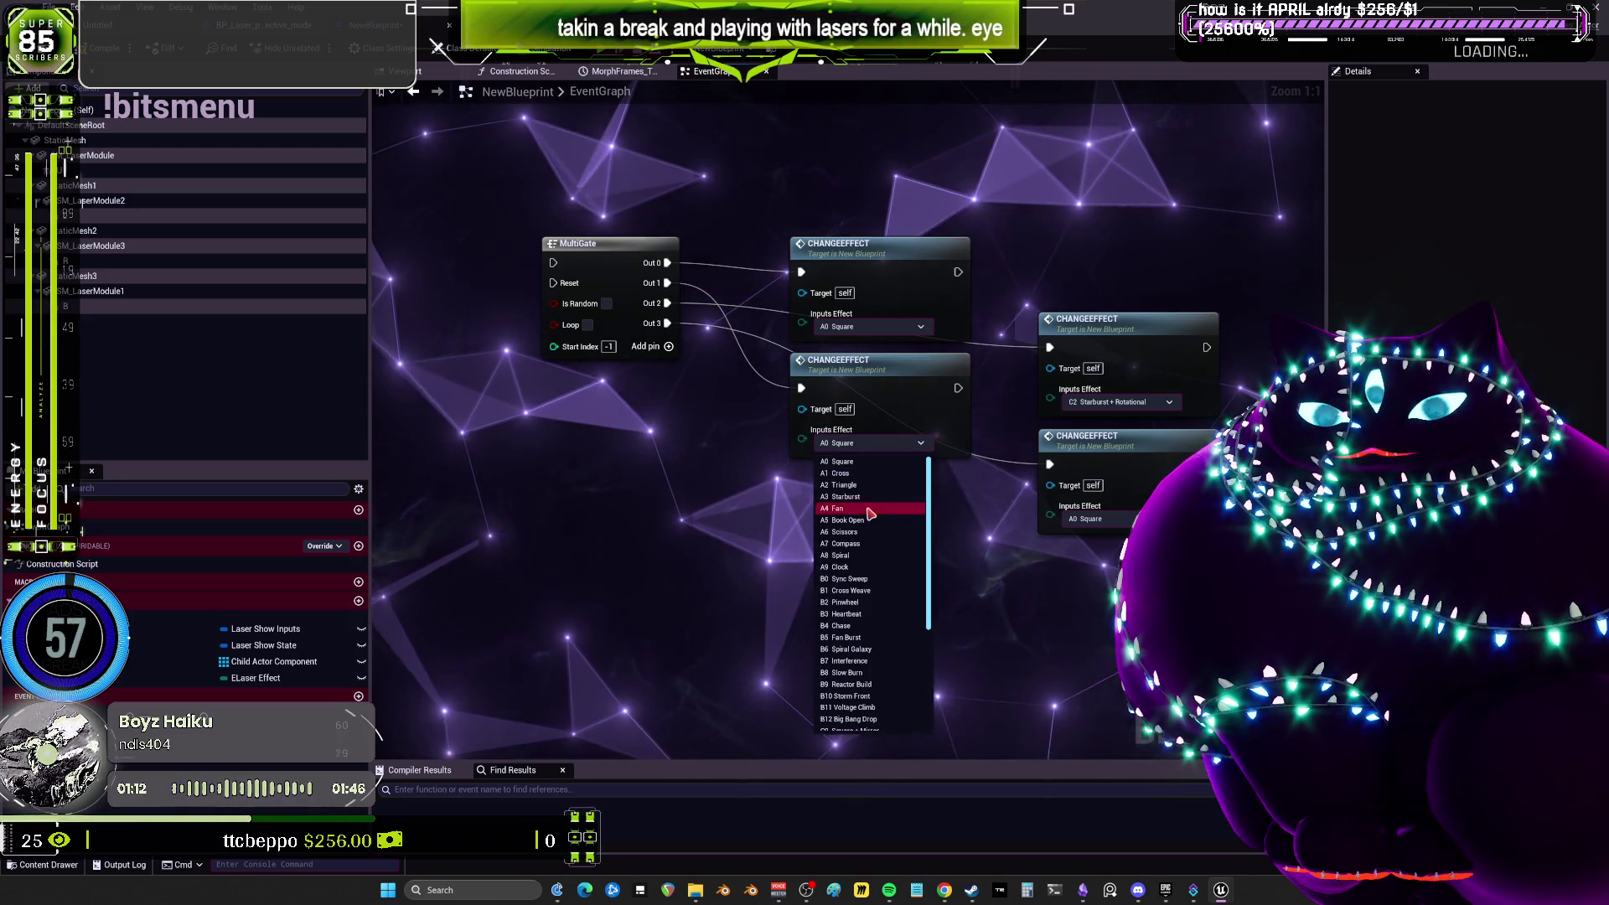
pyautogui.click(1109, 577)
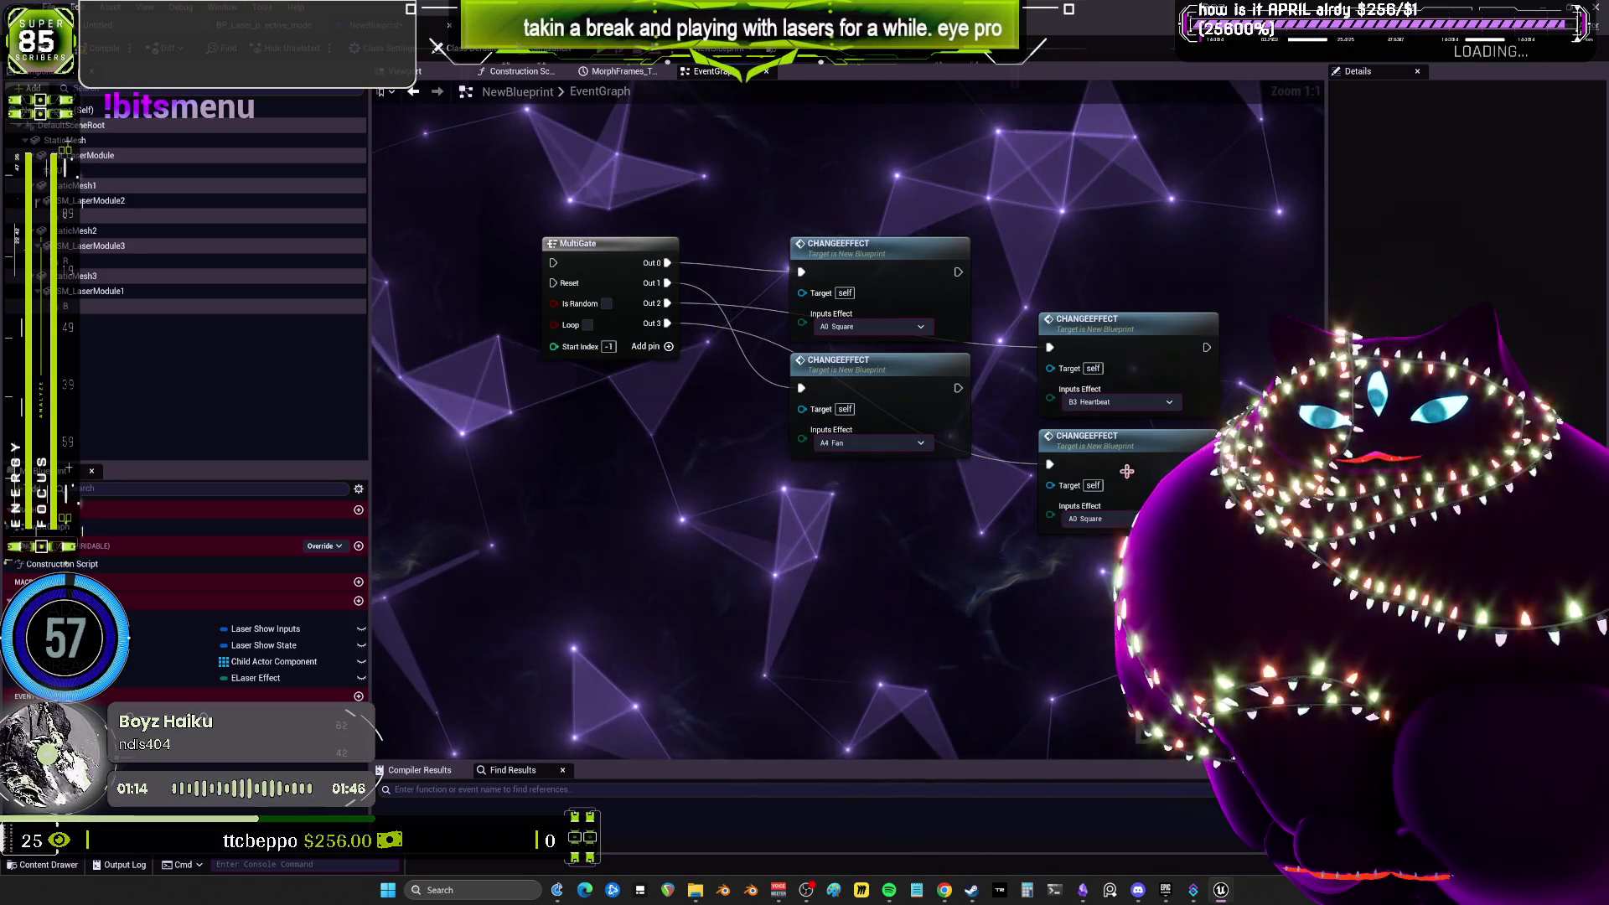
pyautogui.click(1106, 518)
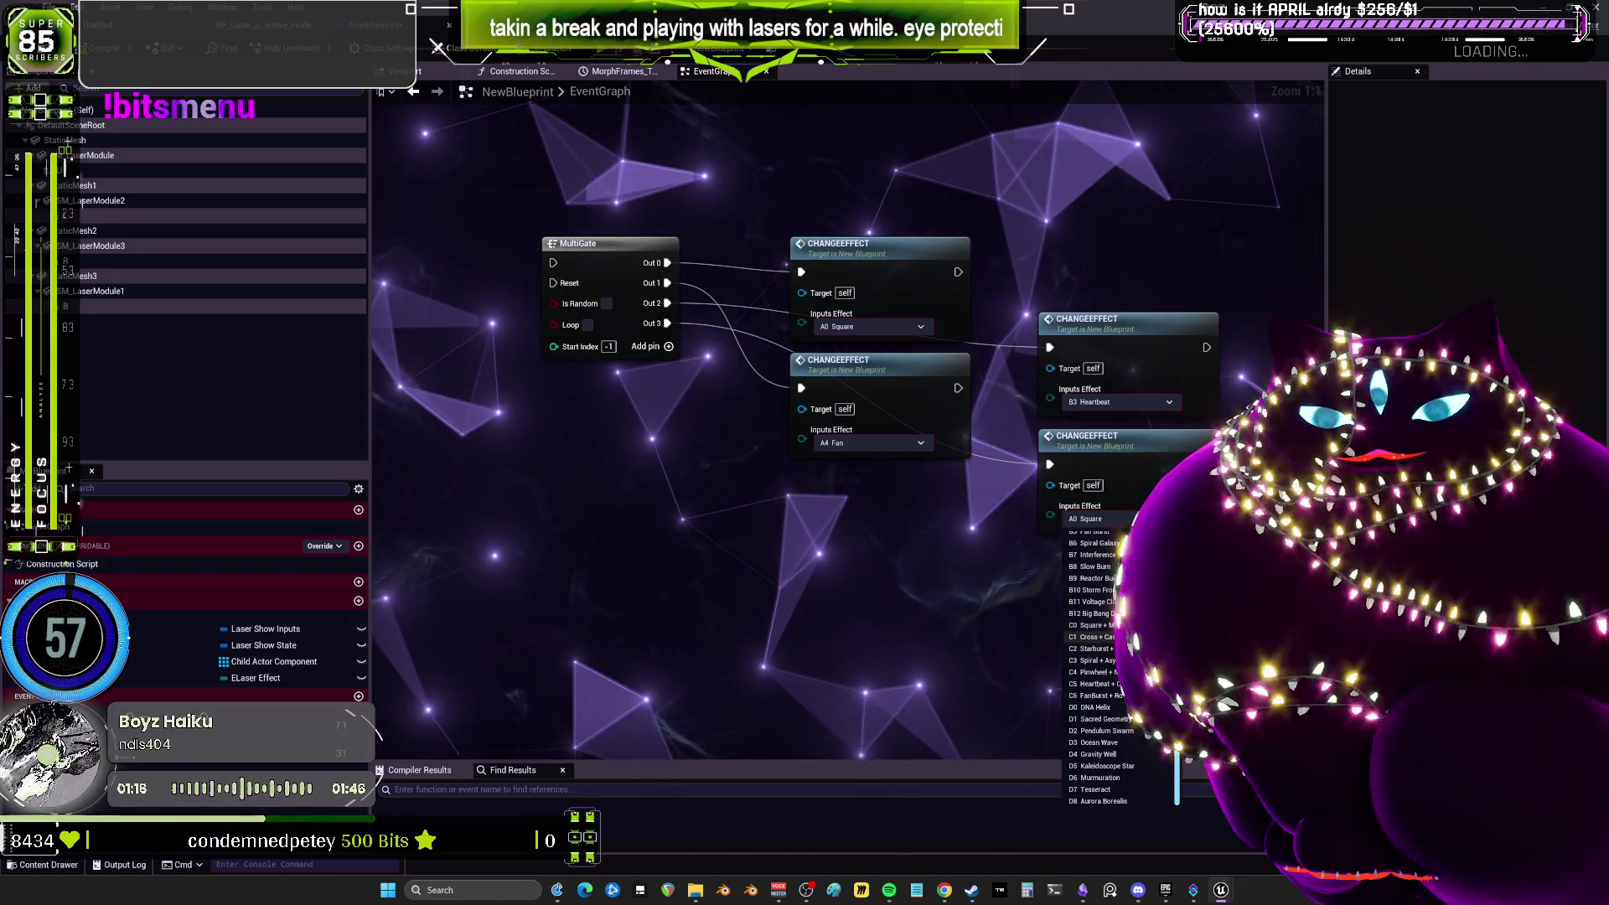
pyautogui.click(1094, 637)
# Add a Set Timer by Event node beside the MultiGate and its ChangeEffect nodes.
pyautogui.scroll(-4, 937, 386)
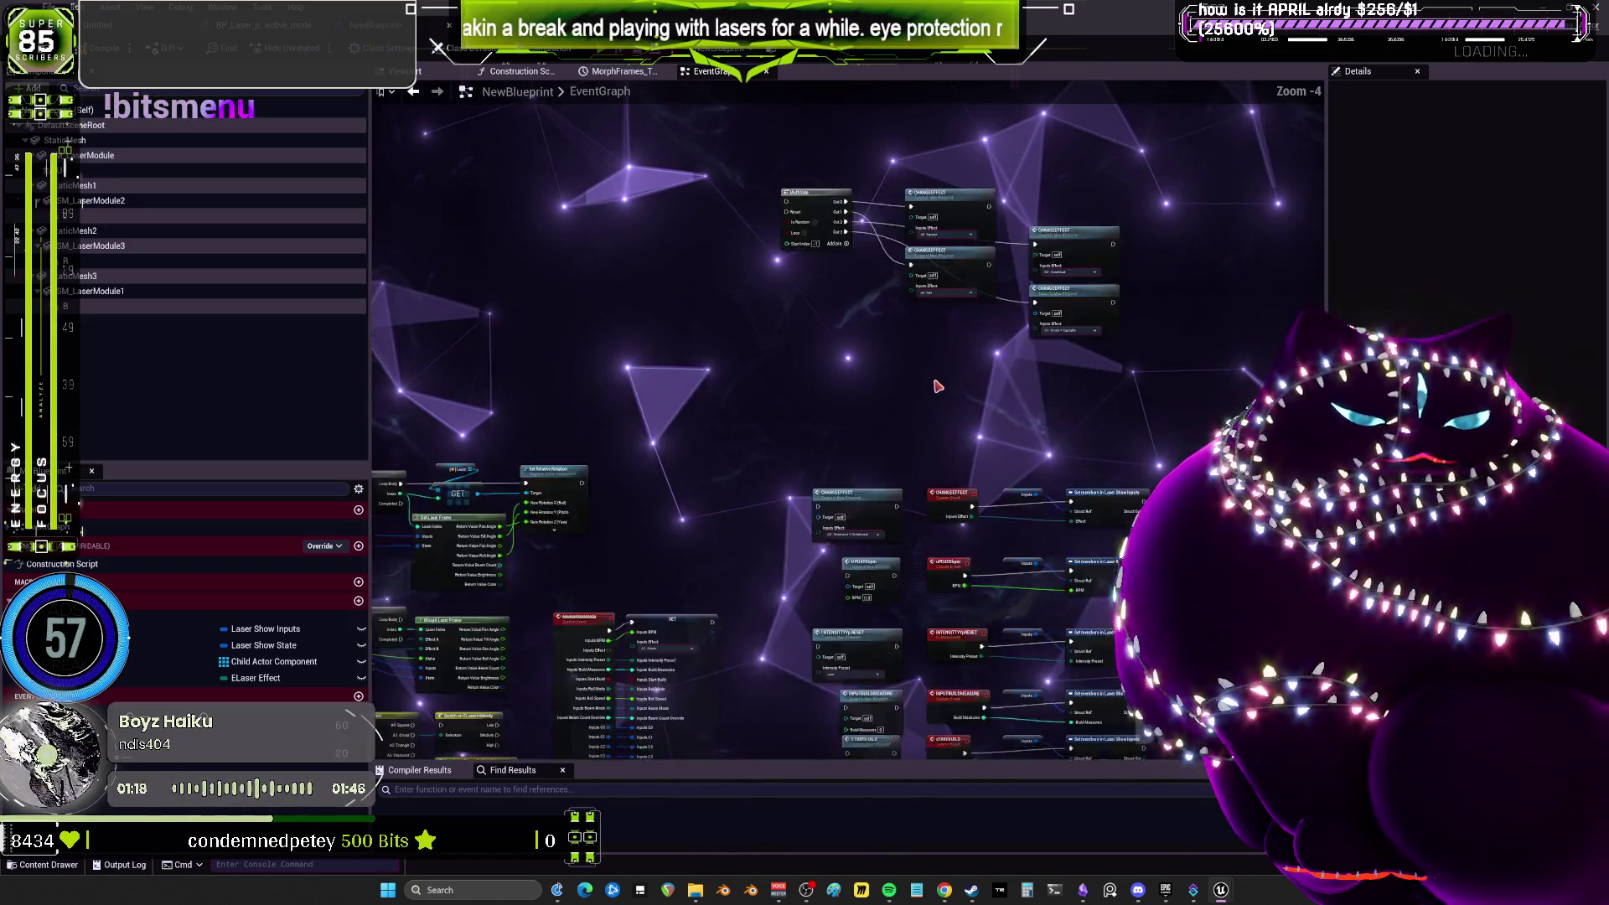
pyautogui.scroll(-2, 938, 385)
pyautogui.scroll(2, 963, 330)
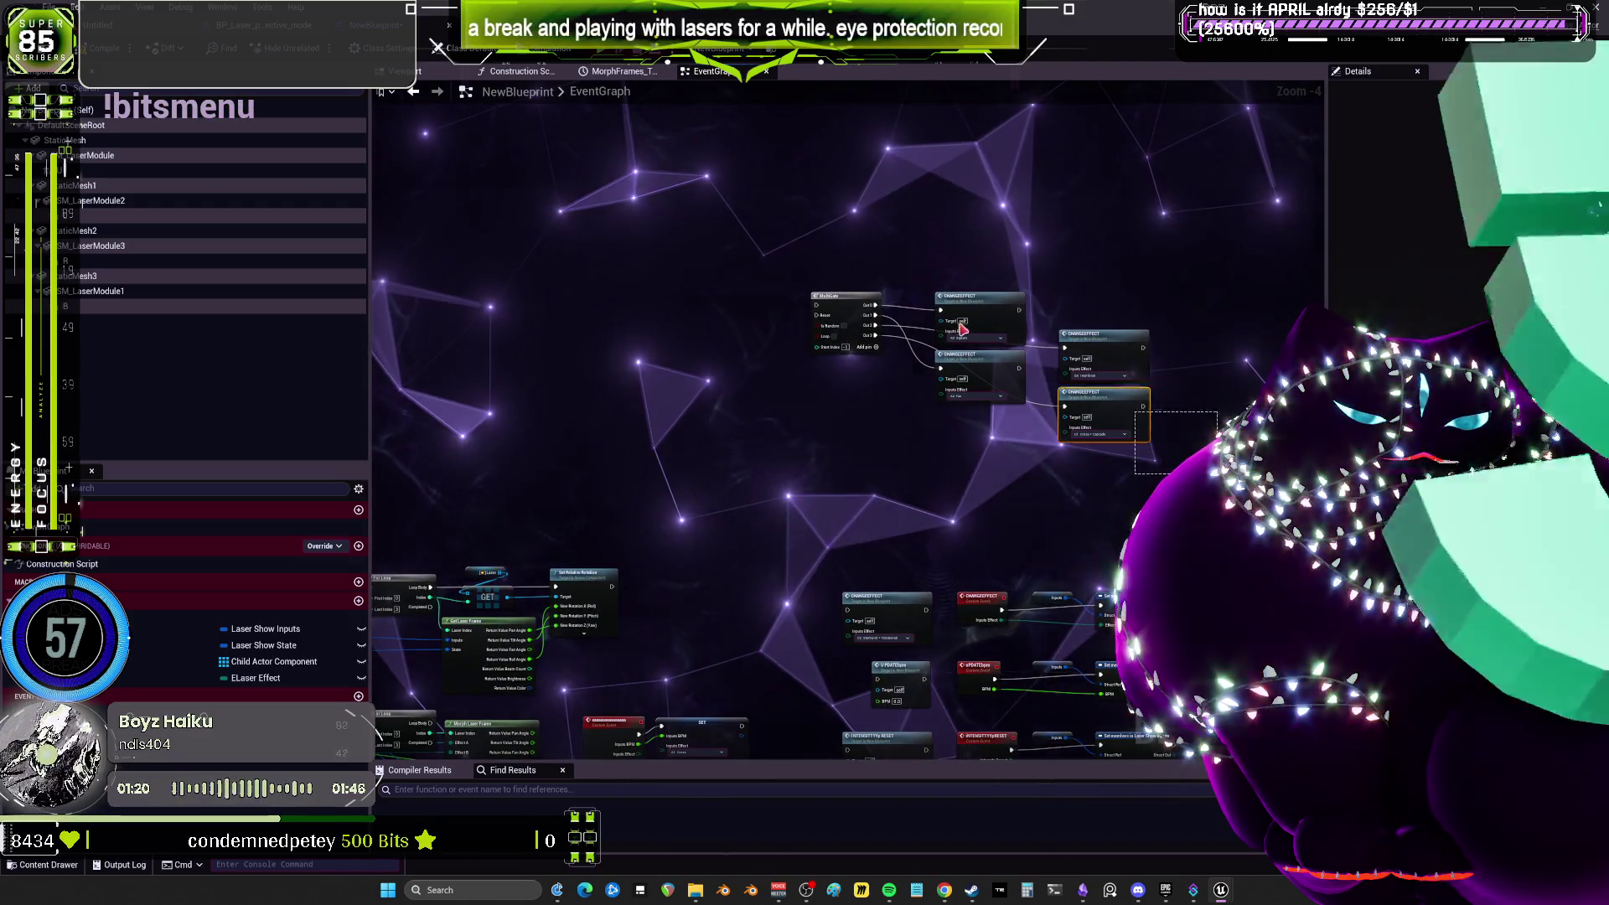
pyautogui.moveTo(1031, 268)
pyautogui.mouseDown()
pyautogui.moveTo(436, 302)
pyautogui.moveTo(785, 241)
pyautogui.mouseUp()
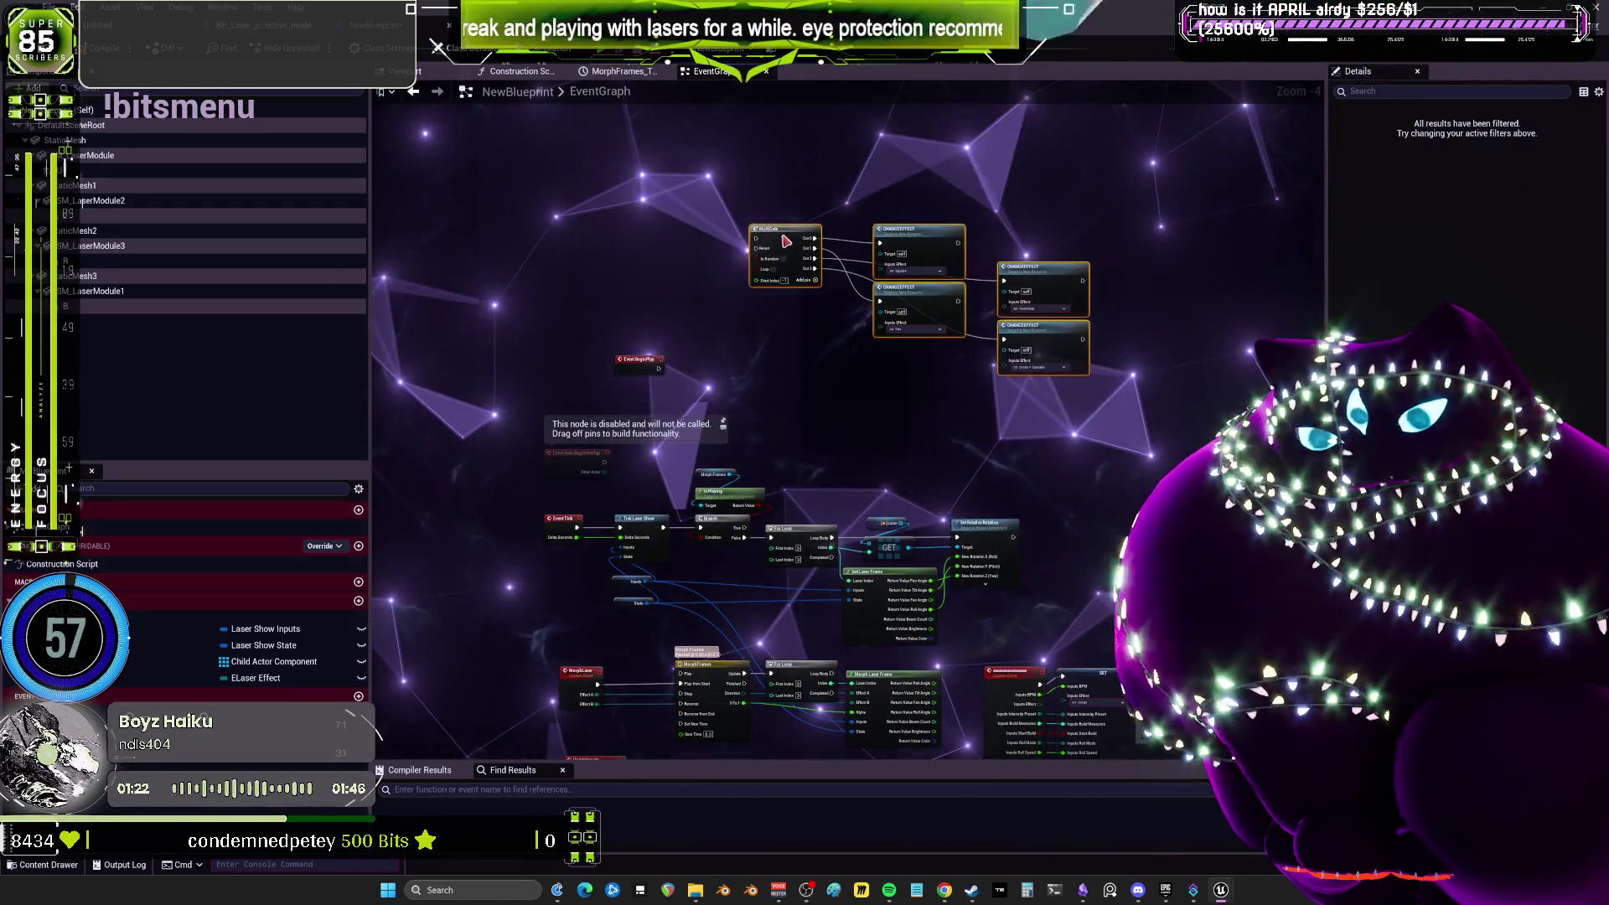
pyautogui.scroll(3, 721, 316)
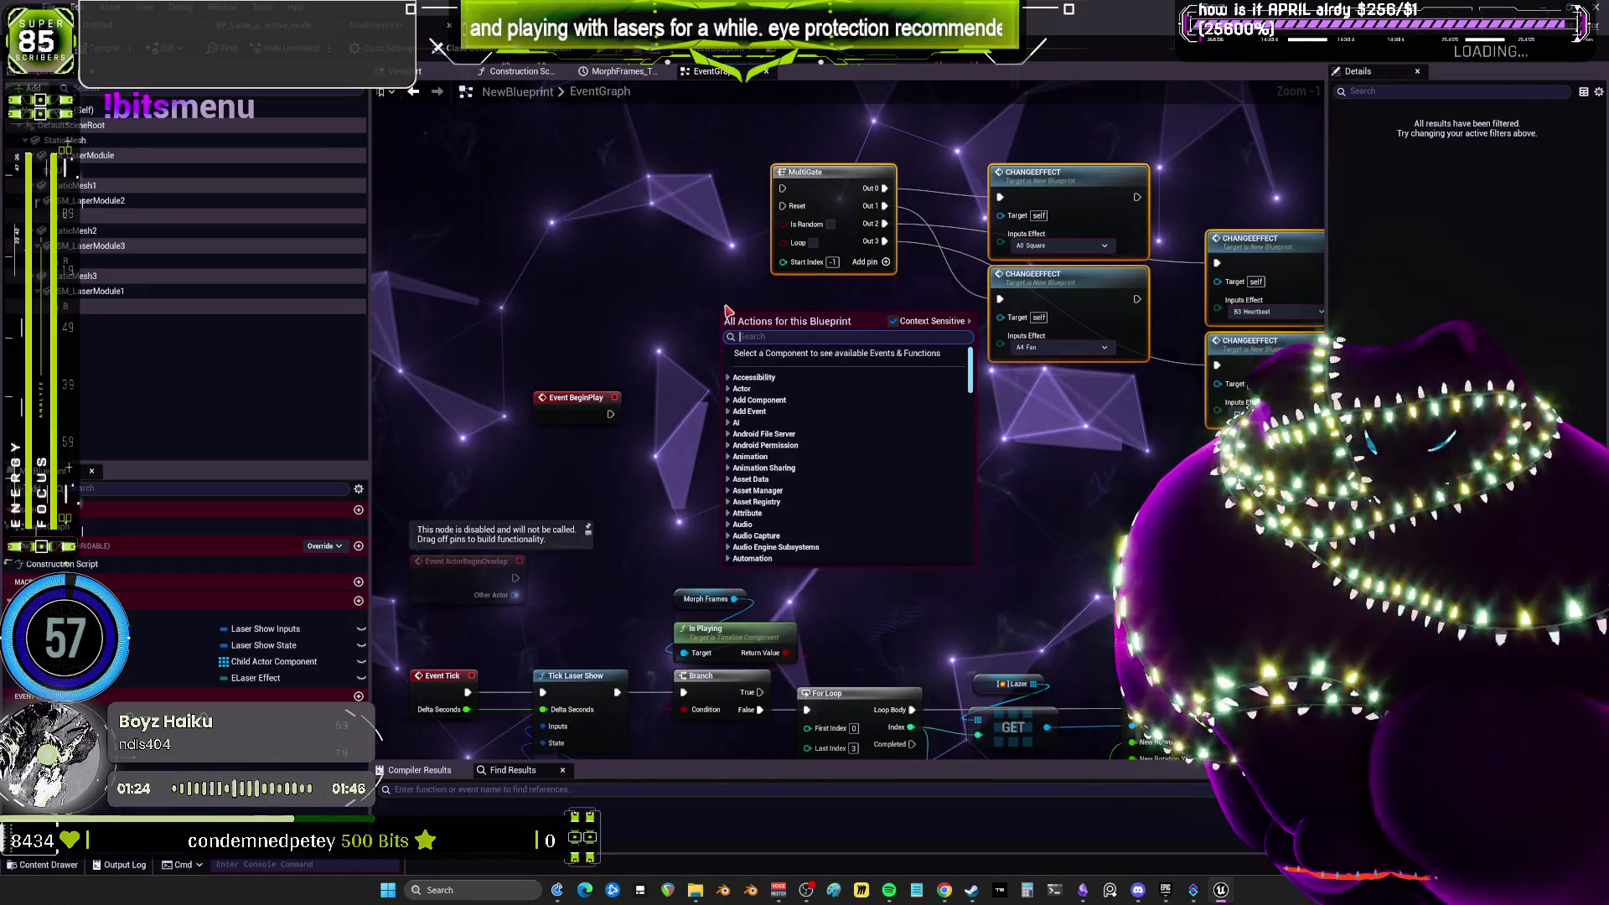
pyautogui.write('TIMER EVENT')
pyautogui.press('Return')
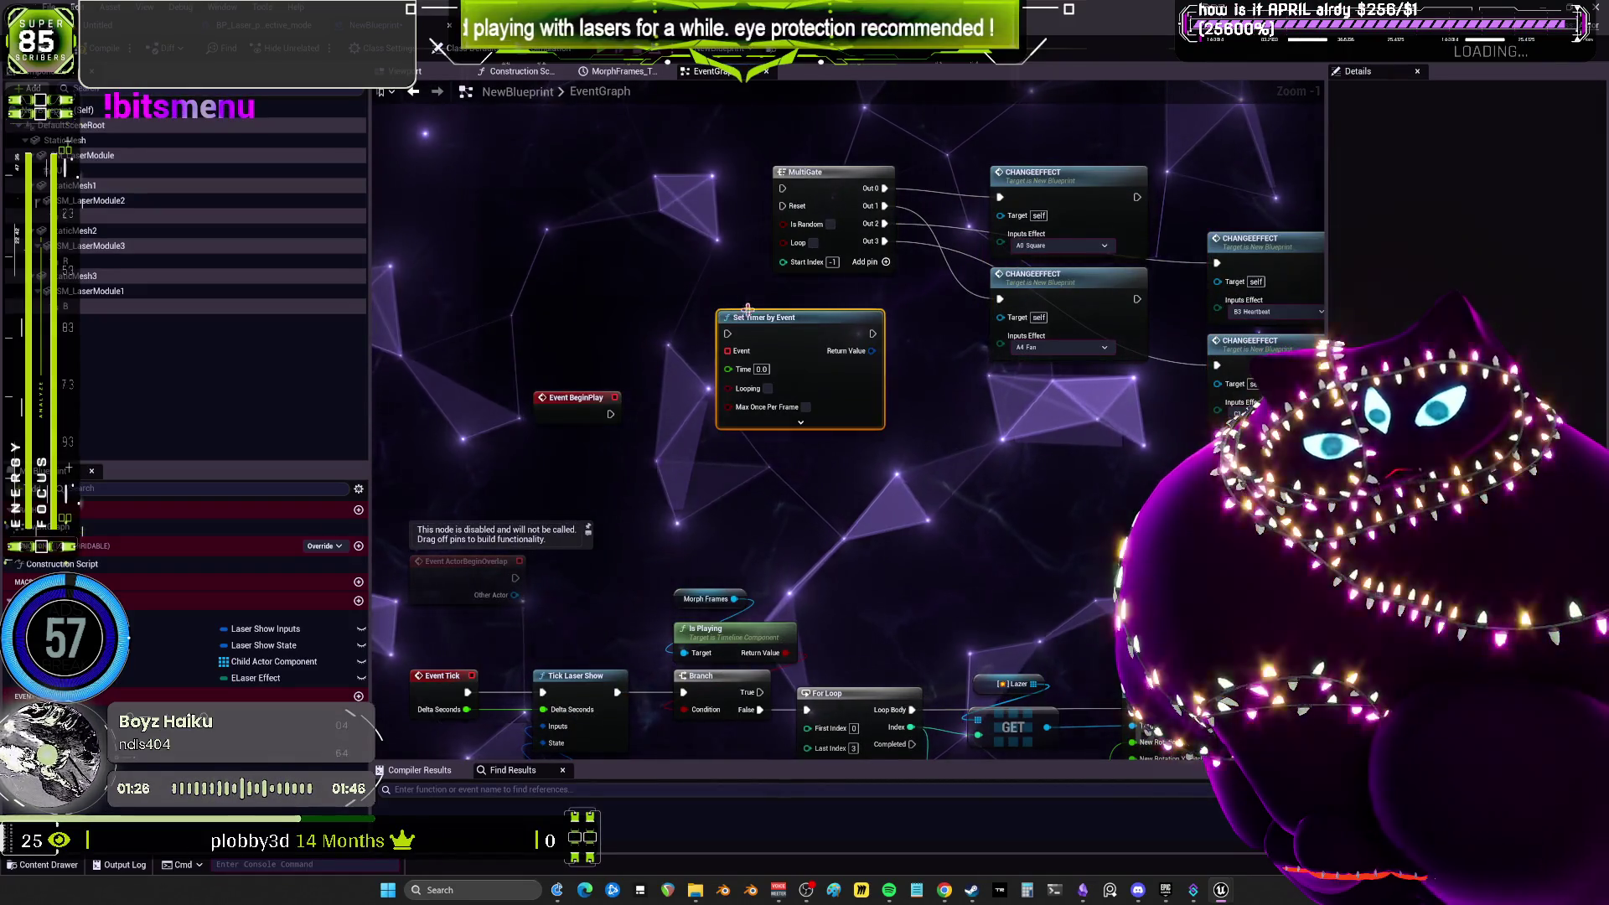
# Bind a new custom event named RANOMEFFECT TEST to the timer's Event pin.
pyautogui.moveTo(727, 352); pyautogui.dragTo(715, 530)
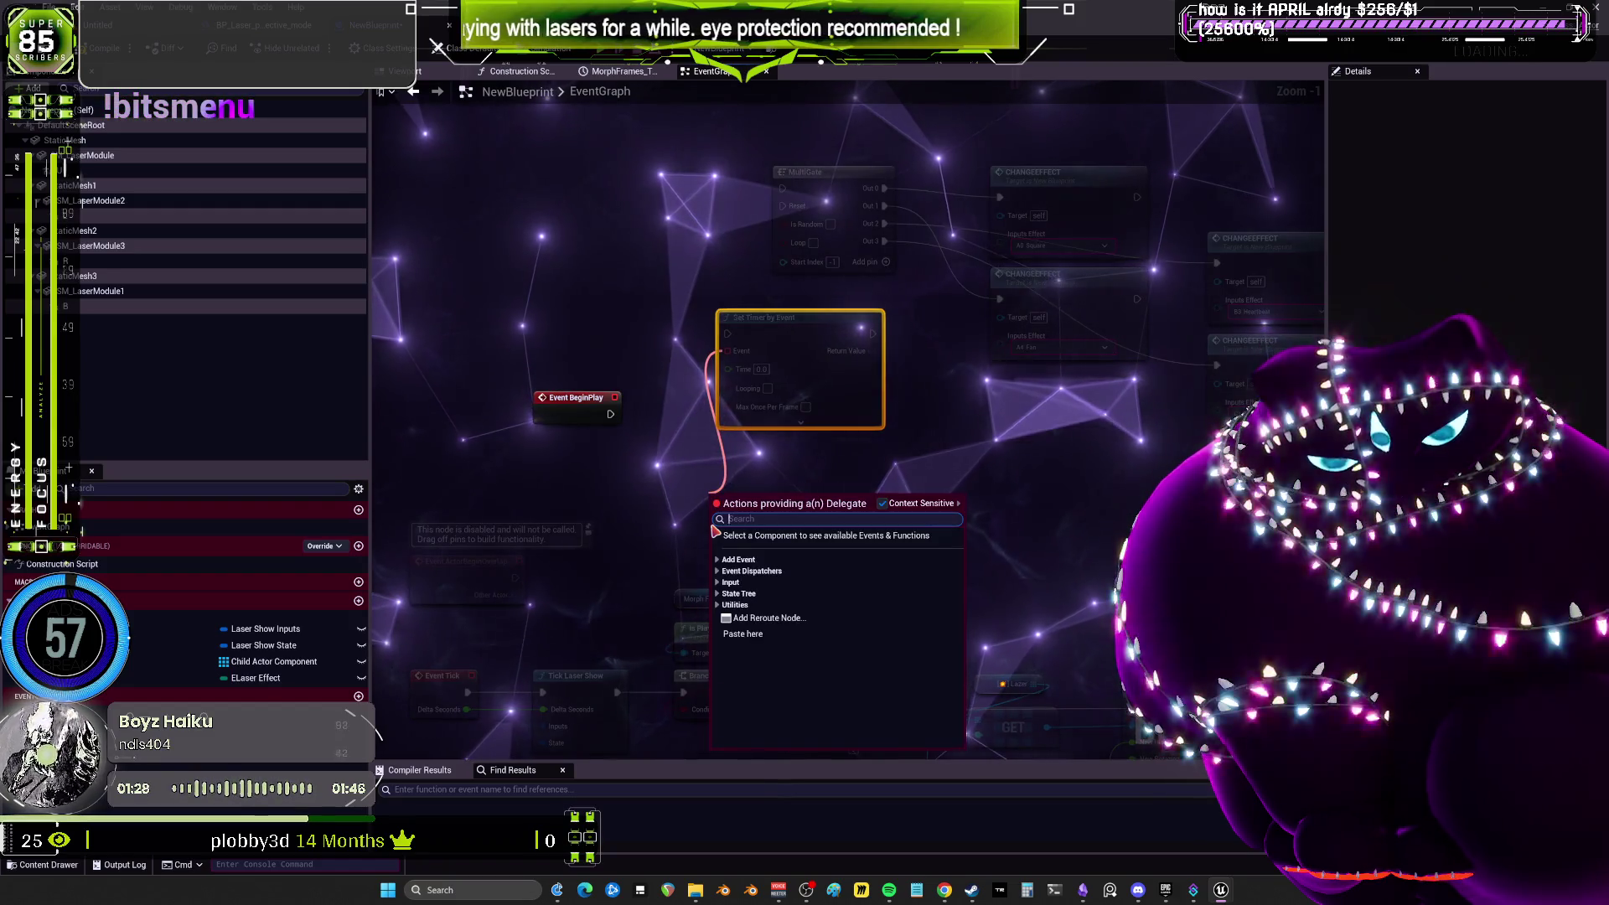
pyautogui.write('CUSTOM')
pyautogui.press('Return')
pyautogui.write('RANOM')
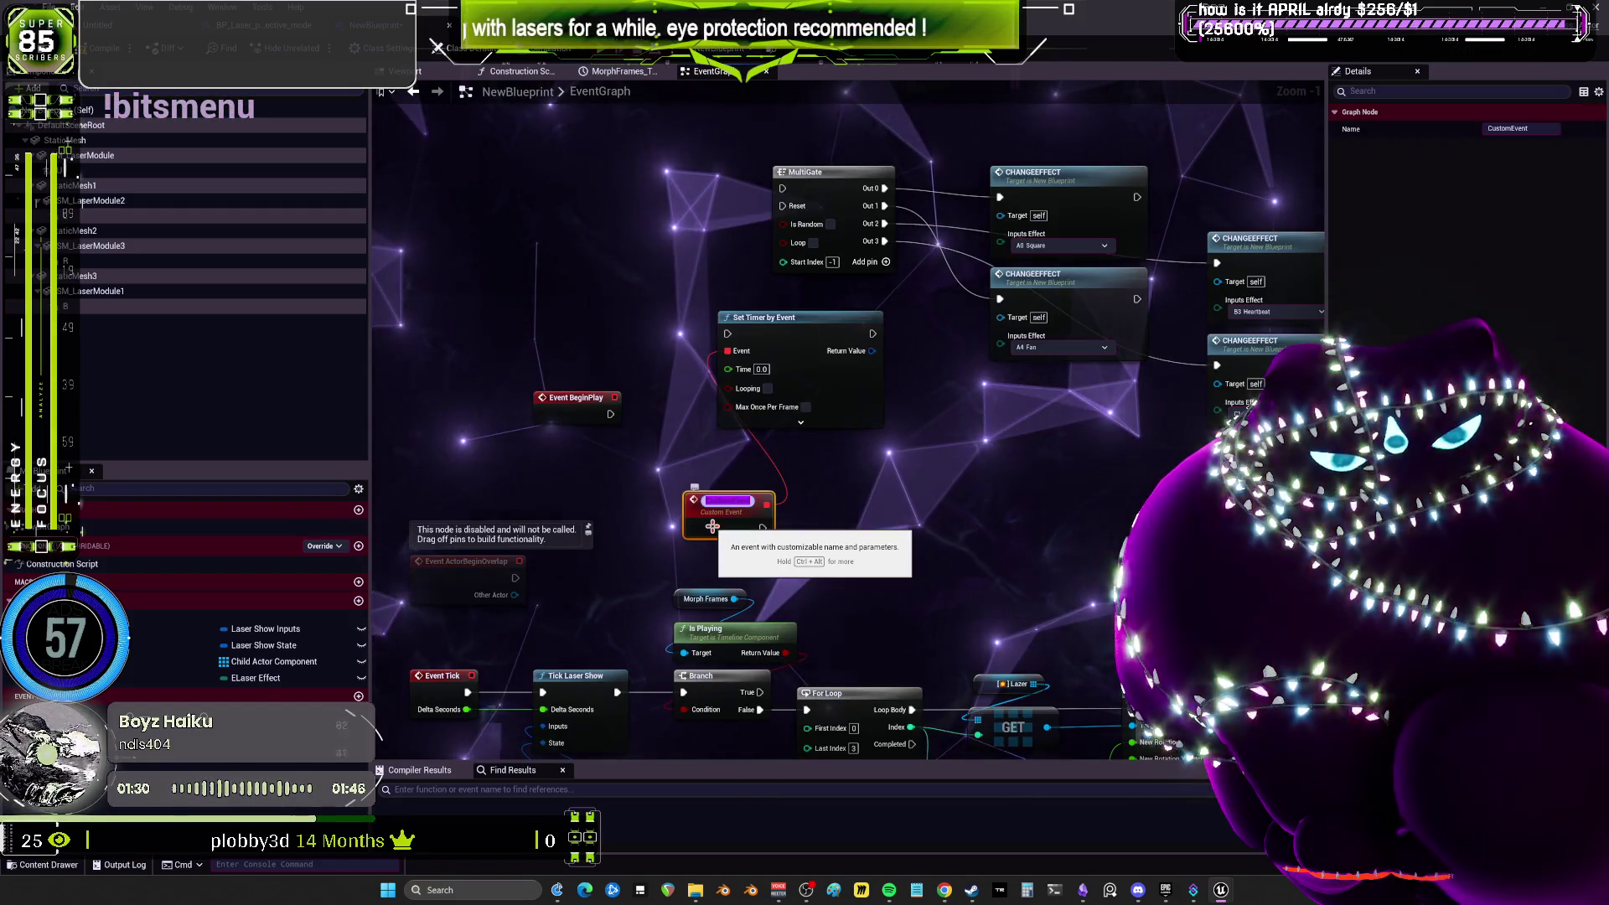
pyautogui.write('EFFECTFEC')
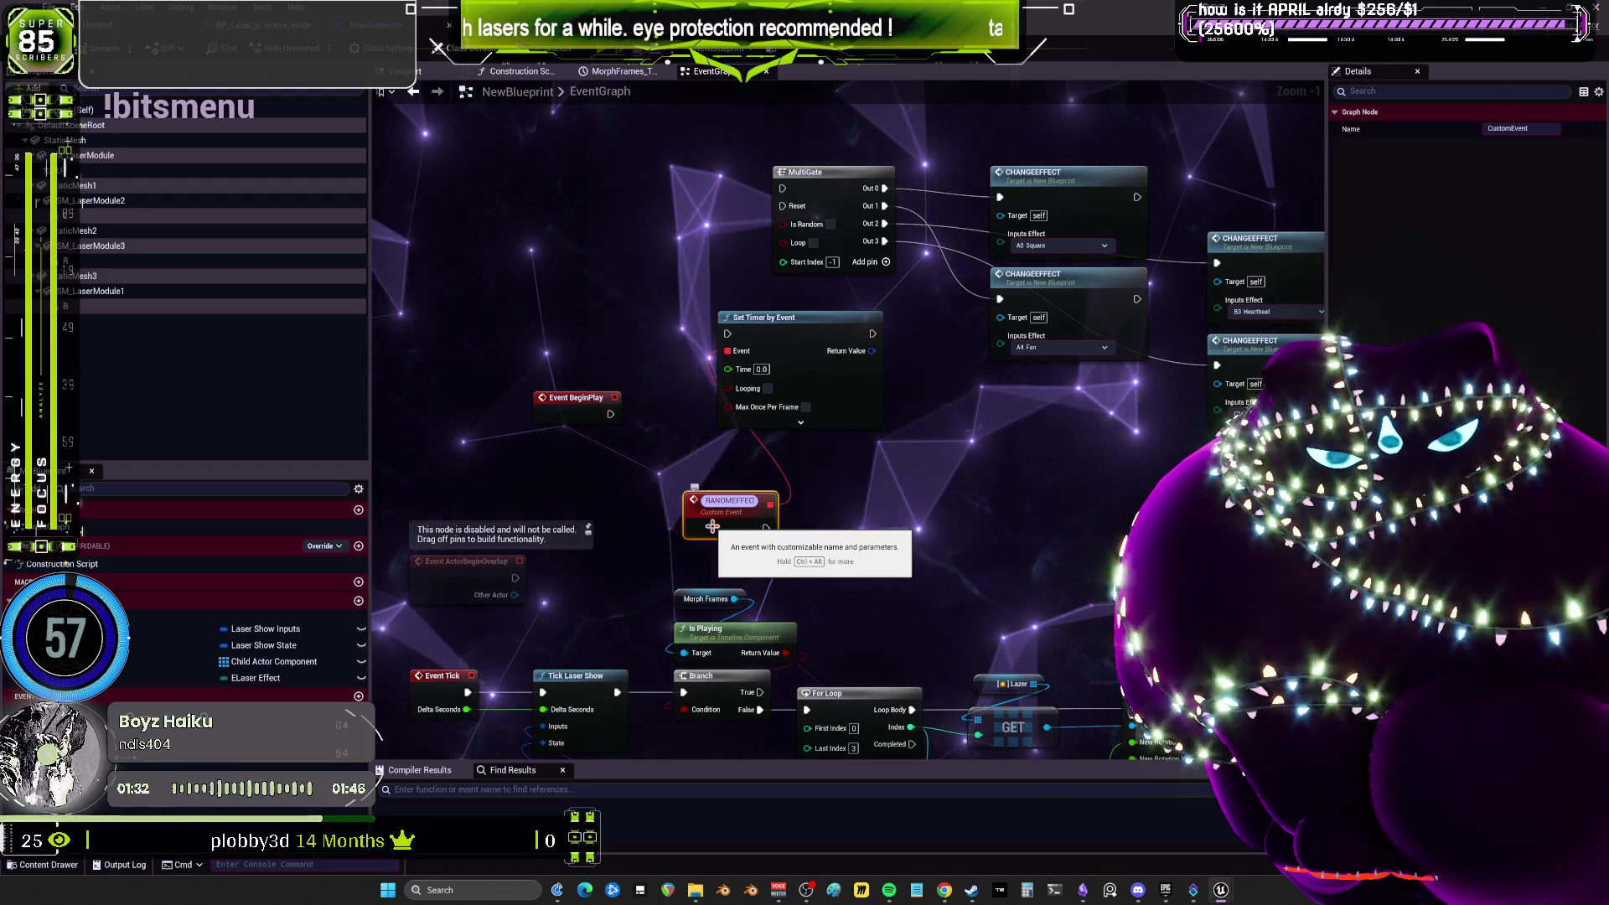
pyautogui.press('BackSpace')
pyautogui.press('BackSpace')
pyautogui.press('BackSpace')
pyautogui.write('TEST')
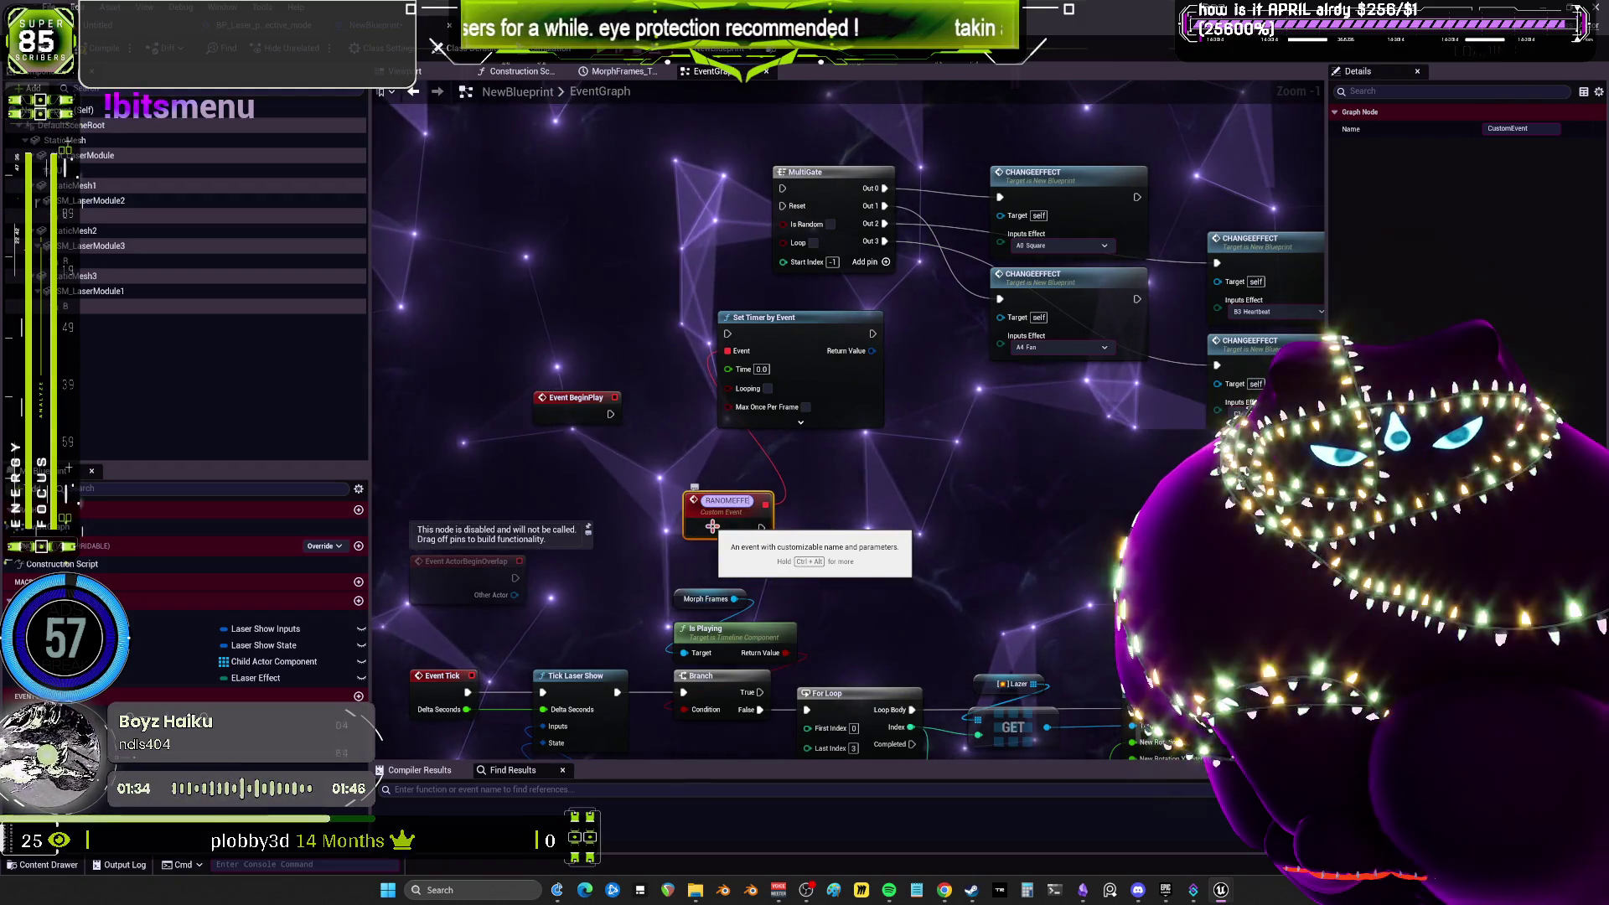
pyautogui.press('Return')
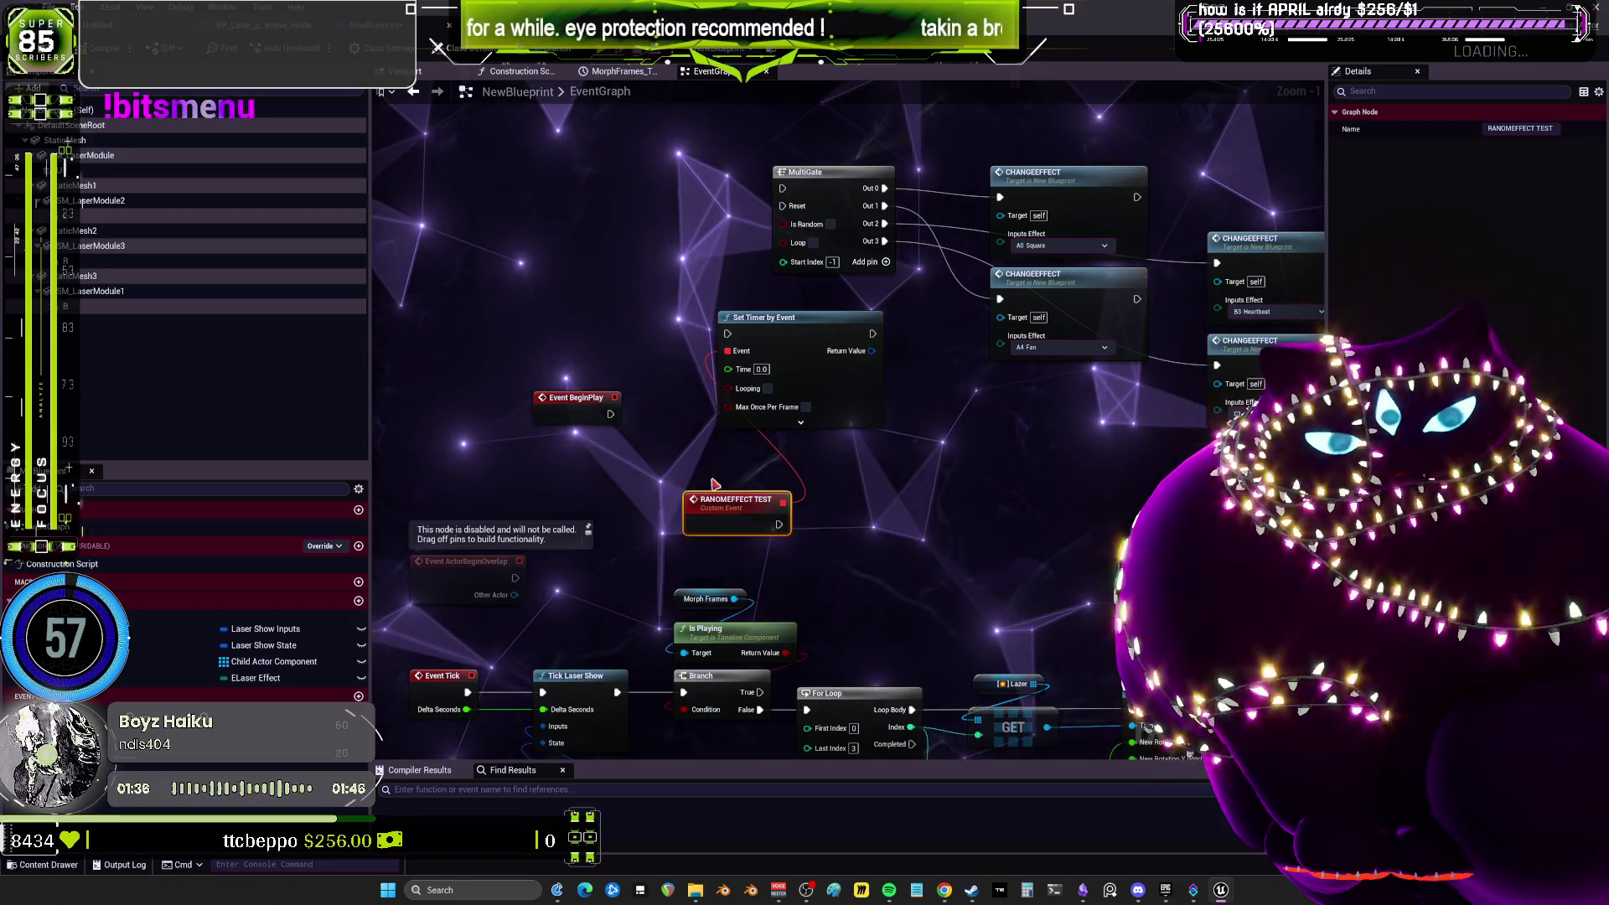
# Connect Event BeginPlay to the timer and make it loop every 20 seconds.
pyautogui.moveTo(611, 415); pyautogui.dragTo(727, 334)
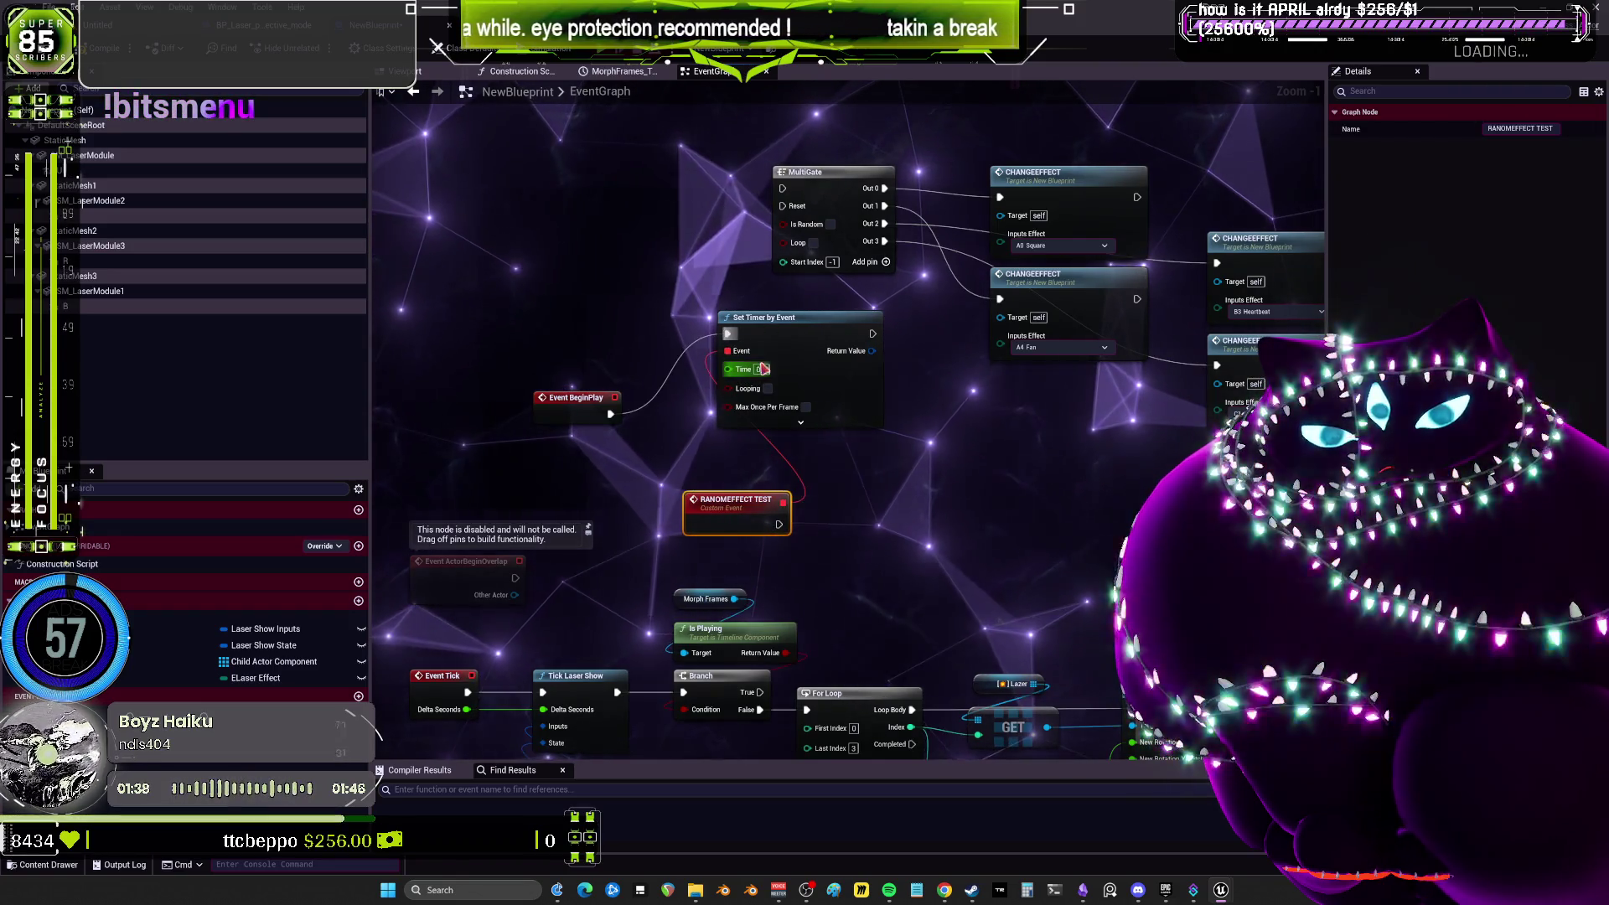
pyautogui.click(761, 369)
pyautogui.write('20')
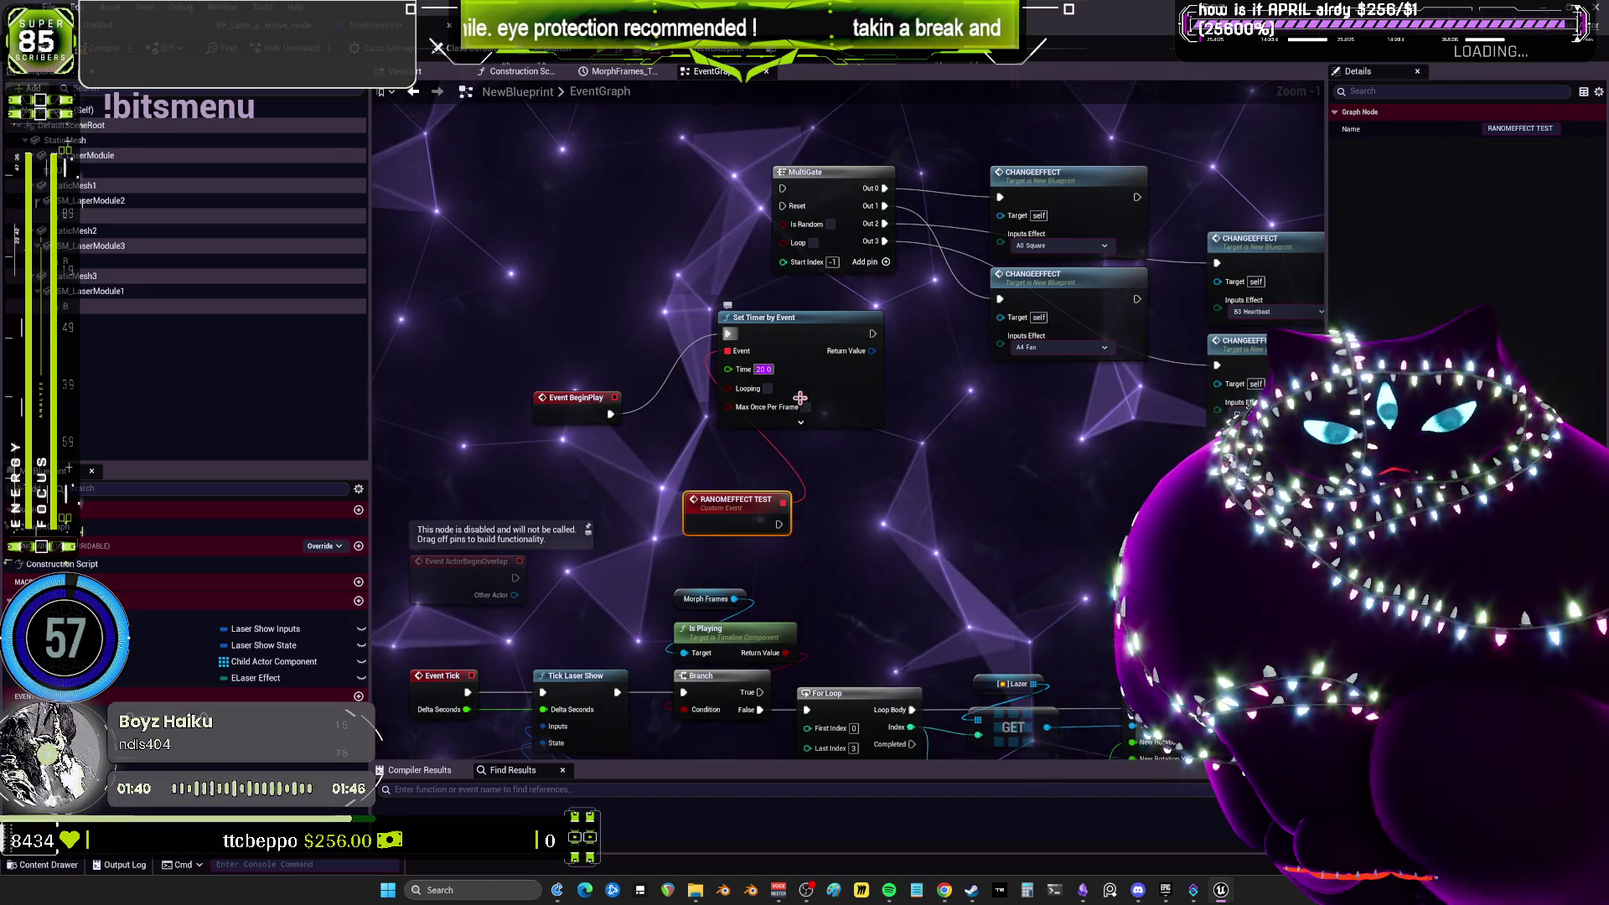
pyautogui.click(767, 388)
# Feed RANOMEFFECT TEST into the MultiGate, enable Loop, and preview the lasers in the level viewport.
pyautogui.moveTo(757, 500)
pyautogui.mouseDown()
pyautogui.moveTo(639, 289)
pyautogui.moveTo(640, 242)
pyautogui.moveTo(737, 226)
pyautogui.moveTo(783, 190)
pyautogui.mouseUp()
pyautogui.click(813, 242)
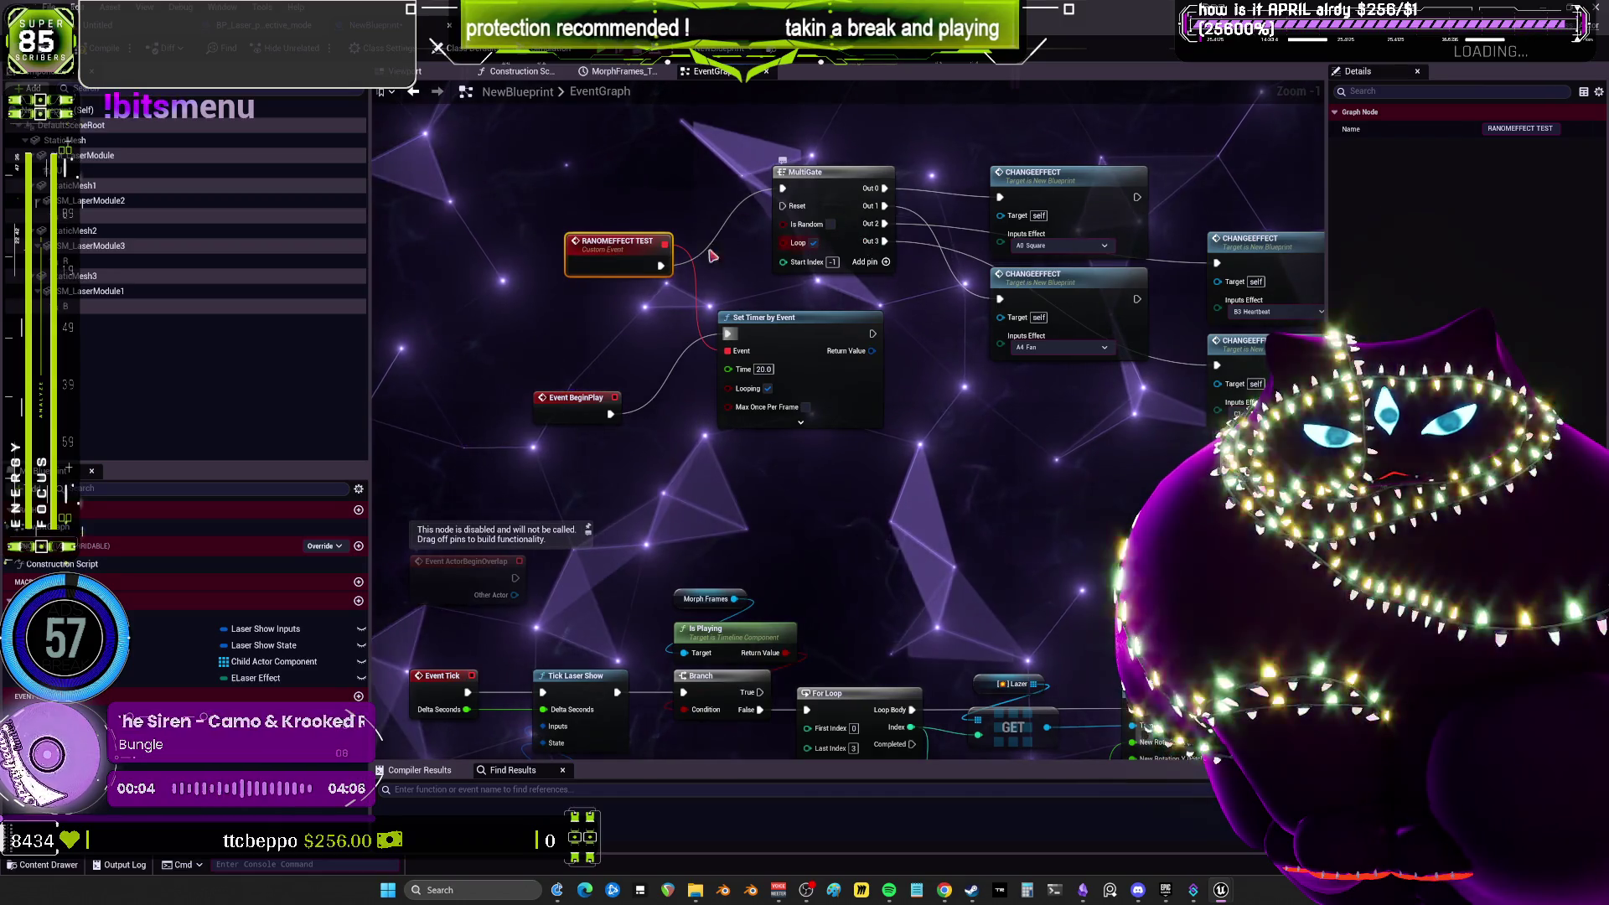
pyautogui.moveTo(620, 243); pyautogui.dragTo(669, 183)
pyautogui.moveTo(727, 350); pyautogui.dragTo(714, 183)
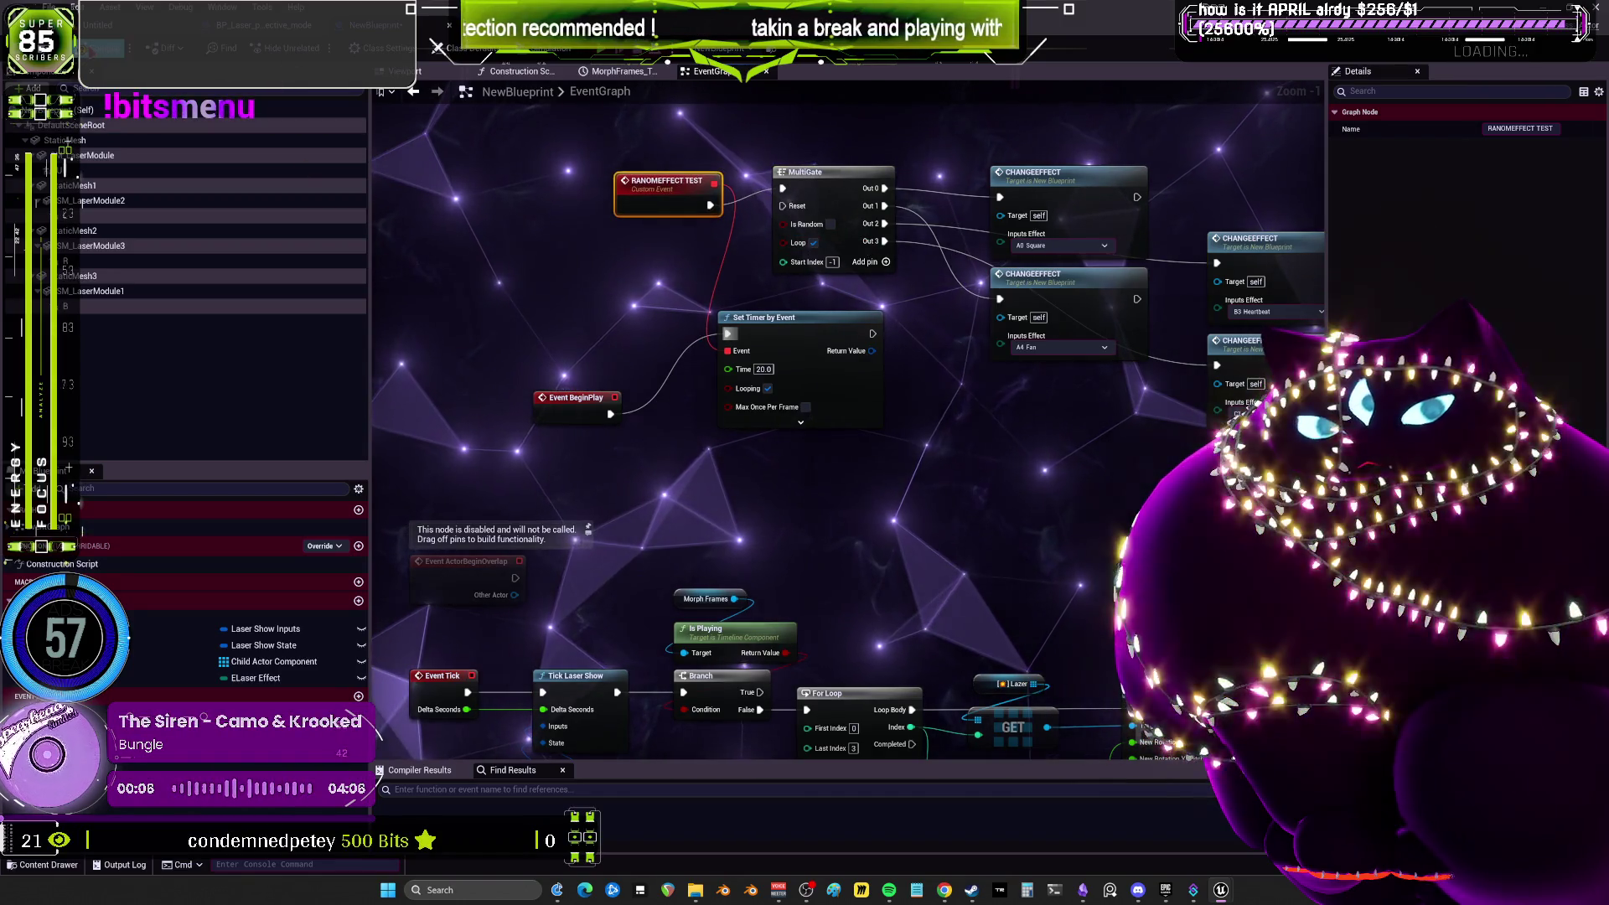
pyautogui.click(417, 71)
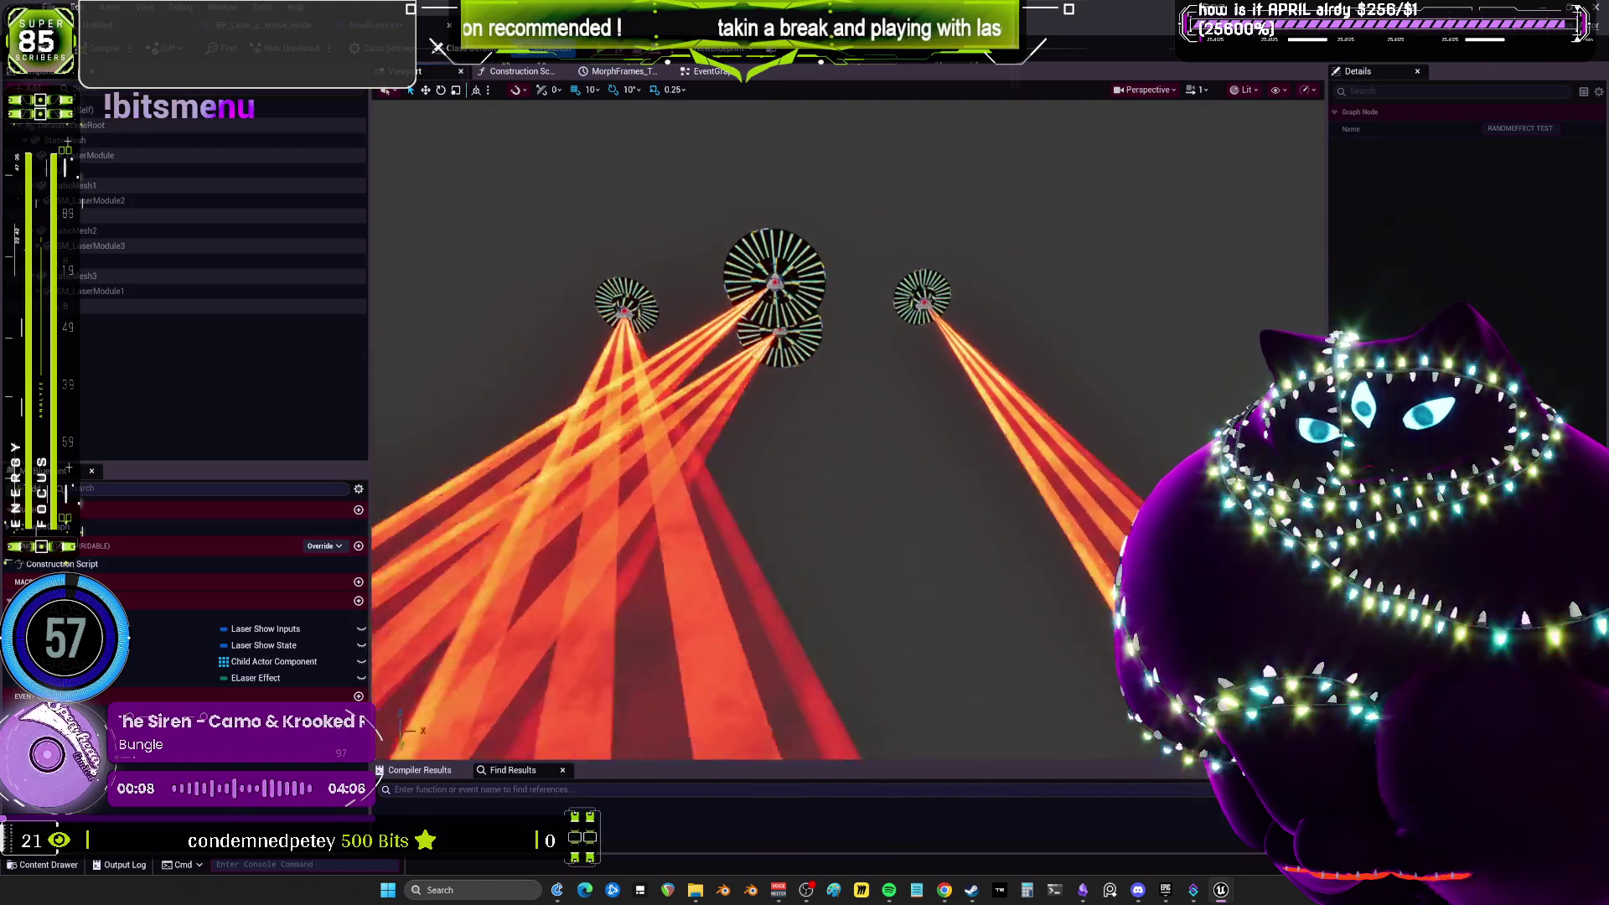
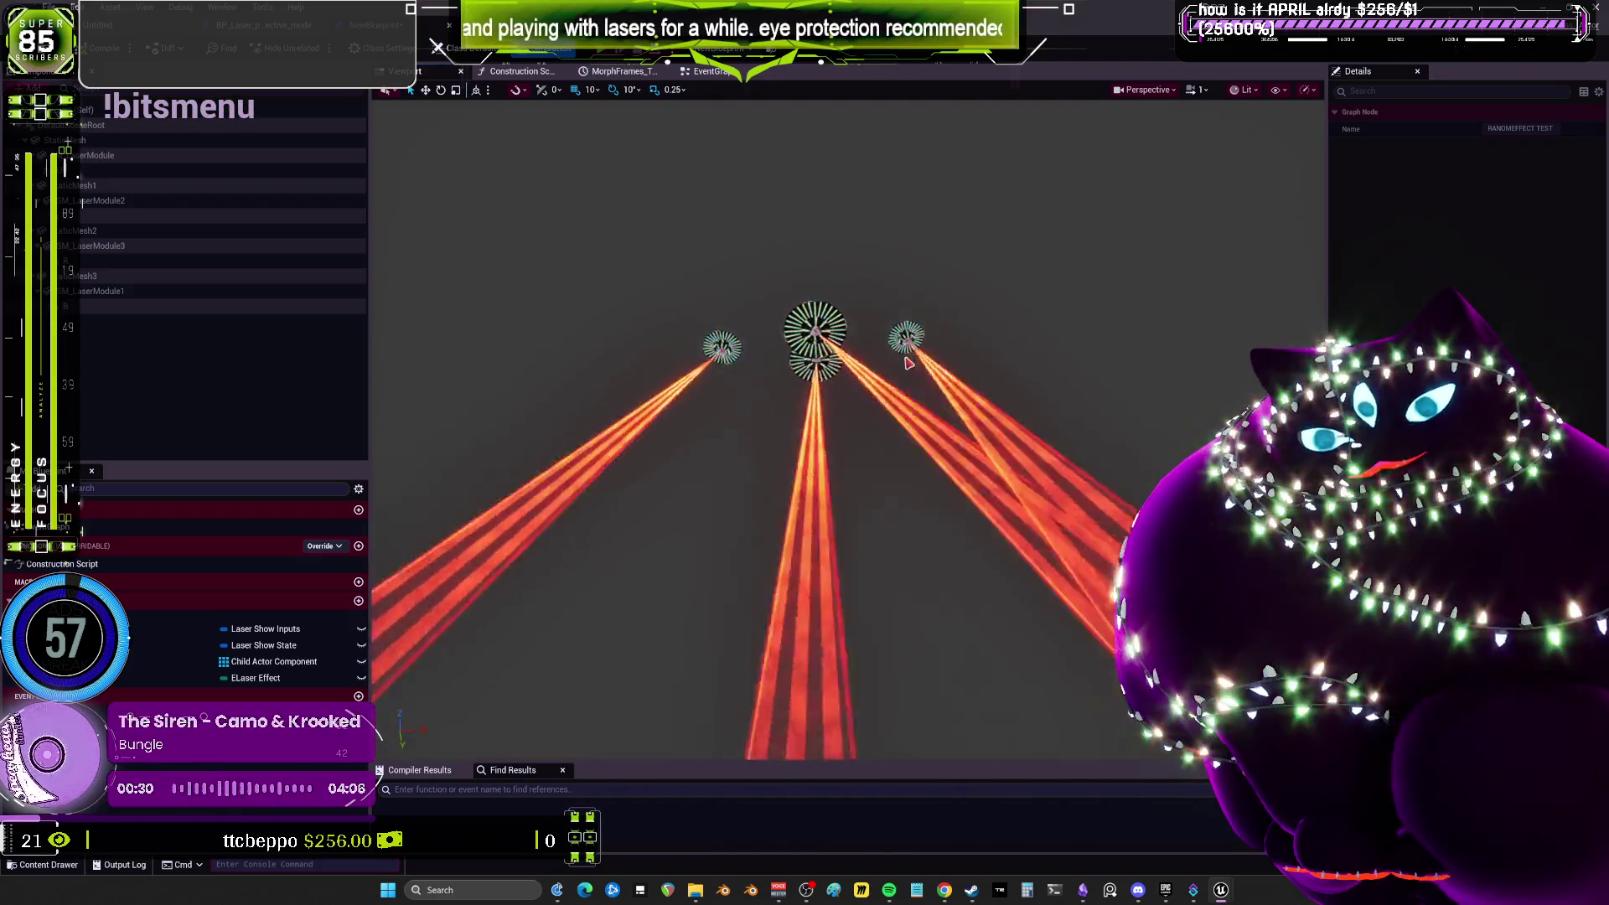
# Add a Print String node above the MultiGate in NewBlueprint's event graph, printing 'playing next'.
pyautogui.click(714, 74)
pyautogui.scroll(1, 906, 212)
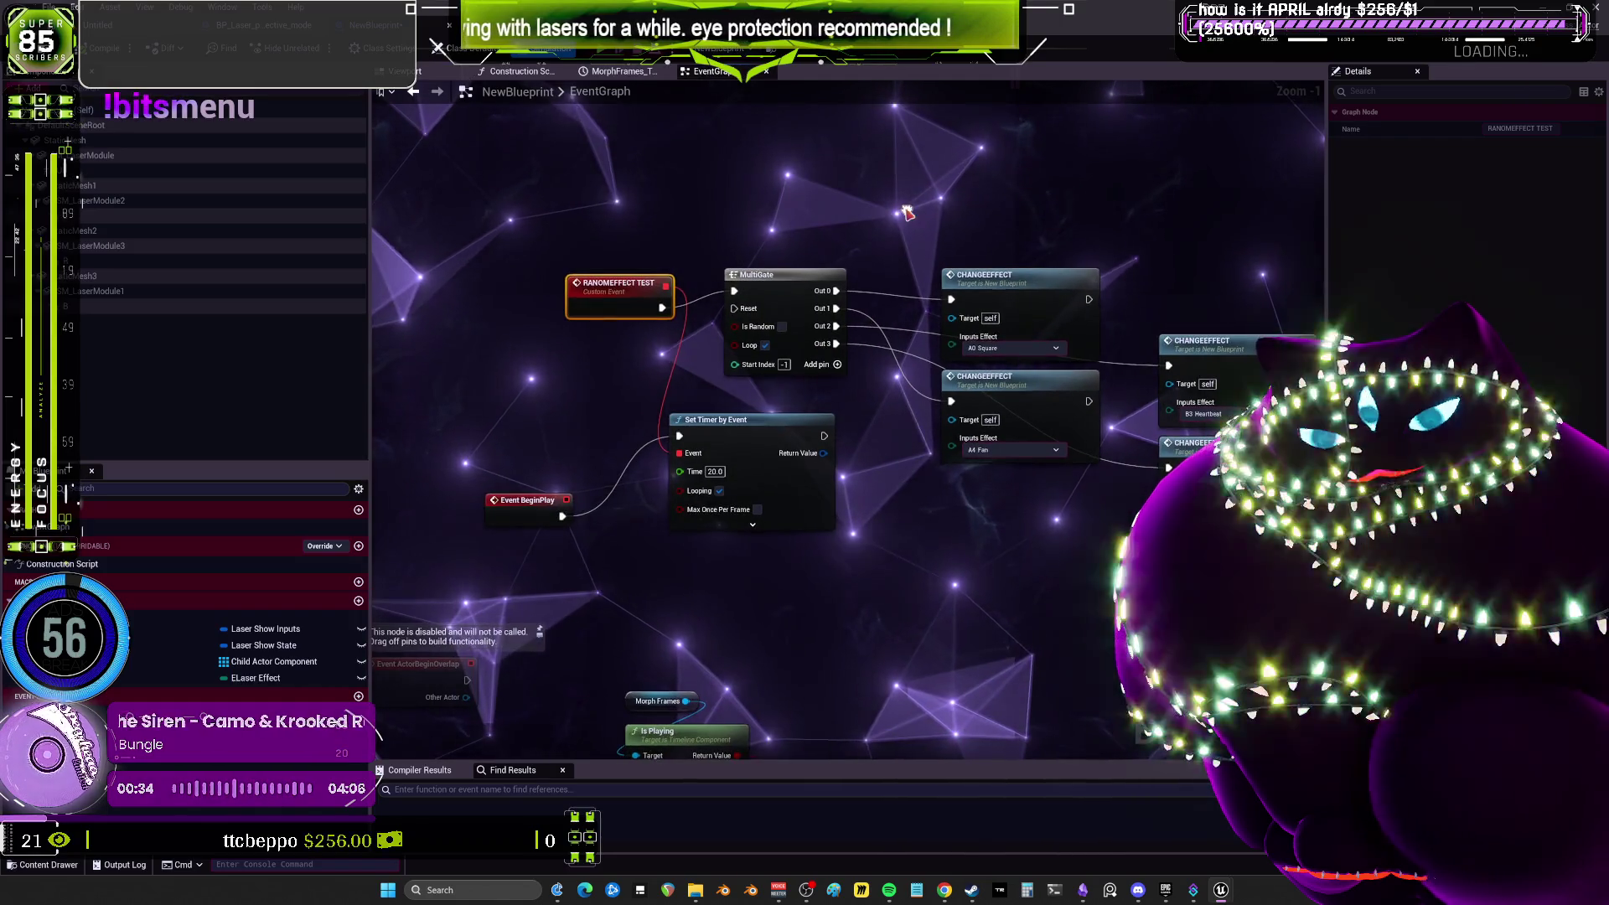
pyautogui.rightClick(906, 212)
pyautogui.write('PRINT ST')
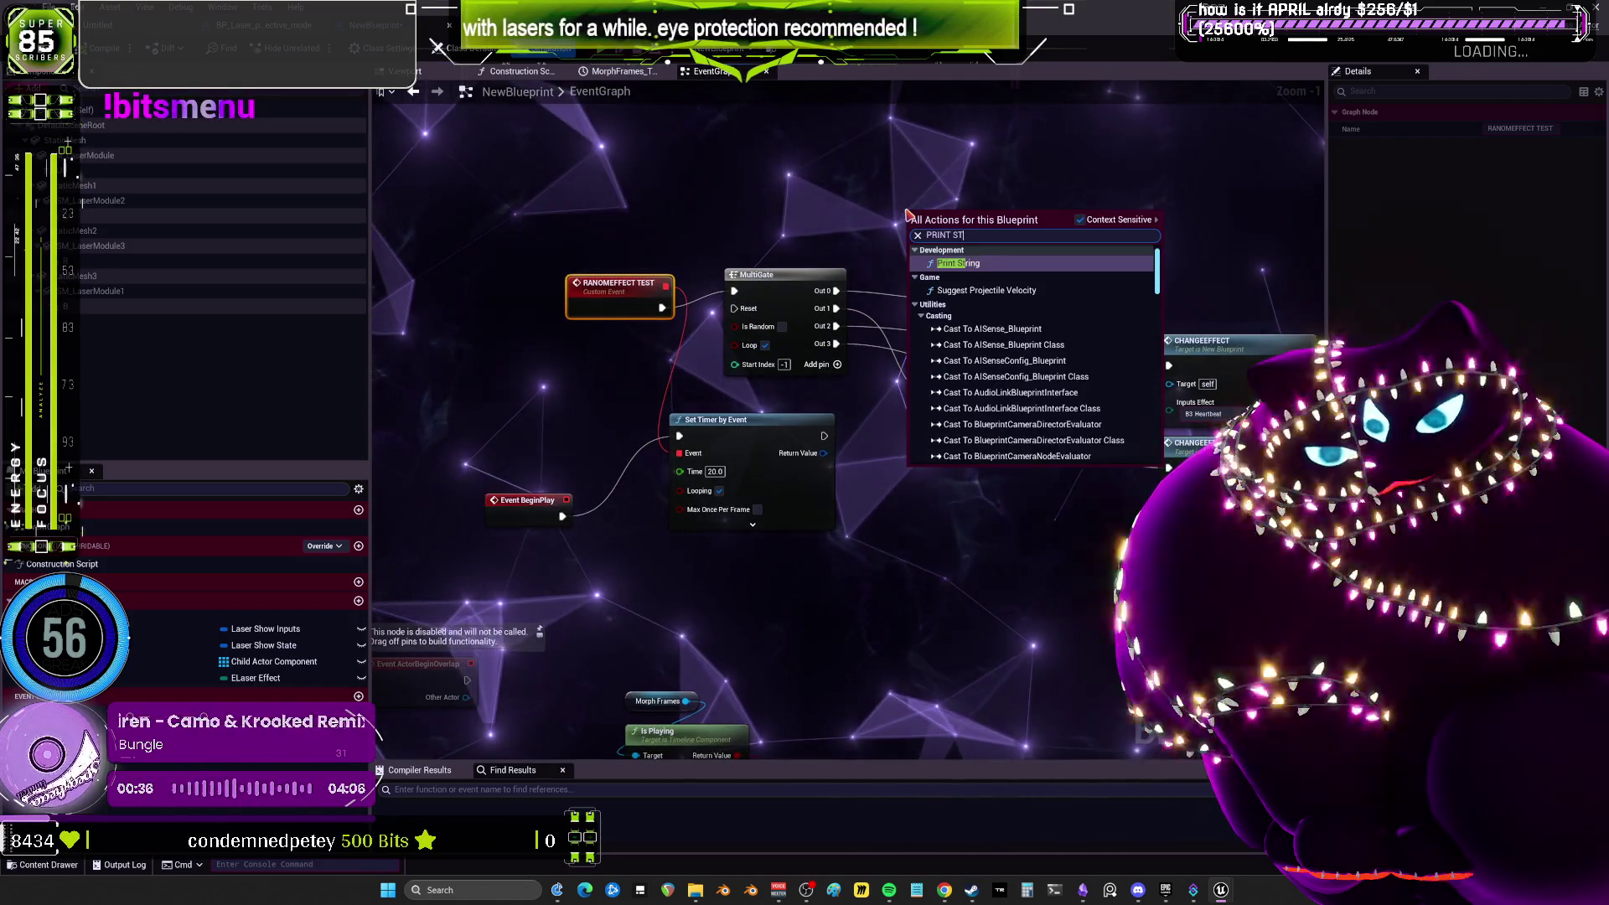
pyautogui.write('RING')
pyautogui.press('Return')
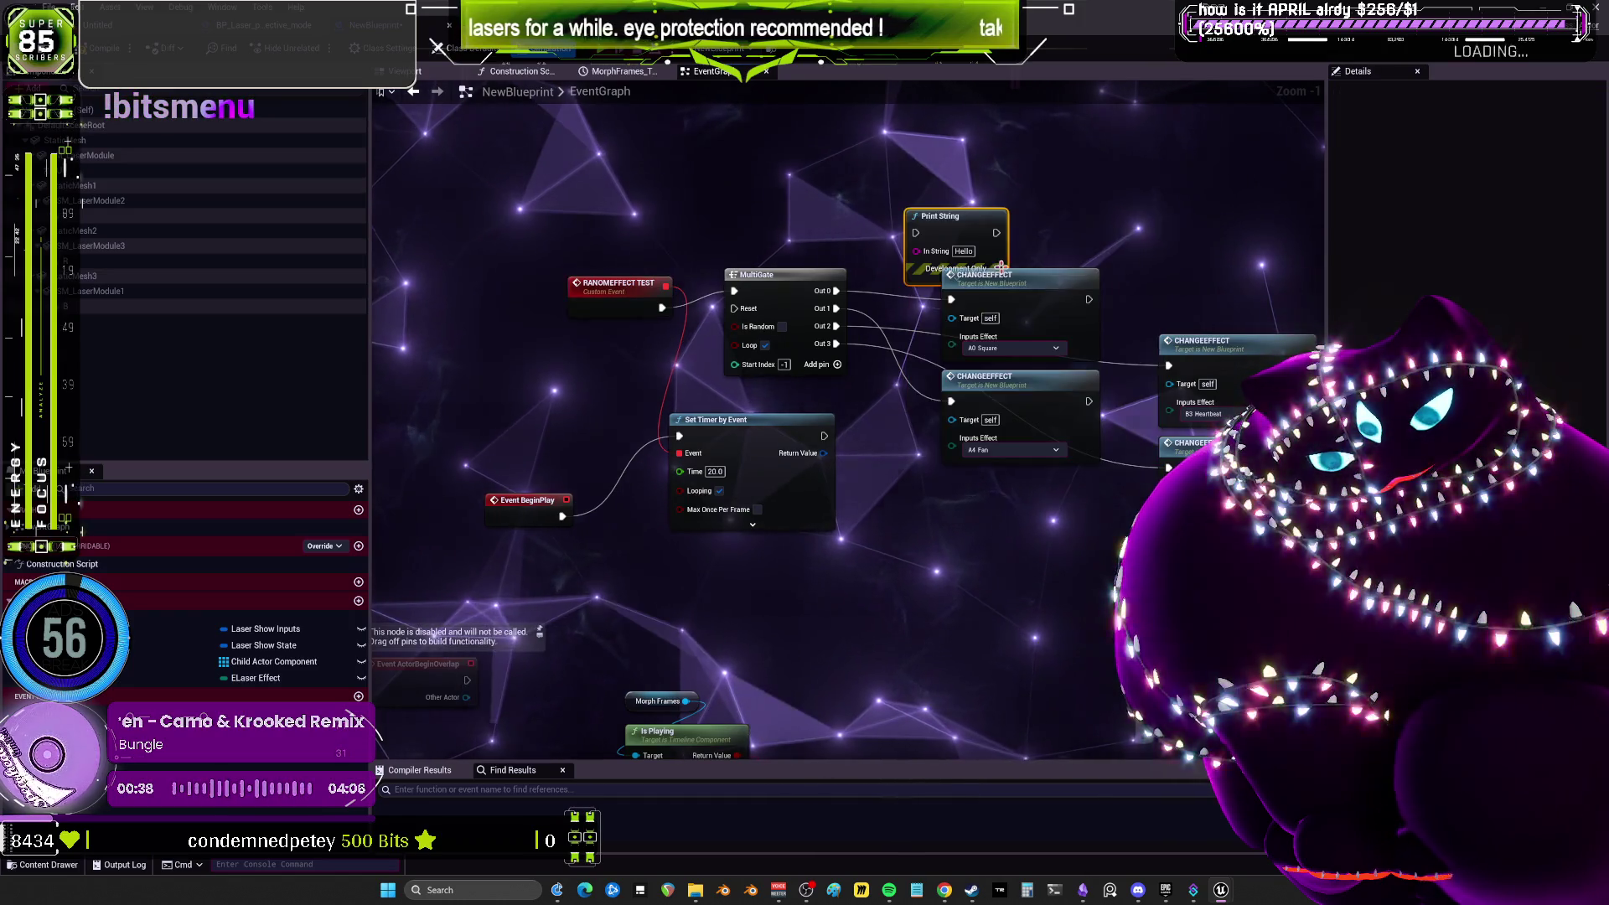
pyautogui.moveTo(788, 261); pyautogui.dragTo(624, 211)
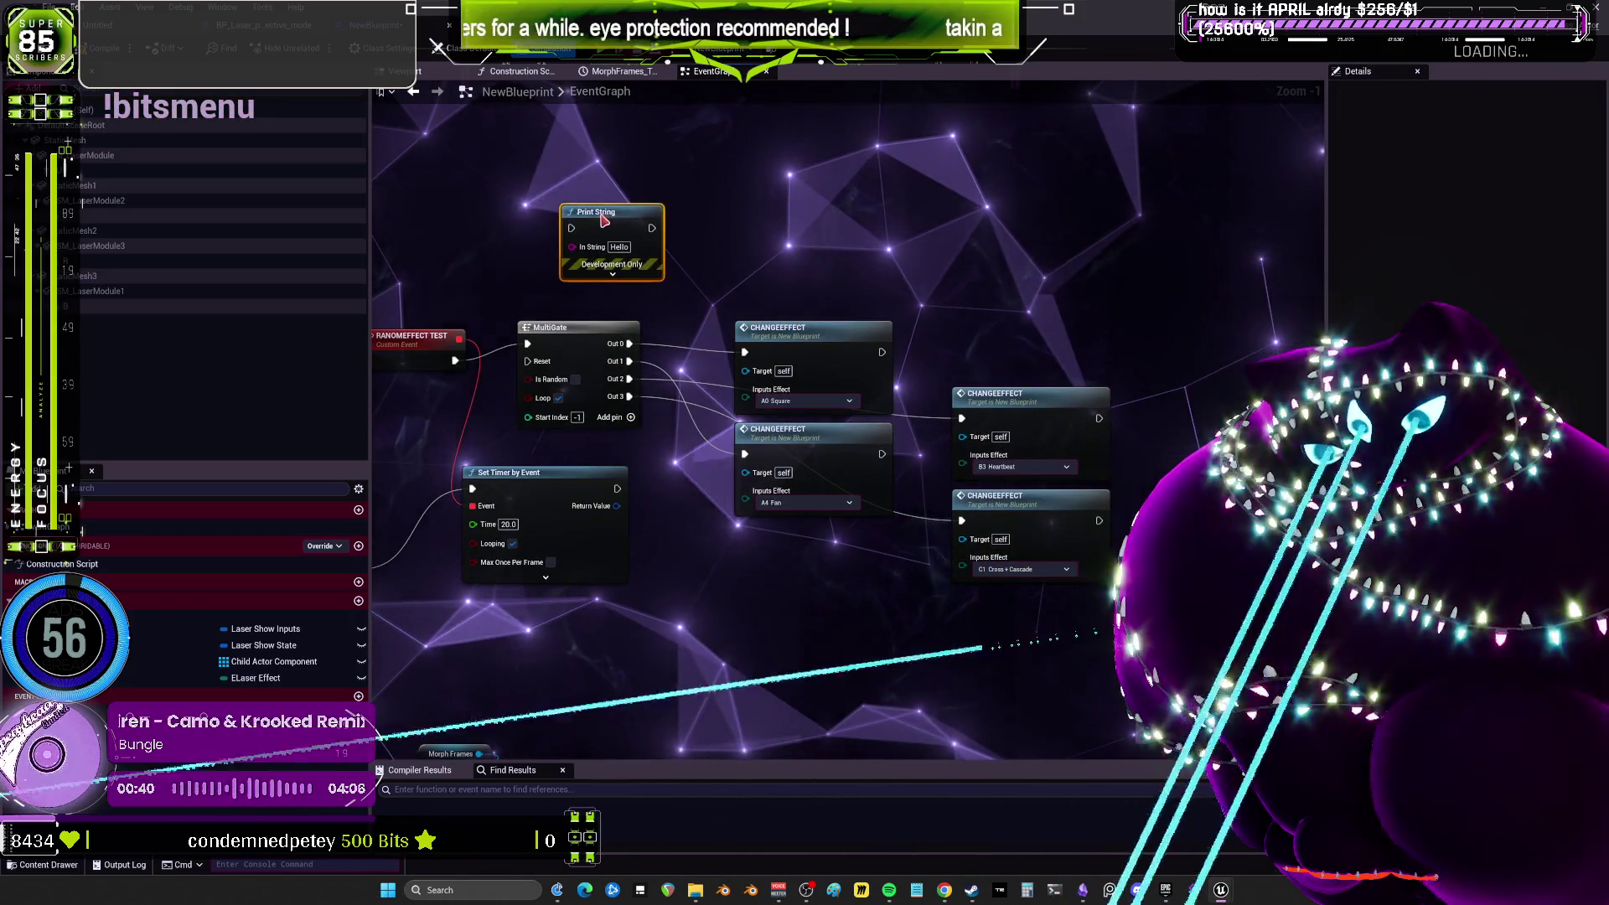
pyautogui.moveTo(510, 365); pyautogui.dragTo(734, 411)
pyautogui.doubleClick(835, 289)
pyautogui.write('playing')
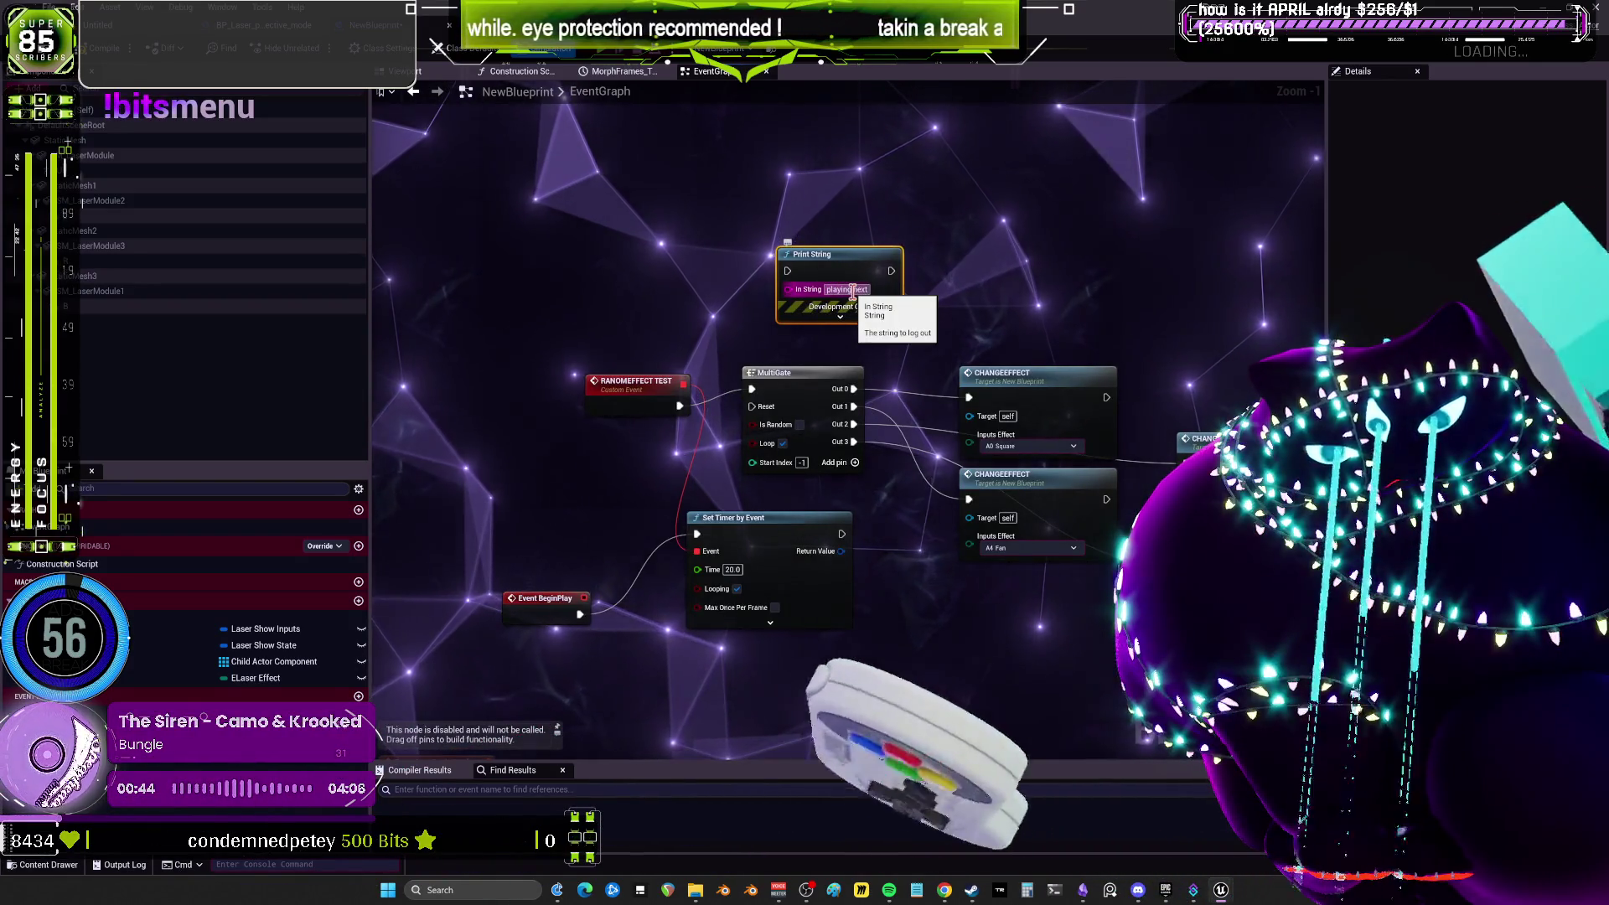
pyautogui.write(' next')
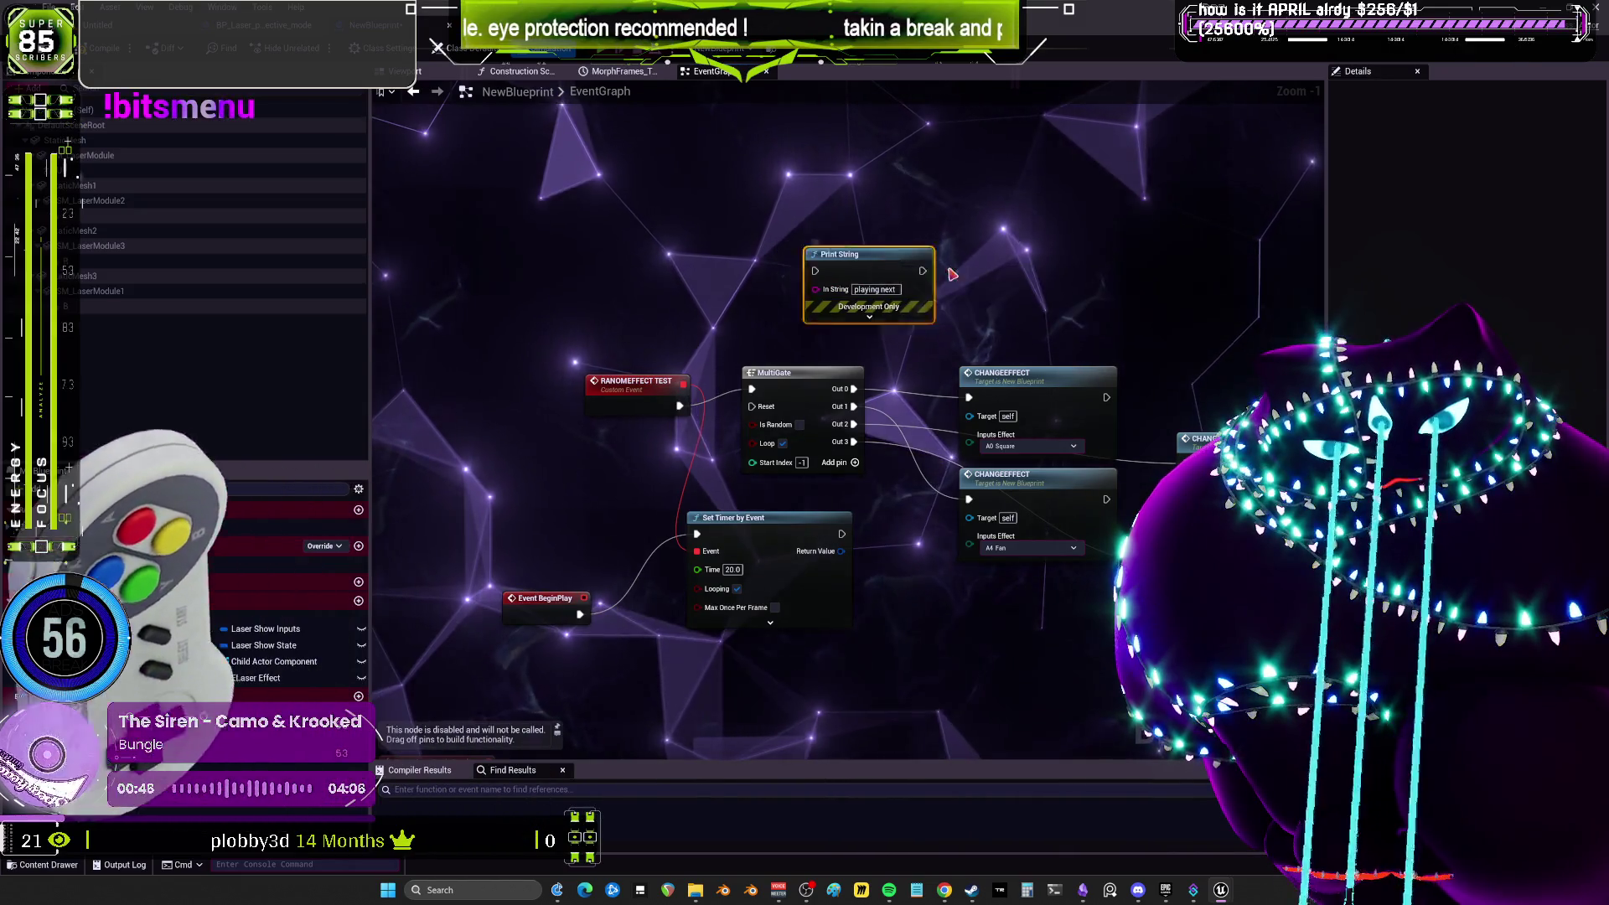
pyautogui.moveTo(850, 275)
pyautogui.mouseDown()
pyautogui.moveTo(773, 269)
pyautogui.moveTo(770, 382)
pyautogui.moveTo(751, 389)
pyautogui.mouseUp()
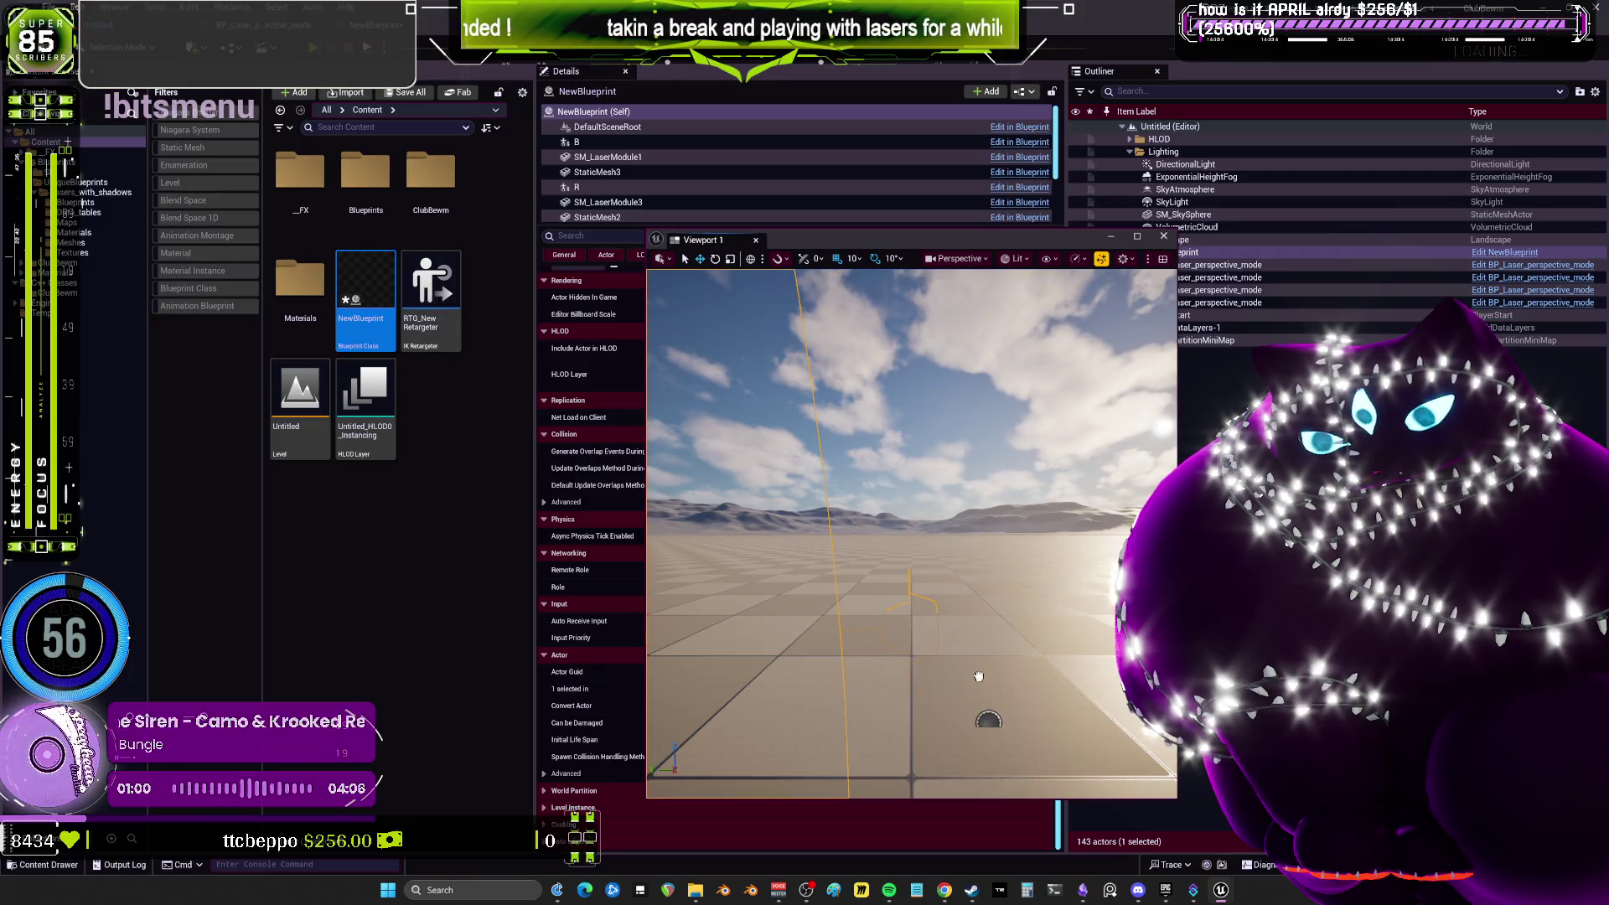
# Place a second NewBlueprint rig, rotate the DirectionalLight to night, and test-play the level.
pyautogui.moveTo(990, 659)
pyautogui.mouseDown()
pyautogui.moveTo(963, 670)
pyautogui.moveTo(981, 570)
pyautogui.mouseUp()
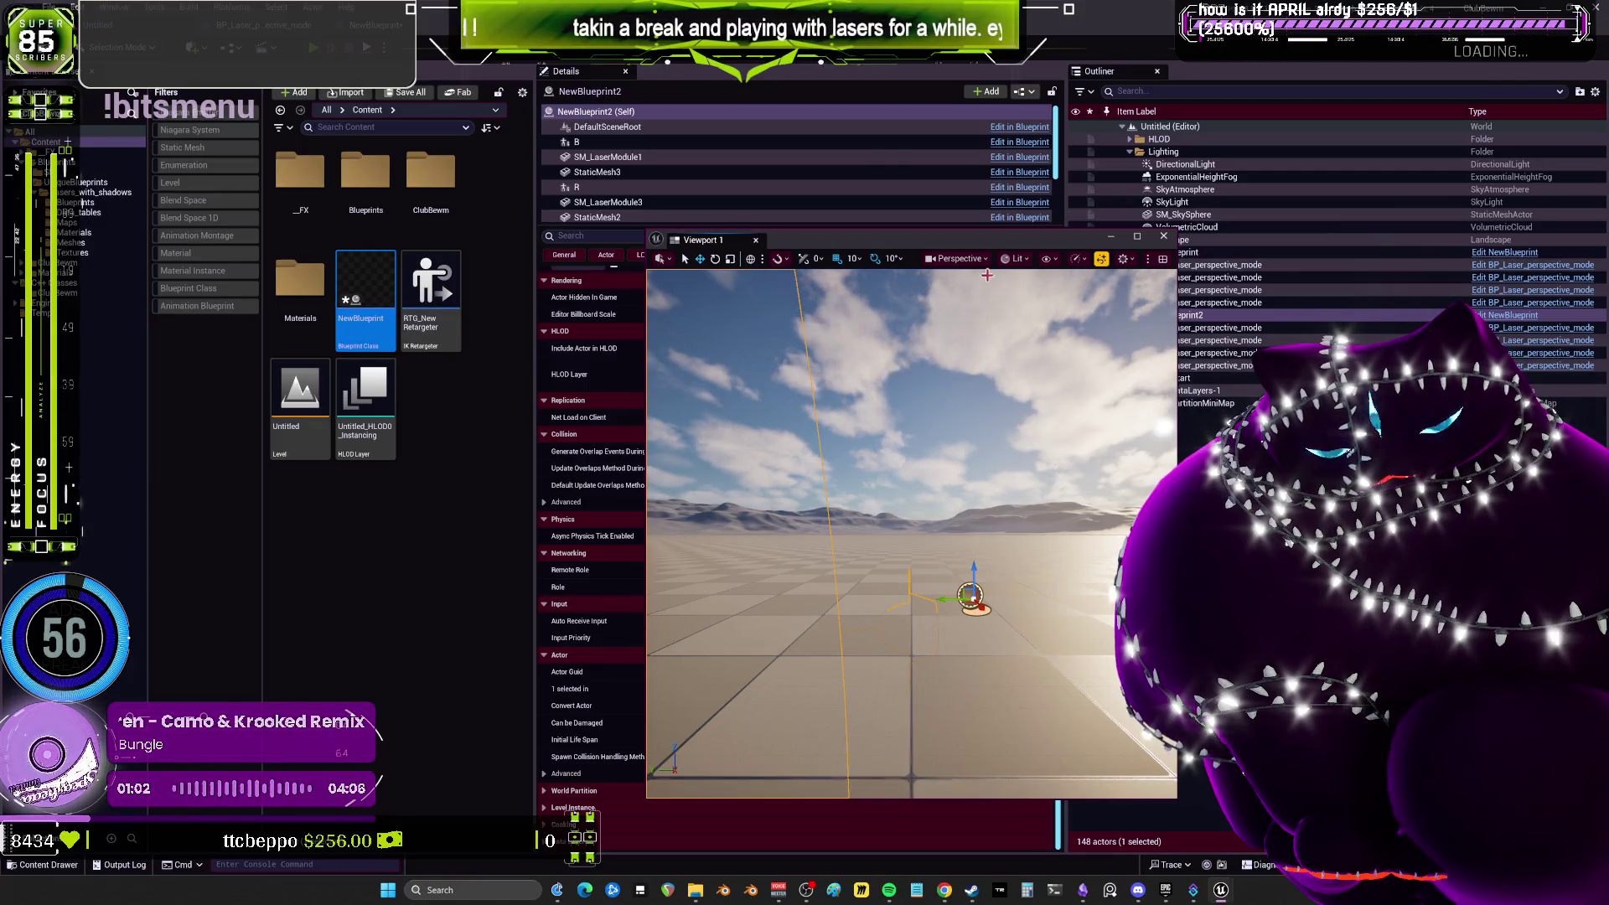
pyautogui.moveTo(859, 232); pyautogui.dragTo(576, 199)
pyautogui.click(1184, 164)
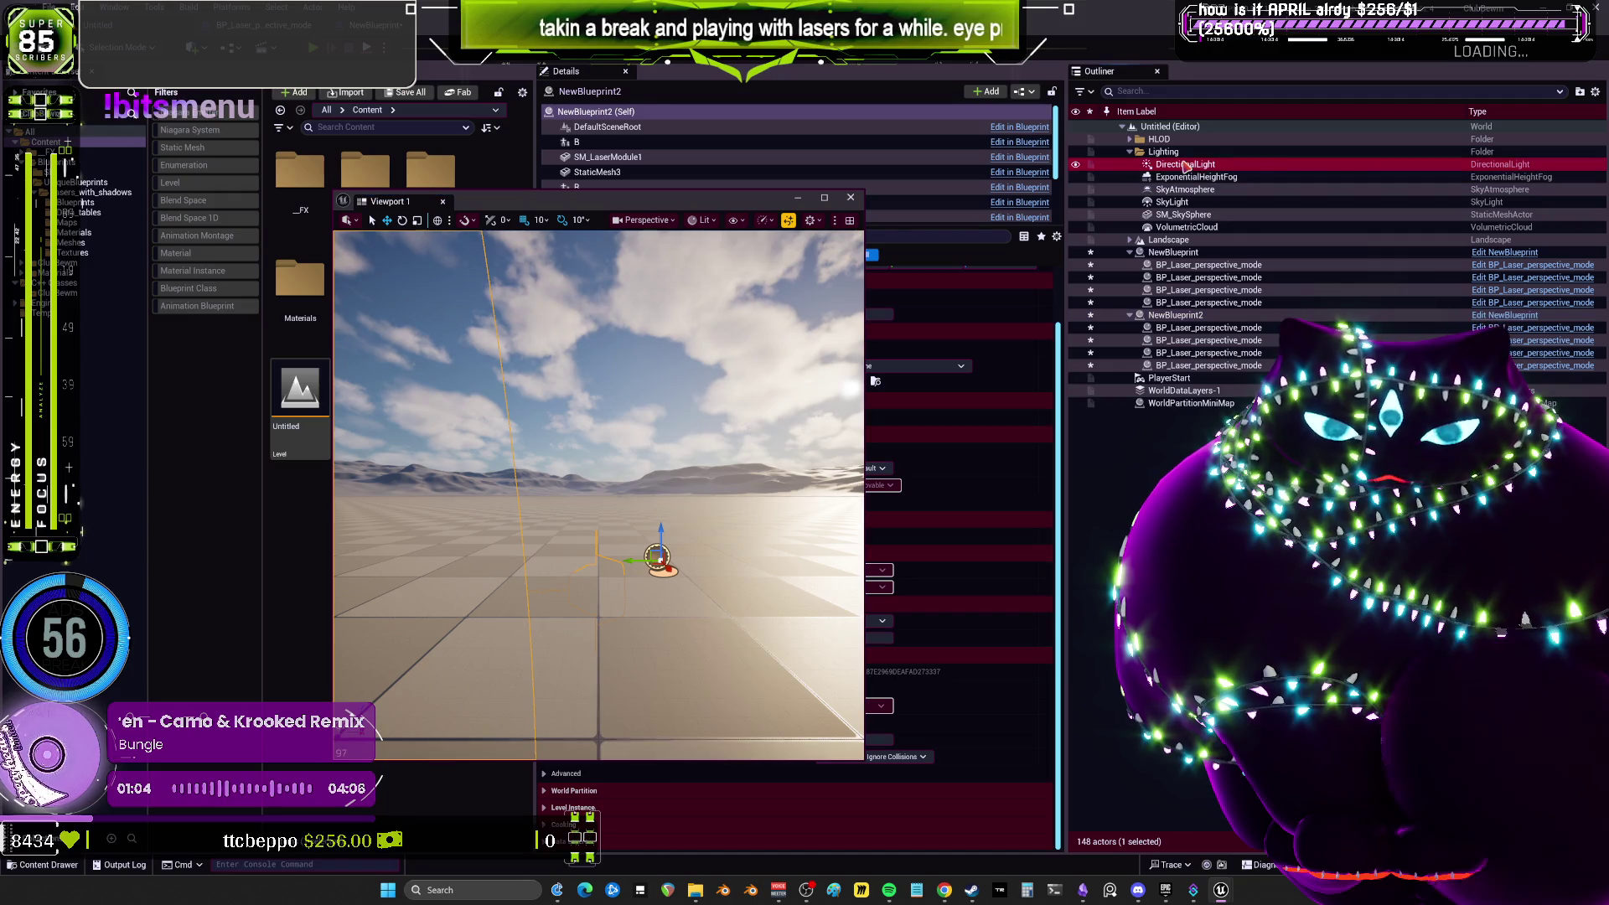
pyautogui.moveTo(949, 306); pyautogui.dragTo(972, 307)
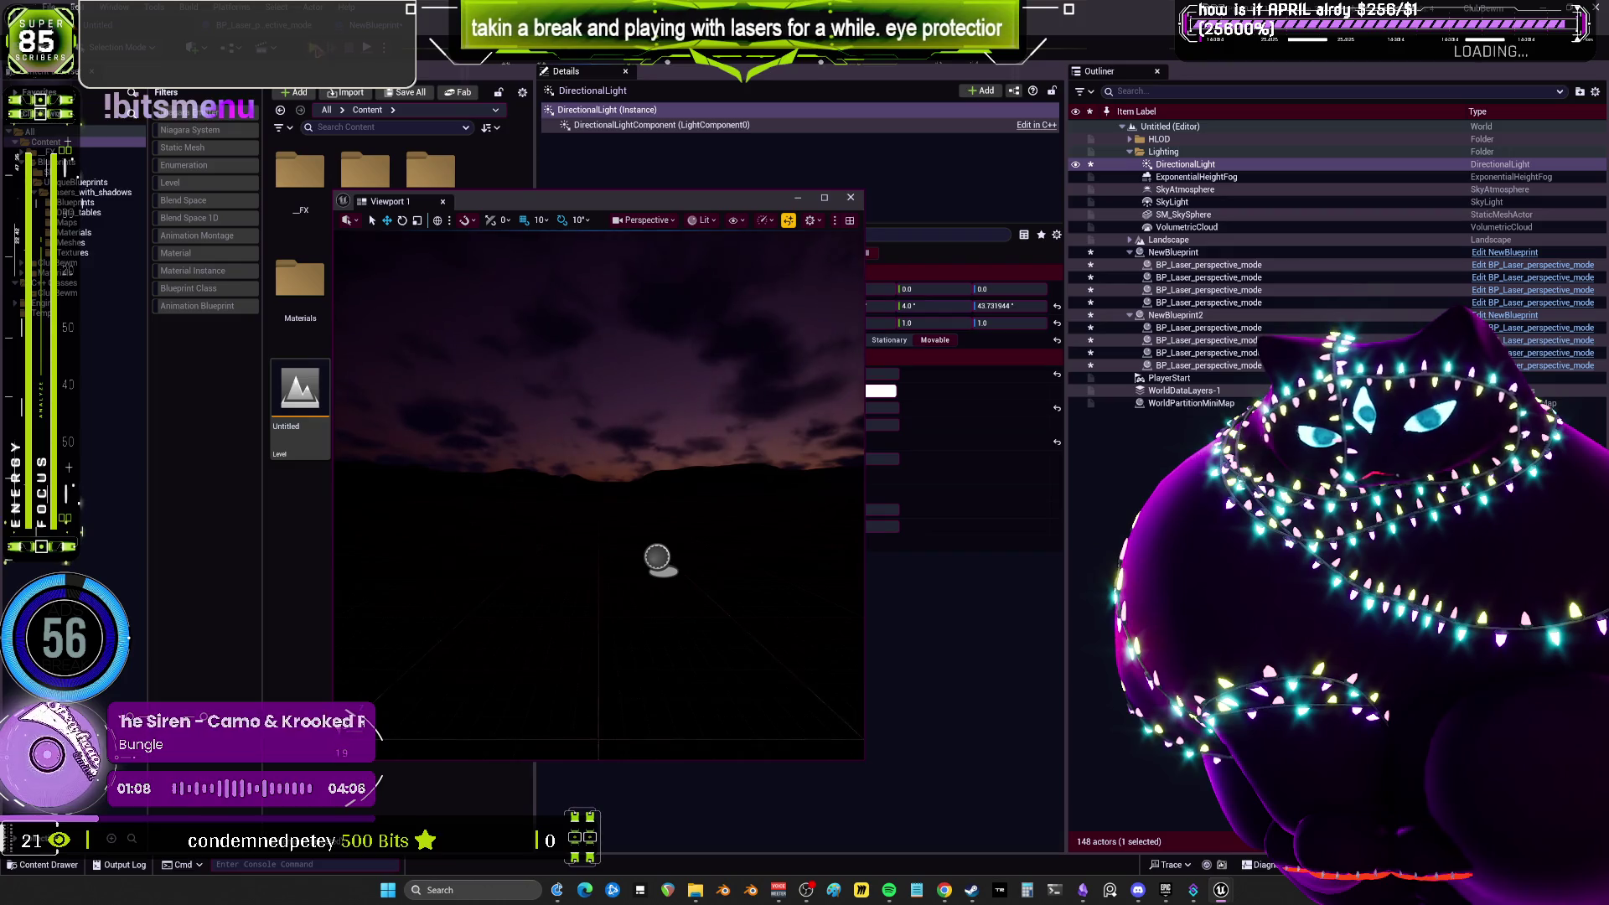
pyautogui.hotkey('alt', 'p')
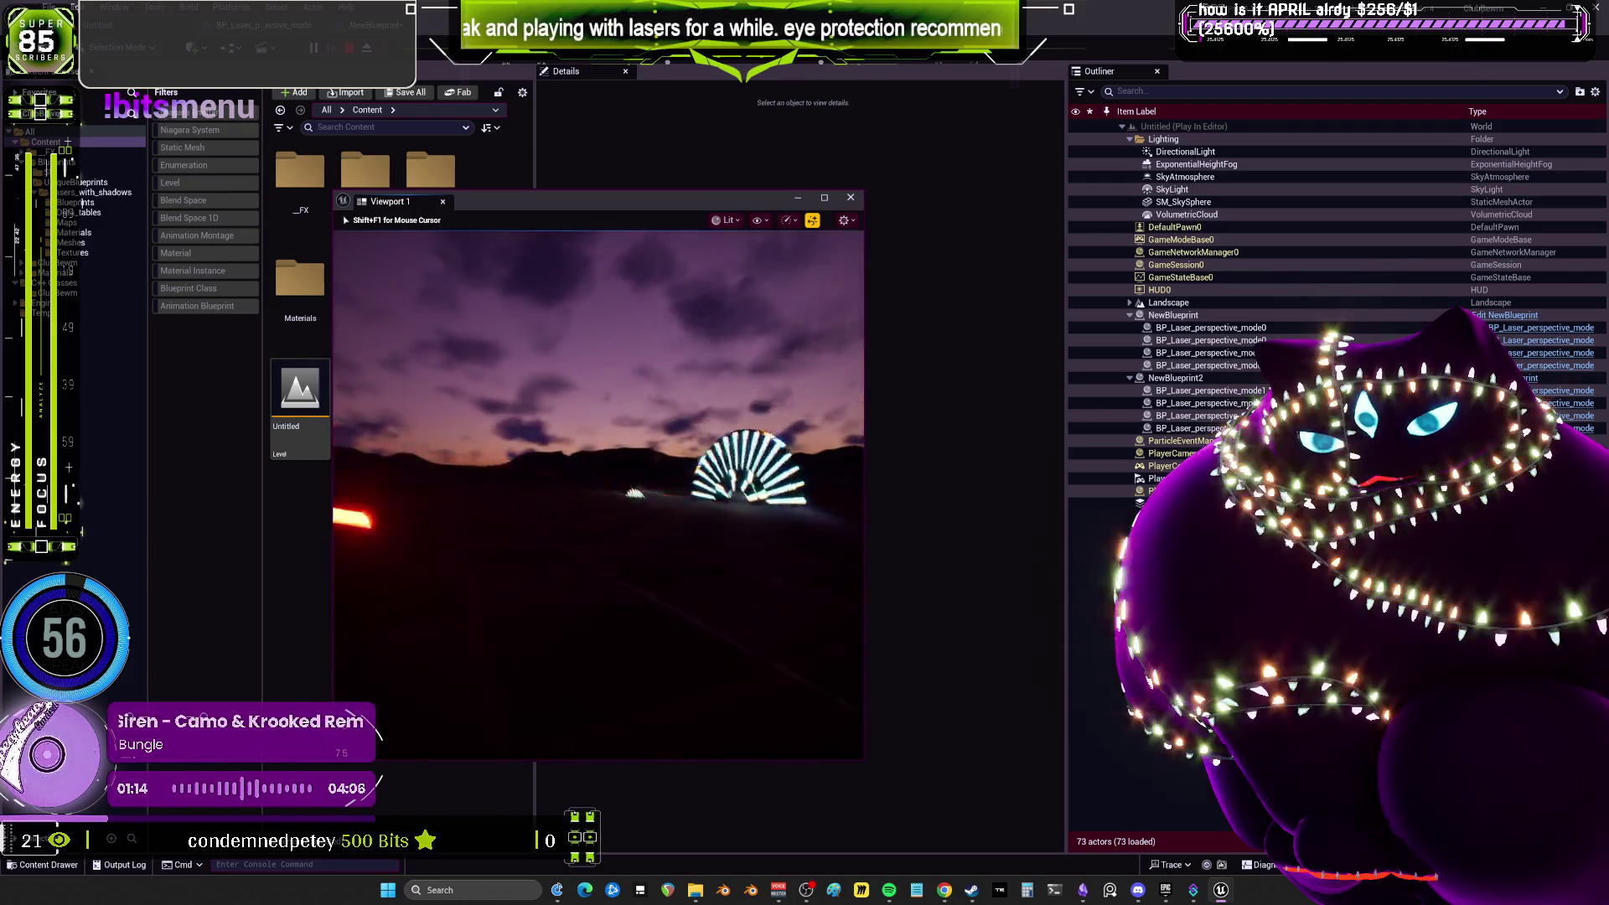
pyautogui.press('Escape')
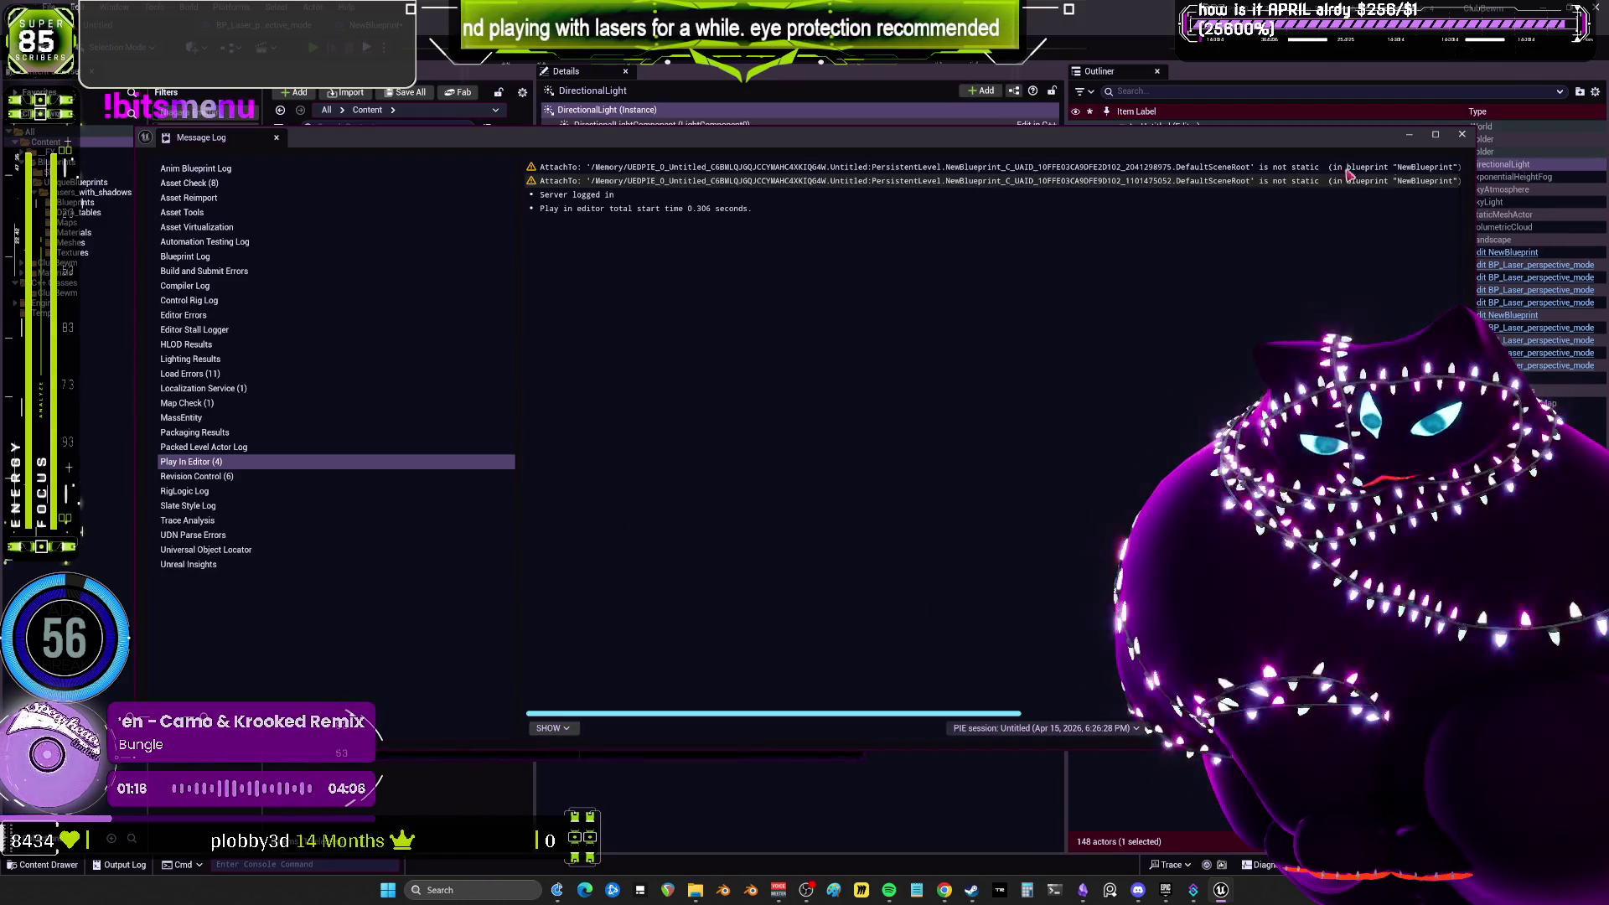
# Close the Message Log and frame the view on the NewBlueprint laser rig.
pyautogui.click(1461, 135)
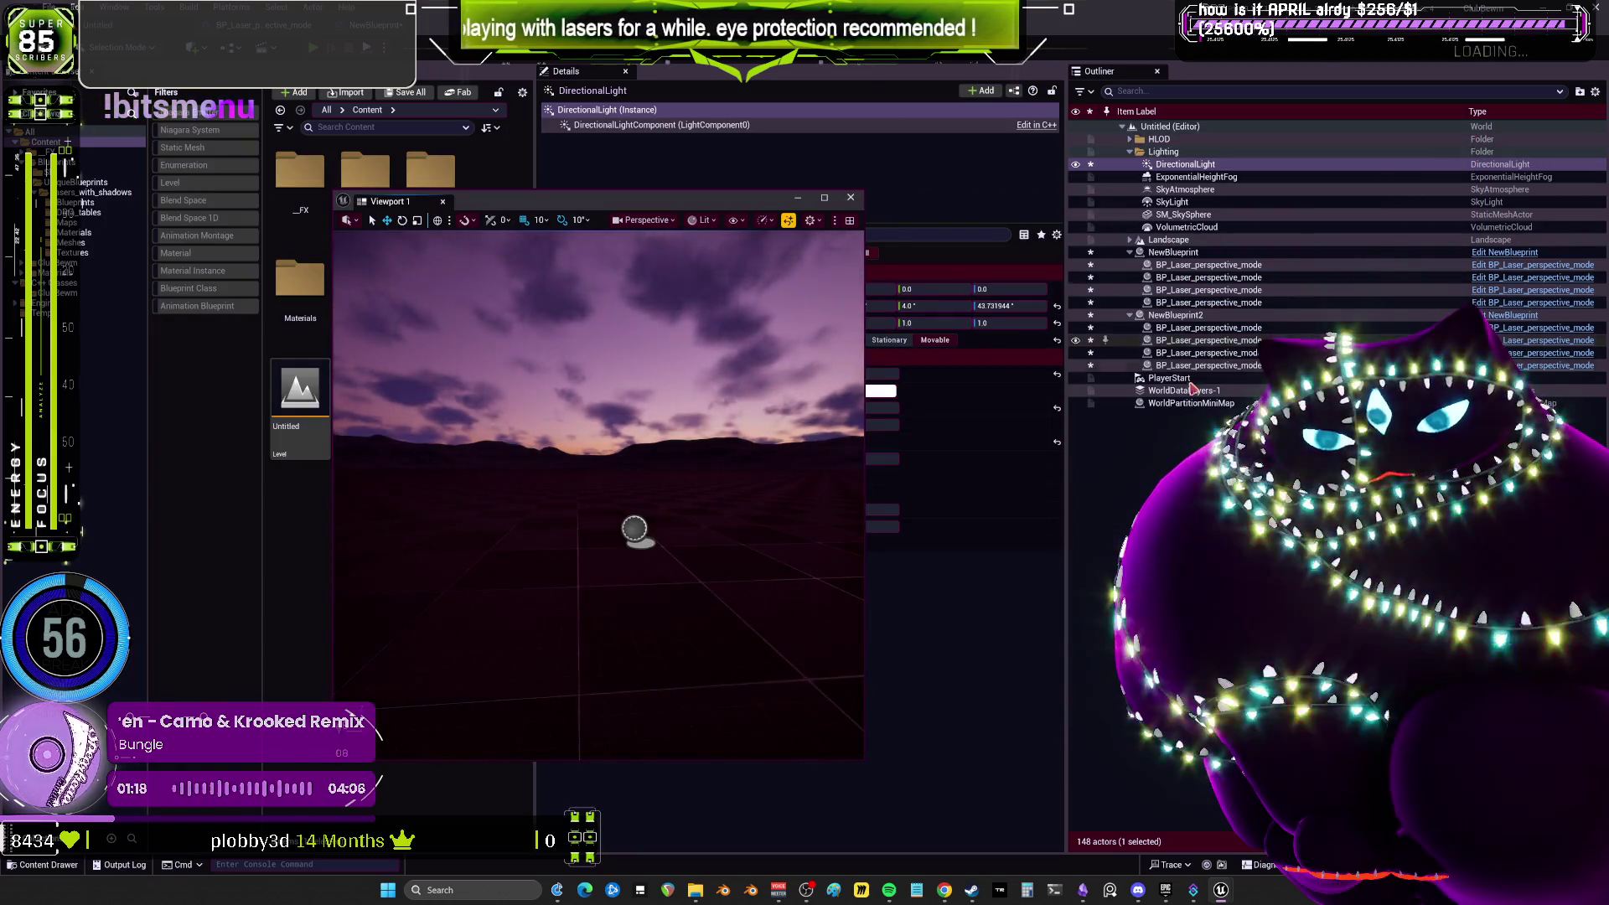
pyautogui.doubleClick(1173, 253)
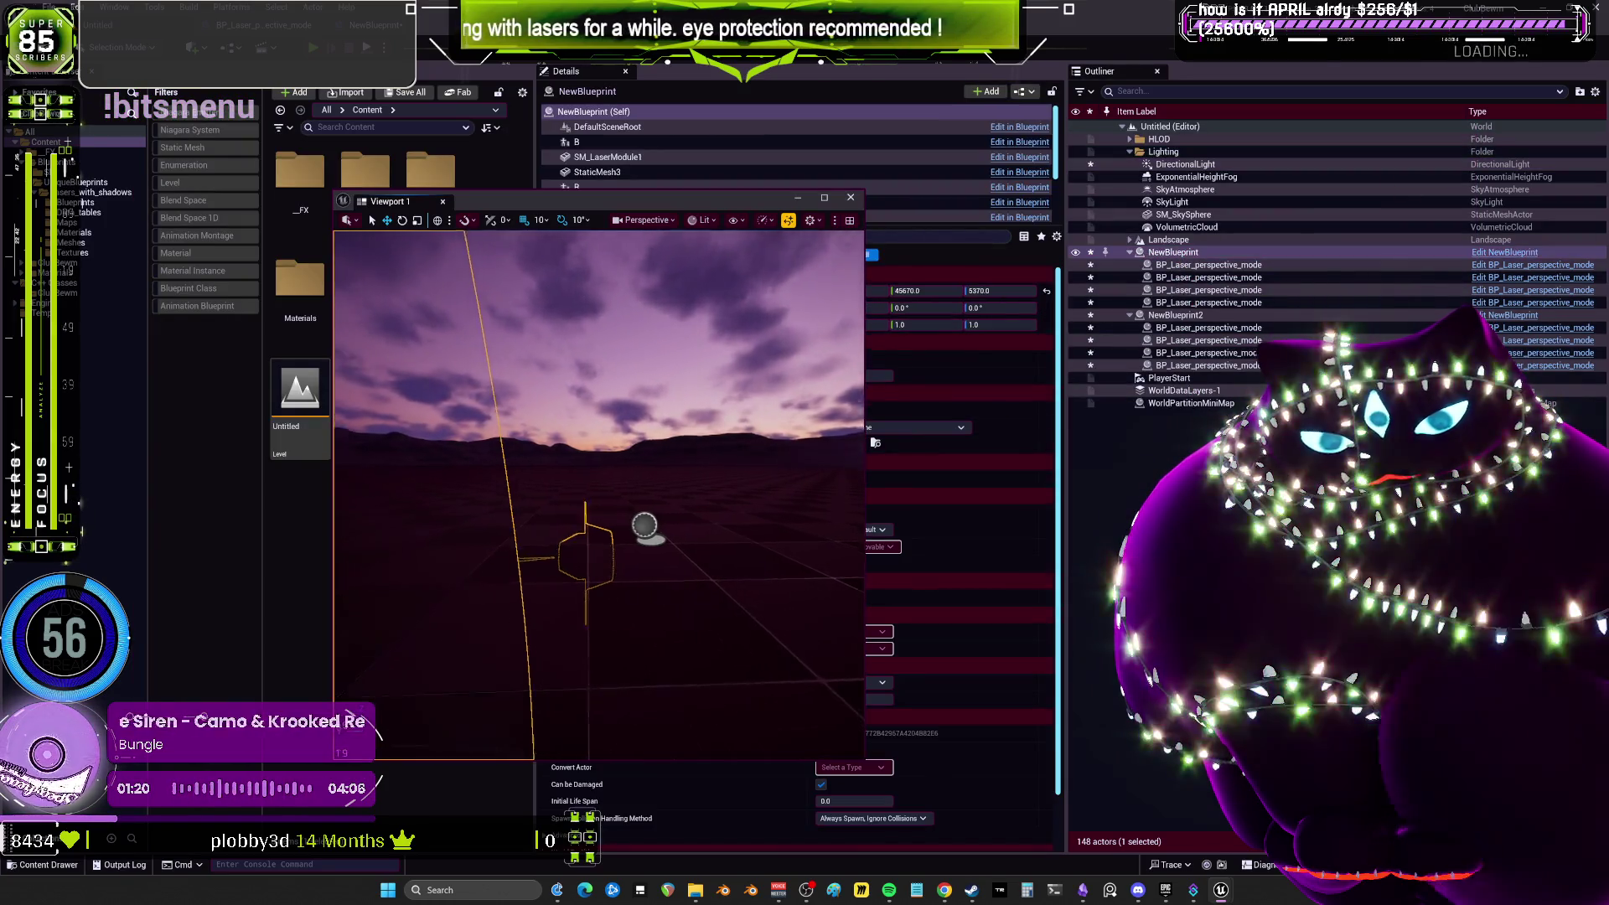
pyautogui.moveTo(600, 503)
pyautogui.keyDown('alt'); pyautogui.mouseDown()
pyautogui.moveTo(569, 503)
pyautogui.moveTo(662, 507)
pyautogui.mouseUp(); pyautogui.keyUp('alt')
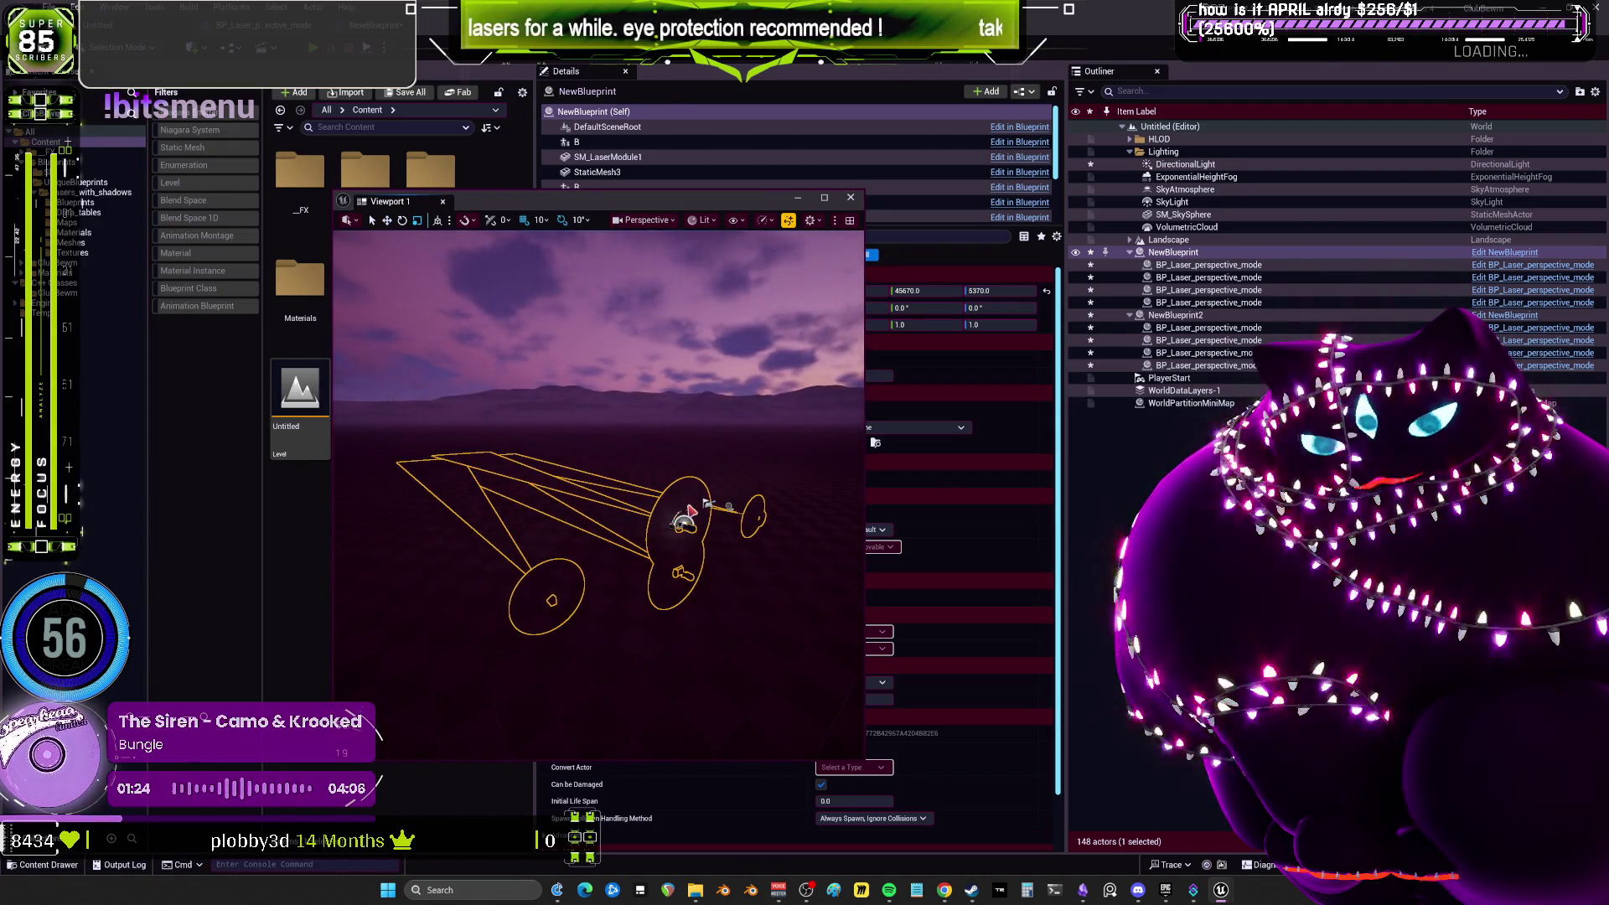
pyautogui.rightClick(687, 528)
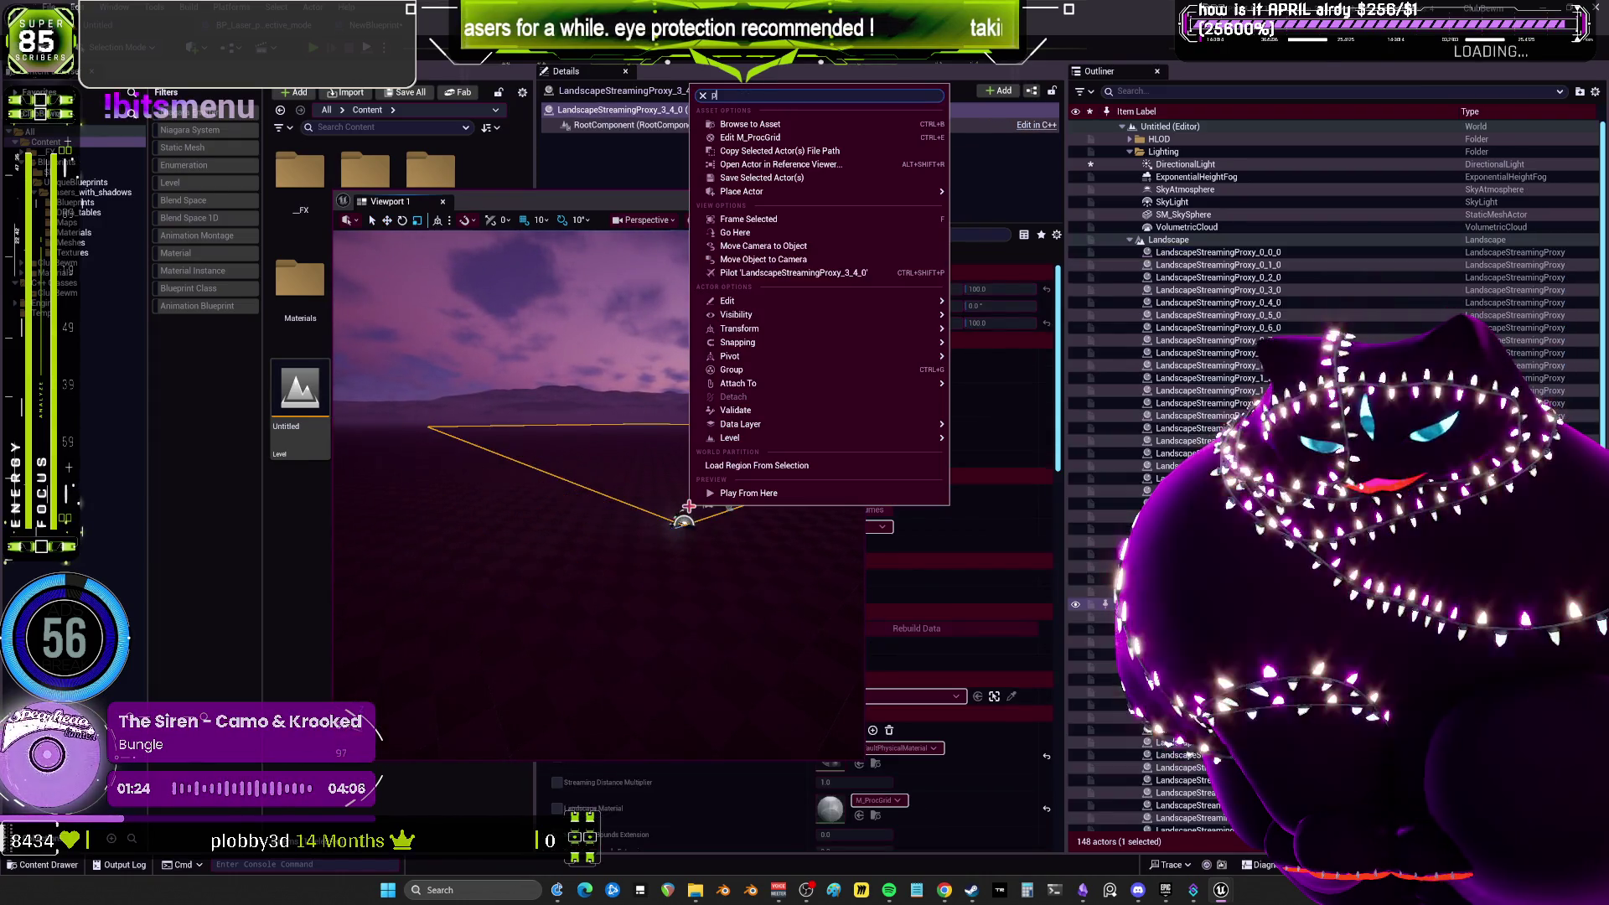
pyautogui.click(634, 430)
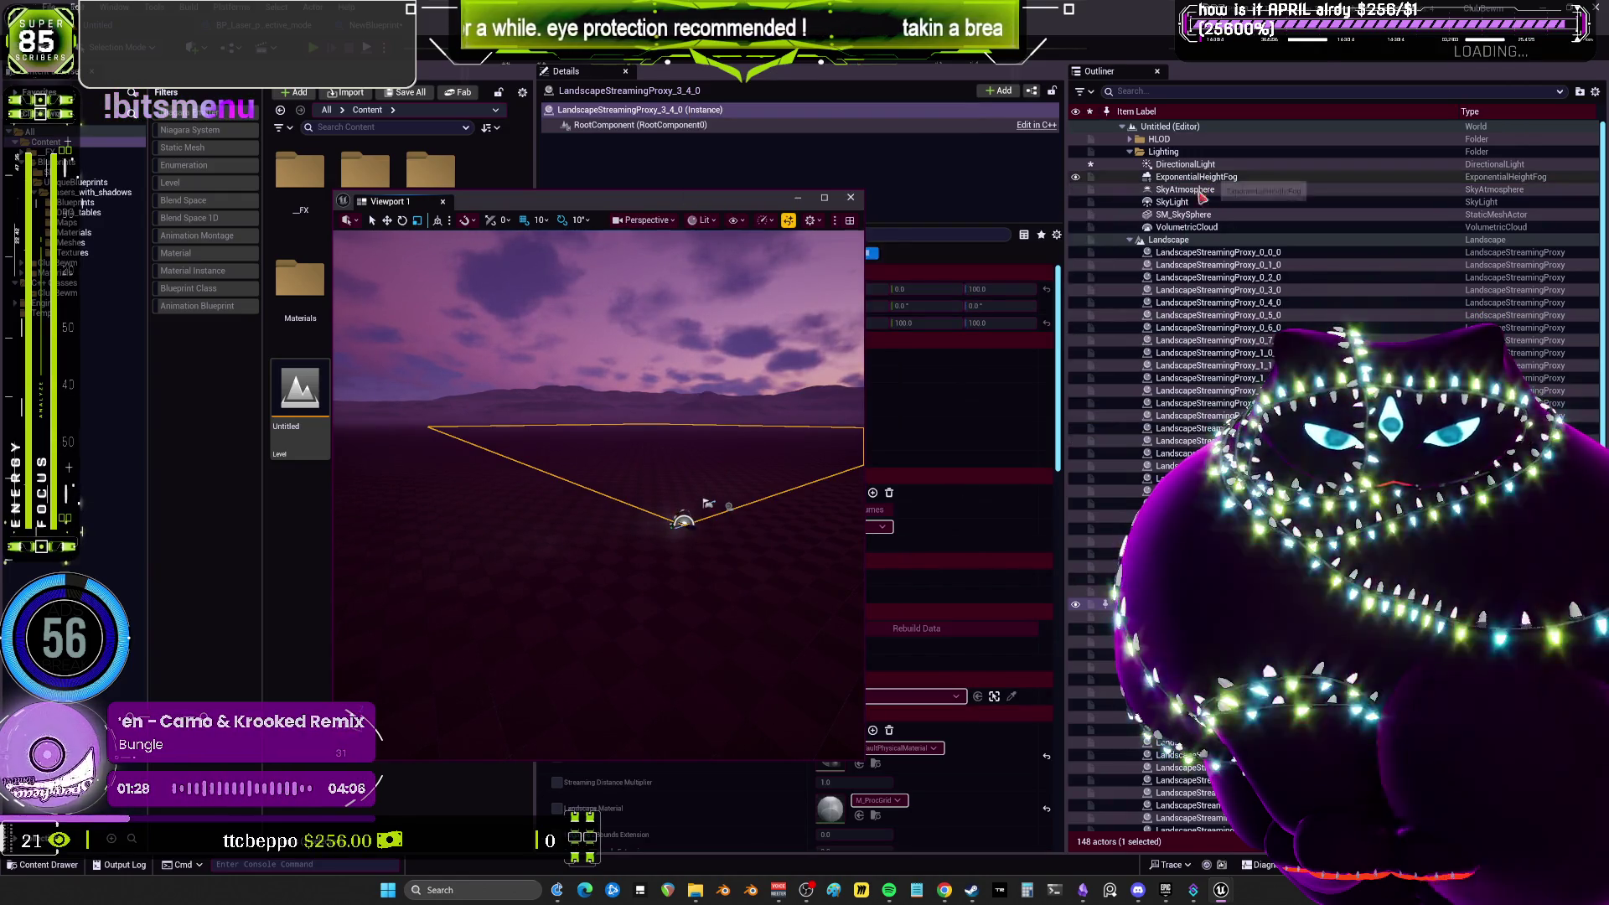
pyautogui.click(1130, 239)
# Delete the NewBlueprint and NewBlueprint2 actors, then place a fresh NewBlueprint rig.
pyautogui.click(1177, 252)
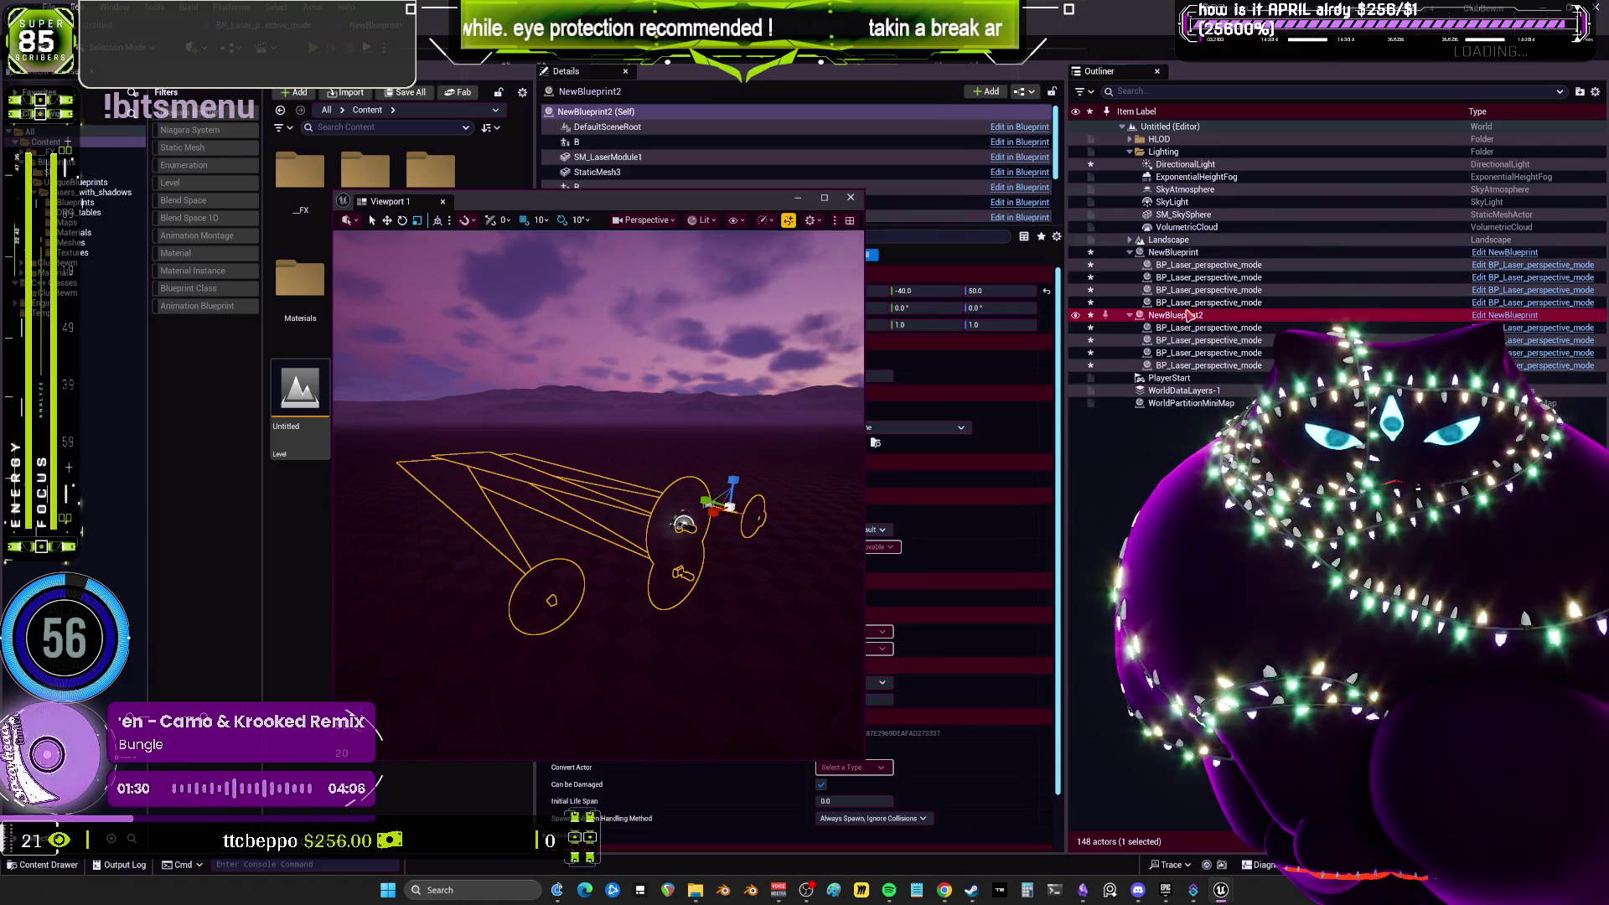
pyautogui.press('Delete')
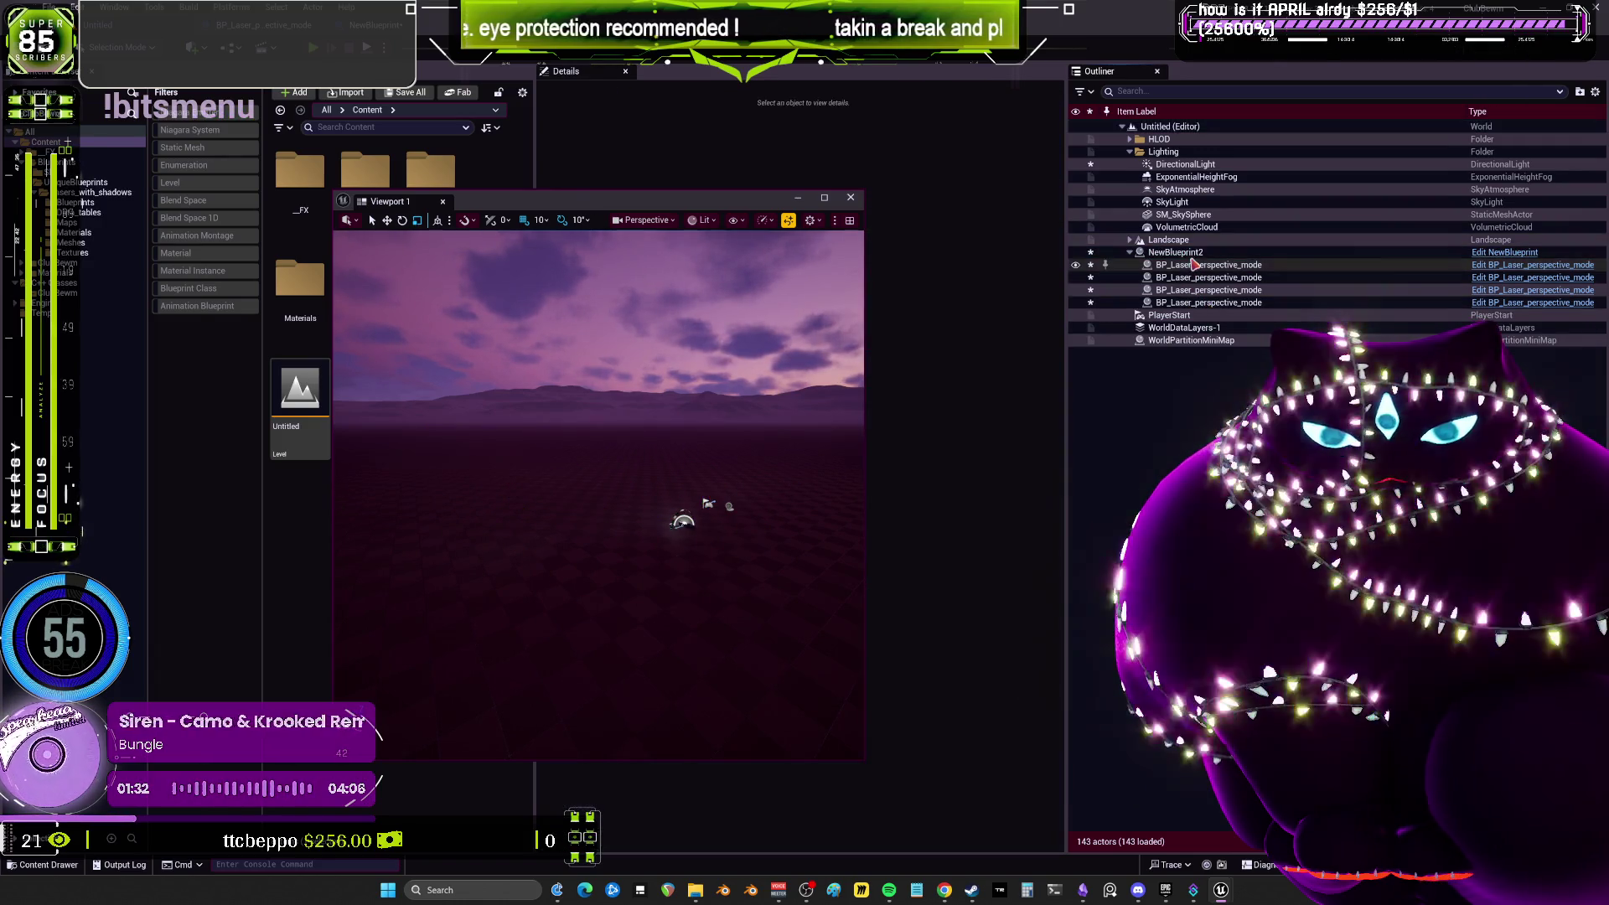
pyautogui.click(763, 513)
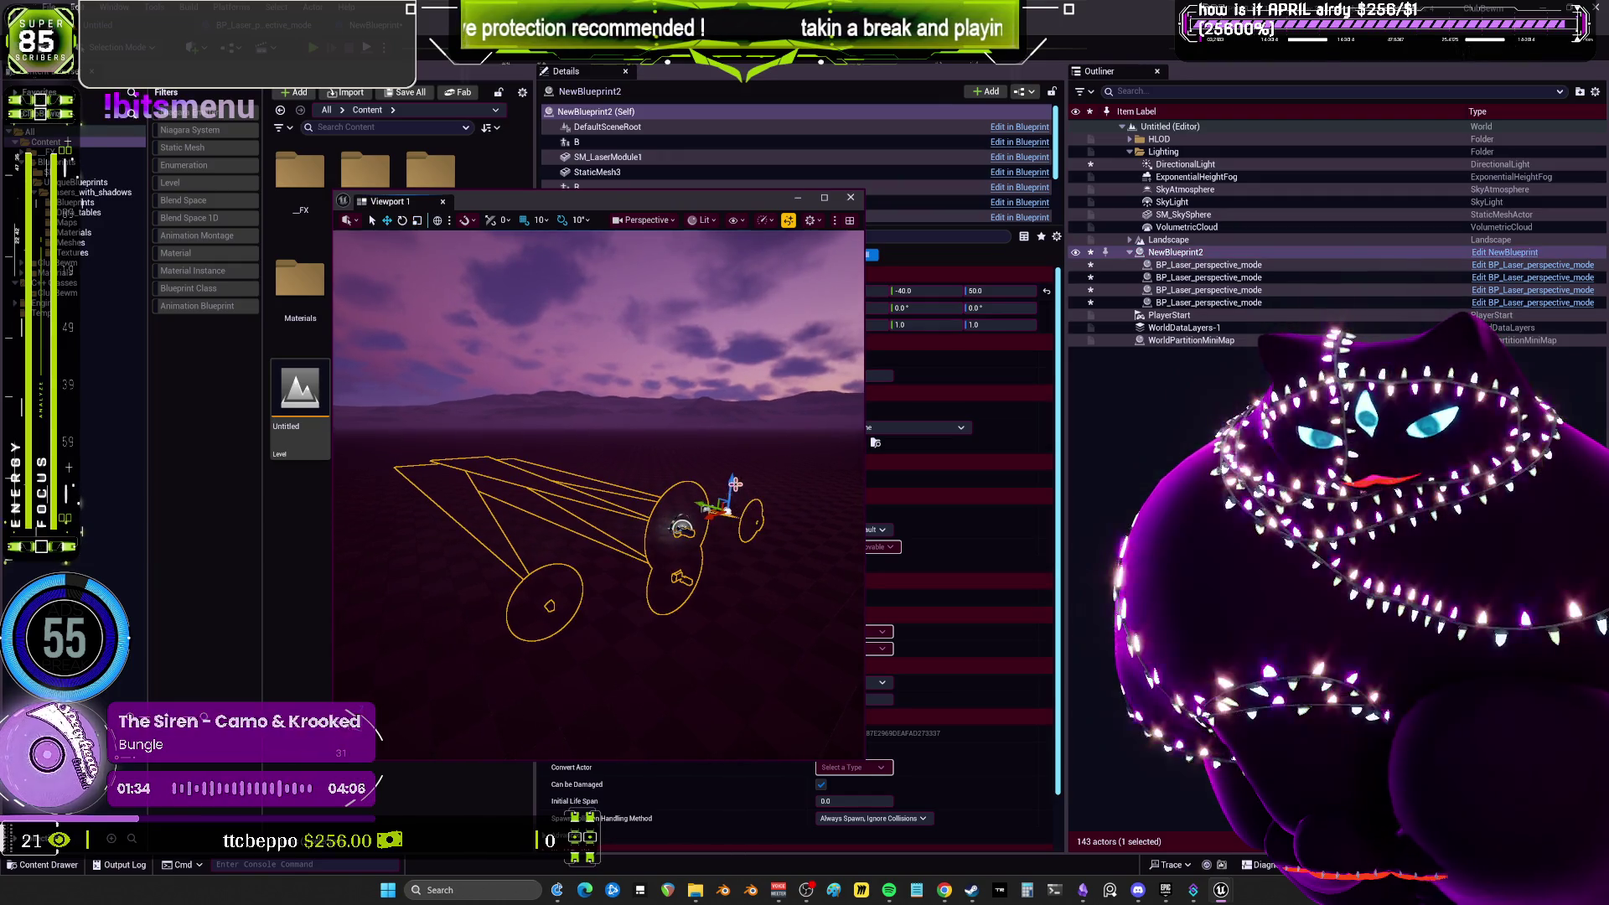
pyautogui.moveTo(735, 484); pyautogui.dragTo(734, 393)
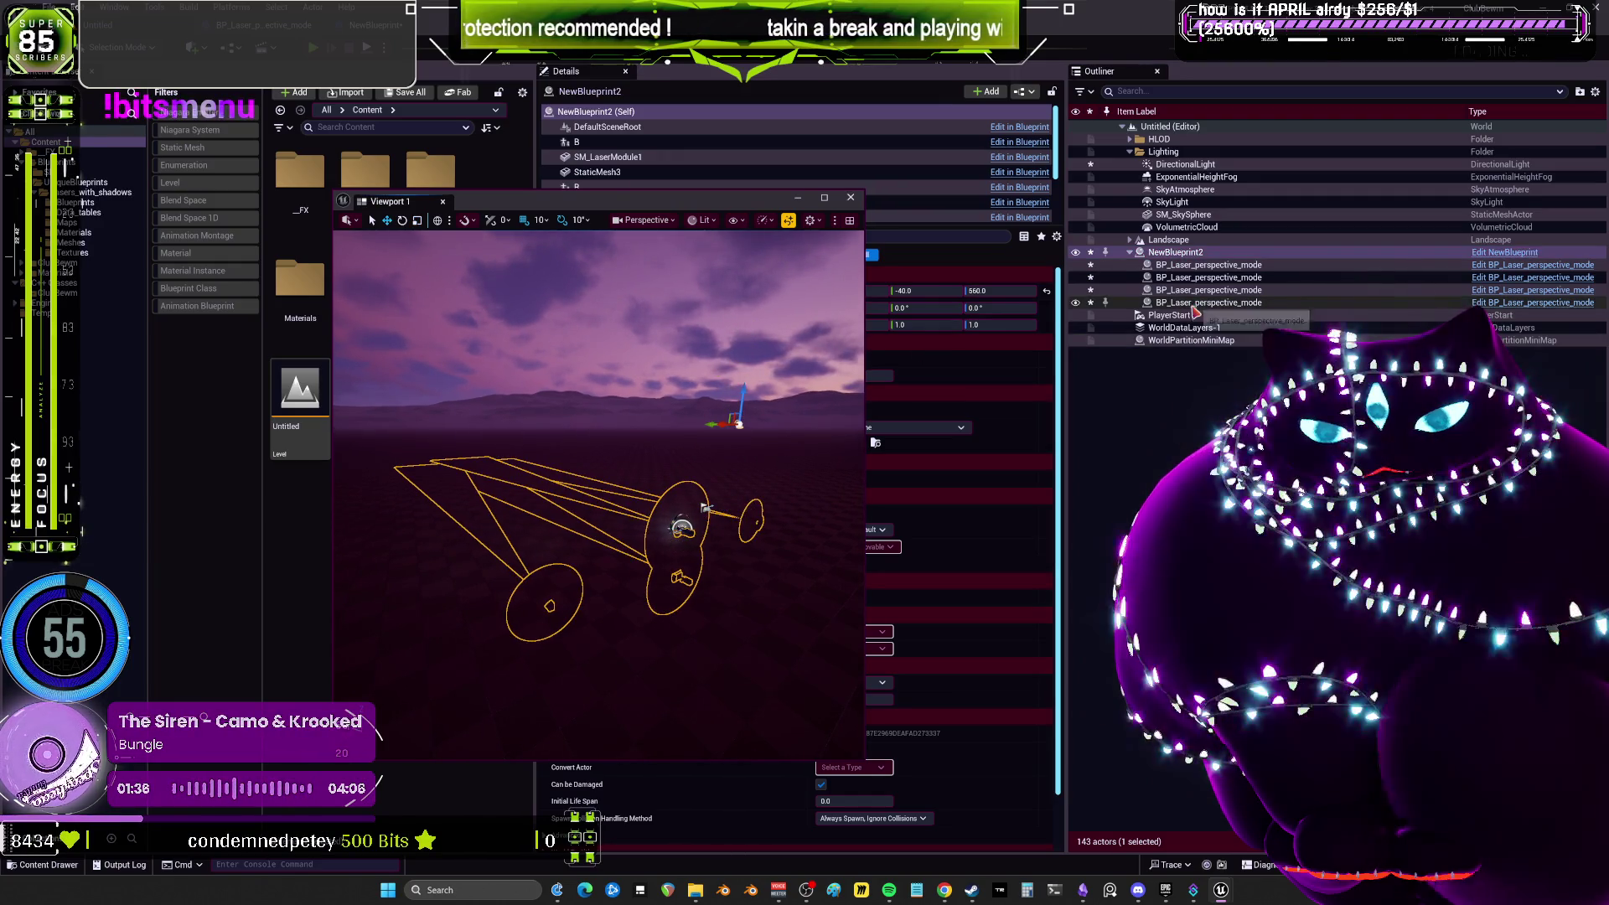
pyautogui.press('Delete')
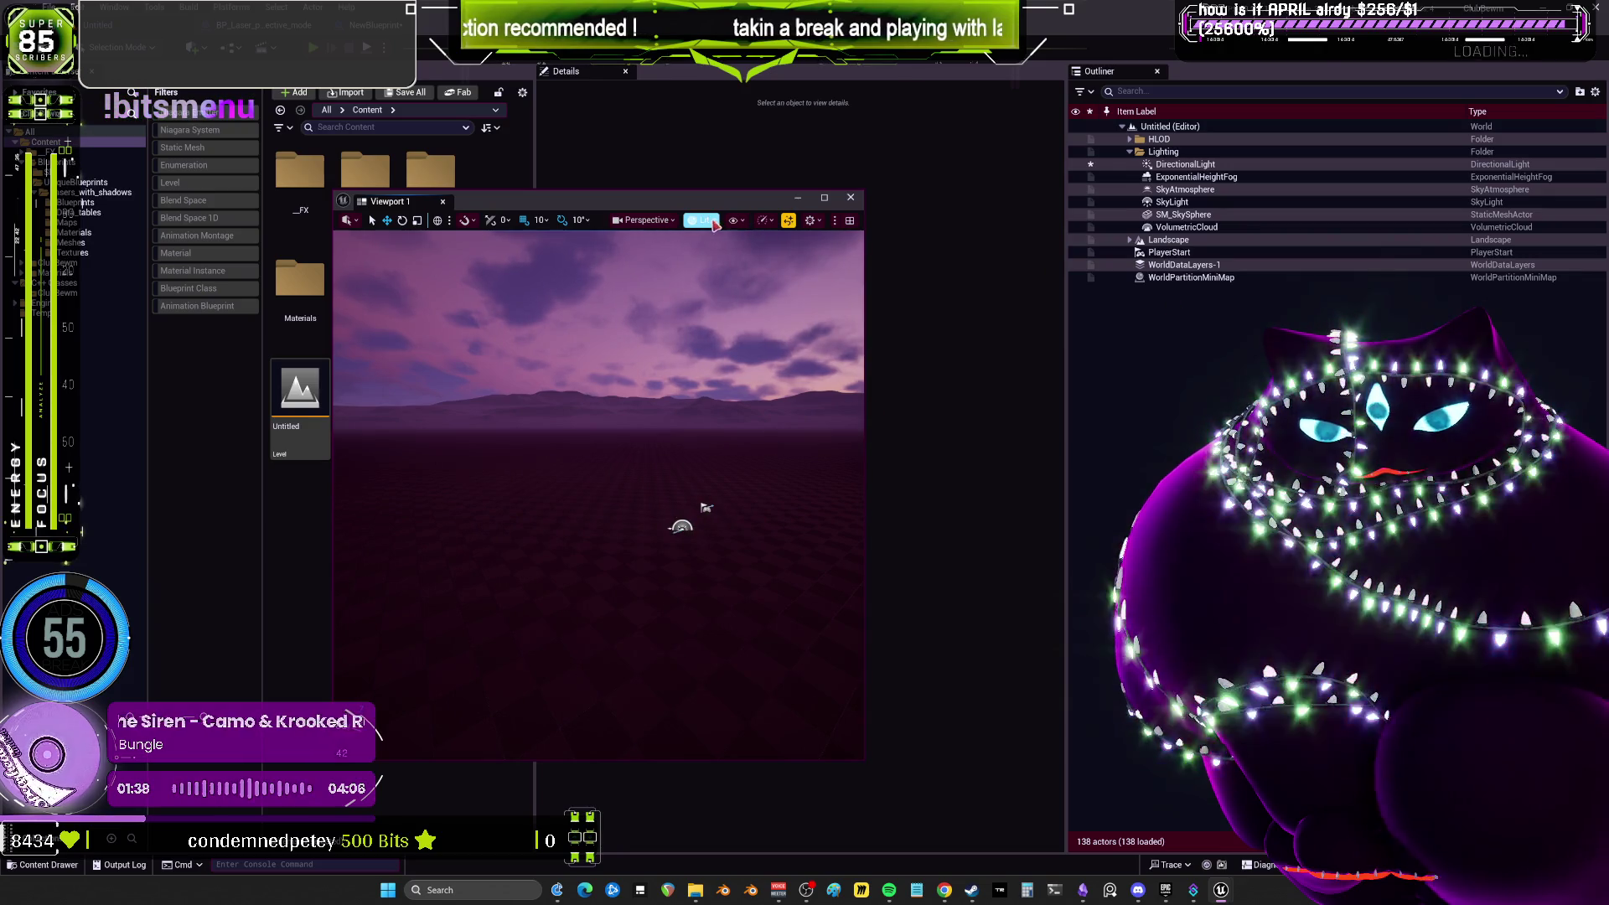
pyautogui.moveTo(712, 201); pyautogui.dragTo(982, 312)
pyautogui.moveTo(365, 285)
pyautogui.mouseDown()
pyautogui.moveTo(774, 650)
pyautogui.moveTo(903, 693)
pyautogui.moveTo(891, 684)
pyautogui.mouseUp()
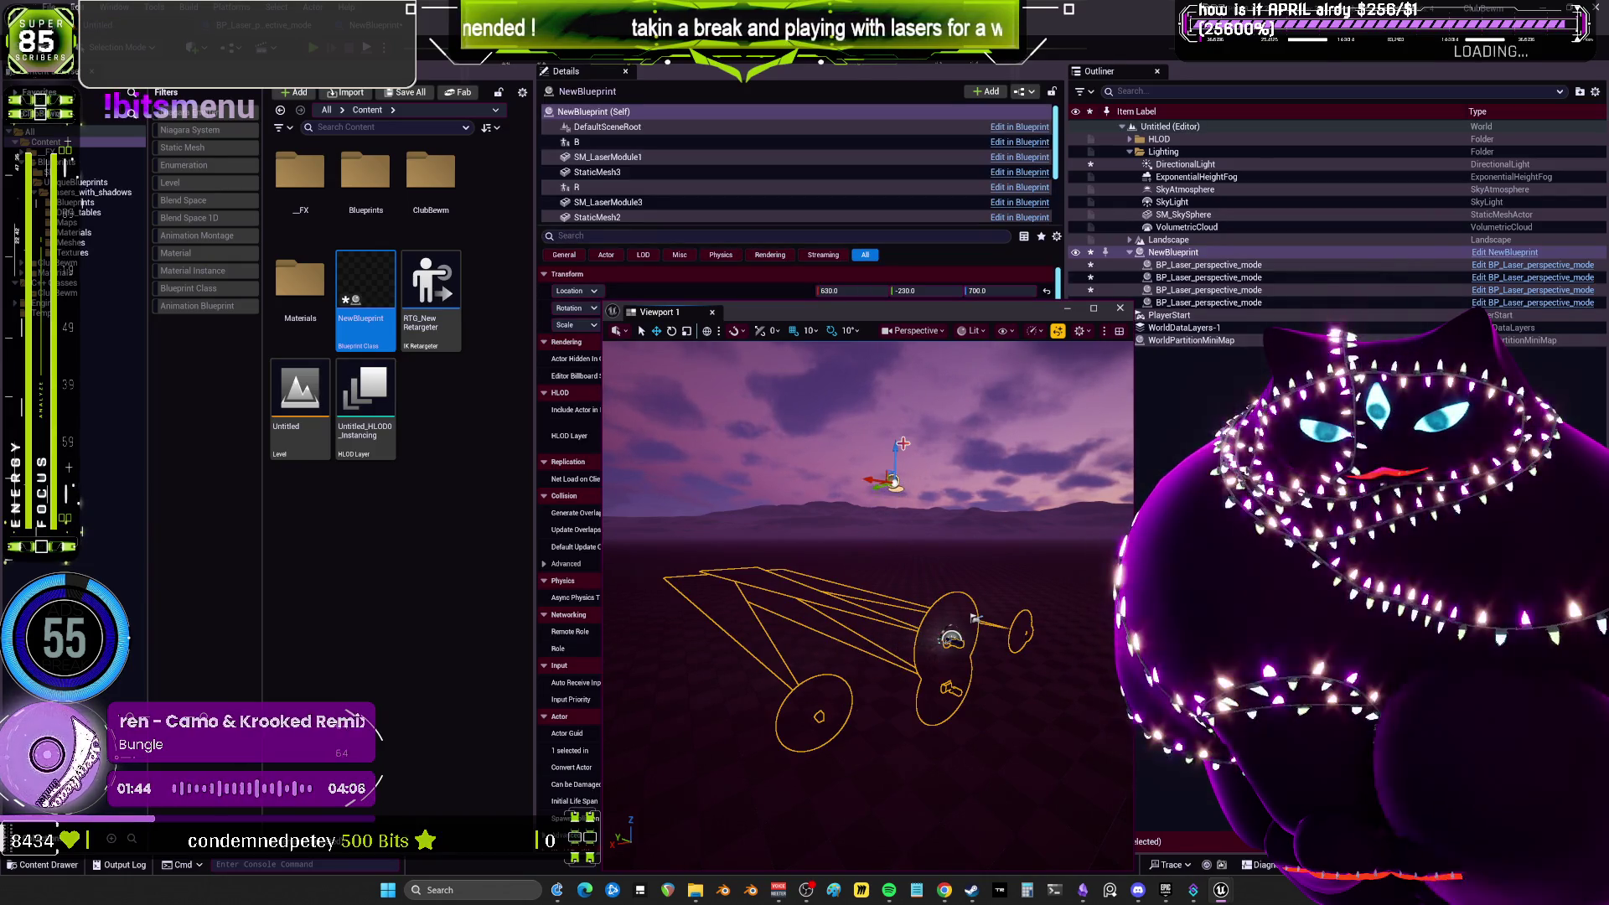
# Test-play the level, then open NewBlueprint's Construction Script showing the four Add Lazer nodes.
pyautogui.hotkey('alt', 'p')
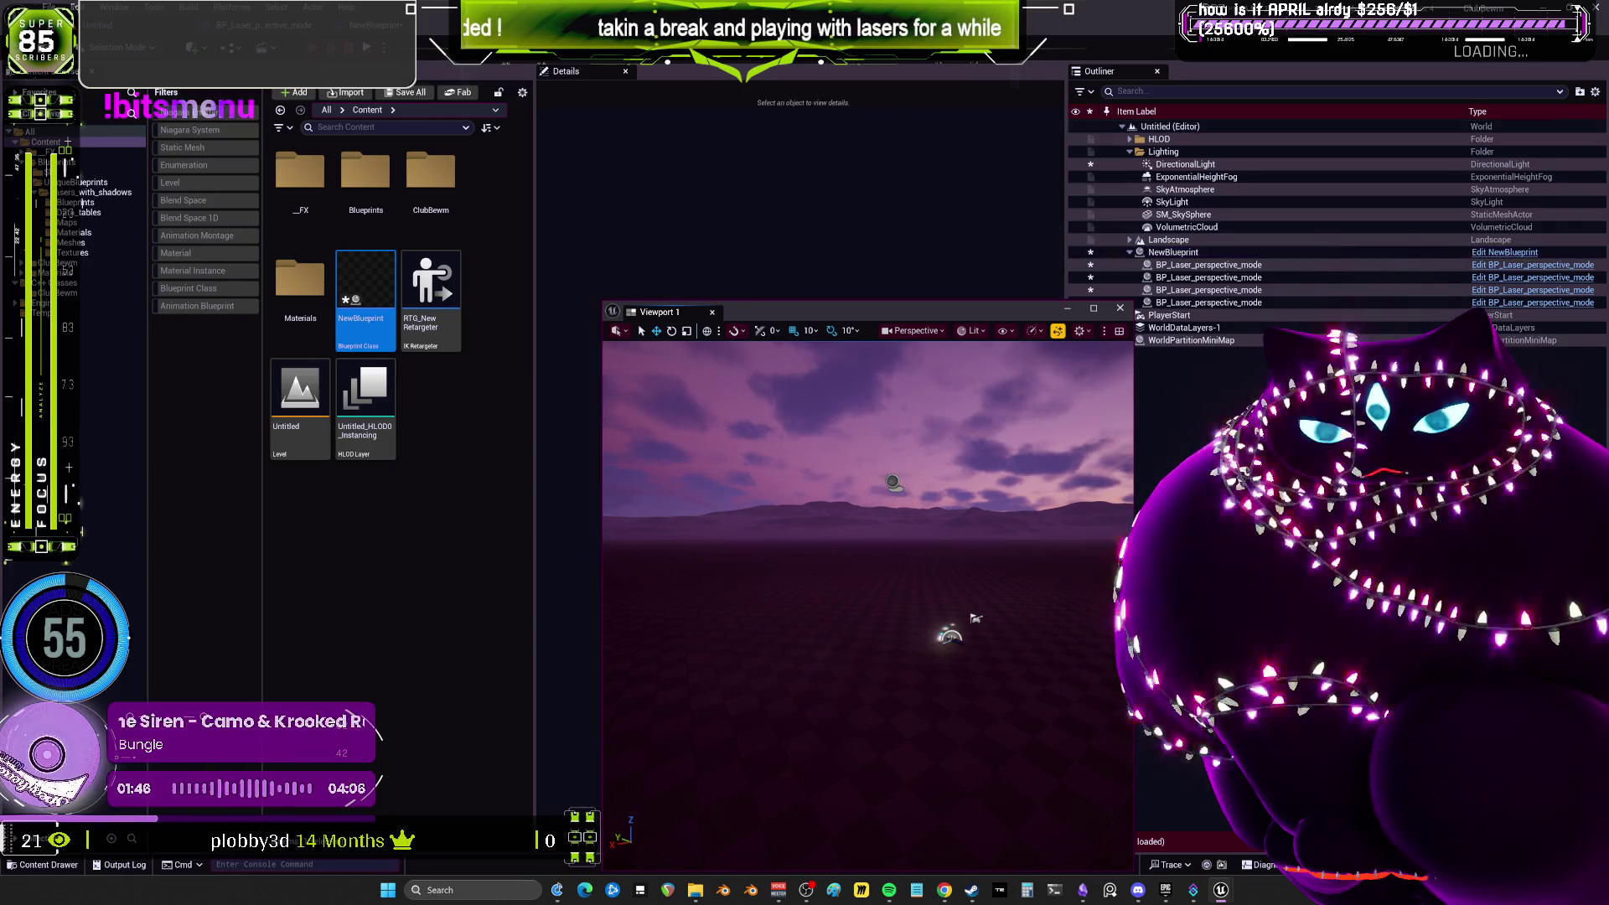
pyautogui.press('Escape')
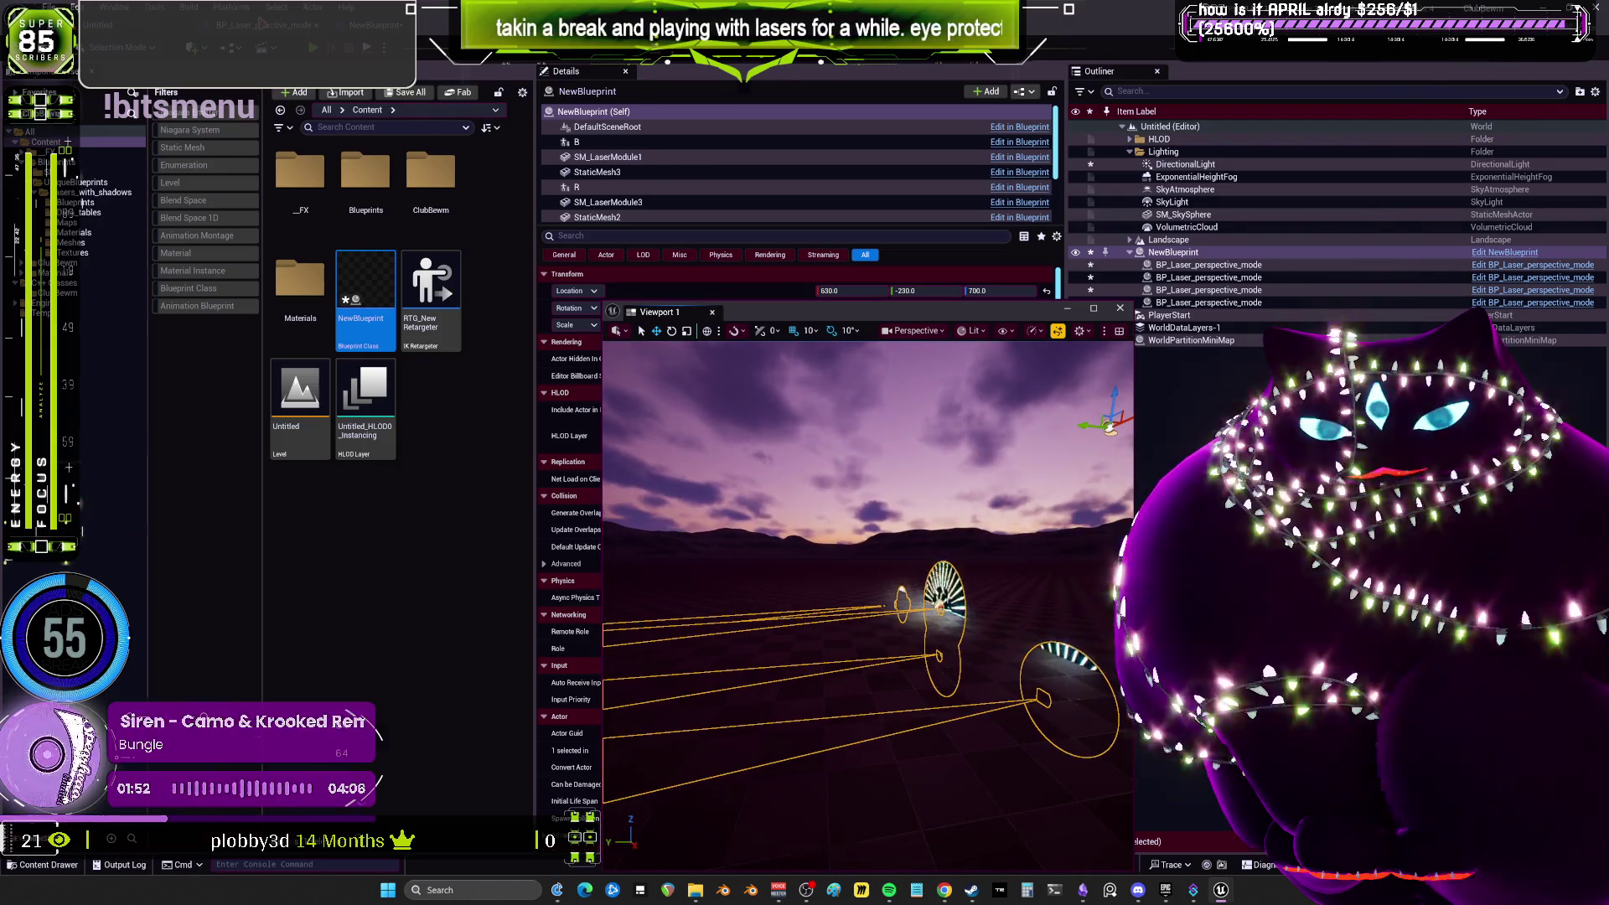
pyautogui.doubleClick(365, 285)
pyautogui.click(521, 72)
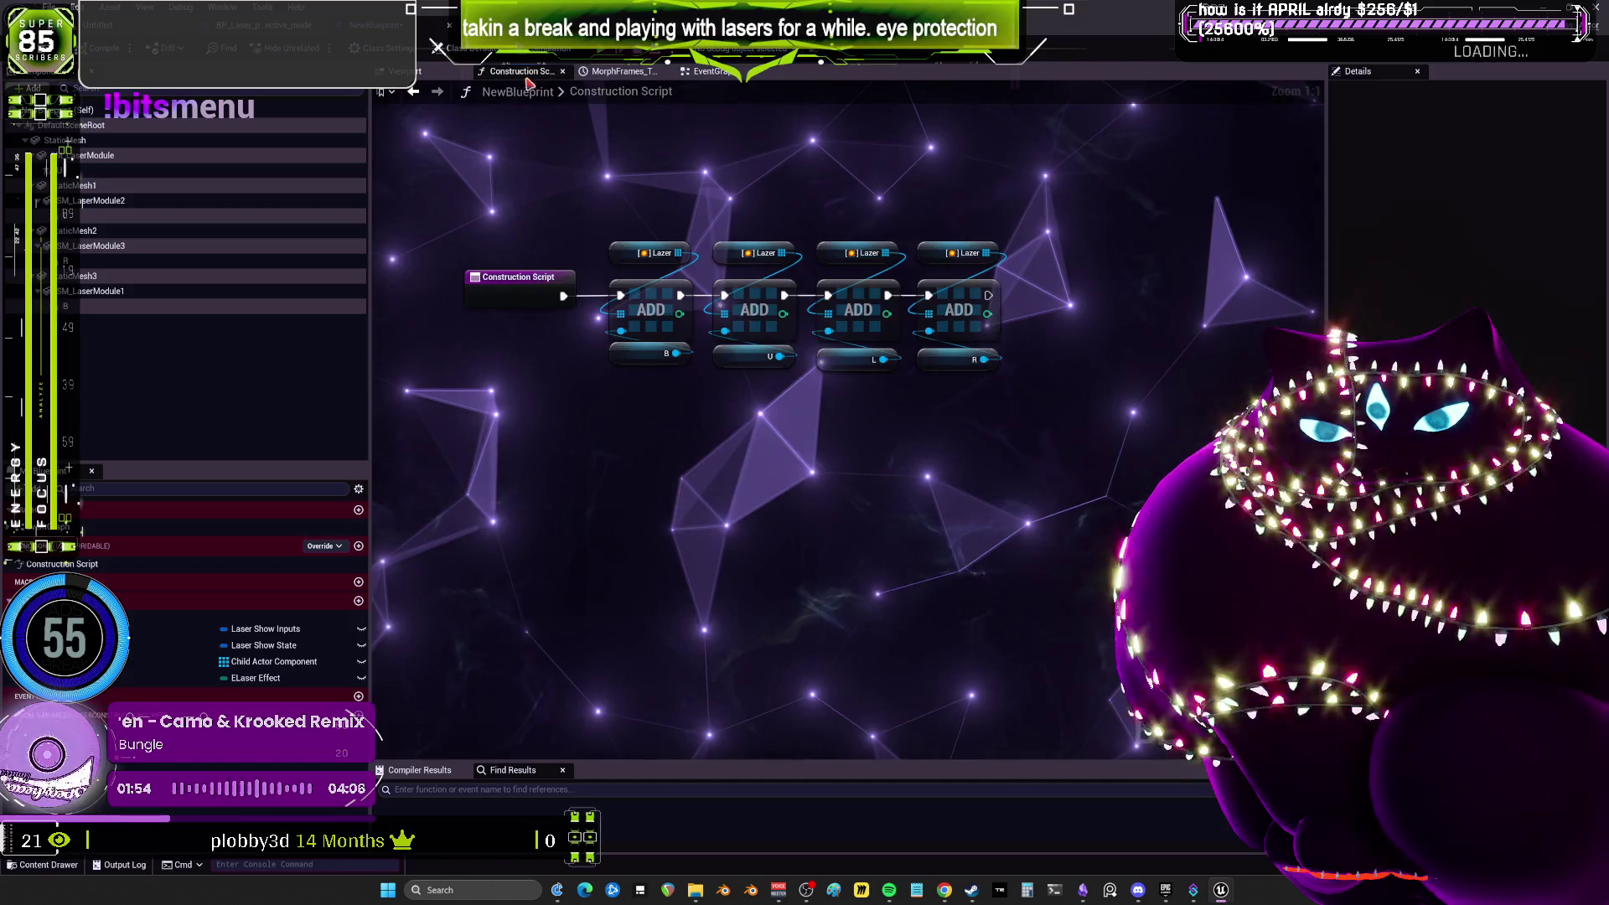
# Check the DefaultSceneRoot and event graph, then return to the level editor with Viewport 1 upper-left.
pyautogui.click(124, 126)
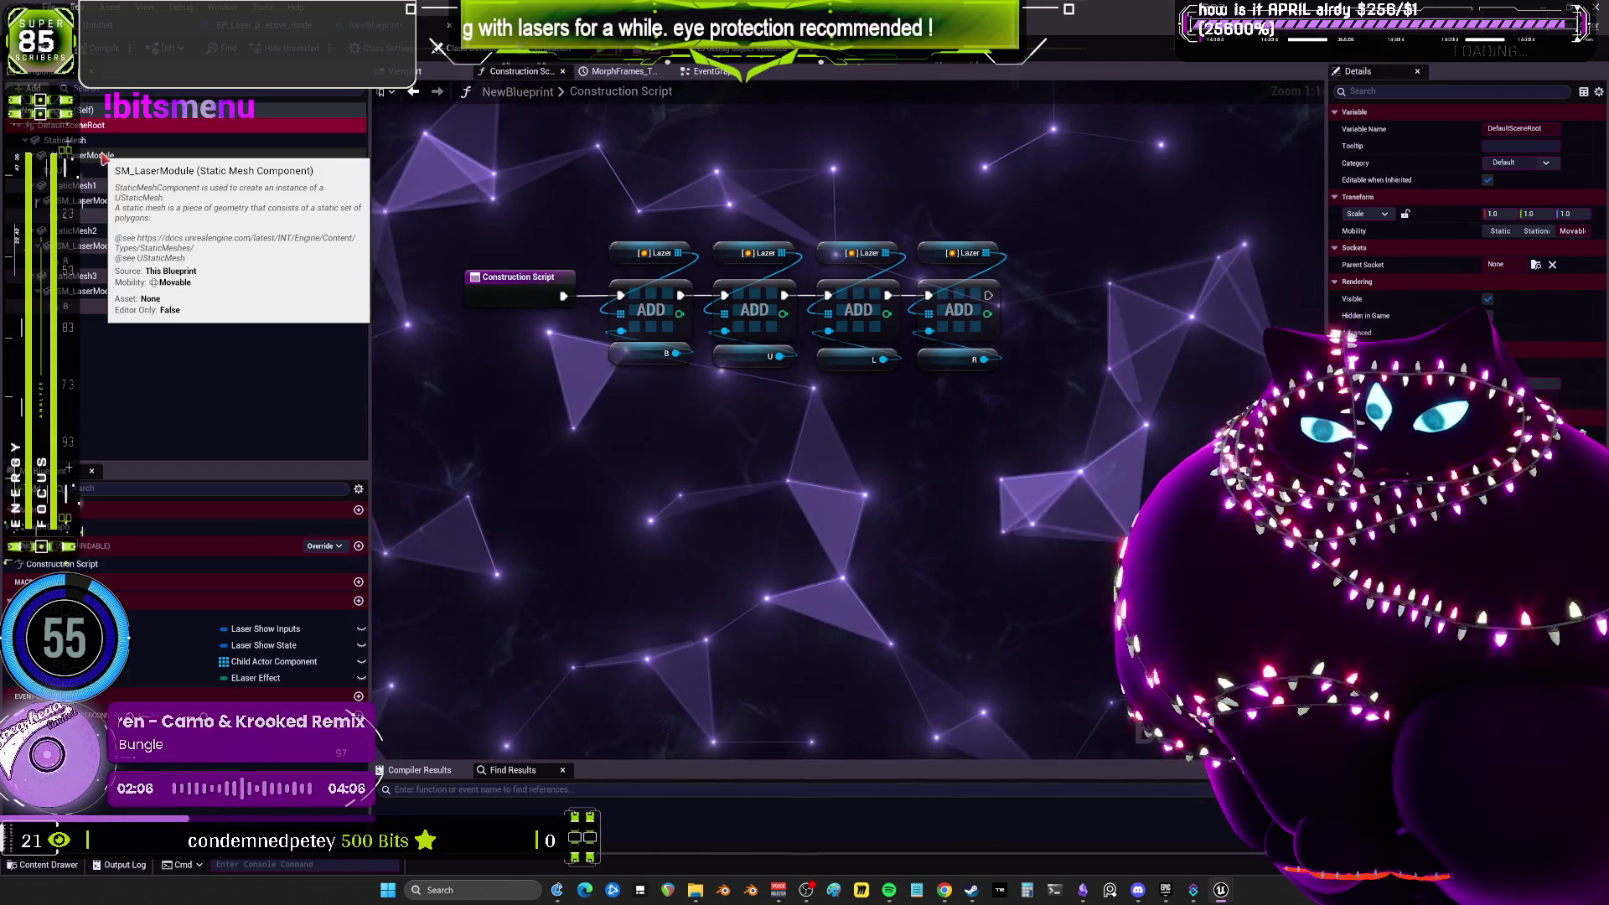
pyautogui.click(761, 396)
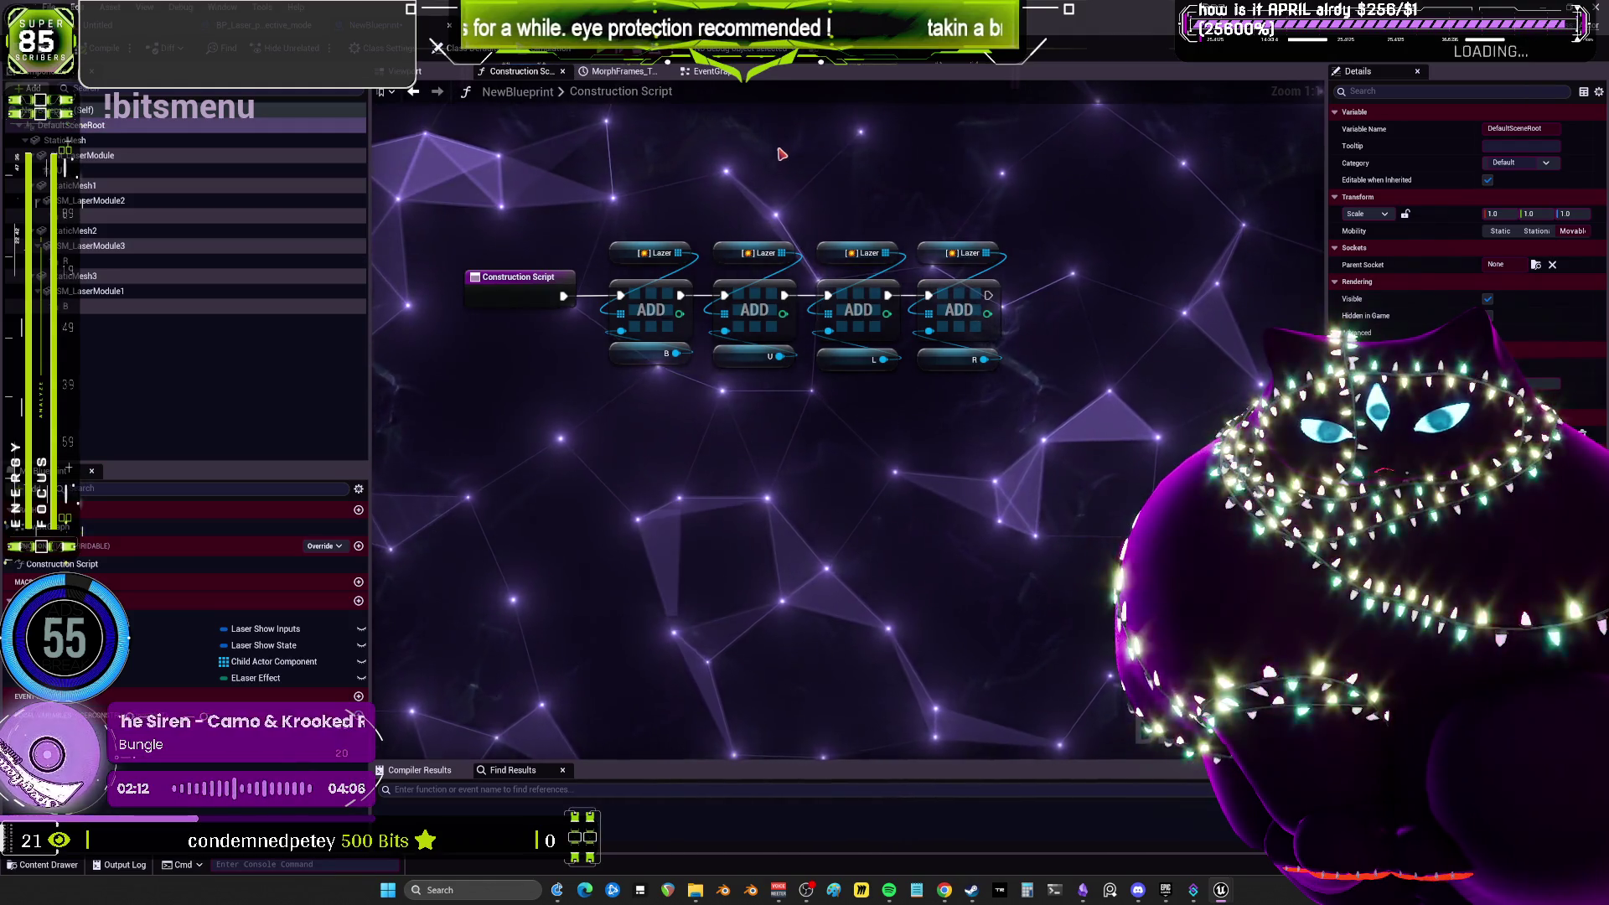
pyautogui.click(708, 72)
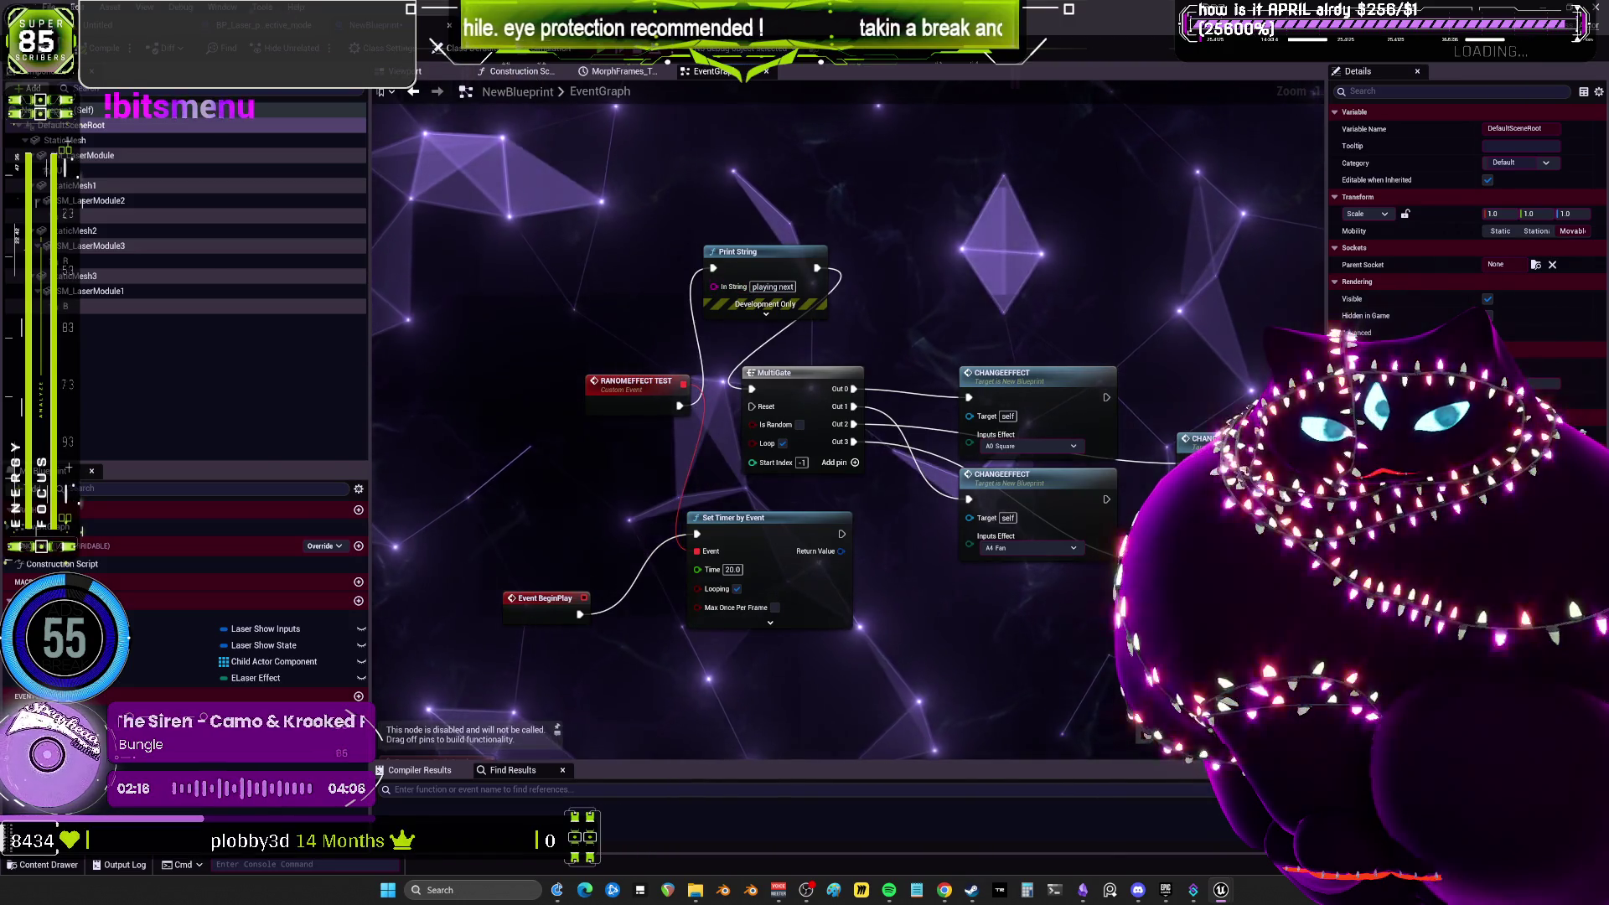
pyautogui.hotkey('alt', 'Tab')
pyautogui.moveTo(670, 312)
pyautogui.mouseDown()
pyautogui.moveTo(606, 251)
pyautogui.moveTo(606, 306)
pyautogui.moveTo(155, 144)
pyautogui.mouseUp()
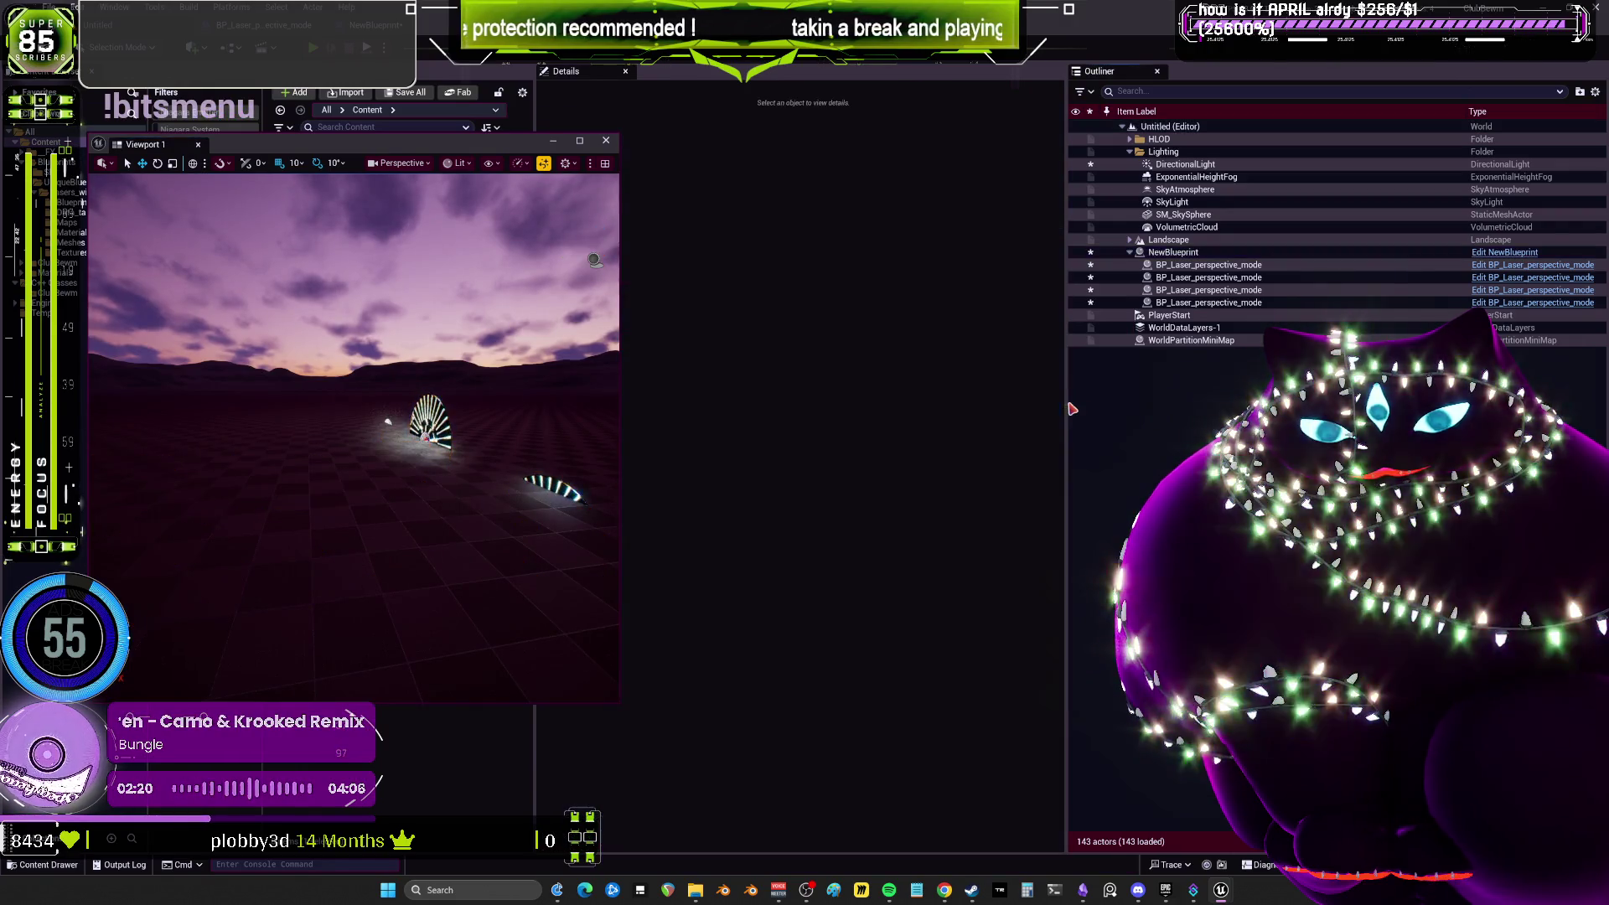
# Select the NewBlueprint laser actor, save everything, and start a Play In Editor session.
pyautogui.click(389, 502)
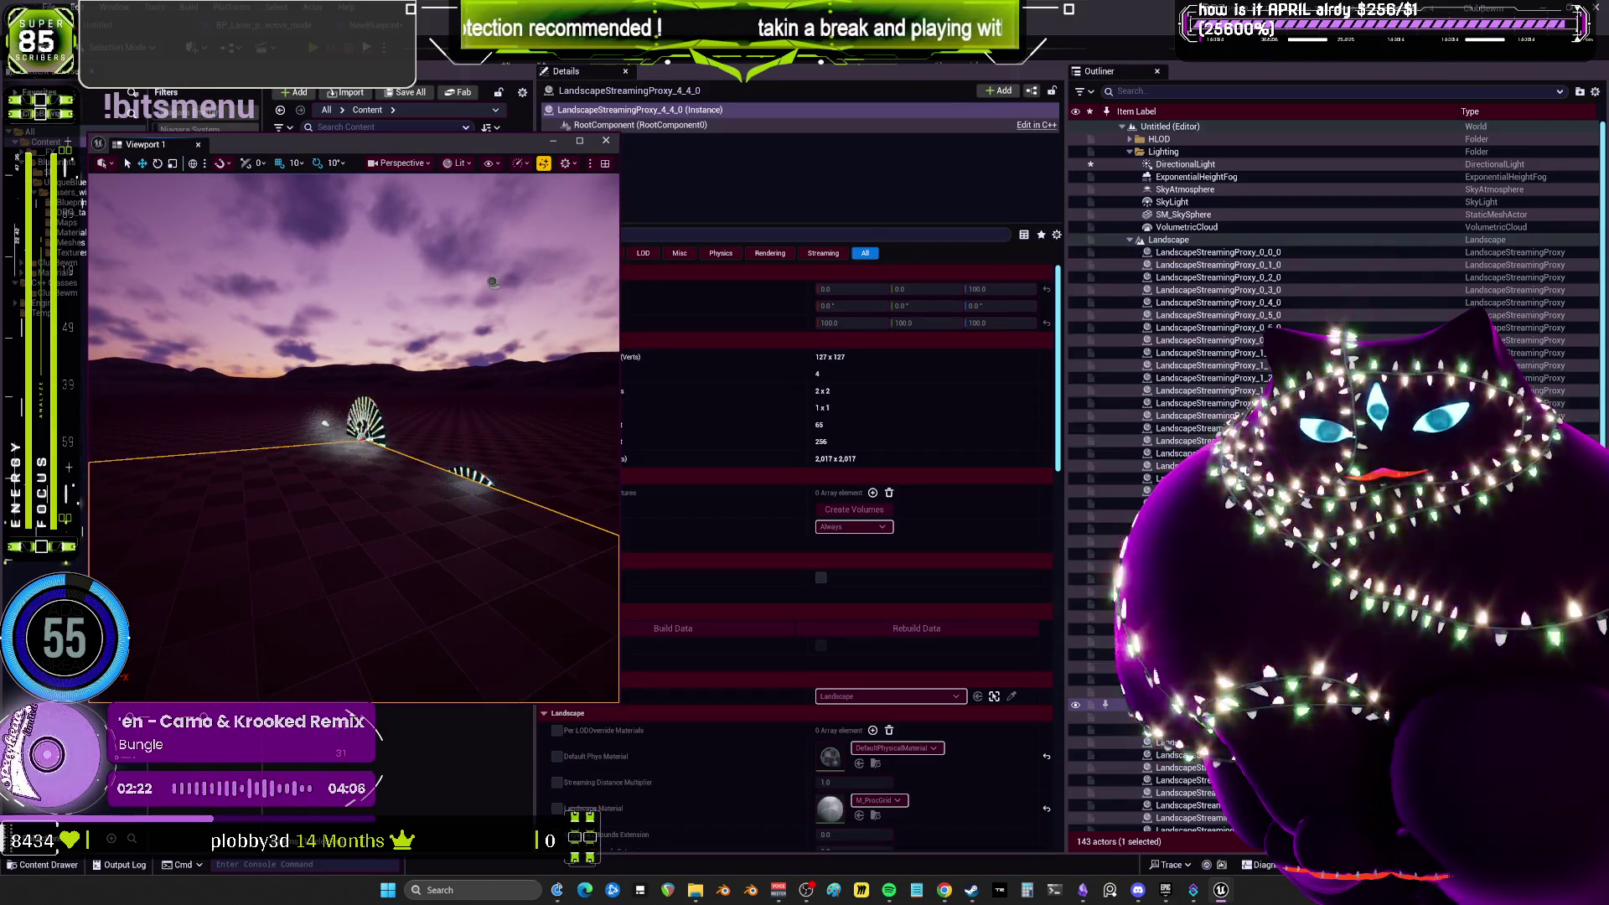
pyautogui.click(492, 283)
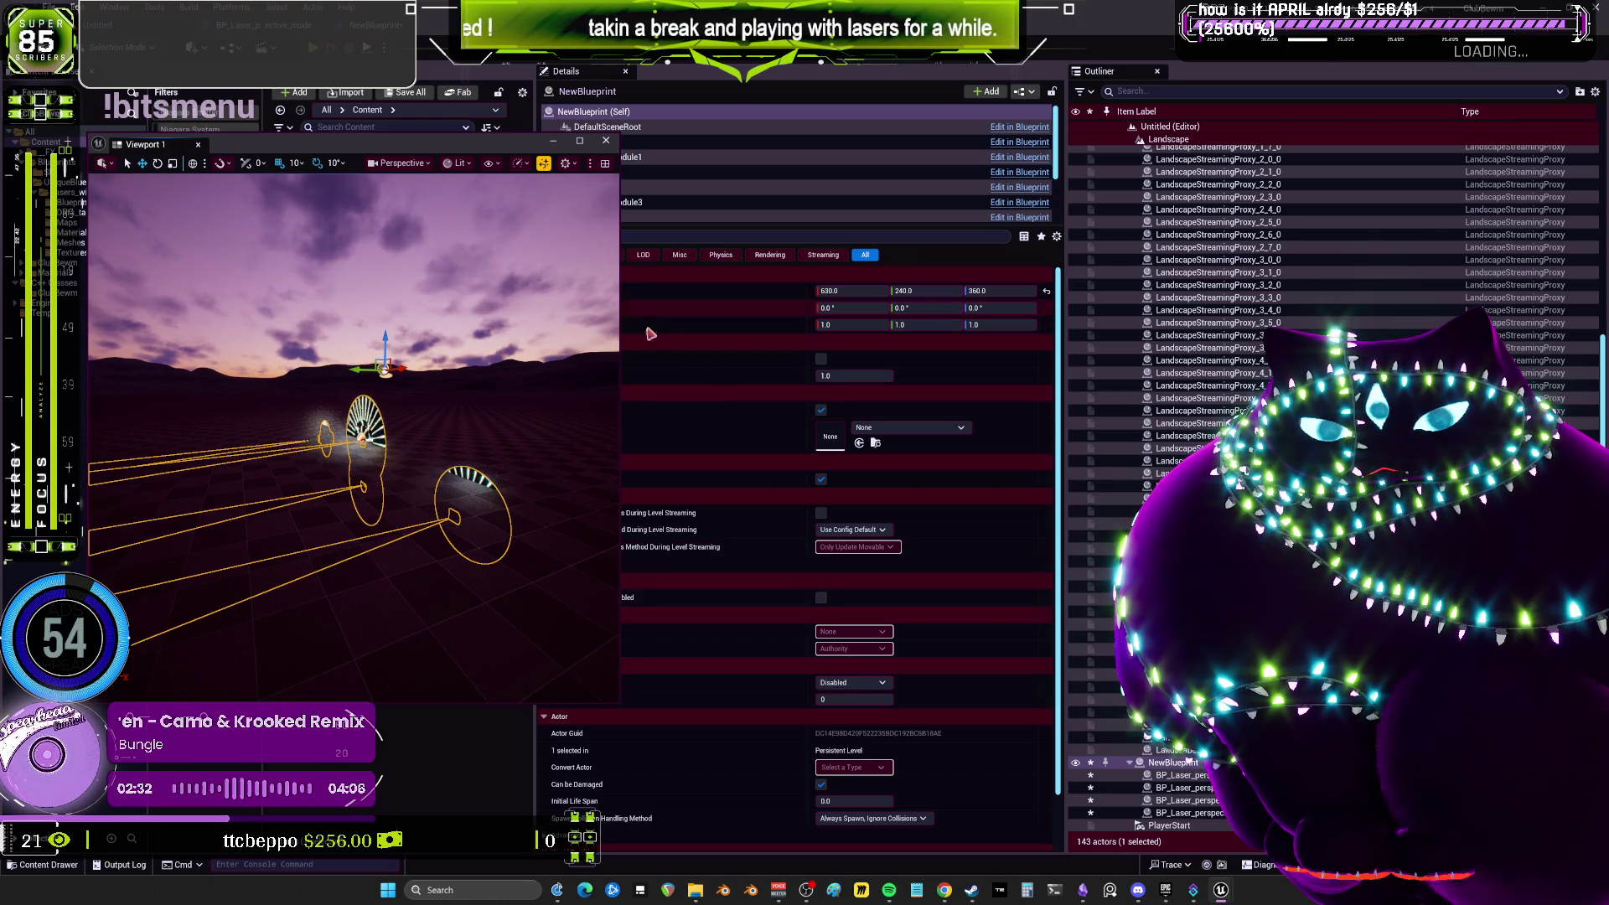
pyautogui.hotkey('ctrl', 's')
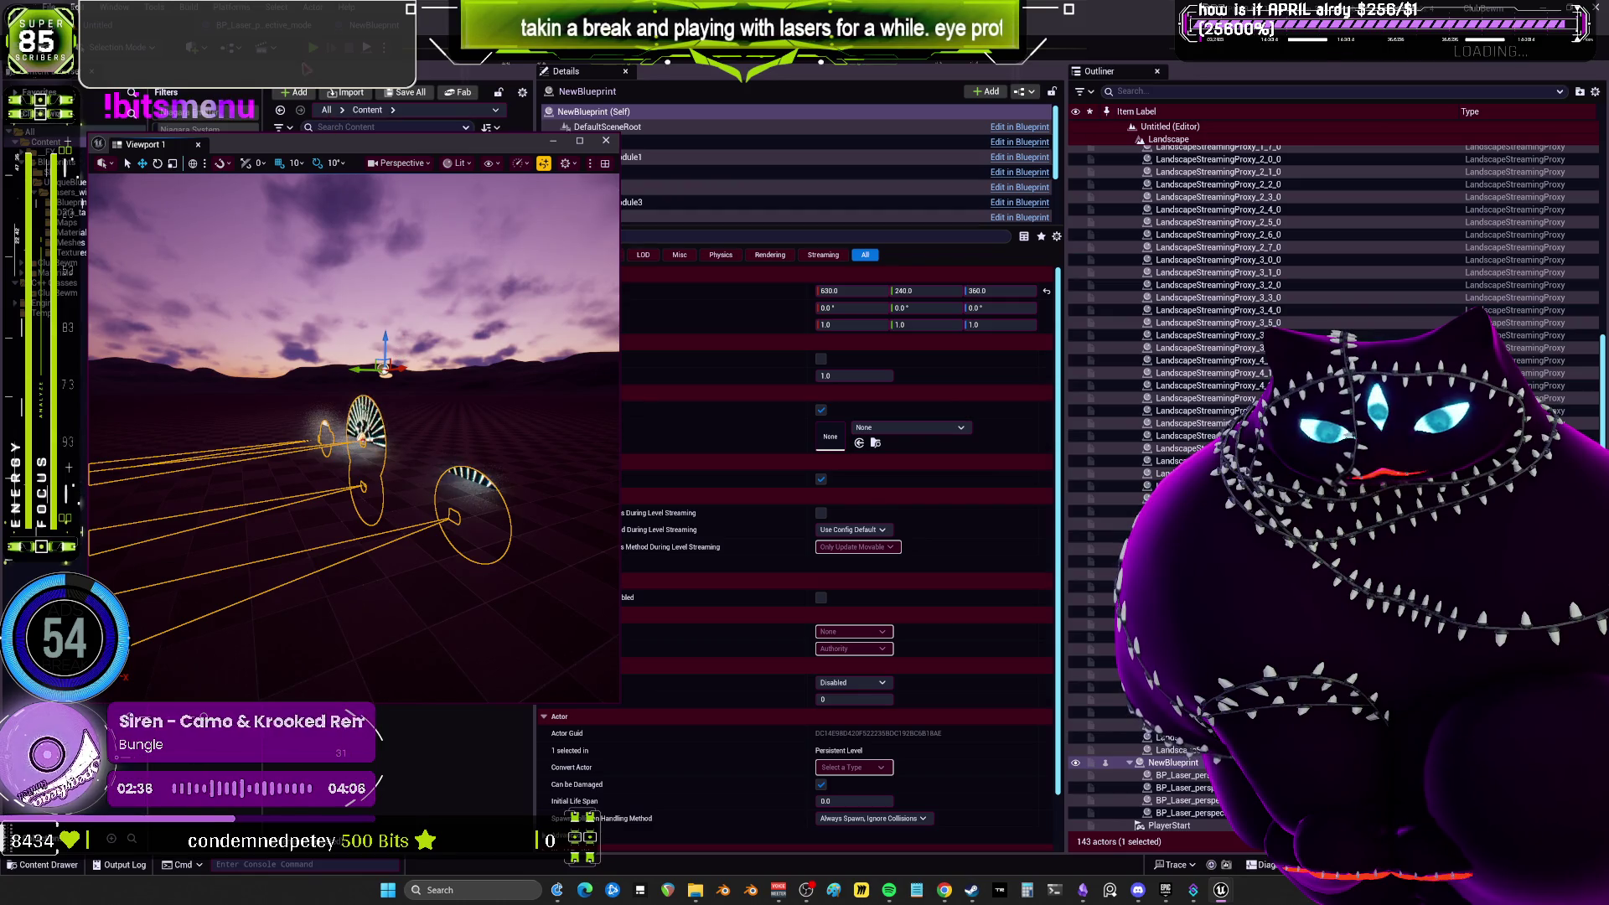
pyautogui.hotkey('alt', 'p')
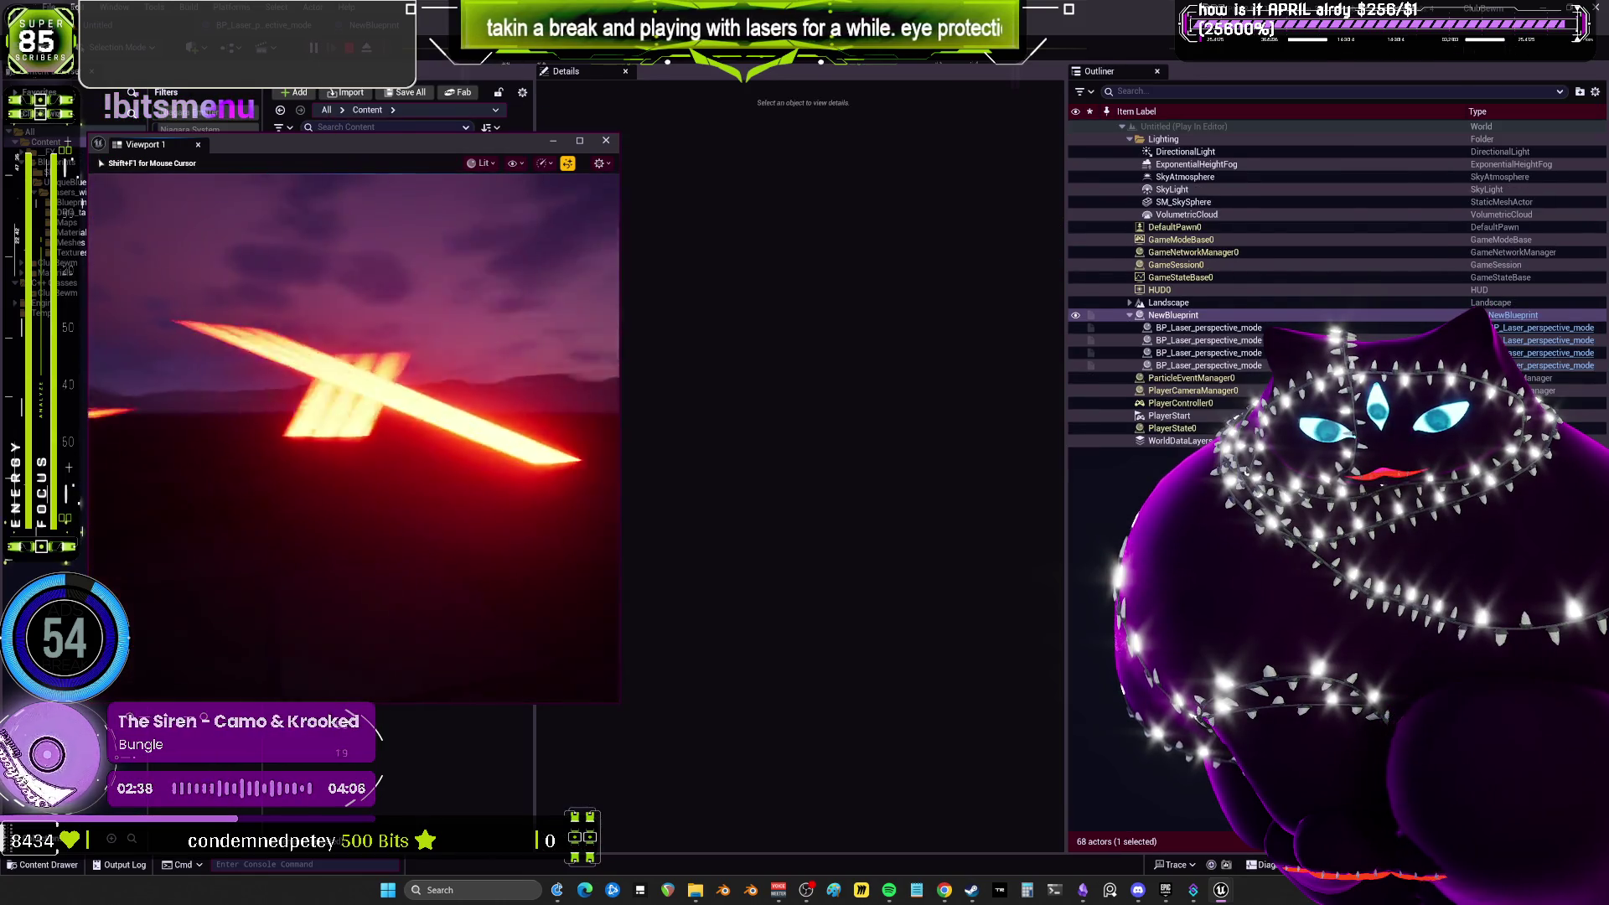
# Stop the play session, close the Message Log, and run a quick replay.
pyautogui.press('Escape')
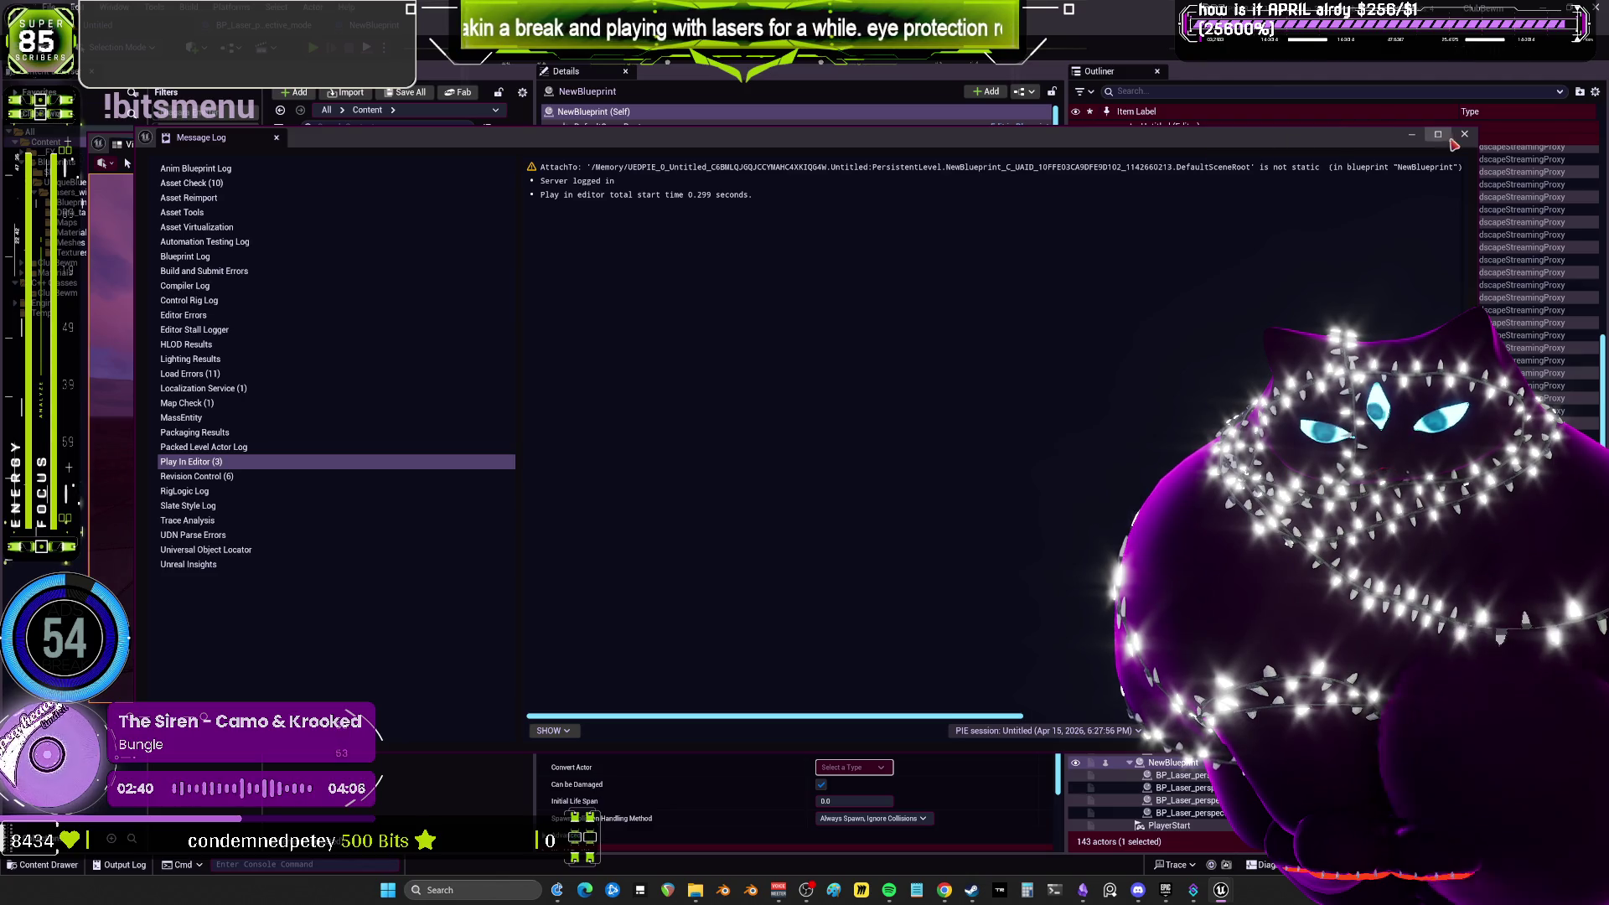
pyautogui.click(1465, 134)
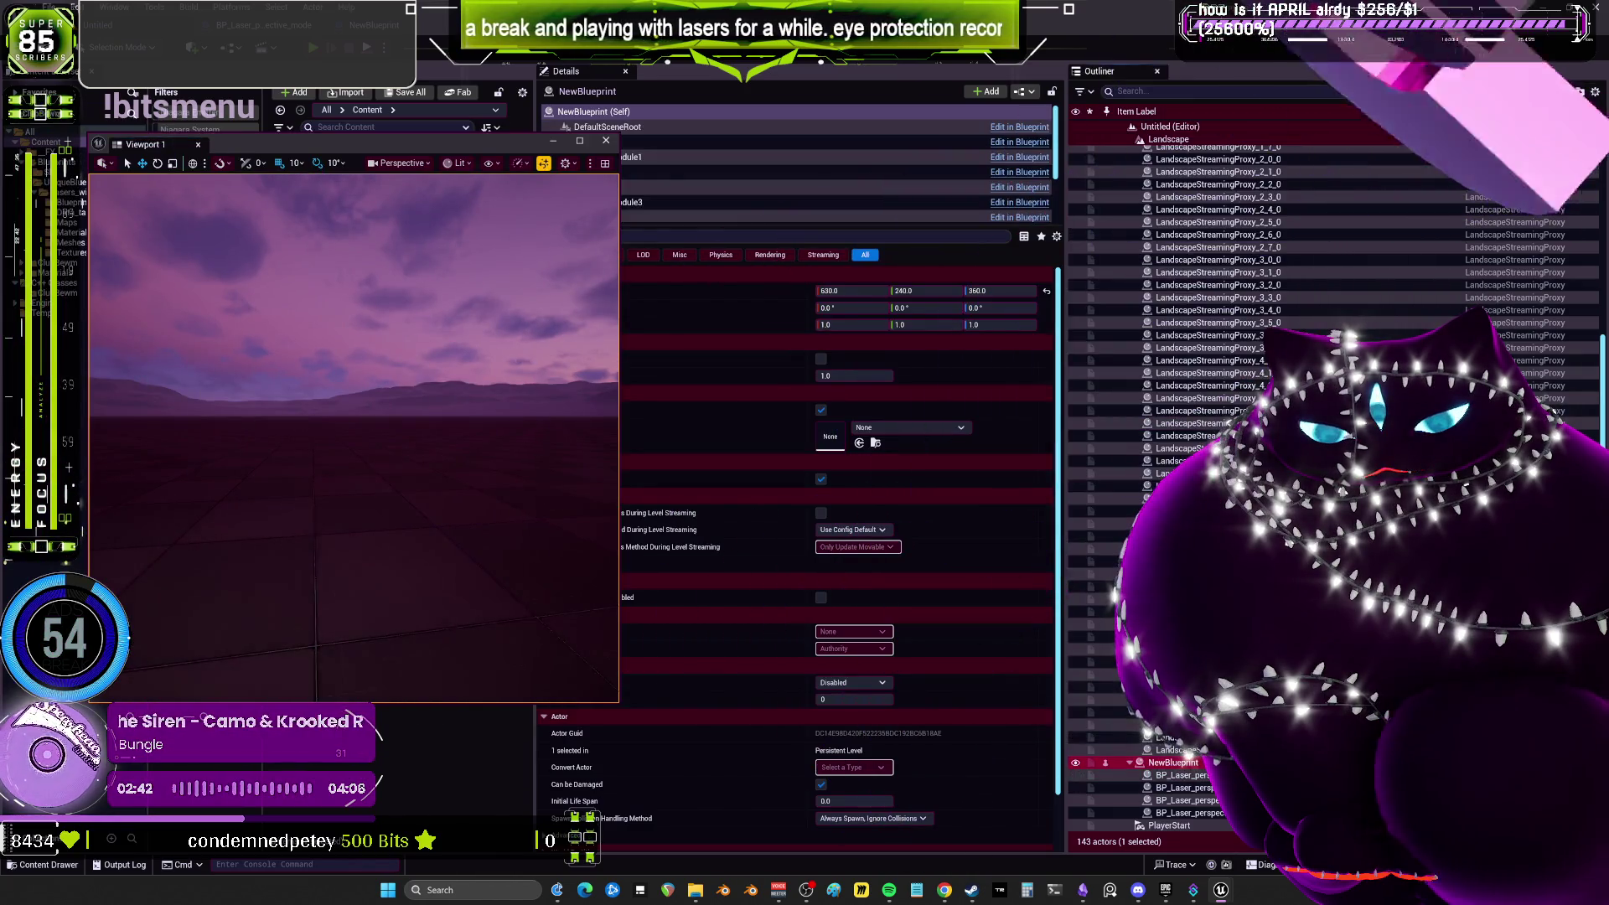
pyautogui.hotkey('alt', 'p')
pyautogui.press('Escape')
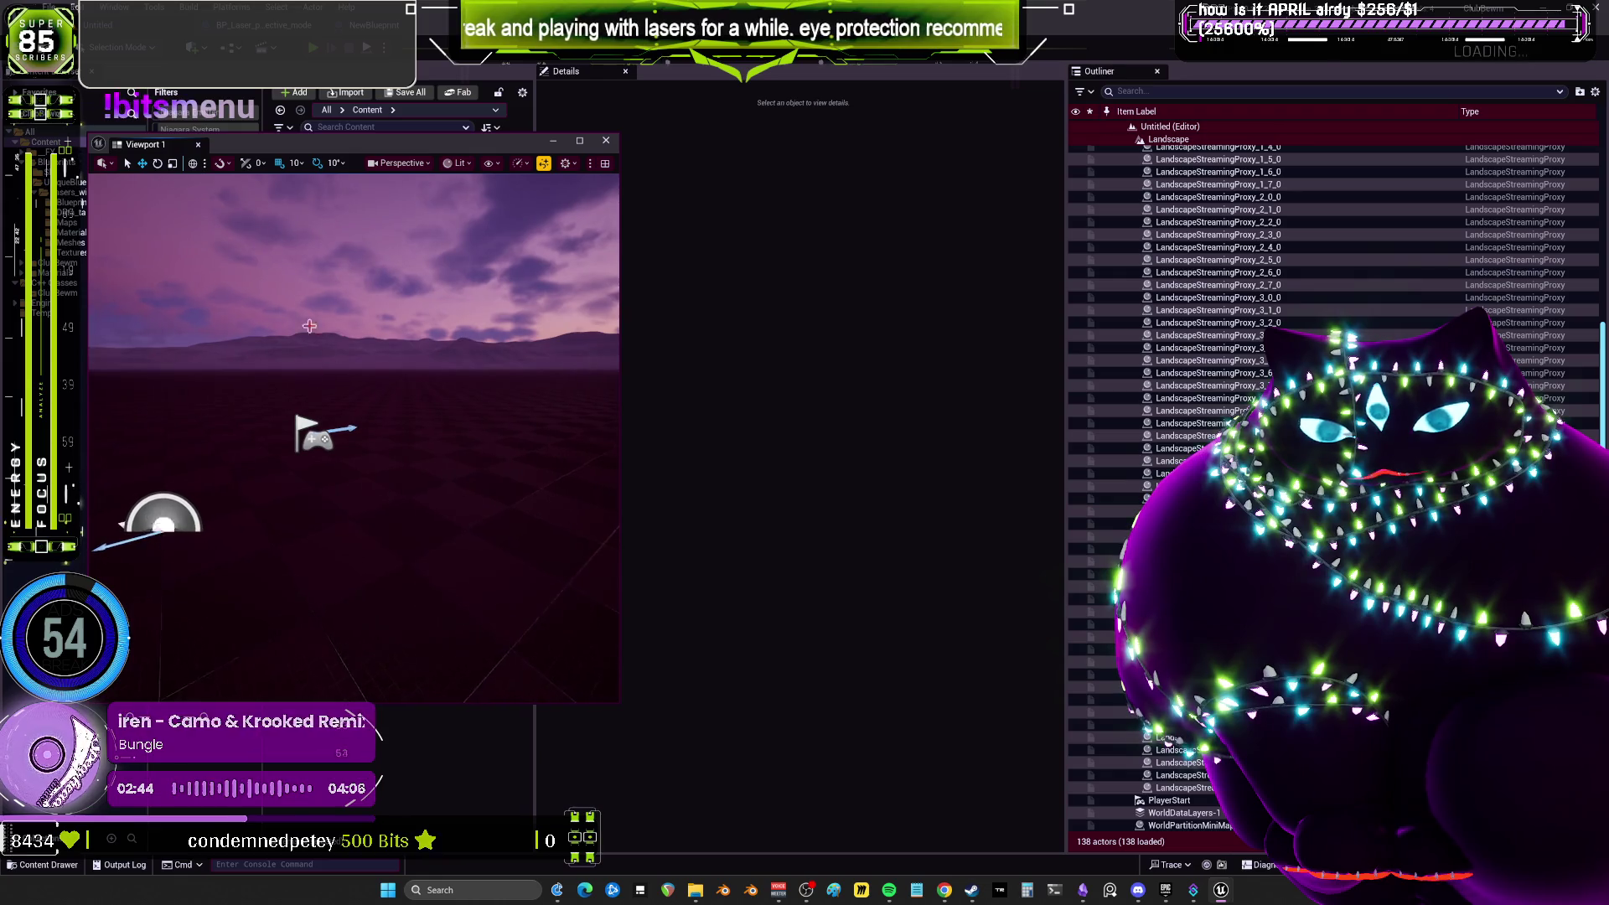
pyautogui.scroll(-2, 354, 436)
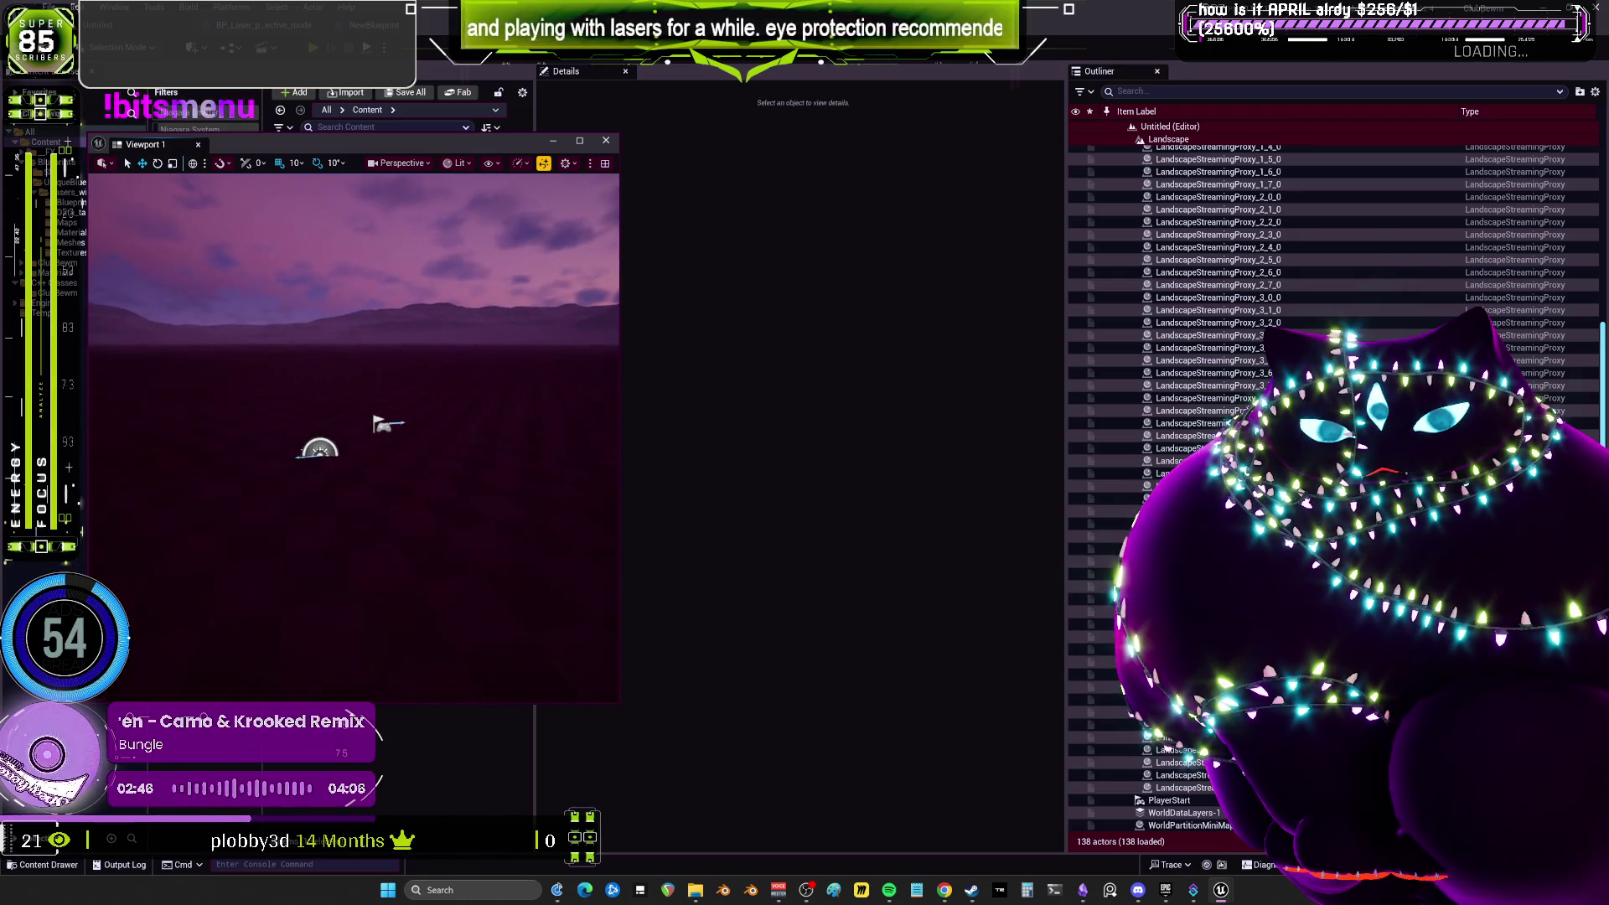
pyautogui.moveTo(752, 207); pyautogui.dragTo(809, 227)
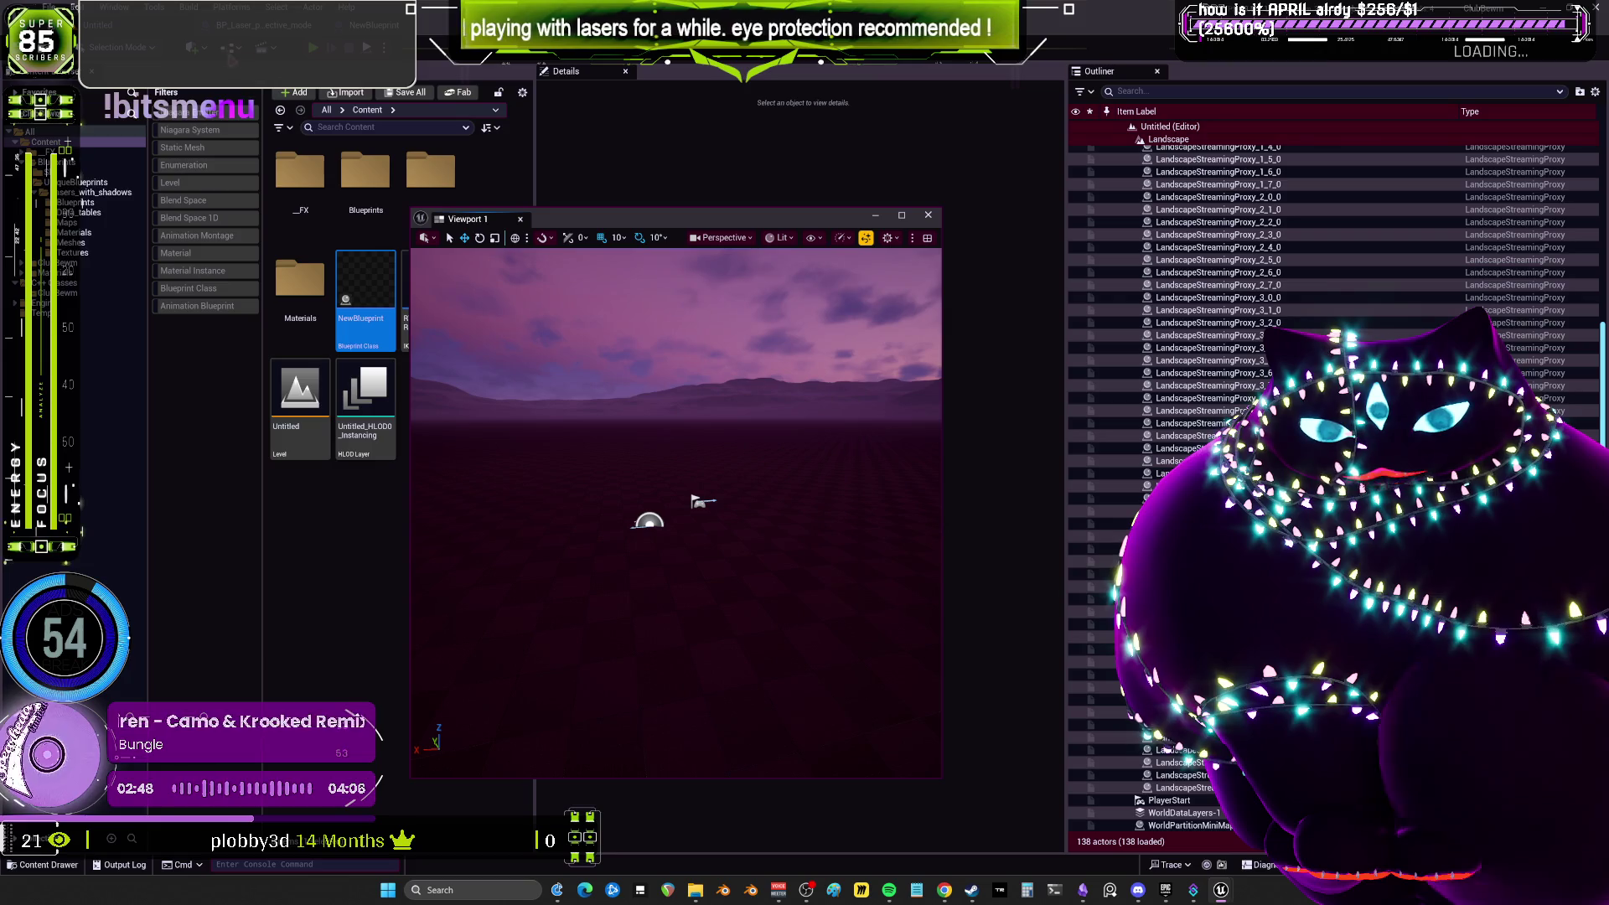
# Add a Cube, scale it to 2.25, raise it to 550, and set the laser rig on it.
pyautogui.click(193, 47)
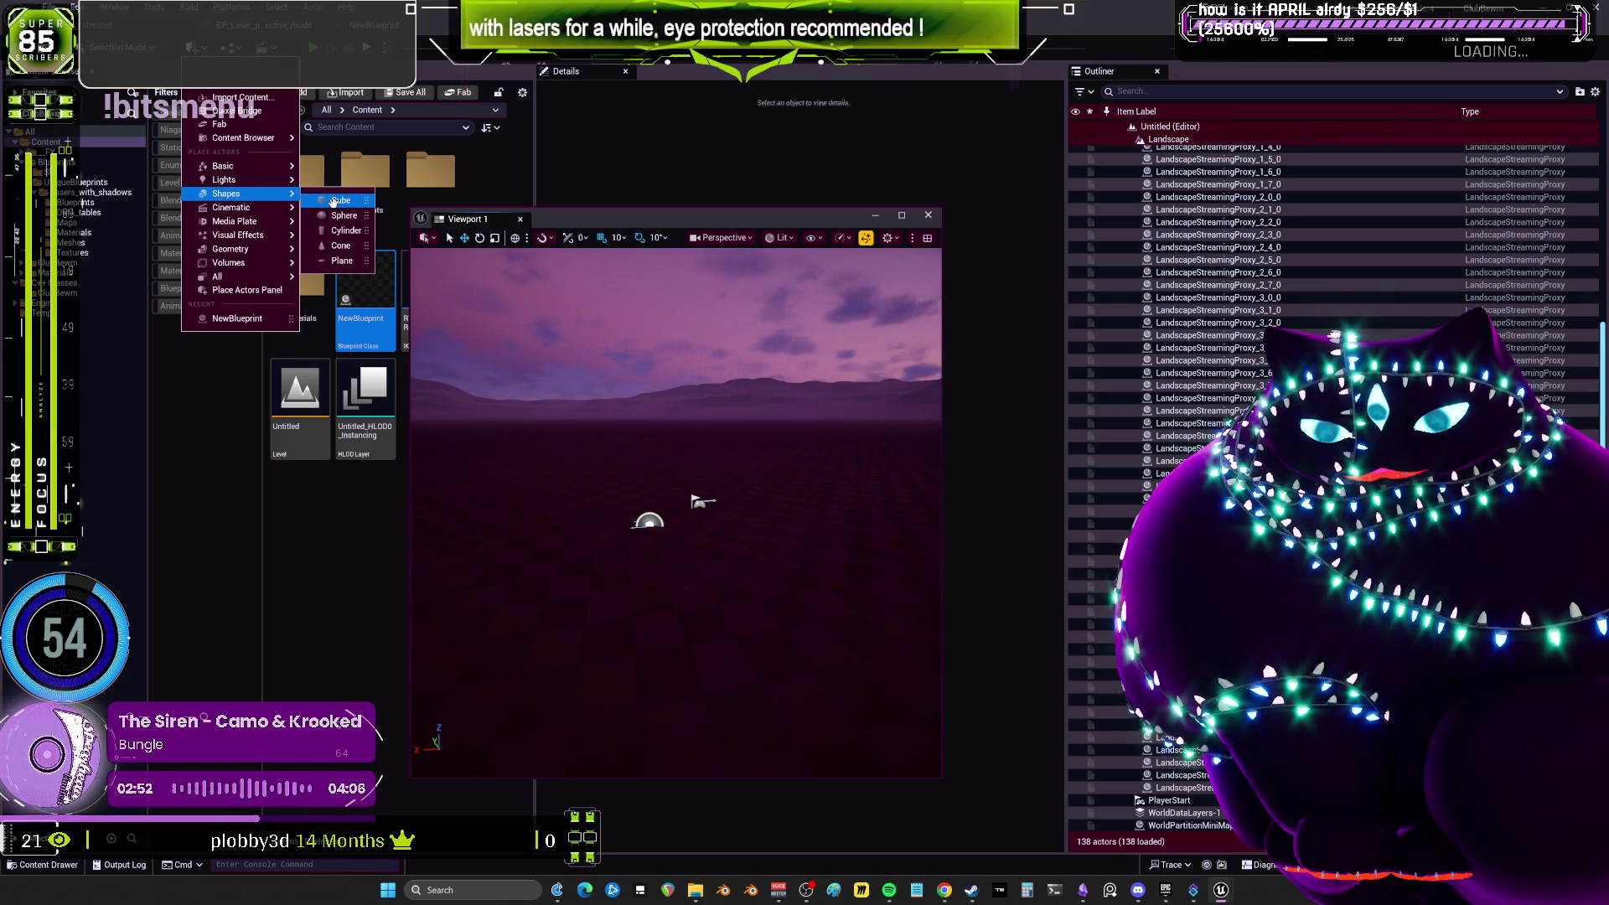
pyautogui.click(333, 201)
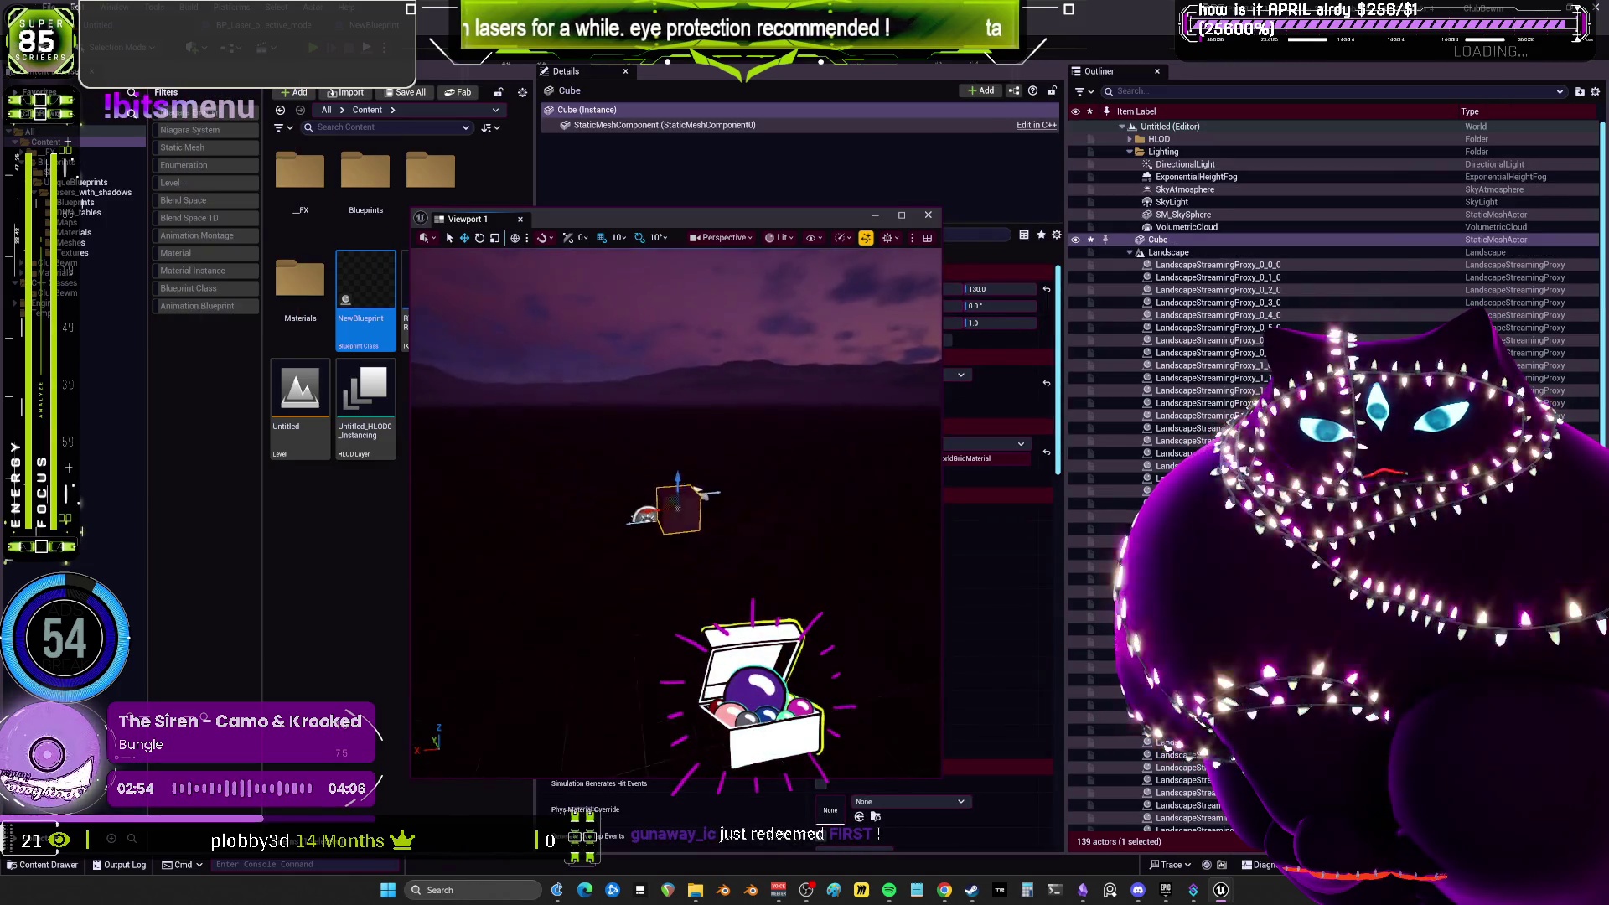
pyautogui.scroll(-2, 677, 503)
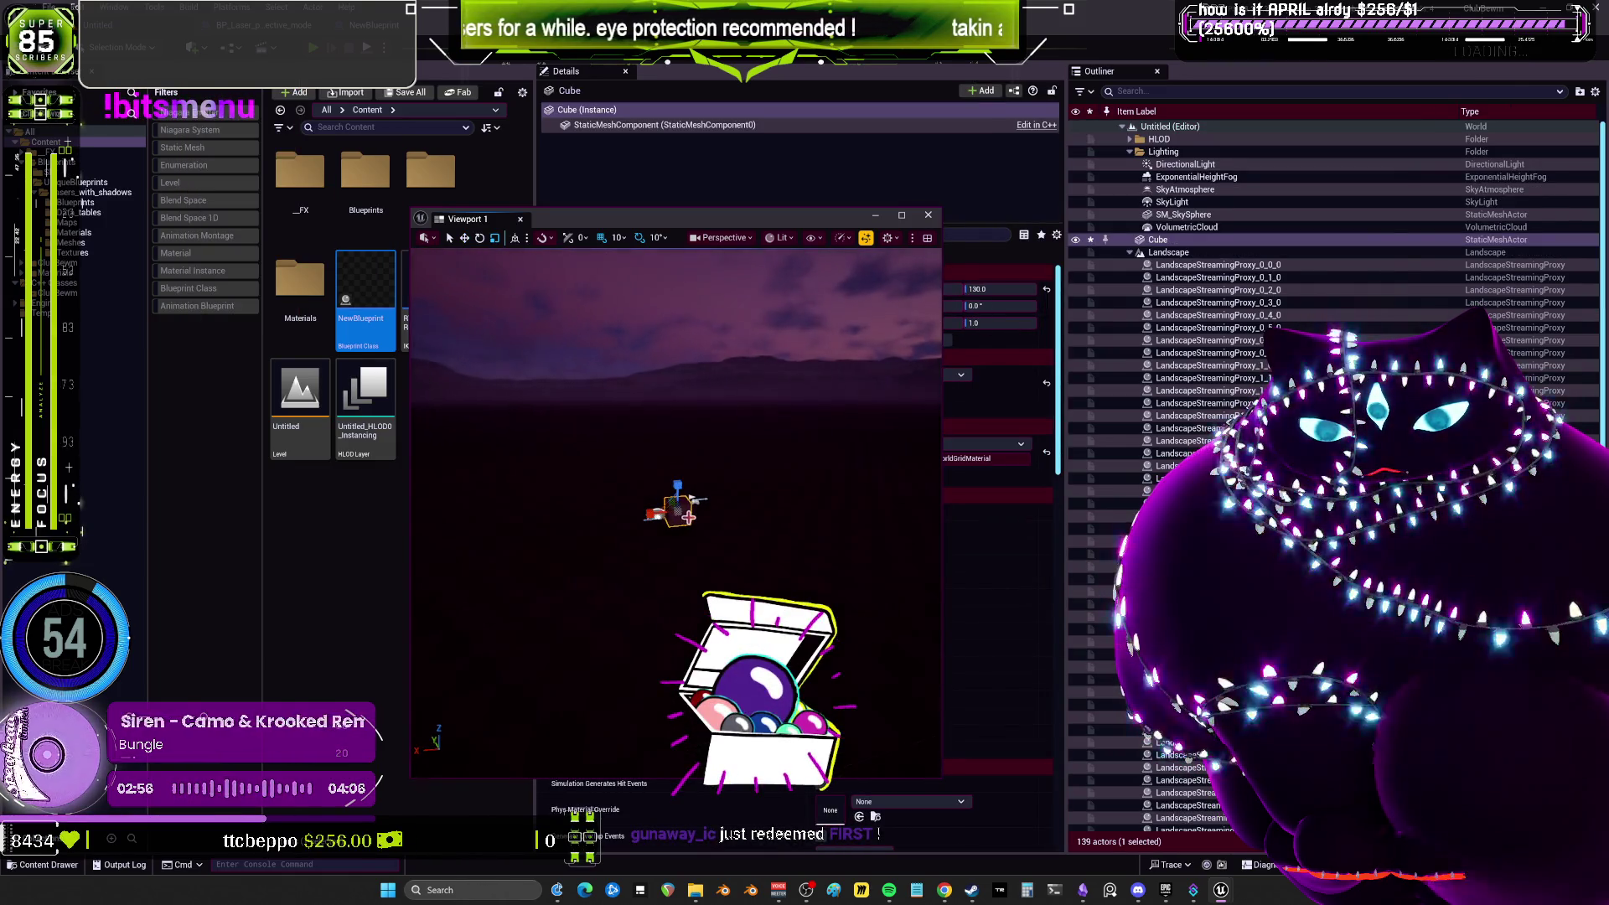
pyautogui.press('r')
pyautogui.moveTo(679, 507)
pyautogui.mouseDown()
pyautogui.moveTo(755, 456)
pyautogui.moveTo(721, 482)
pyautogui.moveTo(785, 501)
pyautogui.mouseUp()
pyautogui.scroll(-5, 662, 508)
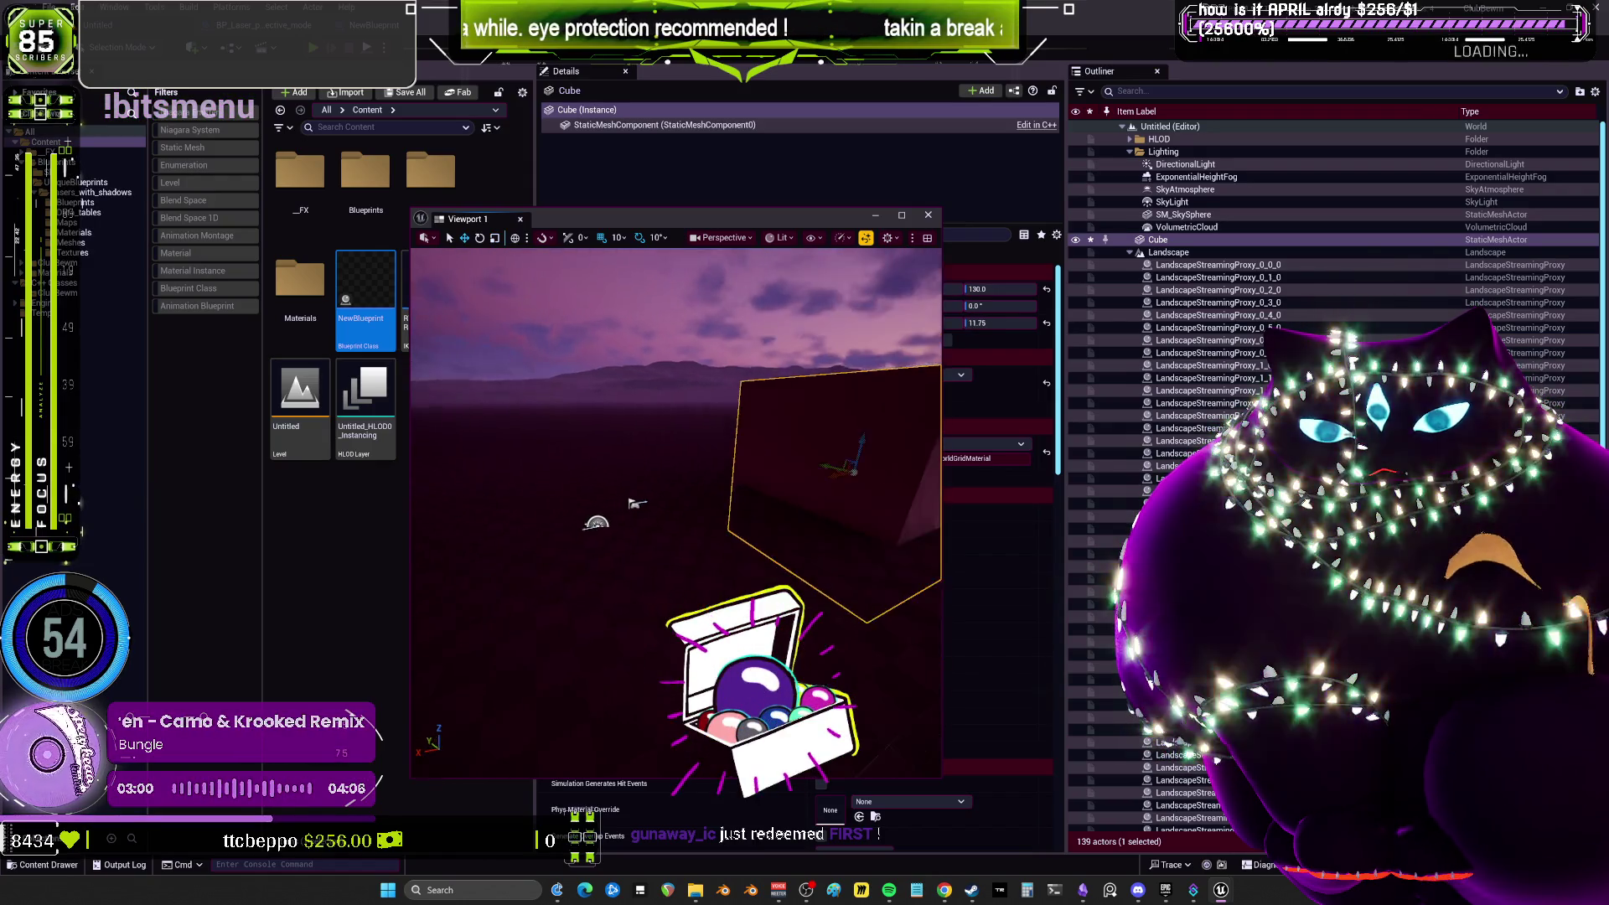
pyautogui.moveTo(668, 544)
pyautogui.mouseDown()
pyautogui.moveTo(672, 470)
pyautogui.moveTo(660, 505)
pyautogui.moveTo(682, 491)
pyautogui.mouseUp()
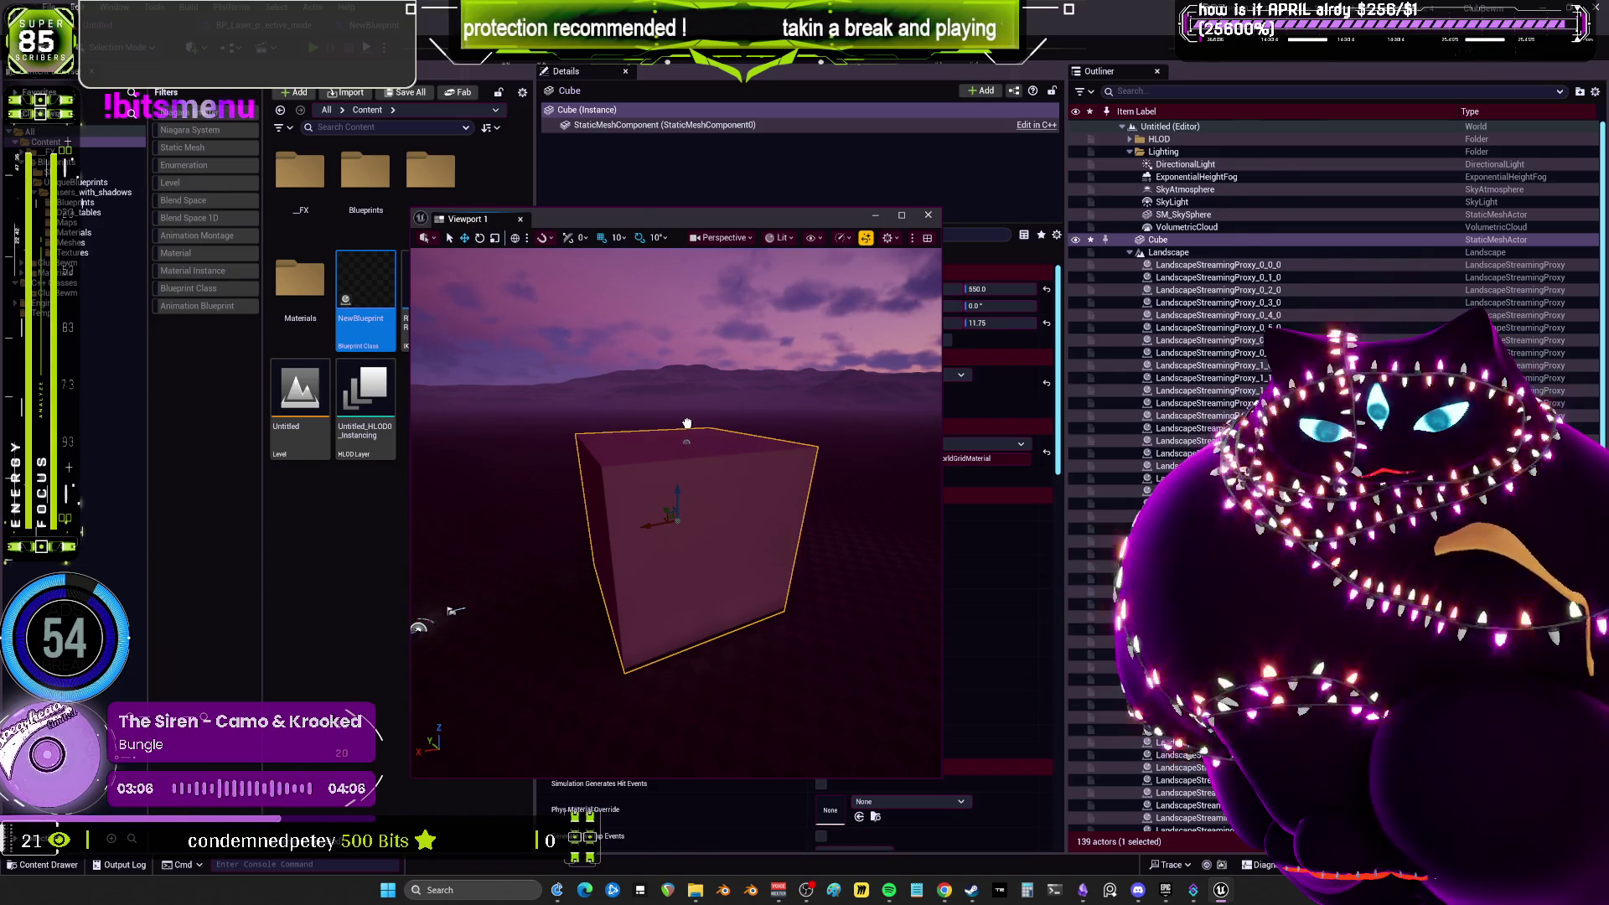
pyautogui.moveTo(687, 423); pyautogui.dragTo(688, 424)
pyautogui.moveTo(755, 496); pyautogui.dragTo(721, 496)
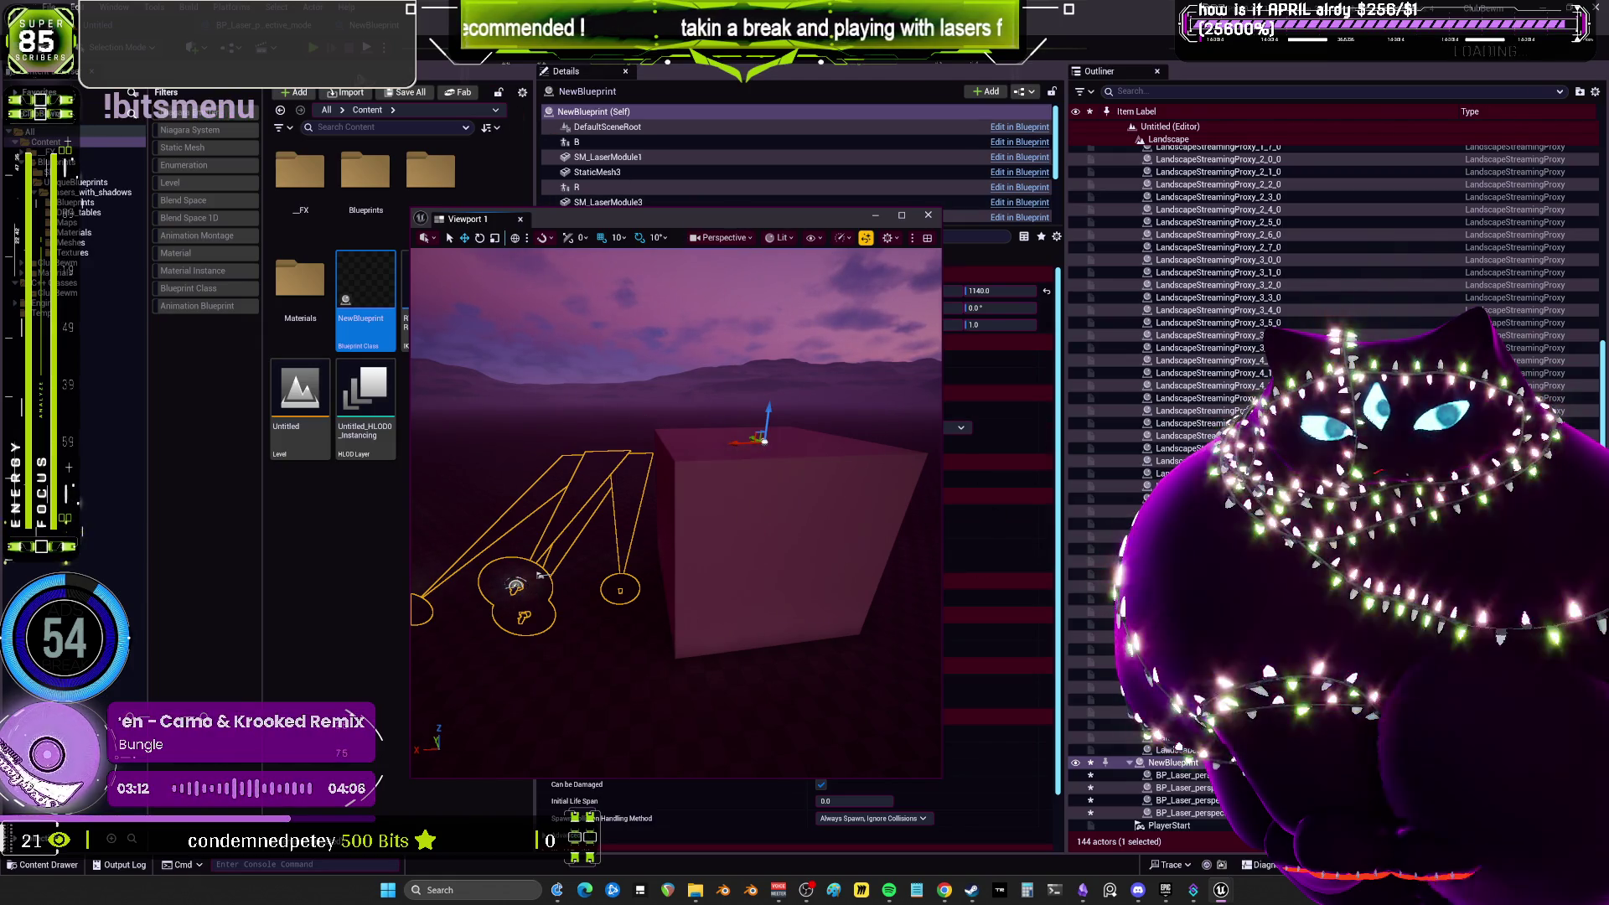
# Test-play the lasers on the cube, then bring the main editor in front of the floating viewport.
pyautogui.hotkey('alt', 'p')
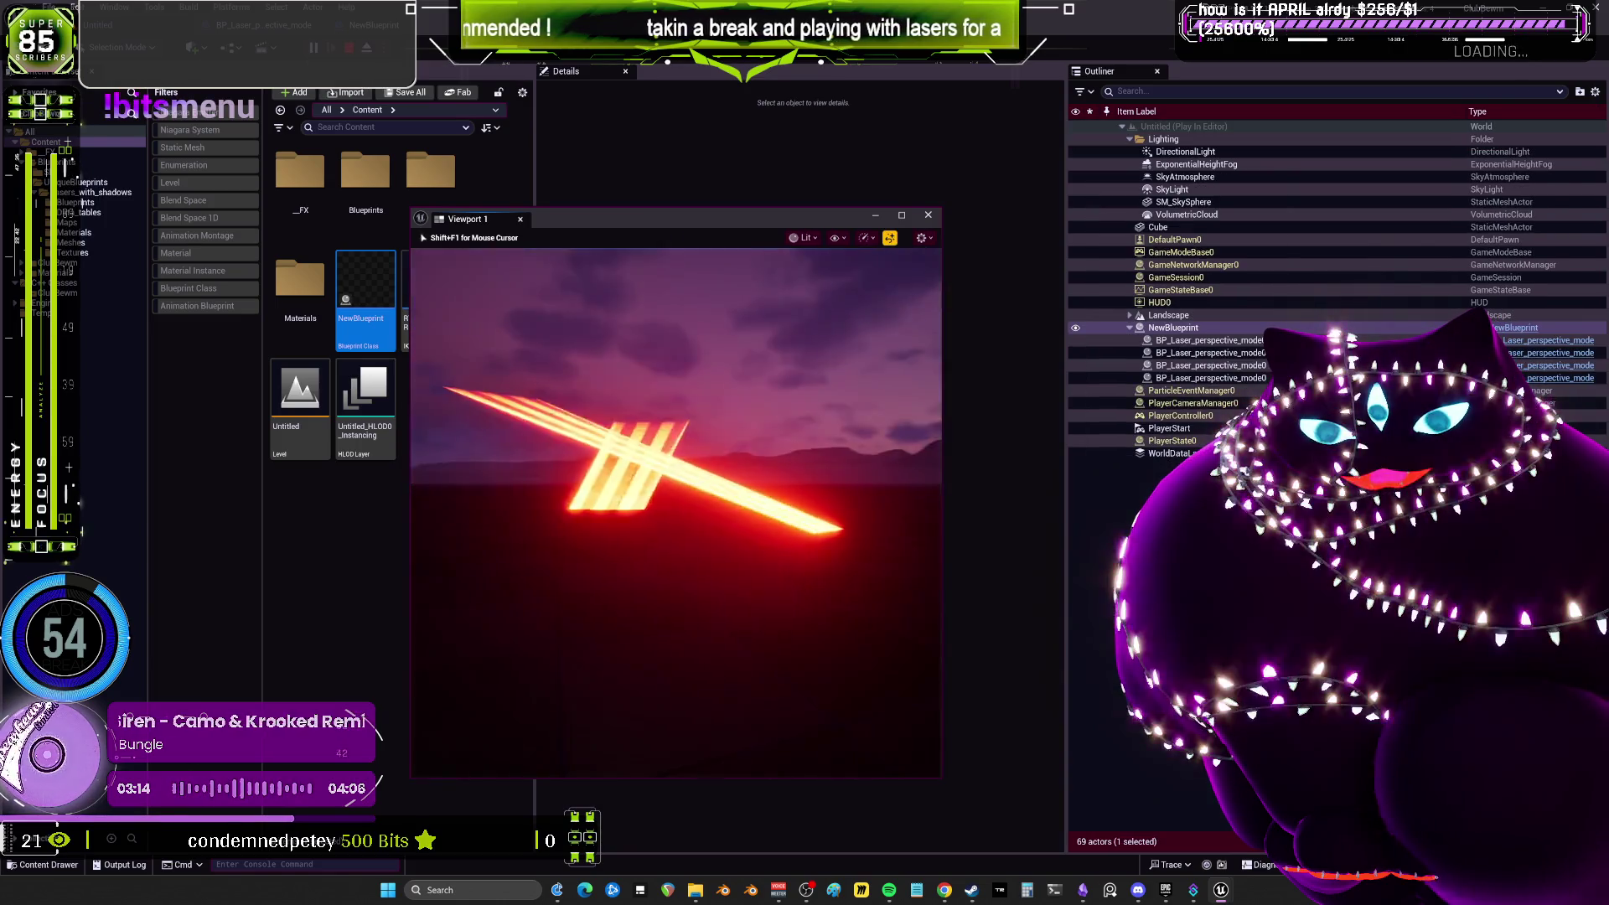
pyautogui.press('Escape')
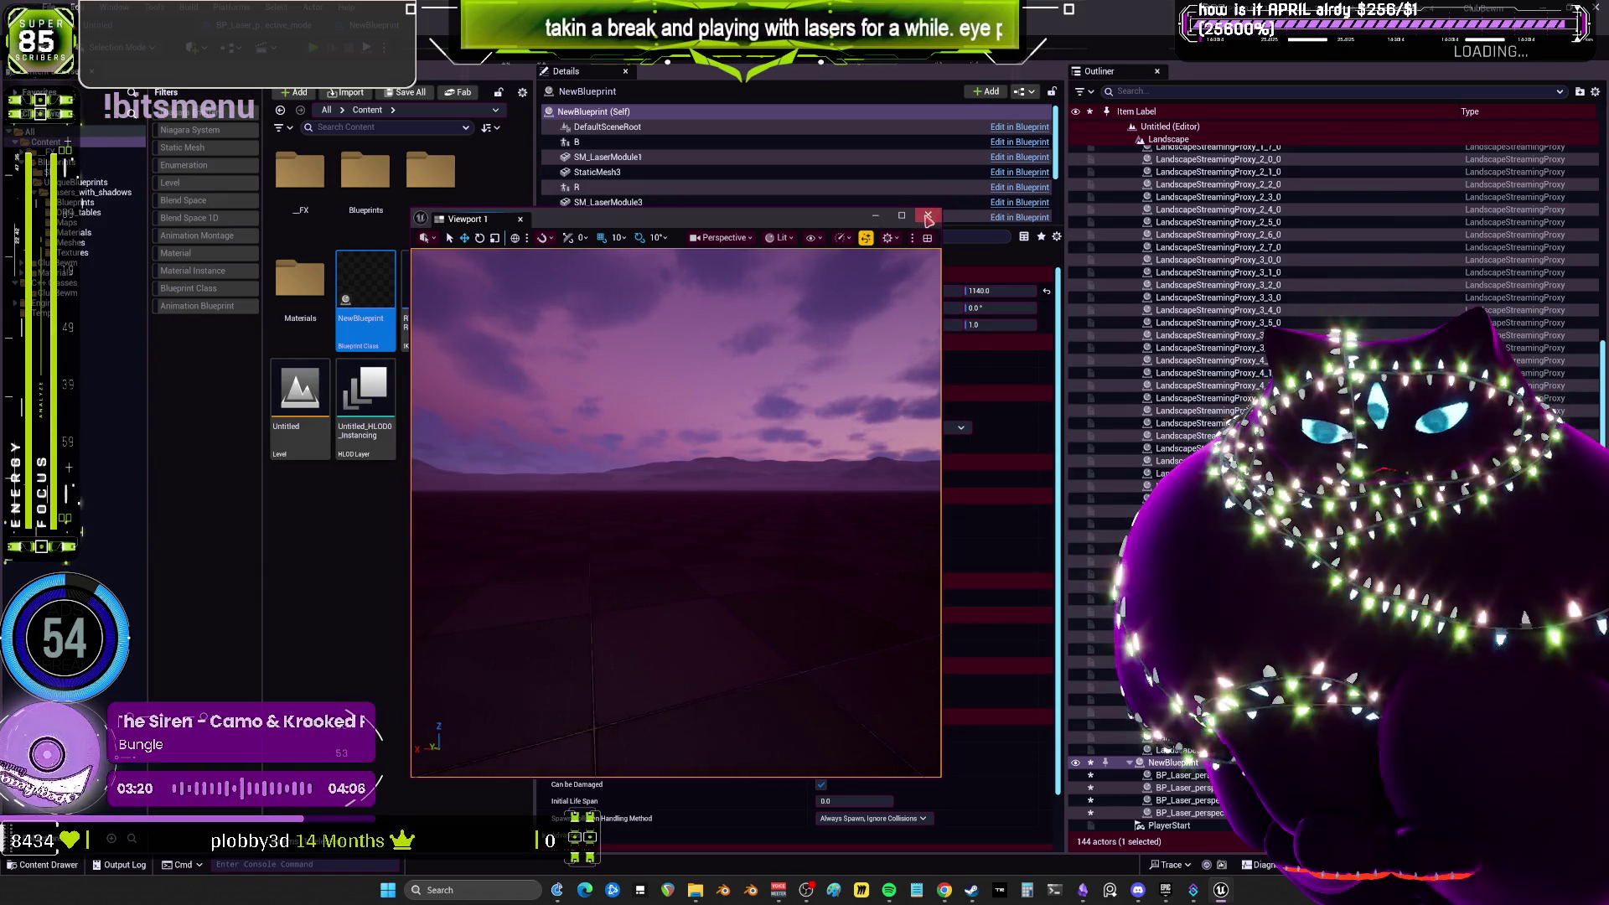
pyautogui.click(531, 365)
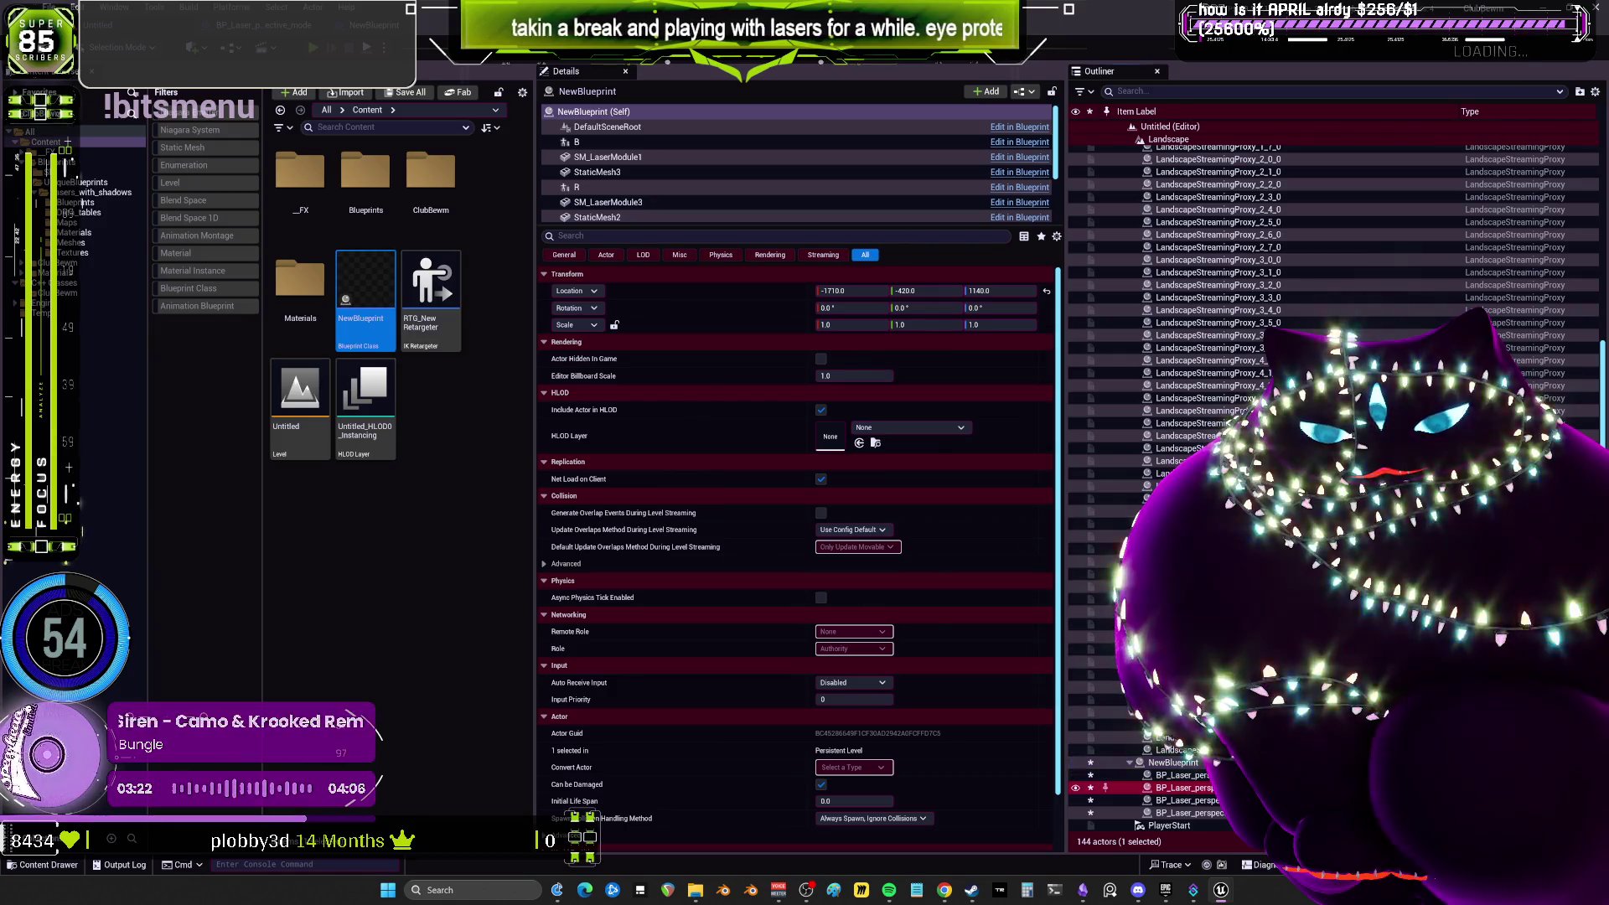
# Review BP_Laser_perspective_mode's Construction Script: Set World Transform, gizmo, Branch and scanning_angle nodes.
pyautogui.hotkey('alt', 'Tab')
pyautogui.scroll(2, 796, 342)
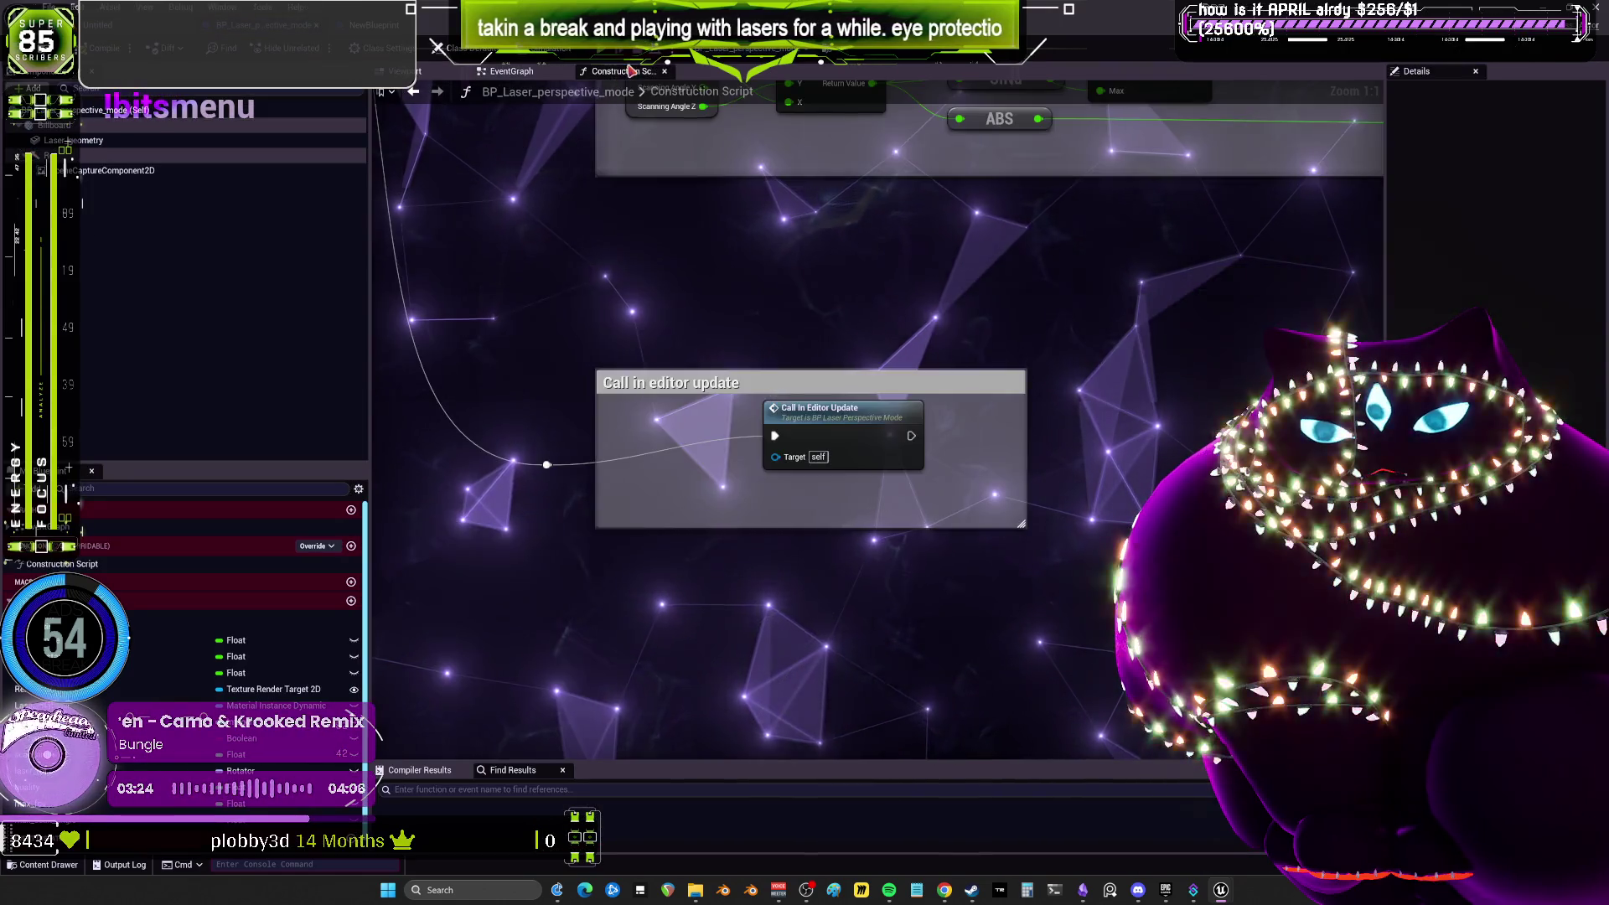
pyautogui.scroll(5, 796, 342)
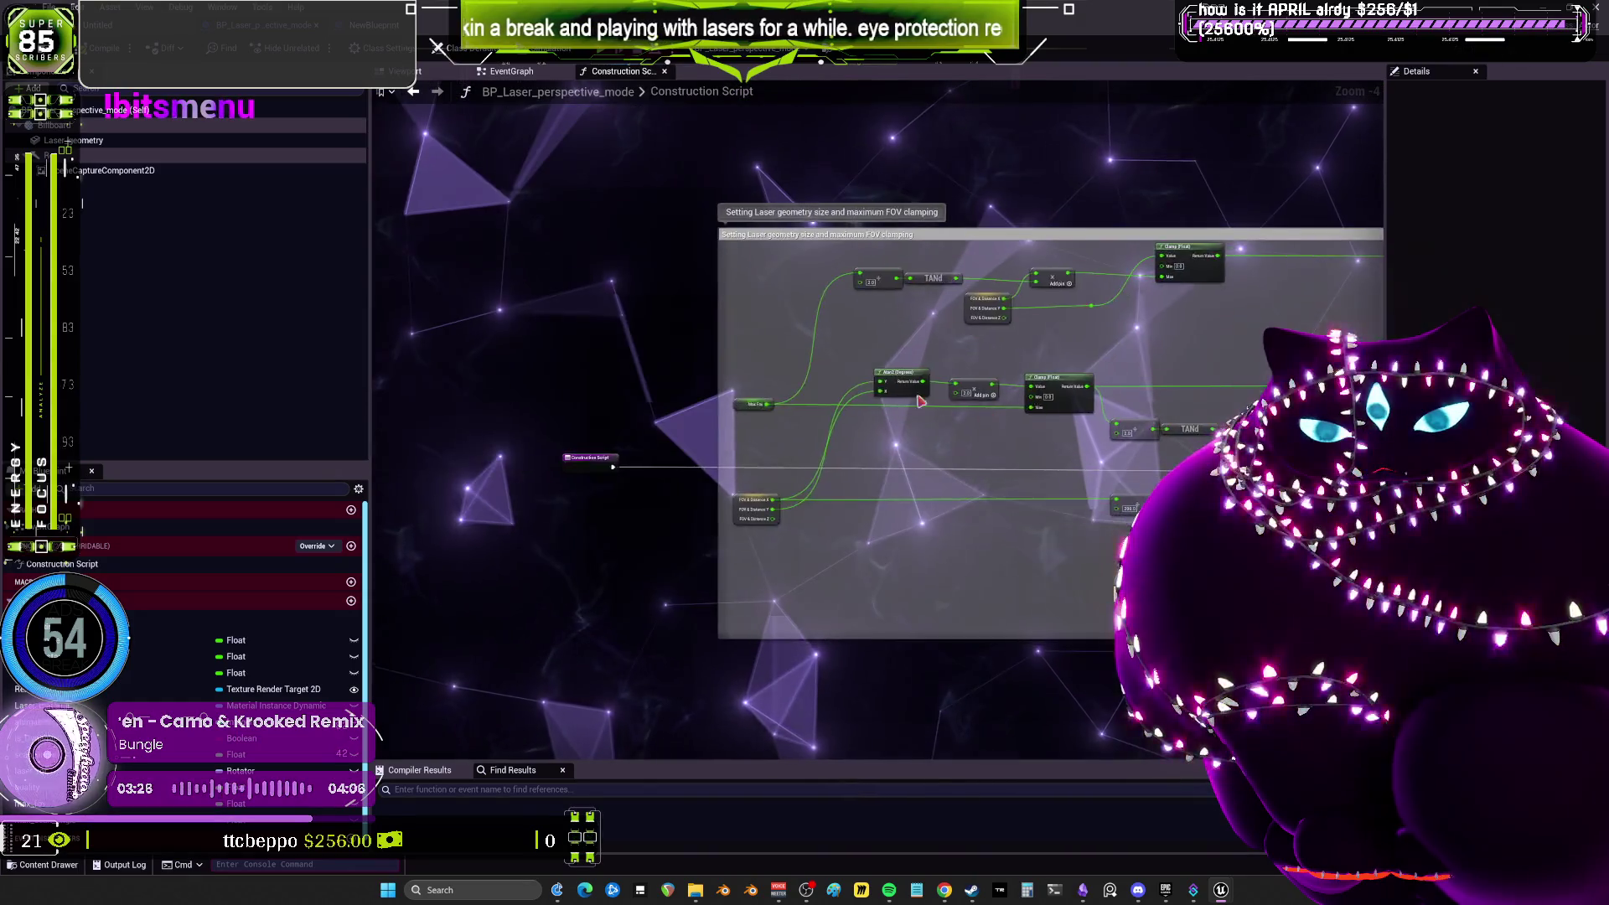
pyautogui.moveTo(941, 343)
pyautogui.mouseDown()
pyautogui.moveTo(838, 335)
pyautogui.moveTo(847, 138)
pyautogui.moveTo(913, 175)
pyautogui.moveTo(1012, 336)
pyautogui.moveTo(1096, 118)
pyautogui.mouseUp()
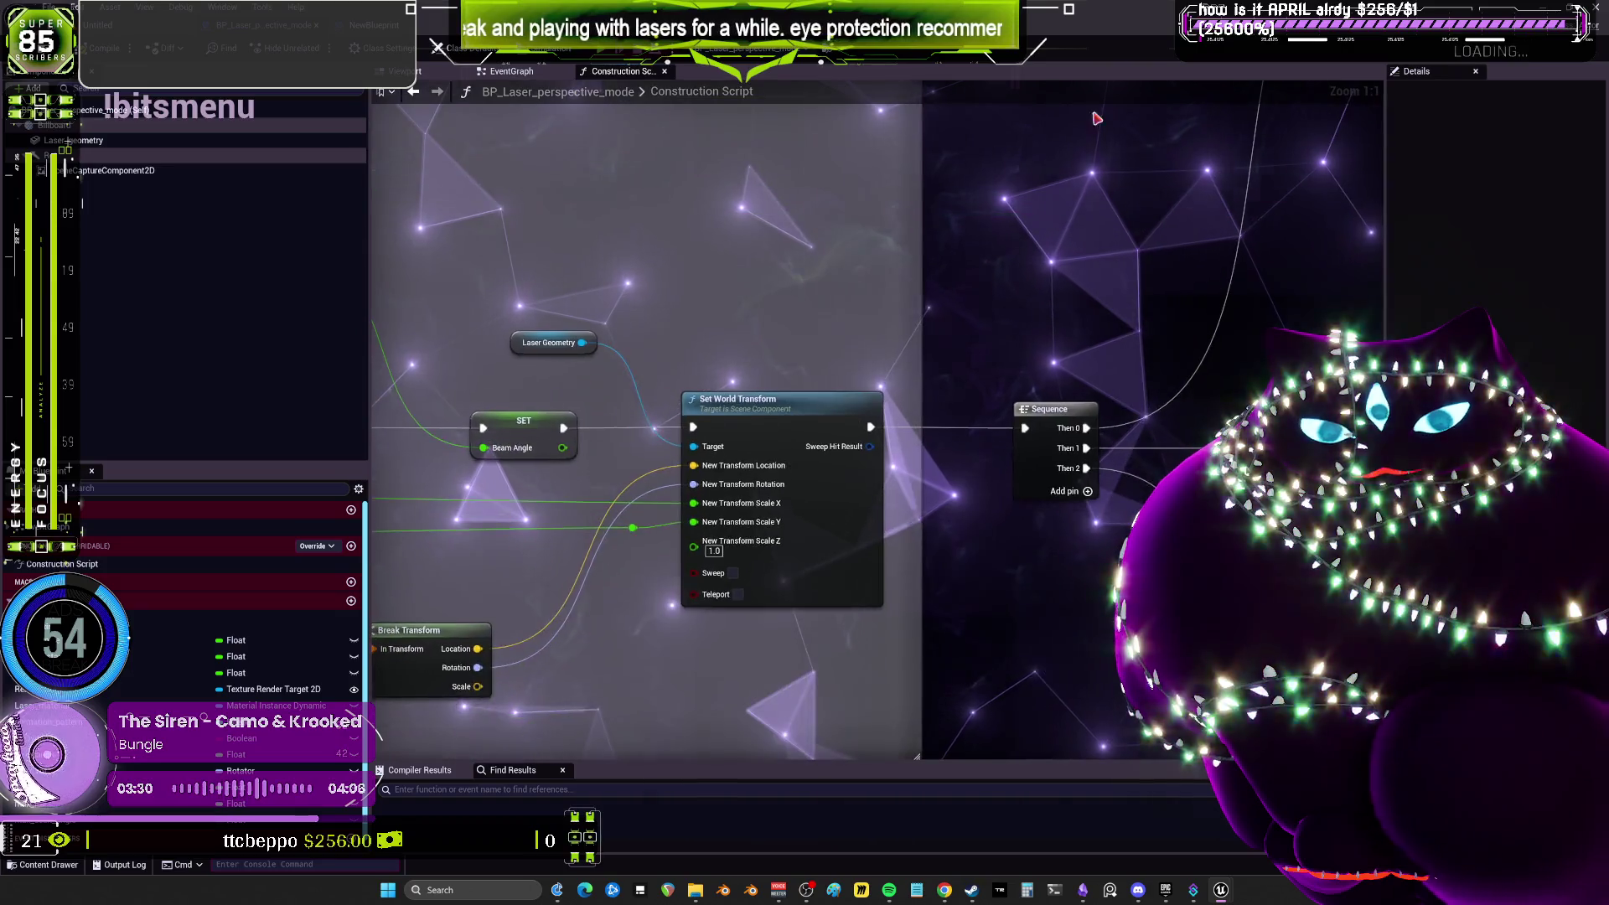
pyautogui.moveTo(743, 425); pyautogui.dragTo(952, 260)
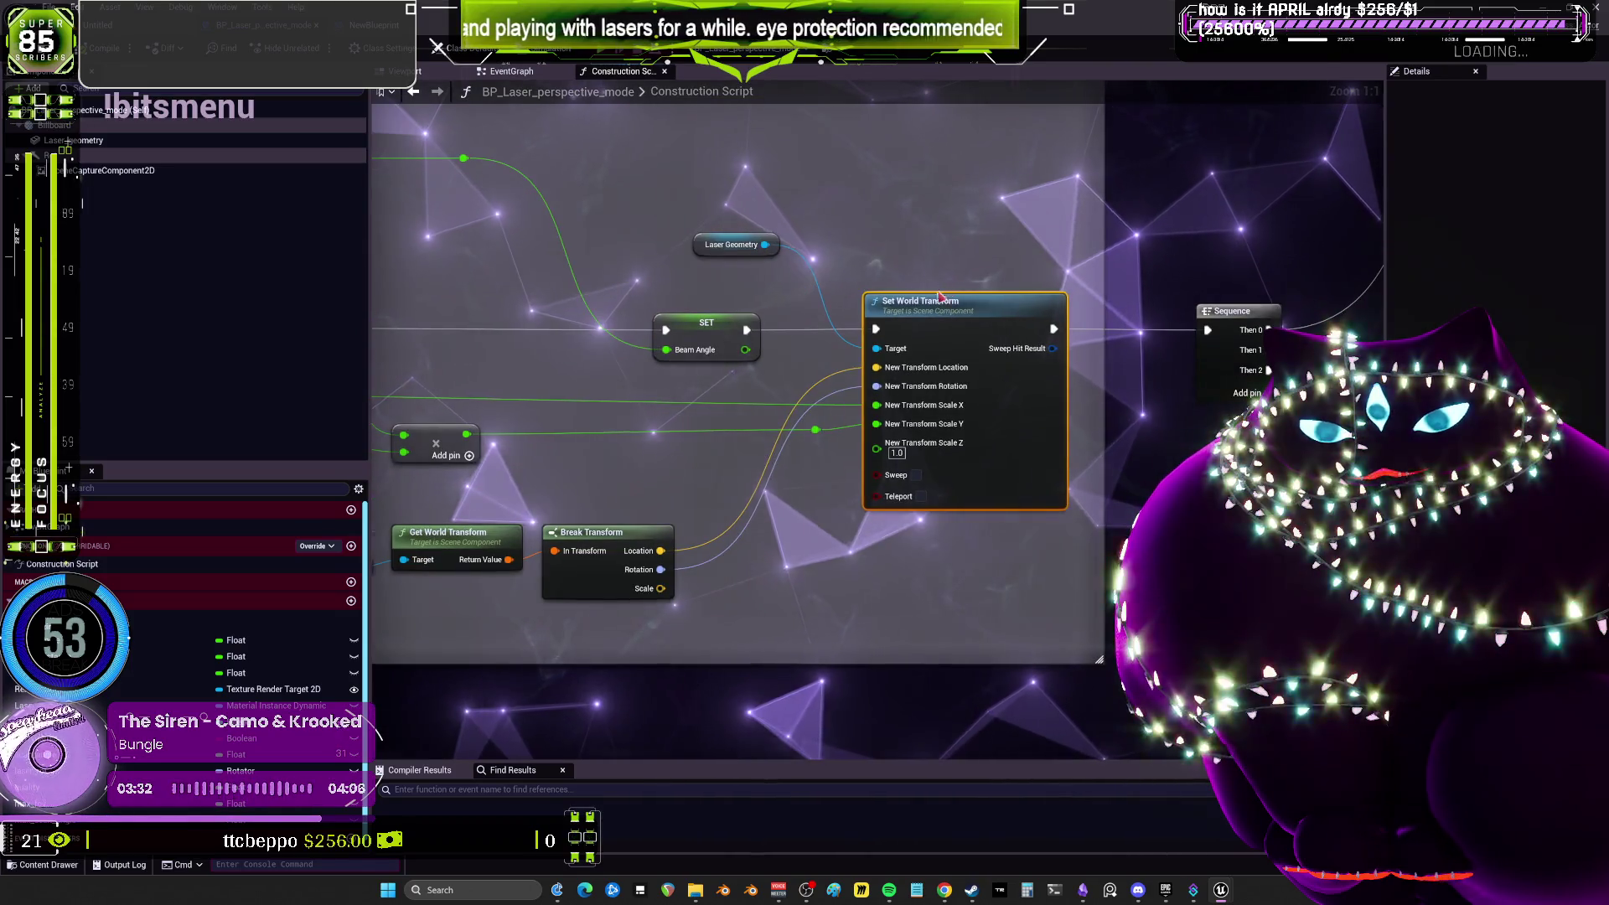
pyautogui.moveTo(681, 525)
pyautogui.mouseDown()
pyautogui.moveTo(838, 469)
pyautogui.moveTo(655, 460)
pyautogui.mouseUp()
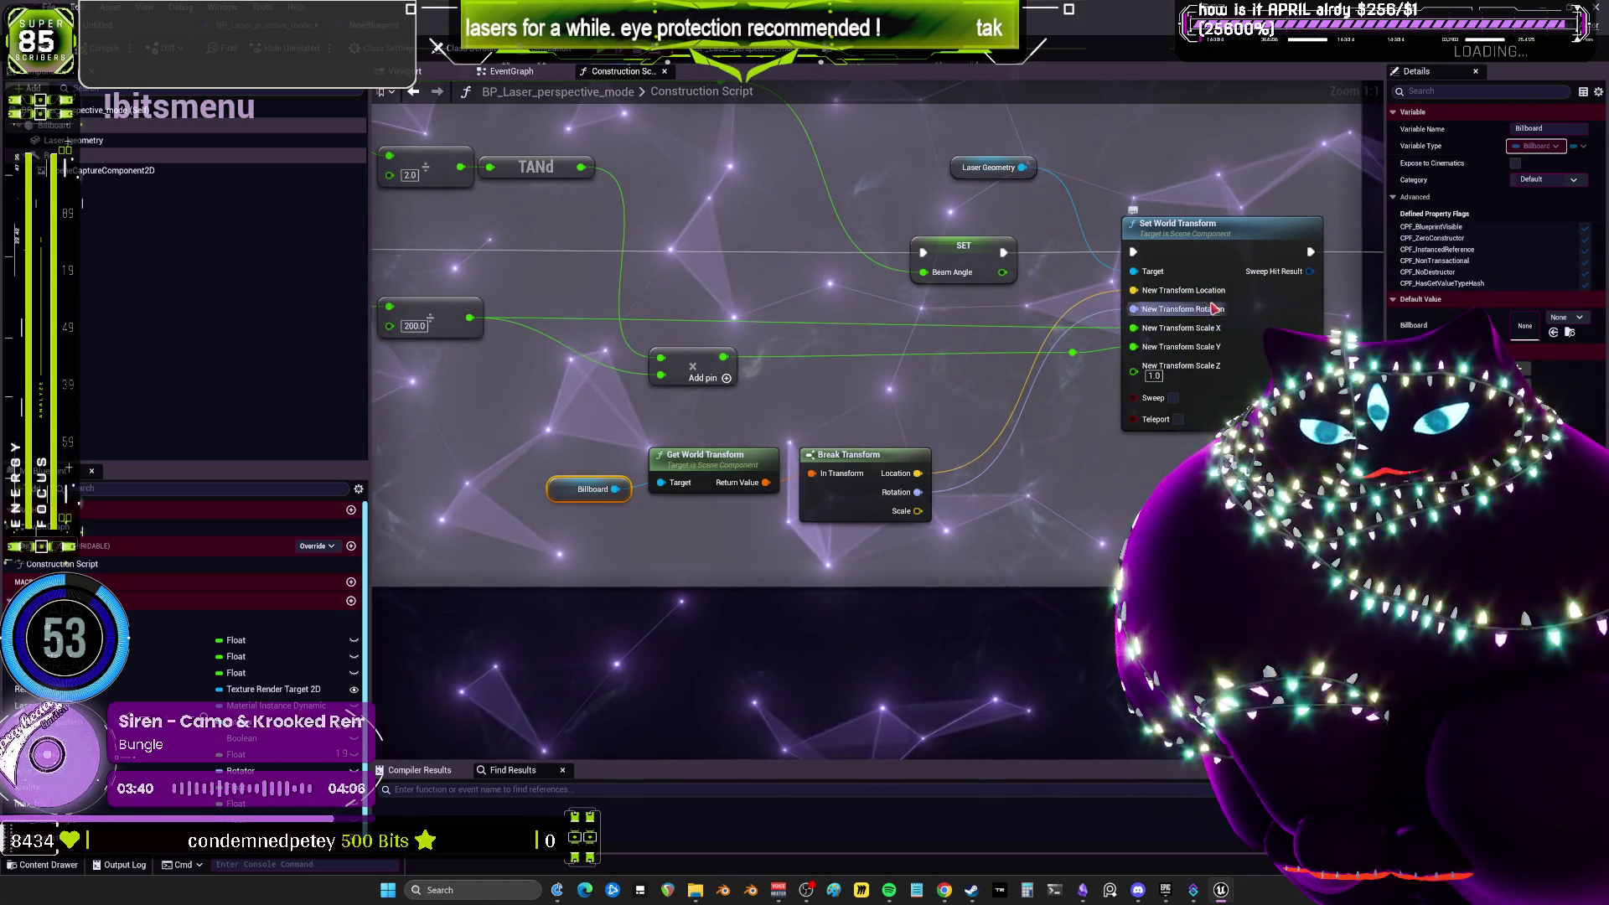
pyautogui.moveTo(1188, 231)
pyautogui.mouseDown()
pyautogui.moveTo(587, 352)
pyautogui.moveTo(1038, 436)
pyautogui.moveTo(1037, 522)
pyautogui.mouseUp()
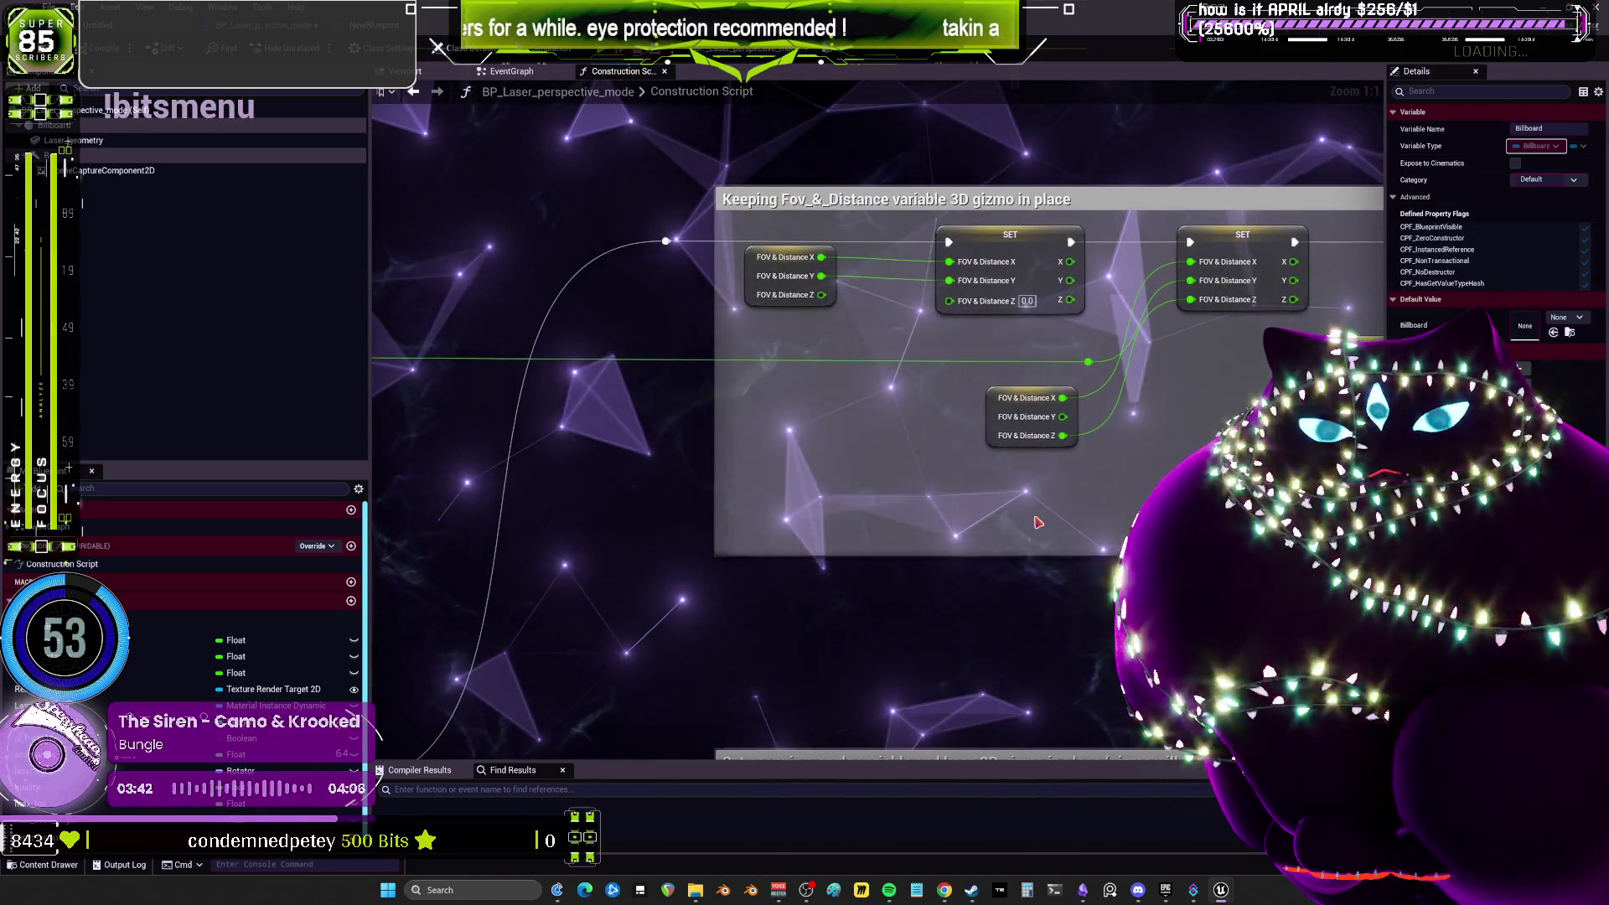
pyautogui.moveTo(1141, 486); pyautogui.dragTo(368, 451)
pyautogui.scroll(-3, 1079, 420)
pyautogui.moveTo(1079, 319)
pyautogui.mouseDown()
pyautogui.moveTo(1079, 420)
pyautogui.moveTo(1207, 180)
pyautogui.moveTo(620, 216)
pyautogui.mouseUp()
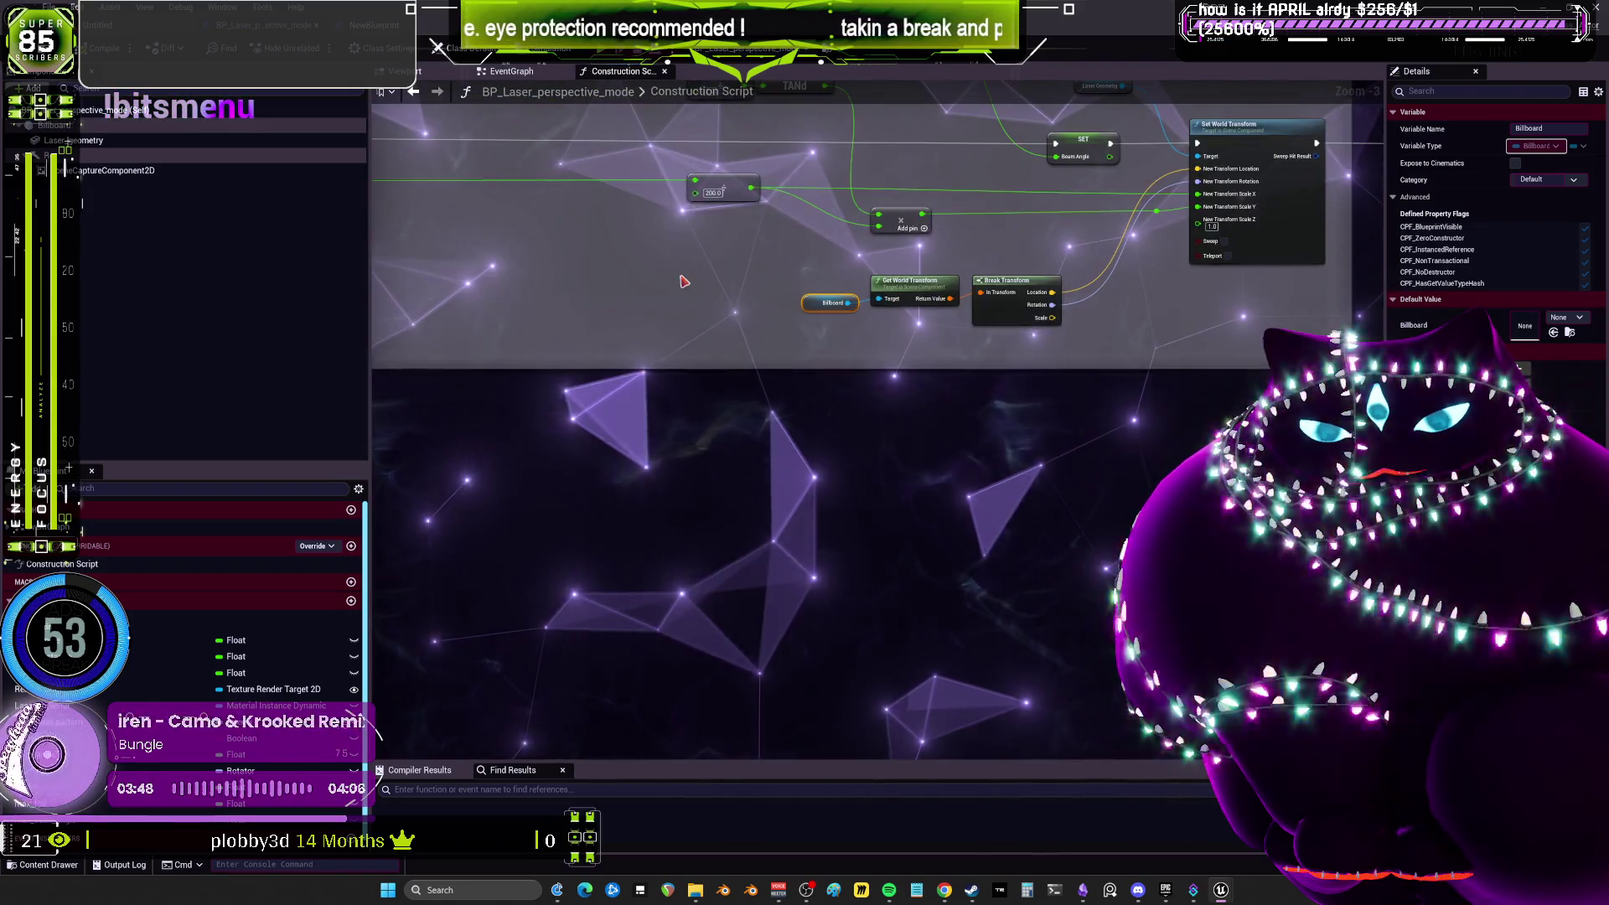
pyautogui.scroll(3, 620, 216)
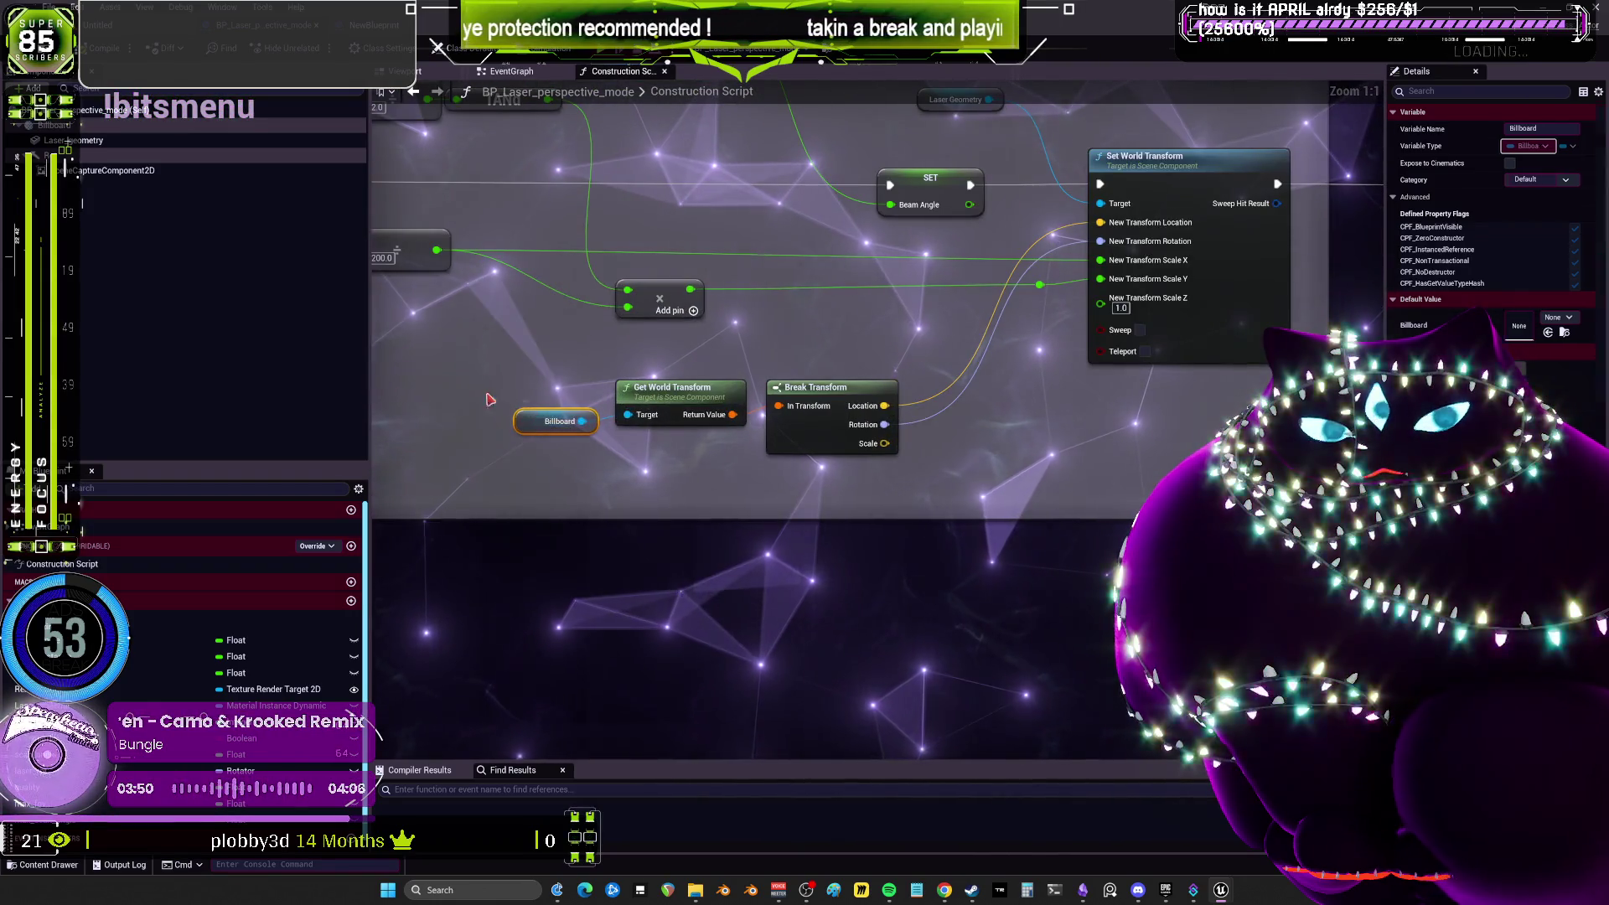
# Inspect the Billboard component, then unlink Break Transform's location from Set World Transform.
pyautogui.click(405, 71)
pyautogui.click(112, 126)
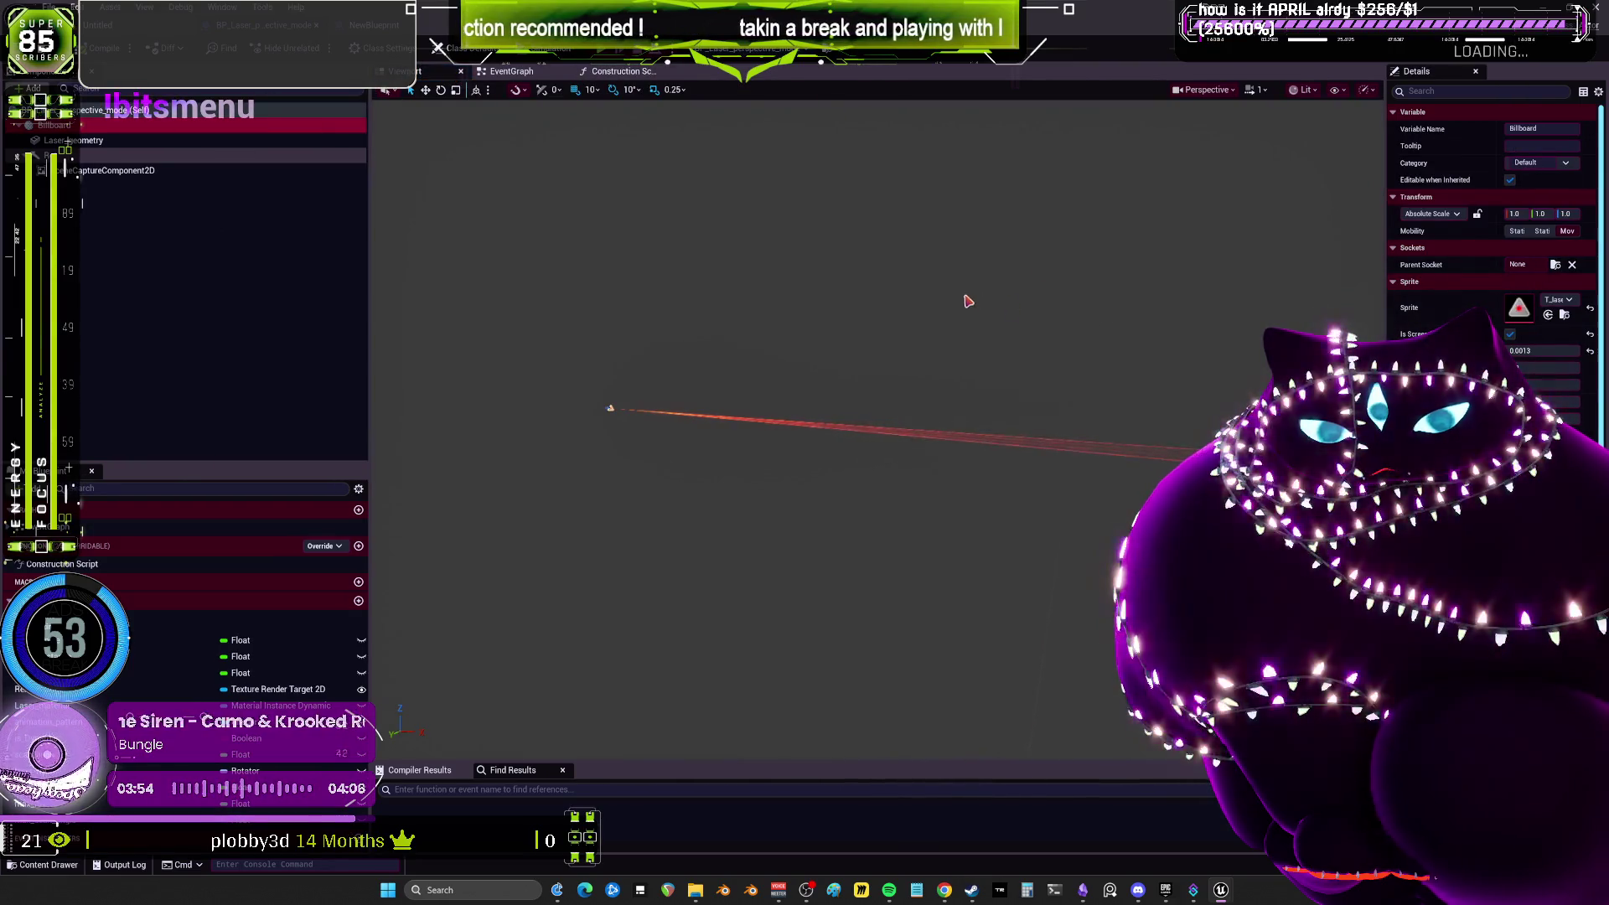
pyautogui.click(955, 300)
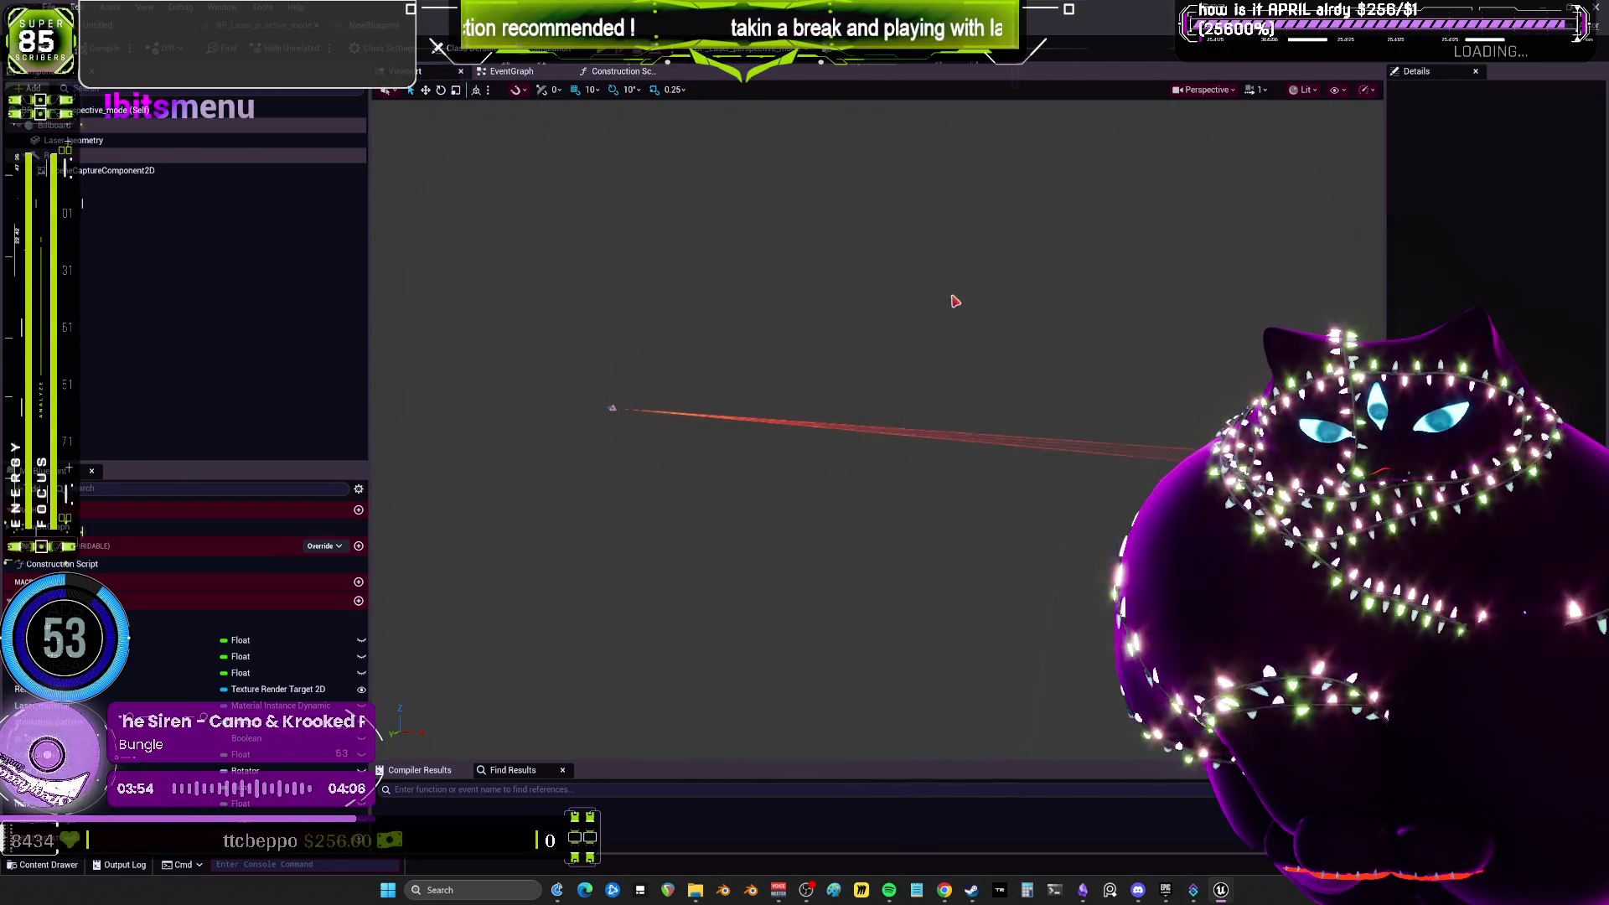
pyautogui.click(513, 71)
pyautogui.click(620, 71)
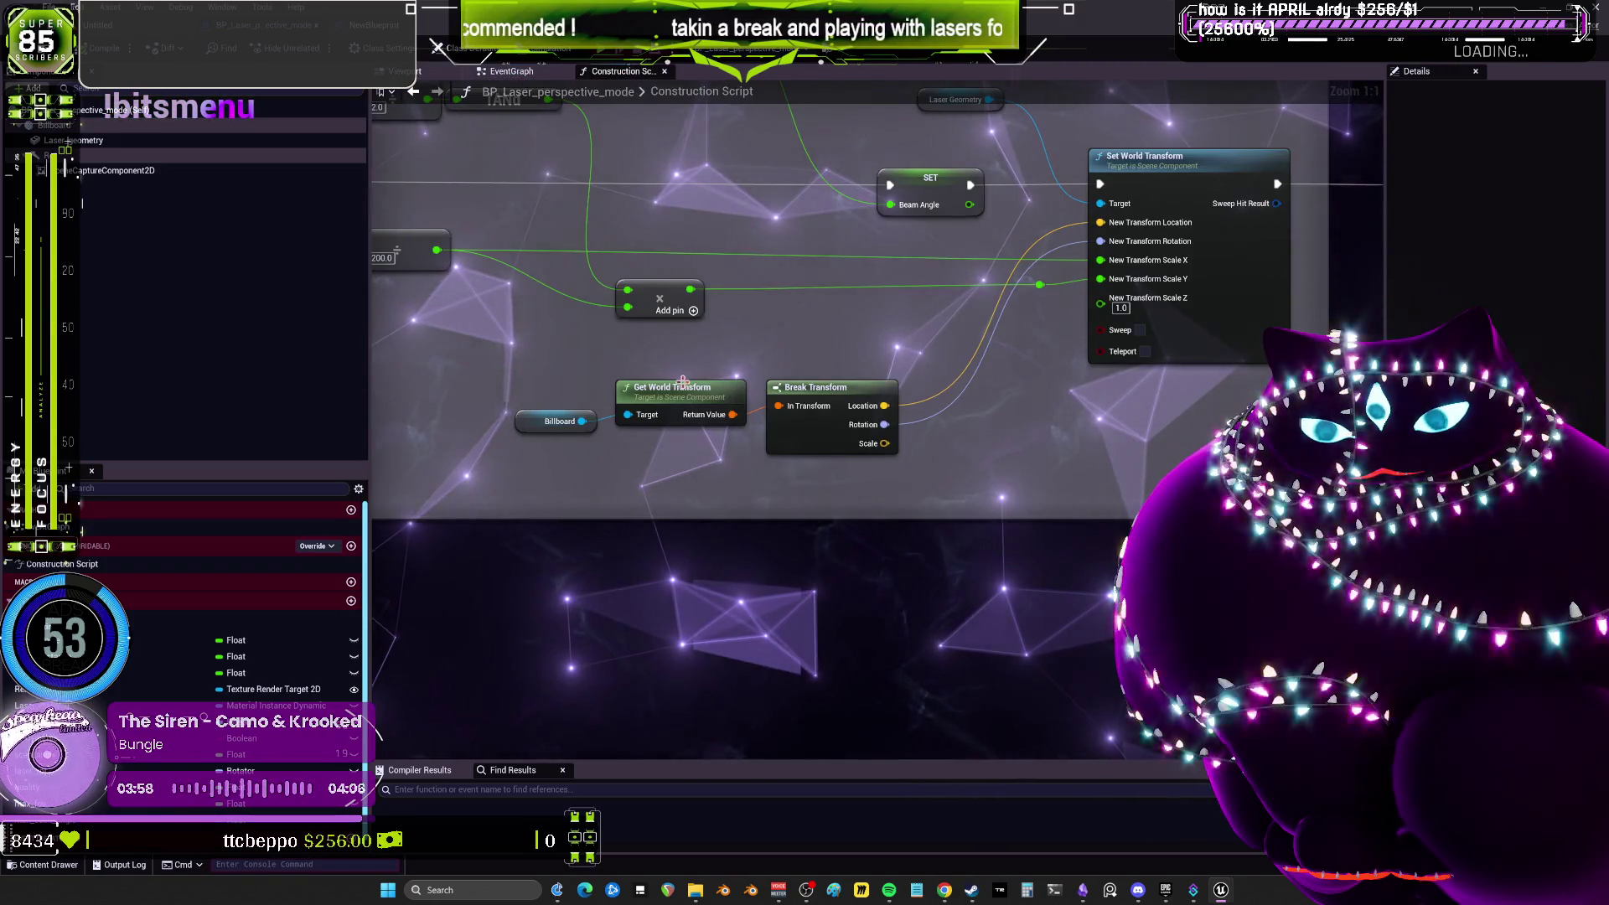
pyautogui.keyDown('alt'); pyautogui.click(1100, 222); pyautogui.keyUp('alt')
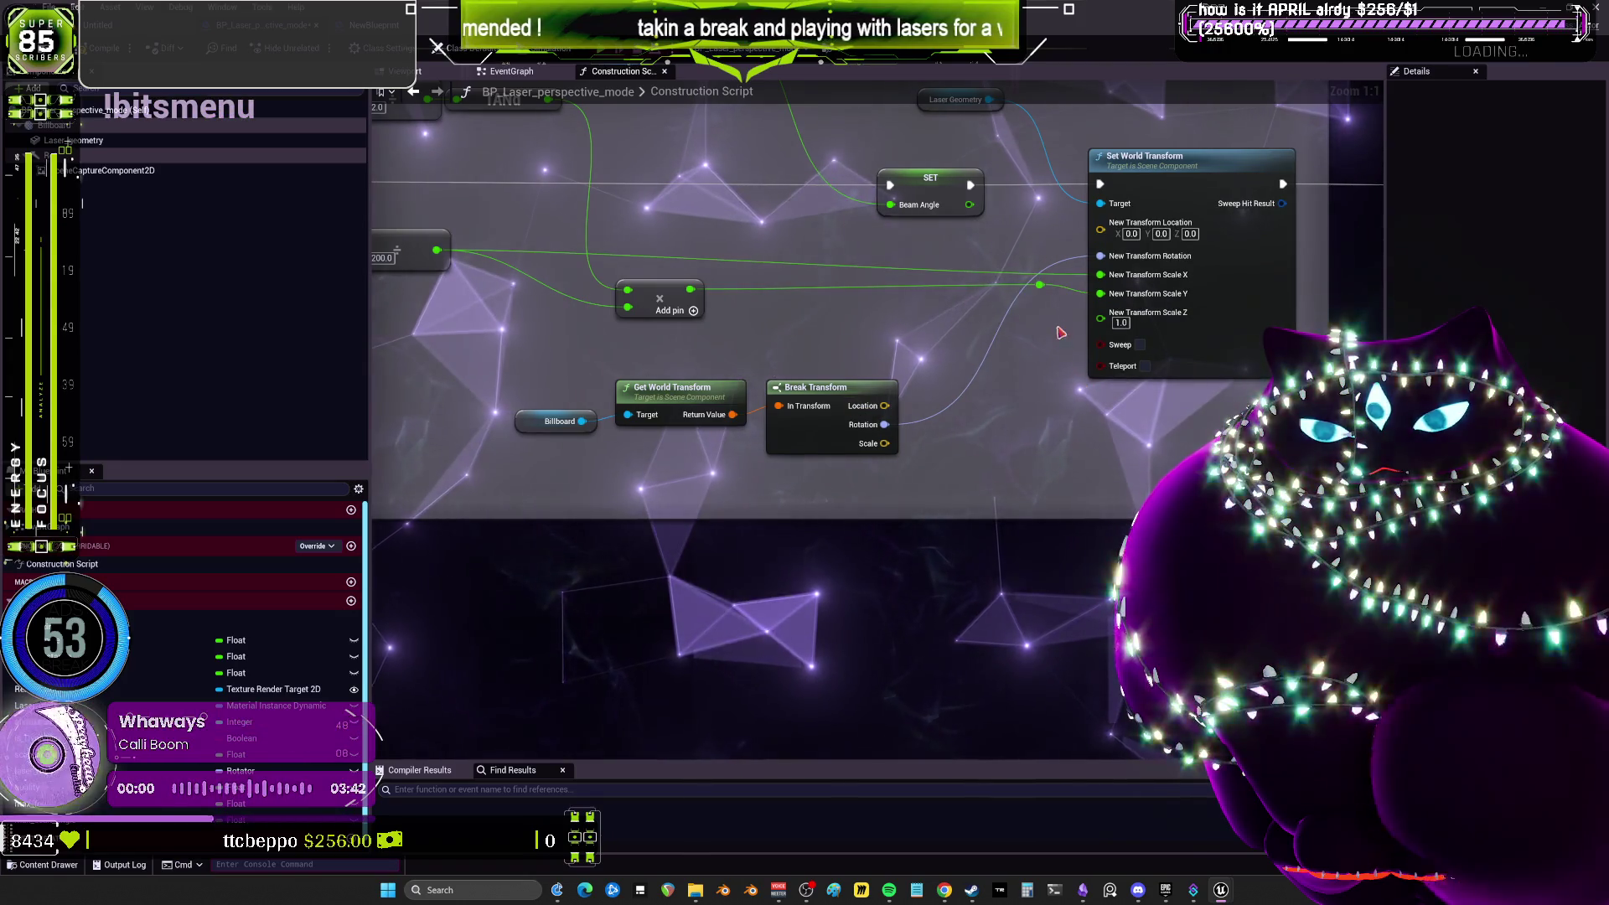
# Give Laser Geometry Set World Rotation and Set World Scale 3D nodes, feeding Break Transform's rotation.
pyautogui.moveTo(979, 101)
pyautogui.mouseDown()
pyautogui.moveTo(796, 144)
pyautogui.moveTo(845, 488)
pyautogui.mouseUp()
pyautogui.write('set')
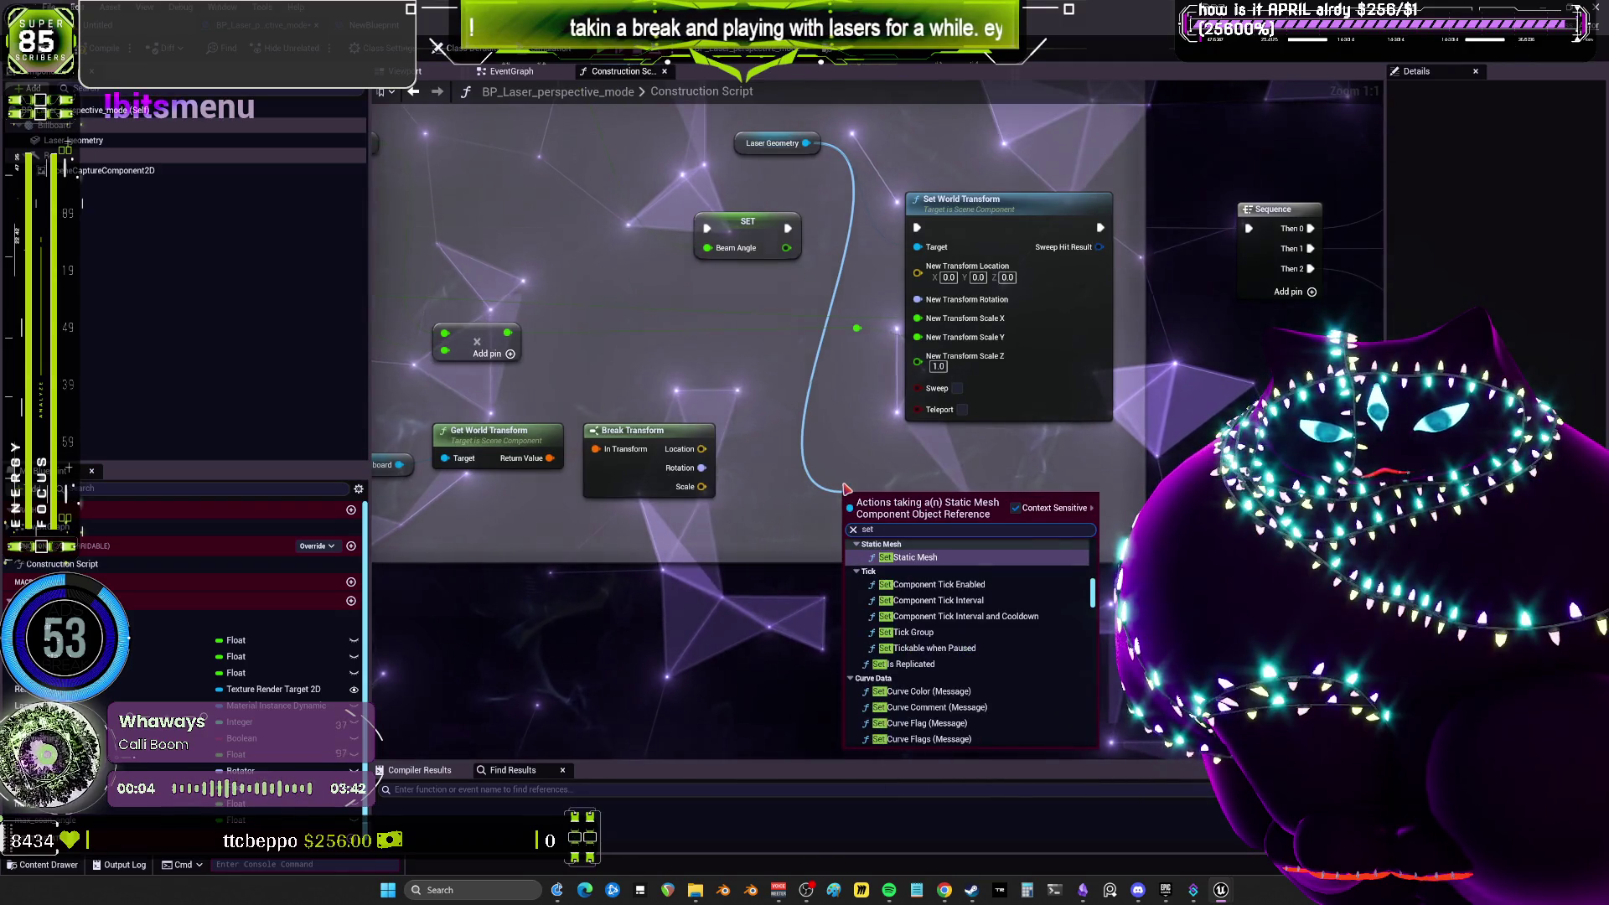
pyautogui.write(' world')
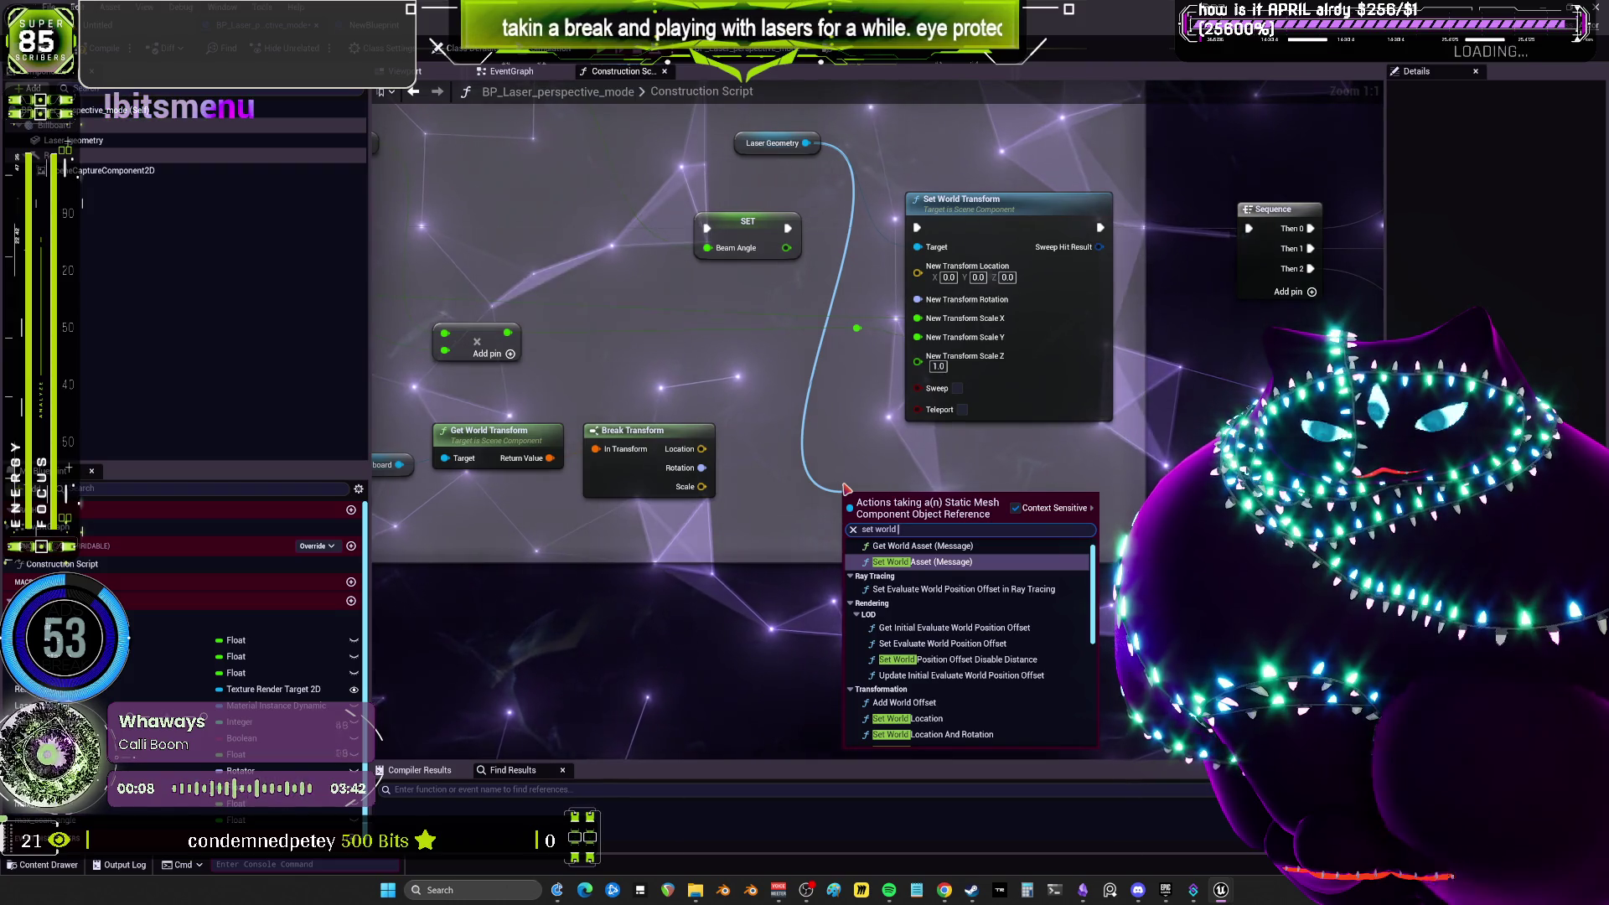
pyautogui.write(' ro')
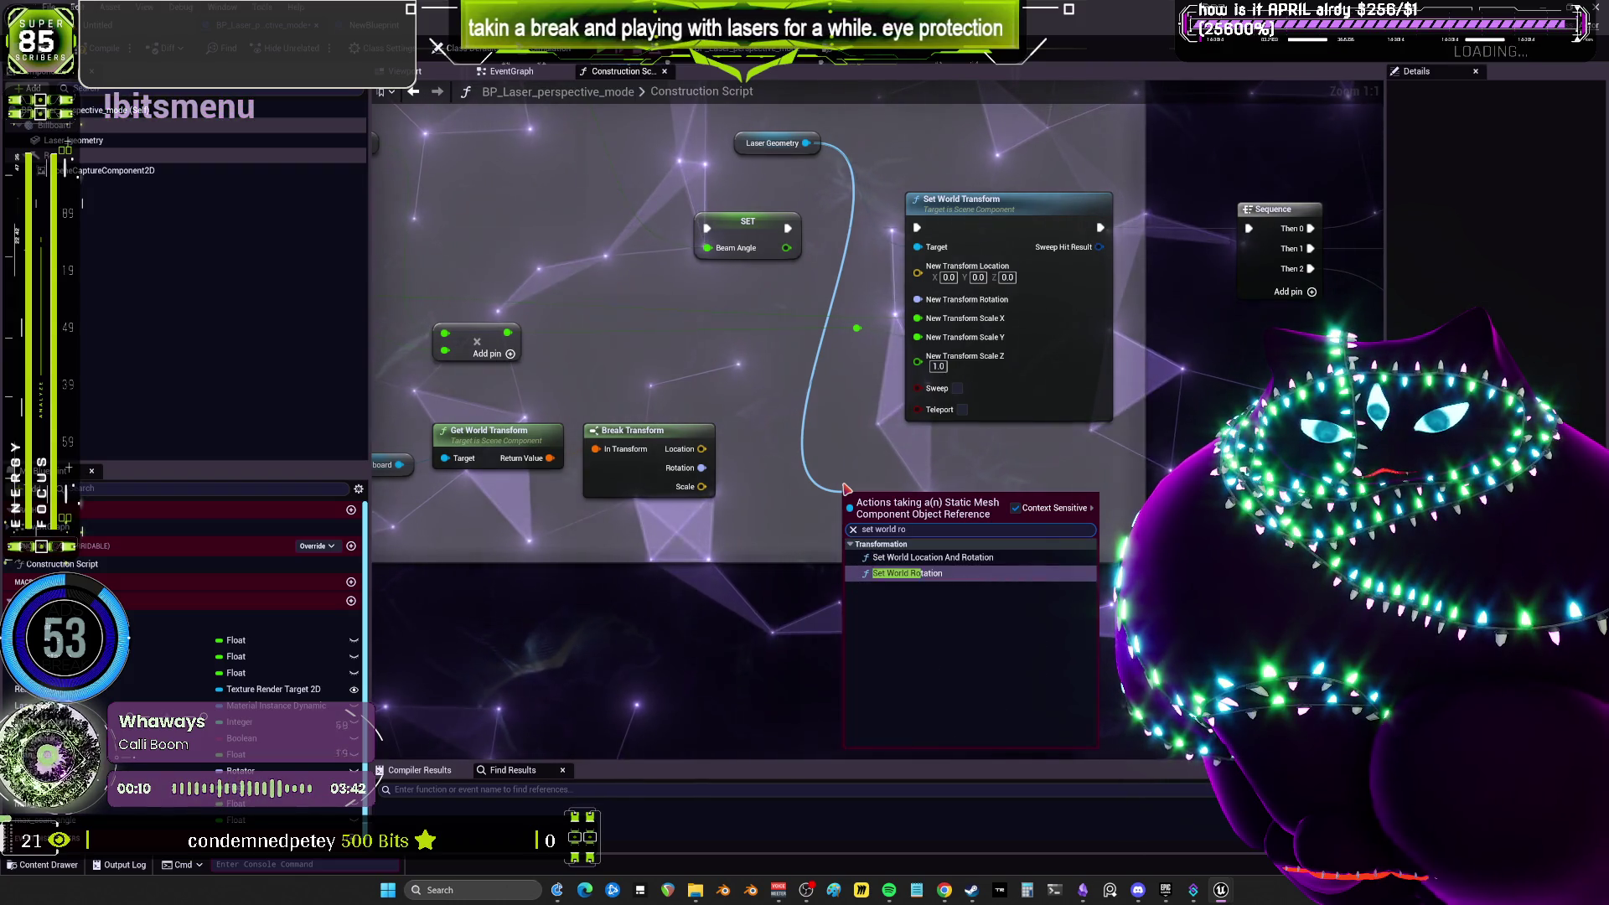
pyautogui.click(915, 573)
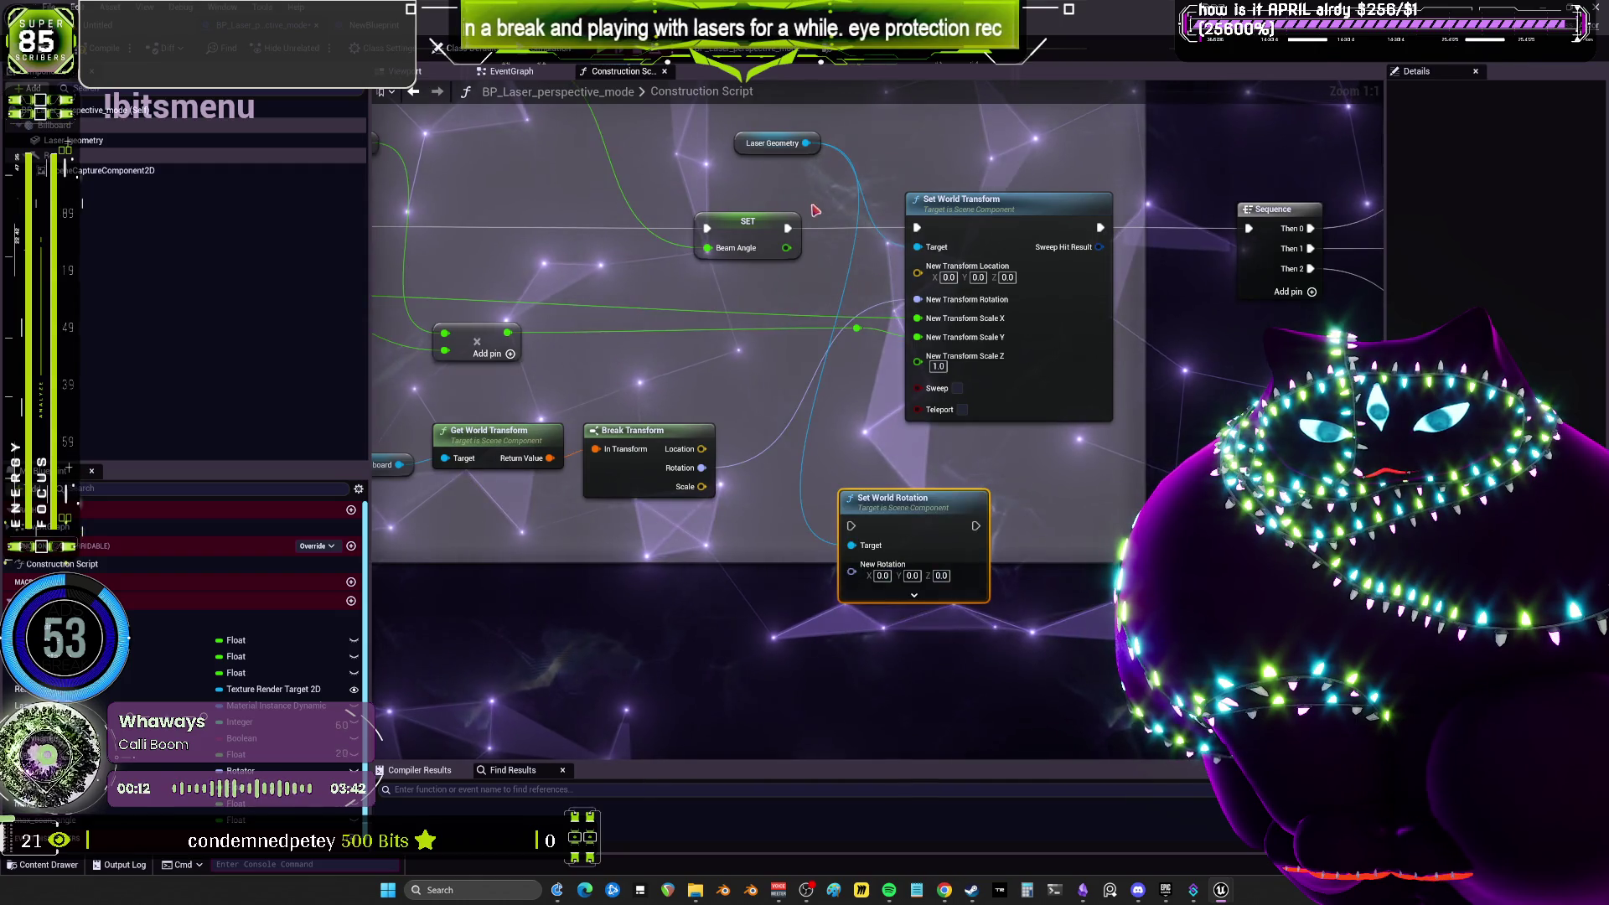
pyautogui.moveTo(833, 198); pyautogui.dragTo(1071, 540)
pyautogui.write('set wor')
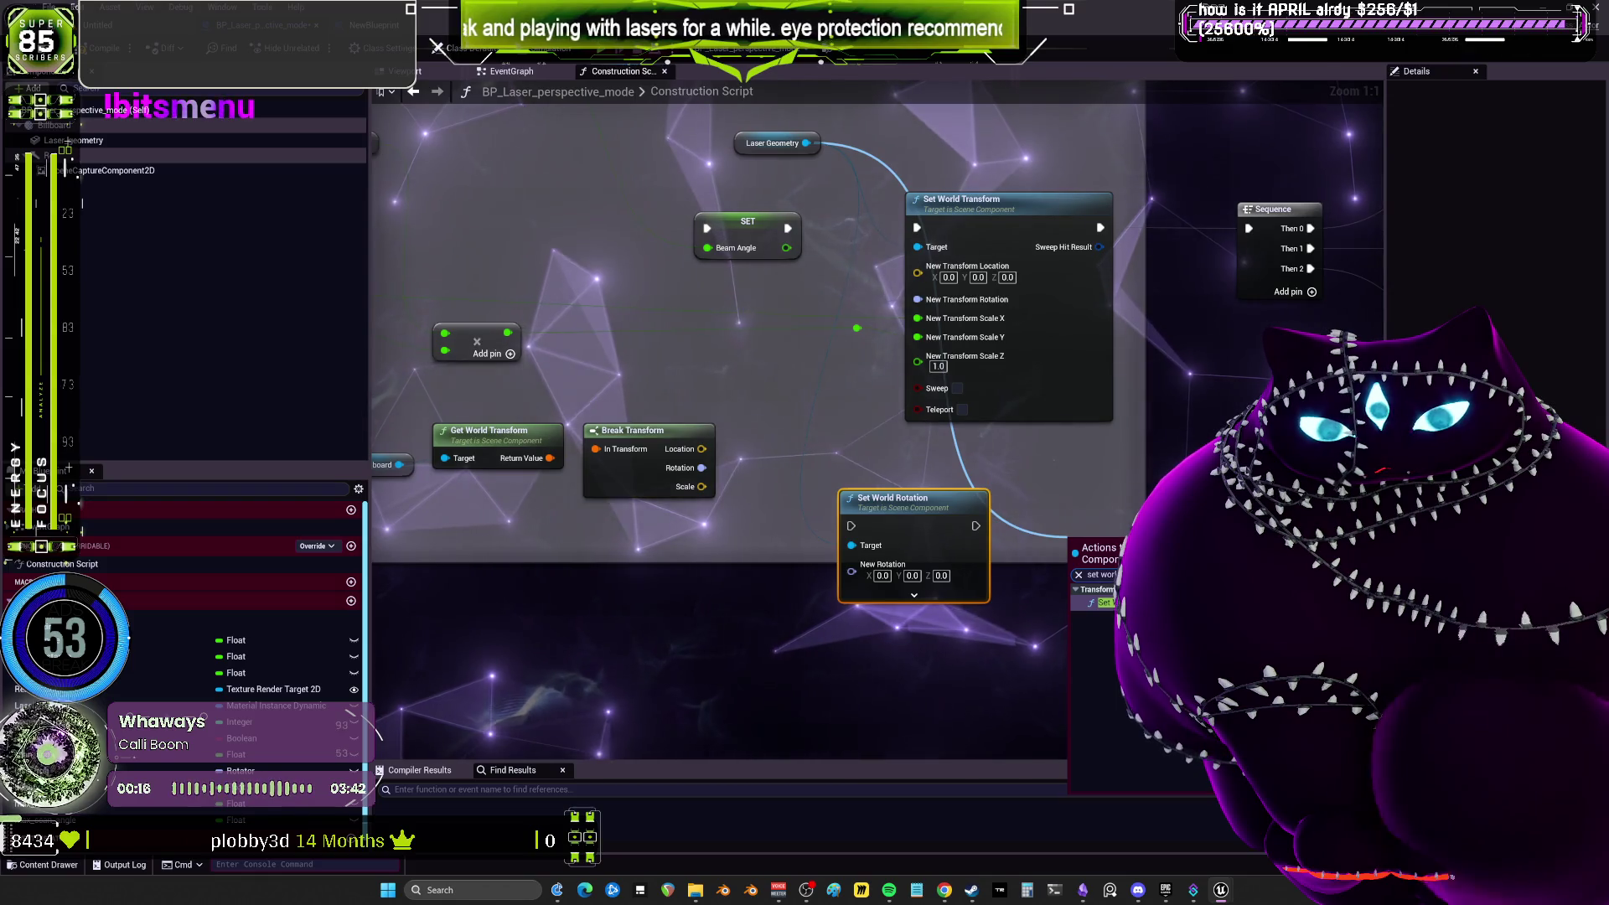
pyautogui.press('Return')
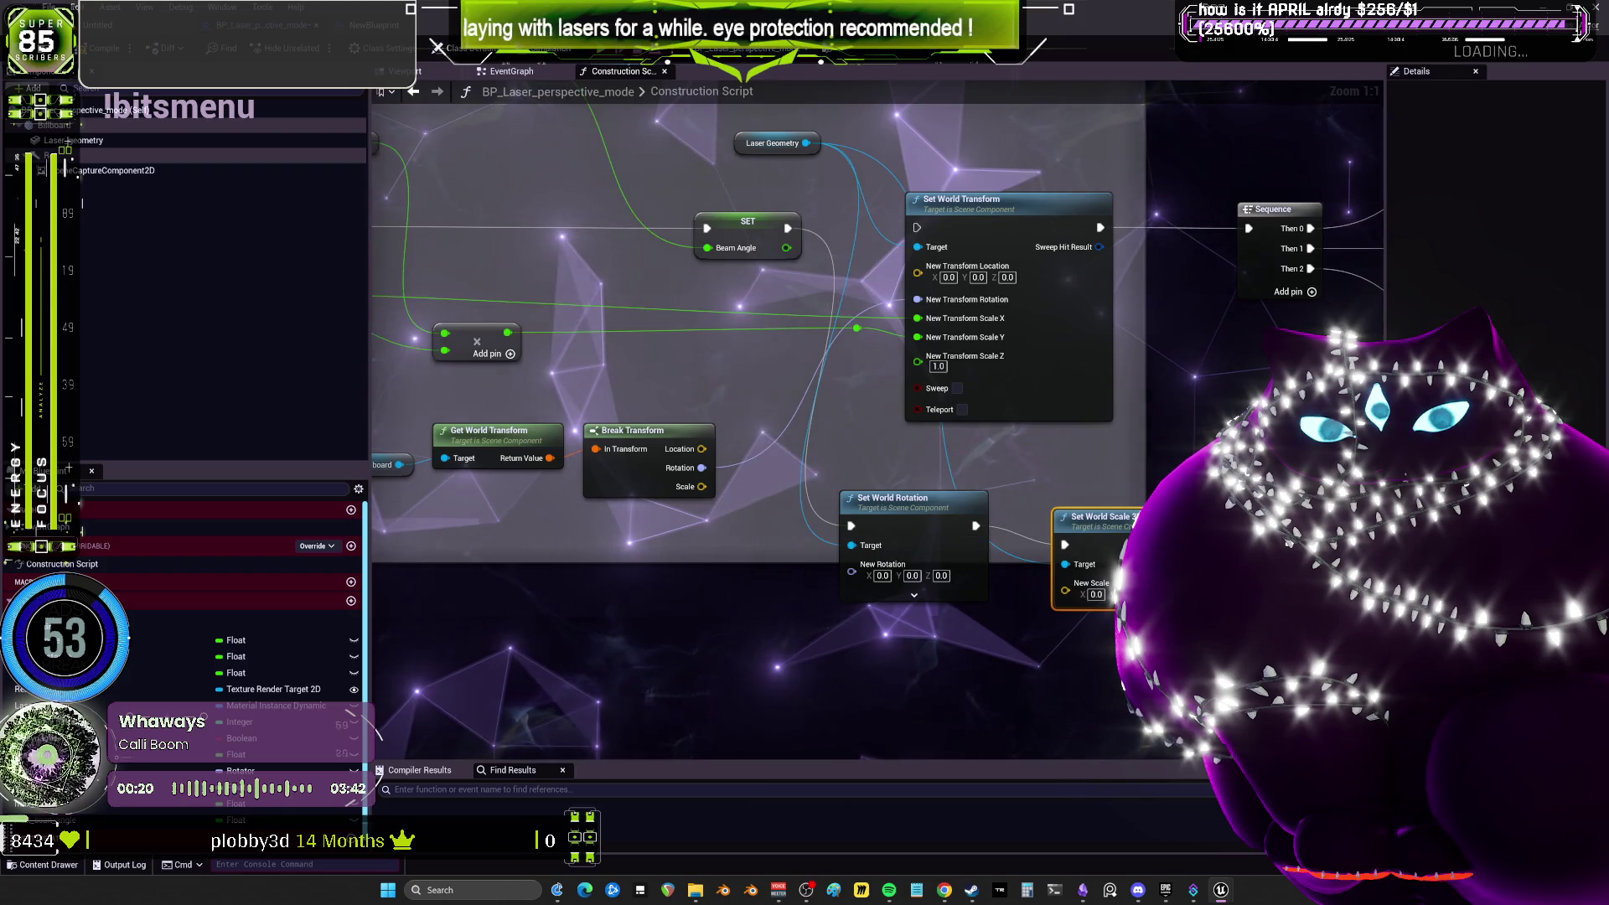
pyautogui.moveTo(1254, 237); pyautogui.dragTo(1249, 229)
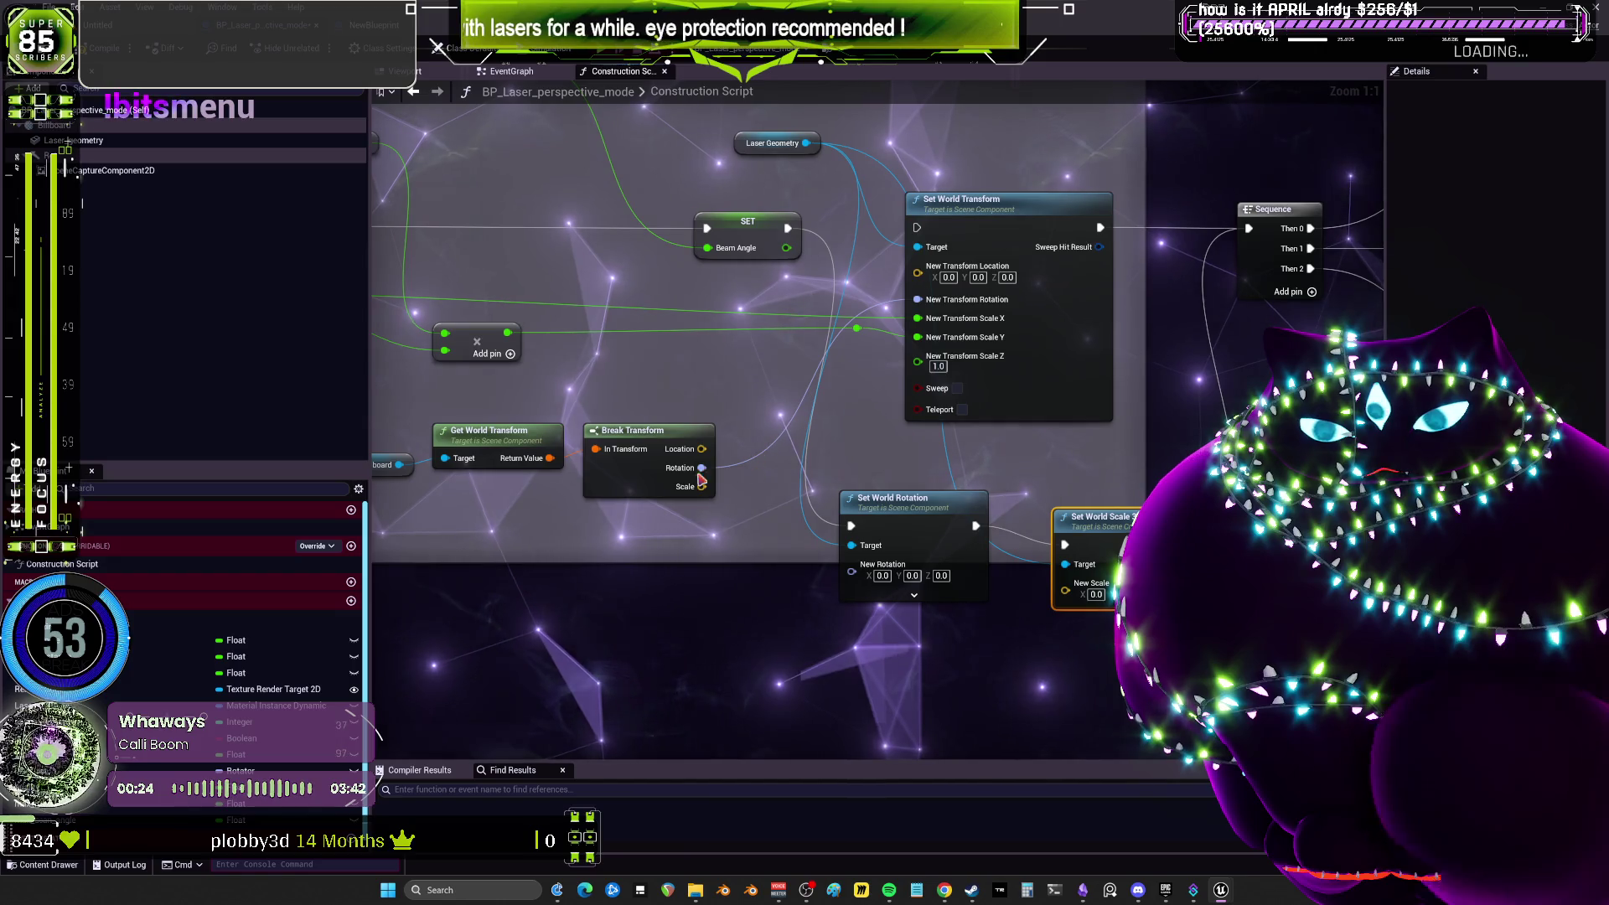
pyautogui.moveTo(704, 469); pyautogui.dragTo(845, 564)
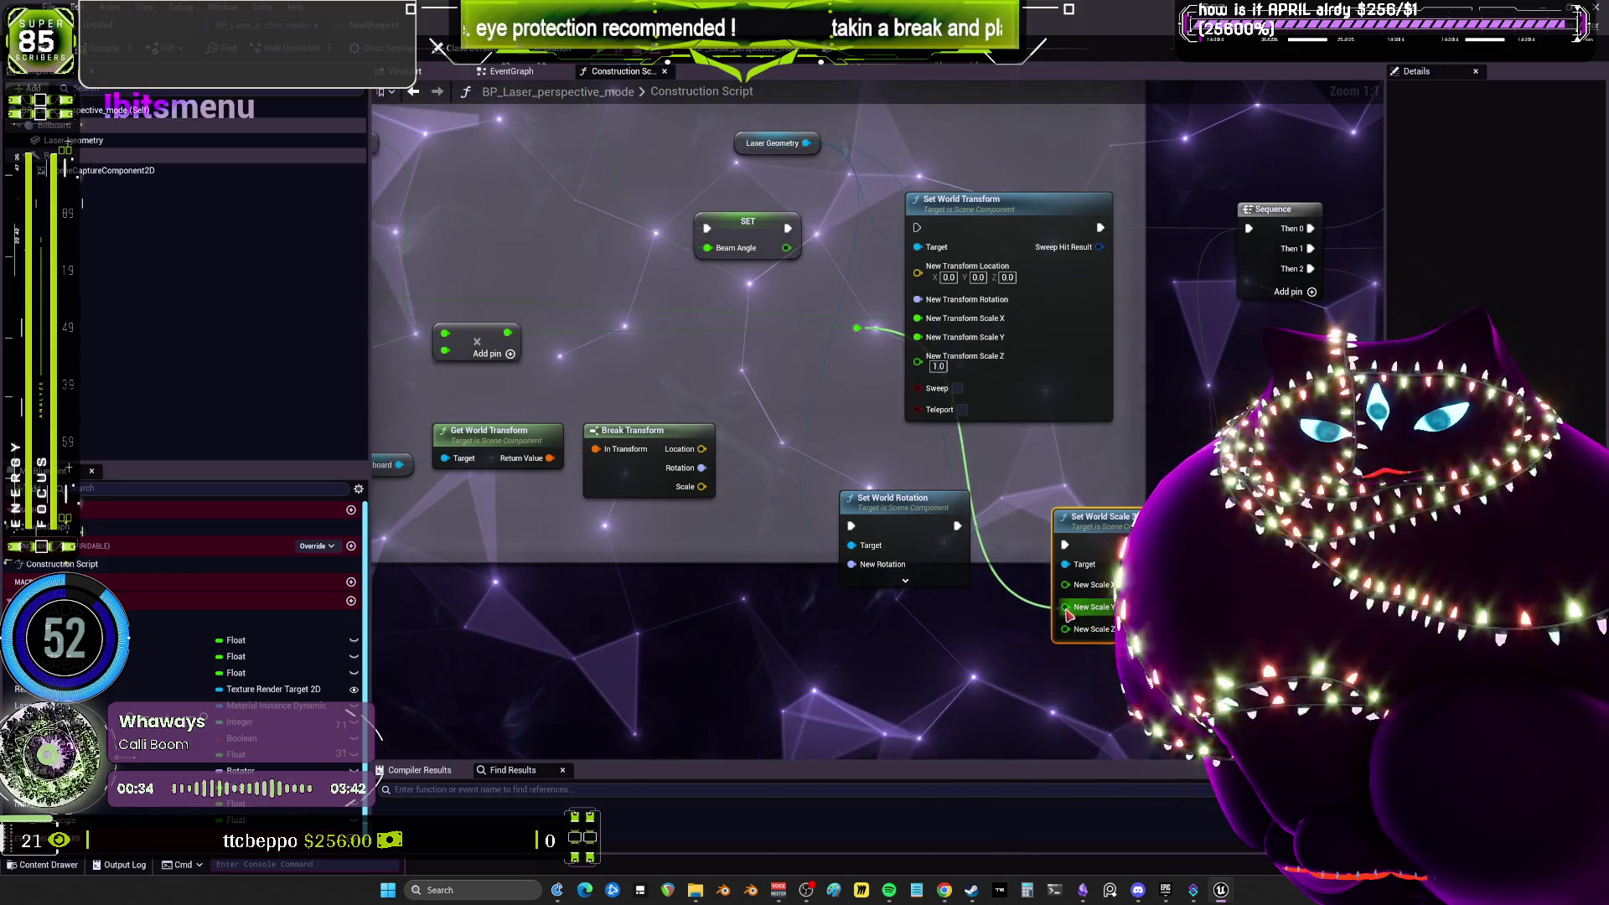
# Survey the TANd, divide and gizmo logic nodes, then return to the level editor.
pyautogui.moveTo(937, 416); pyautogui.dragTo(1031, 340)
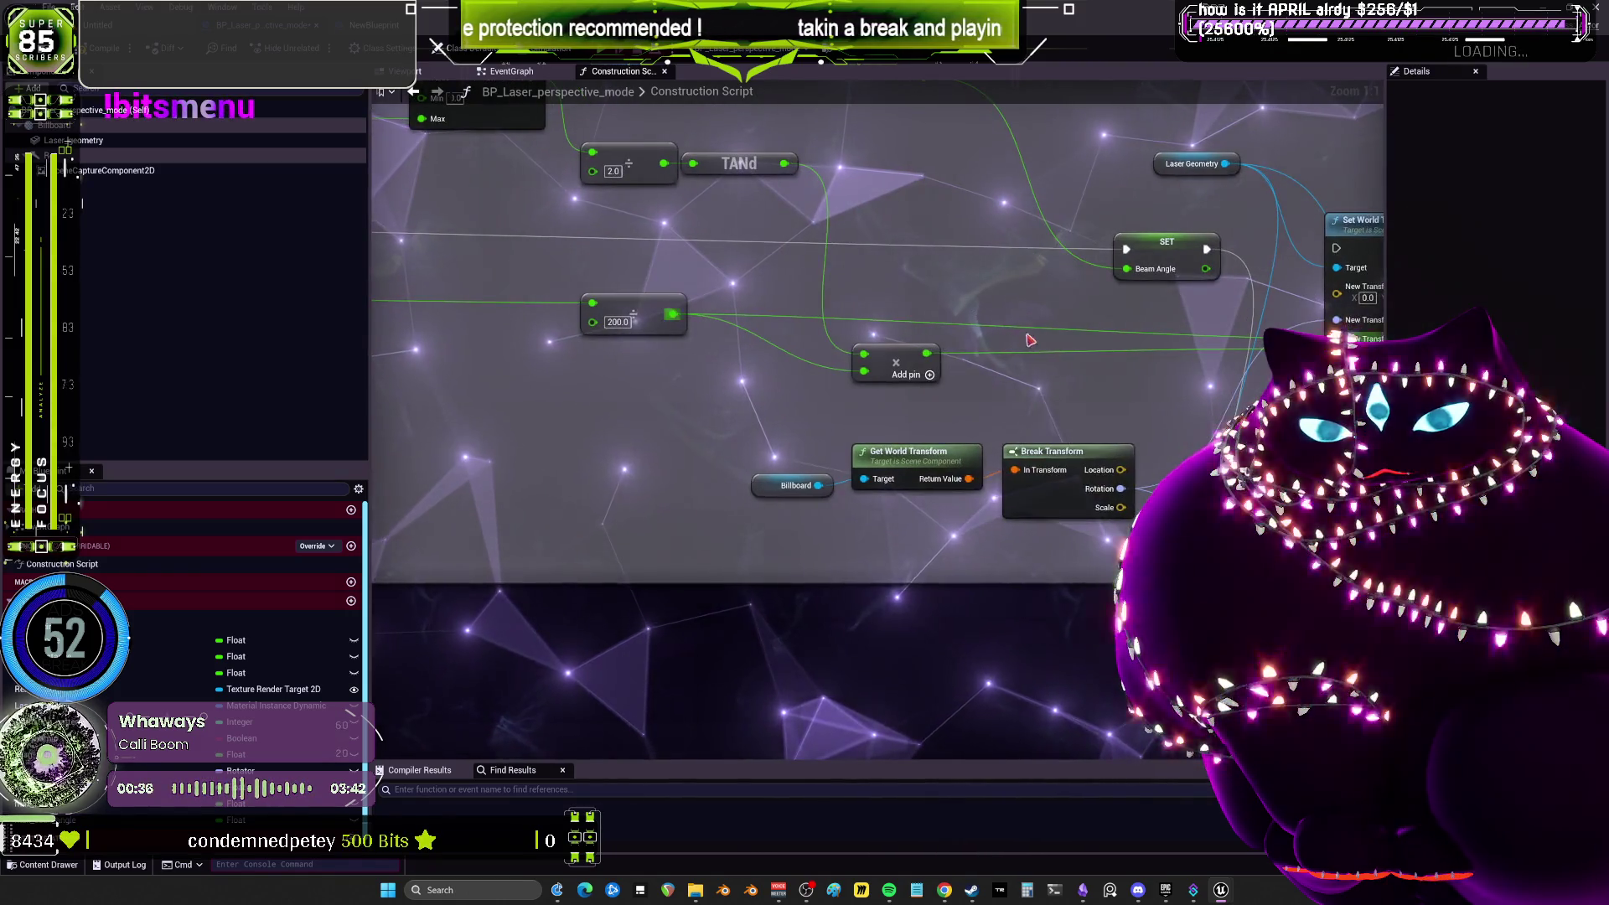
pyautogui.moveTo(672, 316); pyautogui.dragTo(383, 318)
pyautogui.moveTo(1006, 351); pyautogui.dragTo(721, 352)
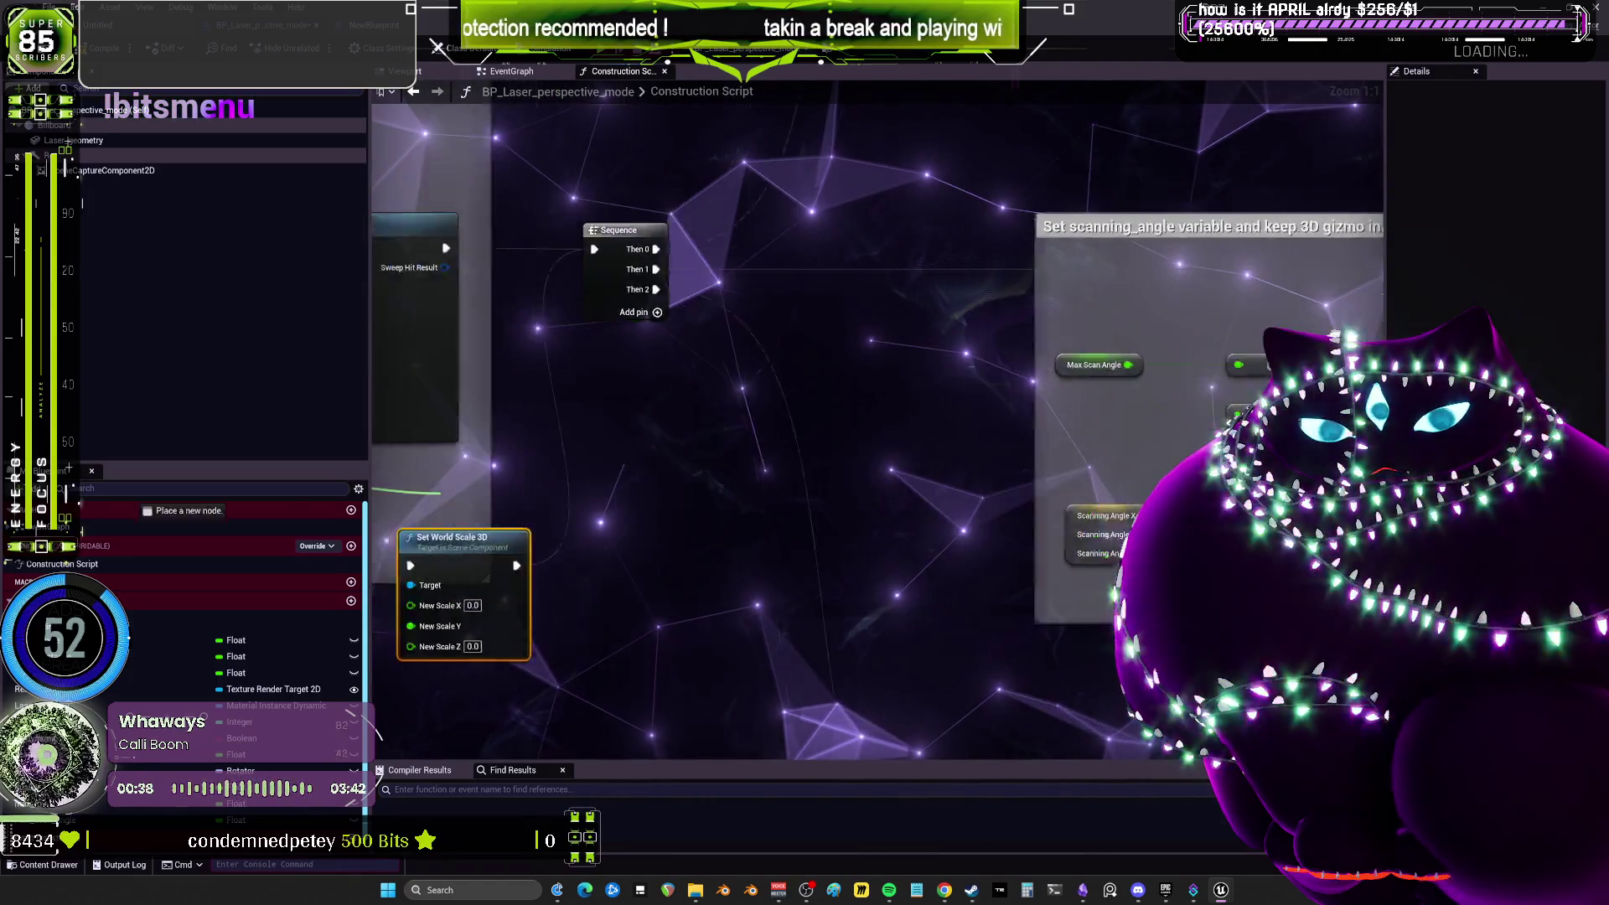
pyautogui.moveTo(930, 503); pyautogui.dragTo(759, 502)
pyautogui.scroll(-3, 995, 445)
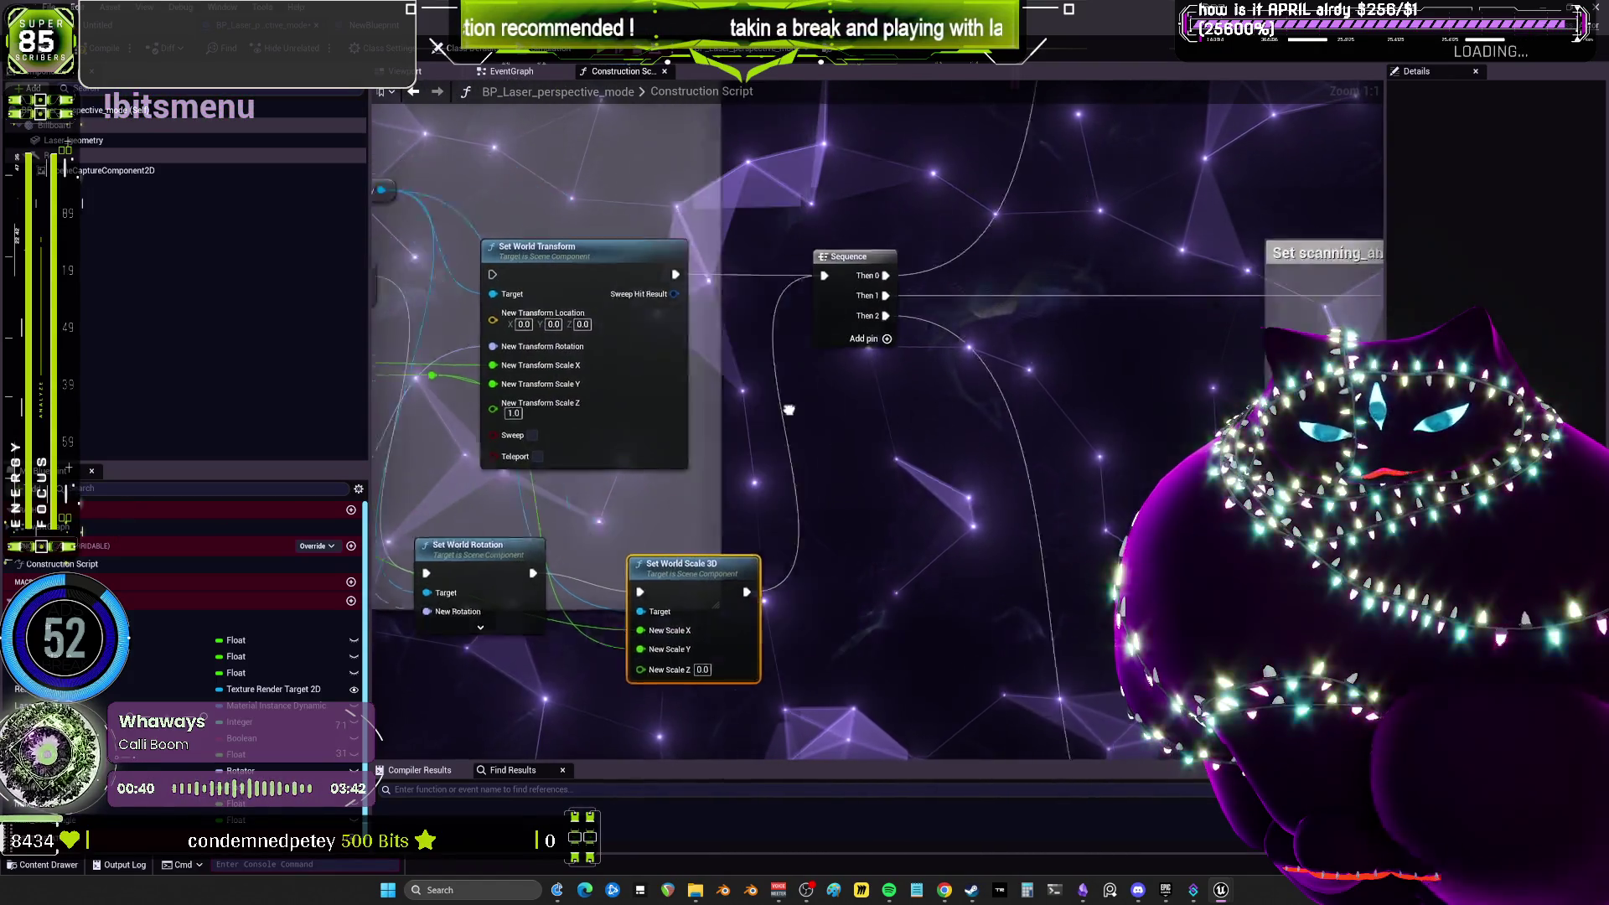
pyautogui.moveTo(995, 445)
pyautogui.mouseDown()
pyautogui.moveTo(838, 377)
pyautogui.moveTo(691, 236)
pyautogui.moveTo(1101, 181)
pyautogui.mouseUp()
pyautogui.scroll(2, 690, 235)
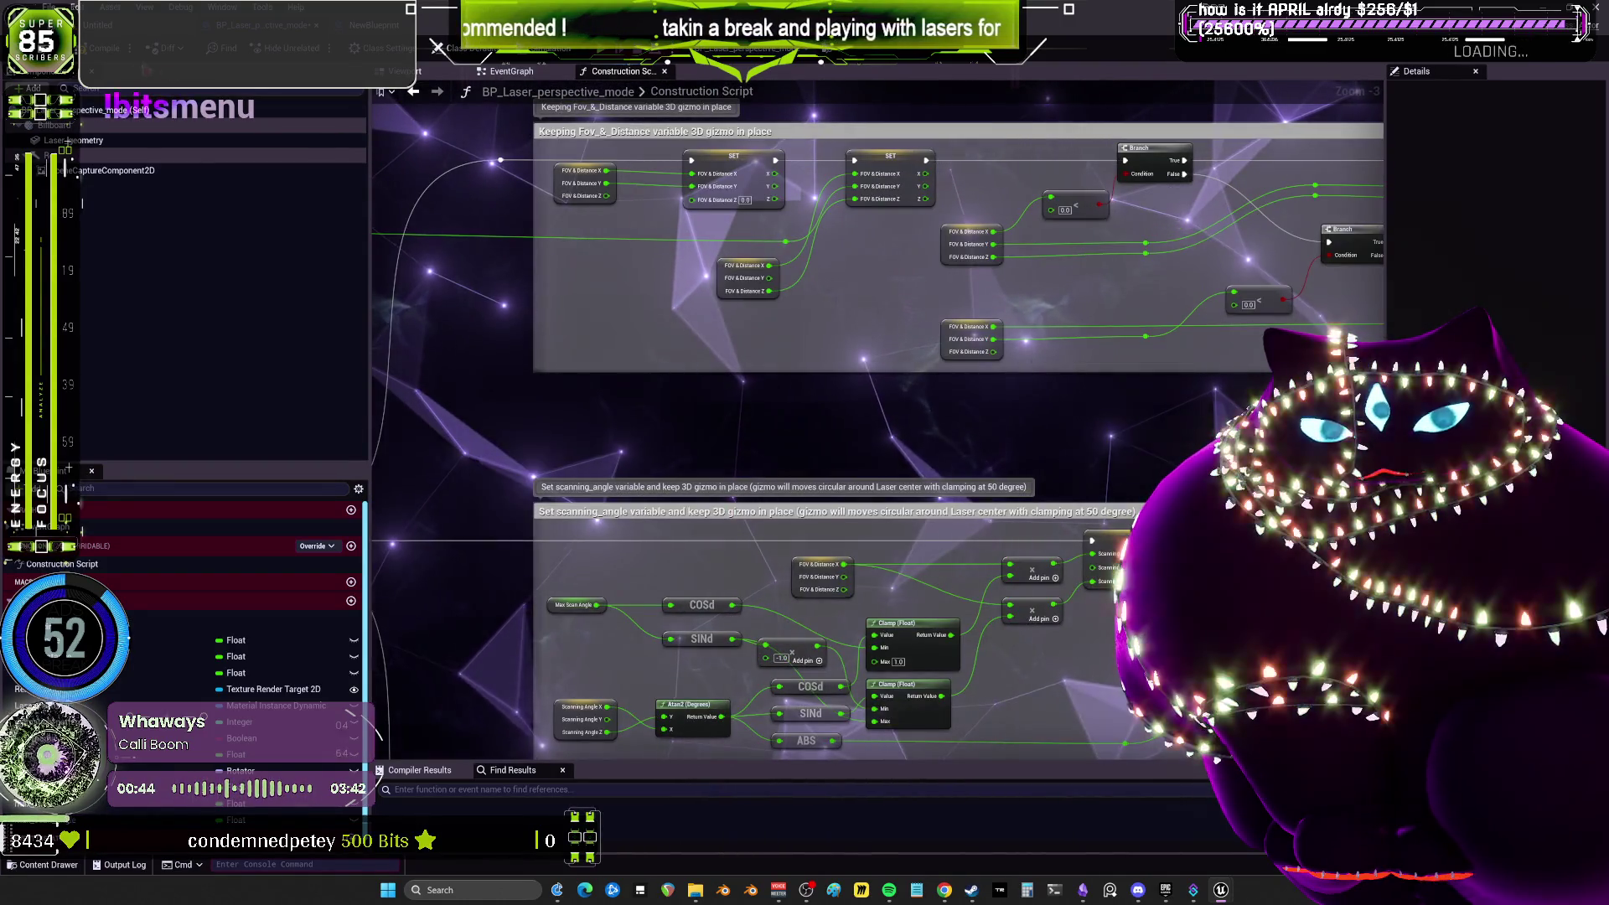
pyautogui.hotkey('ctrl', 'Tab')
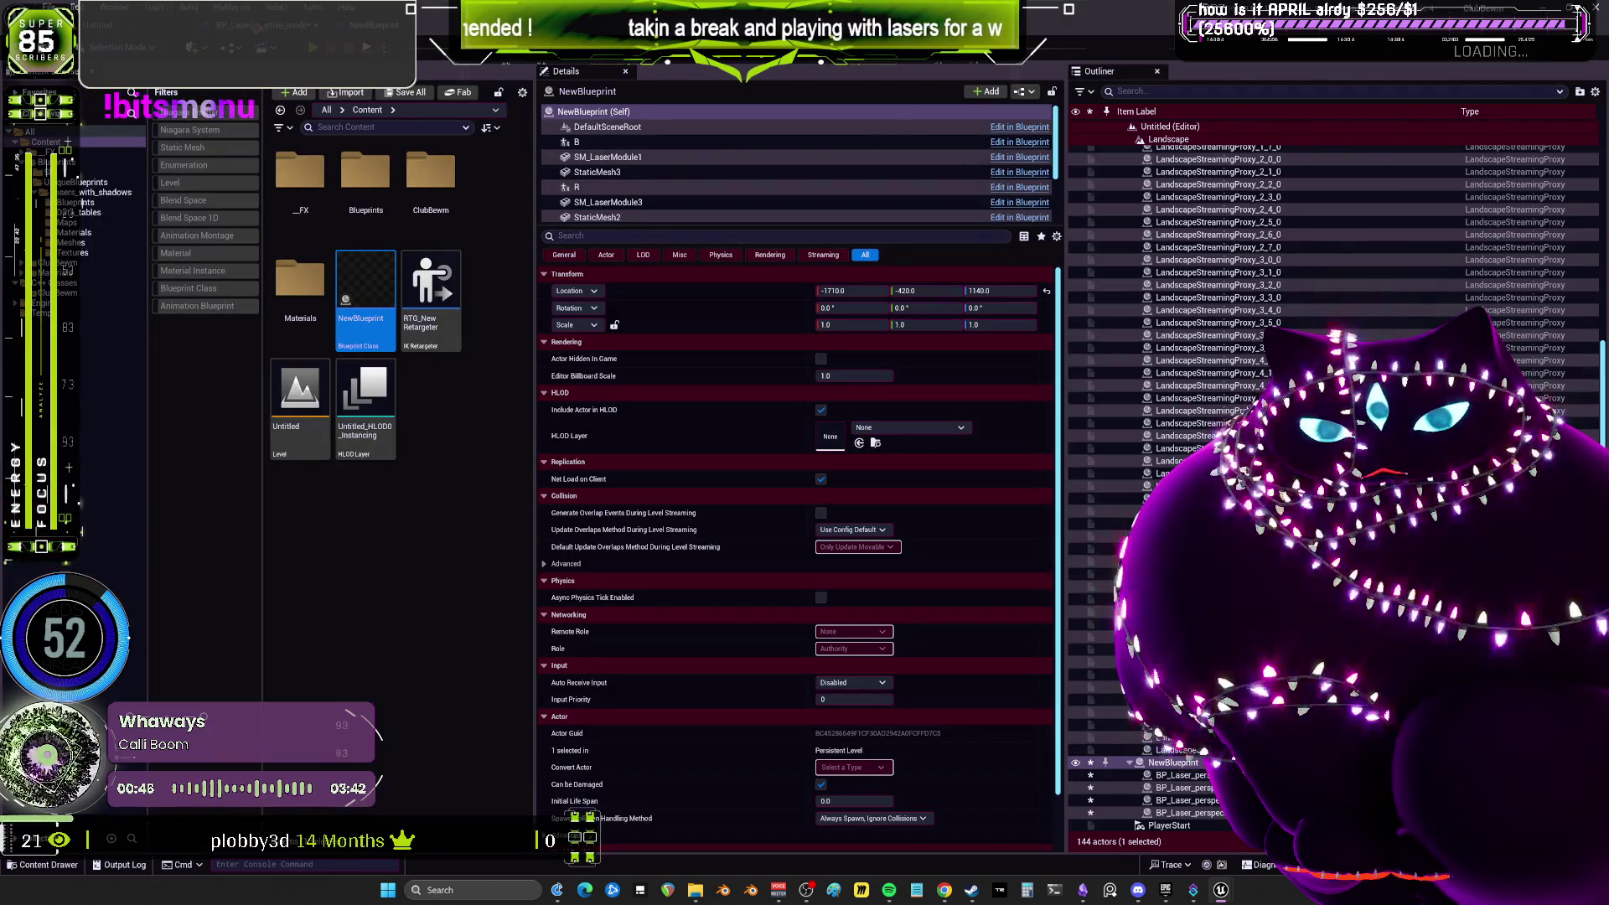
pyautogui.hotkey('alt', 'p')
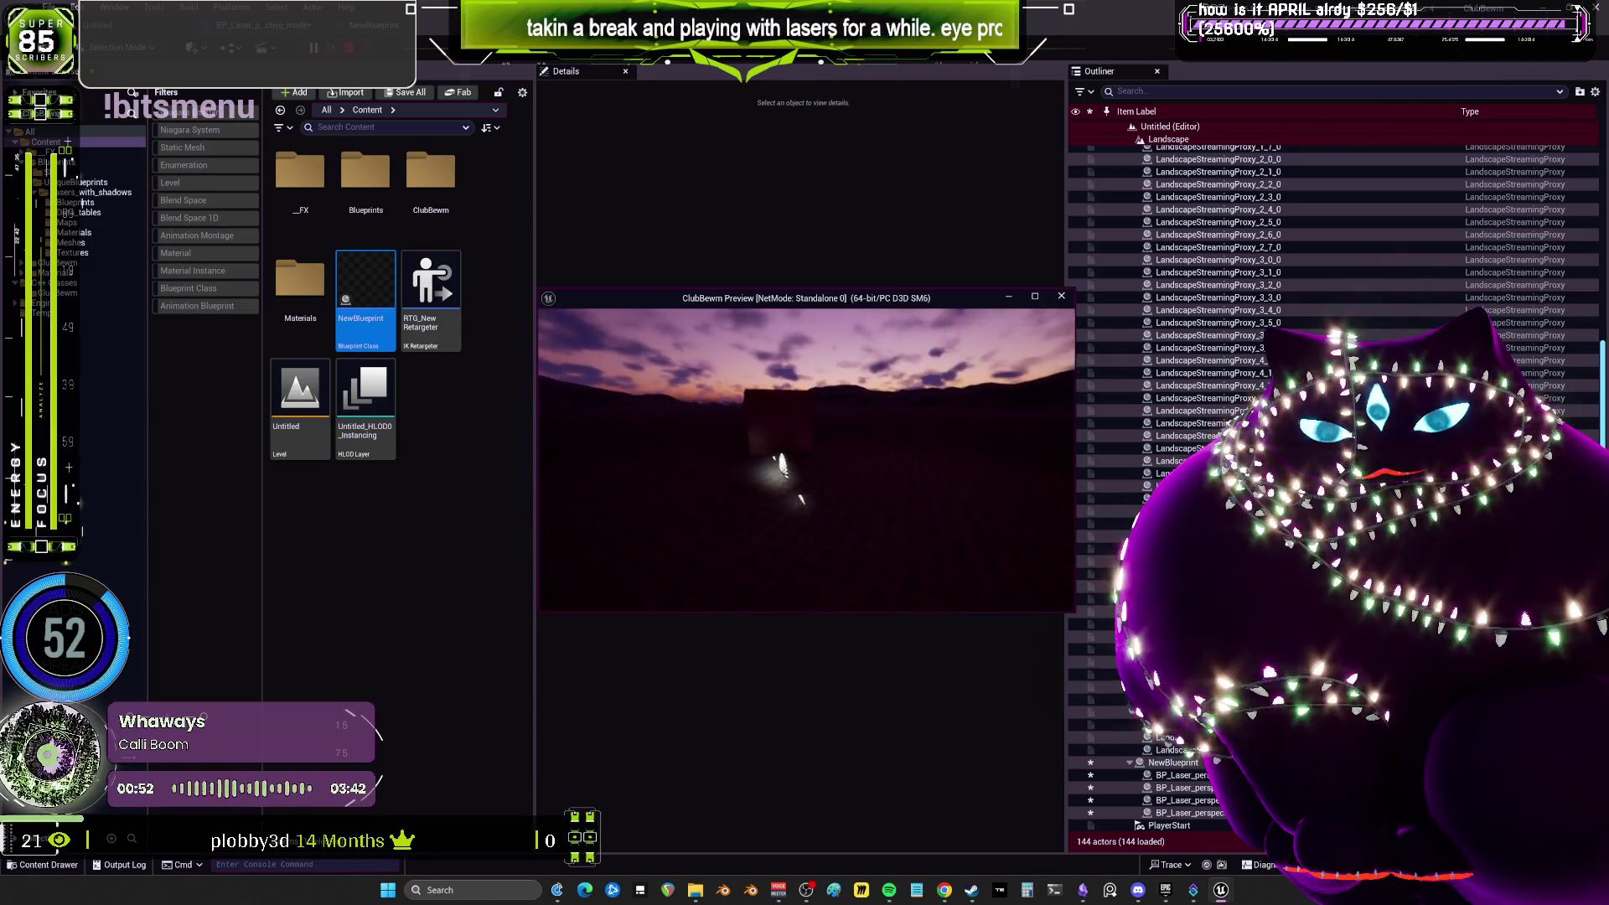
pyautogui.press('Escape')
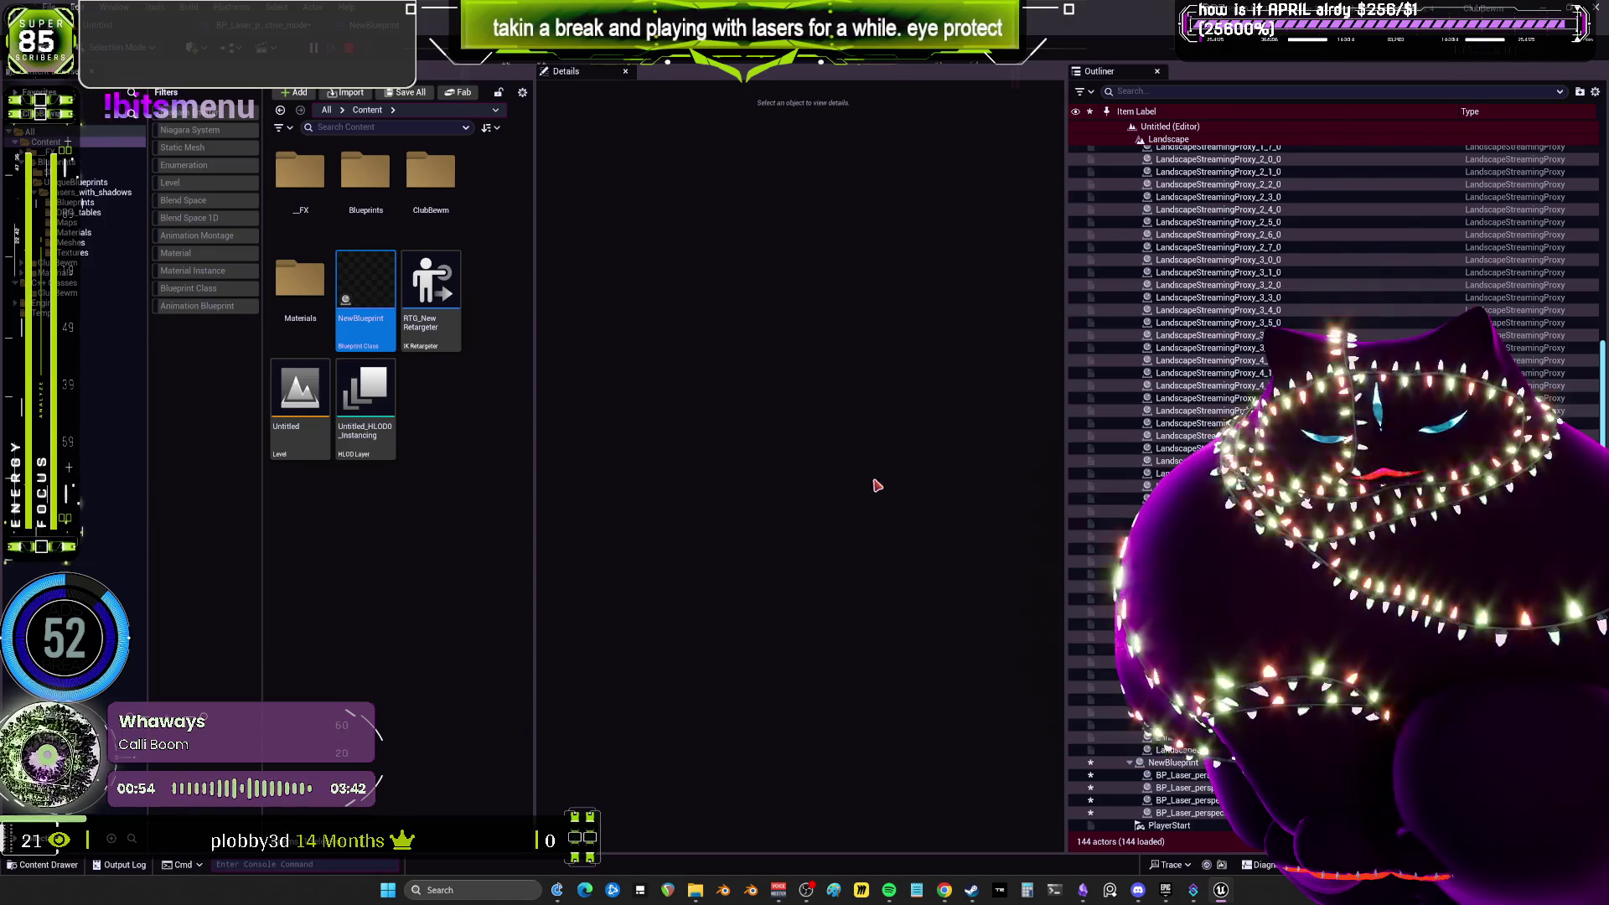
pyautogui.click(1462, 136)
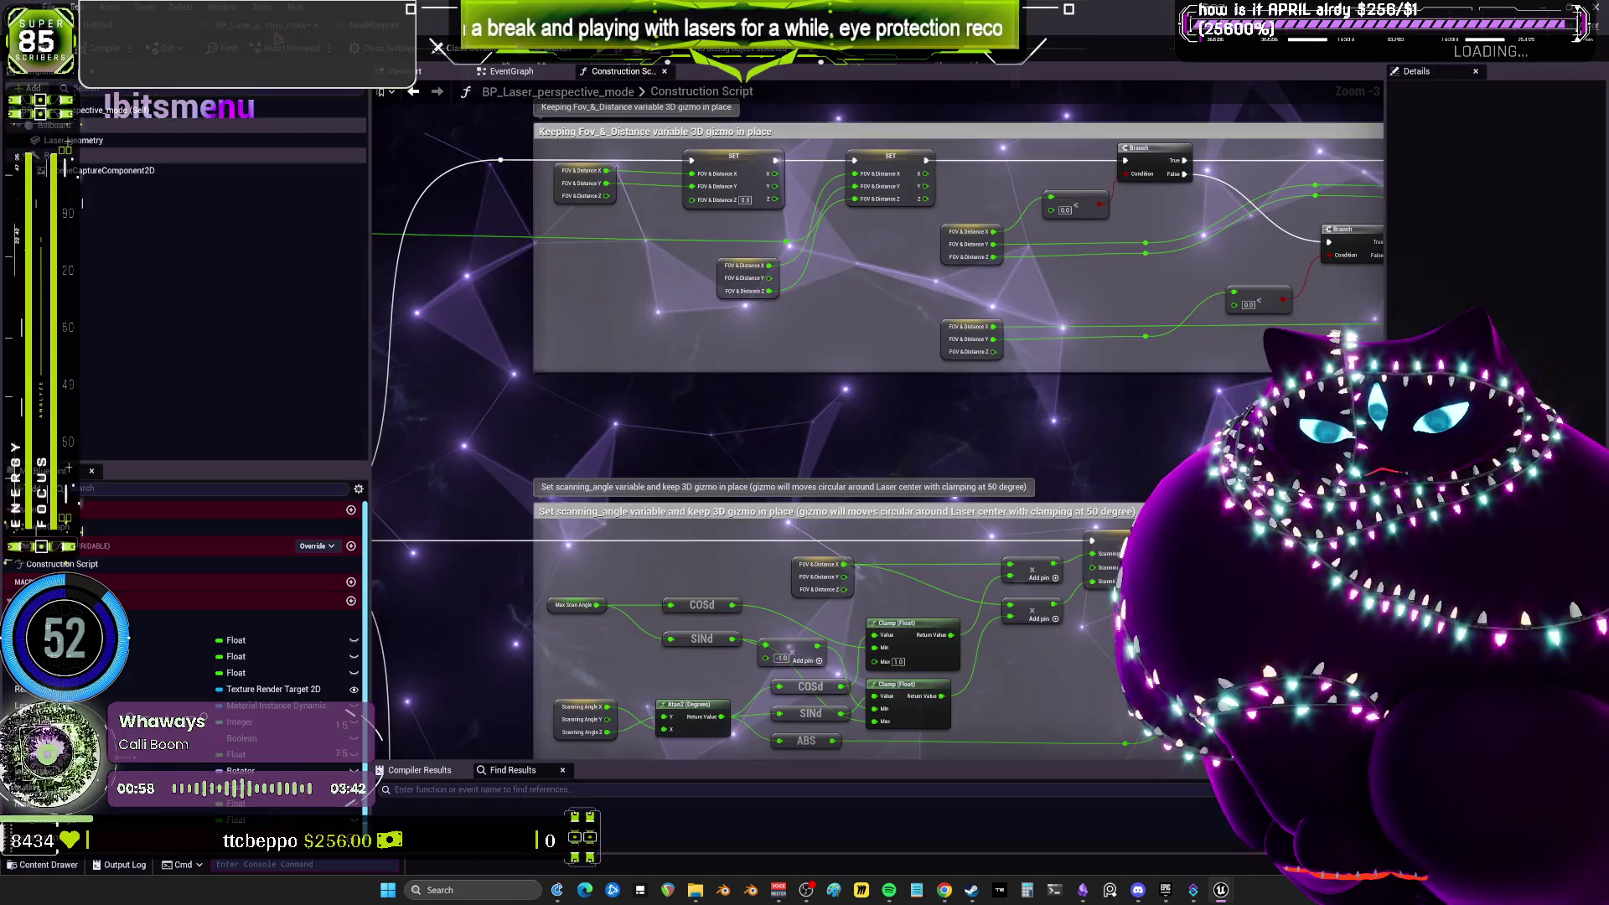
# Delete the Set World Scale 3D and Set World Rotation nodes from the Construction Script.
pyautogui.hotkey('alt', 'Tab')
pyautogui.scroll(-3, 829, 326)
pyautogui.scroll(5, 853, 334)
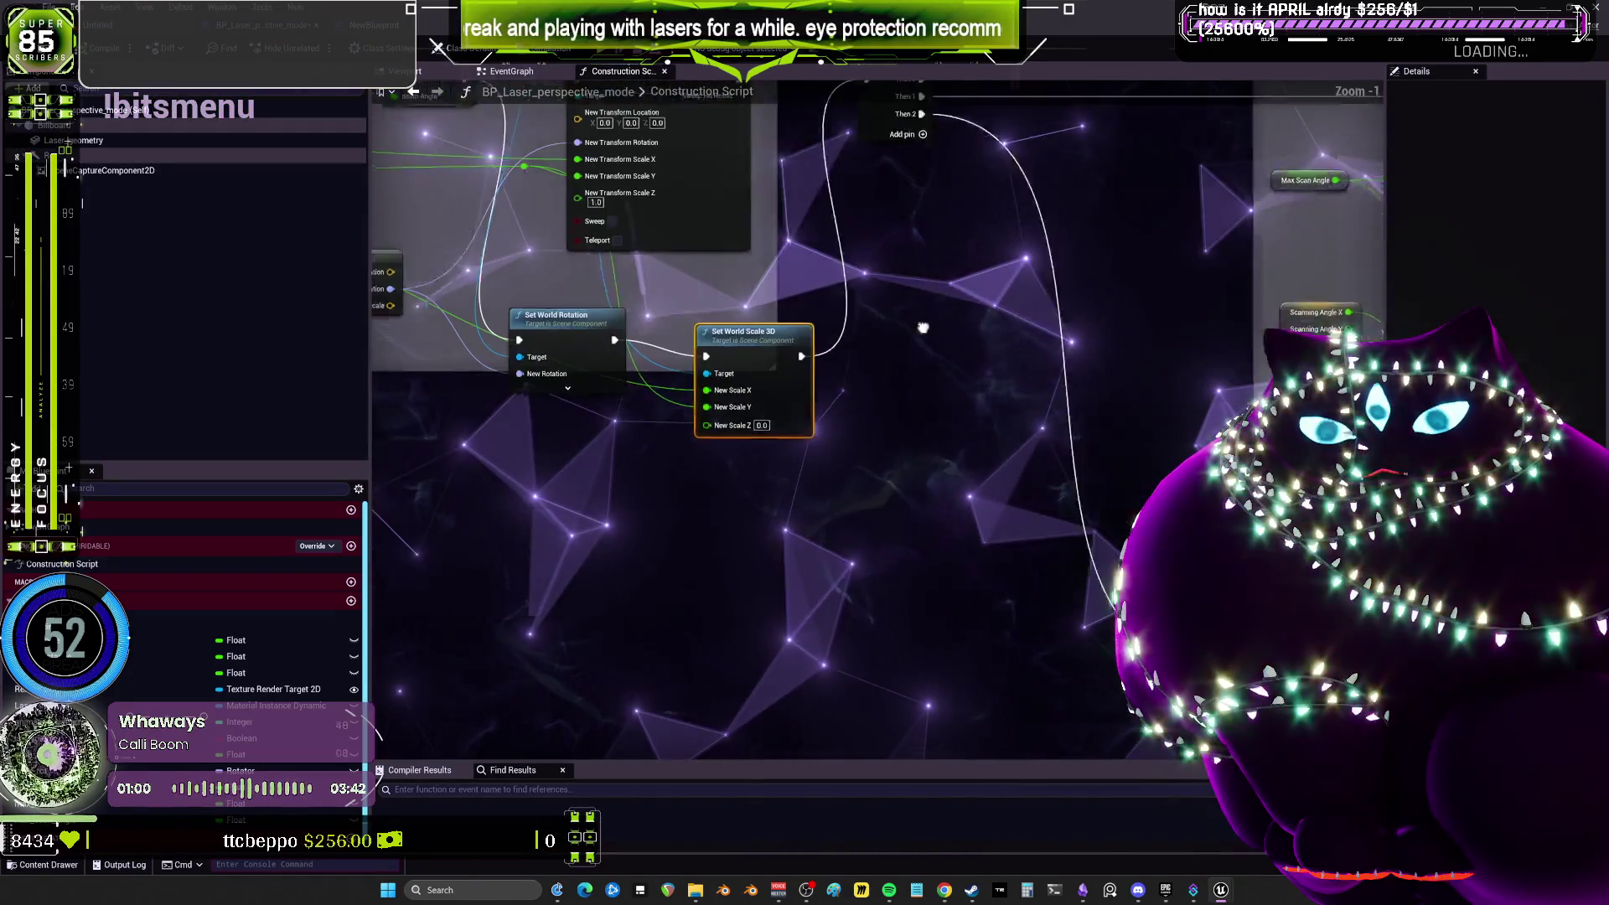
pyautogui.scroll(-2, 853, 334)
pyautogui.scroll(2, 781, 274)
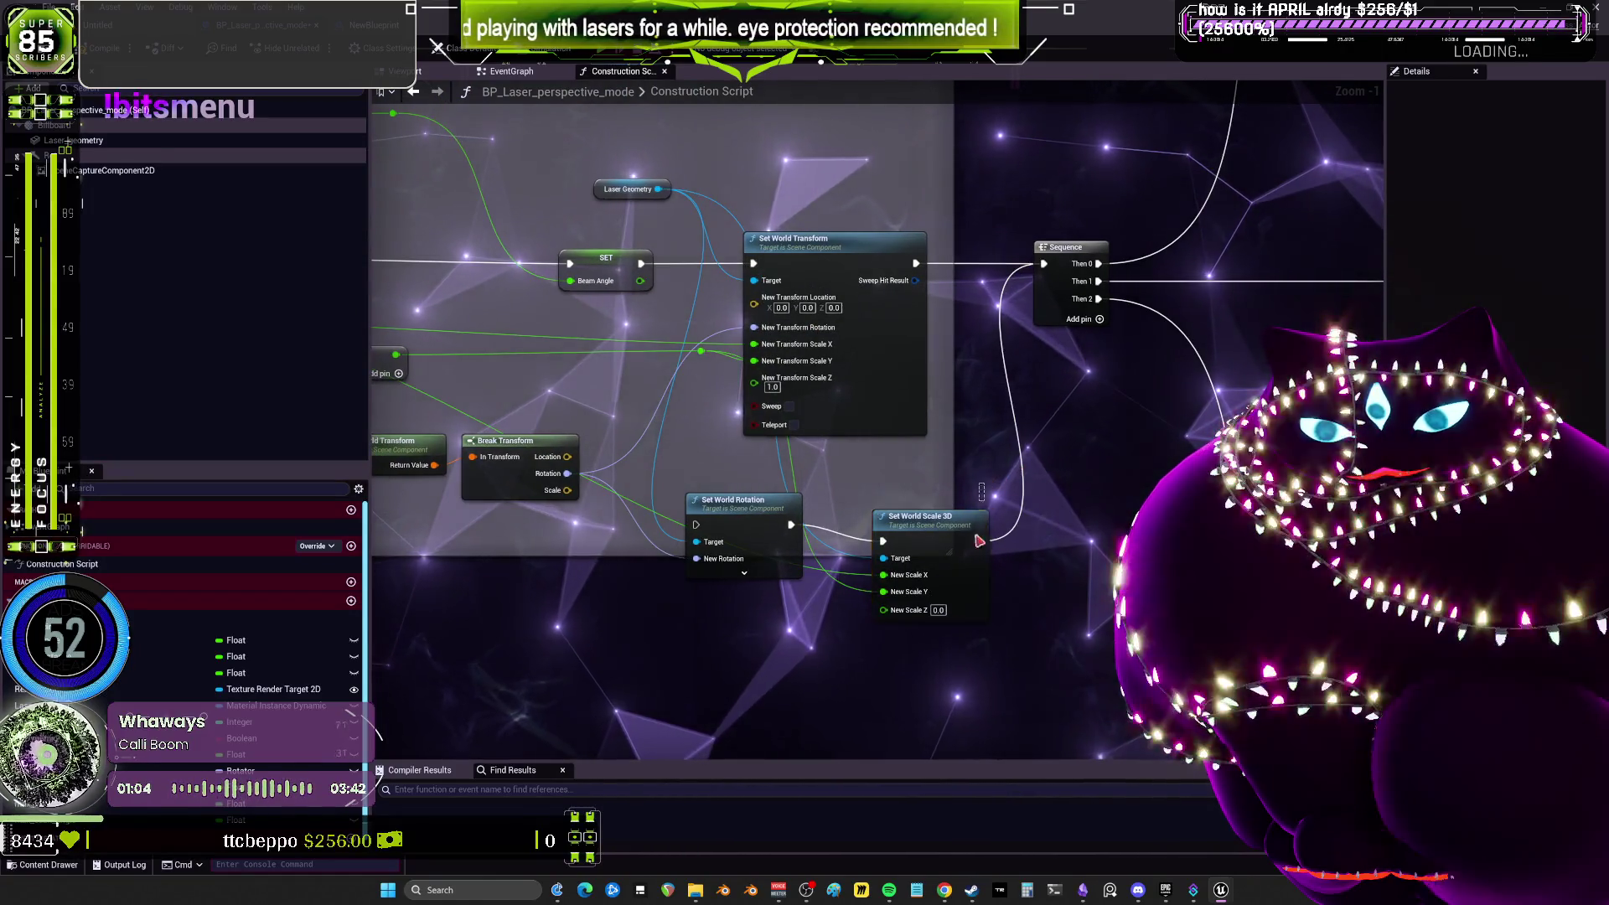
pyautogui.press('Delete')
pyautogui.click(733, 500)
pyautogui.press('Delete')
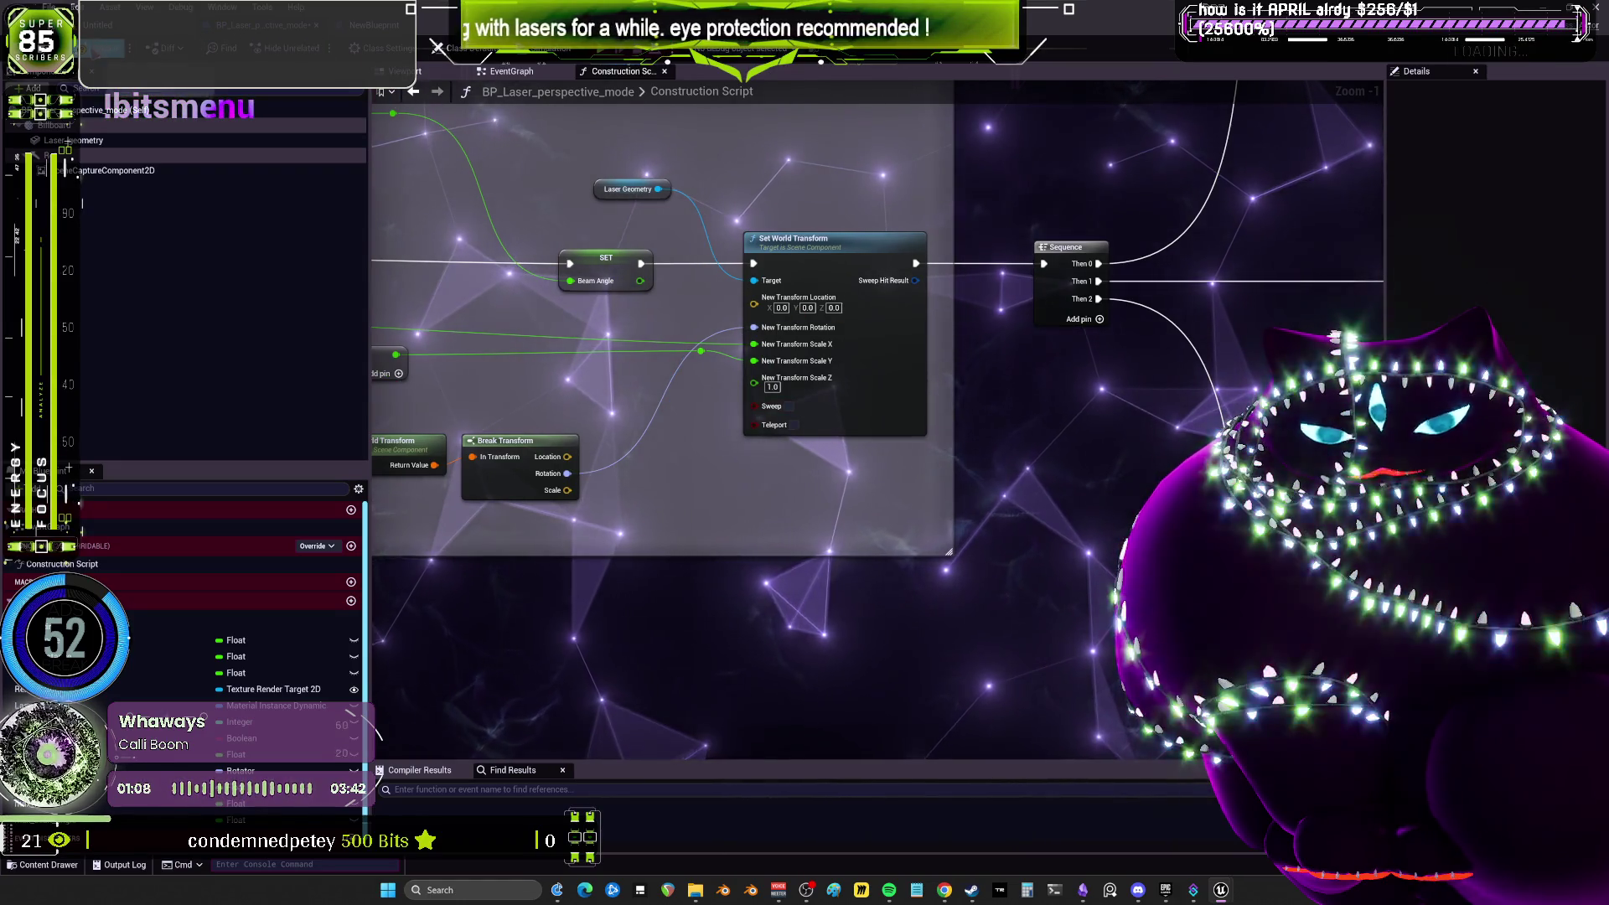
# Reconnect Break Transform's Location to New Transform Location, then return to the level editor.
pyautogui.moveTo(600, 364)
pyautogui.mouseDown()
pyautogui.moveTo(901, 378)
pyautogui.moveTo(824, 412)
pyautogui.mouseUp()
pyautogui.moveTo(790, 503); pyautogui.dragTo(977, 345)
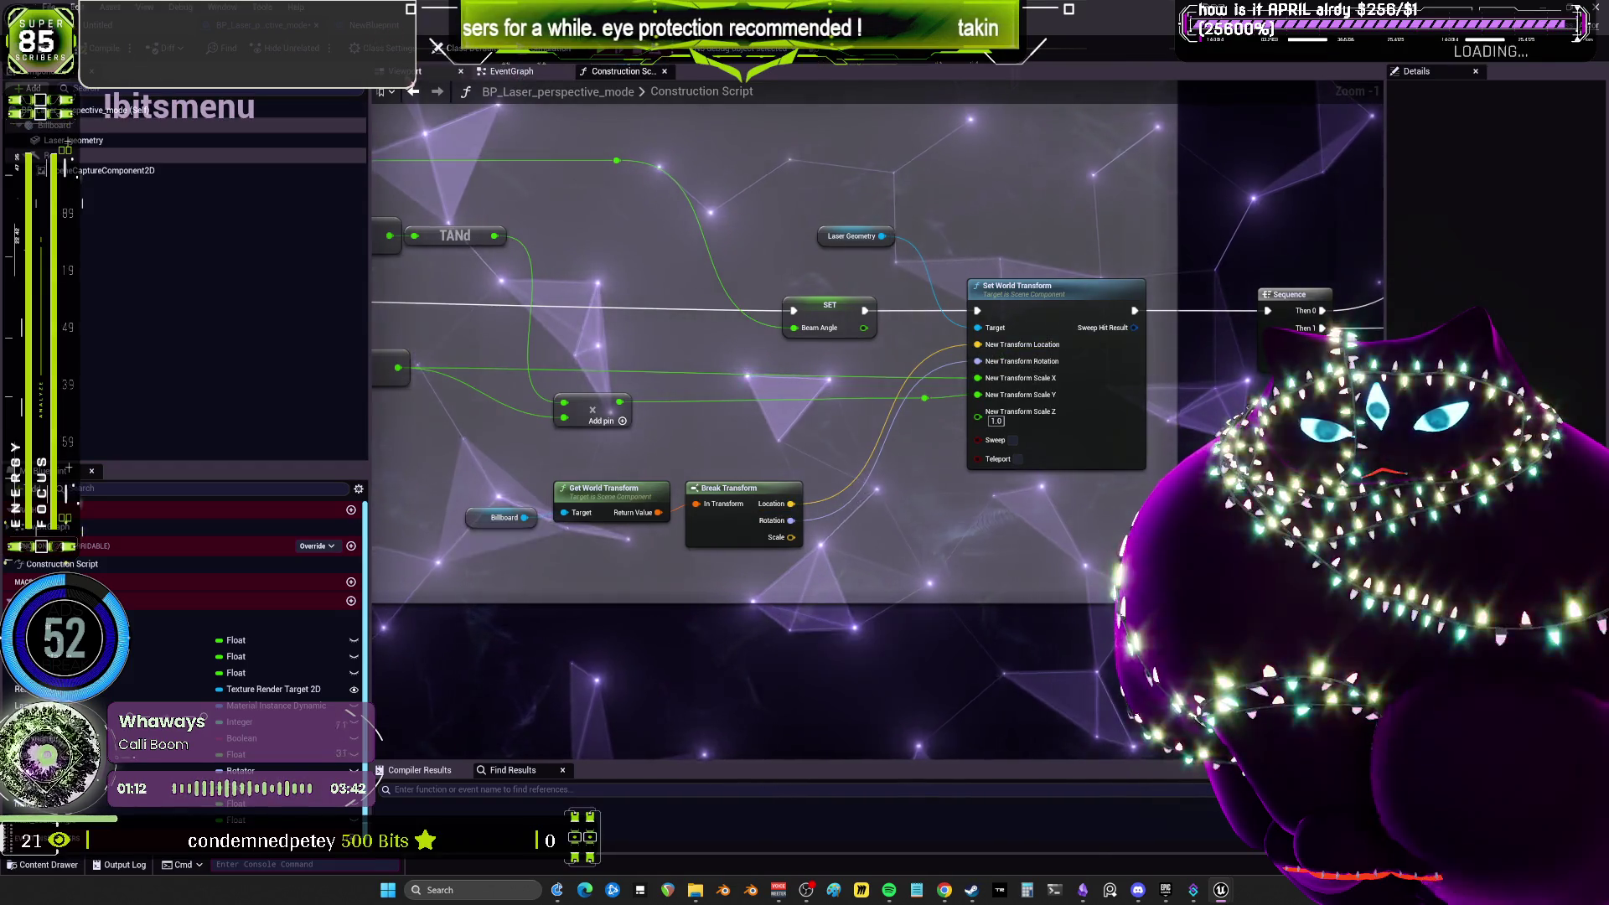
pyautogui.click(406, 71)
pyautogui.hotkey('ctrl', 'Tab')
# Open a second floating level viewport framed on the lasers and their shadows.
pyautogui.click(115, 7)
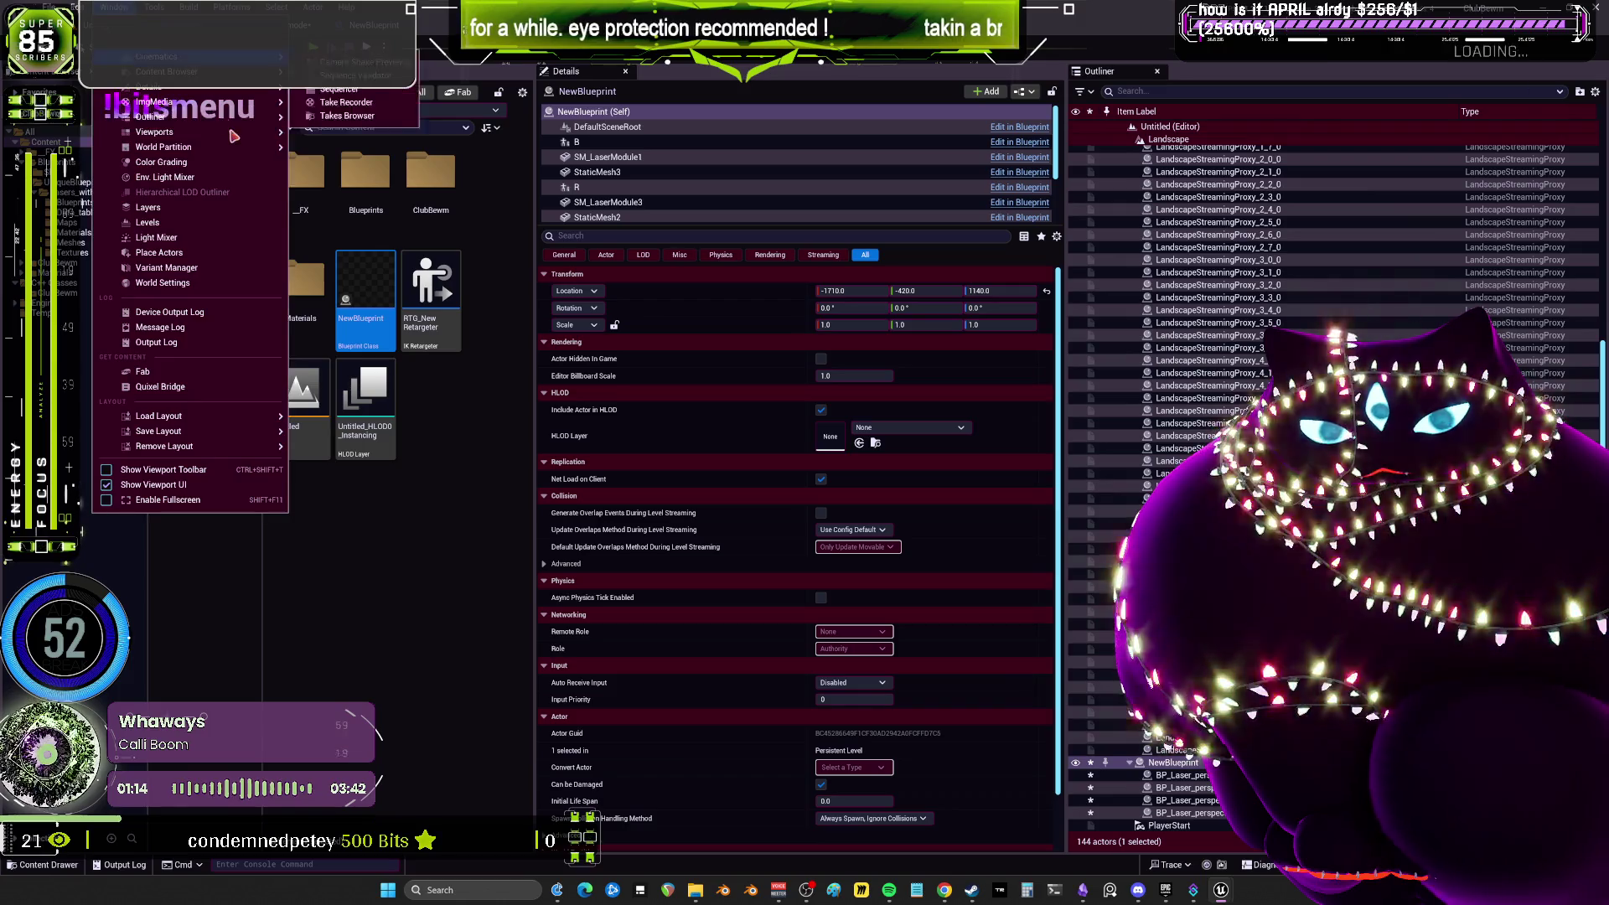
pyautogui.moveTo(185, 141)
pyautogui.click(327, 141)
pyautogui.moveTo(779, 432)
pyautogui.mouseDown()
pyautogui.moveTo(754, 469)
pyautogui.moveTo(721, 440)
pyautogui.mouseUp()
pyautogui.click(739, 517)
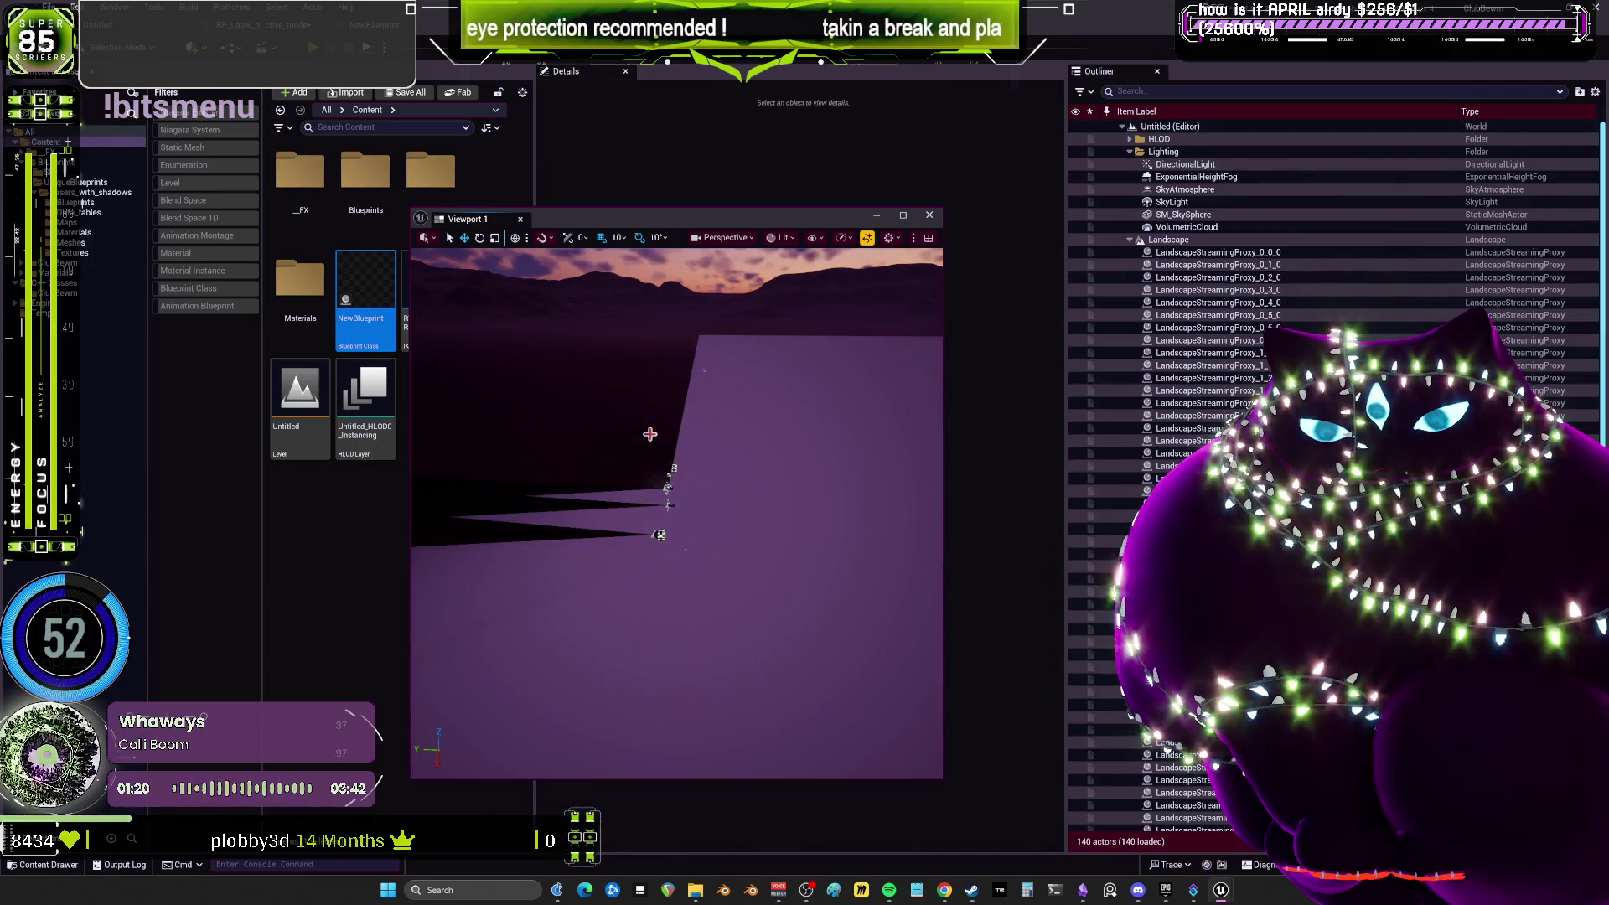
pyautogui.moveTo(544, 326); pyautogui.dragTo(612, 282)
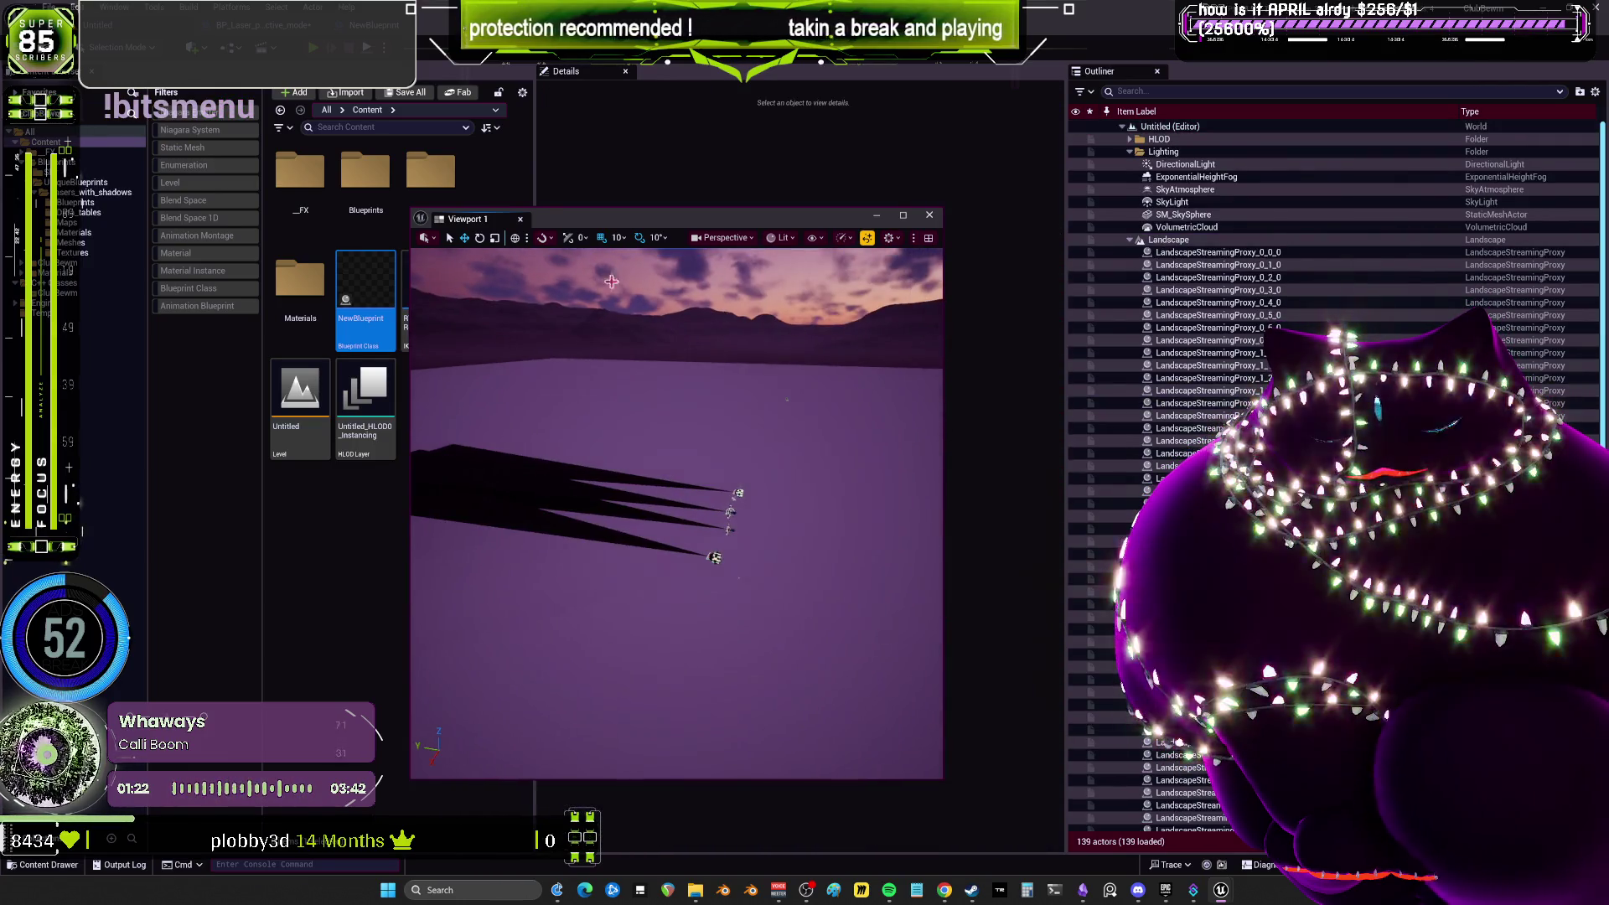
# Play the level to watch the lasers, then stop it and close the Message Log.
pyautogui.hotkey('alt', 'p')
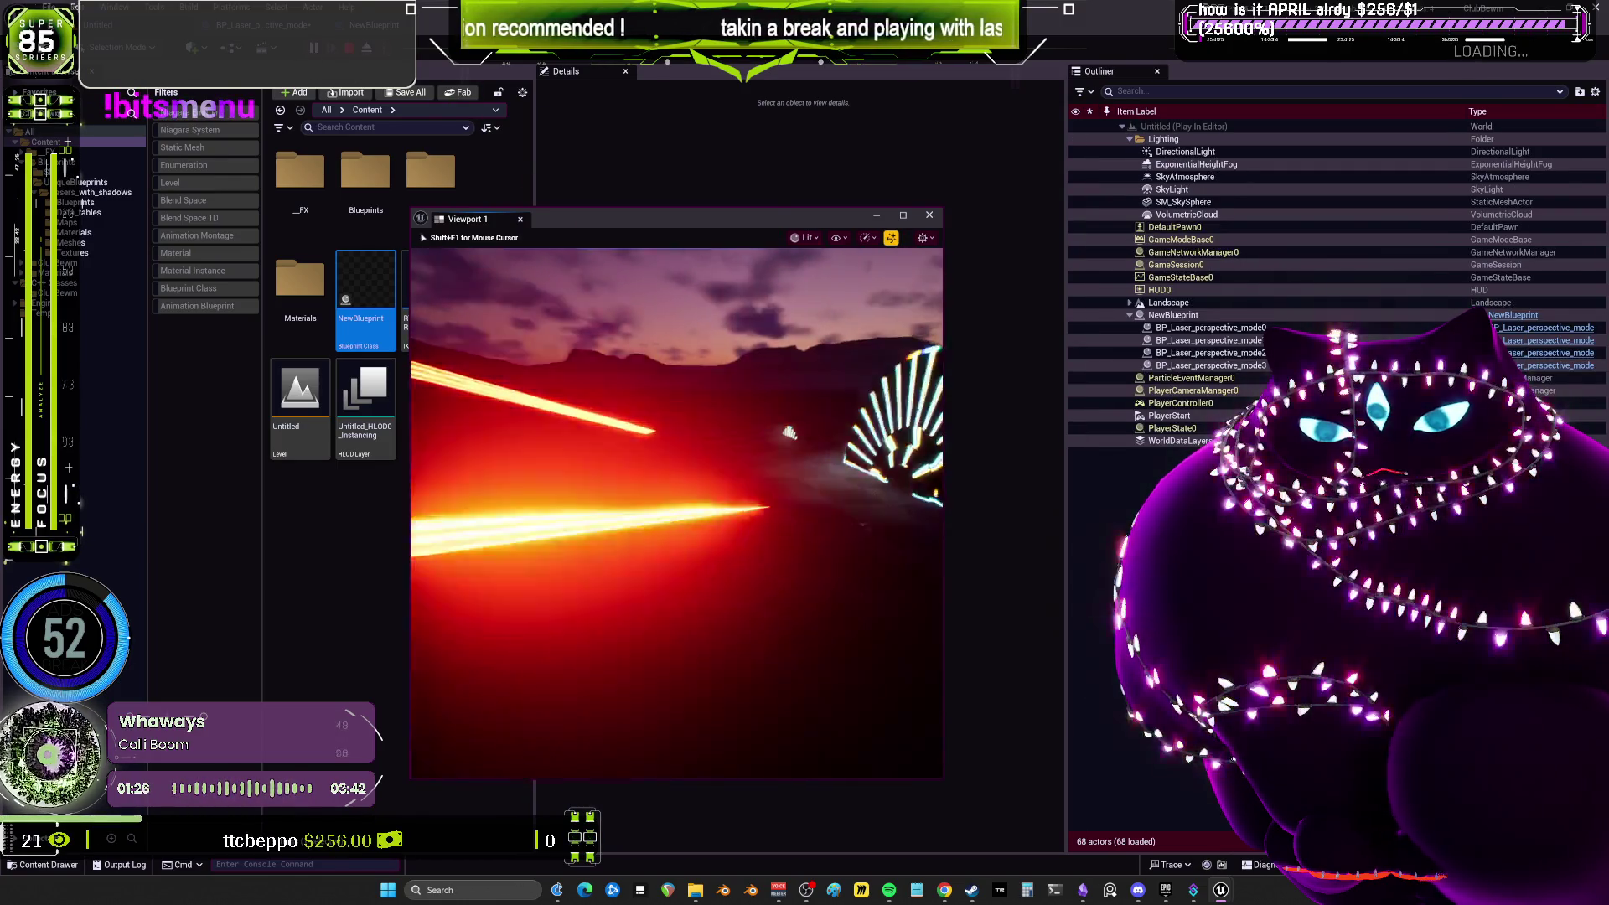
pyautogui.press('Escape')
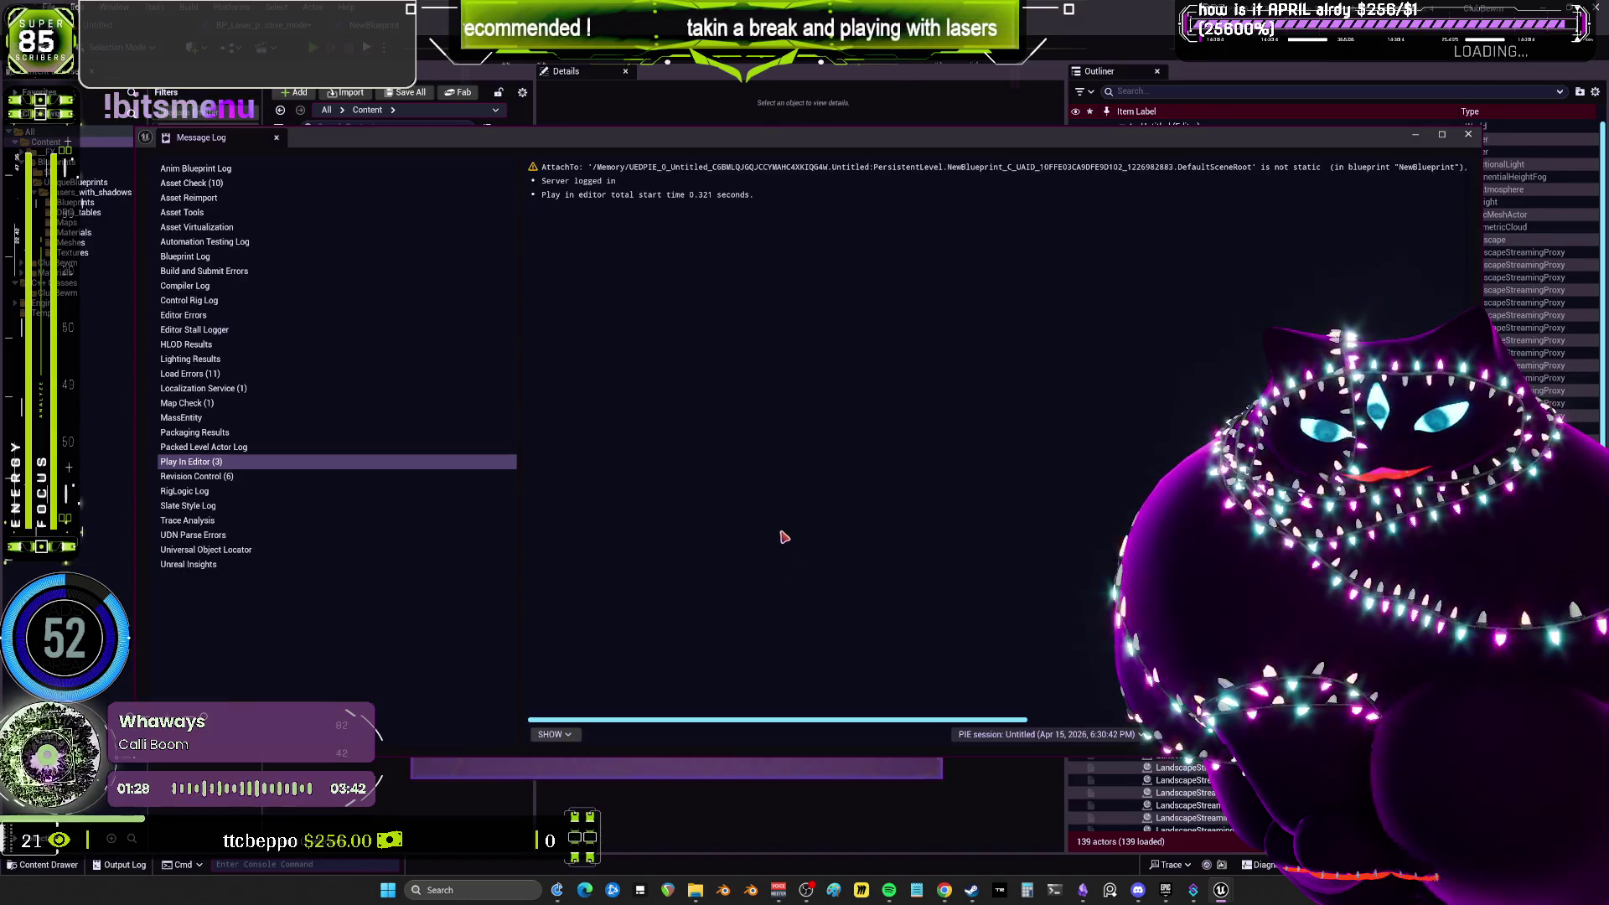
pyautogui.click(1466, 136)
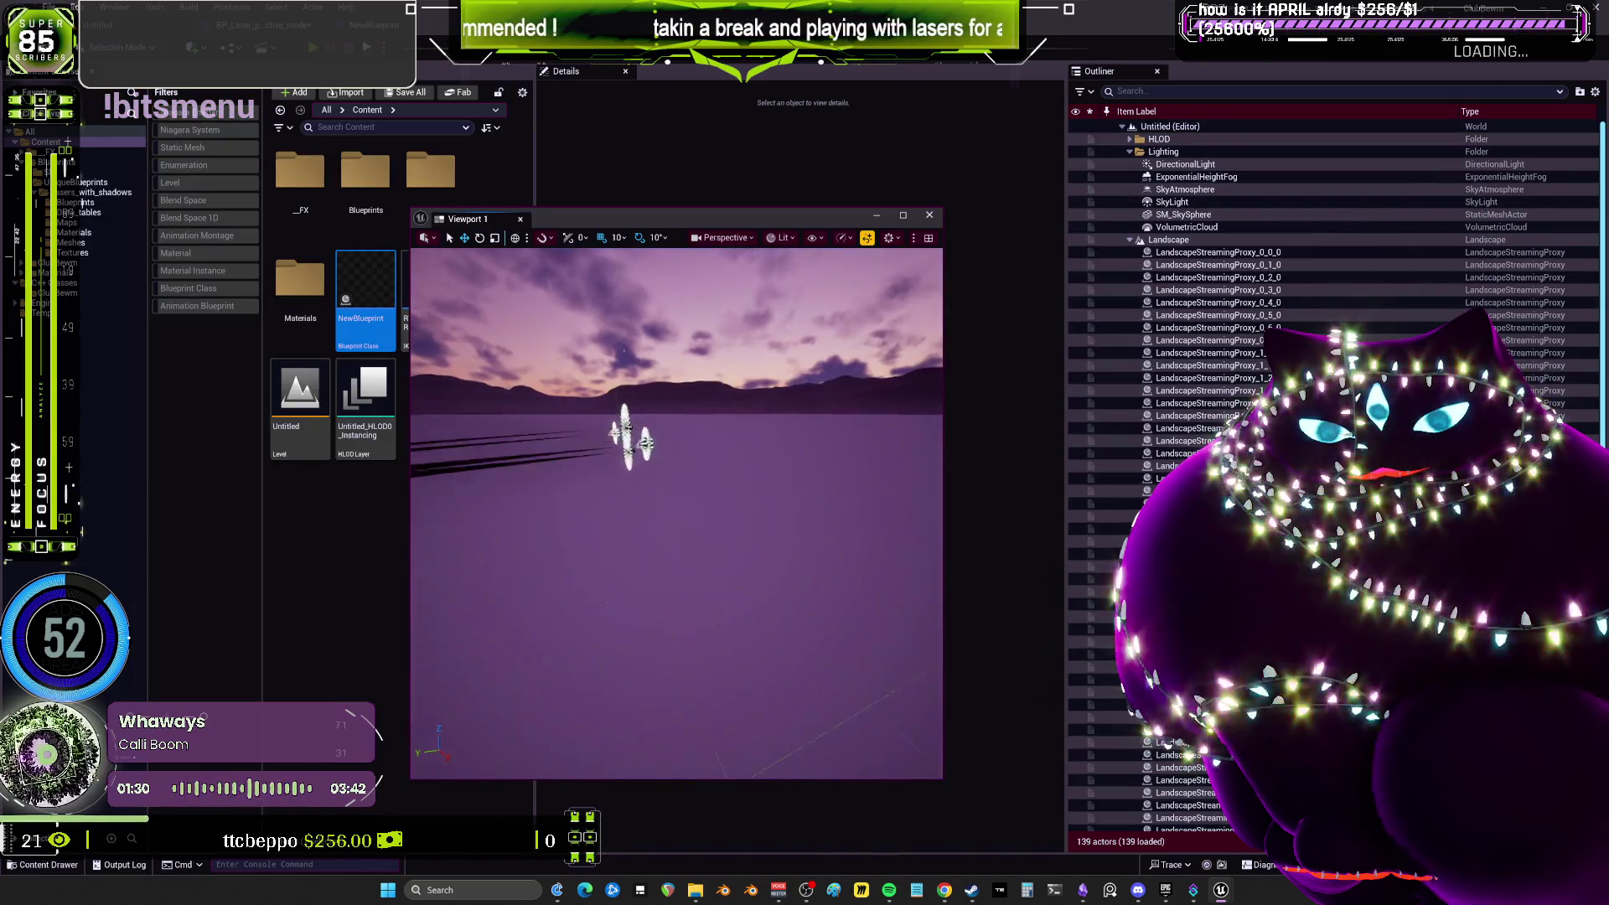
pyautogui.moveTo(737, 586); pyautogui.dragTo(738, 523)
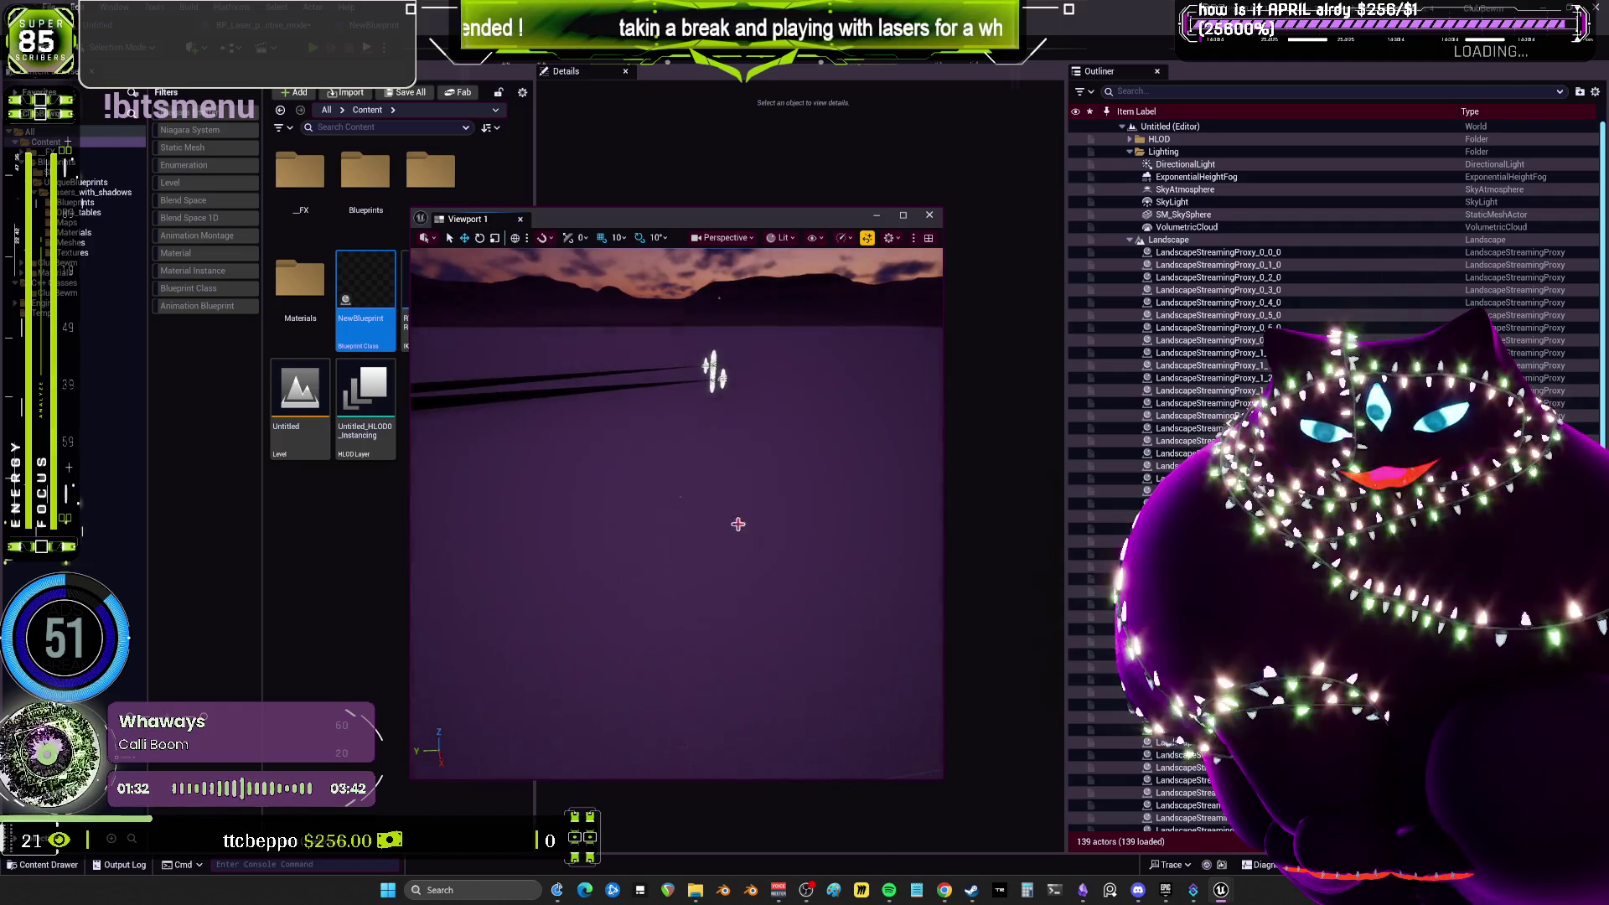
# Select the Landscape and all its streaming proxies in the Outliner, then Save All.
pyautogui.click(1168, 240)
pyautogui.scroll(-5, 1173, 252)
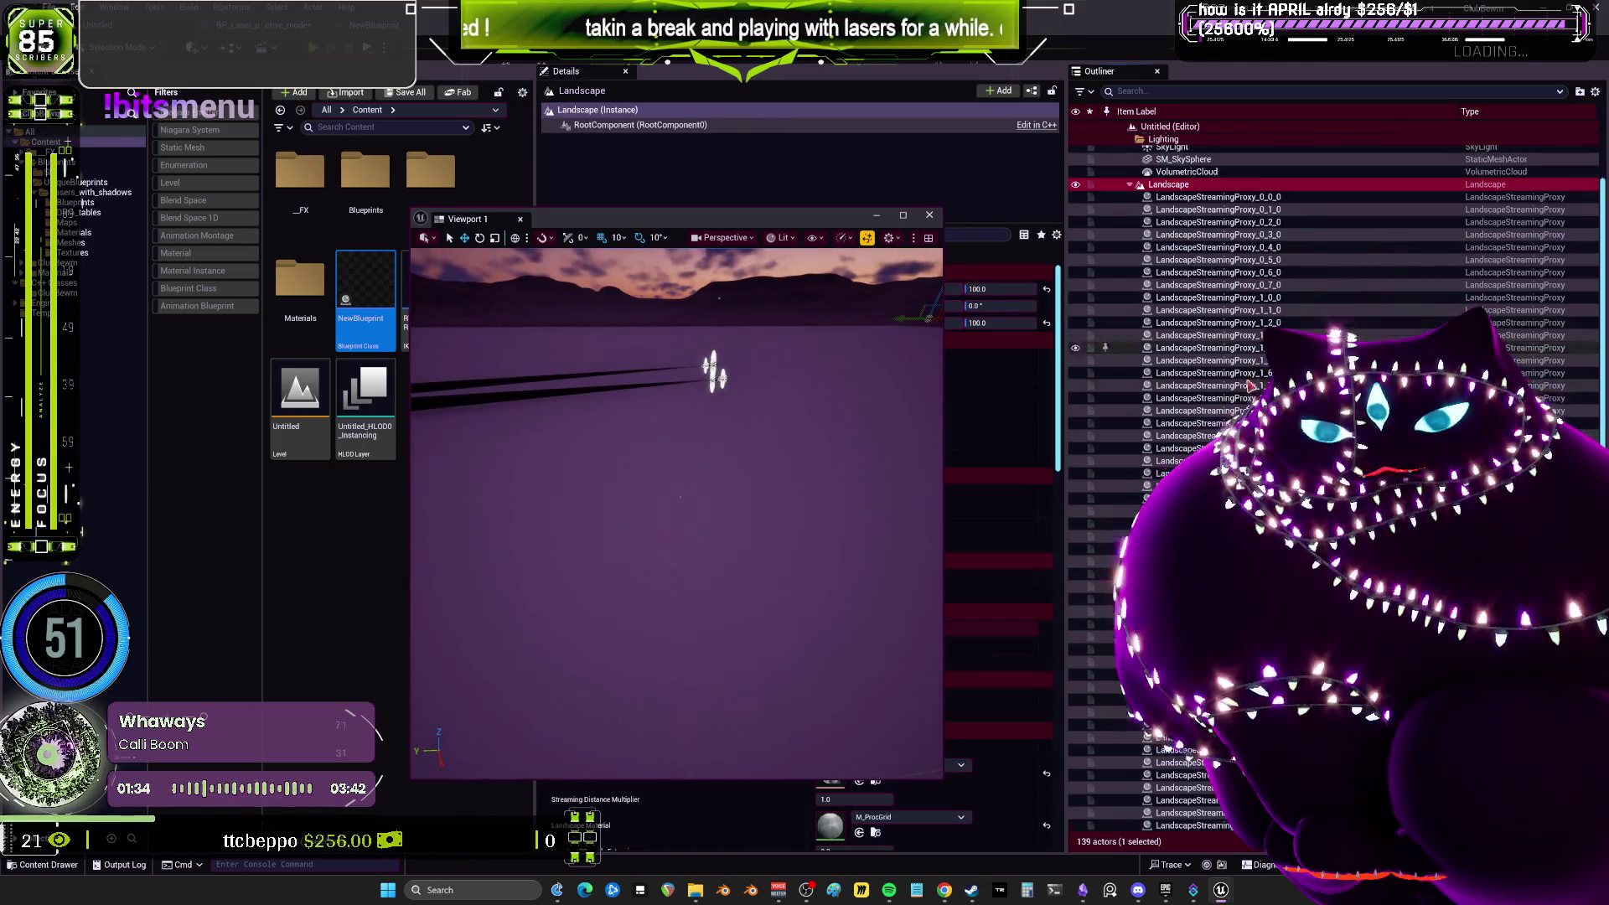
pyautogui.click(643, 440)
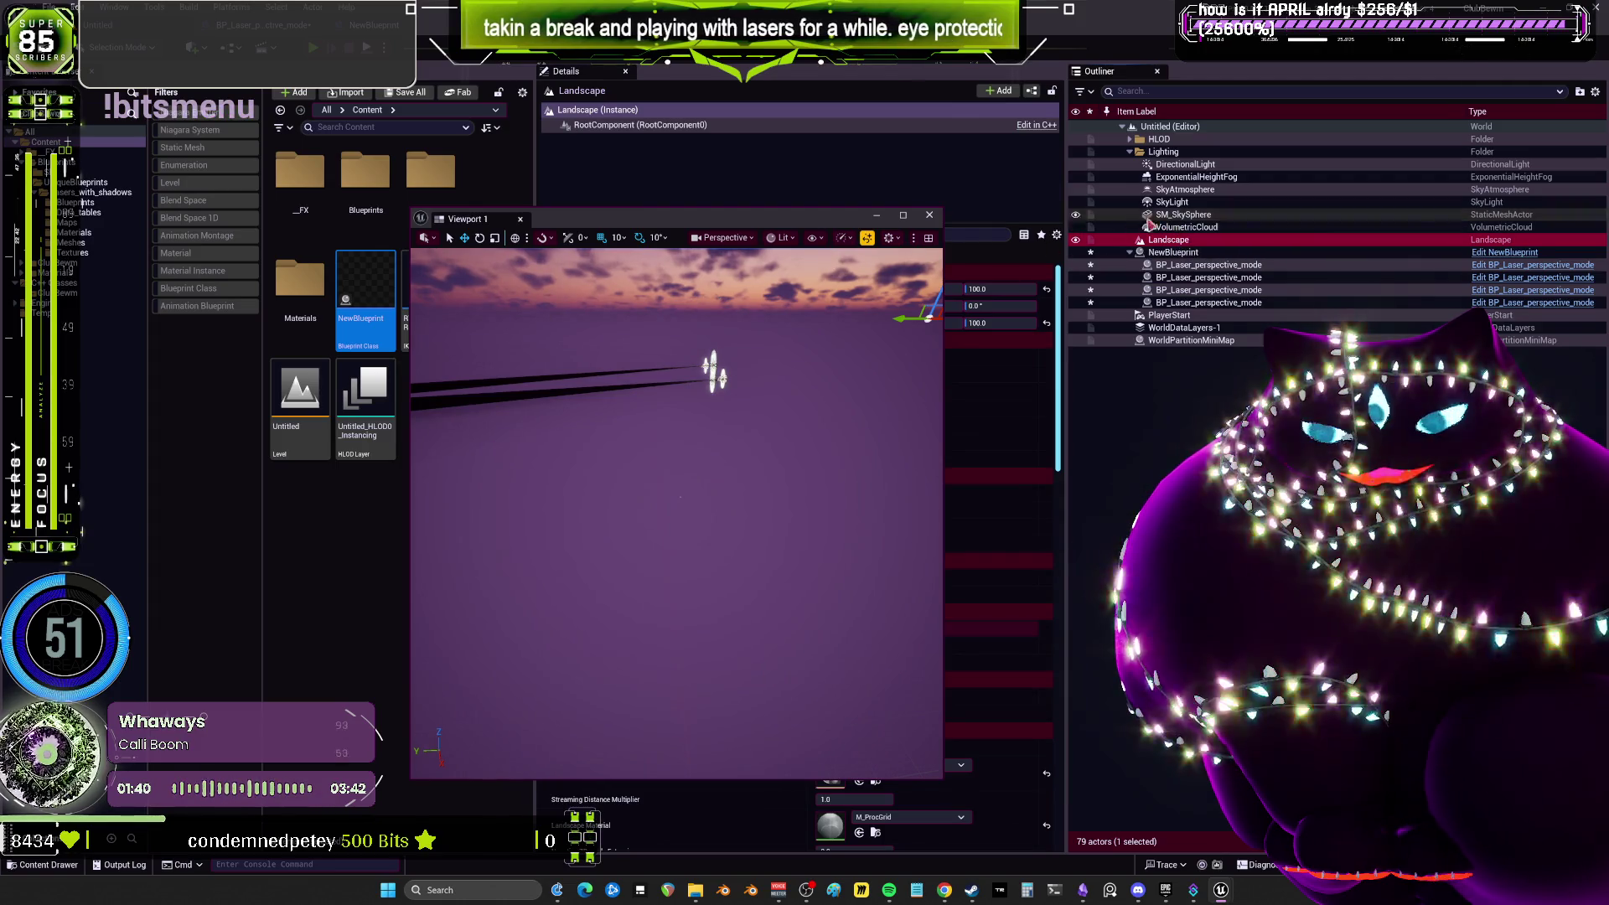
pyautogui.click(52, 6)
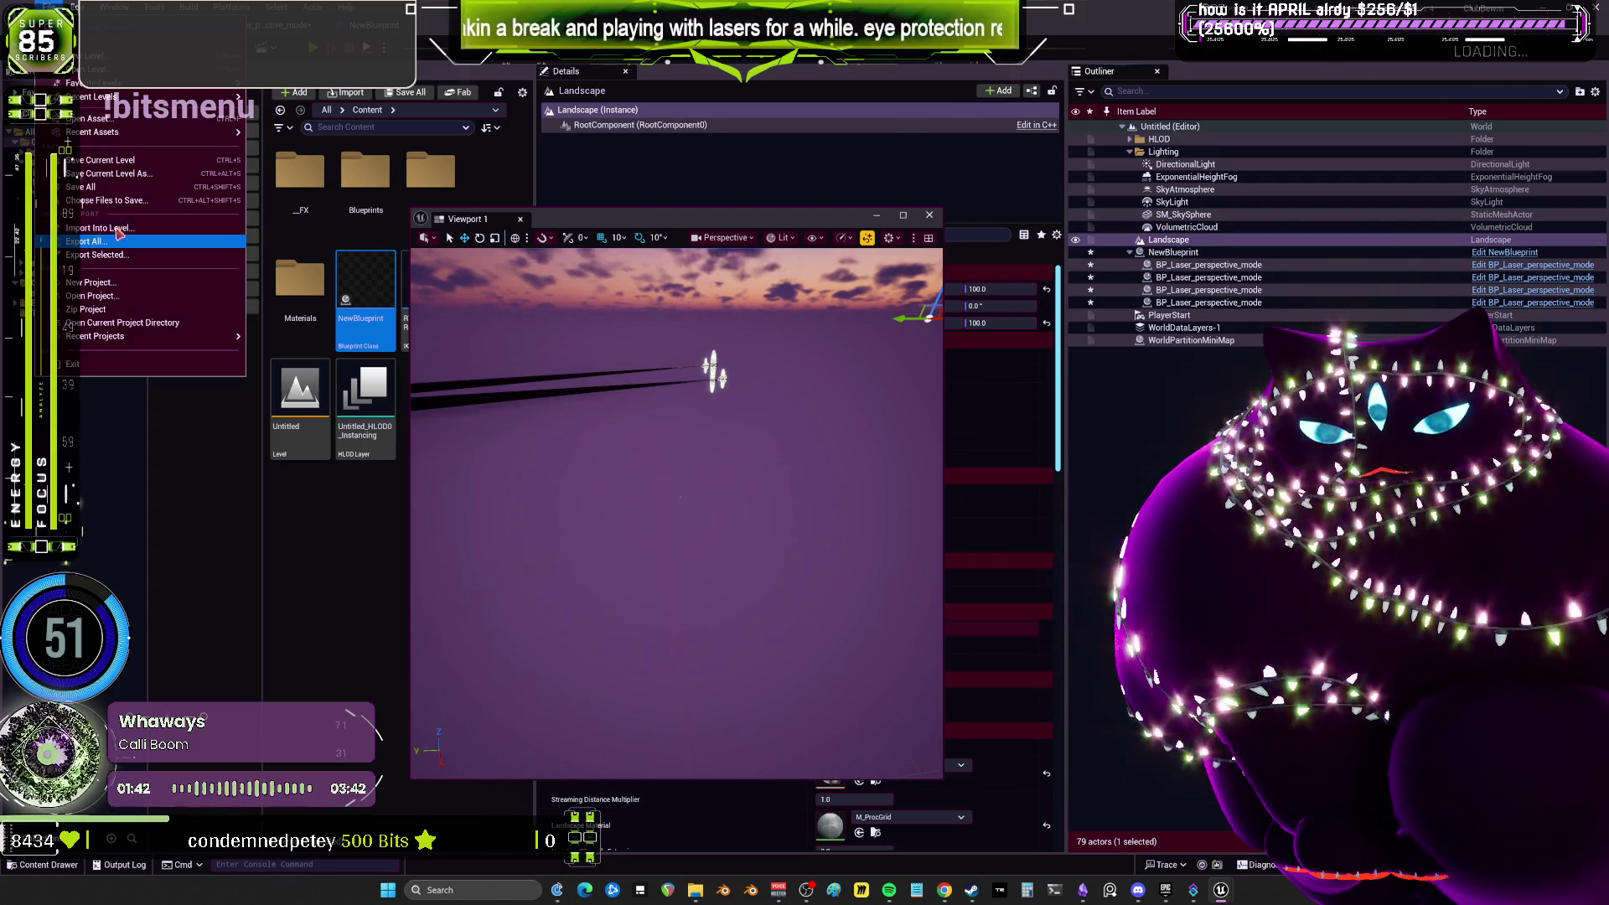
pyautogui.click(110, 193)
pyautogui.hotkey('alt', 'p')
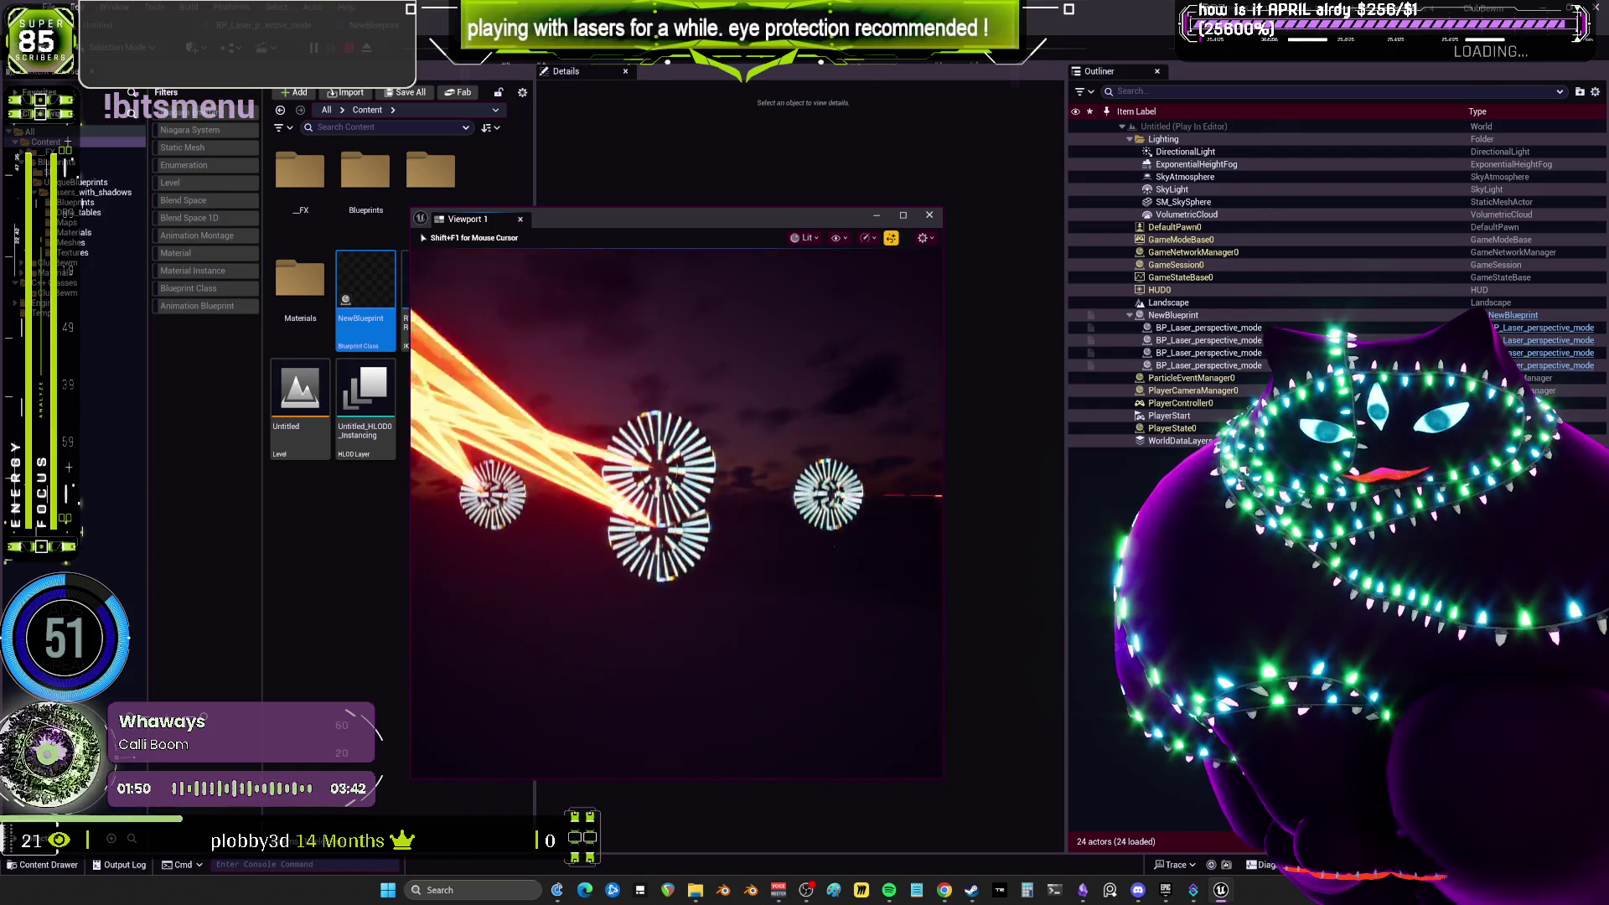
pyautogui.hotkey('shift', 'F1')
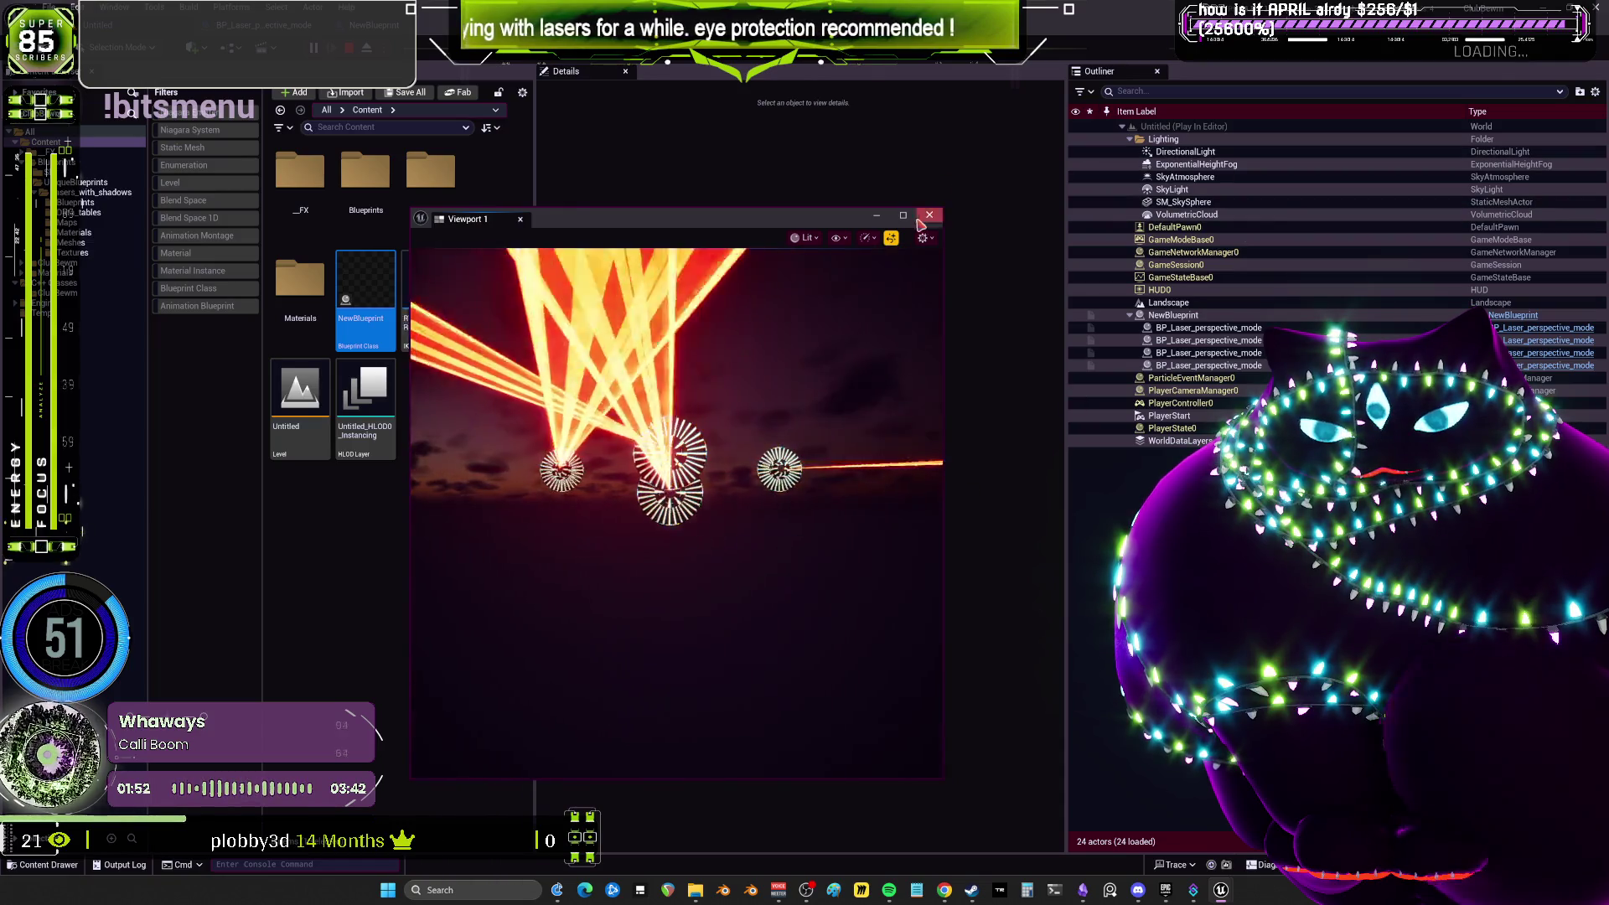
pyautogui.click(902, 216)
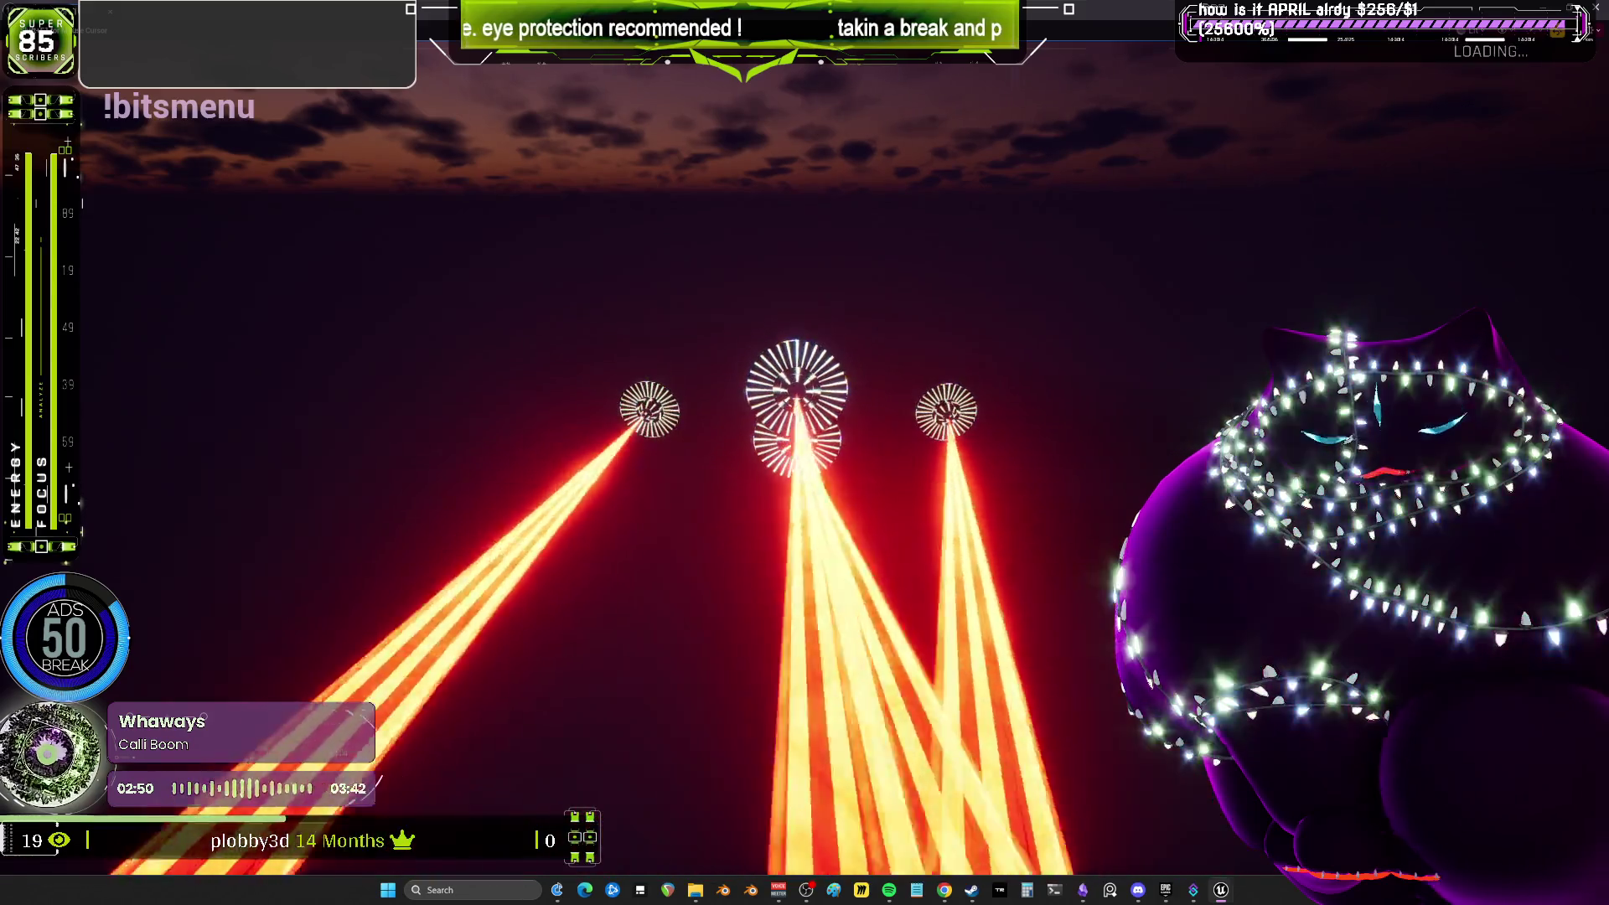
pyautogui.press('Escape')
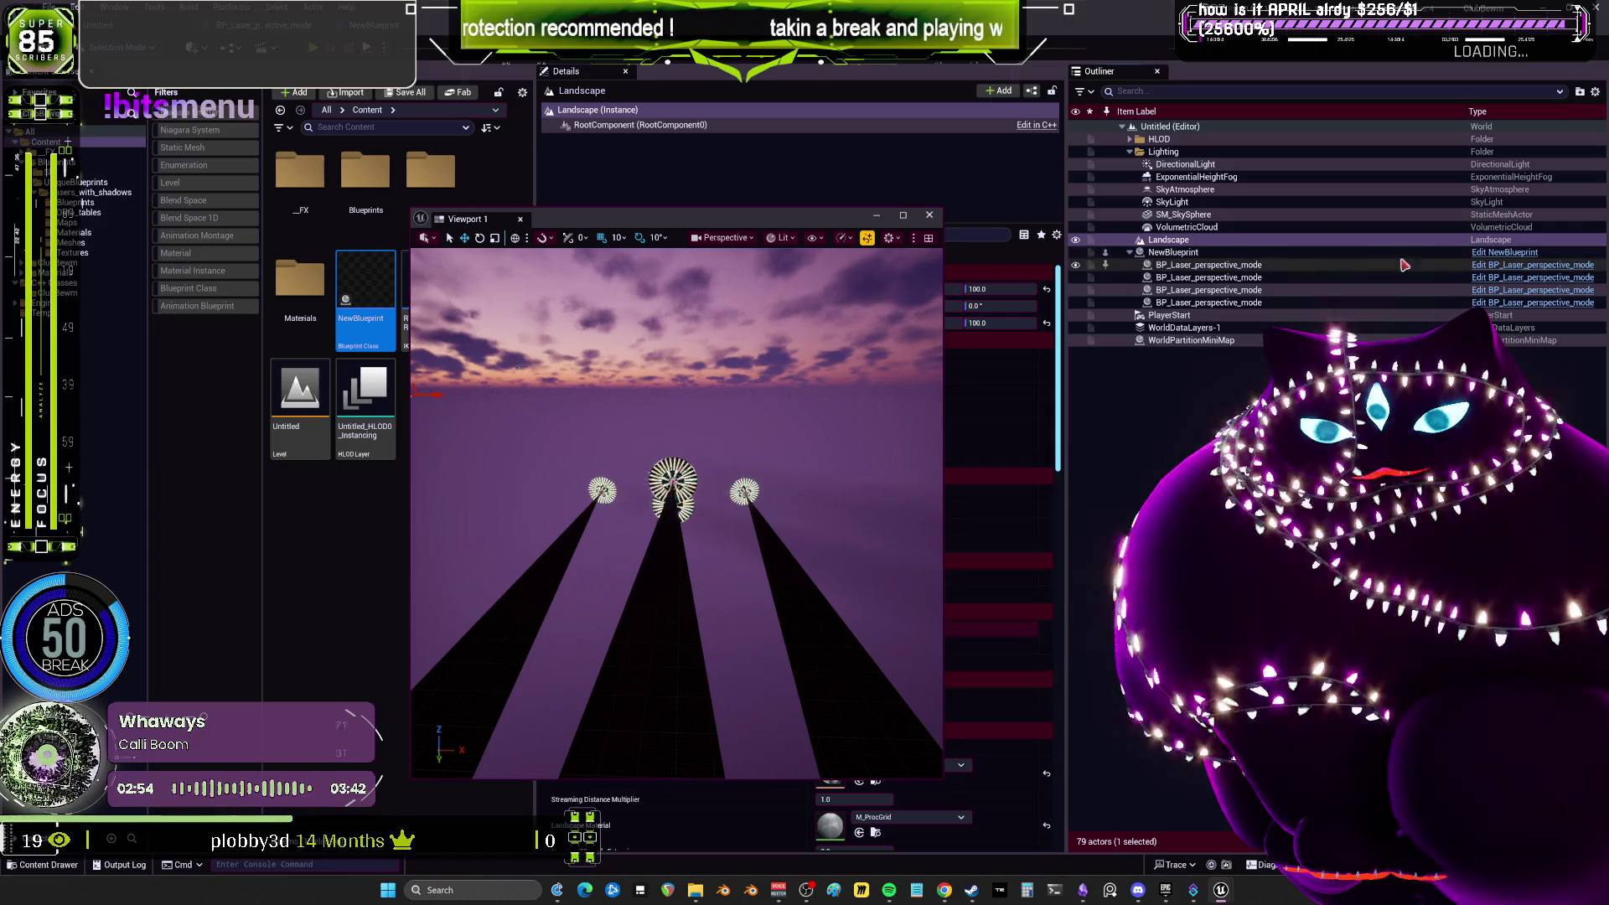
# In NewBlueprint's Construction Script, reposition the U and R variables and wire U under the fourth ADD node.
pyautogui.click(1506, 253)
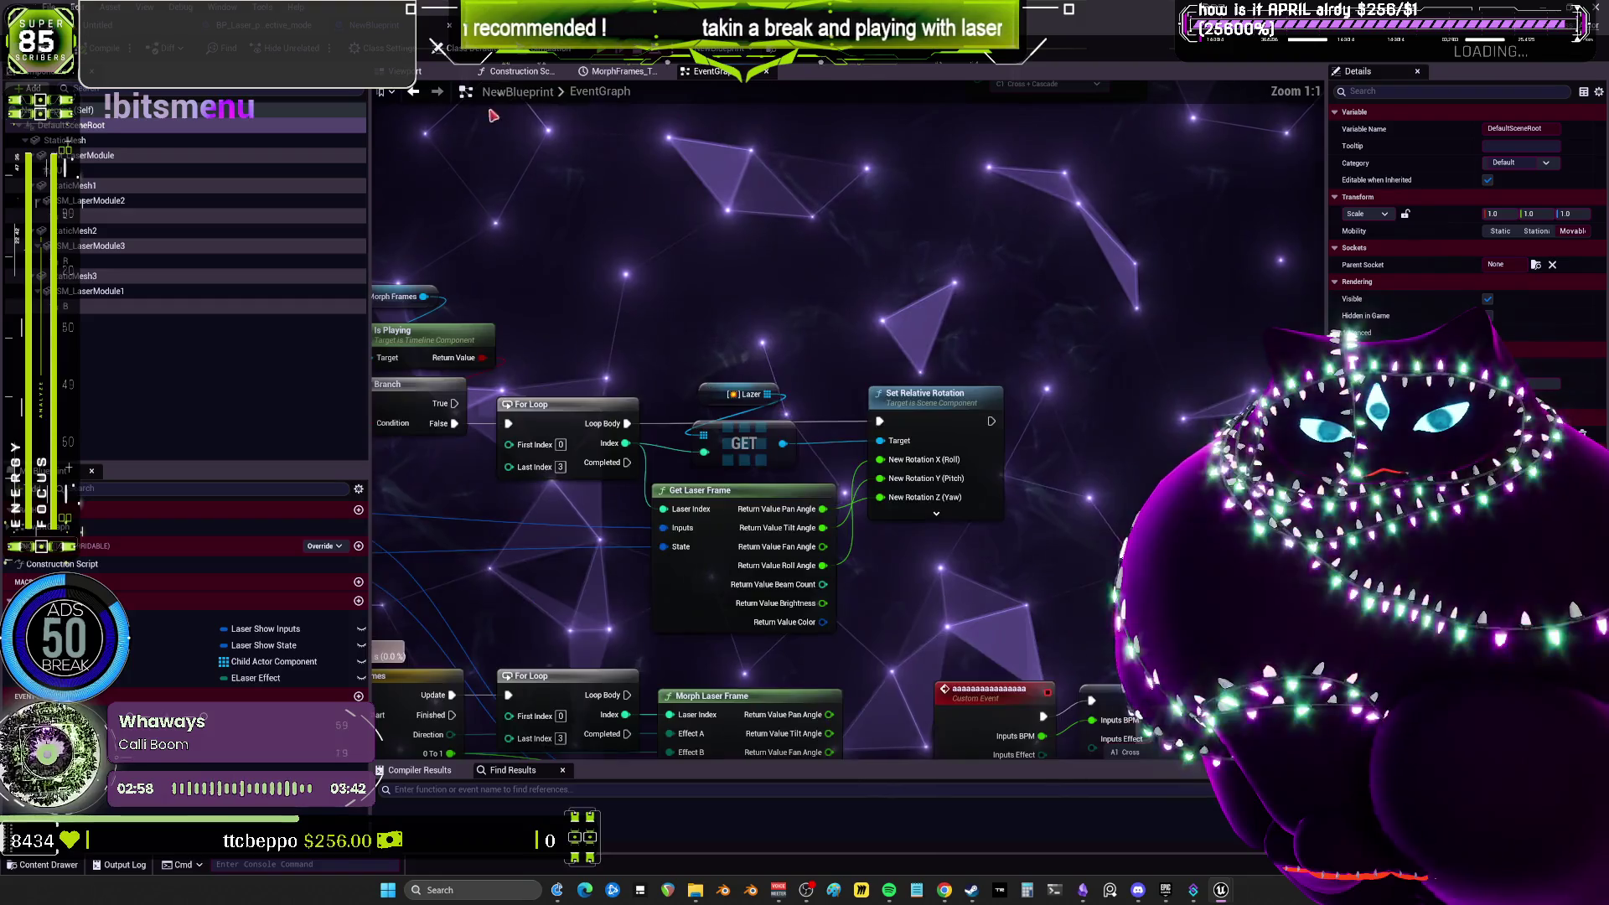
pyautogui.click(521, 72)
pyautogui.moveTo(748, 360)
pyautogui.mouseDown()
pyautogui.moveTo(746, 501)
pyautogui.moveTo(676, 500)
pyautogui.mouseUp()
pyautogui.moveTo(955, 359); pyautogui.dragTo(942, 444)
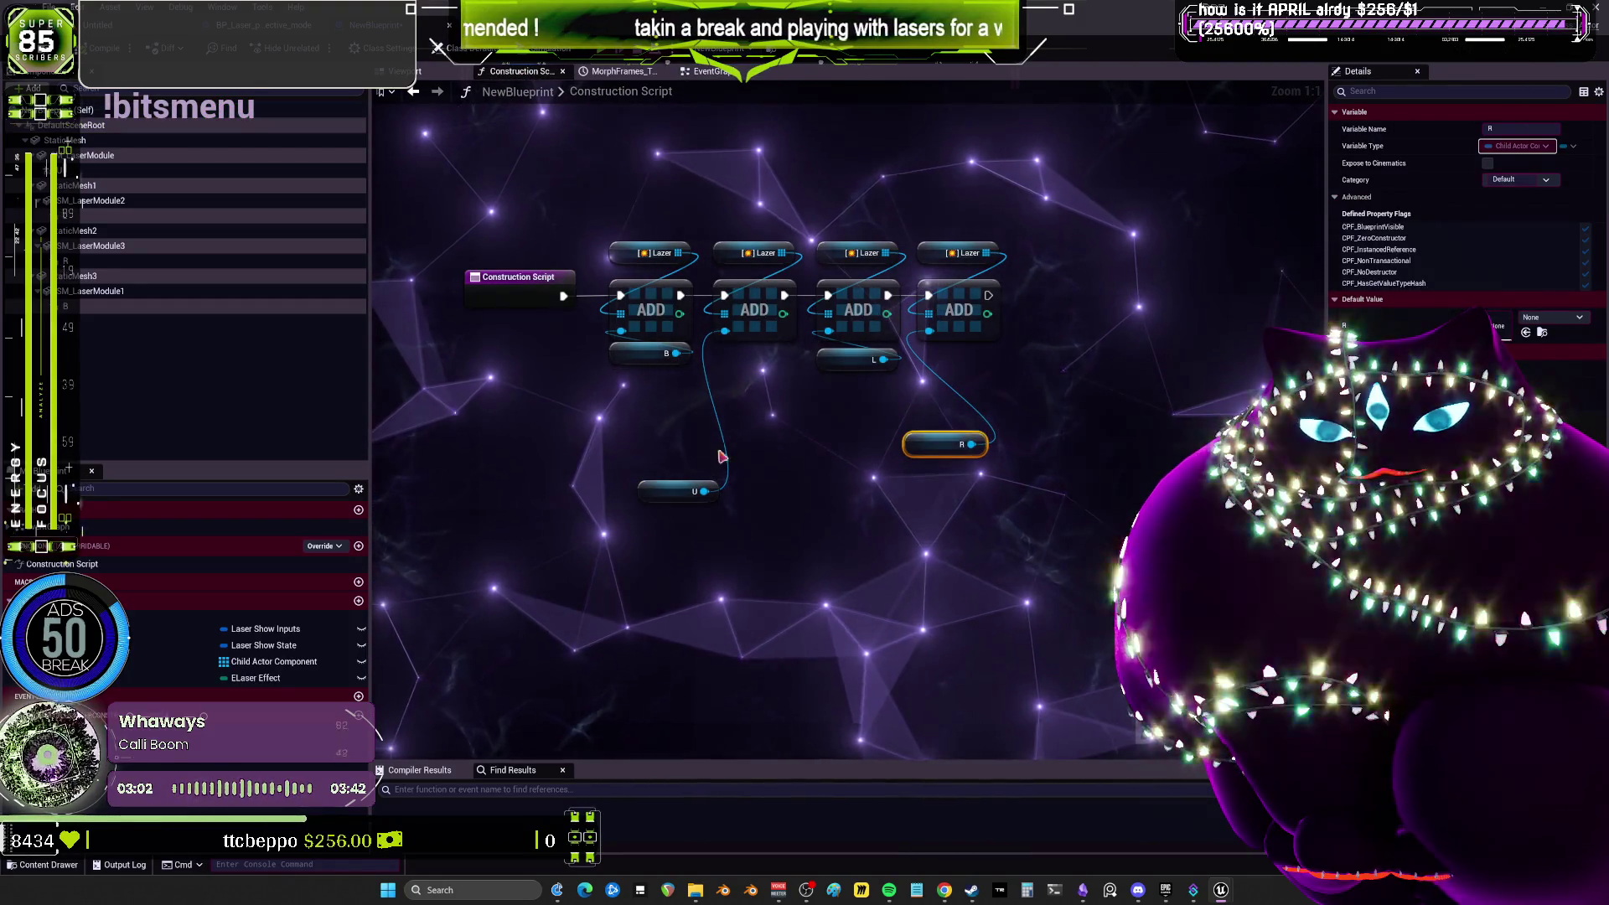
pyautogui.moveTo(813, 437)
pyautogui.mouseDown()
pyautogui.moveTo(947, 444)
pyautogui.moveTo(871, 419)
pyautogui.moveTo(733, 486)
pyautogui.moveTo(872, 362)
pyautogui.moveTo(956, 362)
pyautogui.mouseUp()
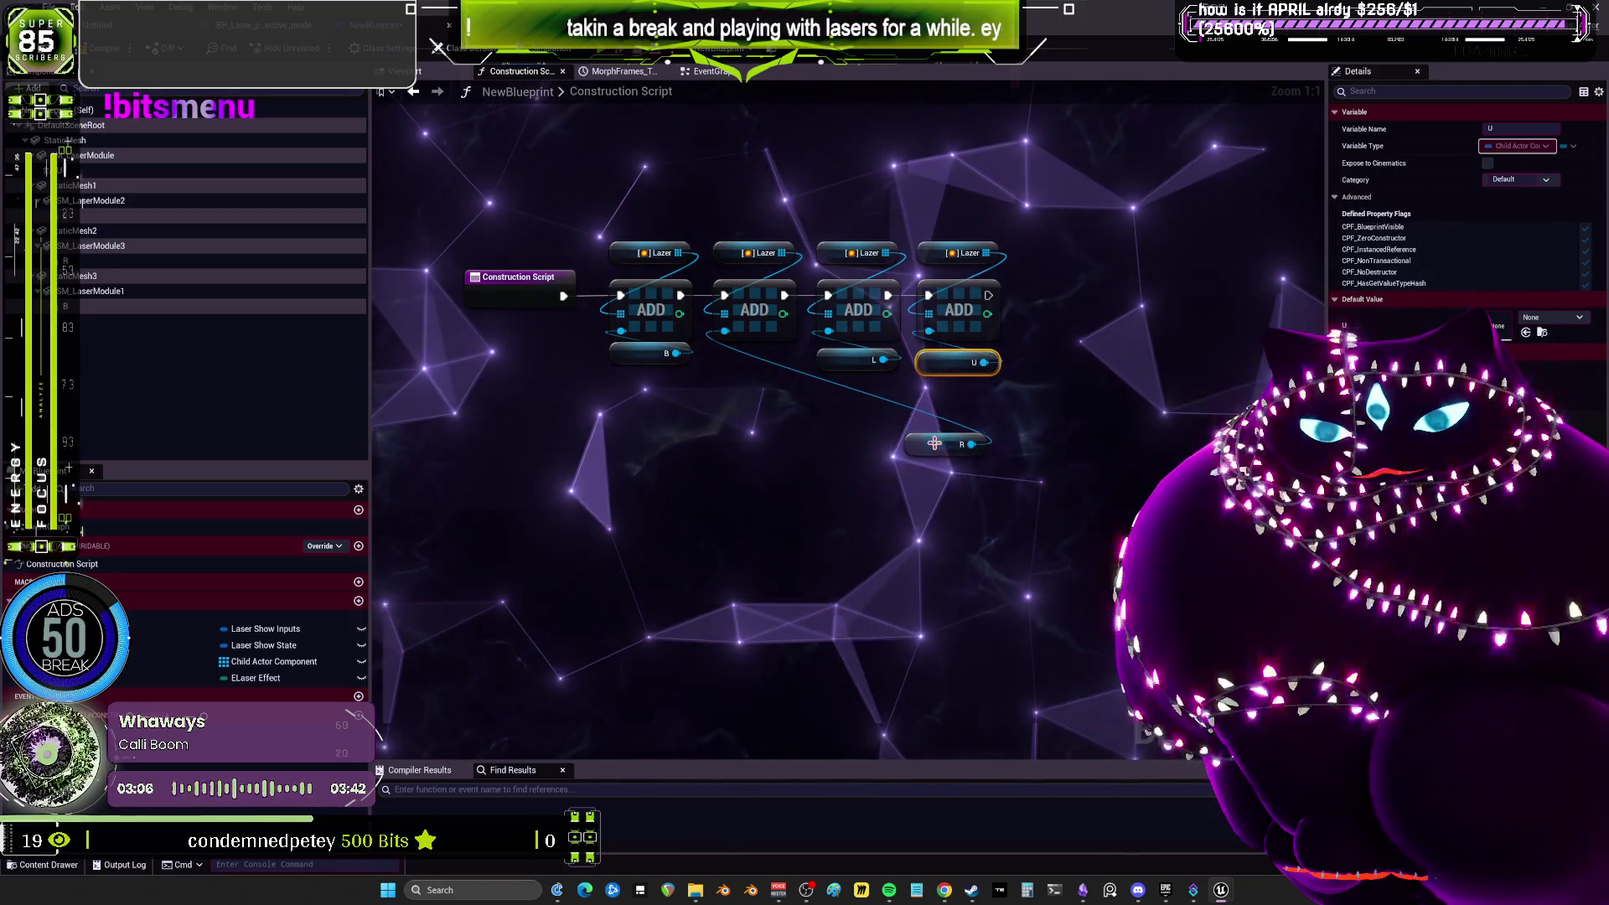
pyautogui.moveTo(939, 444); pyautogui.dragTo(745, 368)
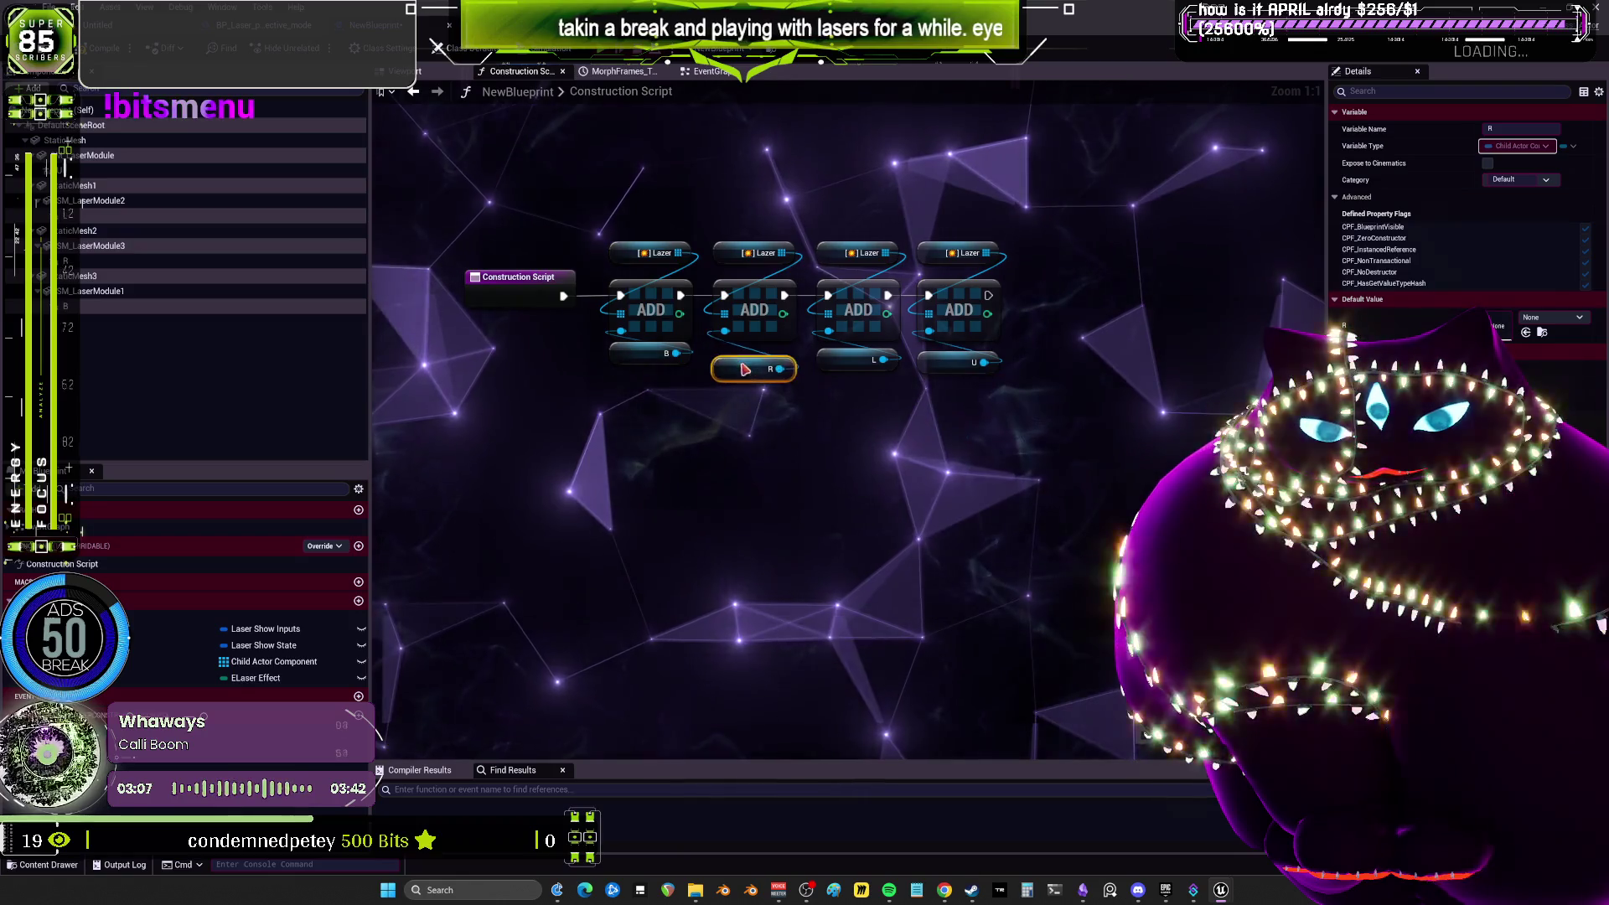
# Switch to the EventGraph and bring the MultiGate and CHANGEEFFECT nodes into view.
pyautogui.click(714, 72)
pyautogui.moveTo(692, 405); pyautogui.dragTo(1136, 590)
pyautogui.moveTo(1241, 112); pyautogui.dragTo(652, 337)
pyautogui.click(674, 307)
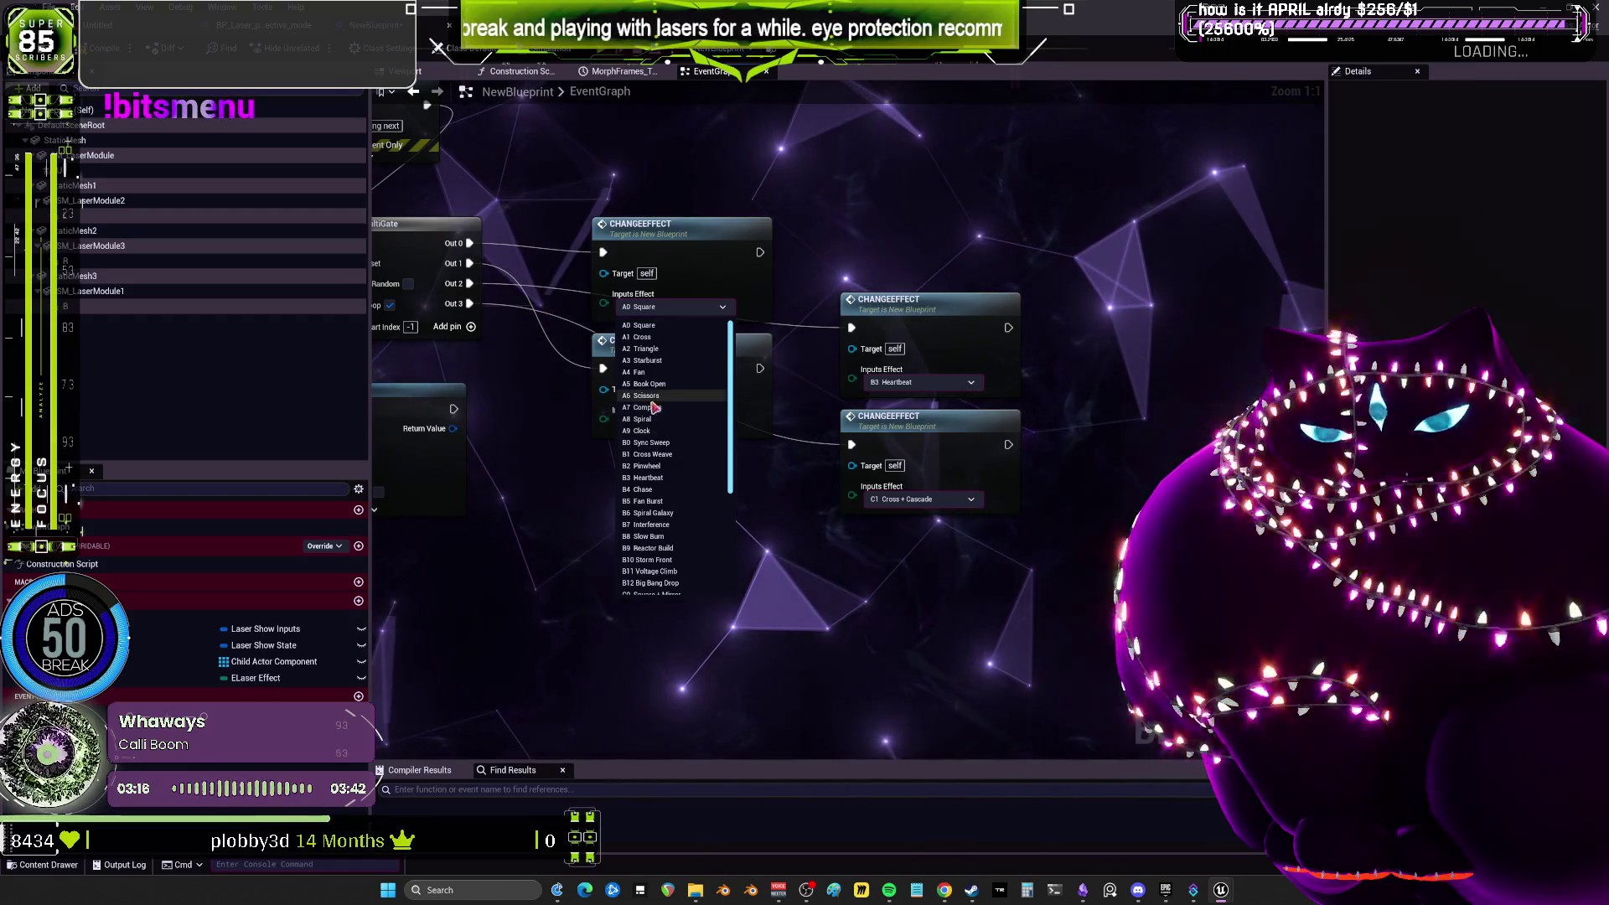
# Set the top CHANGEEFFECT node to B4 Chase and the middle one to A2 Triangle.
pyautogui.scroll(-5, 683, 515)
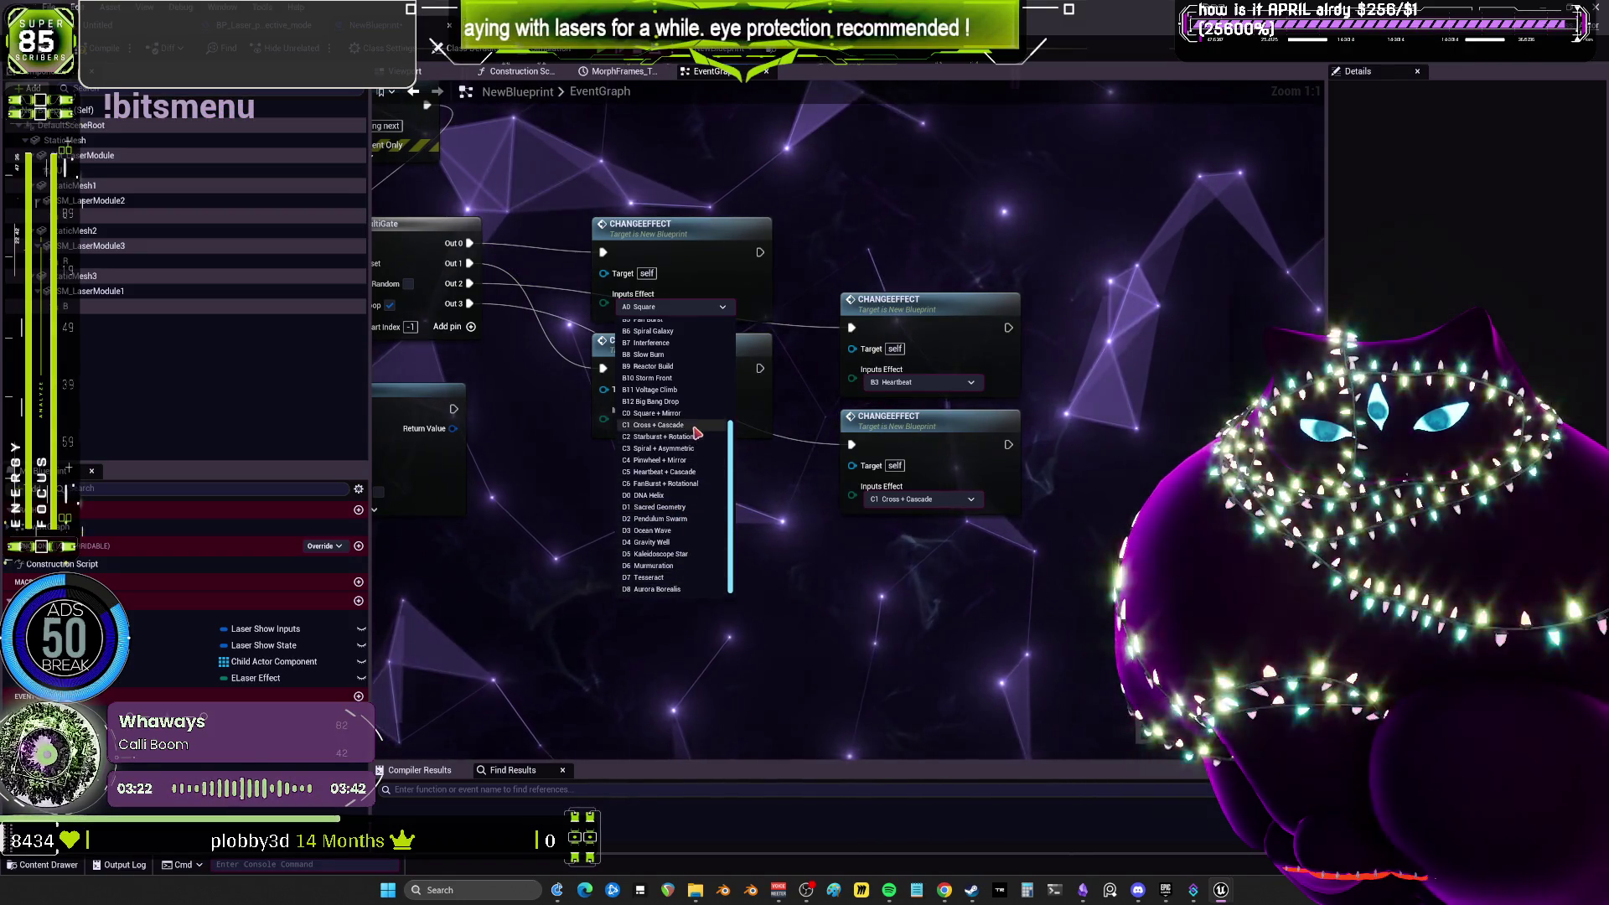
pyautogui.scroll(1, 697, 432)
pyautogui.scroll(3, 697, 432)
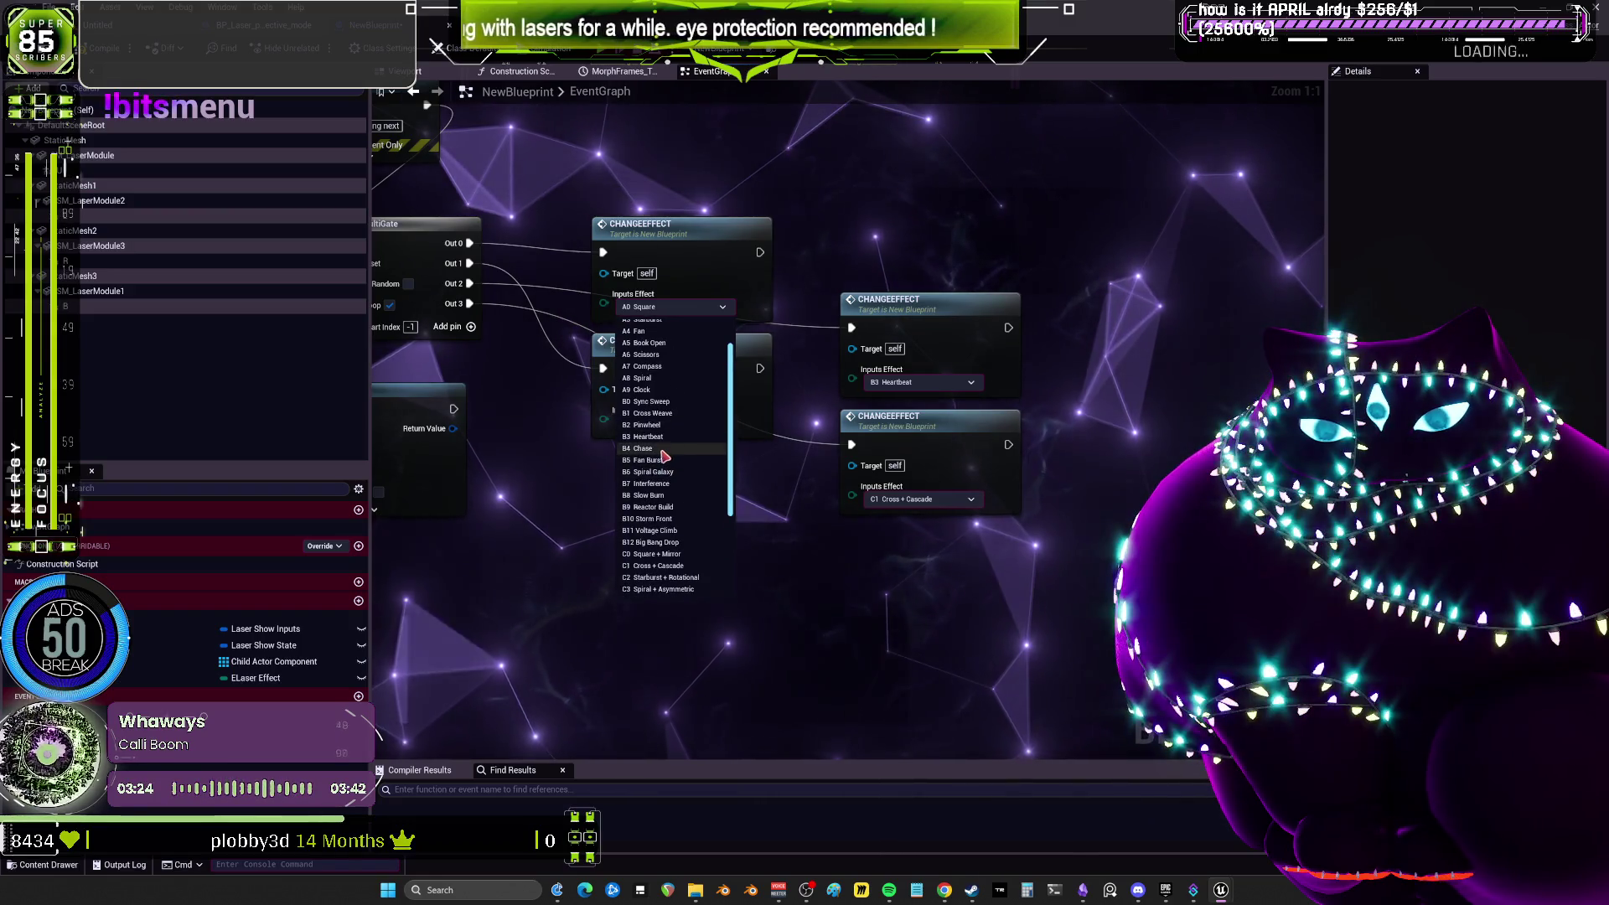
pyautogui.click(660, 450)
pyautogui.moveTo(637, 225); pyautogui.dragTo(651, 171)
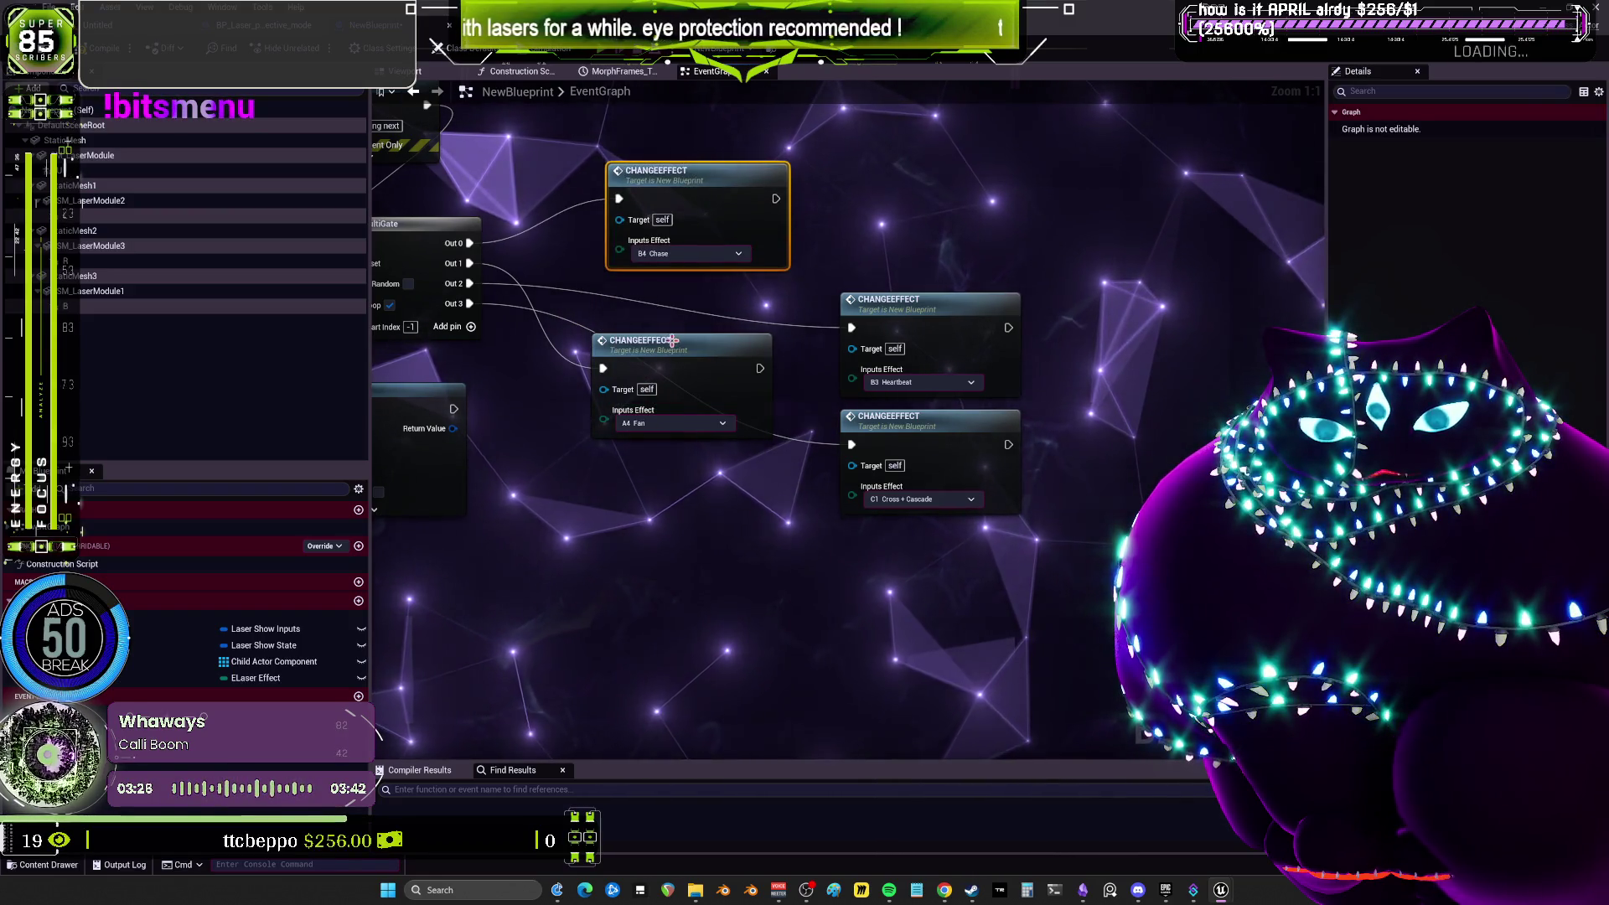
pyautogui.click(671, 420)
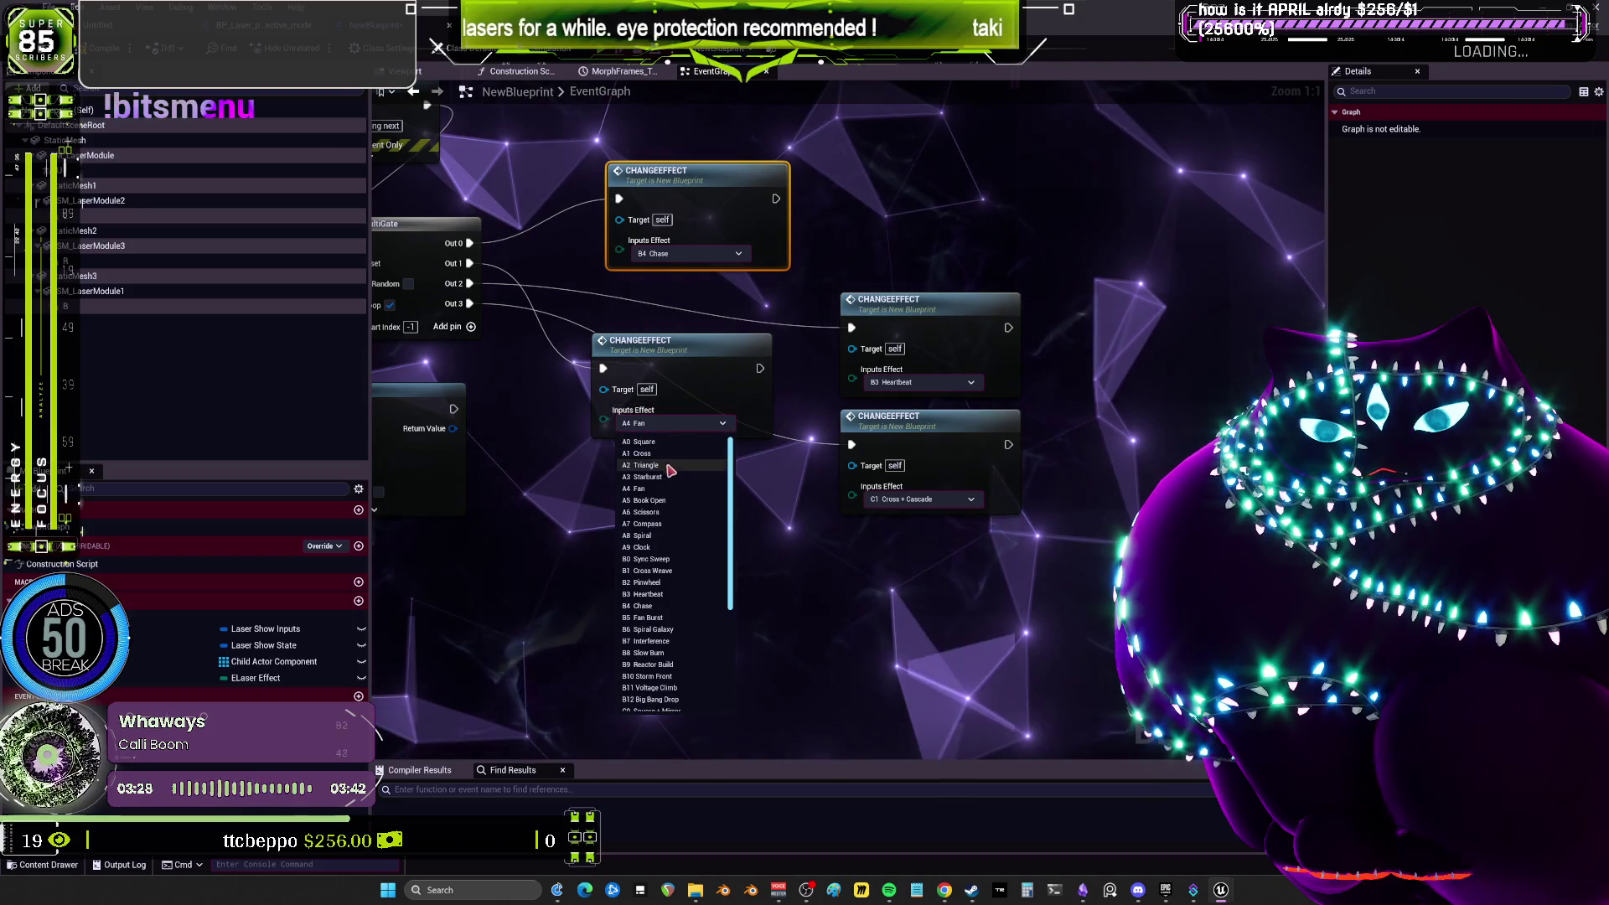
pyautogui.click(645, 465)
# Set the right CHANGEEFFECT node to A8 Spiral and the lower one to B2 Pinwheel, then show the Viewport.
pyautogui.click(918, 382)
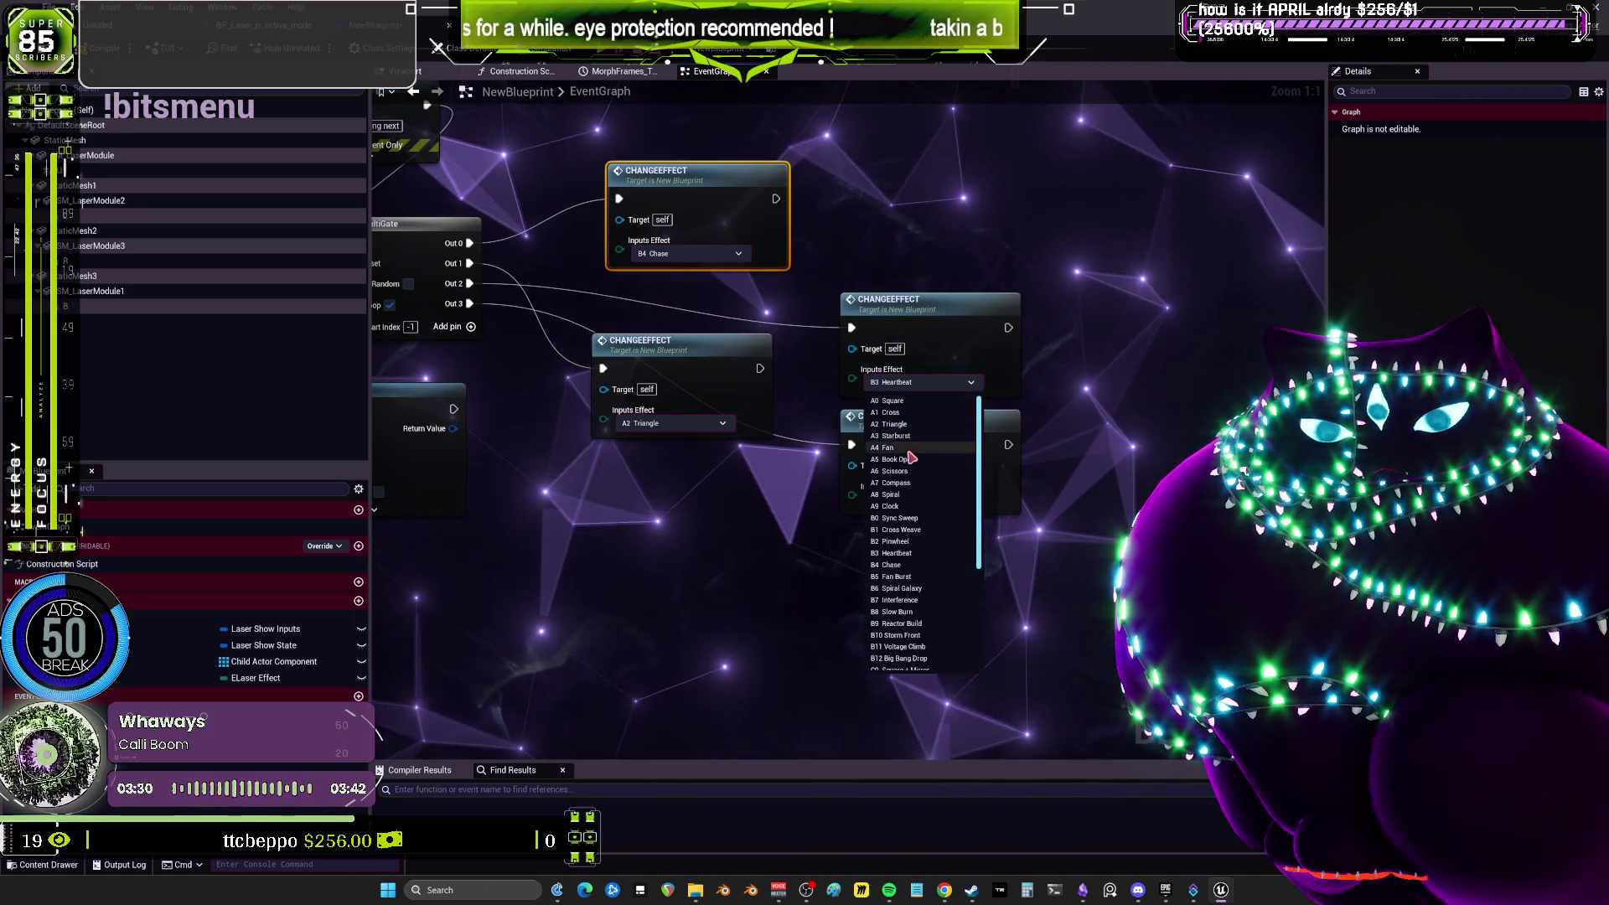
pyautogui.click(890, 494)
pyautogui.click(922, 499)
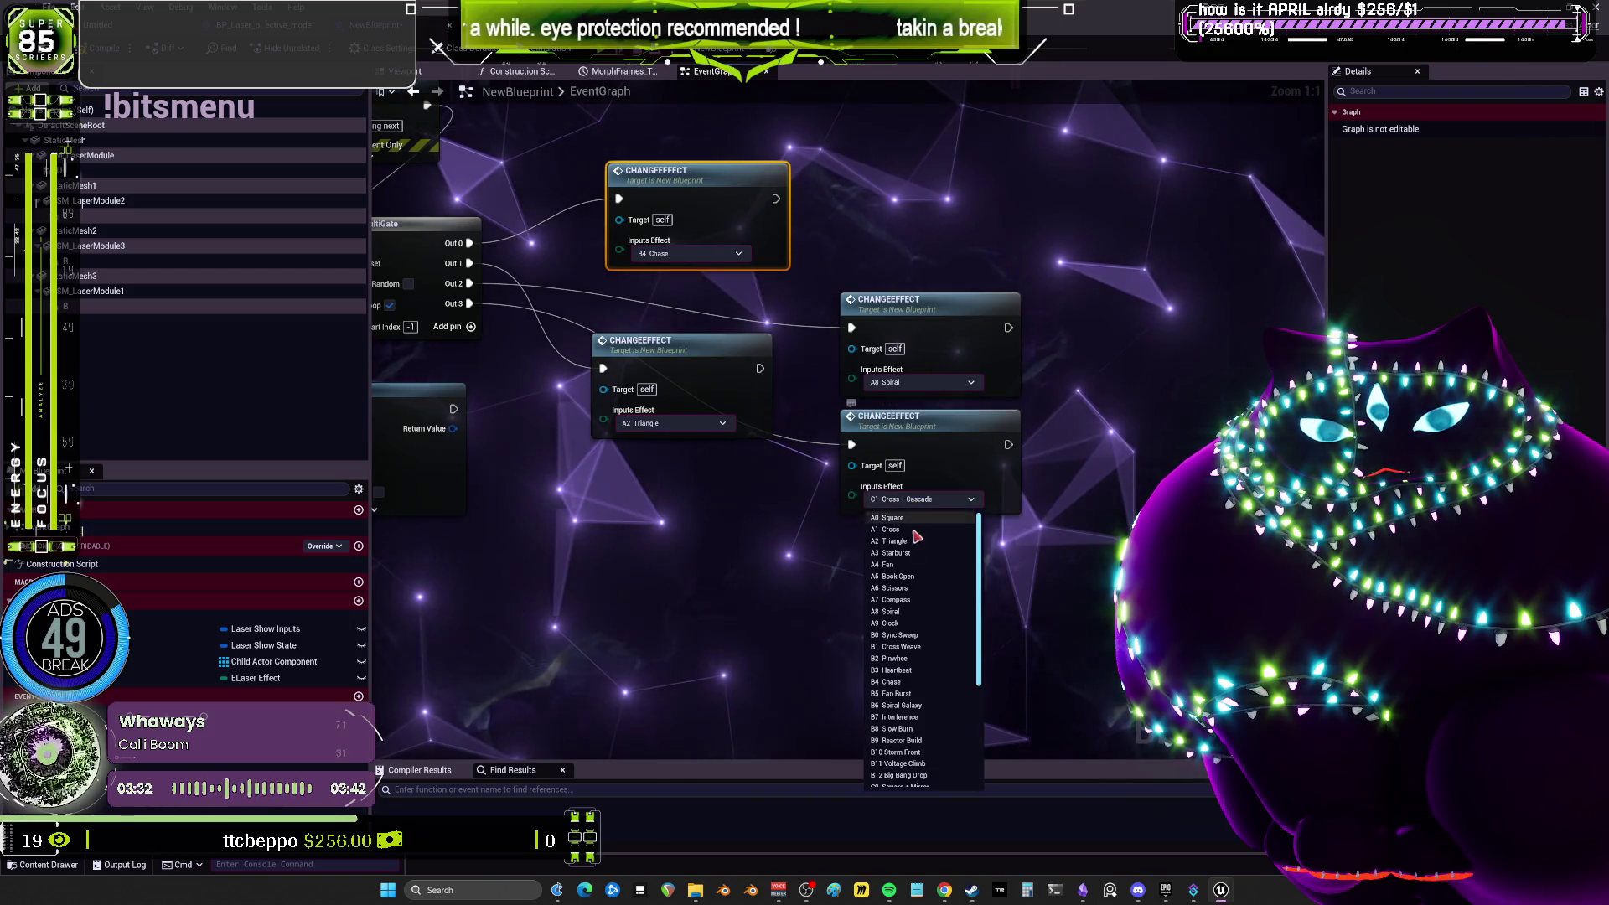
pyautogui.click(920, 658)
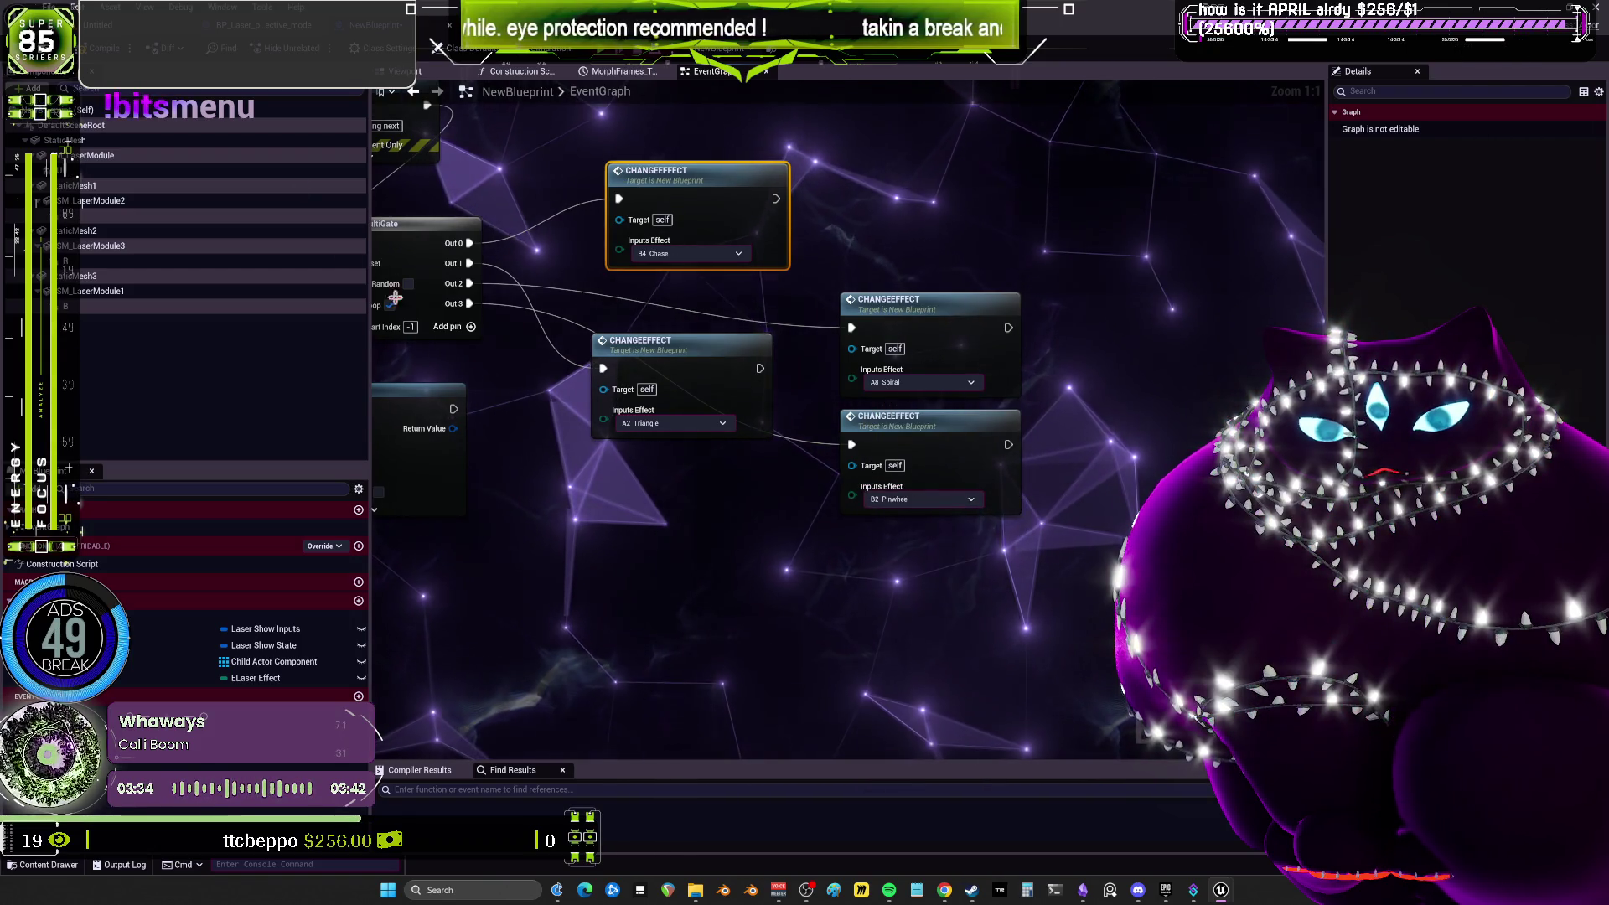
pyautogui.click(407, 71)
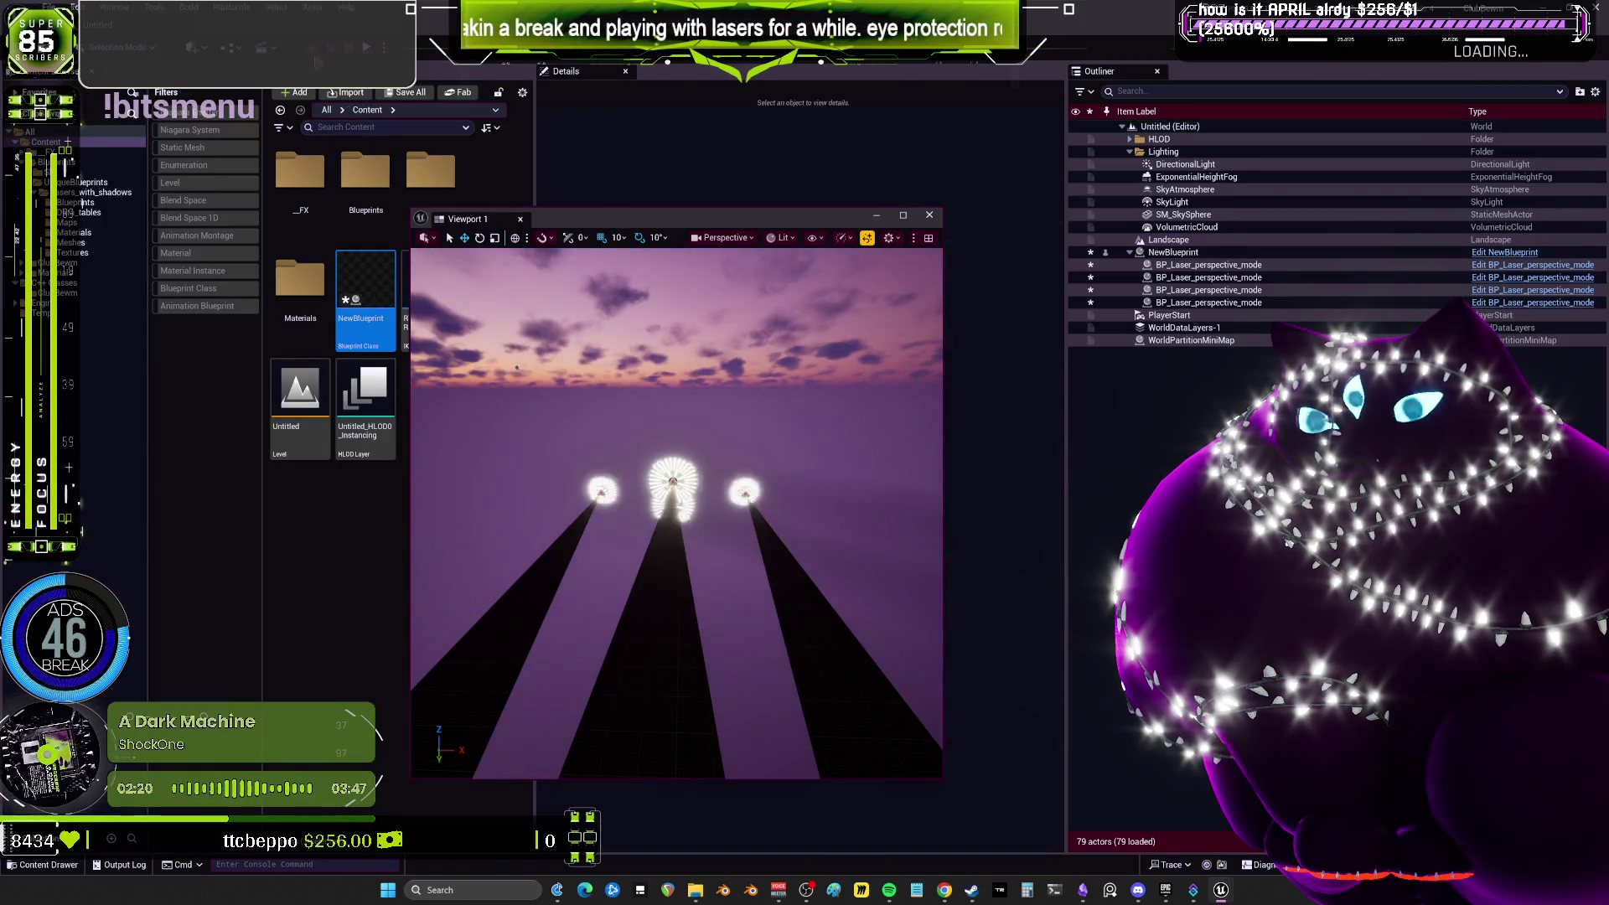
# Fullscreen Viewport 1 with F11, then open the NewBlueprint asset from the Content Browser.
pyautogui.press('F11')
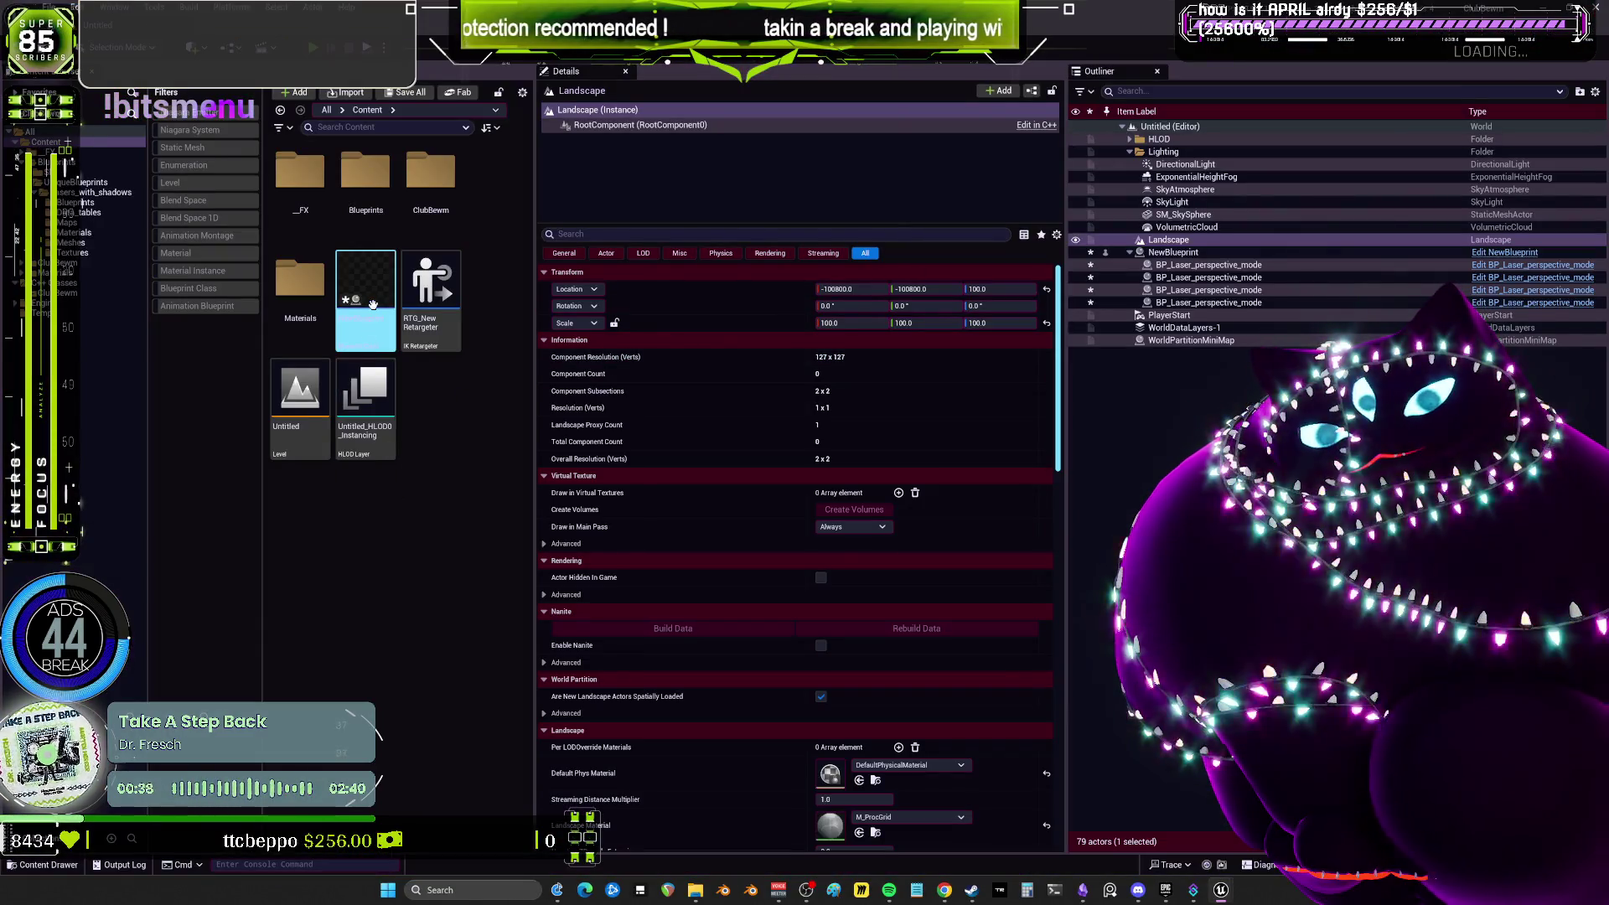
pyautogui.doubleClick(373, 304)
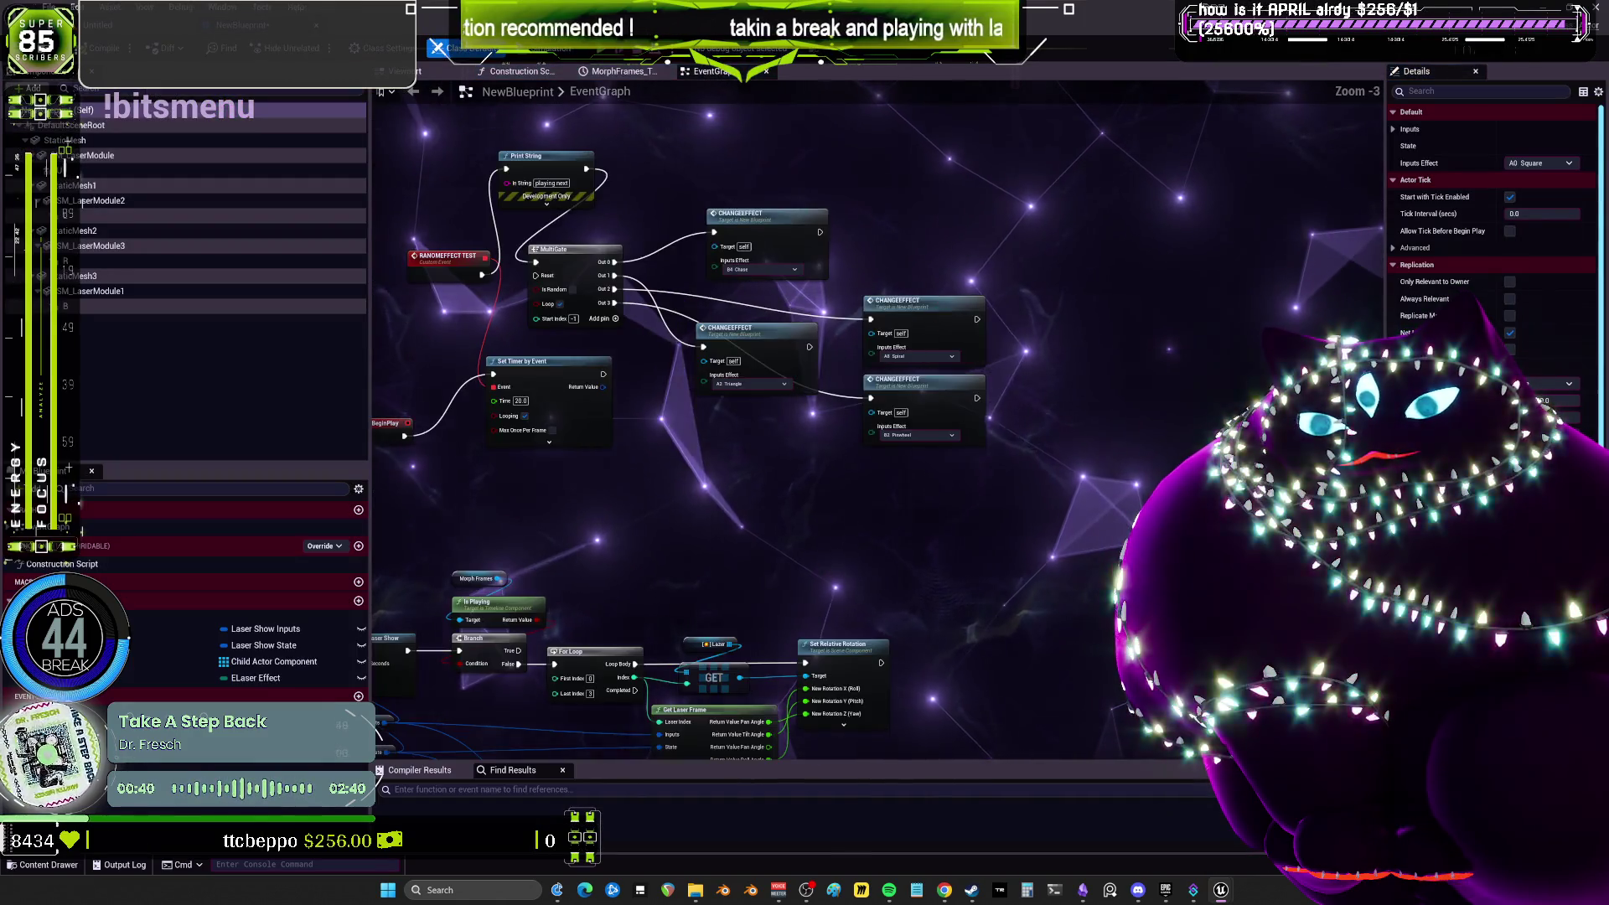
# Add a Get Data Table Row node in empty EventGraph space via a 'get row' search.
pyautogui.scroll(3, 1148, 405)
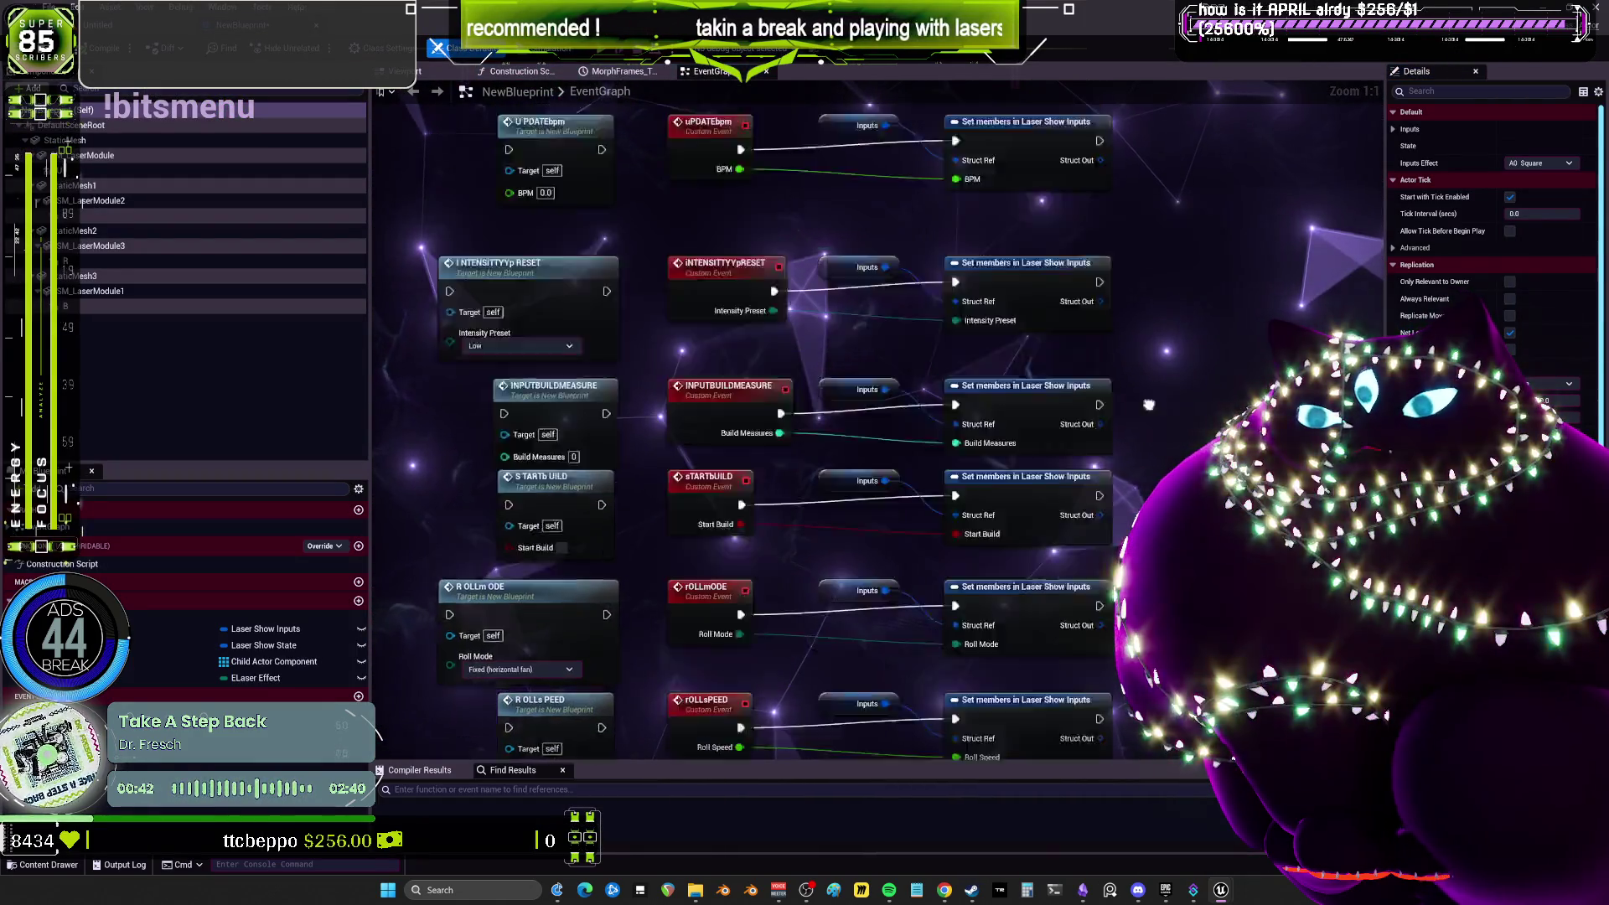
pyautogui.moveTo(1149, 405); pyautogui.dragTo(1277, 342)
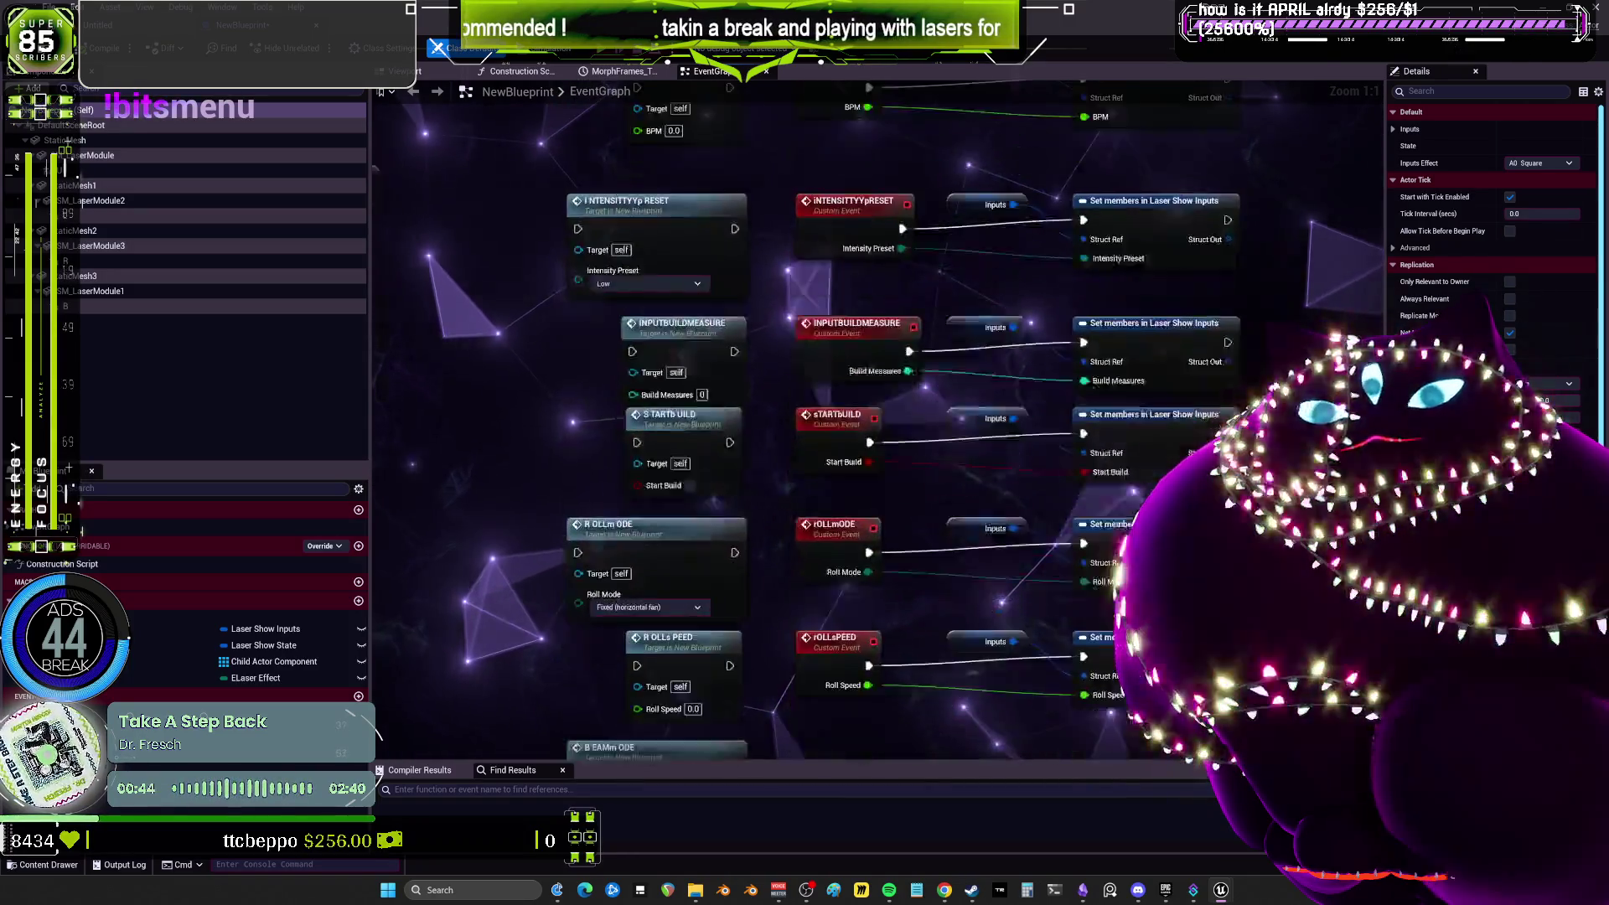
pyautogui.moveTo(587, 737); pyautogui.dragTo(578, 520)
pyautogui.moveTo(536, 634)
pyautogui.mouseDown()
pyautogui.moveTo(585, 417)
pyautogui.moveTo(549, 249)
pyautogui.mouseUp()
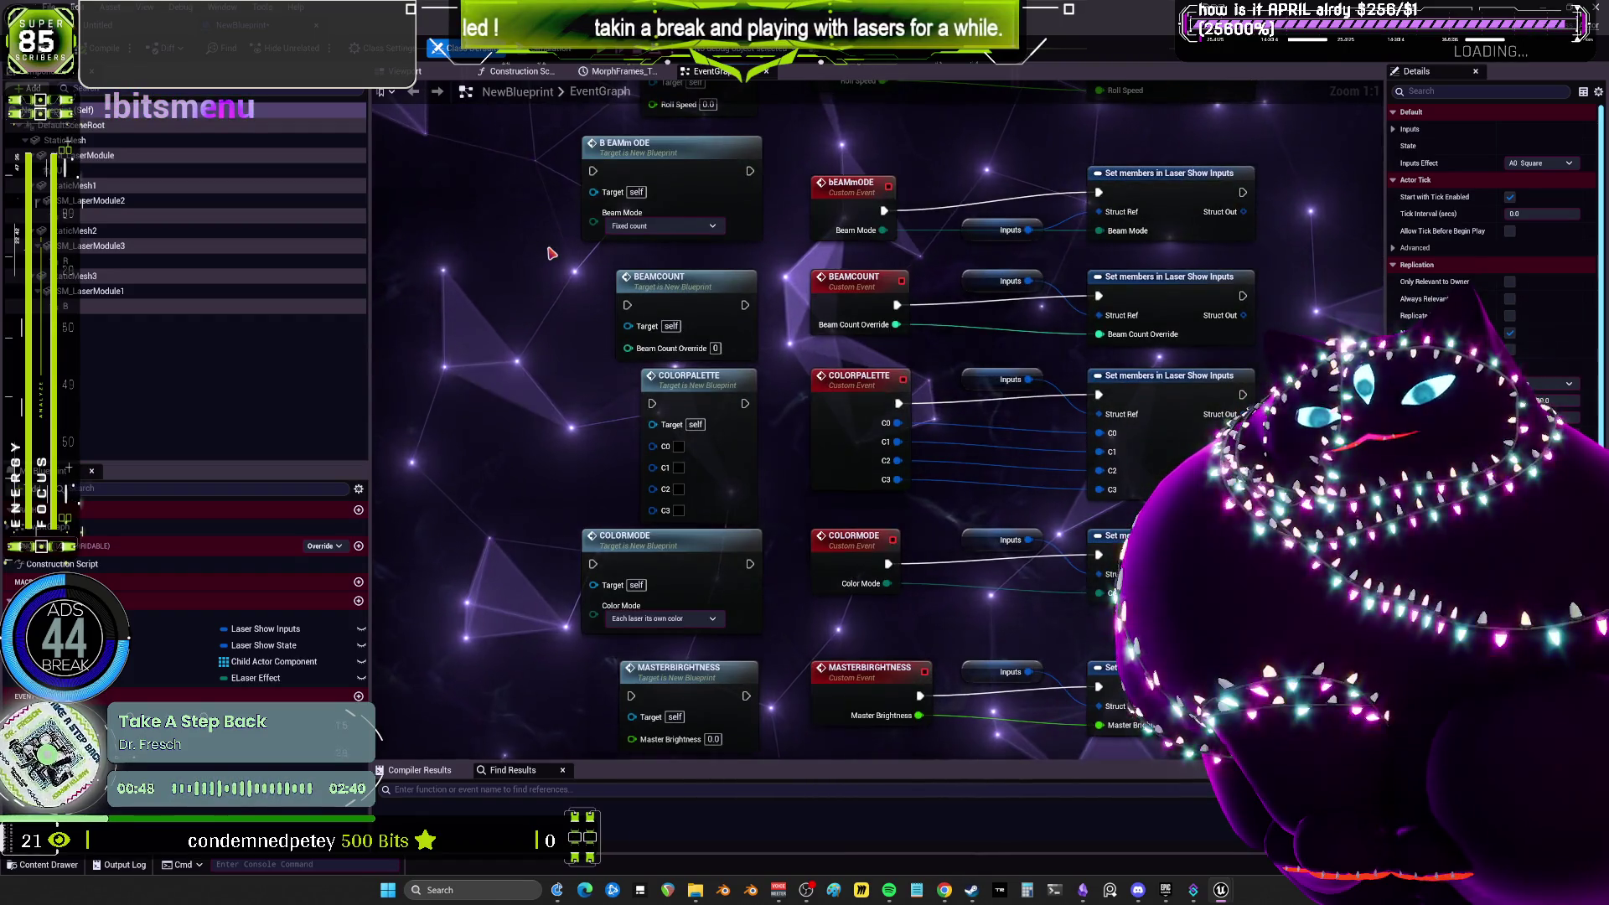
pyautogui.moveTo(735, 408)
pyautogui.mouseDown()
pyautogui.moveTo(724, 319)
pyautogui.moveTo(1008, 295)
pyautogui.mouseUp()
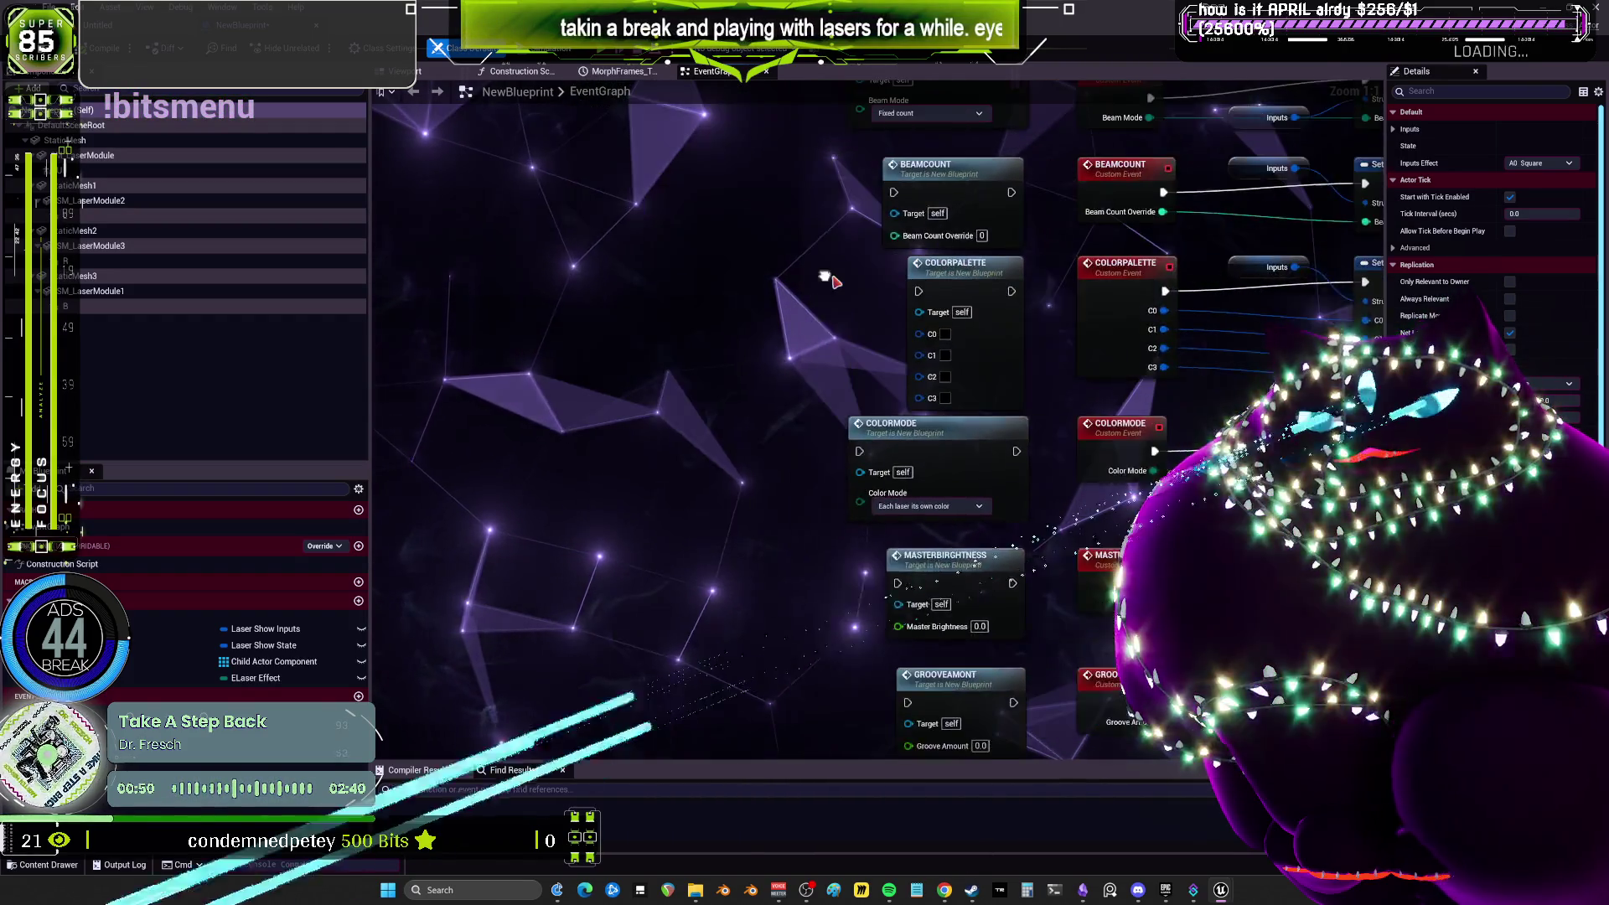
pyautogui.rightClick(732, 323)
pyautogui.write('get row tr')
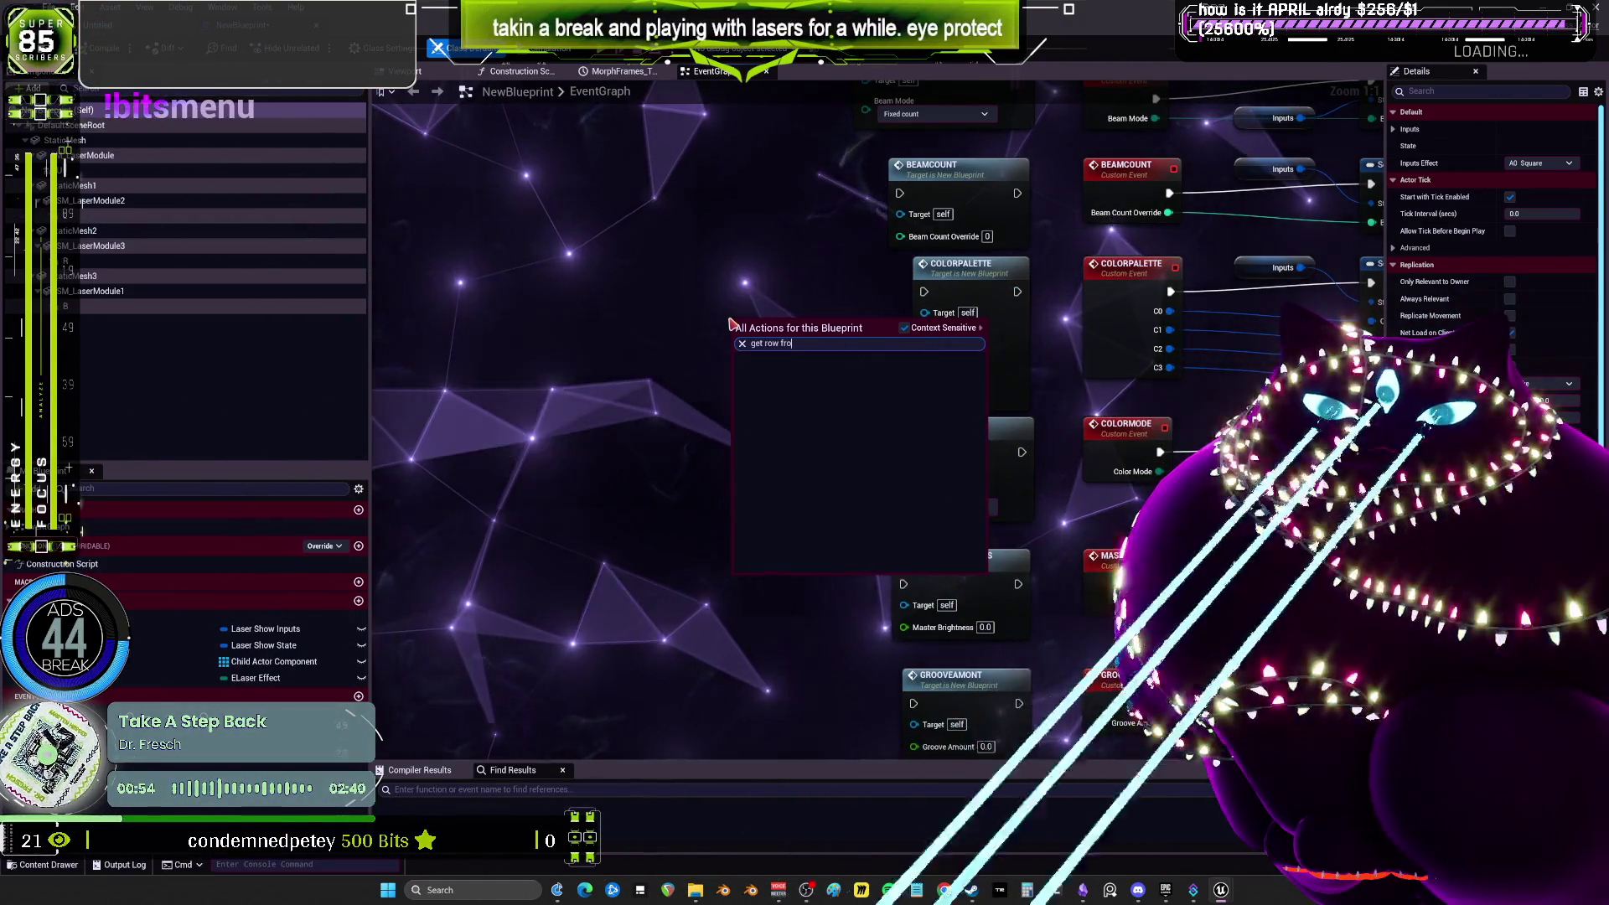
pyautogui.press('BackSpace')
pyautogui.press('BackSpace')
pyautogui.press('BackSpace')
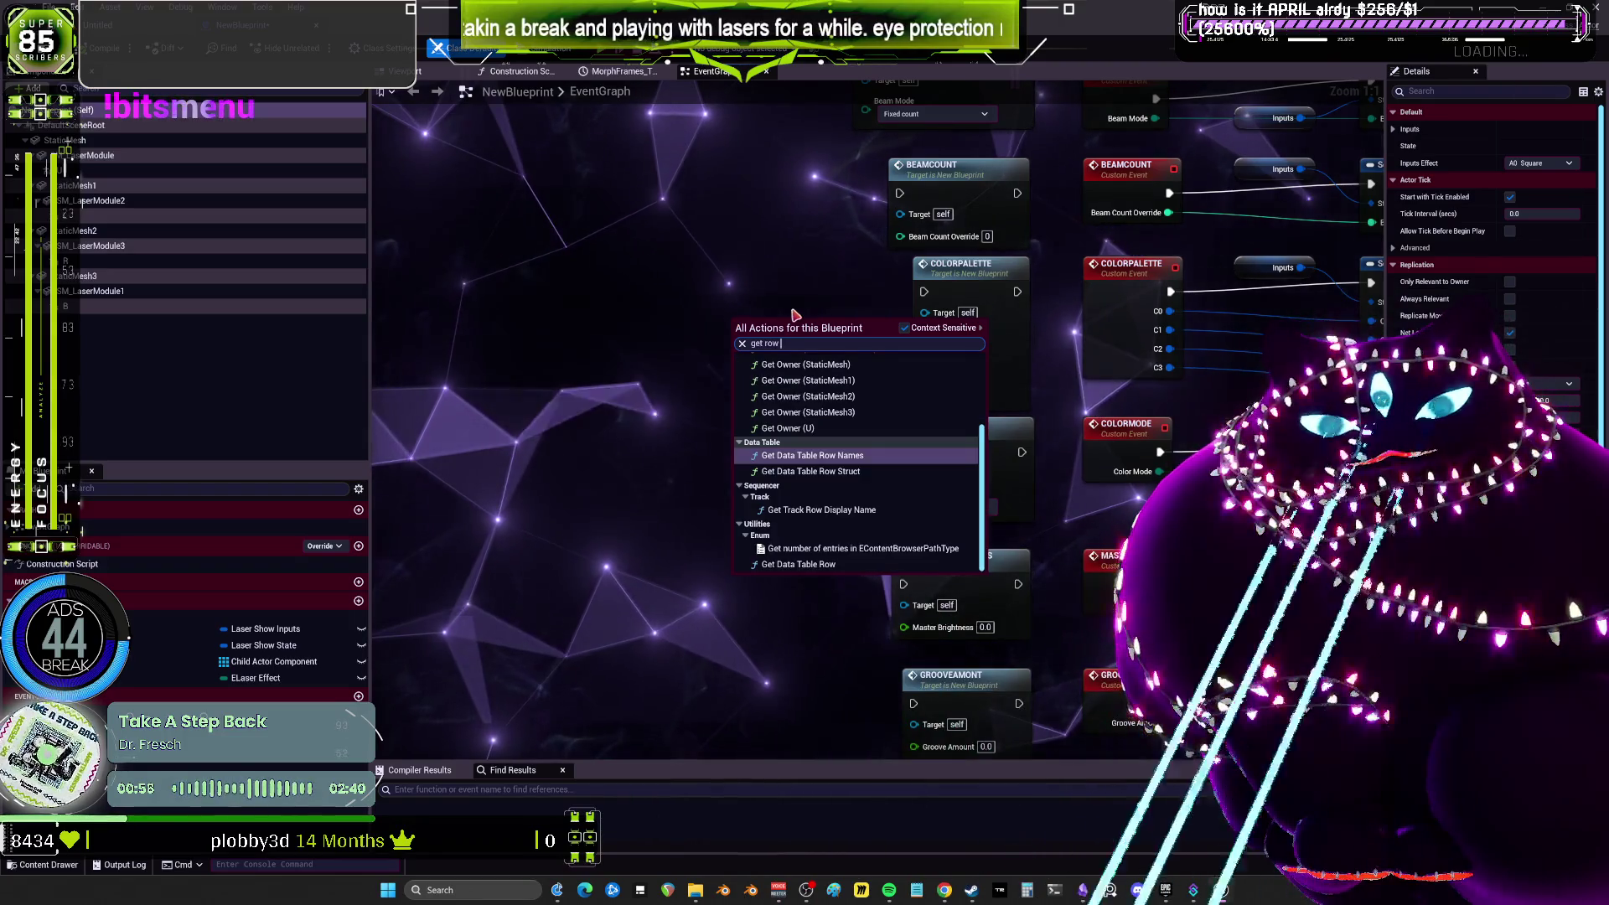
pyautogui.press('Escape')
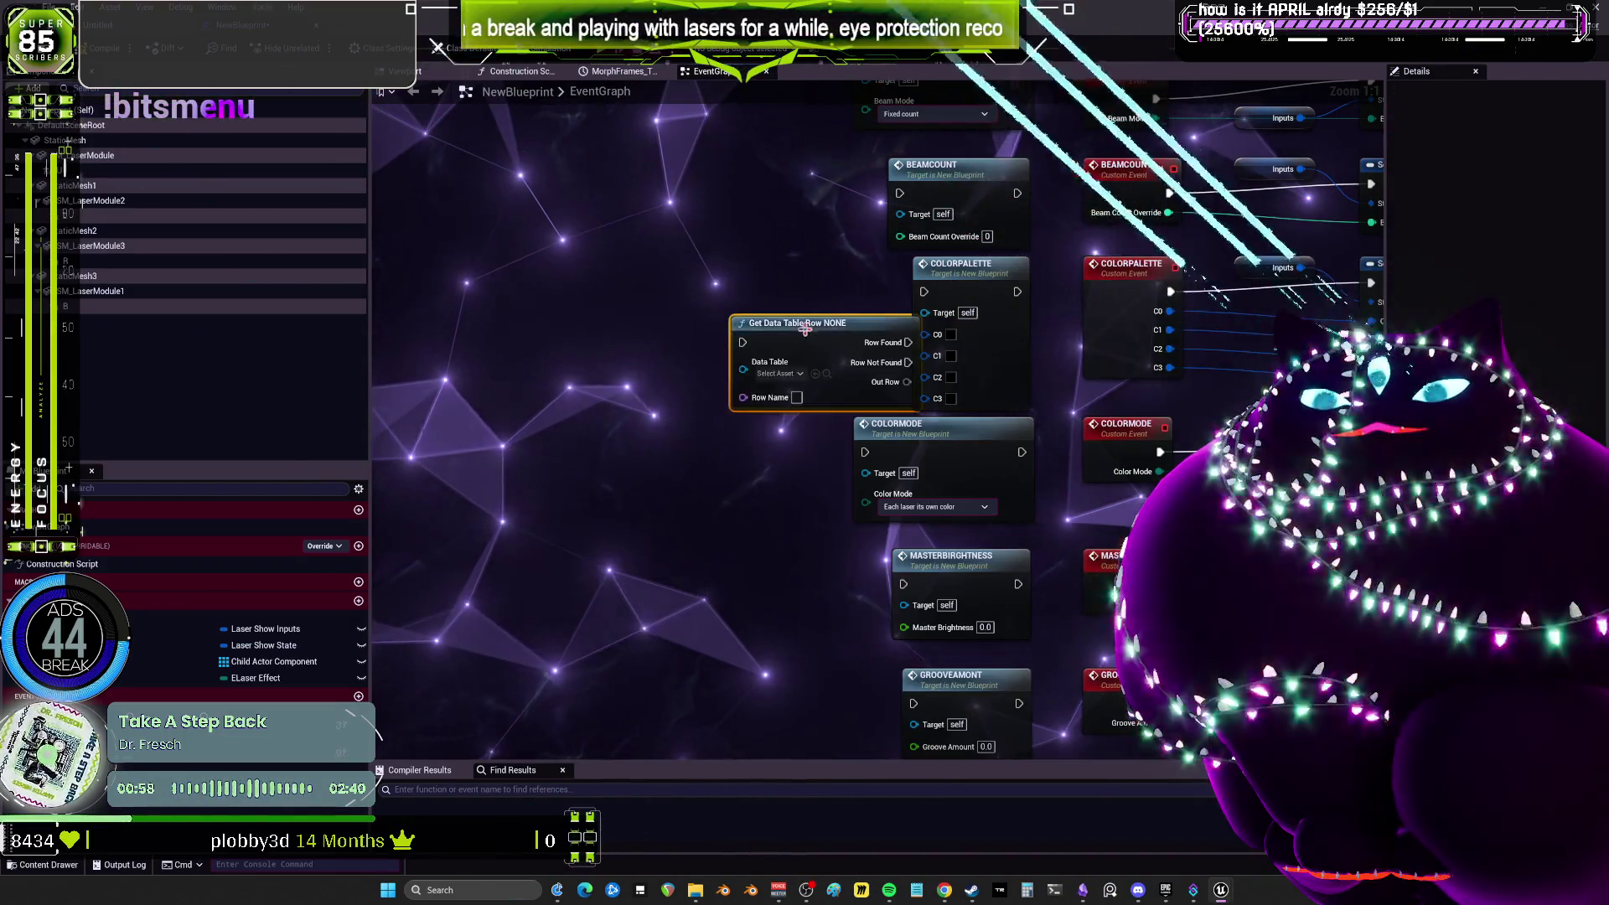
# Set the node's data table to DT_Lasers, inspect its rows, then go to the Content folder.
pyautogui.moveTo(805, 345); pyautogui.dragTo(645, 304)
pyautogui.click(620, 351)
pyautogui.click(673, 435)
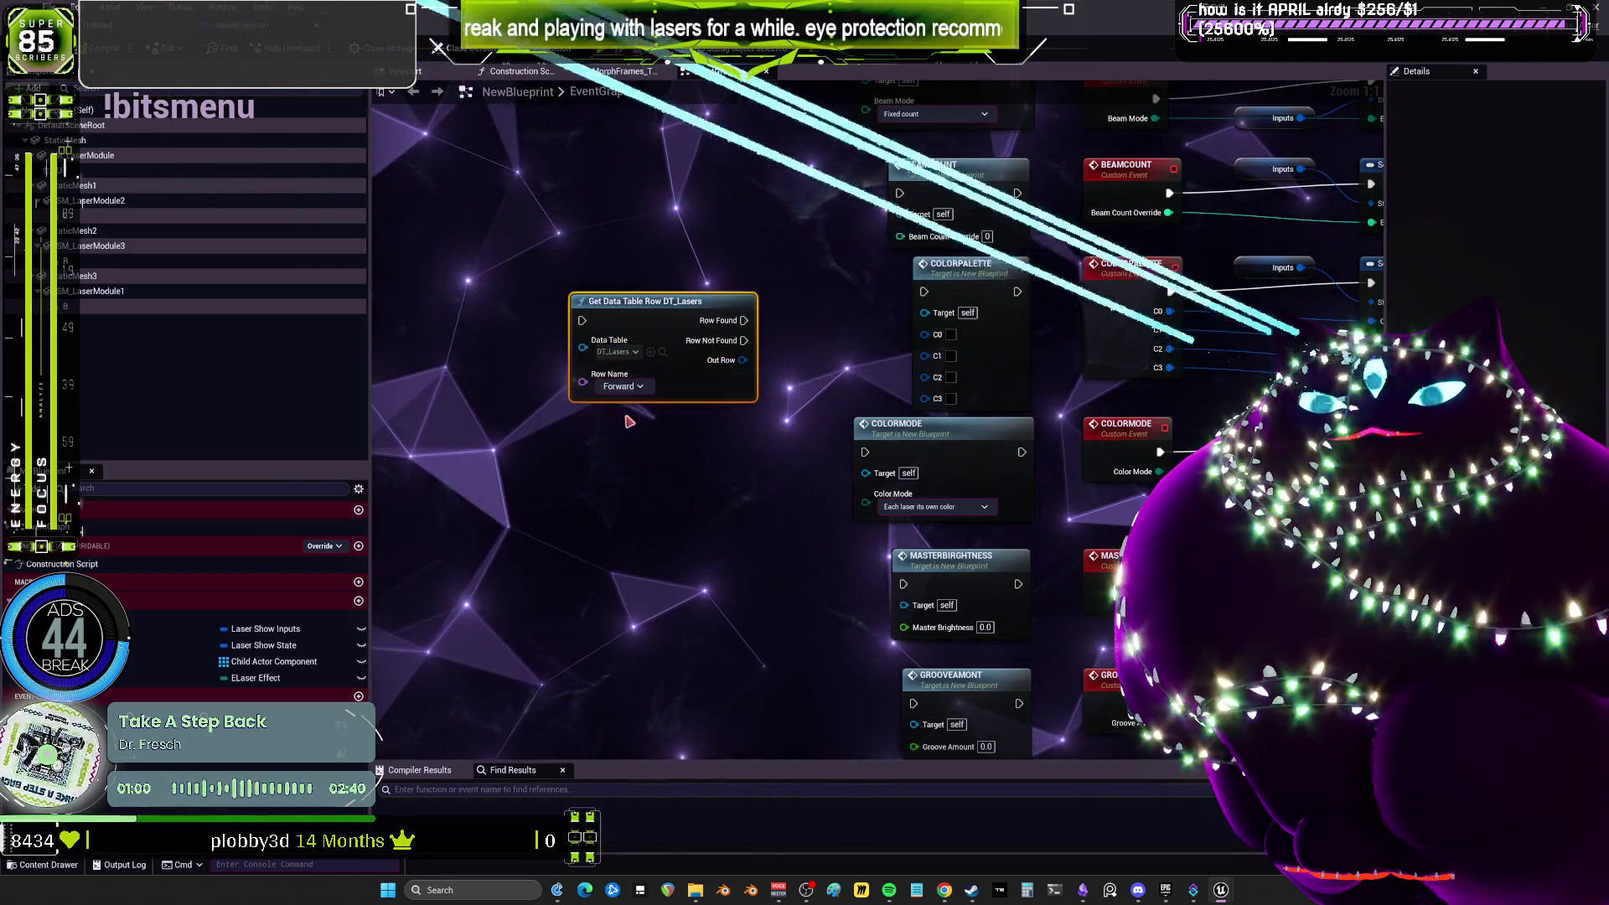
pyautogui.click(662, 351)
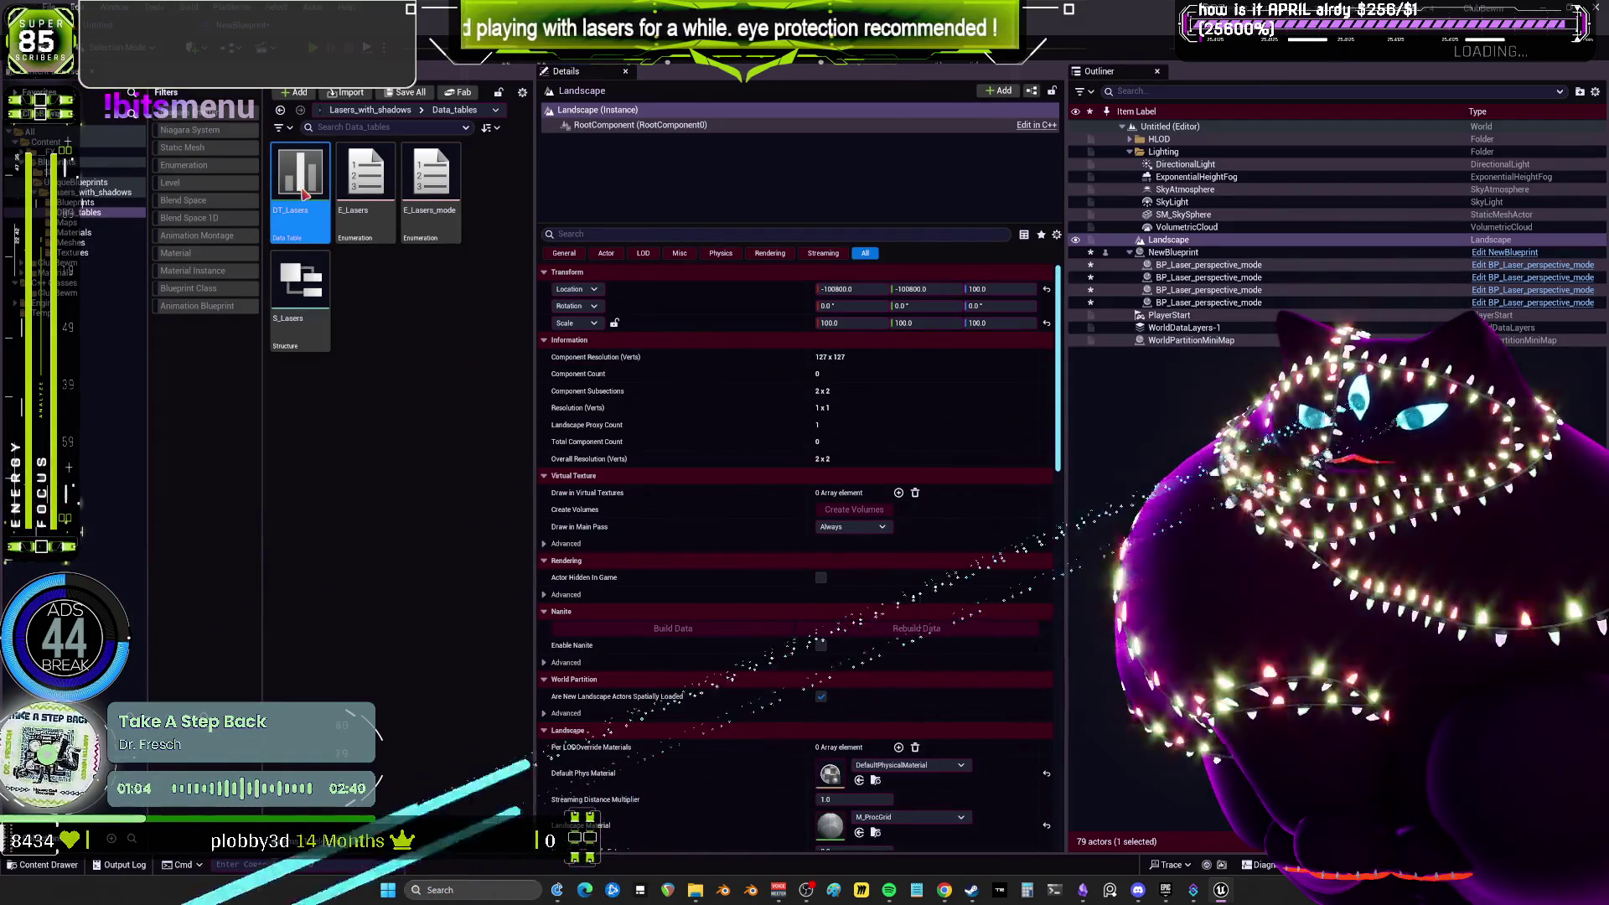
pyautogui.doubleClick(319, 197)
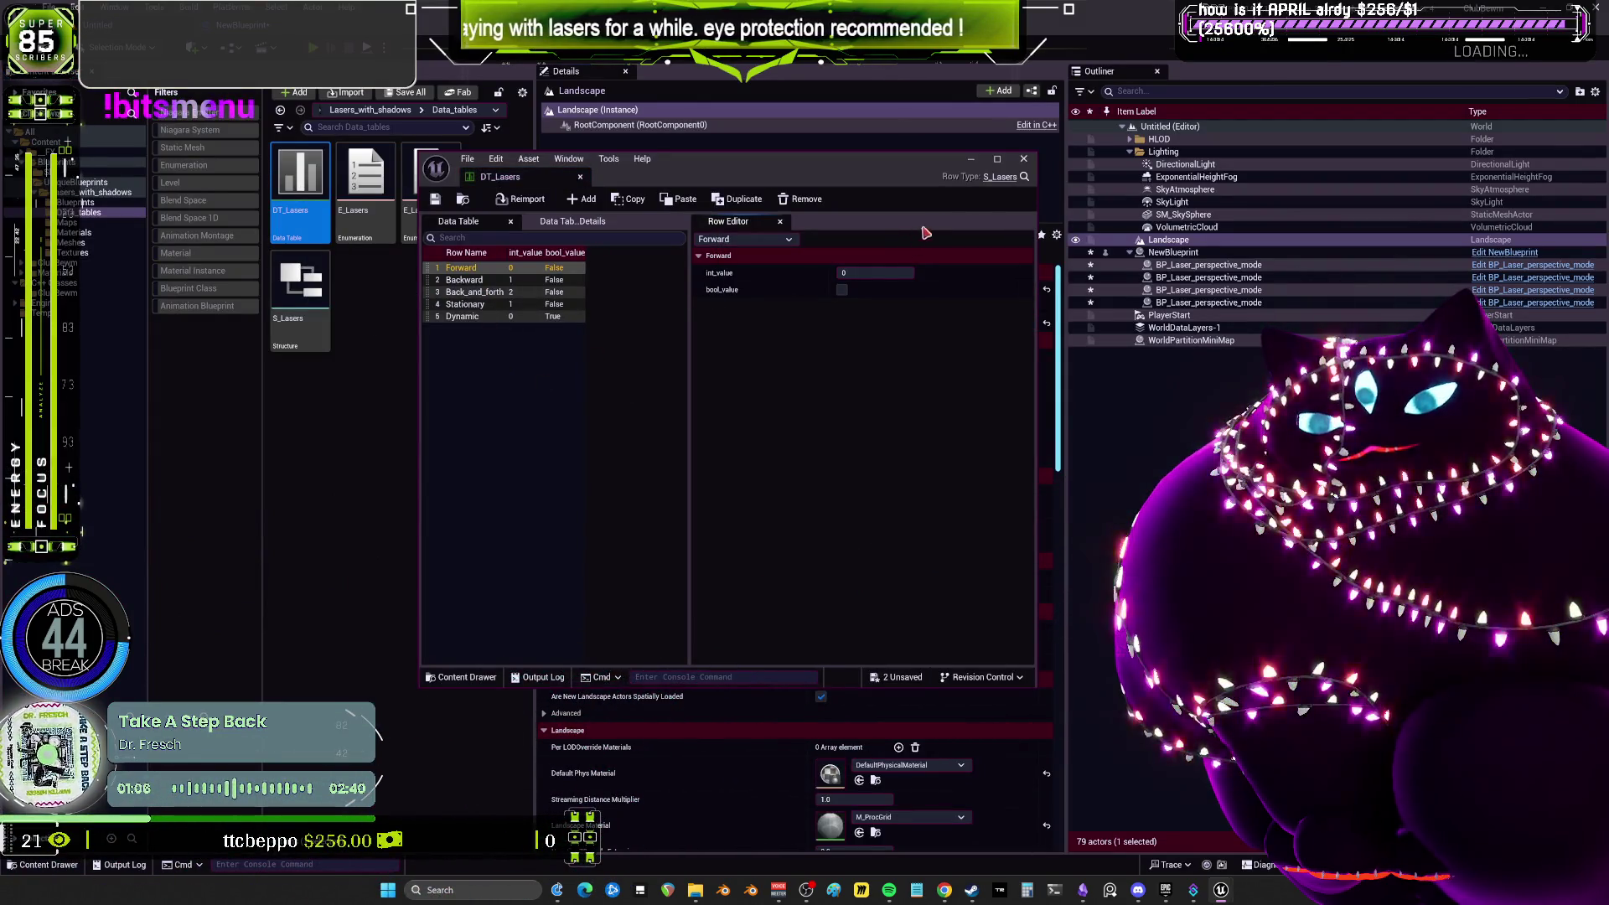
pyautogui.click(1024, 160)
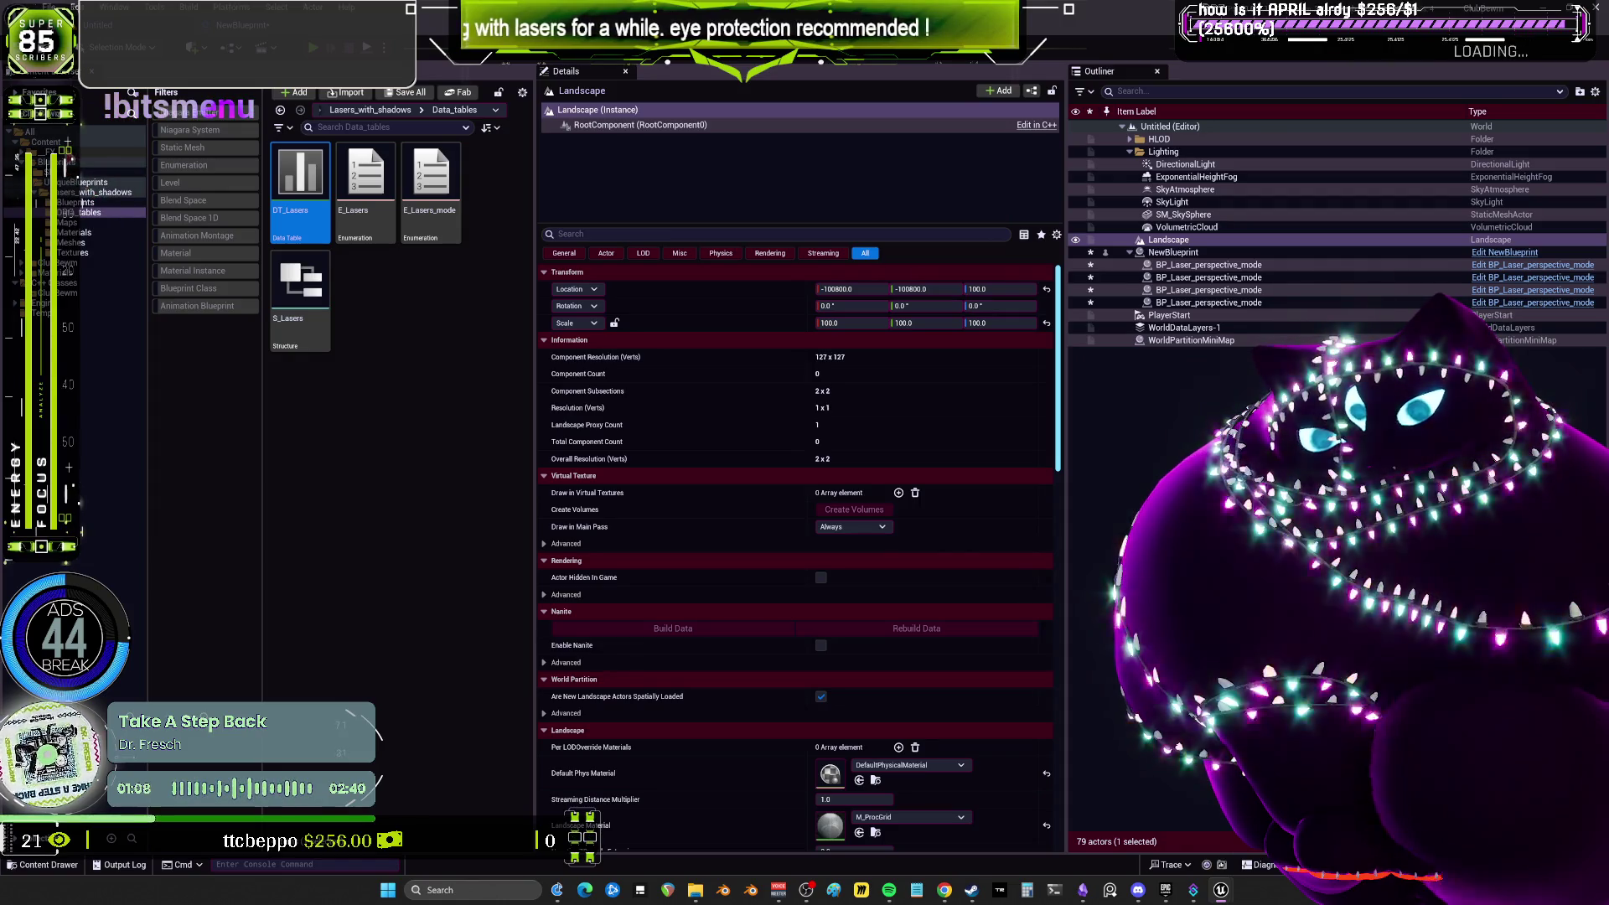
pyautogui.click(53, 144)
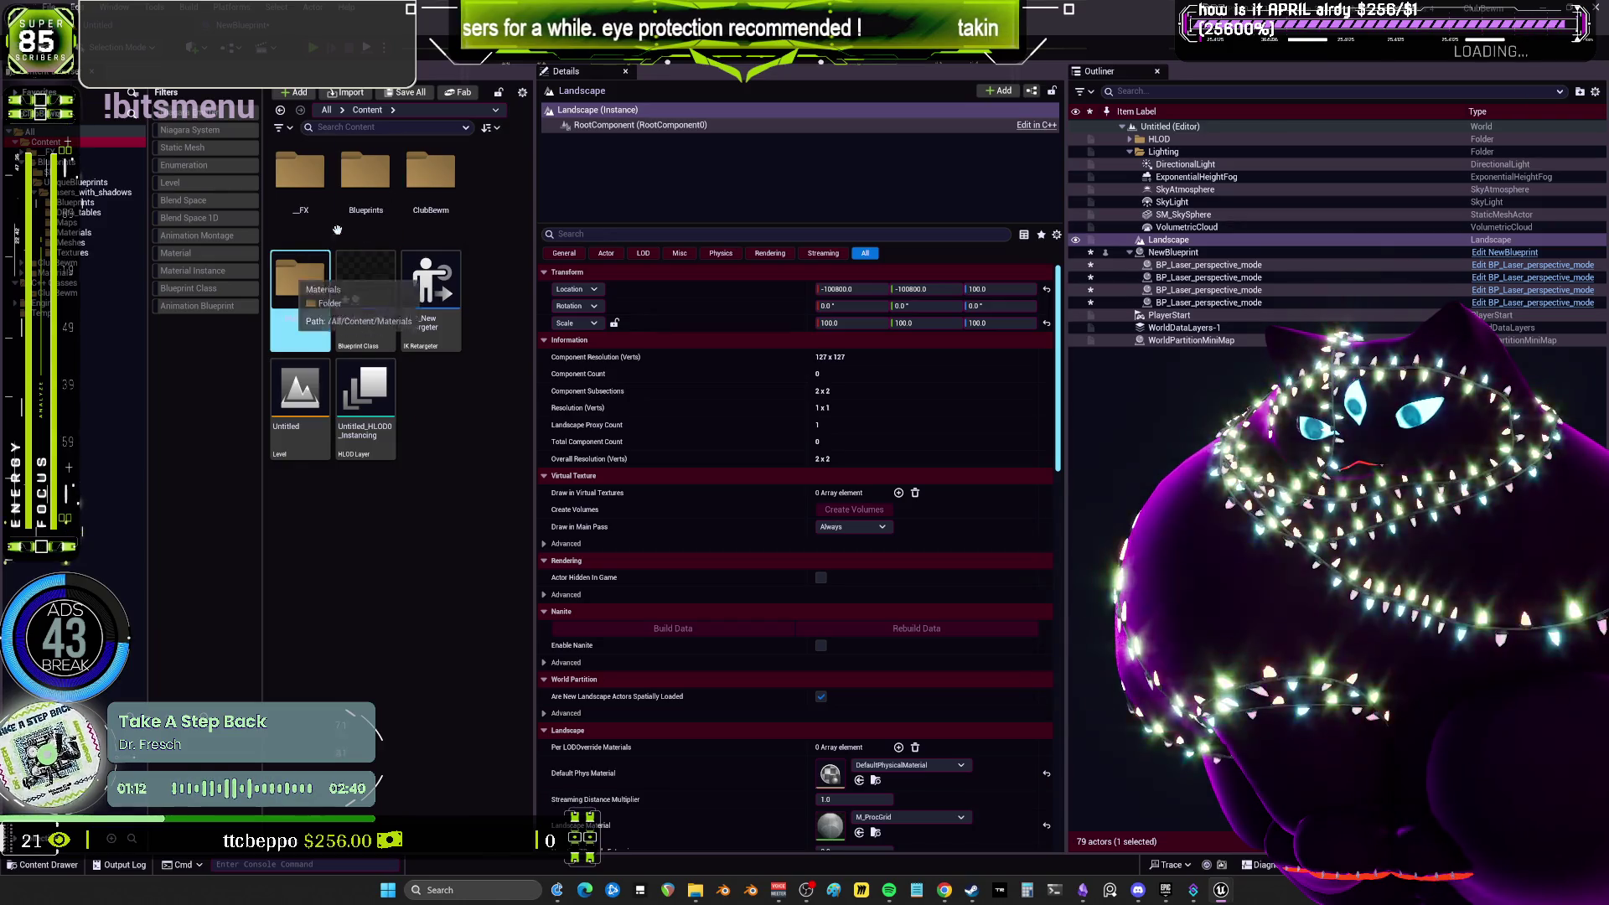
# Browse the ClubBewmMeshes, Lasers_with_shadows and Blueprints folders, ending in the ClubBewm folder.
pyautogui.doubleClick(429, 178)
pyautogui.doubleClick(310, 216)
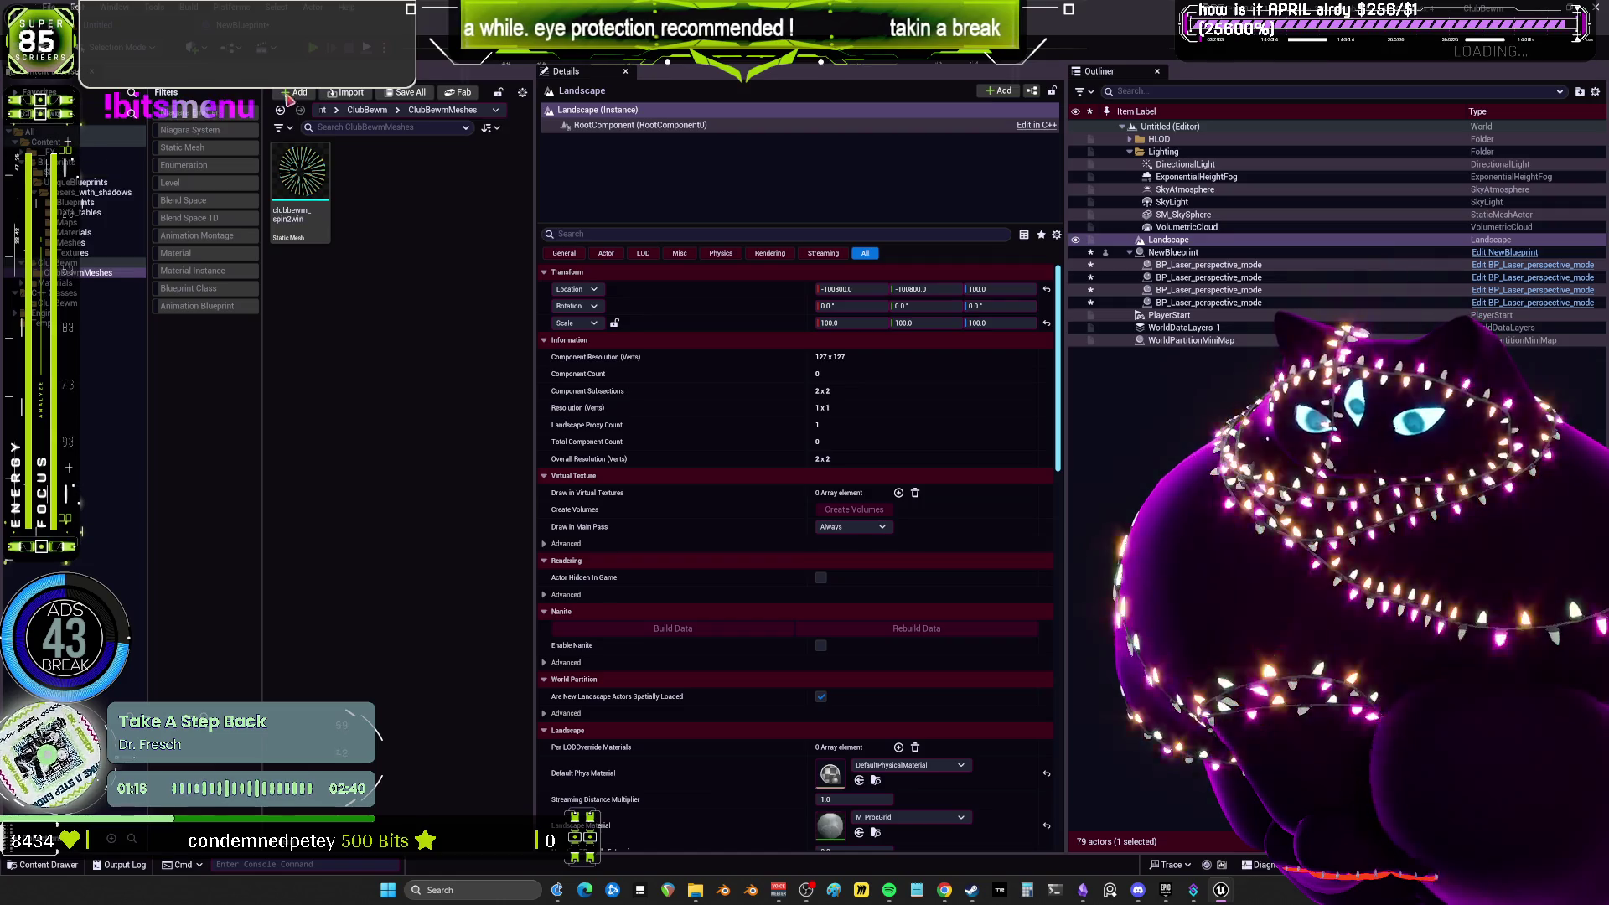
pyautogui.click(94, 191)
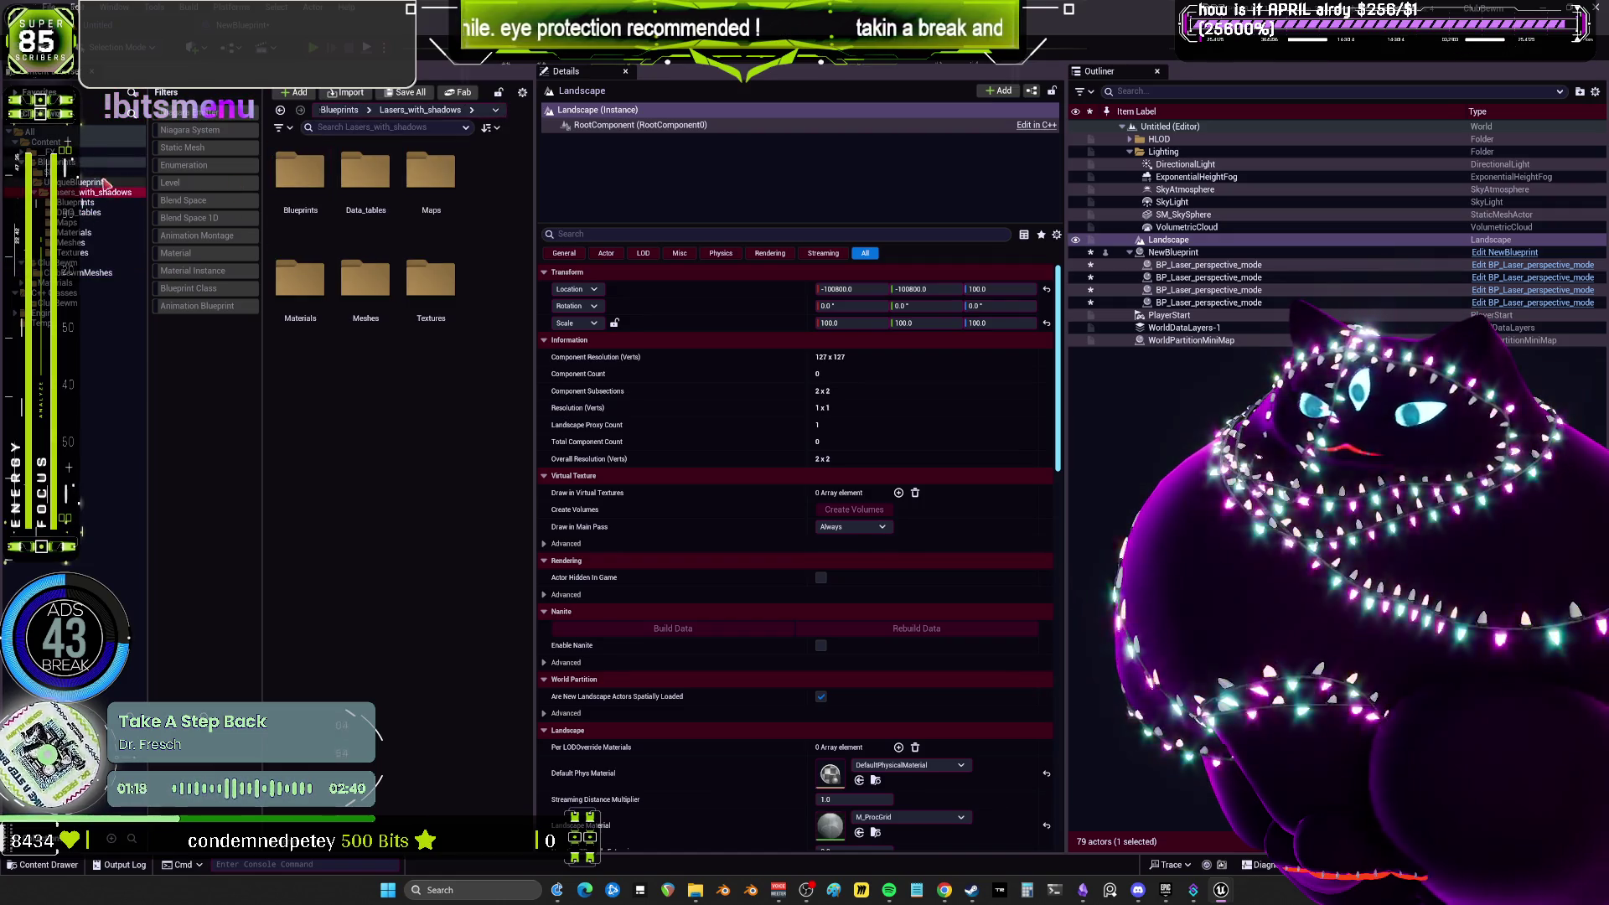
pyautogui.click(88, 182)
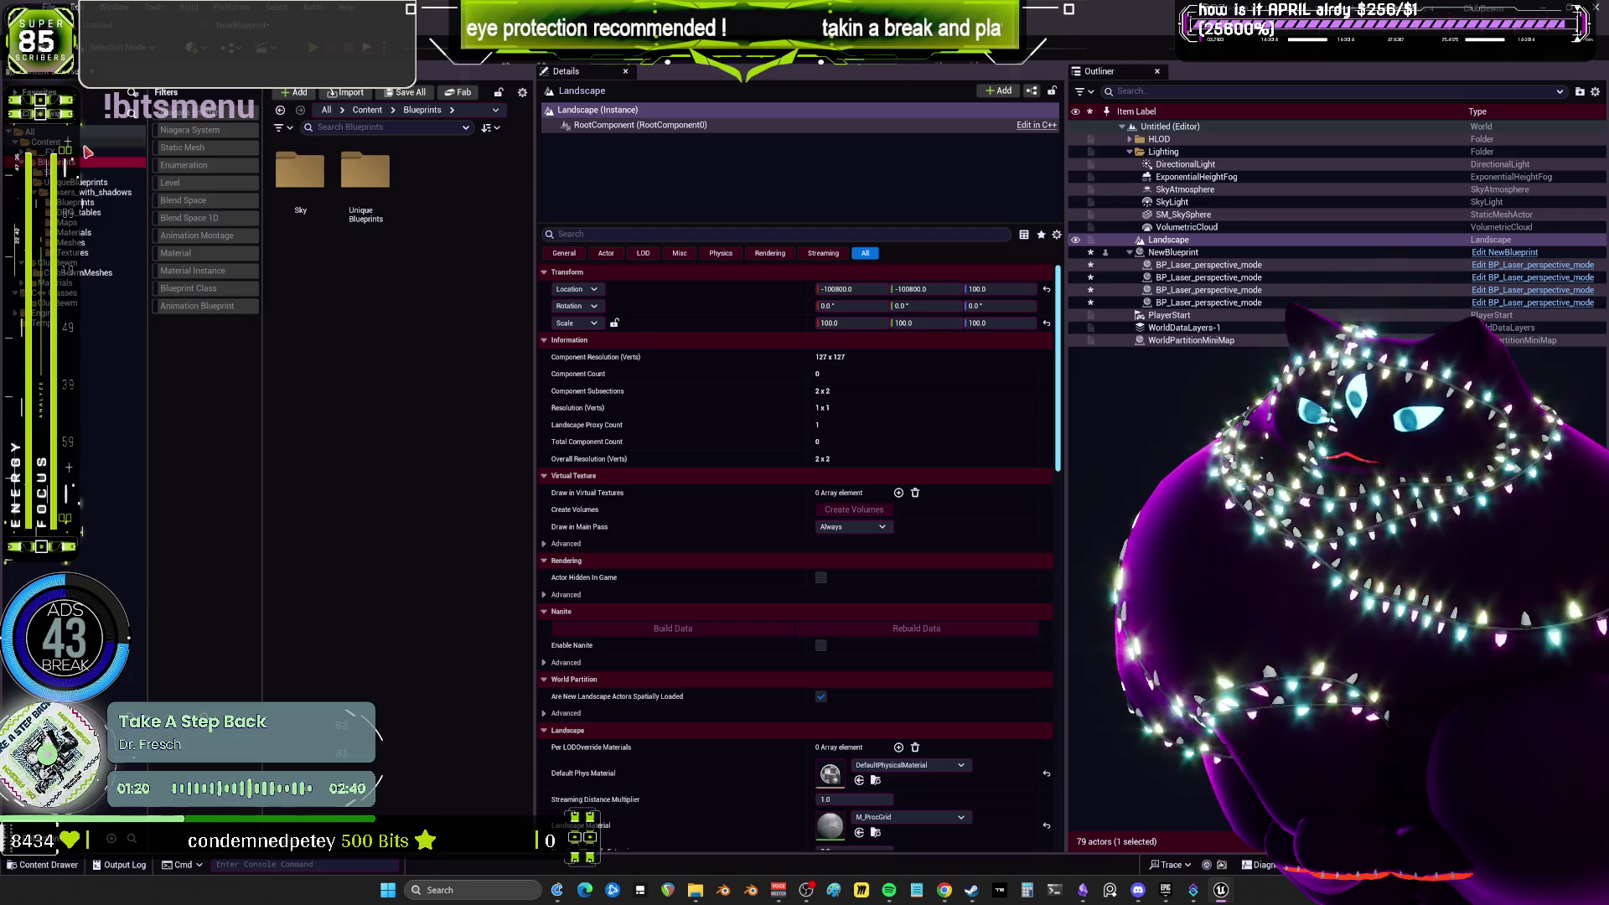
pyautogui.click(86, 149)
pyautogui.click(90, 164)
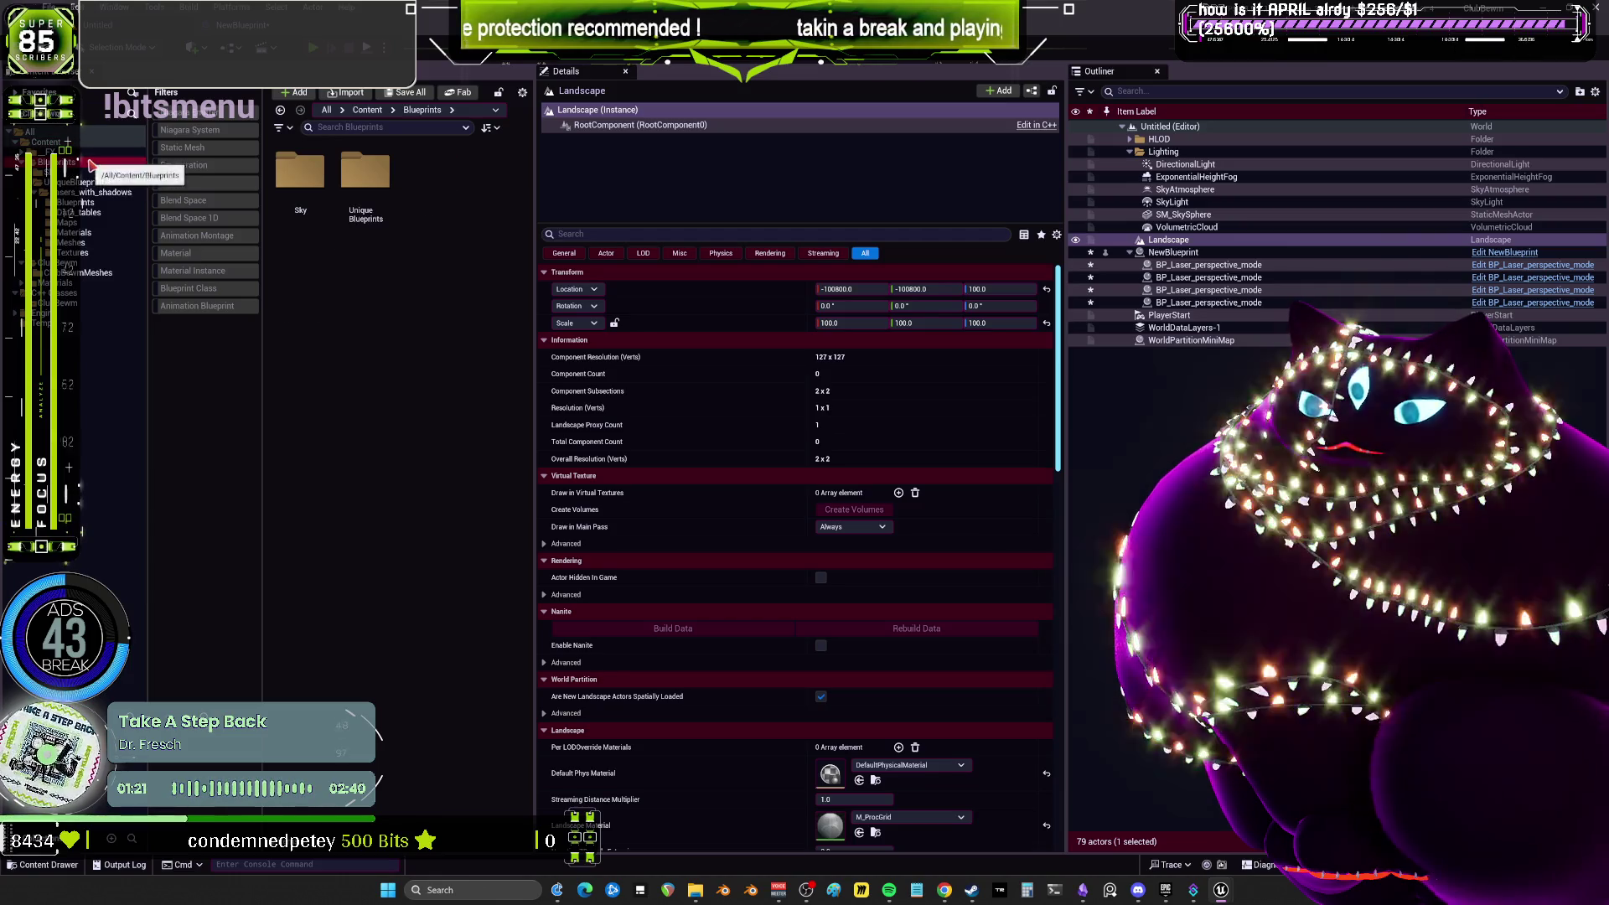
pyautogui.click(83, 272)
pyautogui.click(79, 263)
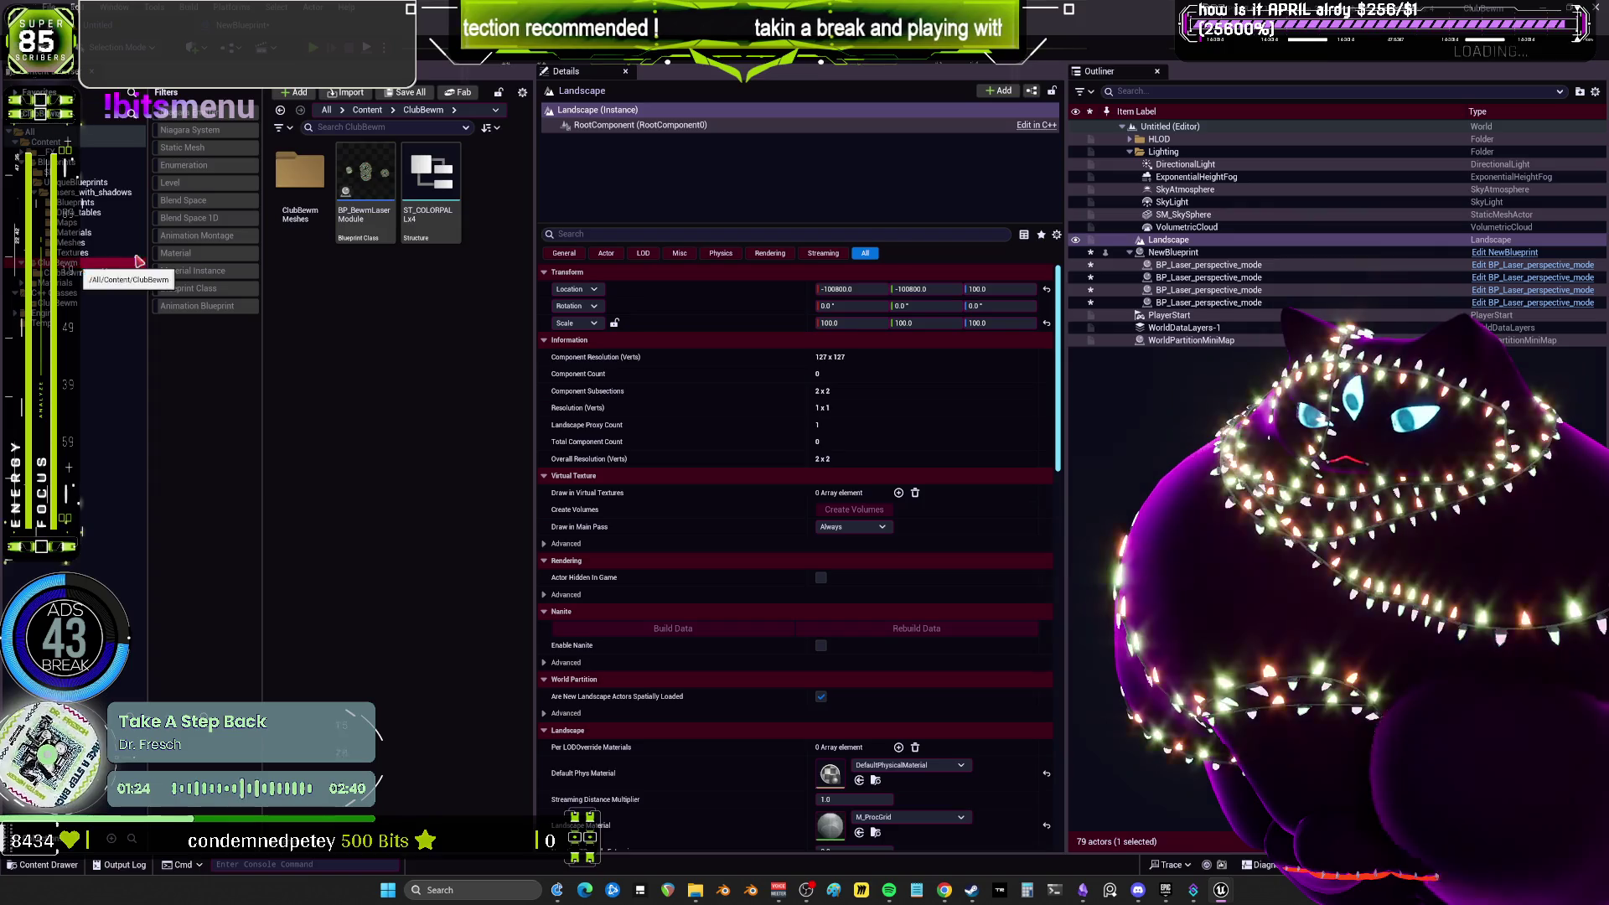
pyautogui.doubleClick(431, 193)
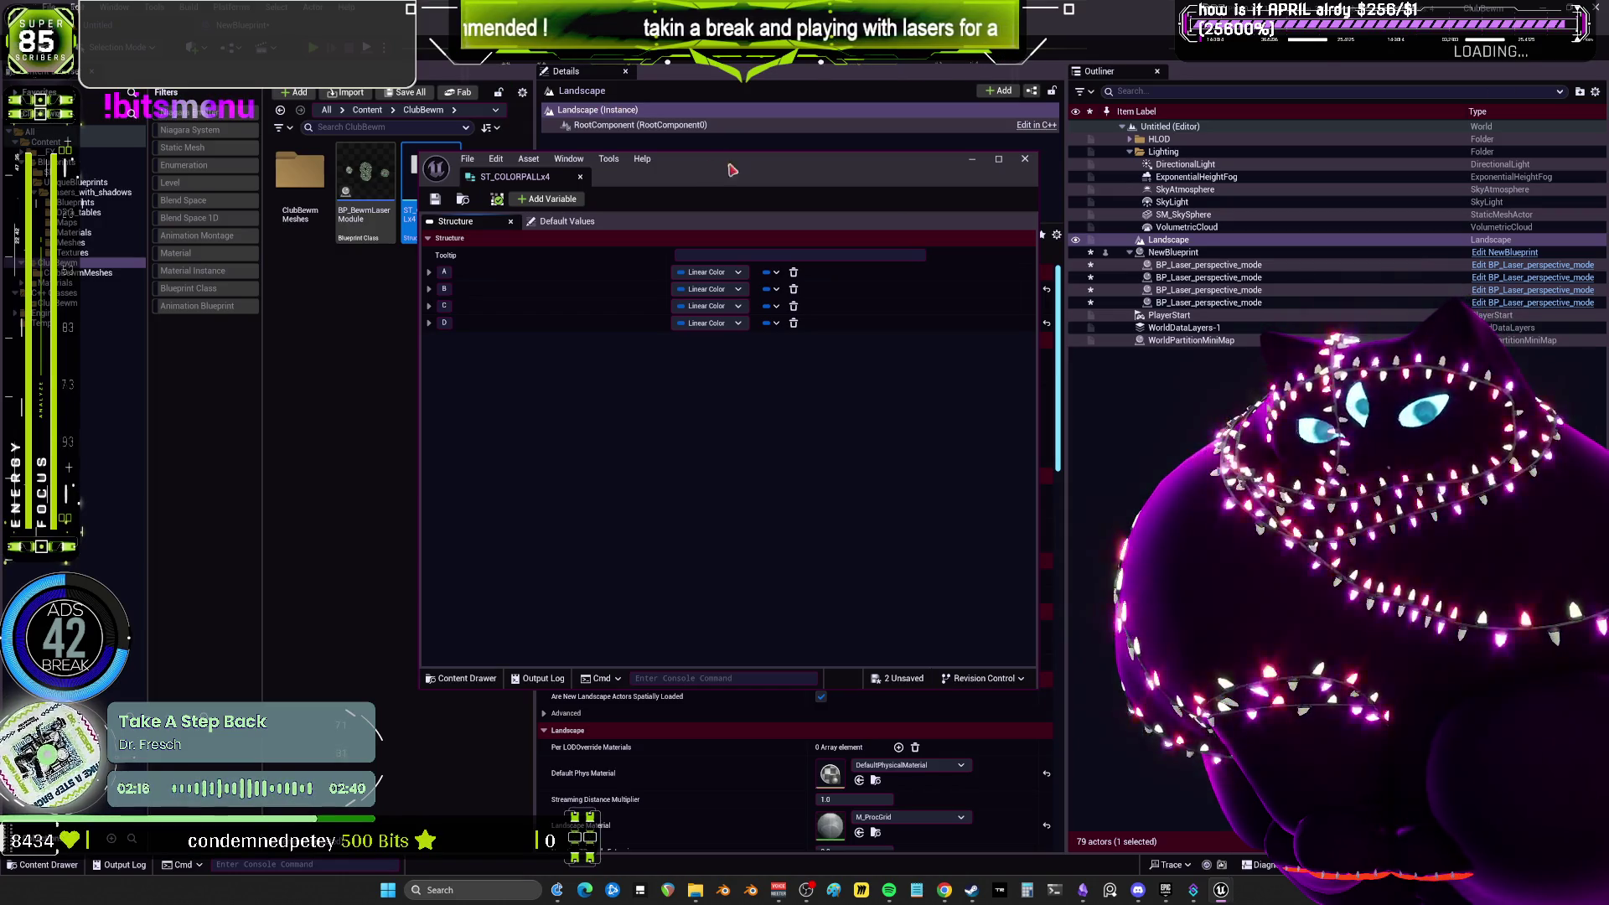
pyautogui.click(1024, 159)
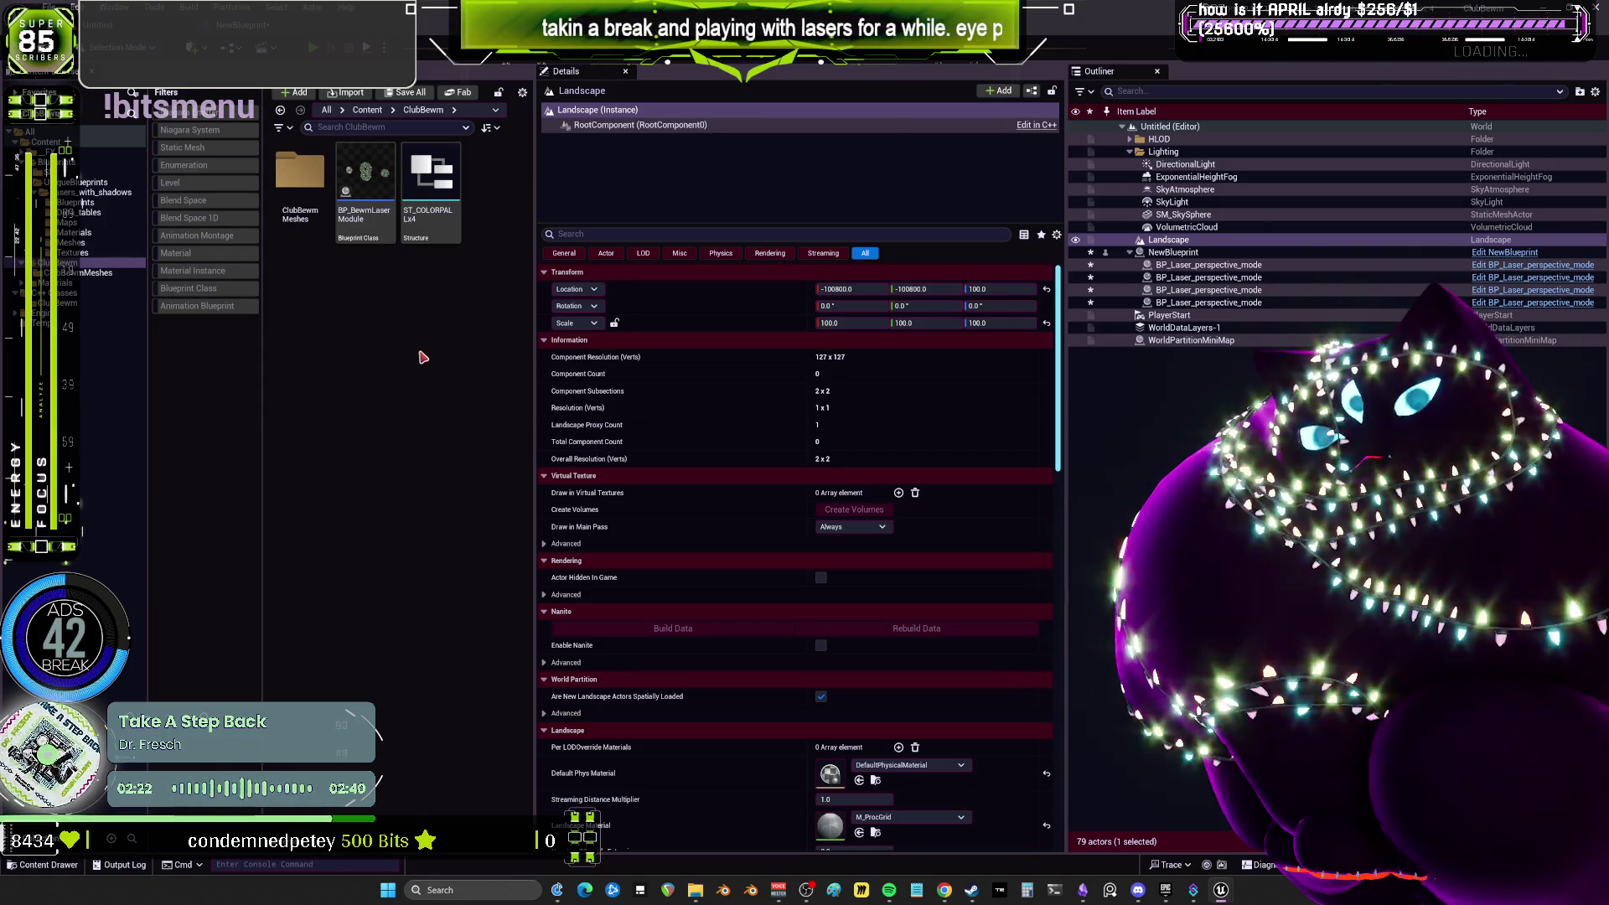
pyautogui.click(384, 189)
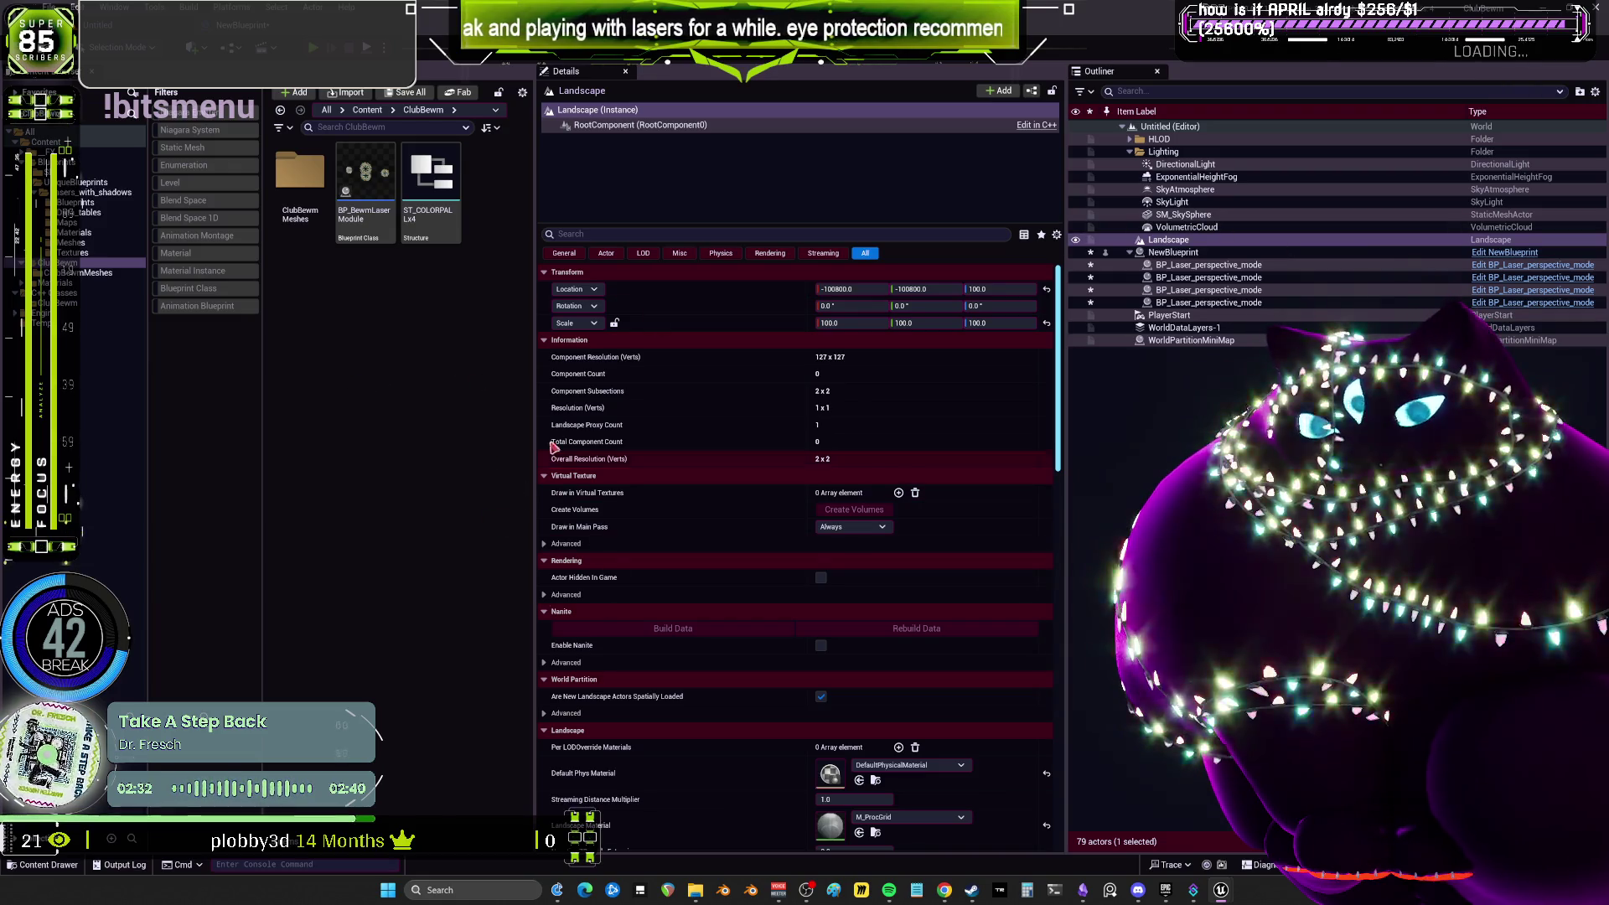
pyautogui.moveTo(1220, 889)
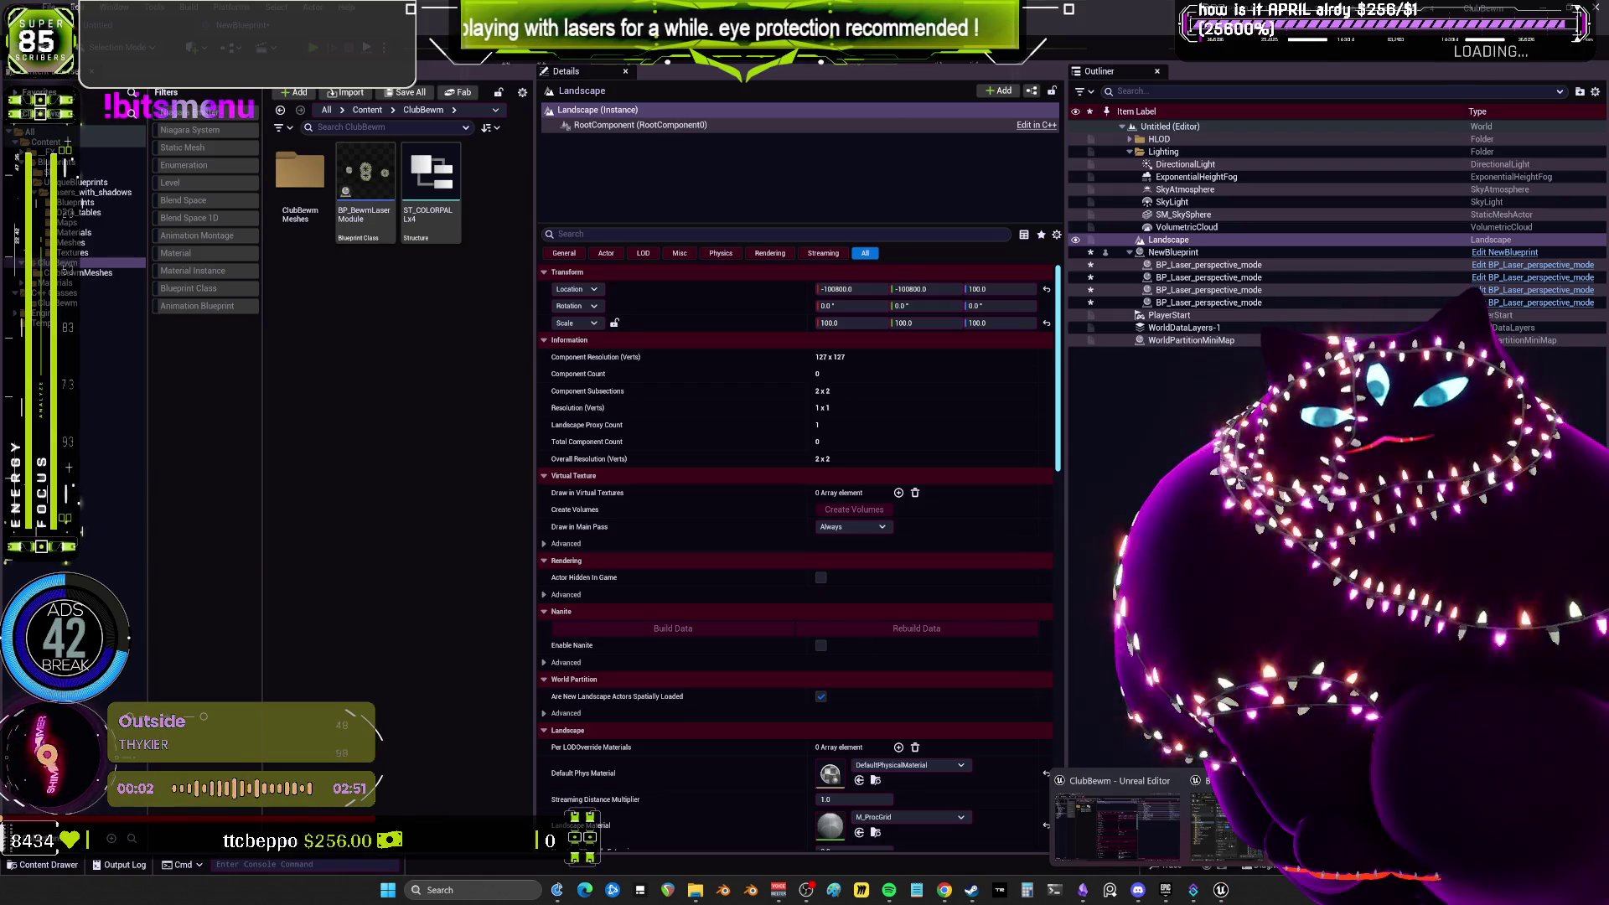
# In the other Unreal project, open the BPMPatterns function graph of BPV_Midi_Traktor.
pyautogui.click(1225, 825)
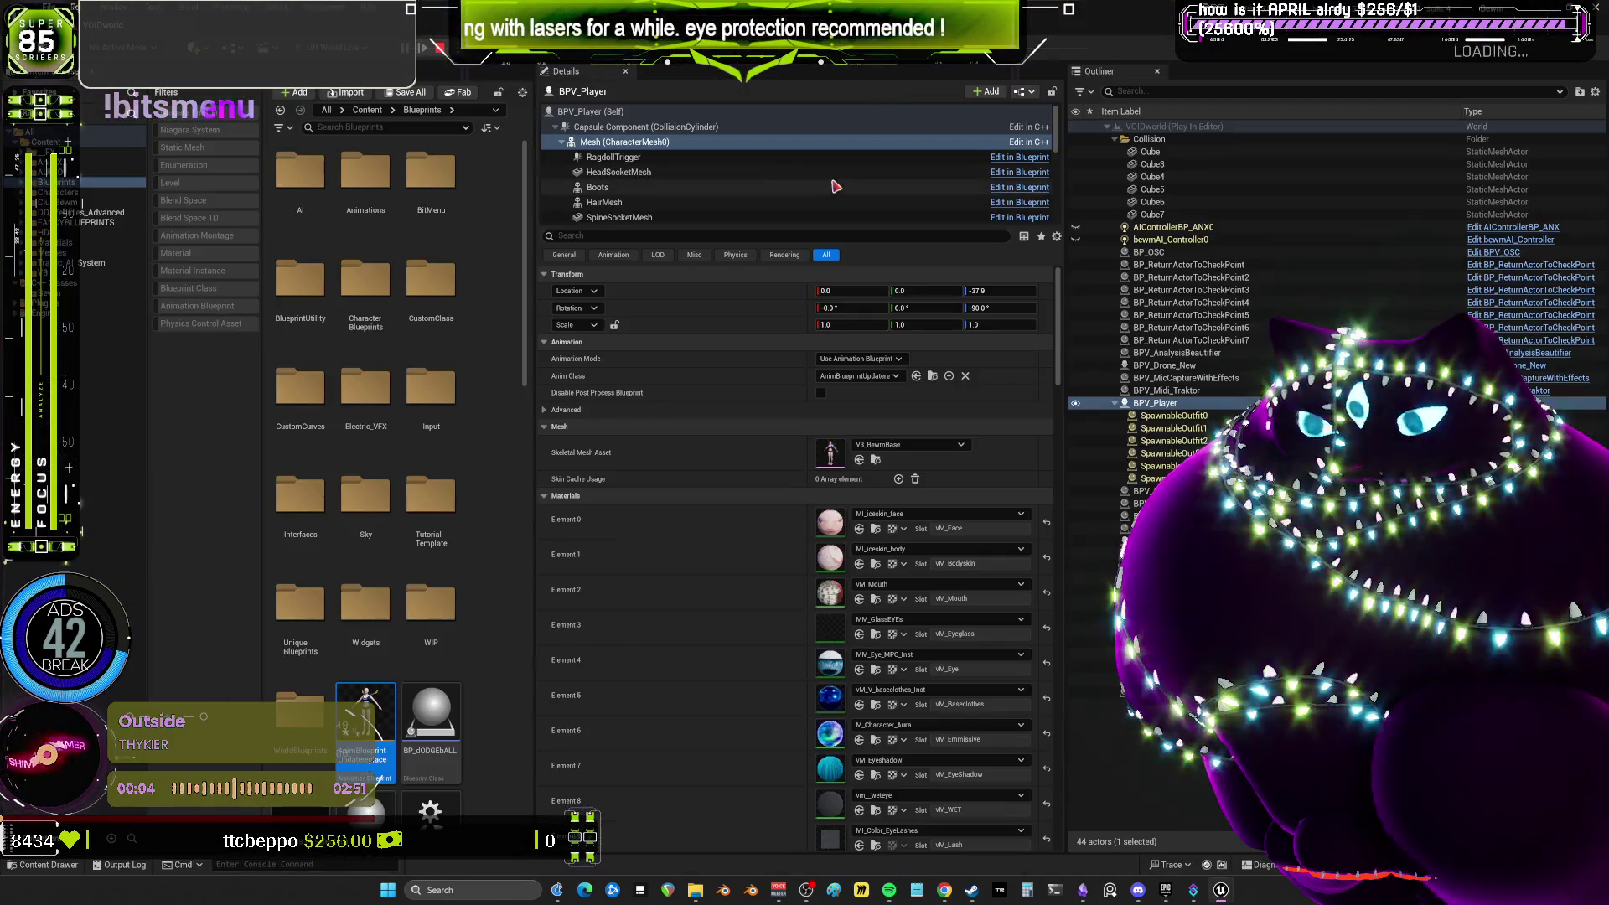
pyautogui.click(367, 109)
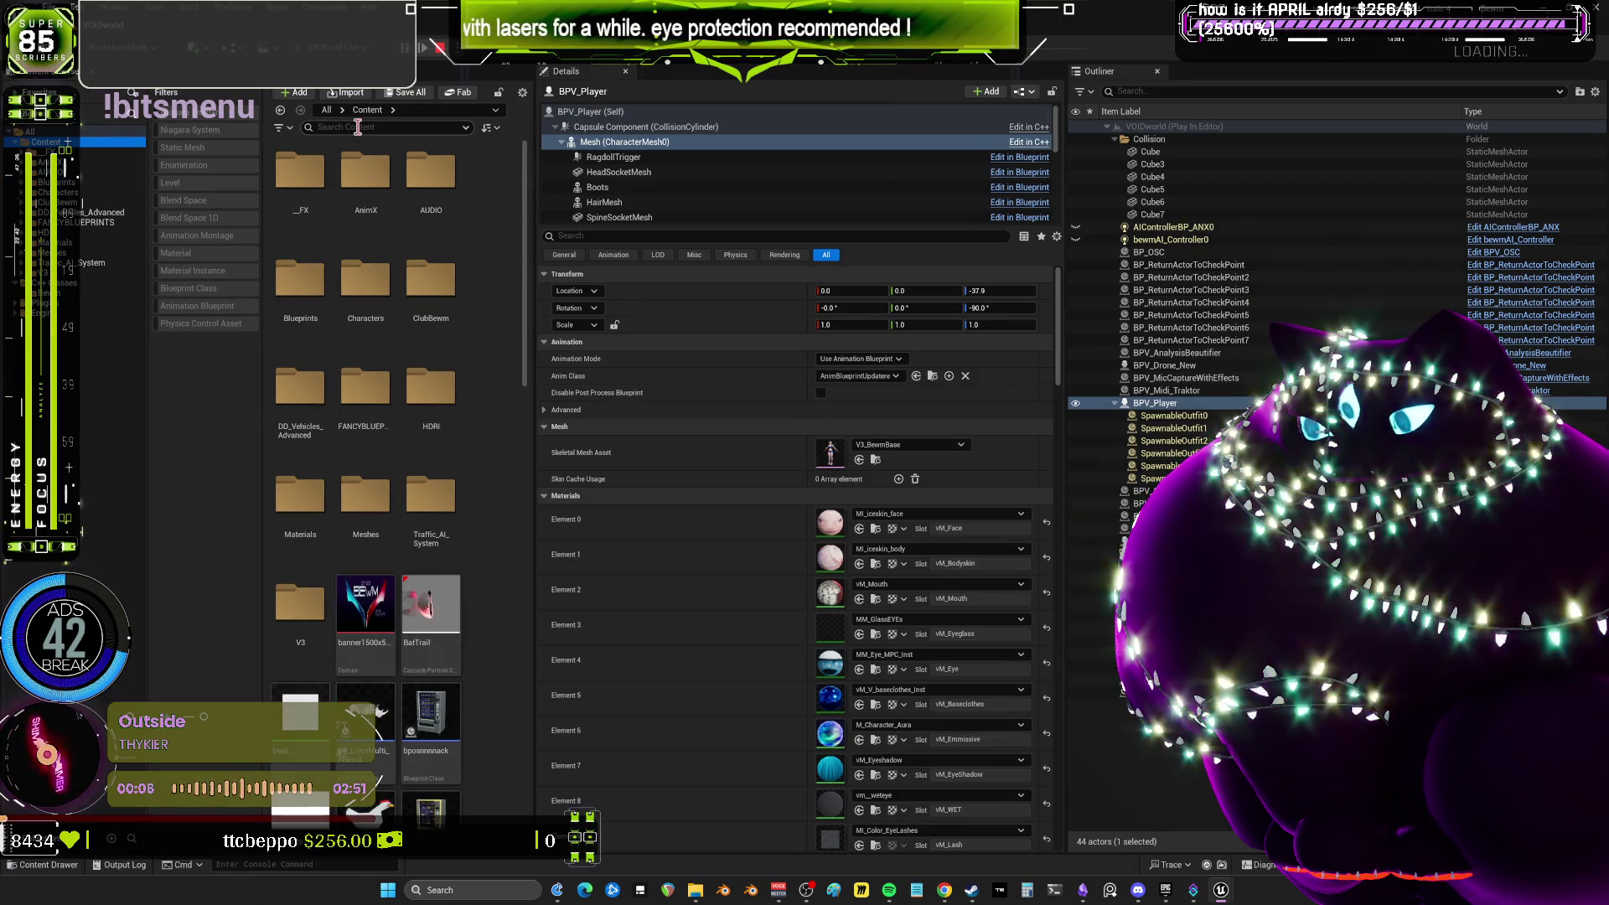
pyautogui.rightClick(82, 172)
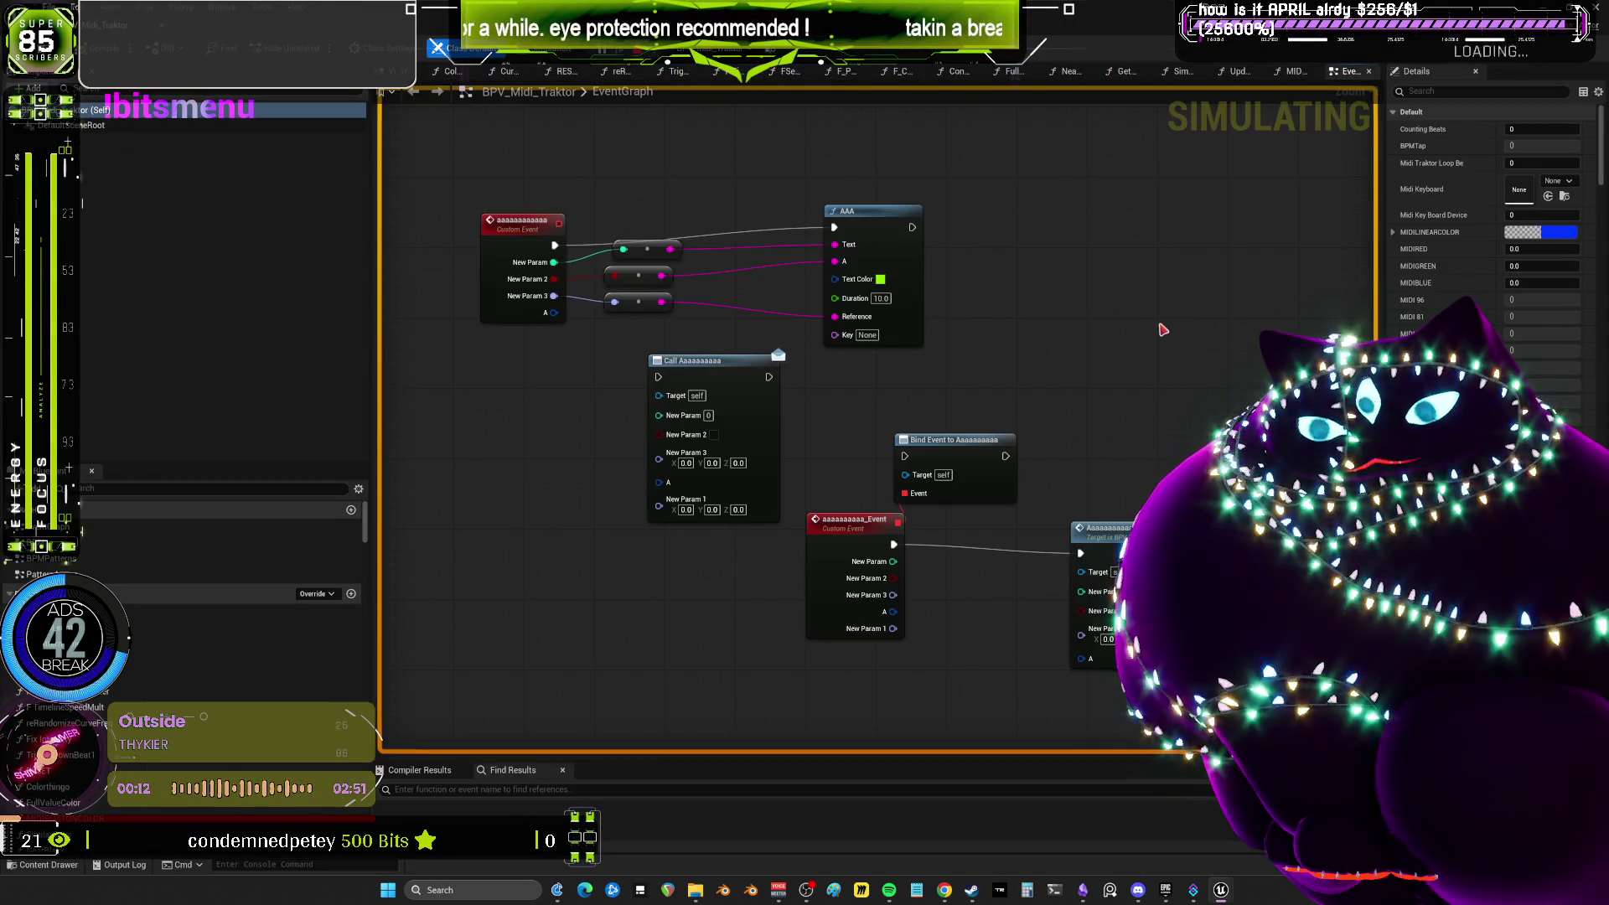
pyautogui.scroll(-5, 1161, 327)
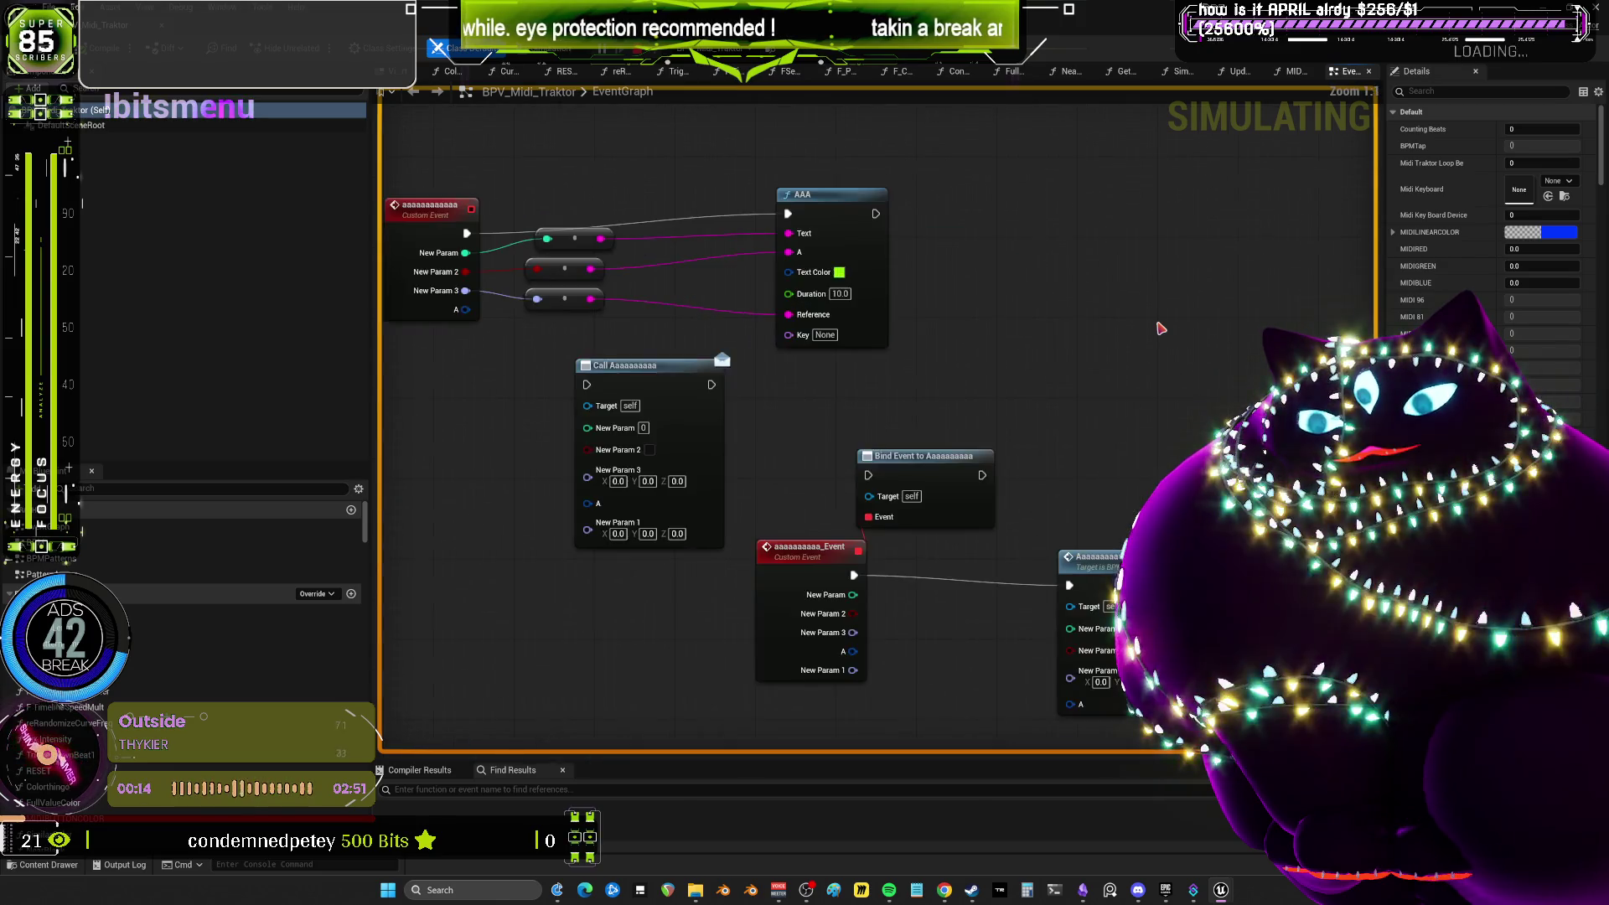
pyautogui.moveTo(945, 193); pyautogui.dragTo(941, 189)
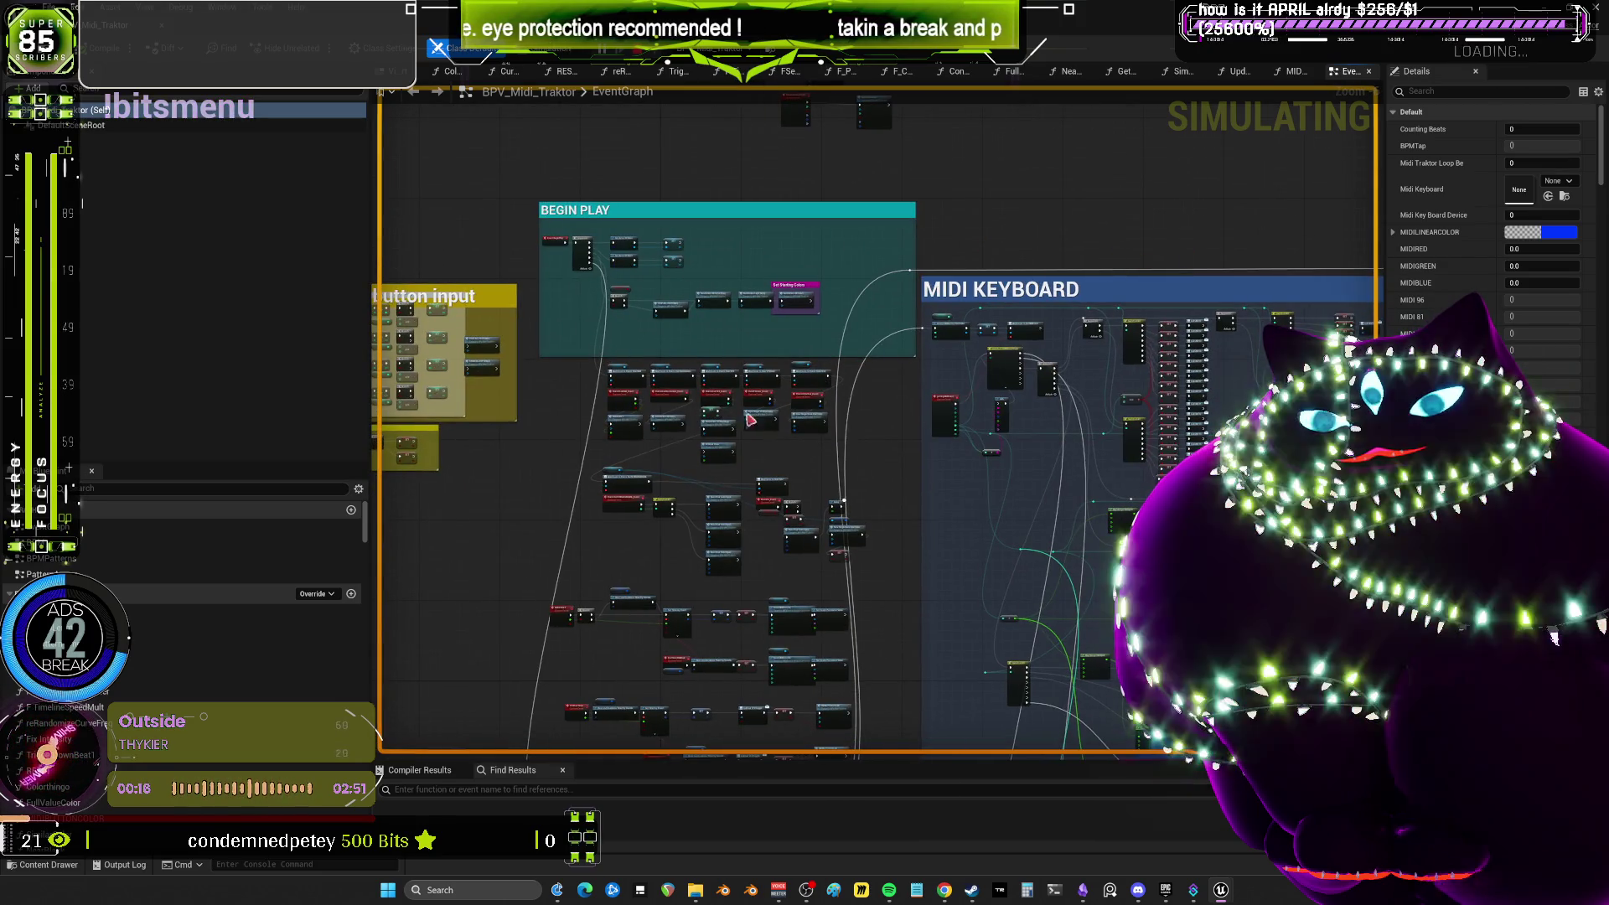
pyautogui.click(71, 559)
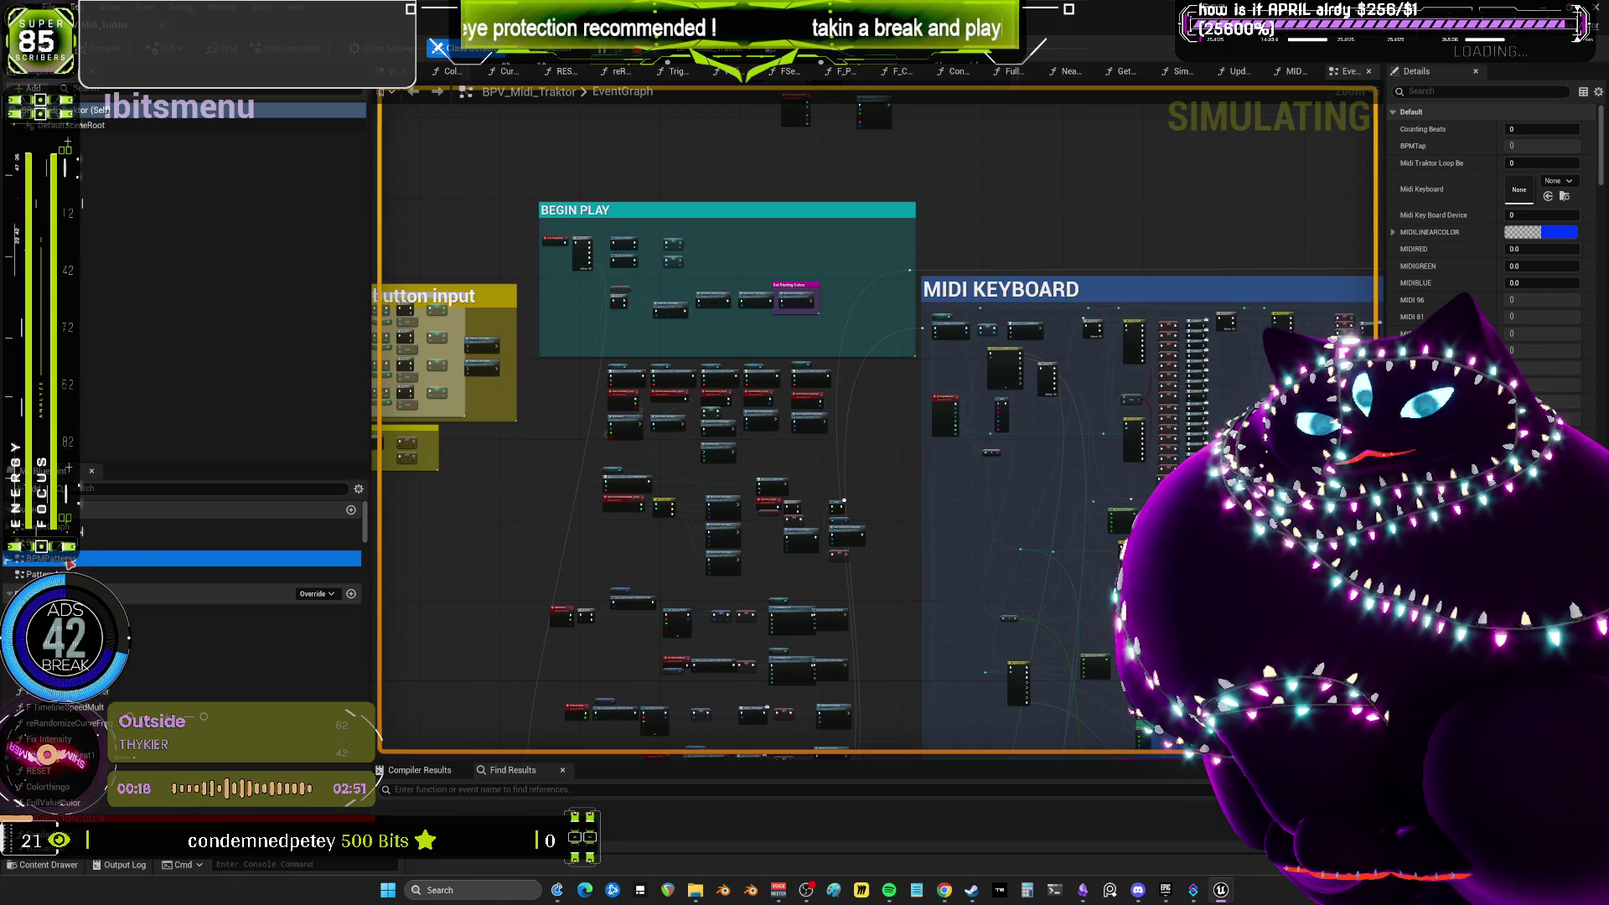
pyautogui.scroll(3, 901, 421)
pyautogui.doubleClick(901, 421)
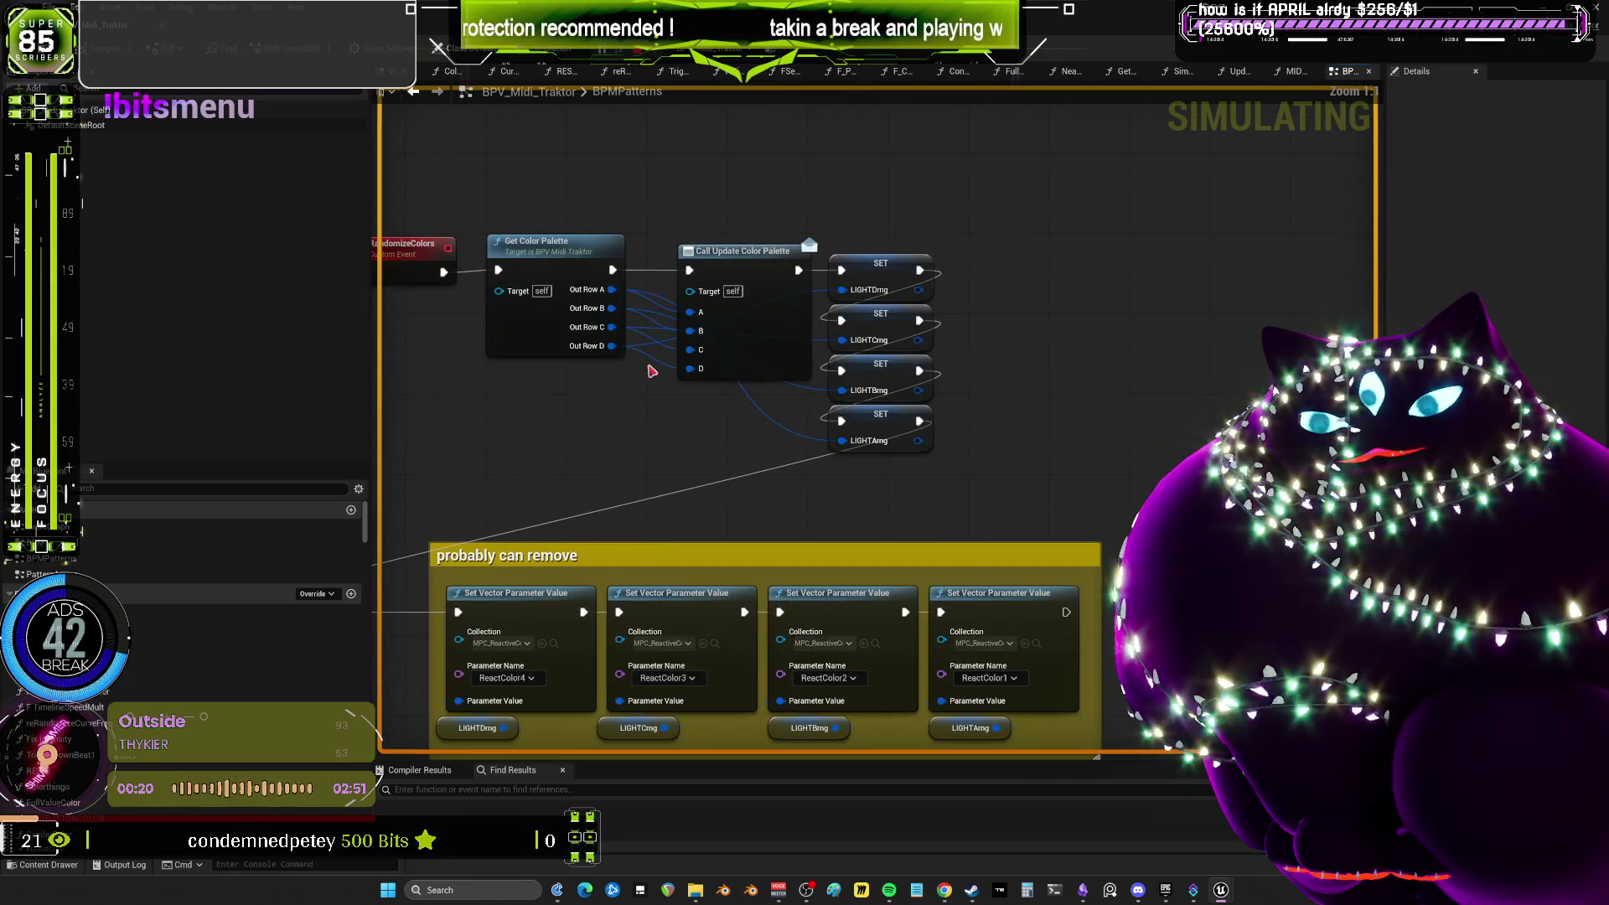
# Open the Get ColorPalette function and browse to its DT_COLORPALLx4 data table.
pyautogui.moveTo(652, 370)
pyautogui.mouseDown()
pyautogui.moveTo(910, 305)
pyautogui.moveTo(977, 247)
pyautogui.moveTo(764, 336)
pyautogui.mouseUp()
pyautogui.doubleClick(759, 260)
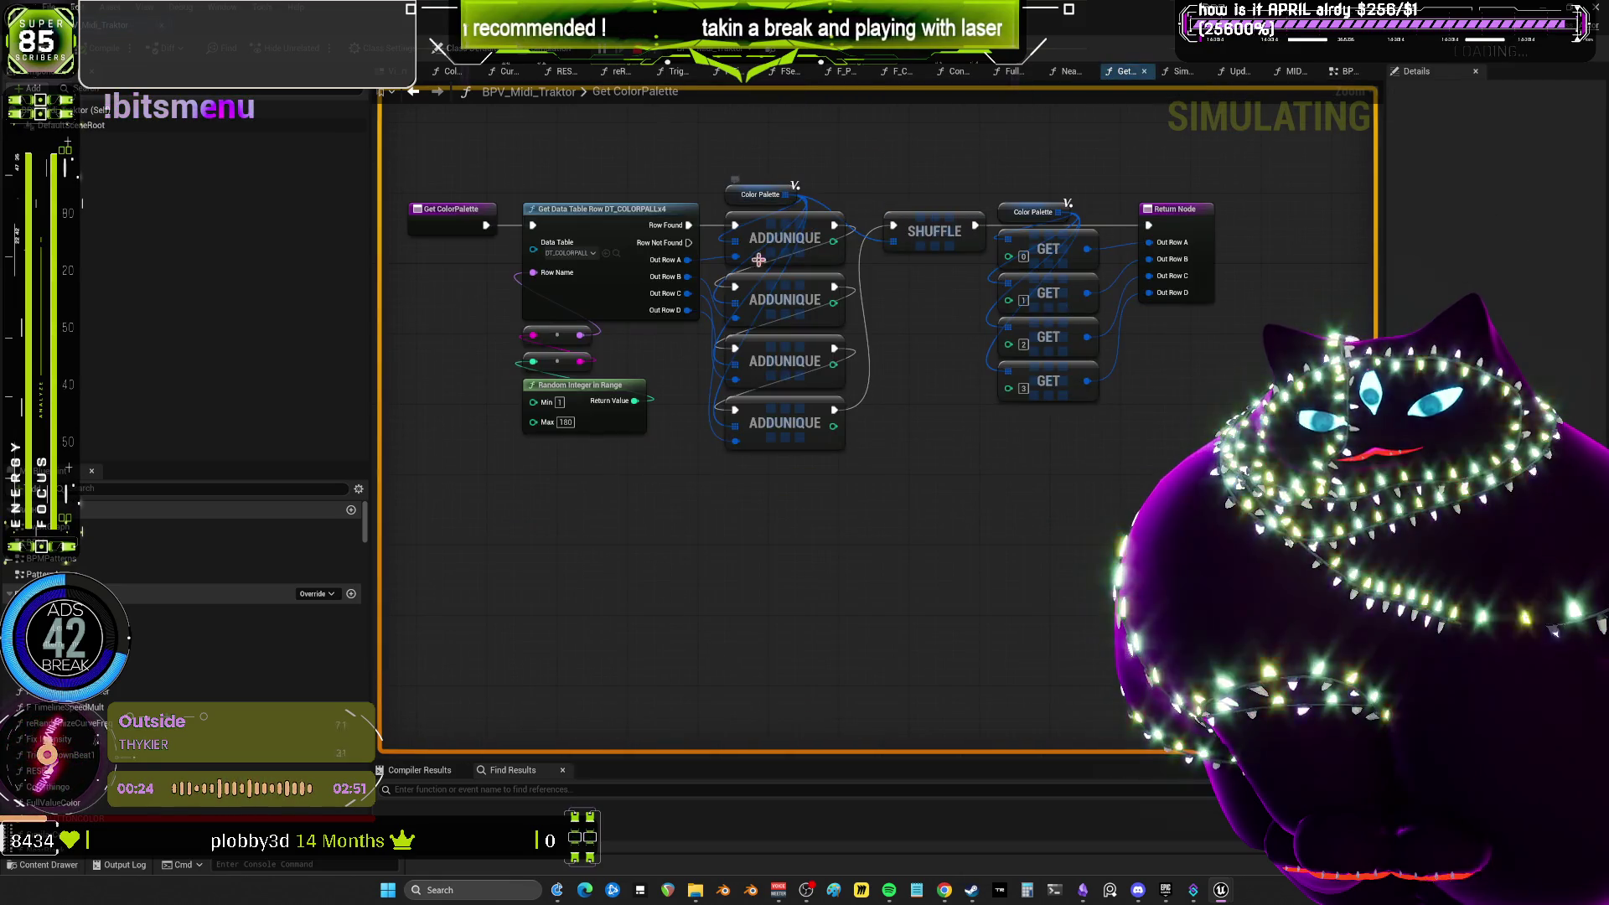
pyautogui.click(570, 252)
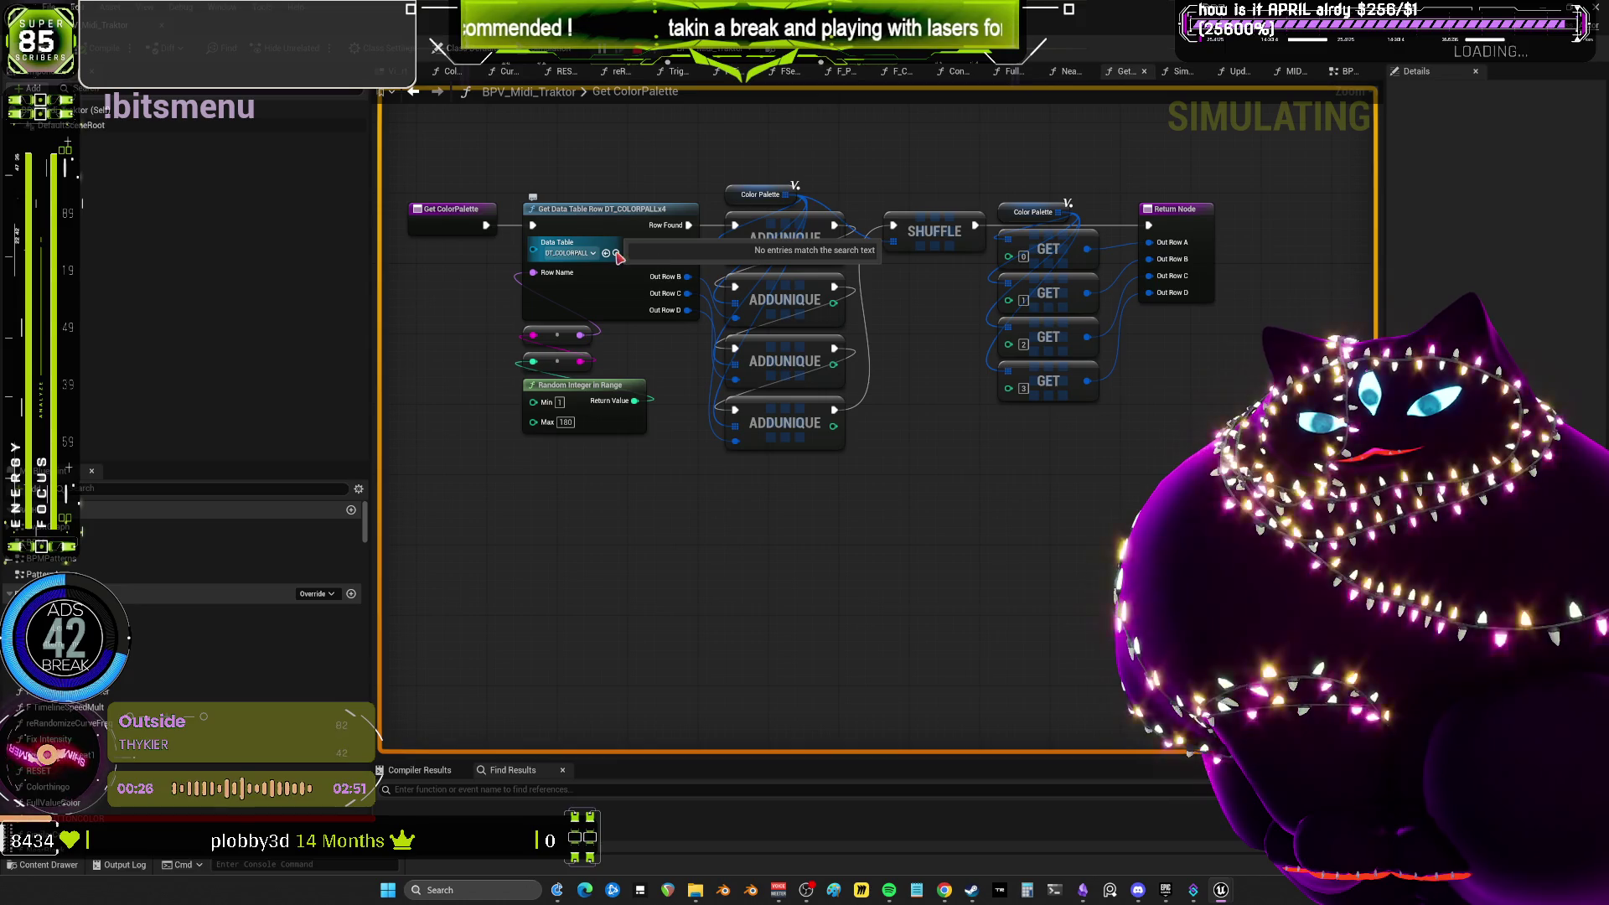
pyautogui.click(616, 253)
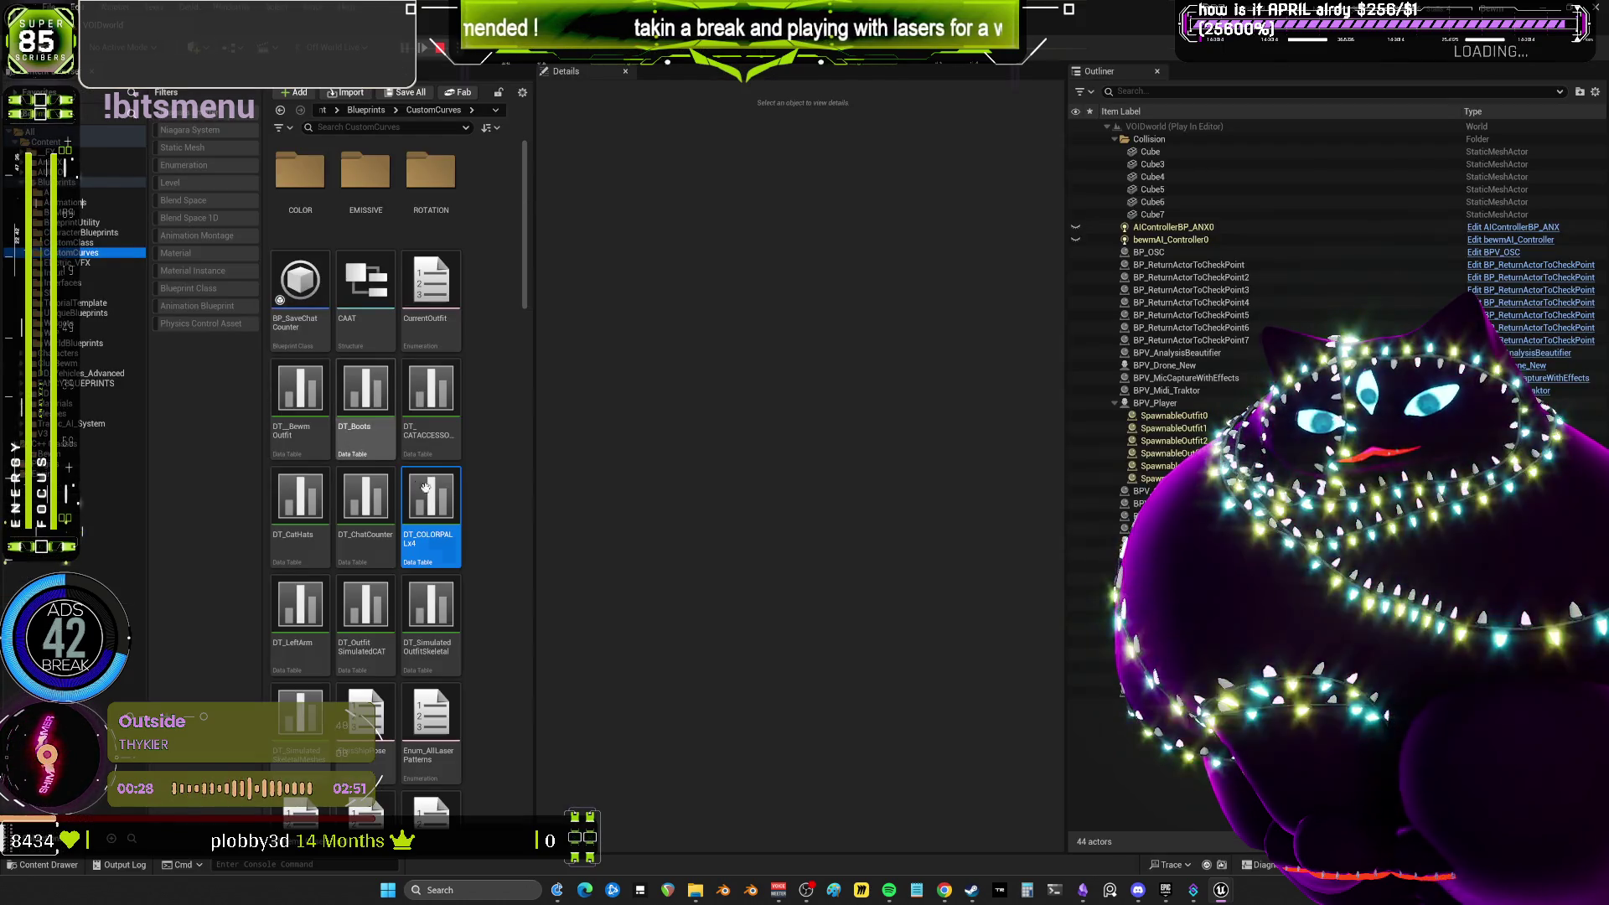
# Migrate DT_COLORPALLx4 to the ClubBewm project's Content folder without saving first.
pyautogui.rightClick(426, 488)
pyautogui.moveTo(552, 278)
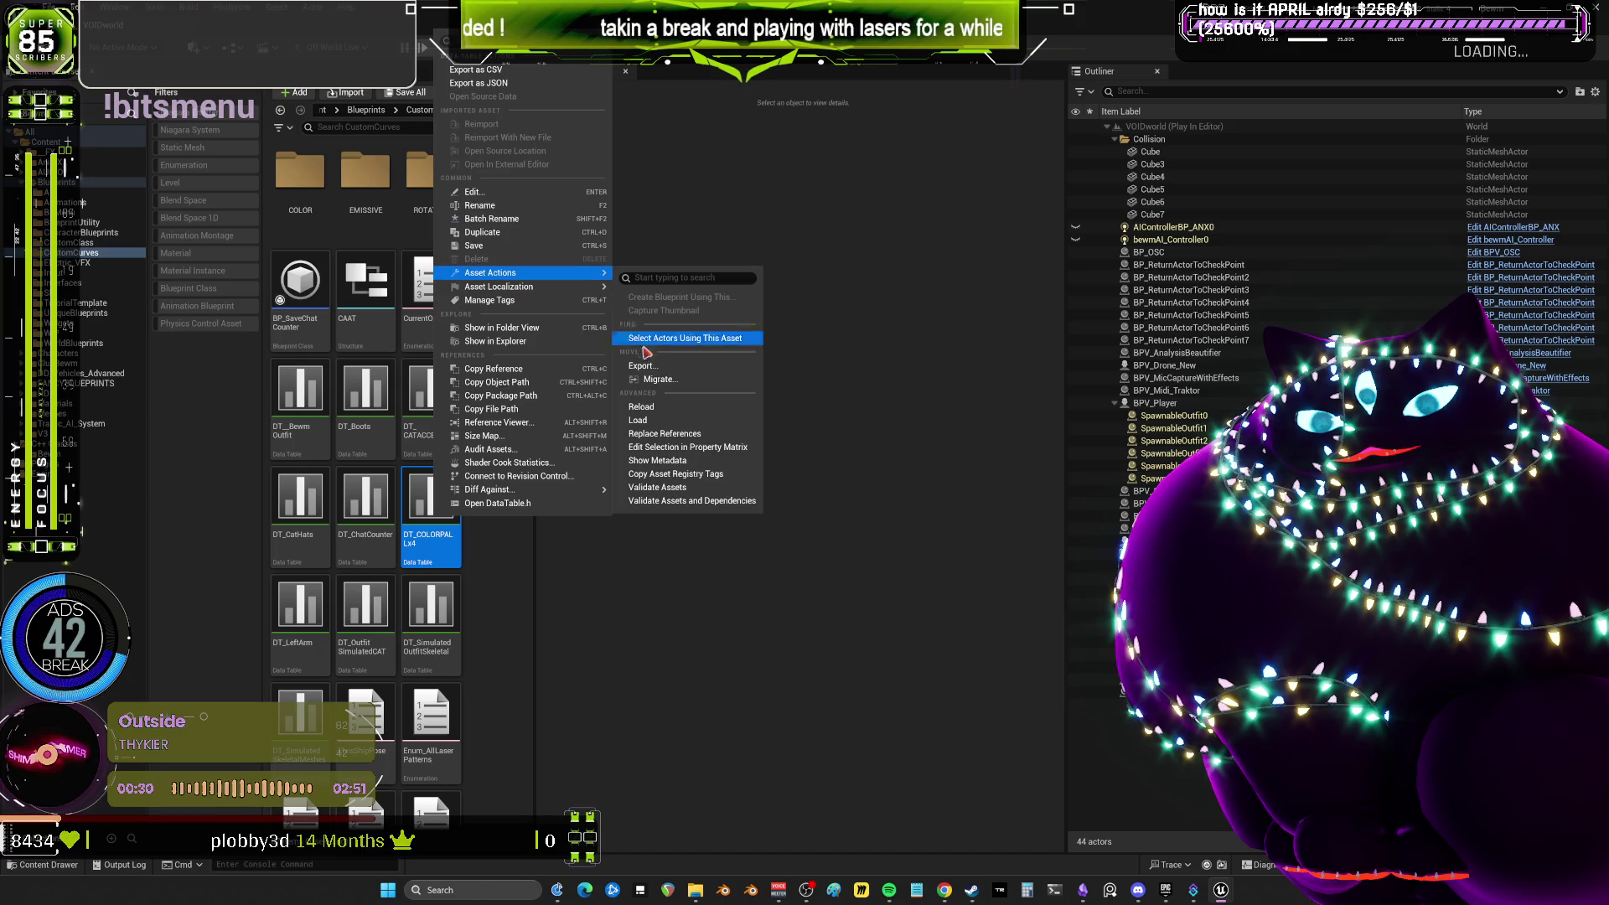
pyautogui.click(658, 379)
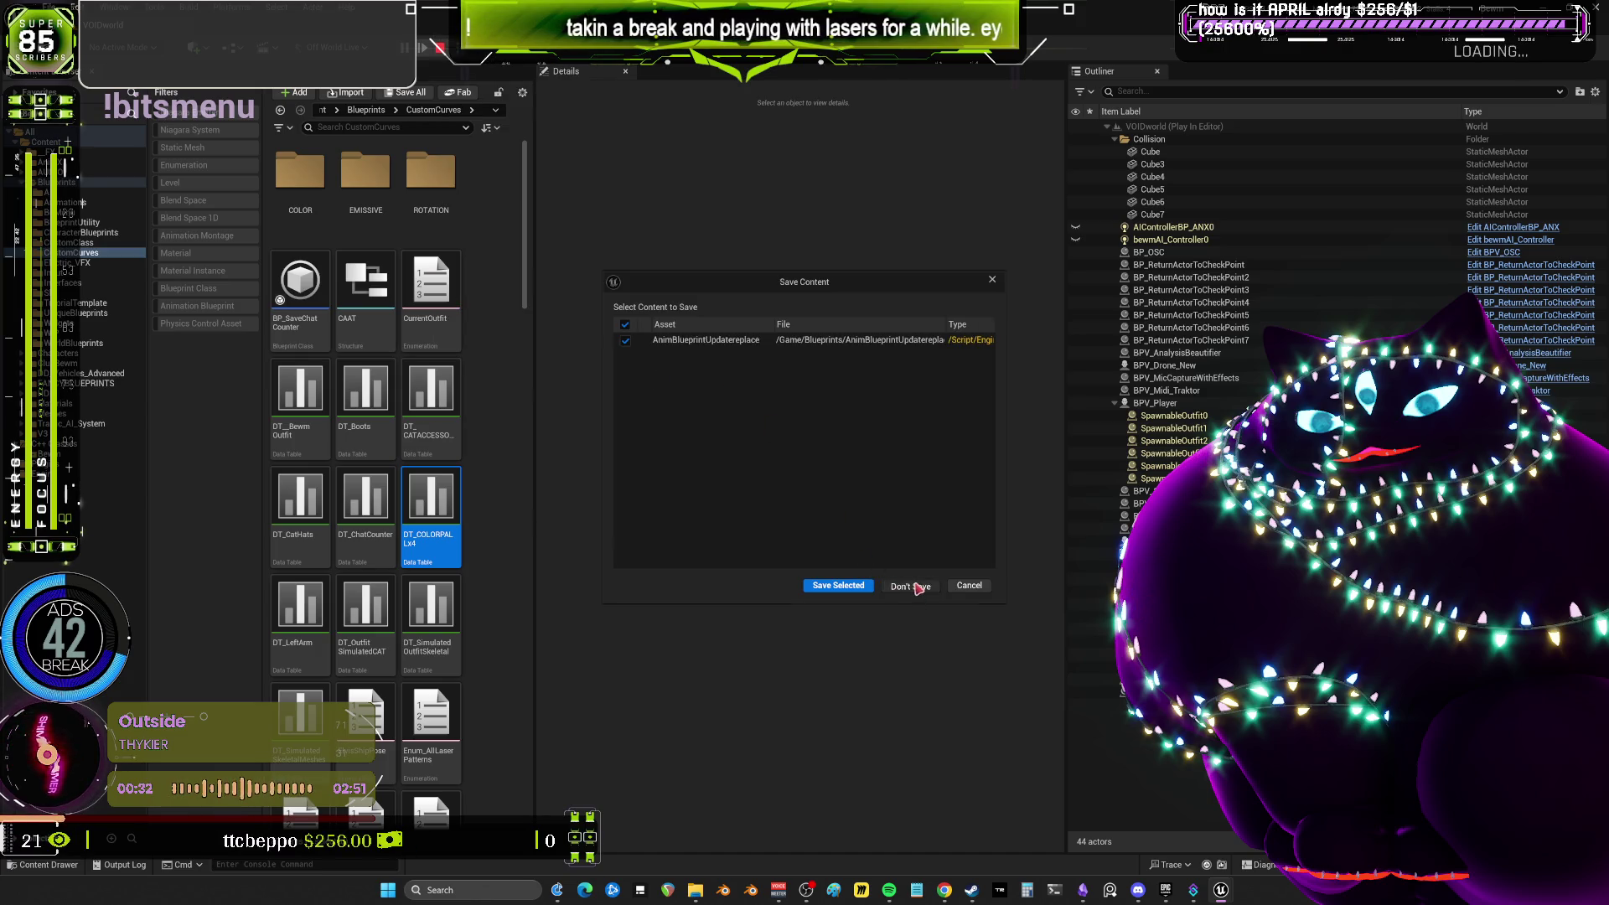
pyautogui.click(919, 588)
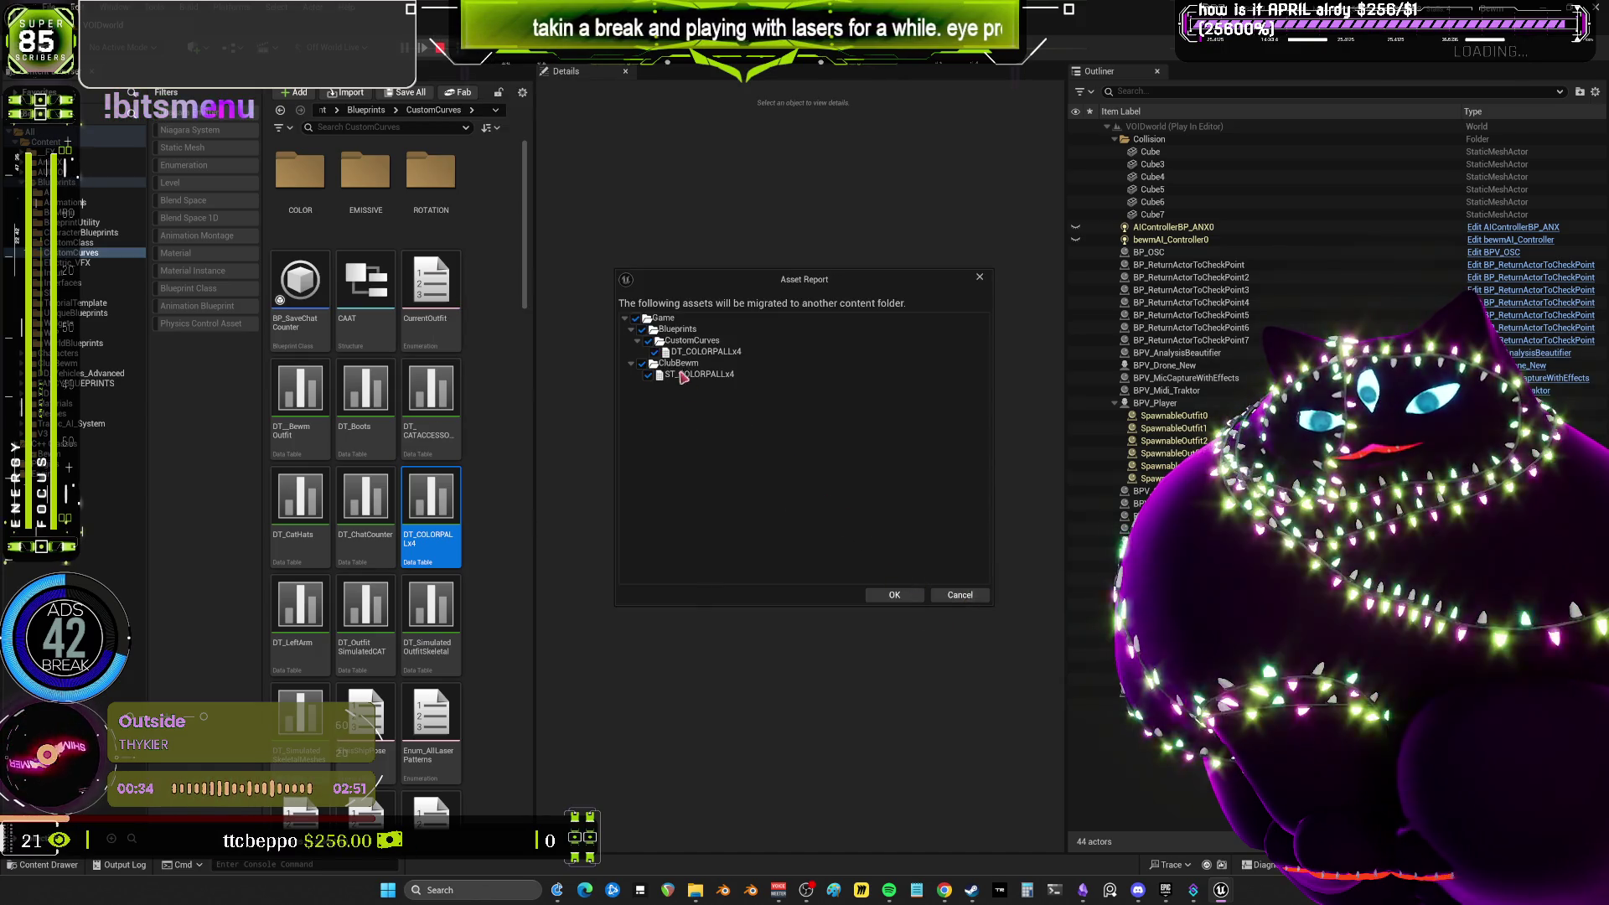
pyautogui.click(905, 595)
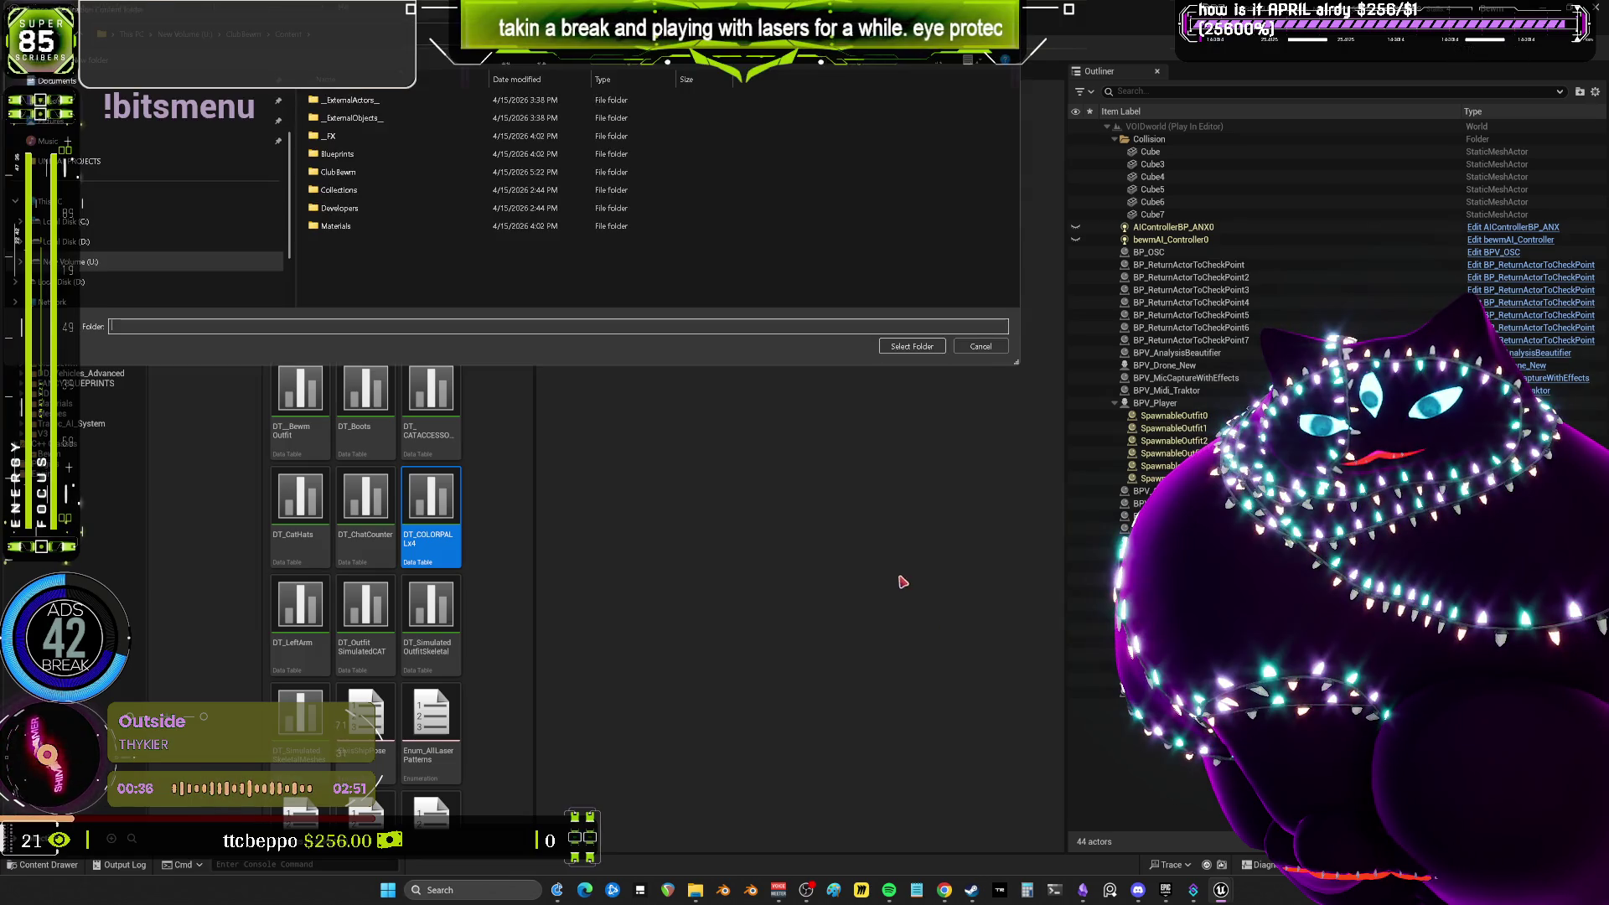
pyautogui.click(919, 353)
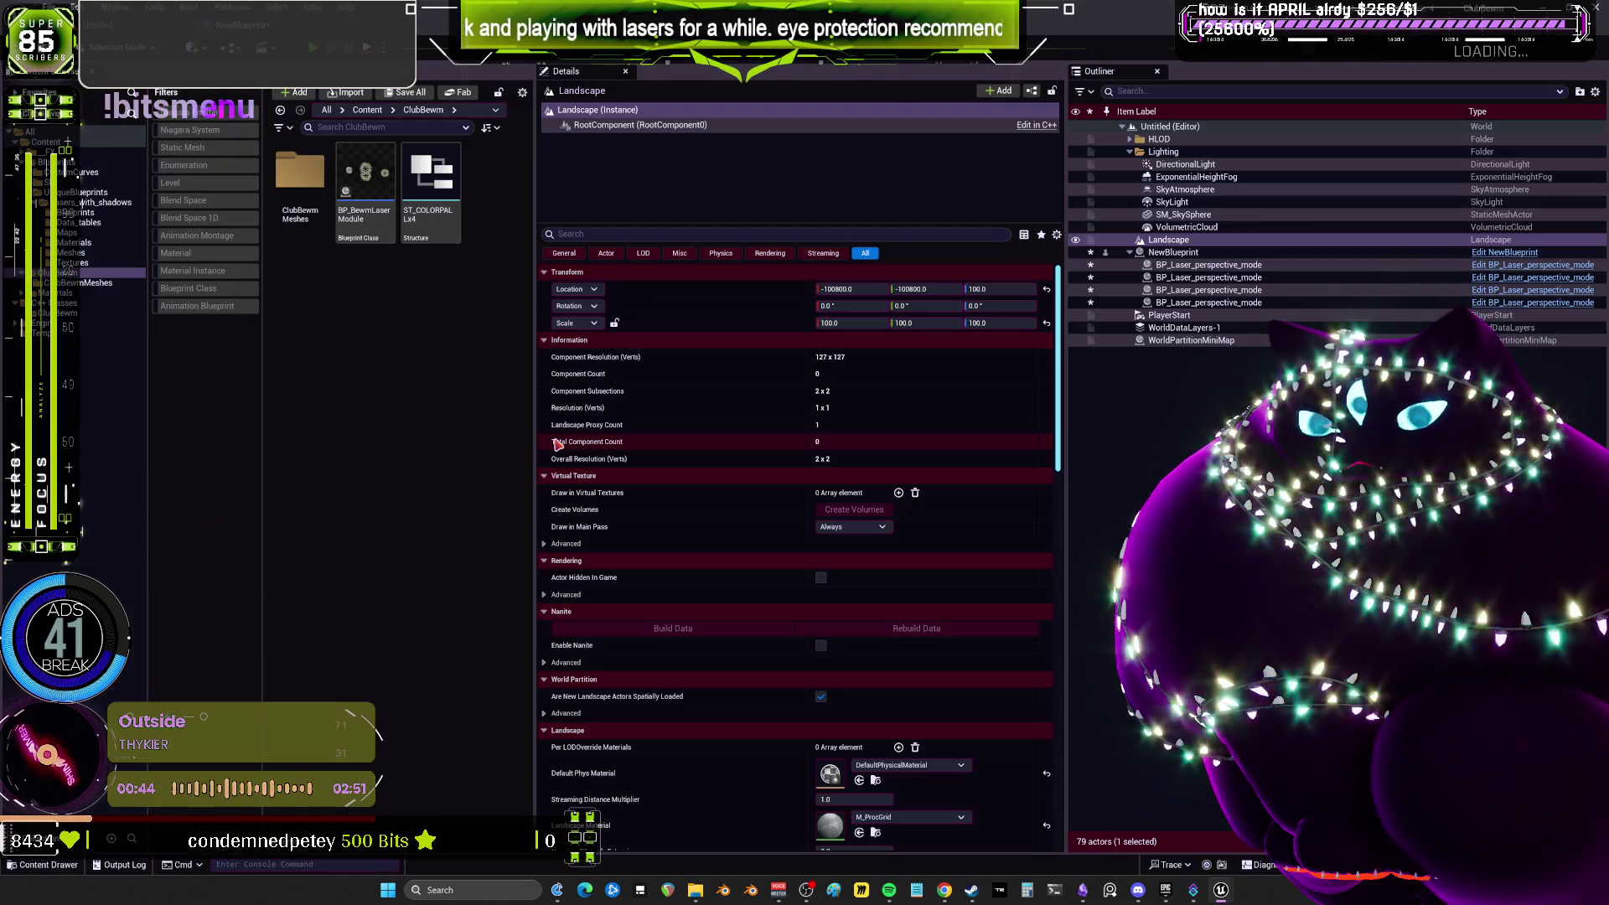
# Point the Get Data Table Row node at DT_COLORPALLx4 and check its row names, leaving Row Name 1.
pyautogui.doubleClick(365, 178)
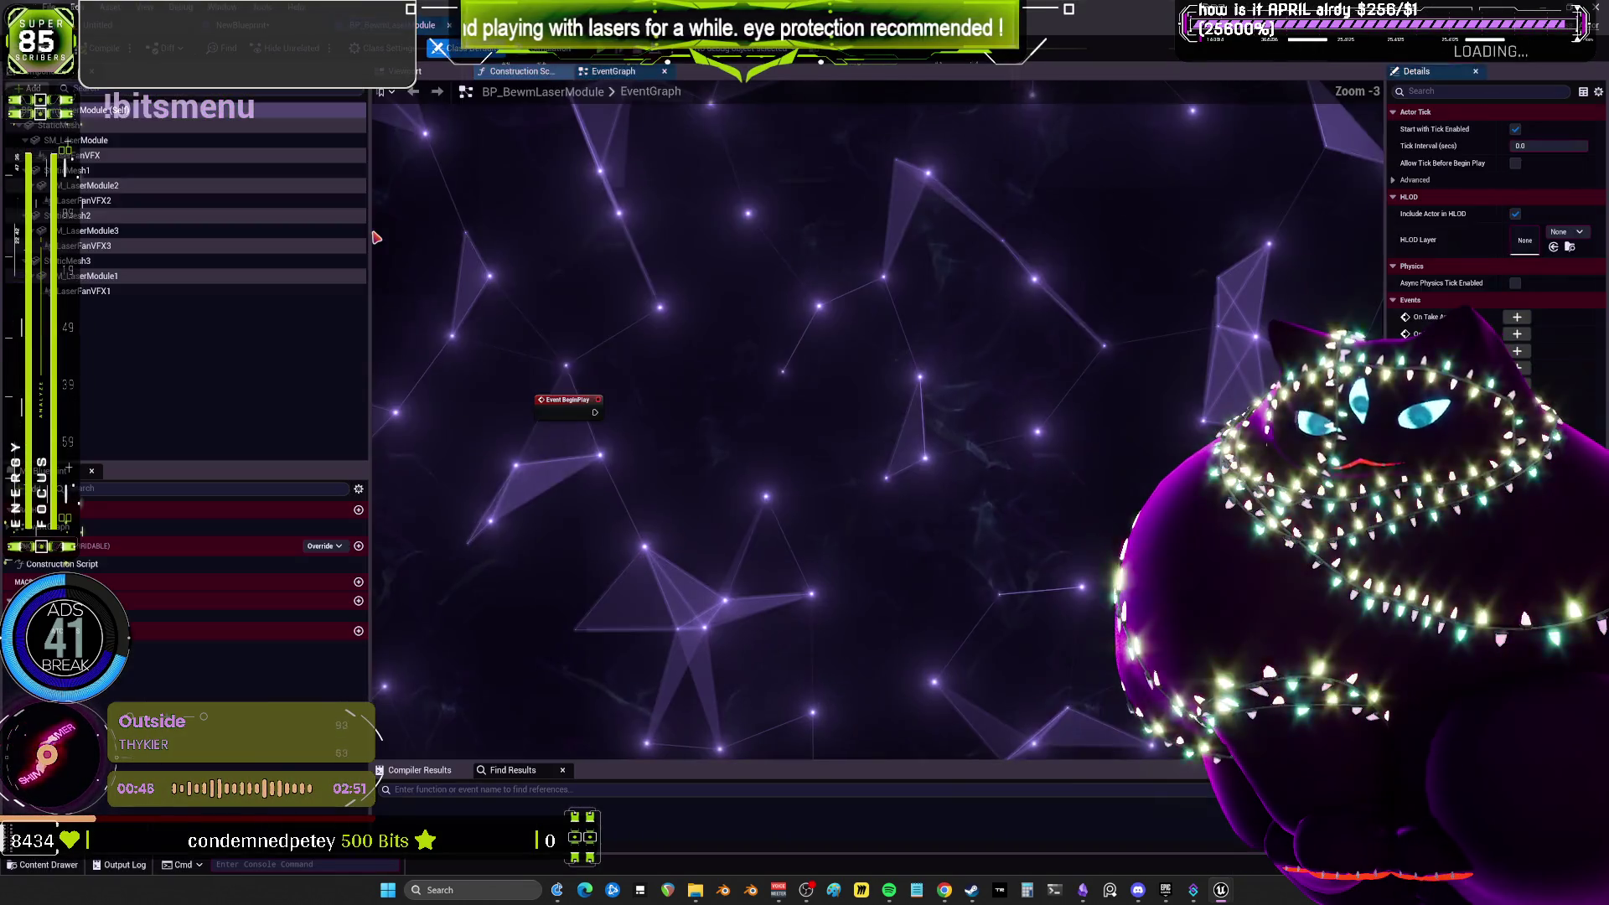
pyautogui.click(446, 26)
pyautogui.click(616, 352)
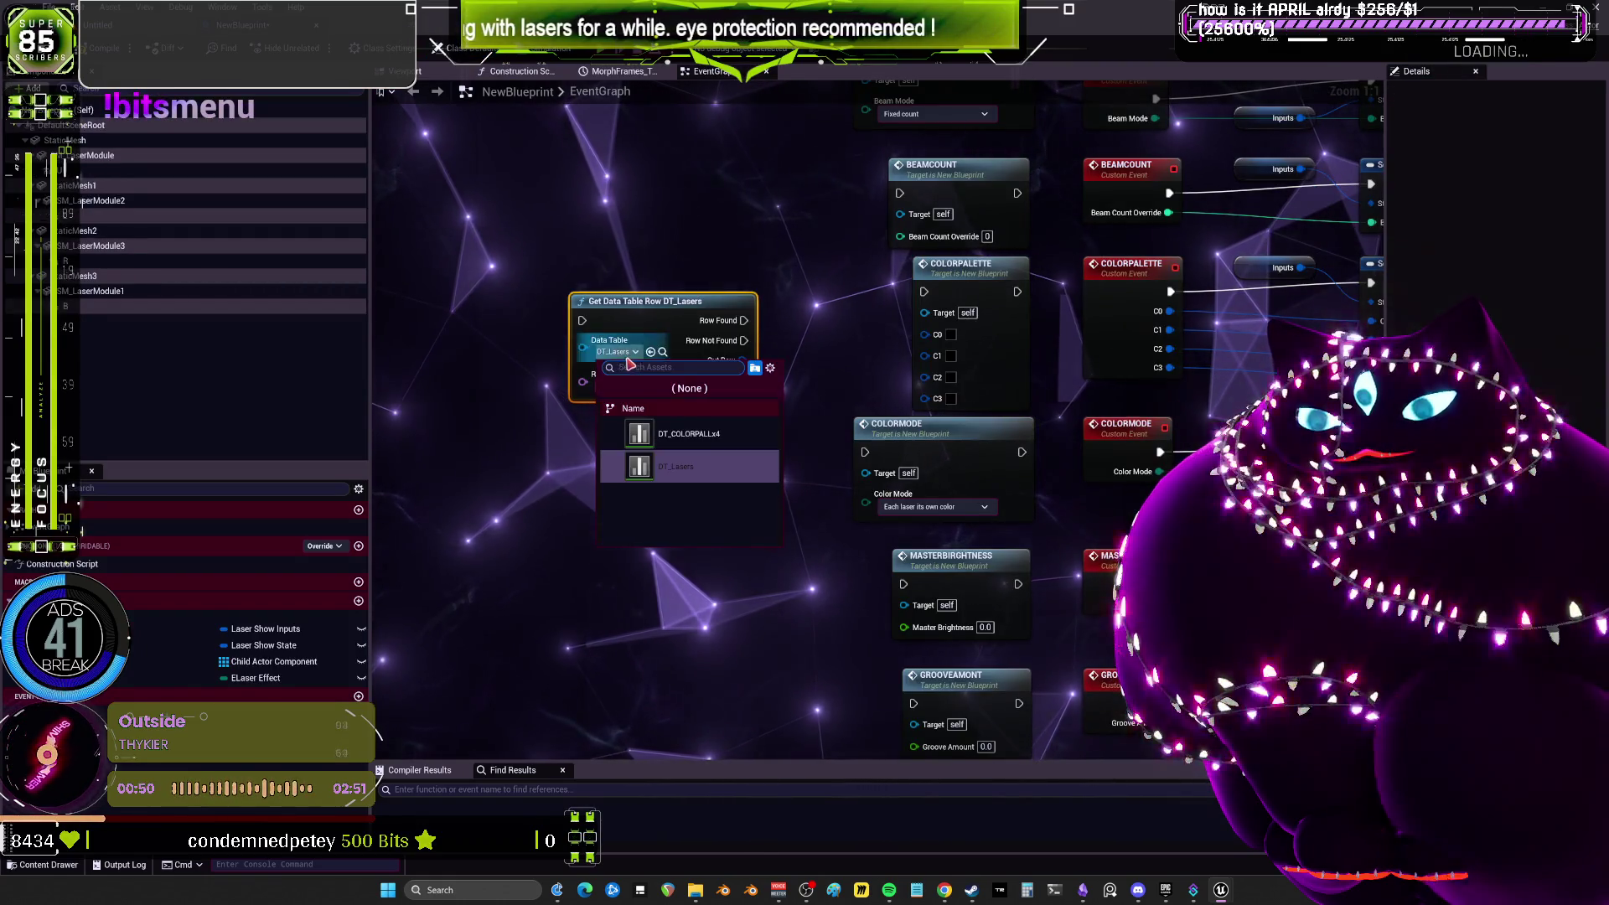
pyautogui.click(689, 434)
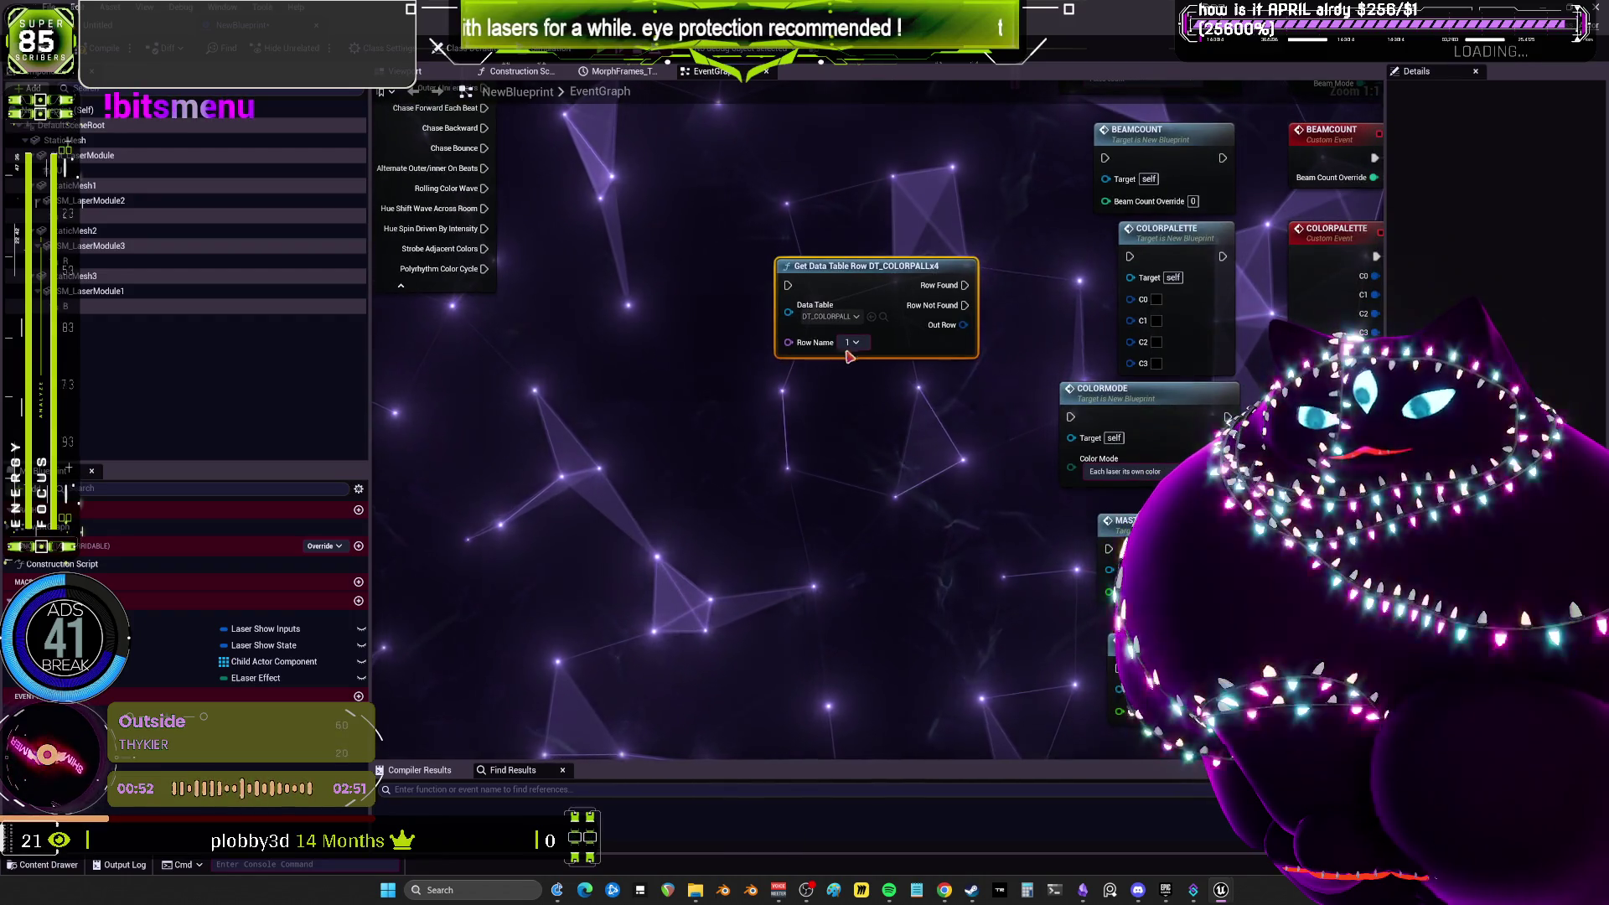
pyautogui.click(853, 342)
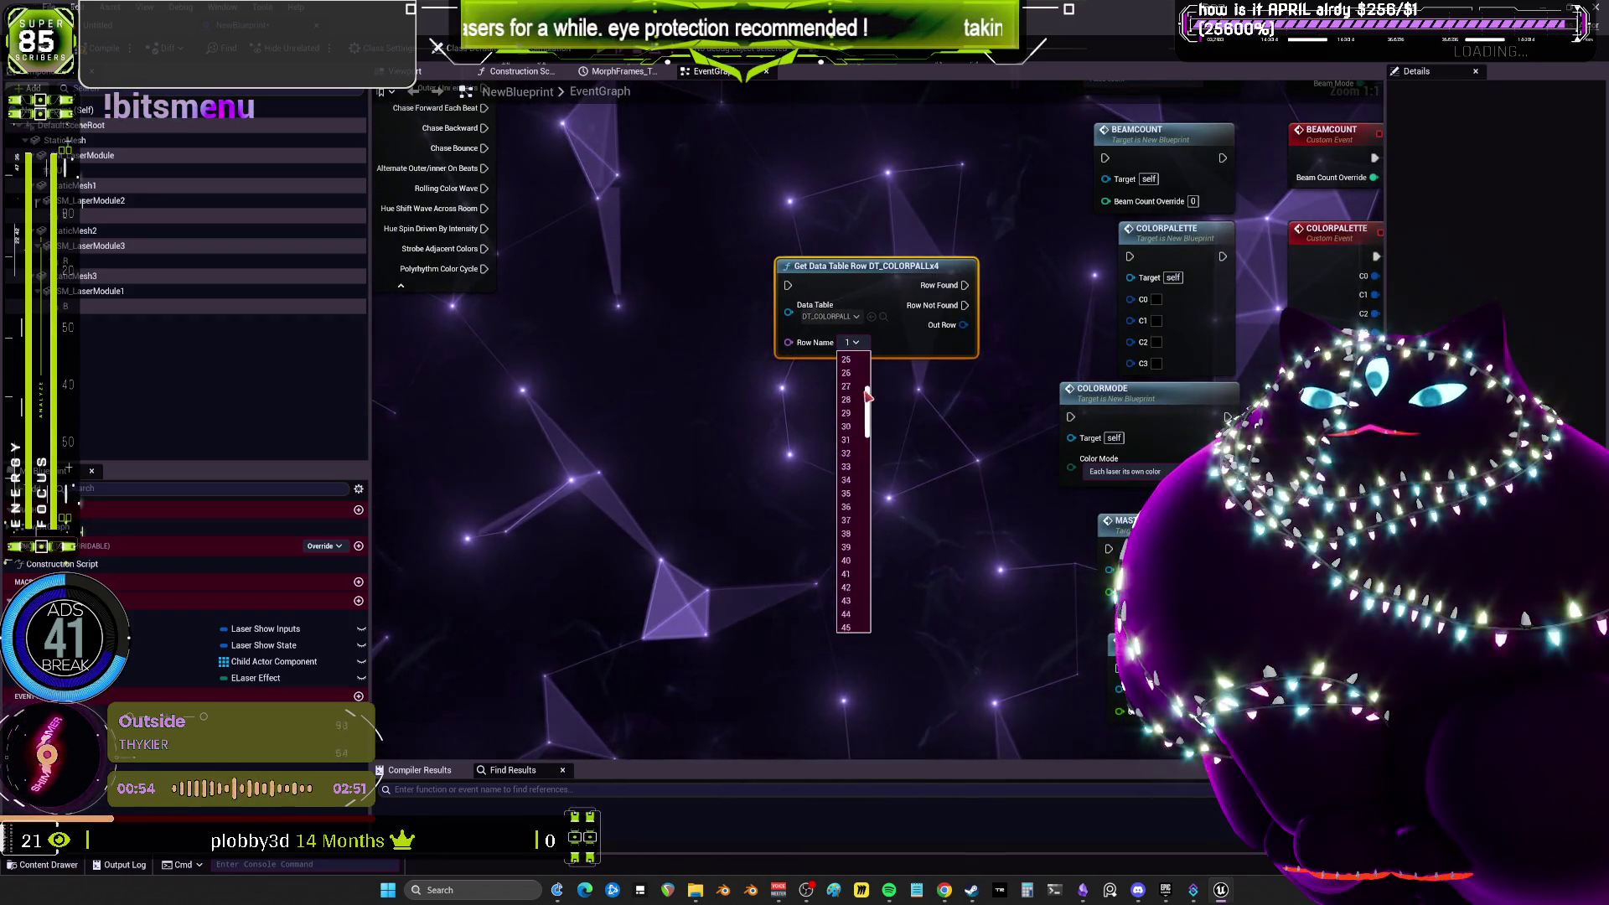
pyautogui.press('Escape')
# Add a Random Integer in Range node with a range of 1 to 180.
pyautogui.rightClick(666, 444)
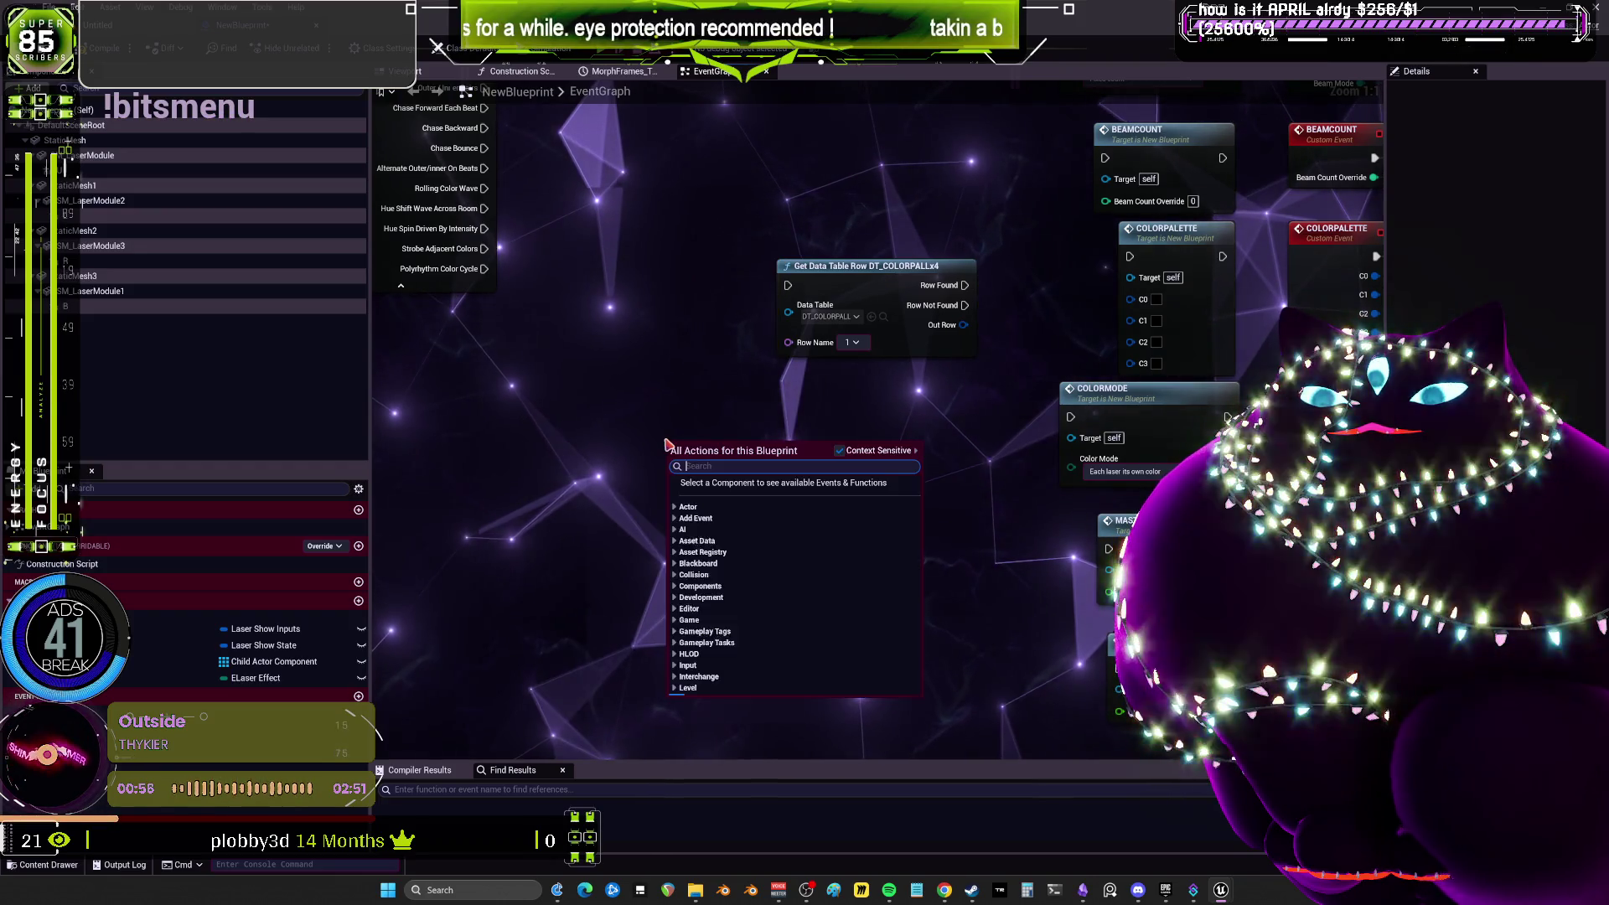
pyautogui.write('random int')
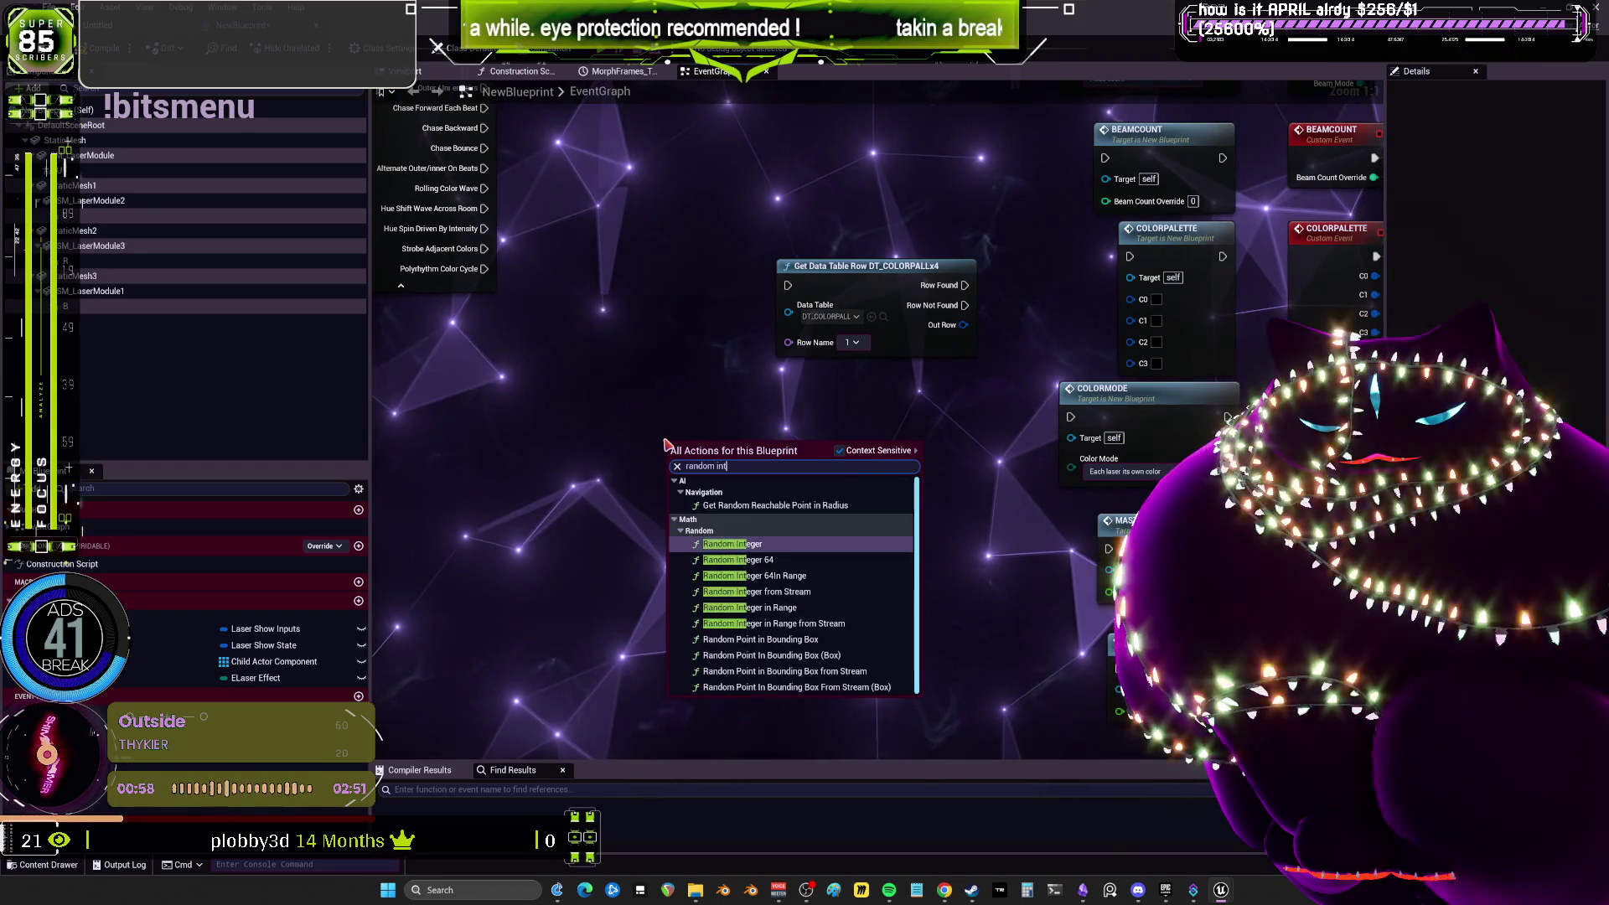
pyautogui.write(' in range')
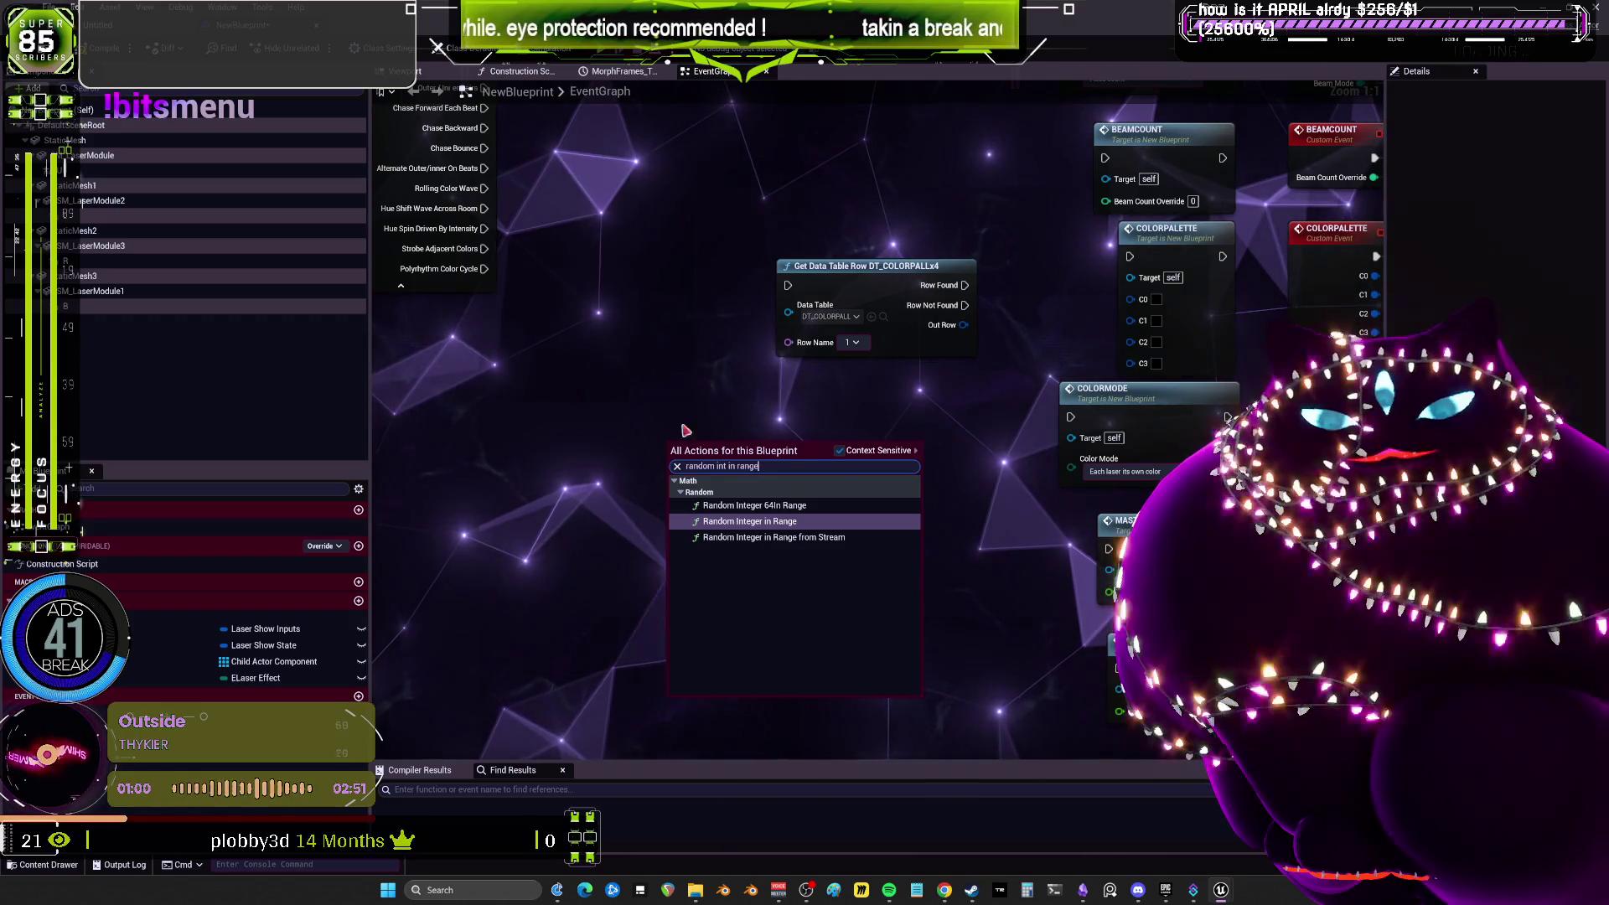
pyautogui.click(788, 522)
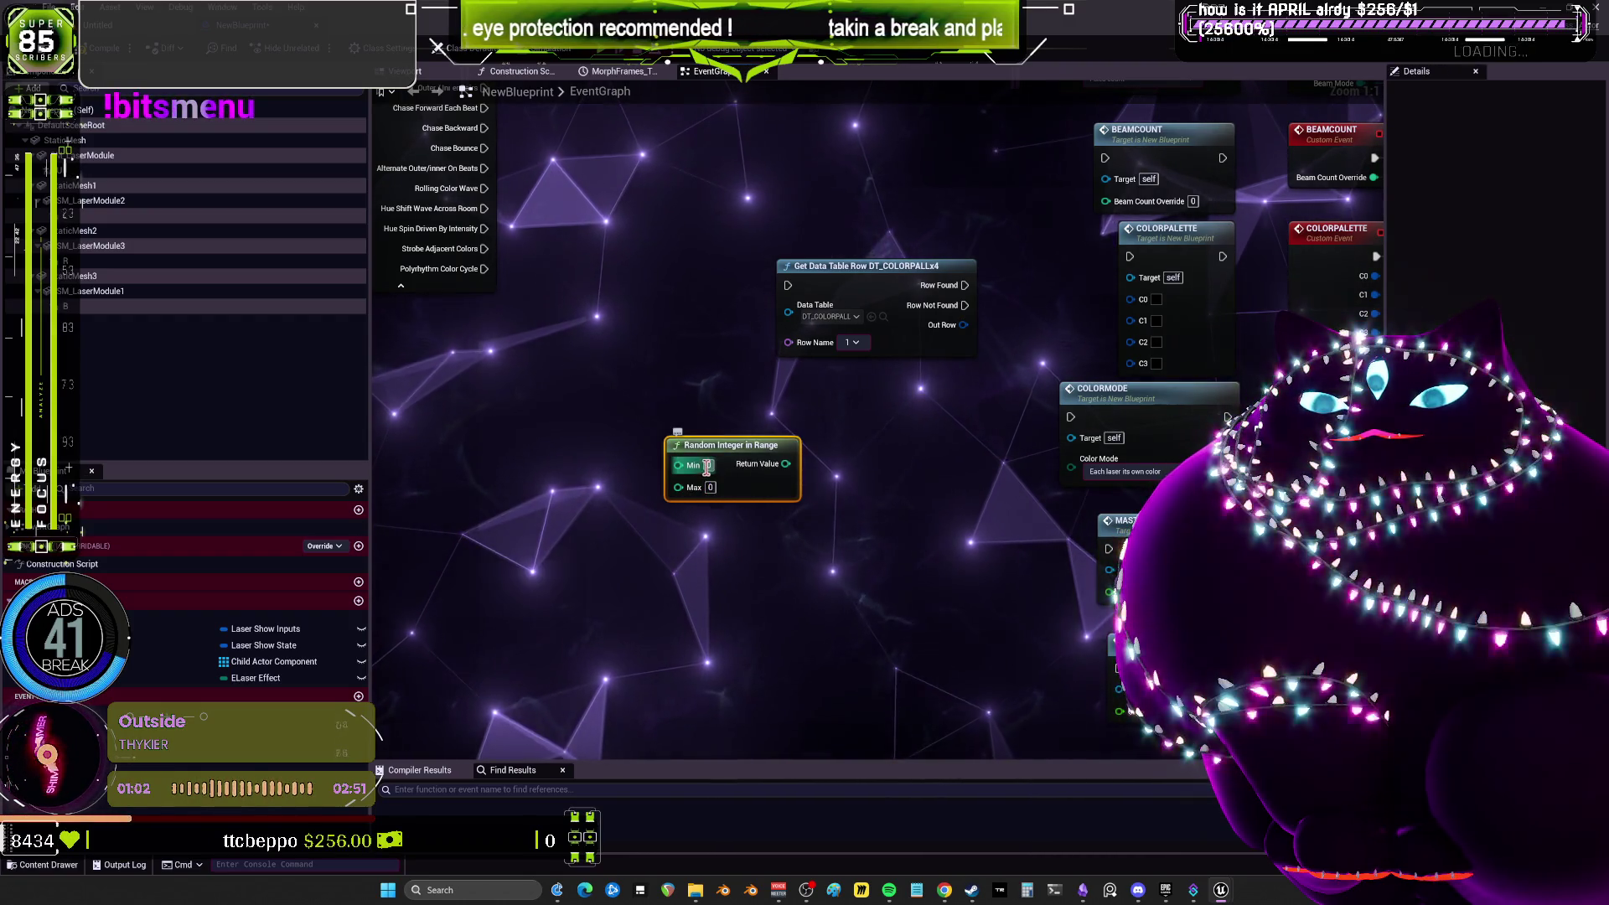
pyautogui.hotkey('ctrl', 'z')
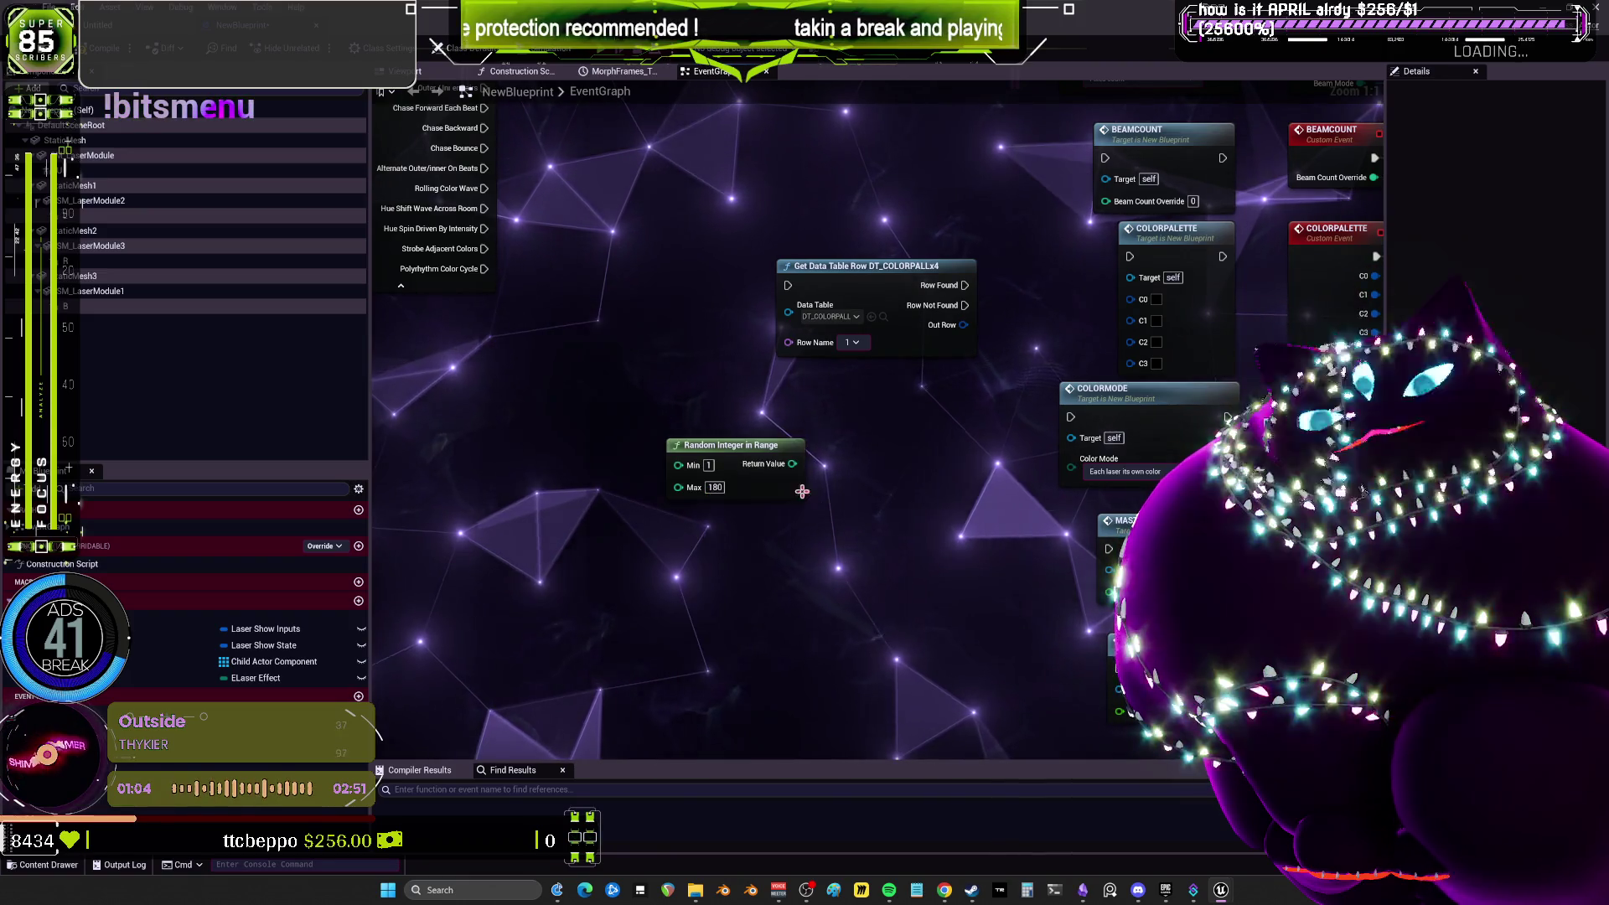
pyautogui.moveTo(683, 457)
pyautogui.mouseDown()
pyautogui.moveTo(782, 370)
pyautogui.moveTo(790, 335)
pyautogui.mouseUp()
pyautogui.press('Escape')
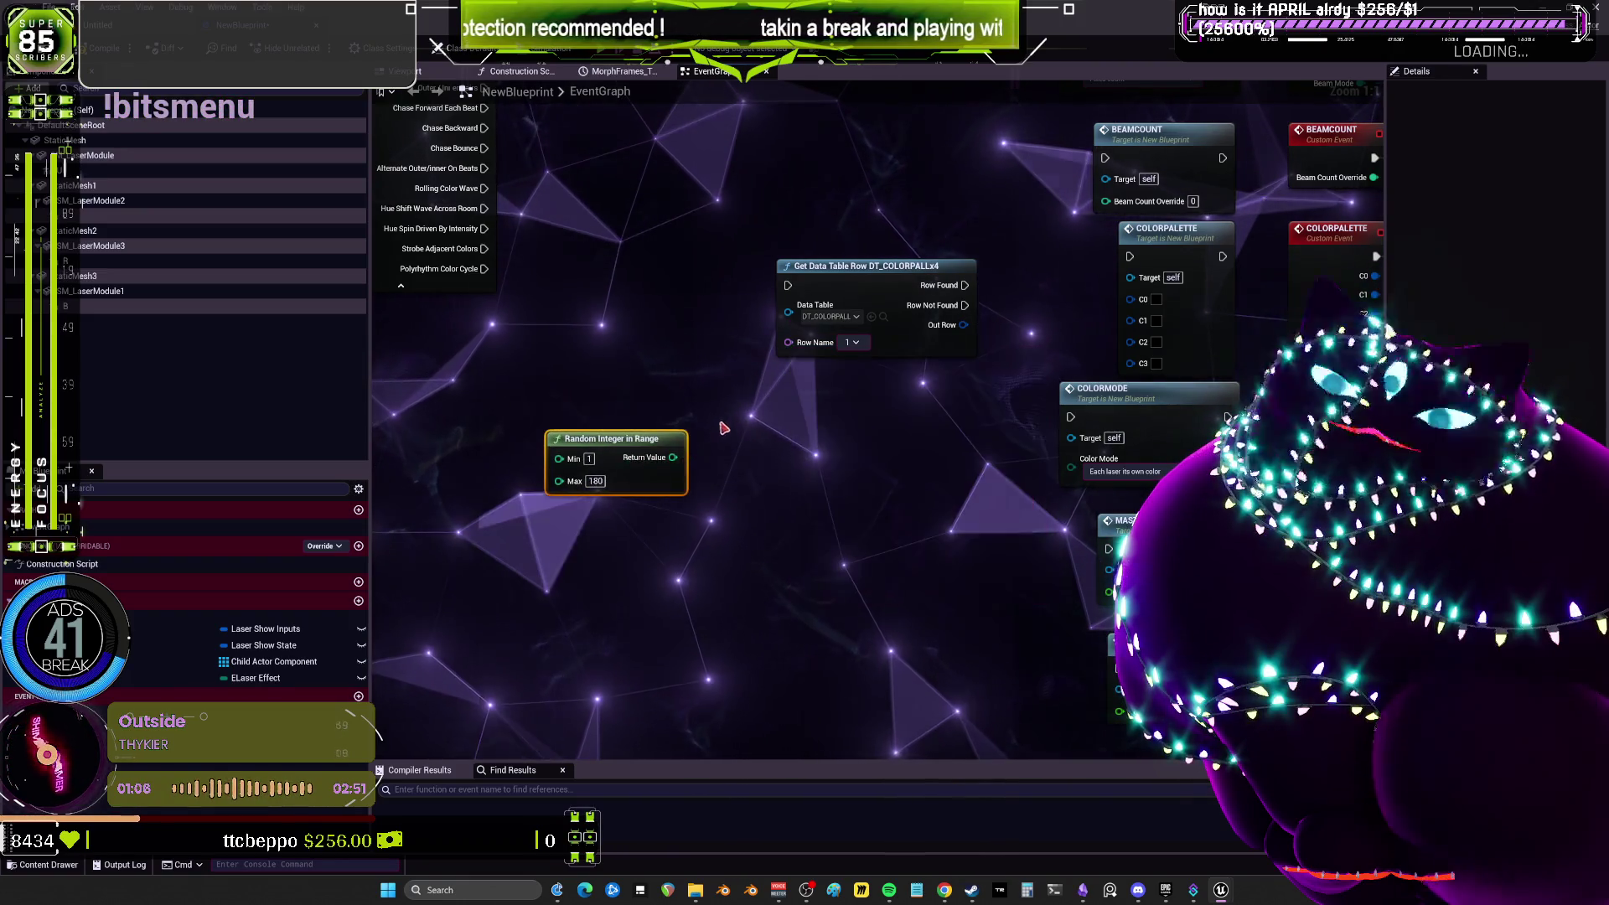
# Convert the random integer and feed it into the lookup's Row Name pin.
pyautogui.moveTo(683, 457); pyautogui.dragTo(779, 439)
pyautogui.write('print strint')
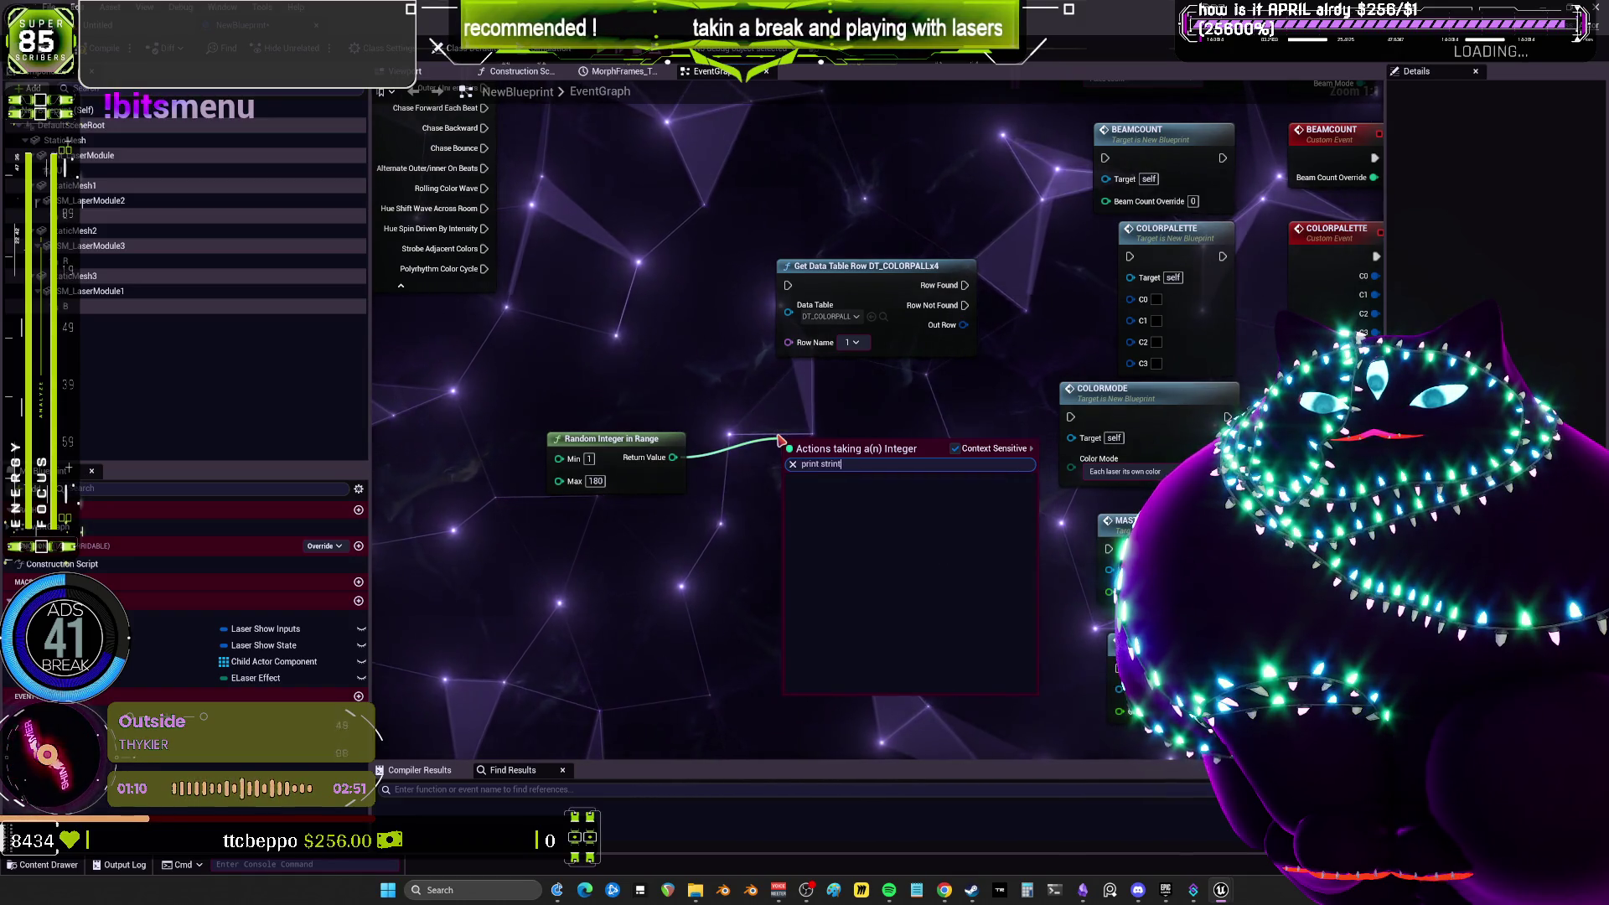
pyautogui.press('BackSpace')
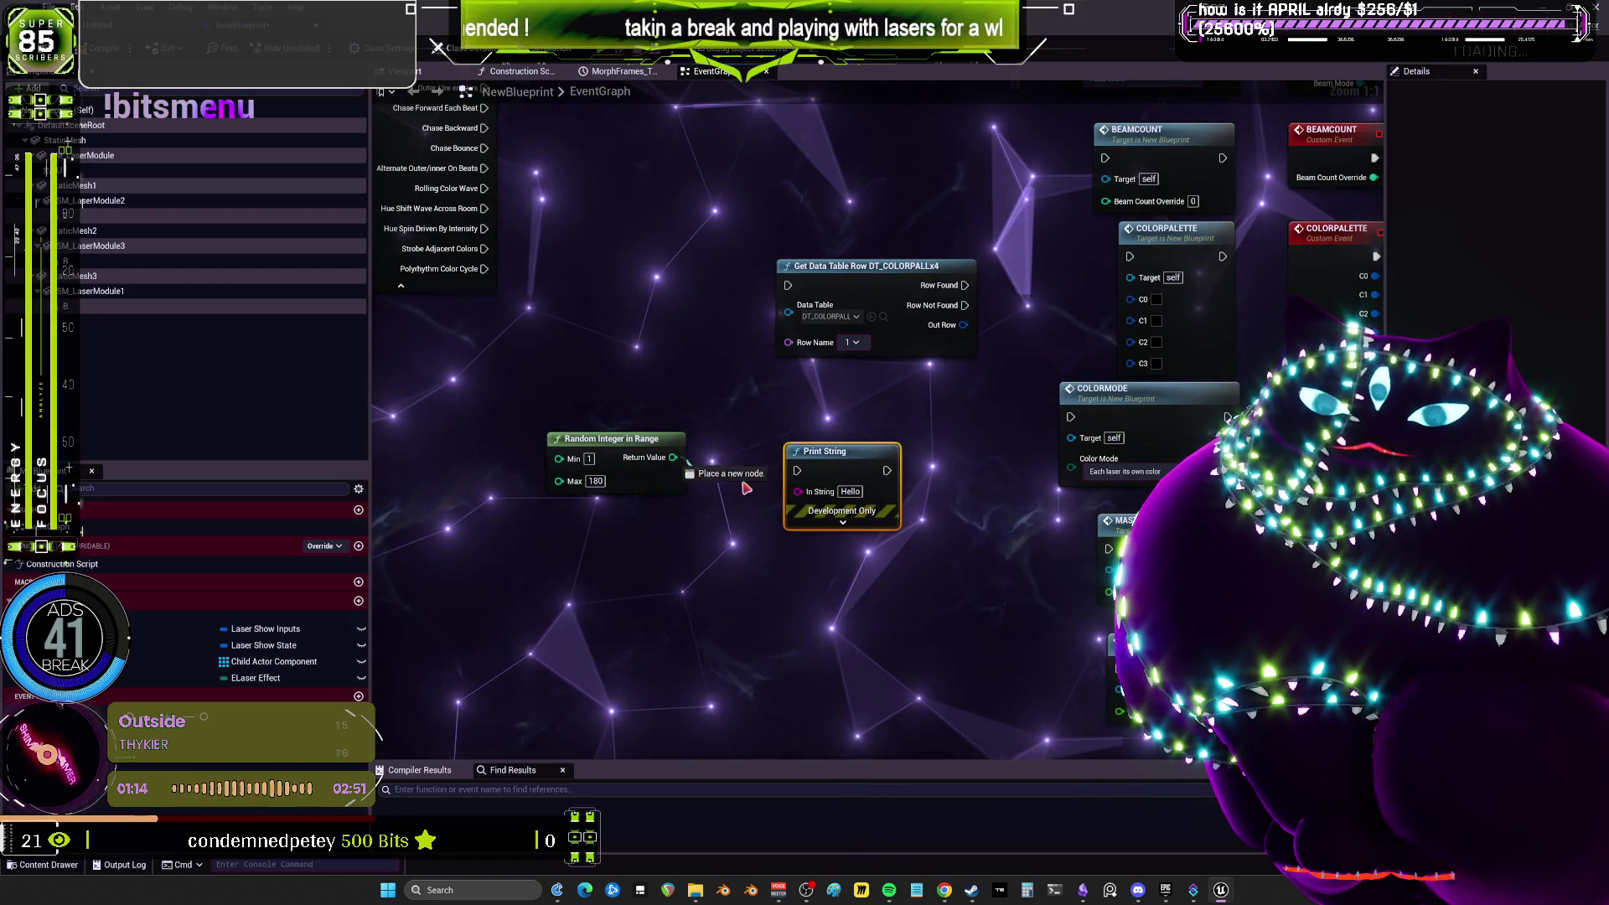
pyautogui.moveTo(803, 496); pyautogui.dragTo(804, 494)
pyautogui.moveTo(741, 451); pyautogui.dragTo(788, 339)
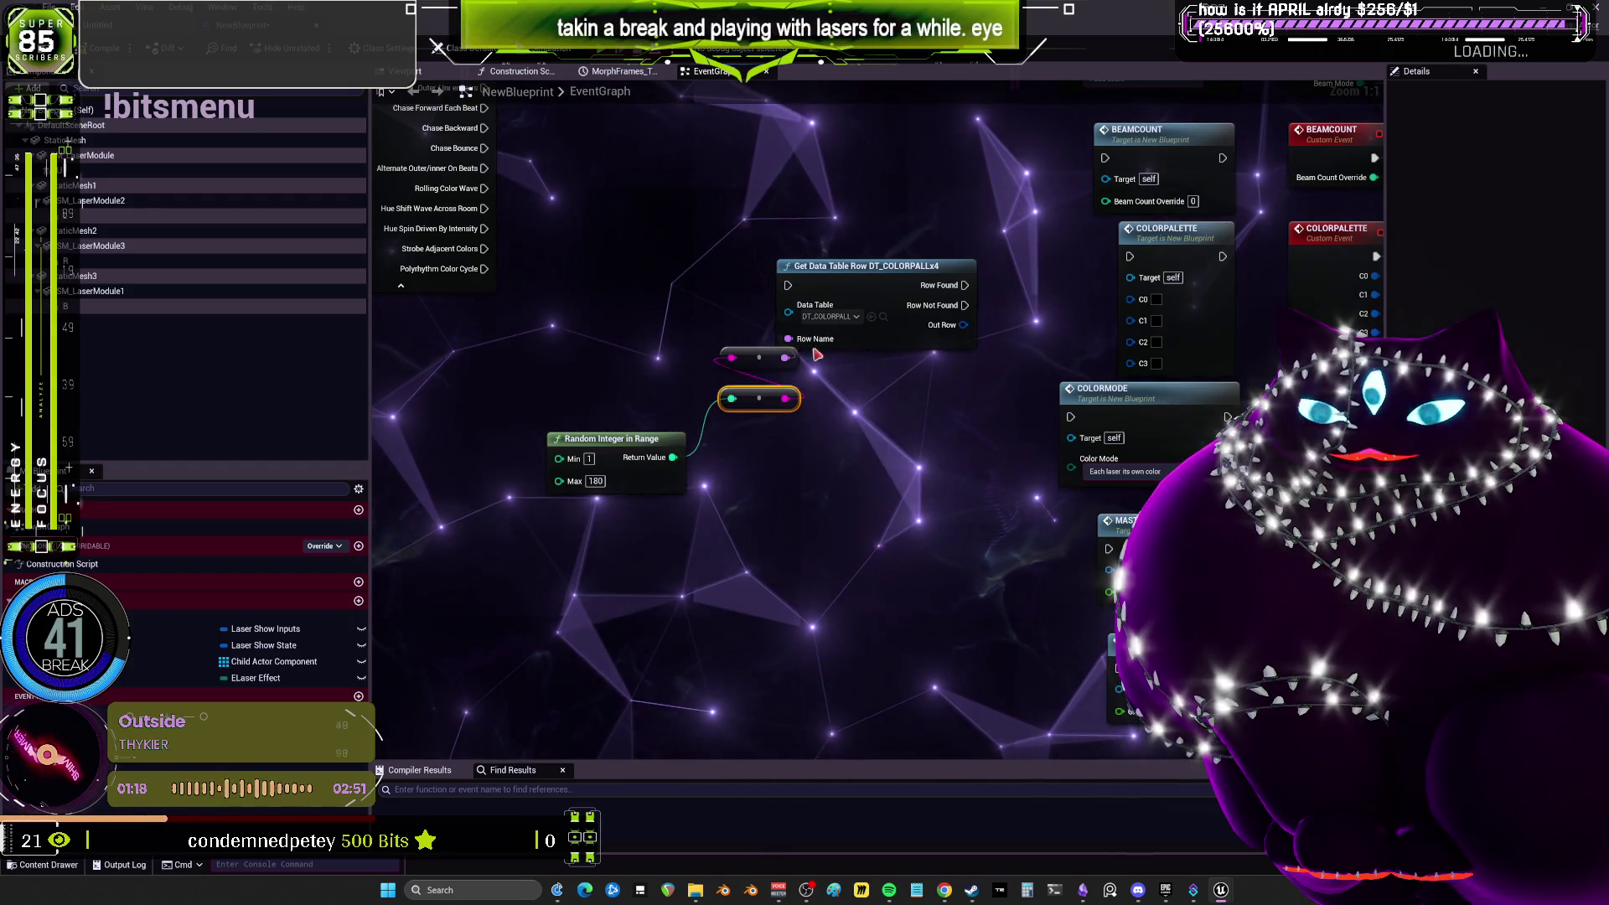
# Place the random number node under the lookup, then pan to the colour and random-effect test nodes.
pyautogui.moveTo(863, 266); pyautogui.dragTo(815, 241)
pyautogui.moveTo(641, 449); pyautogui.dragTo(791, 453)
pyautogui.moveTo(920, 392)
pyautogui.mouseDown()
pyautogui.moveTo(838, 394)
pyautogui.moveTo(854, 484)
pyautogui.moveTo(871, 407)
pyautogui.mouseUp()
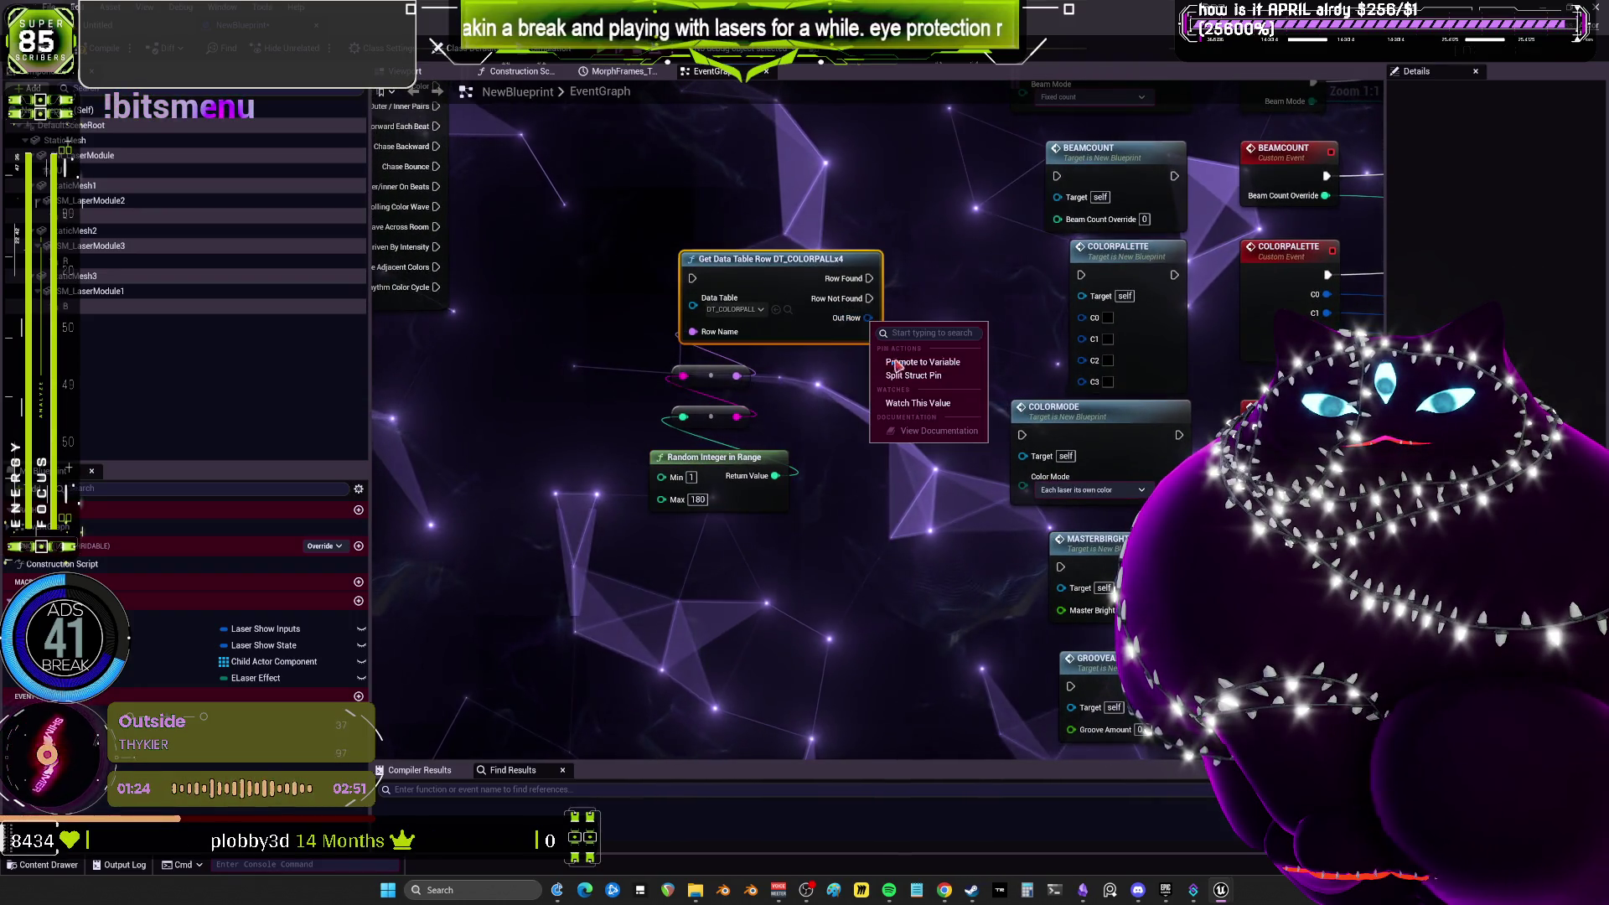
pyautogui.moveTo(919, 327); pyautogui.dragTo(795, 359)
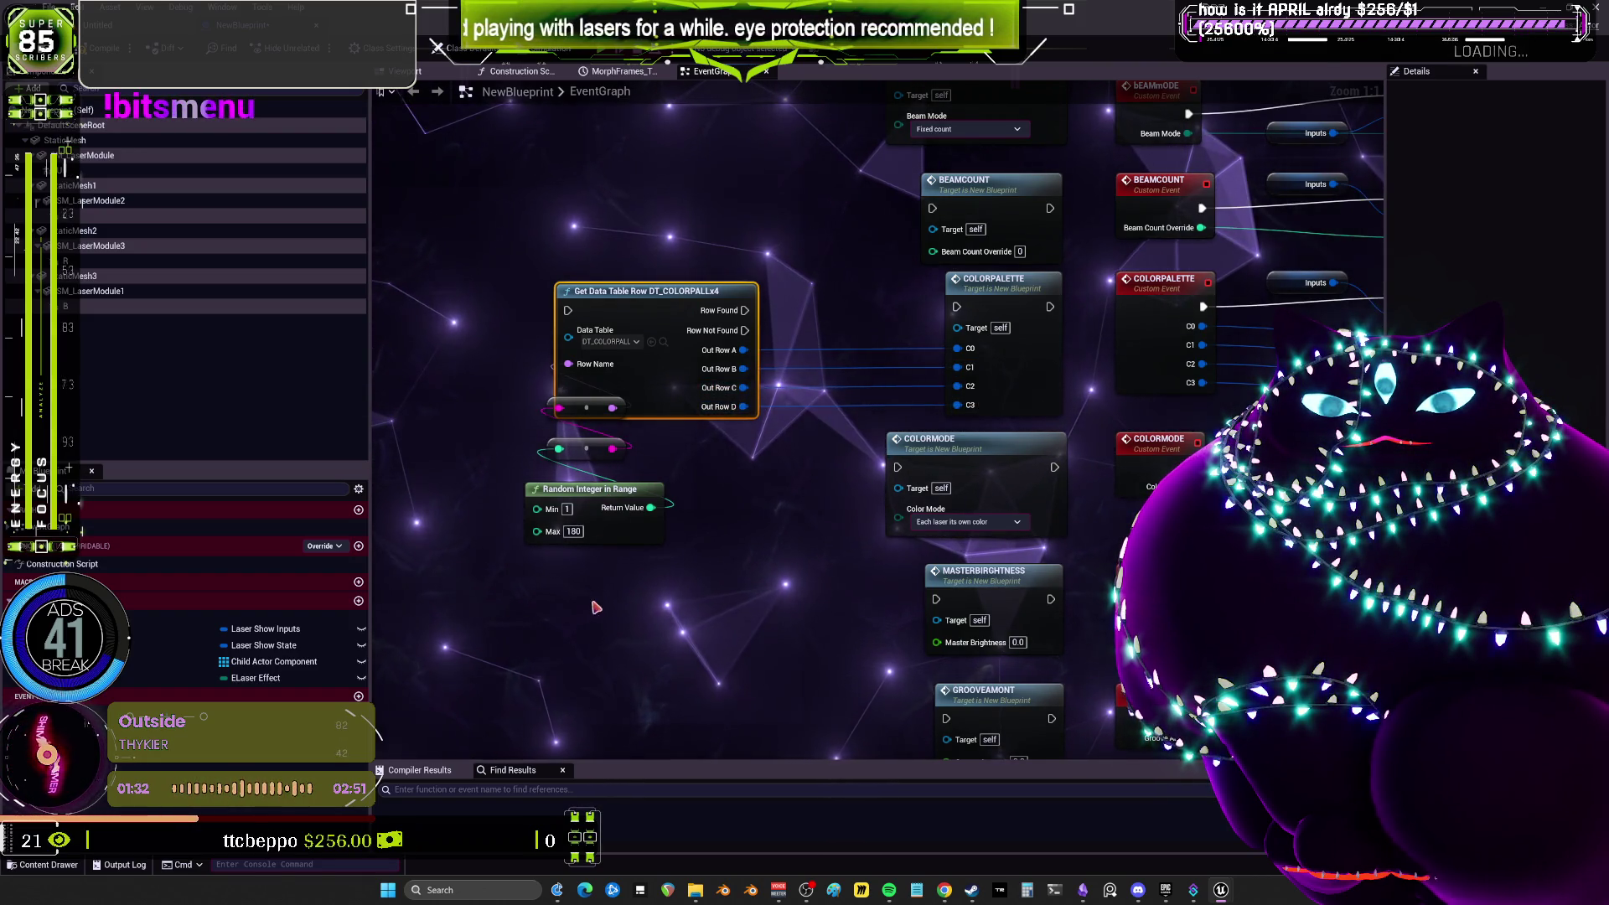
pyautogui.moveTo(695, 430); pyautogui.dragTo(932, 462)
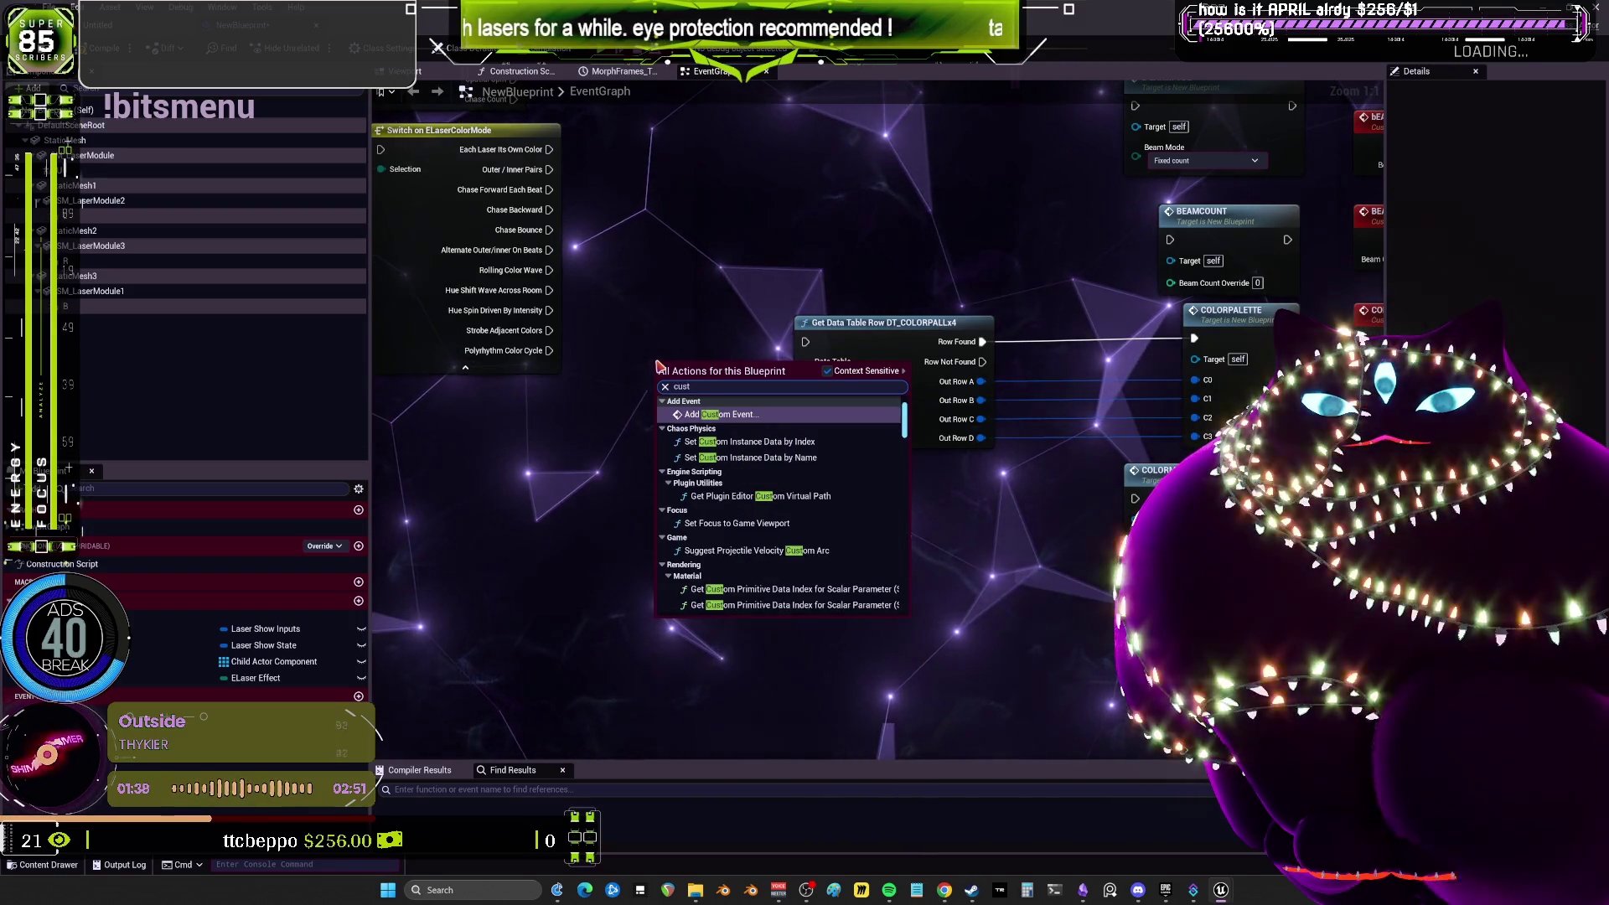
pyautogui.scroll(-5, 840, 392)
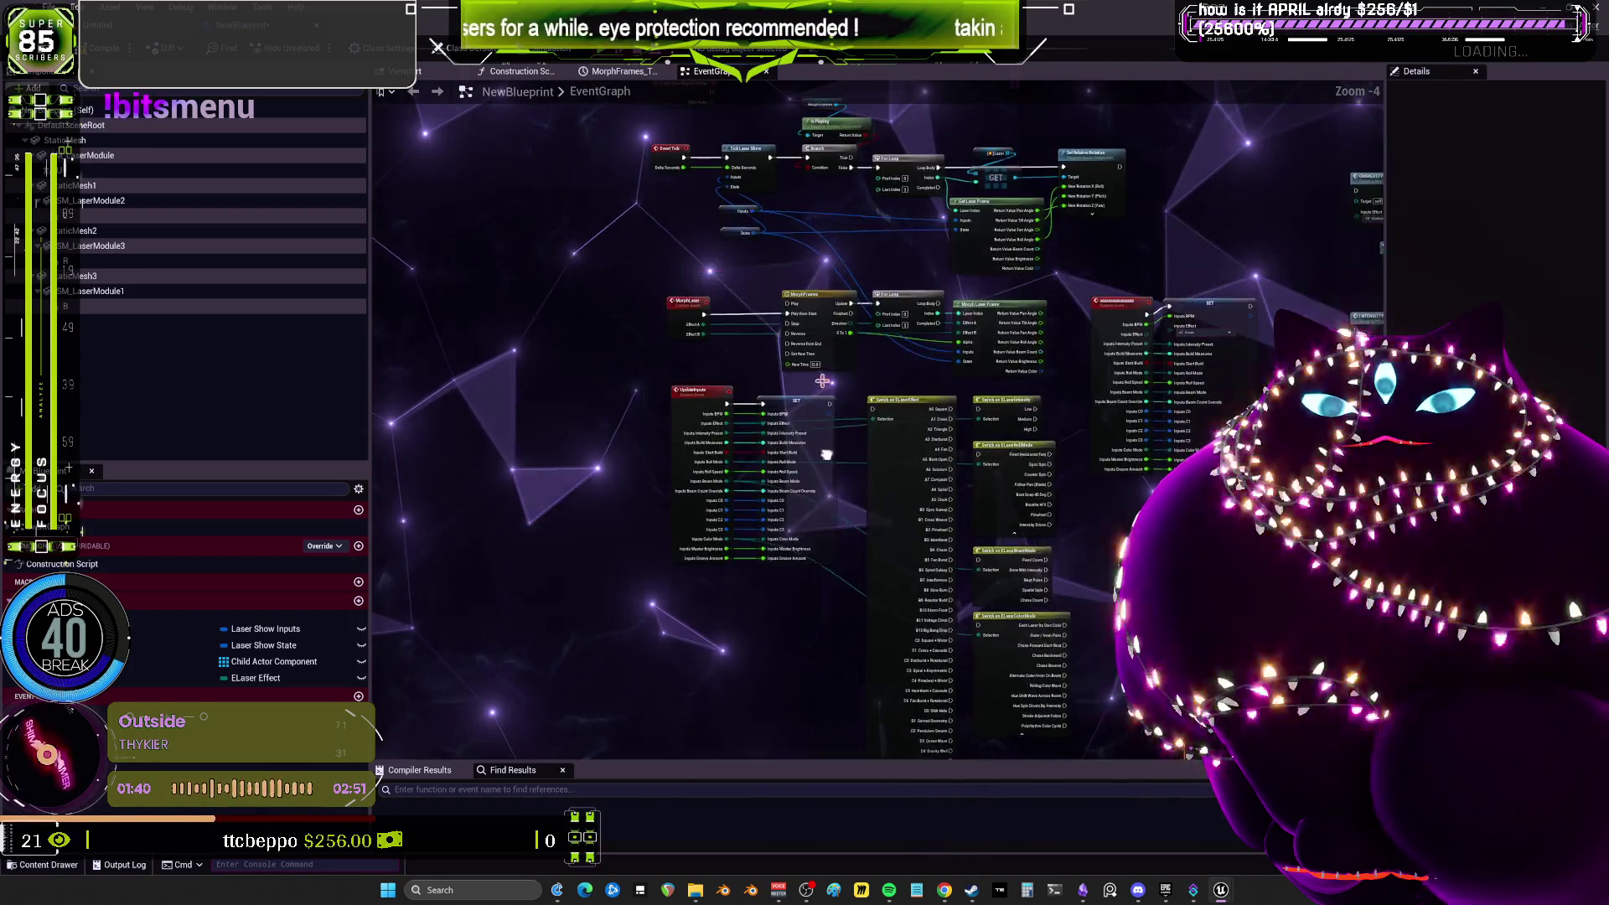
pyautogui.scroll(4, 922, 438)
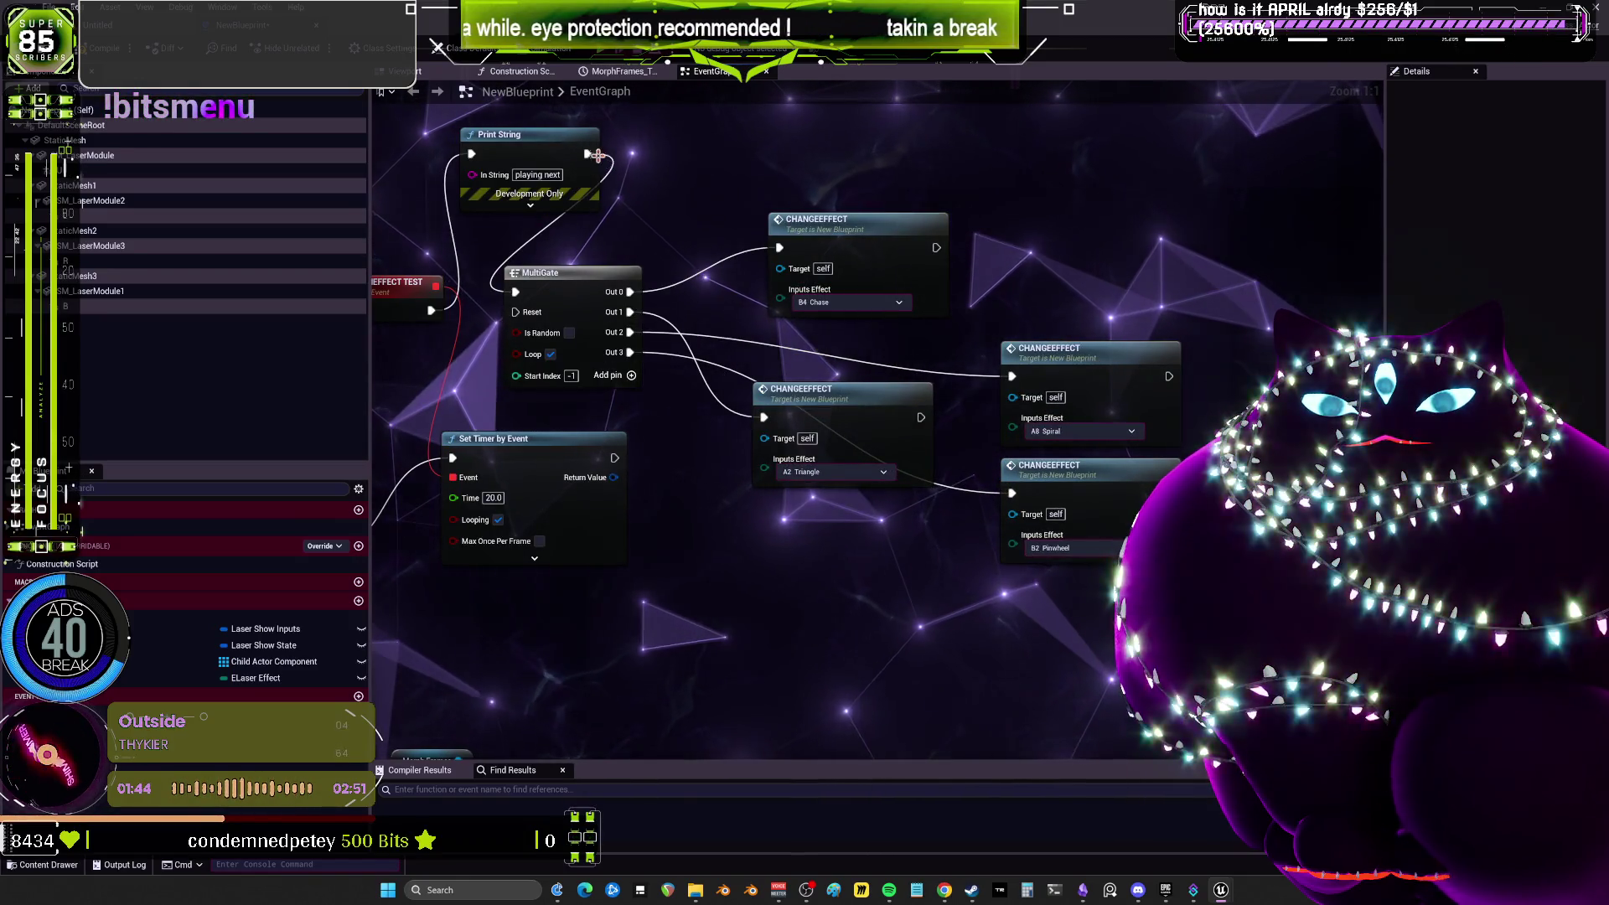
pyautogui.moveTo(597, 155); pyautogui.dragTo(1095, 591)
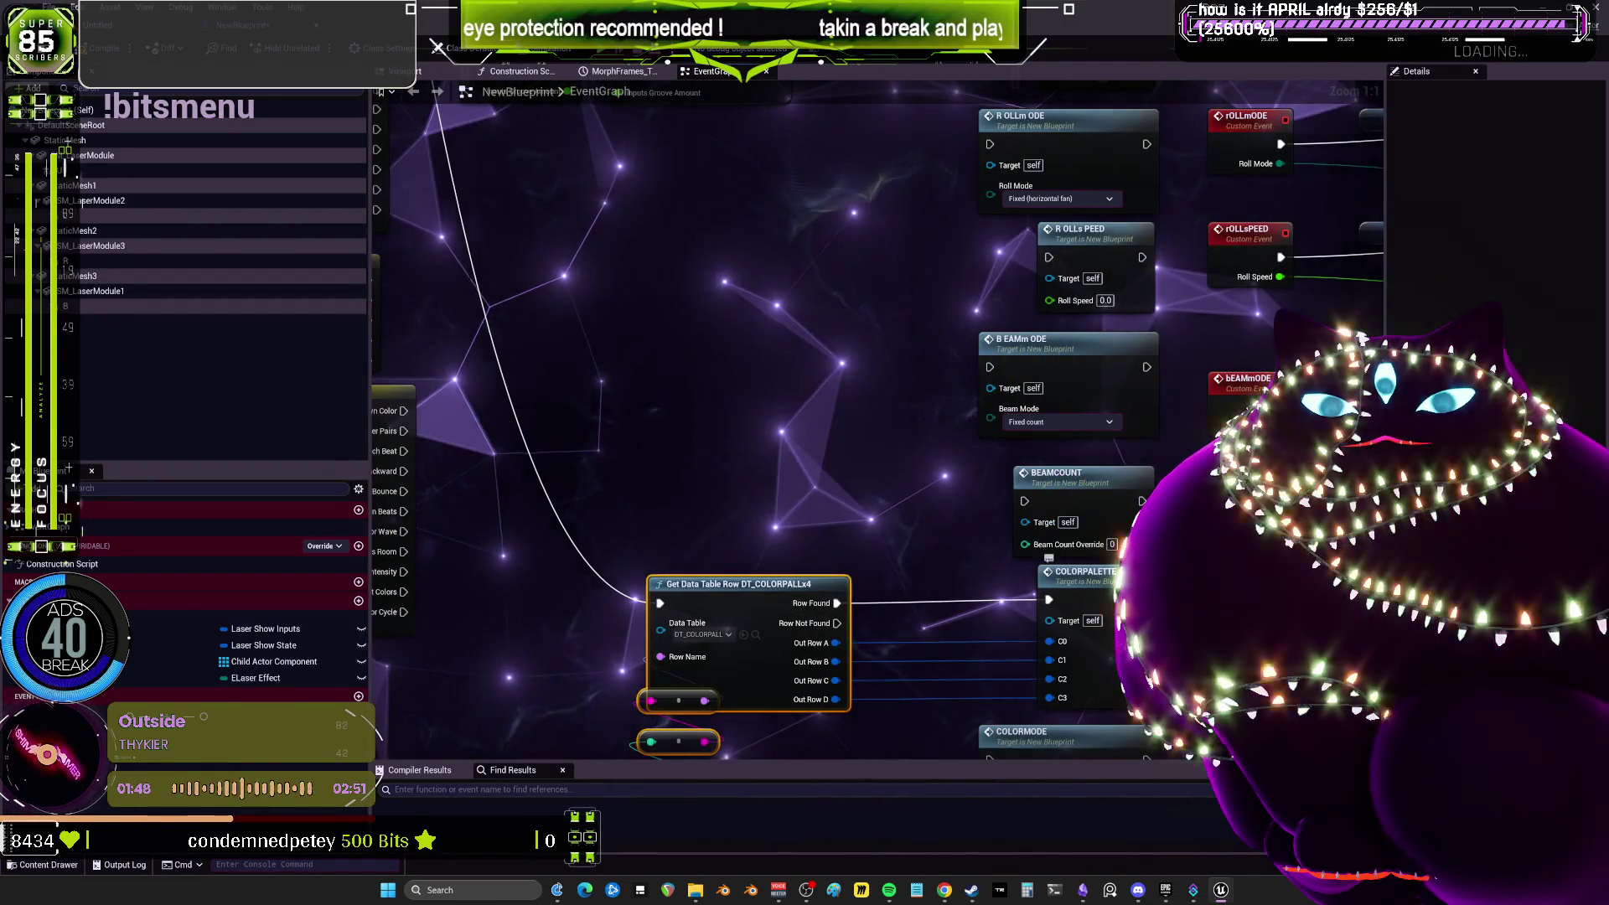
pyautogui.moveTo(681, 609)
pyautogui.mouseDown()
pyautogui.moveTo(232, 235)
pyautogui.moveTo(701, 179)
pyautogui.moveTo(765, 136)
pyautogui.moveTo(773, 204)
pyautogui.moveTo(1059, 305)
pyautogui.mouseUp()
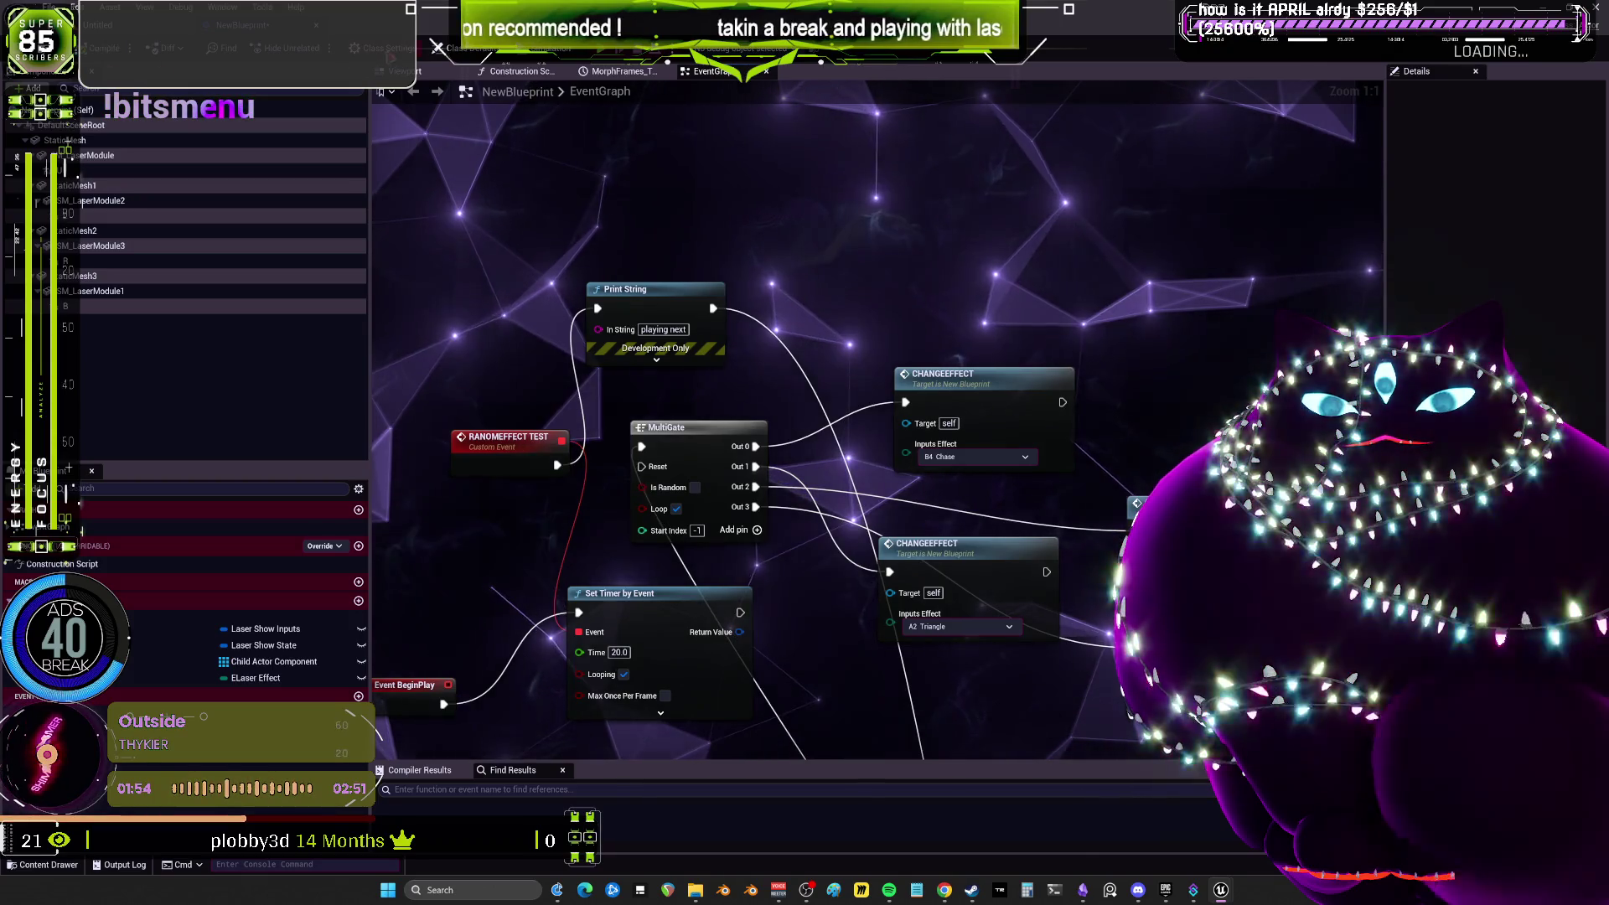
# Test-play the level full screen to check the laser colours, then stop.
pyautogui.hotkey('ctrl', 'Tab')
pyautogui.hotkey('alt', 'p')
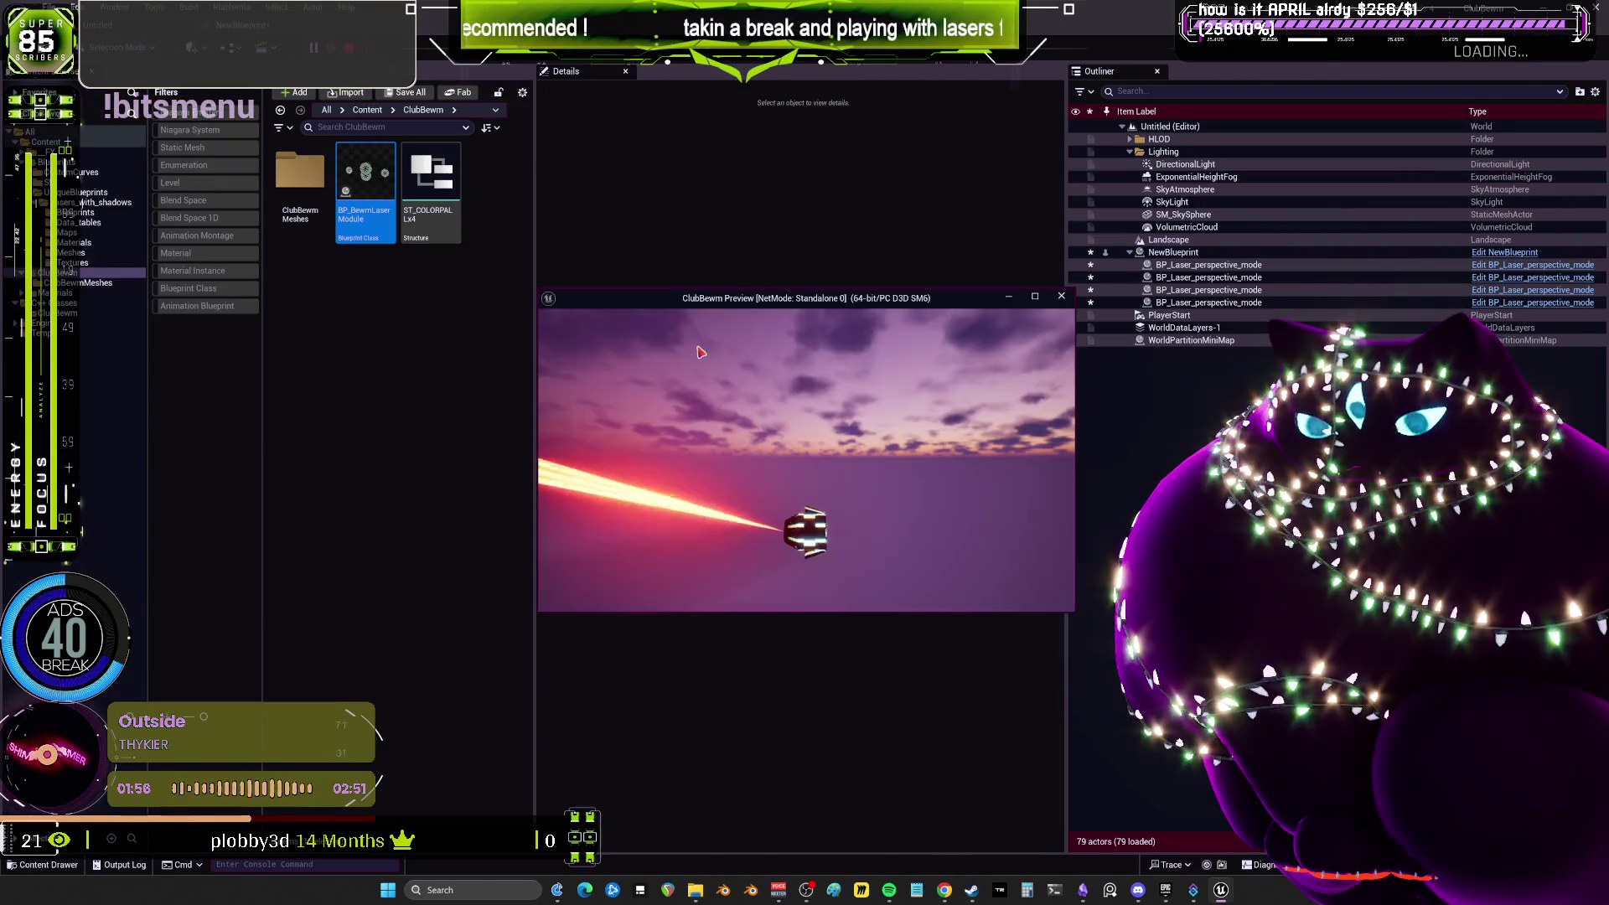
pyautogui.click(1034, 296)
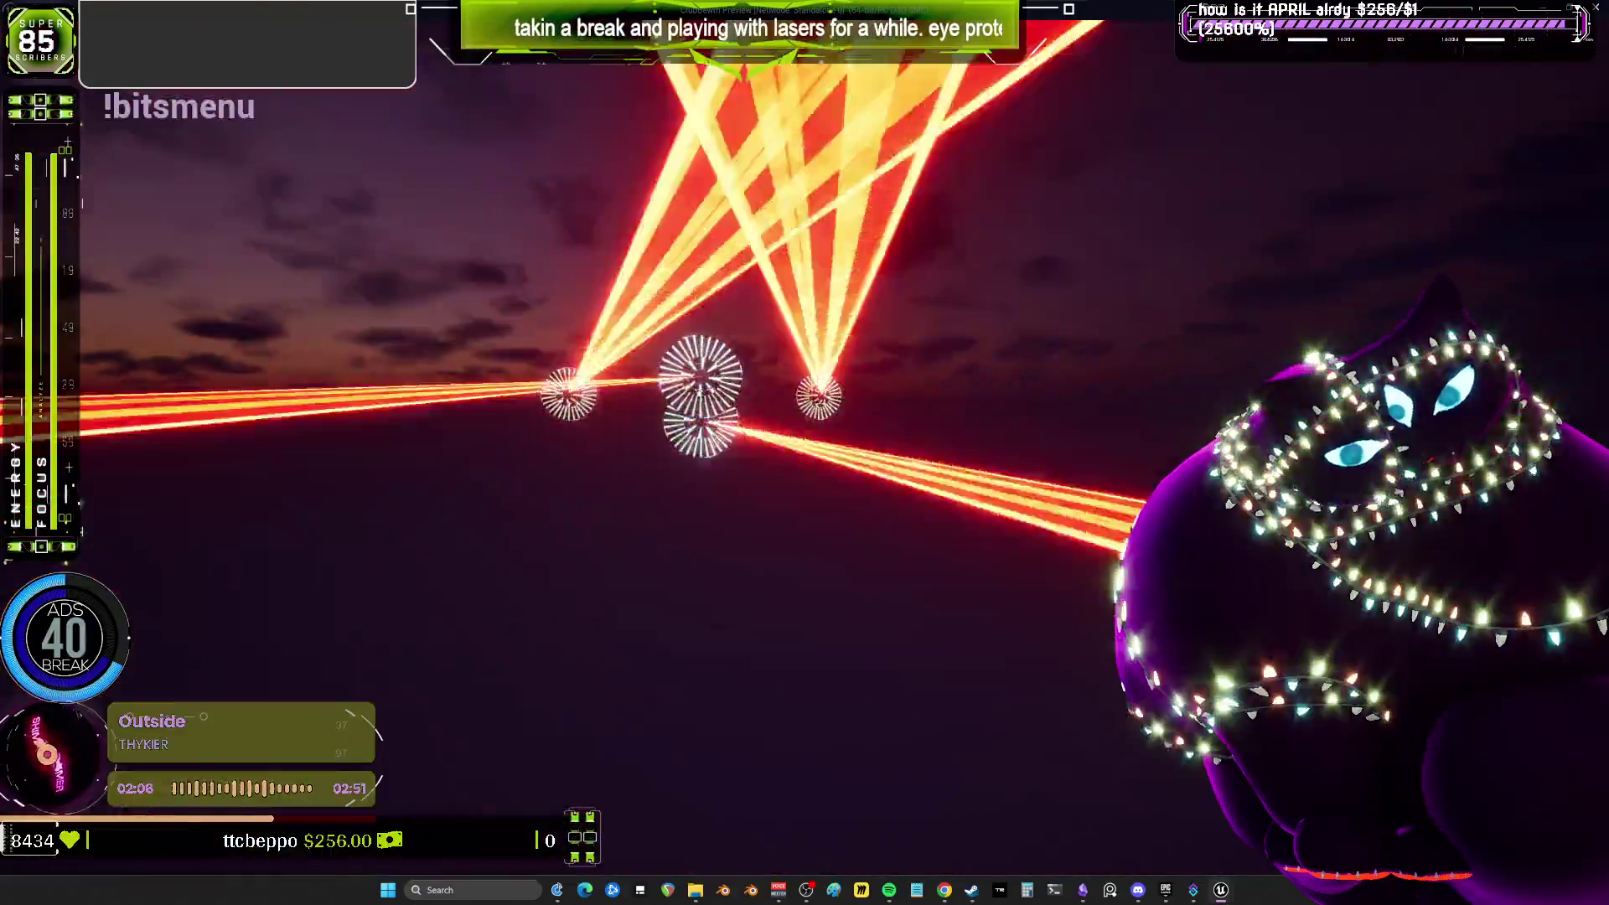
pyautogui.press('Escape')
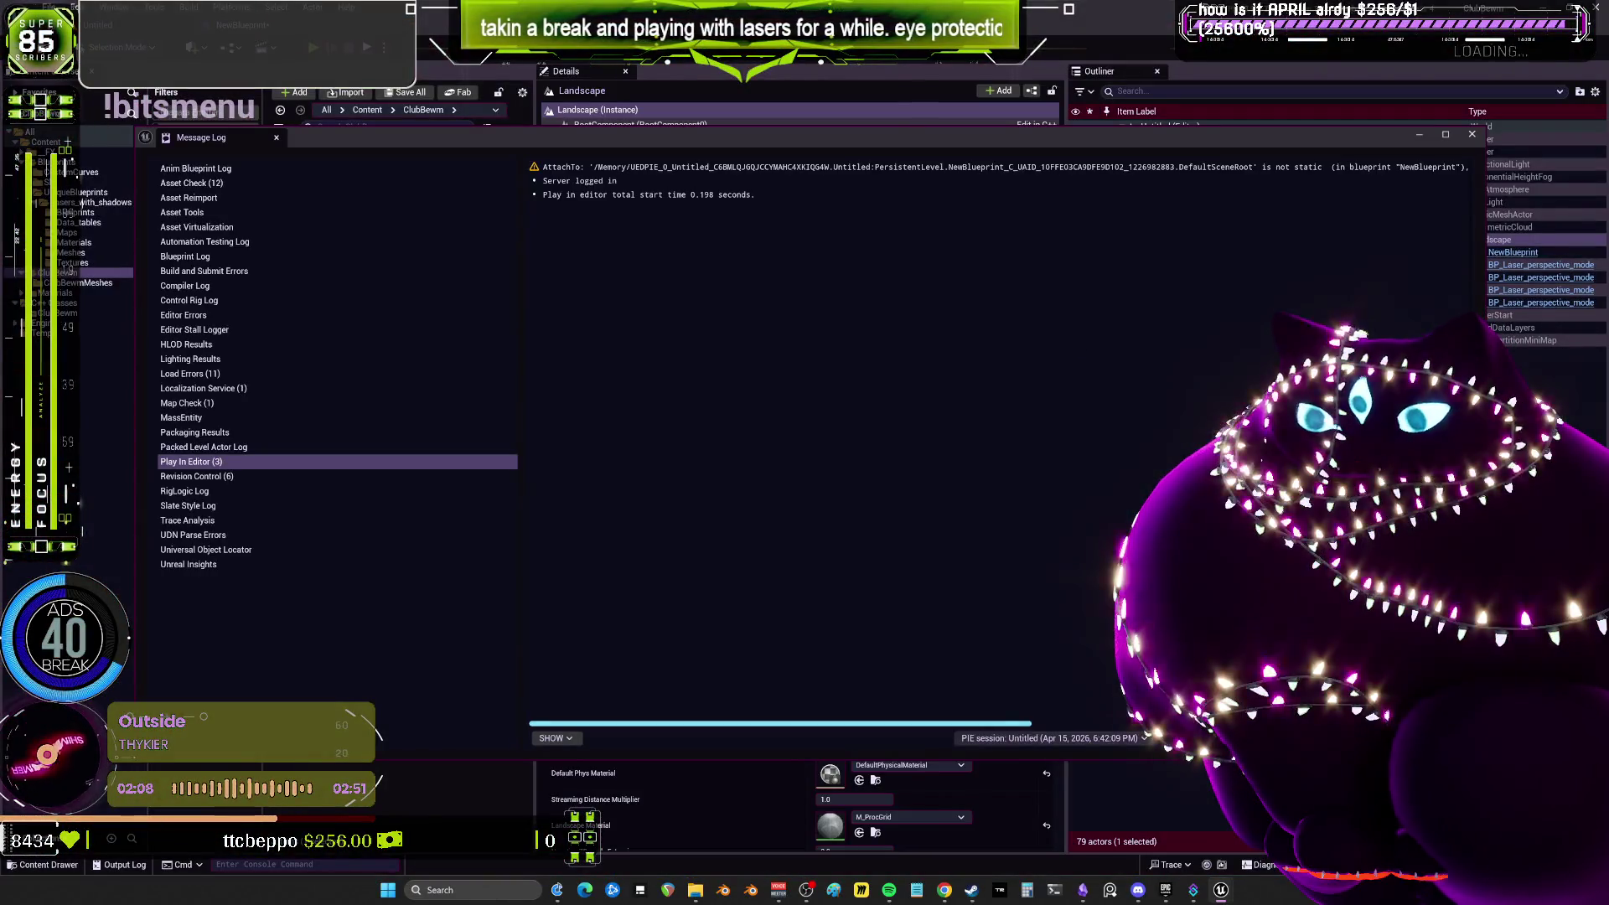
# Close the Message Log and reopen NewBlueprint's EventGraph.
pyautogui.click(1472, 136)
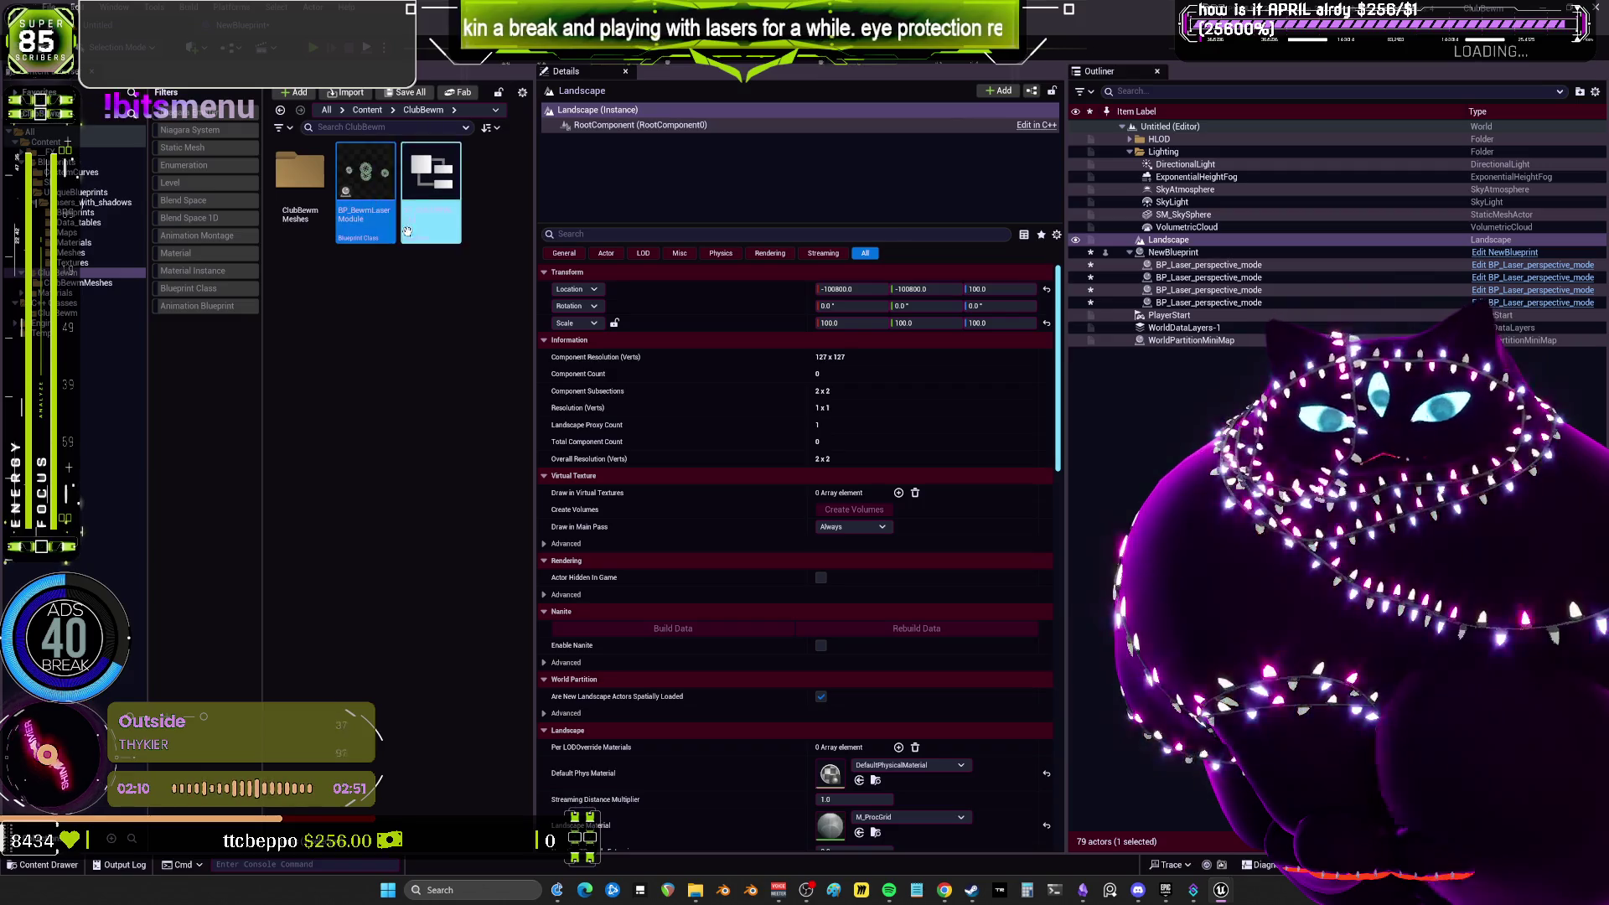
pyautogui.doubleClick(339, 174)
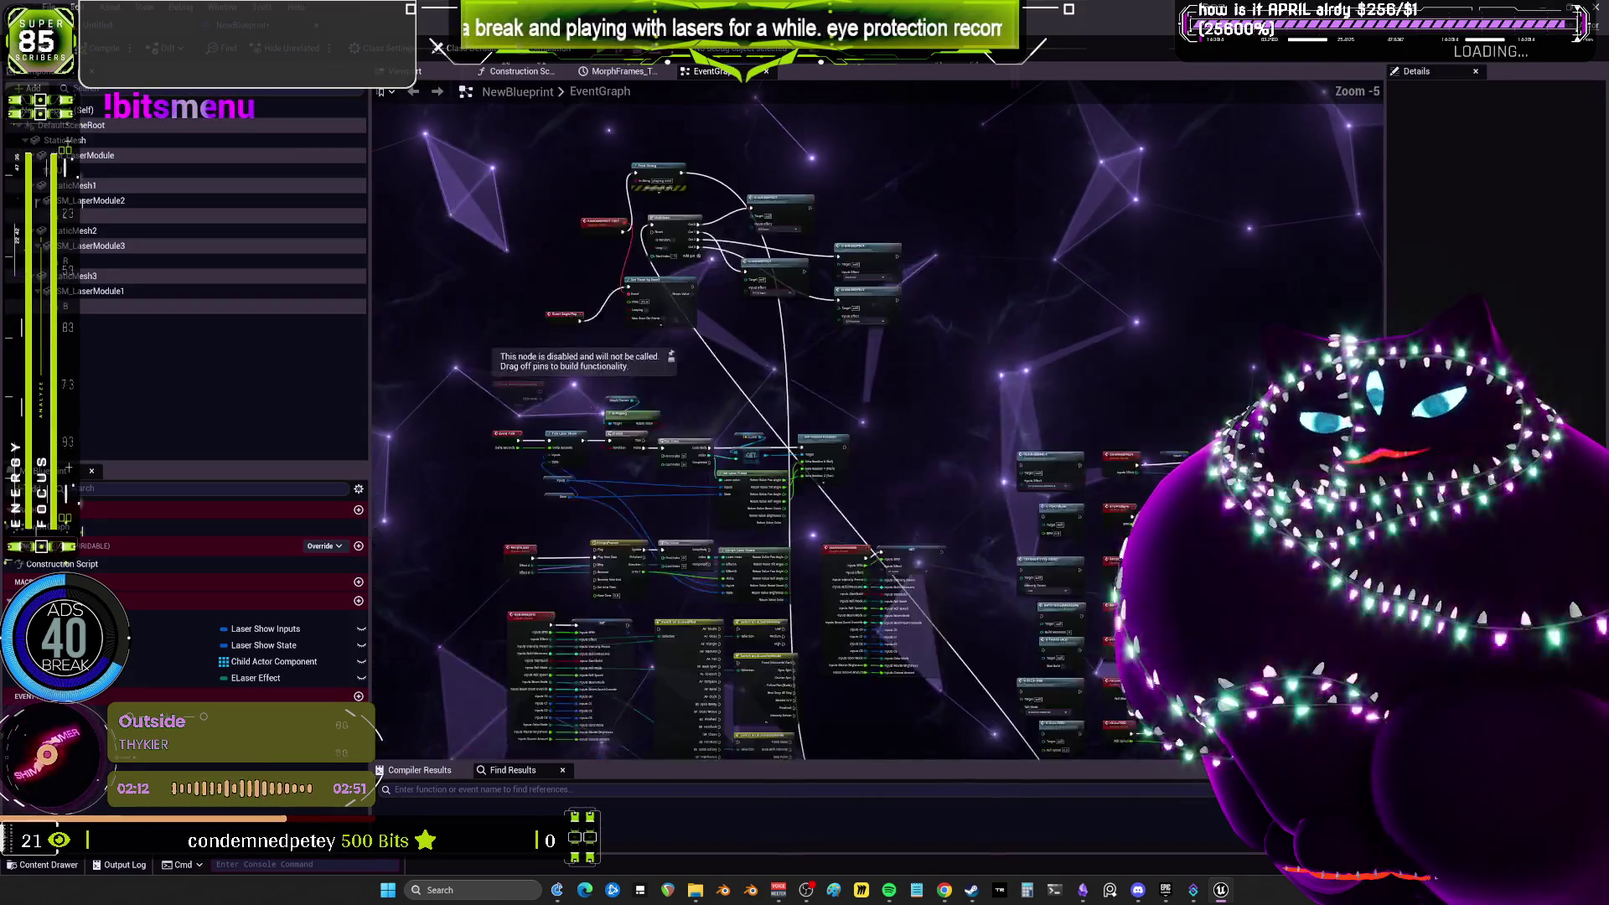
pyautogui.scroll(5, 677, 352)
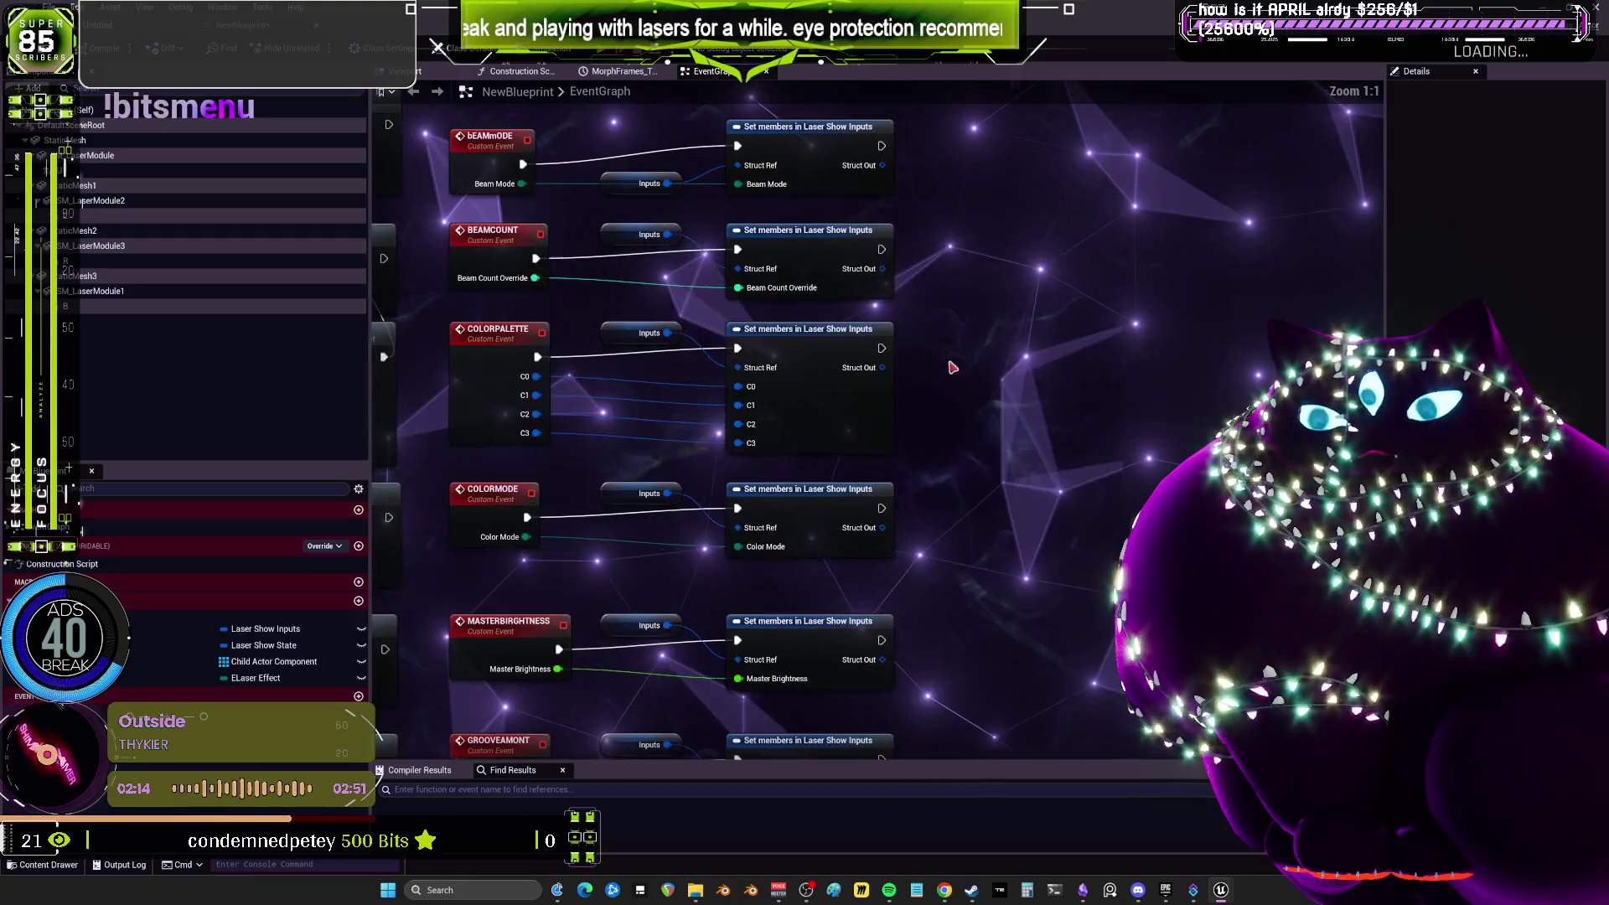
# Bring the GET and Set Relative Rotation nodes into view, dismissing an unused action search.
pyautogui.scroll(-5, 817, 366)
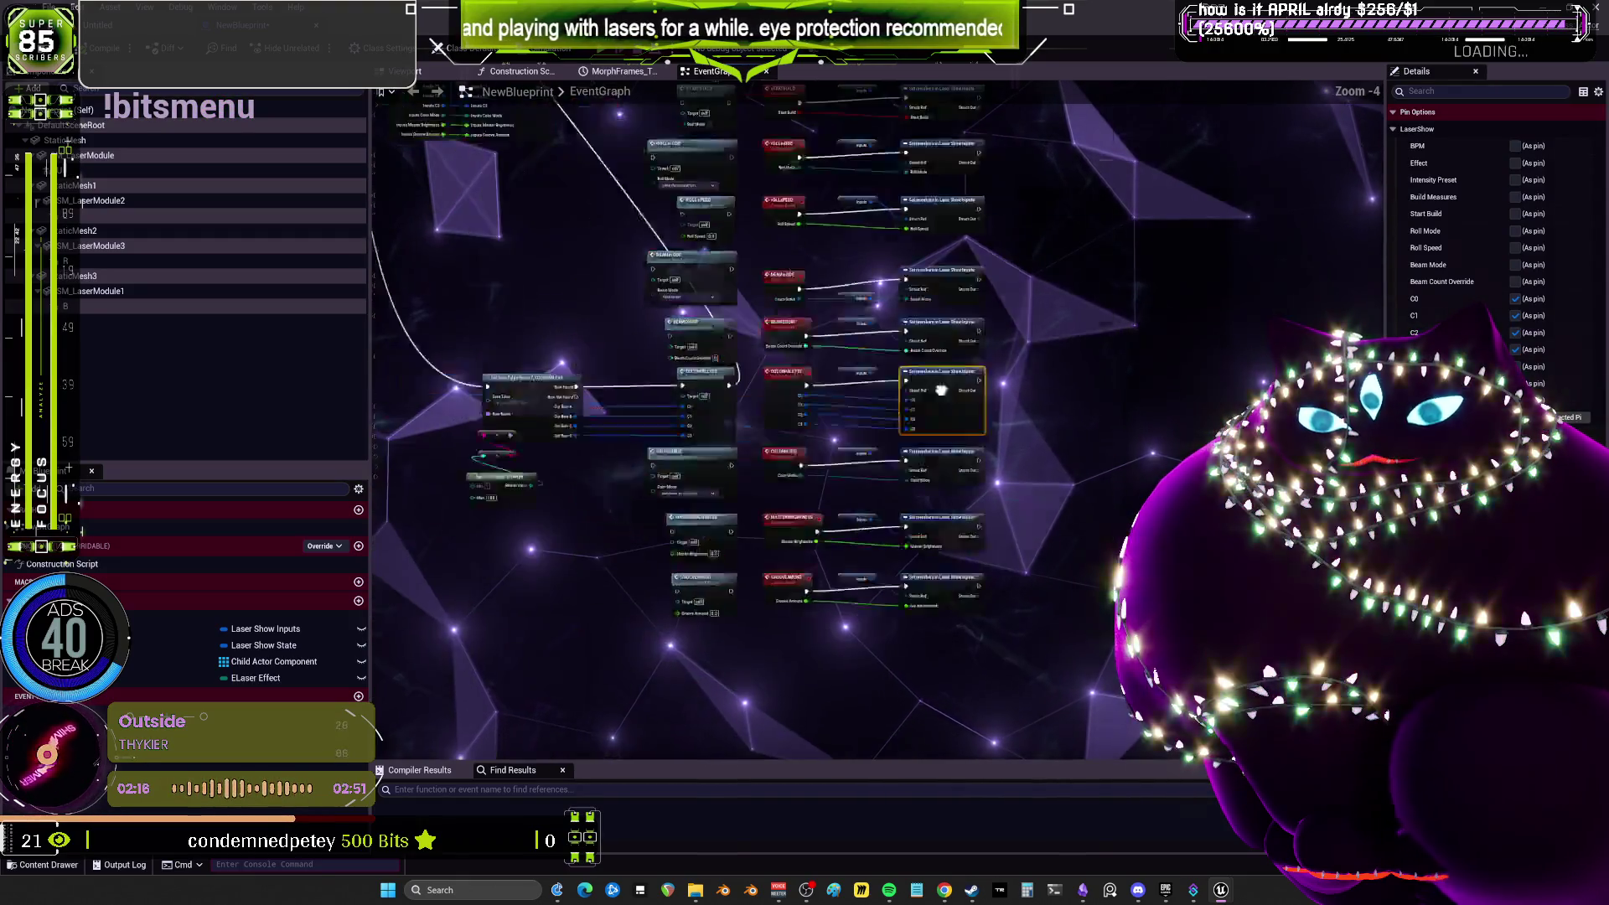
pyautogui.scroll(5, 664, 237)
pyautogui.moveTo(664, 237)
pyautogui.mouseDown()
pyautogui.moveTo(879, 328)
pyautogui.moveTo(897, 520)
pyautogui.moveTo(679, 712)
pyautogui.mouseUp()
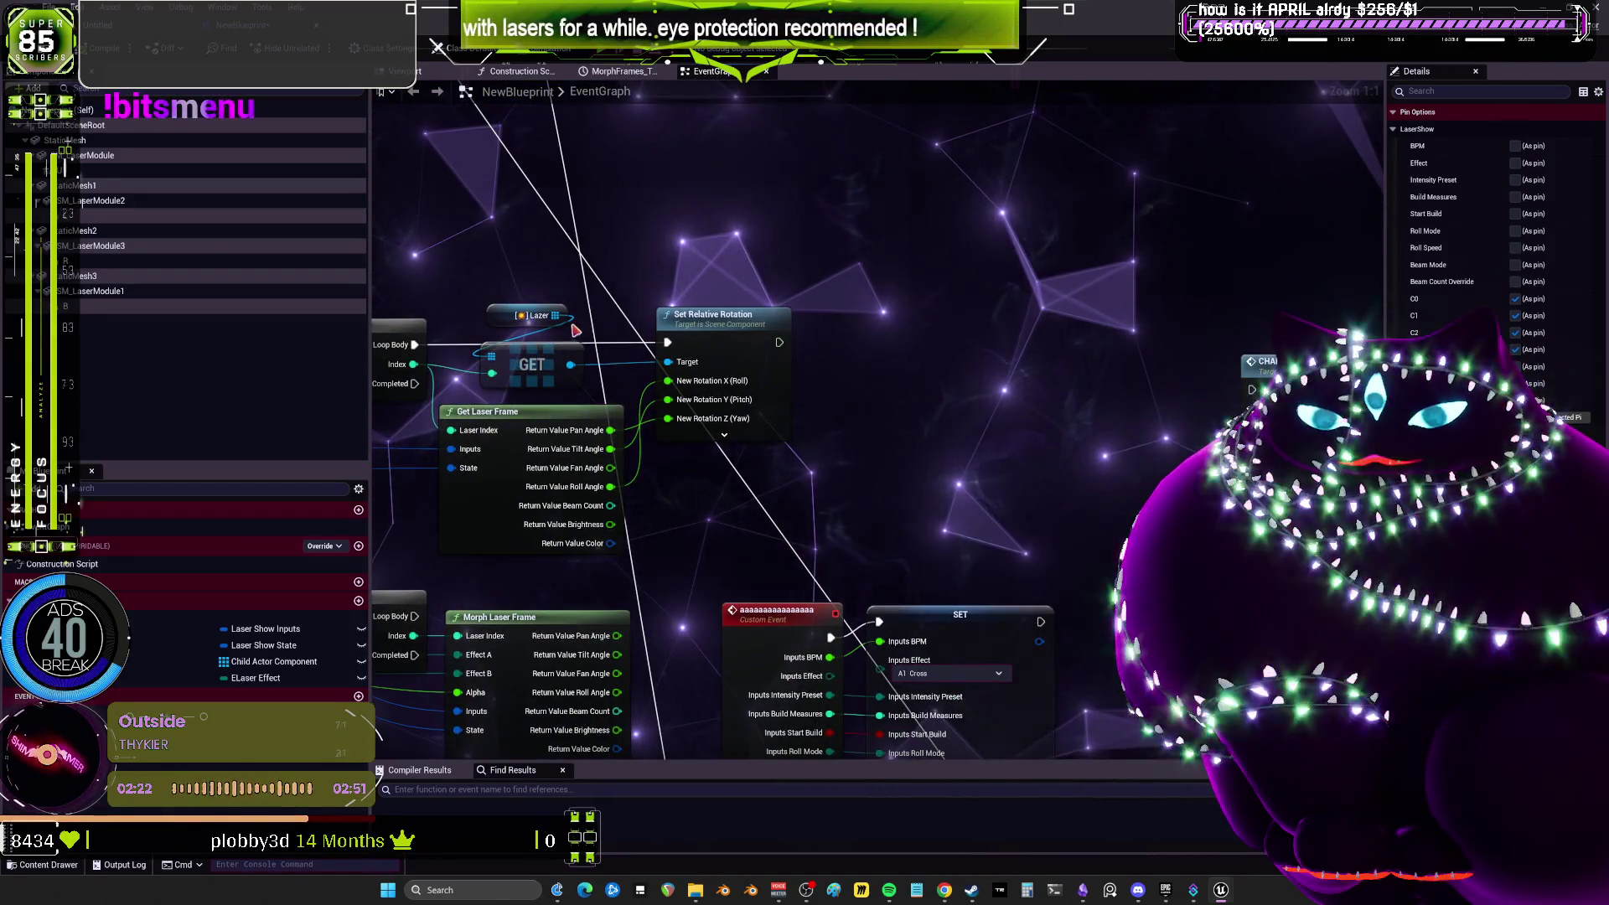
pyautogui.moveTo(570, 366); pyautogui.dragTo(776, 243)
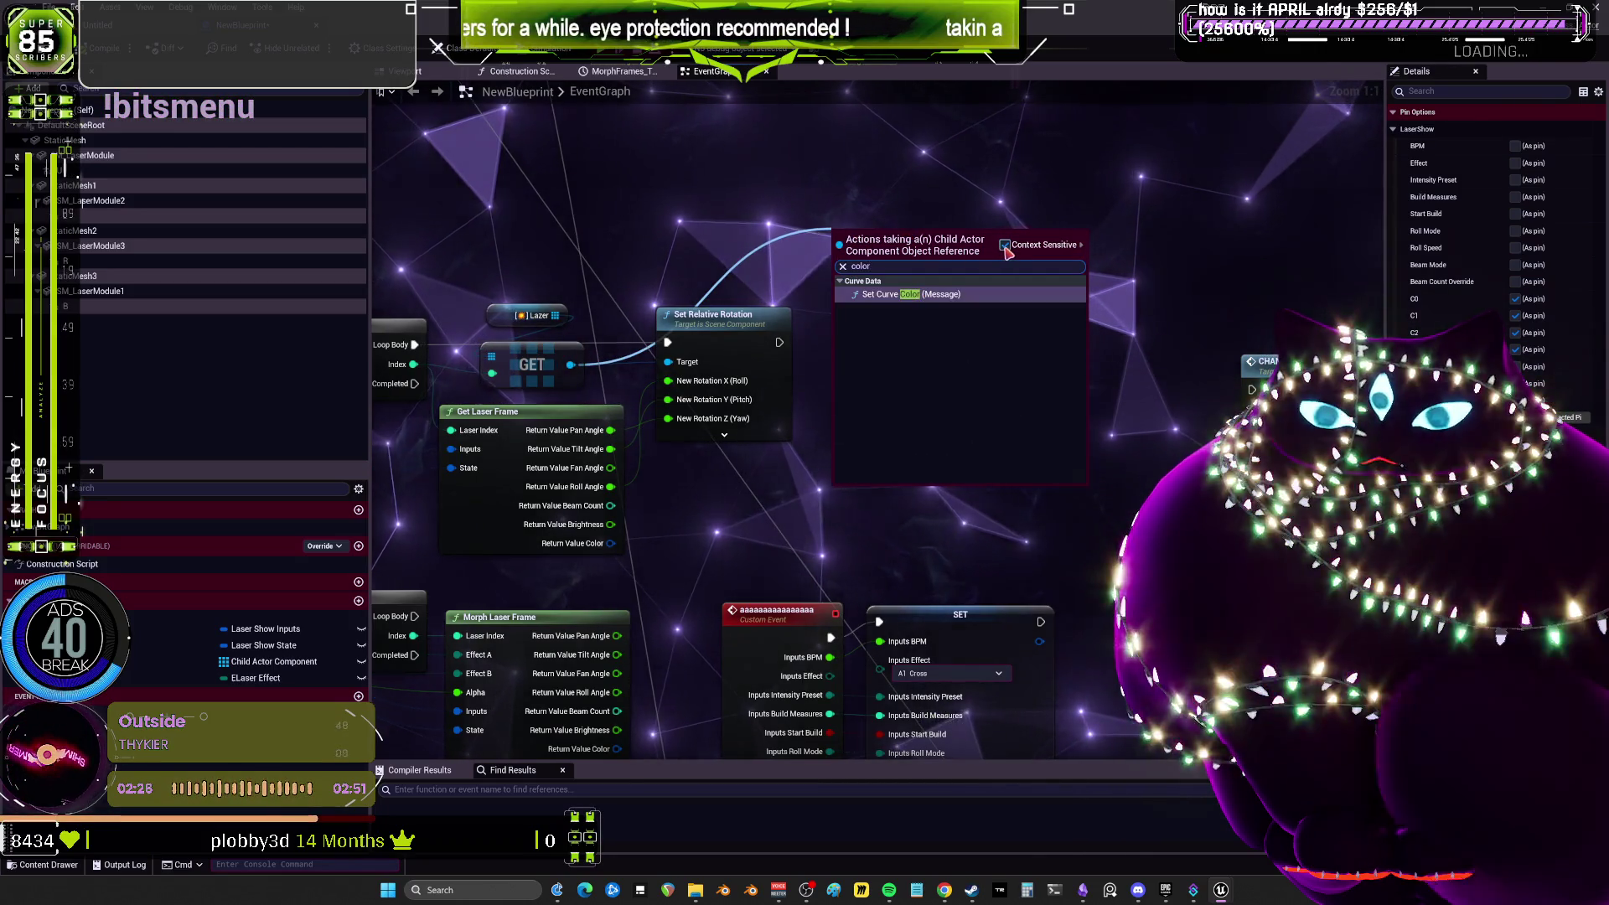
pyautogui.scroll(-3, 955, 368)
pyautogui.press('Escape')
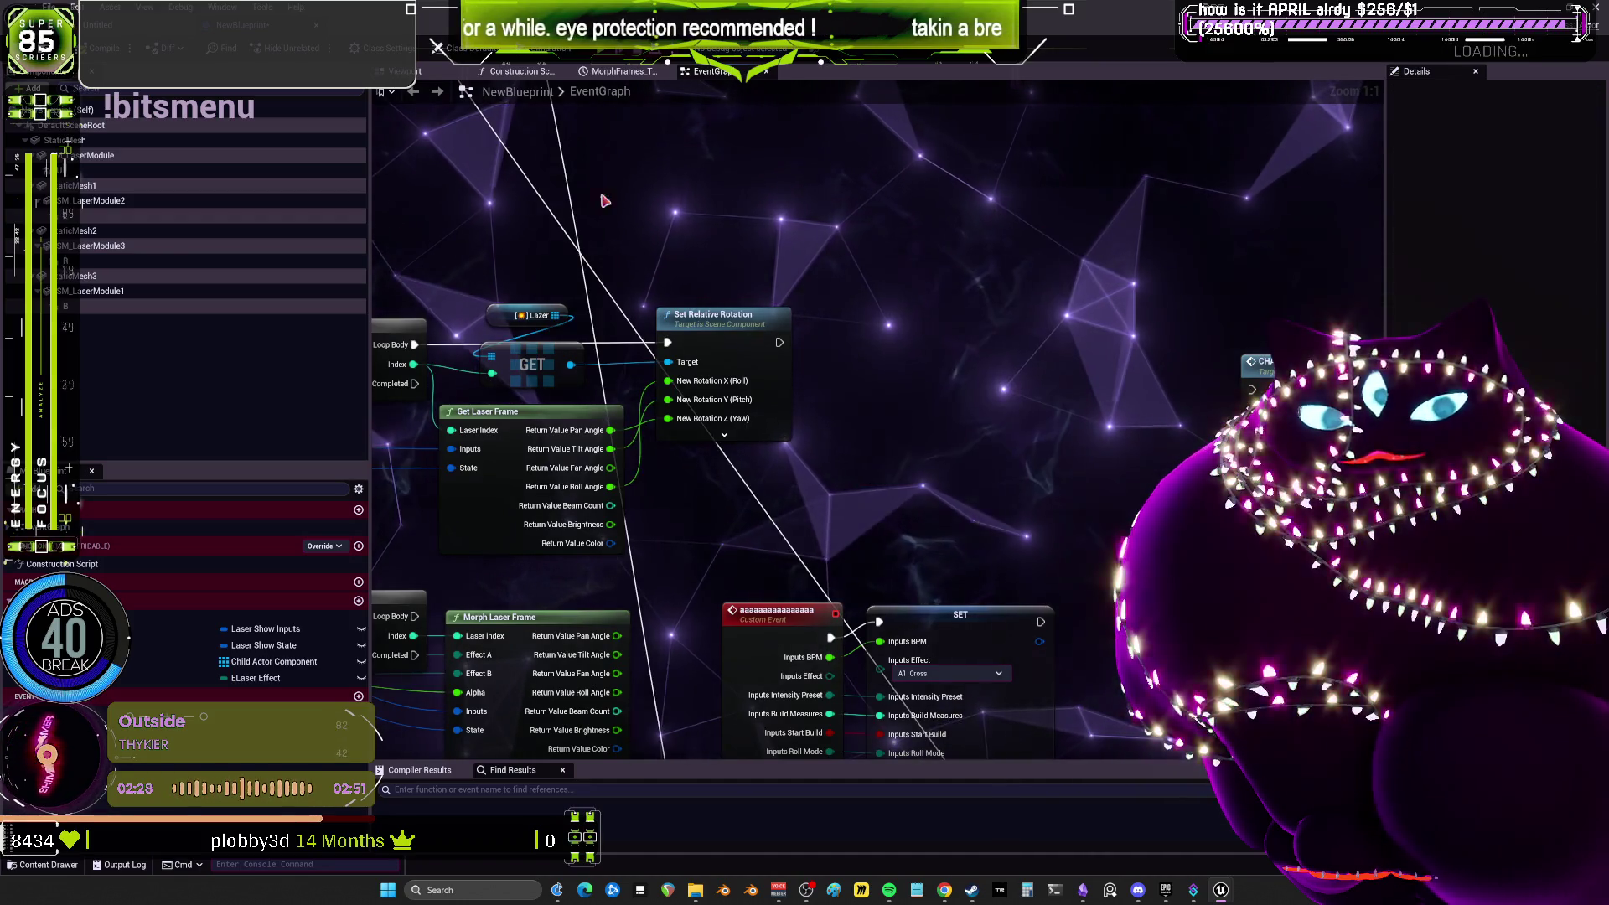
# Select the L child actor component and browse its BP_Laser_perspective_mode template settings in a wider Details panel.
pyautogui.click(92, 216)
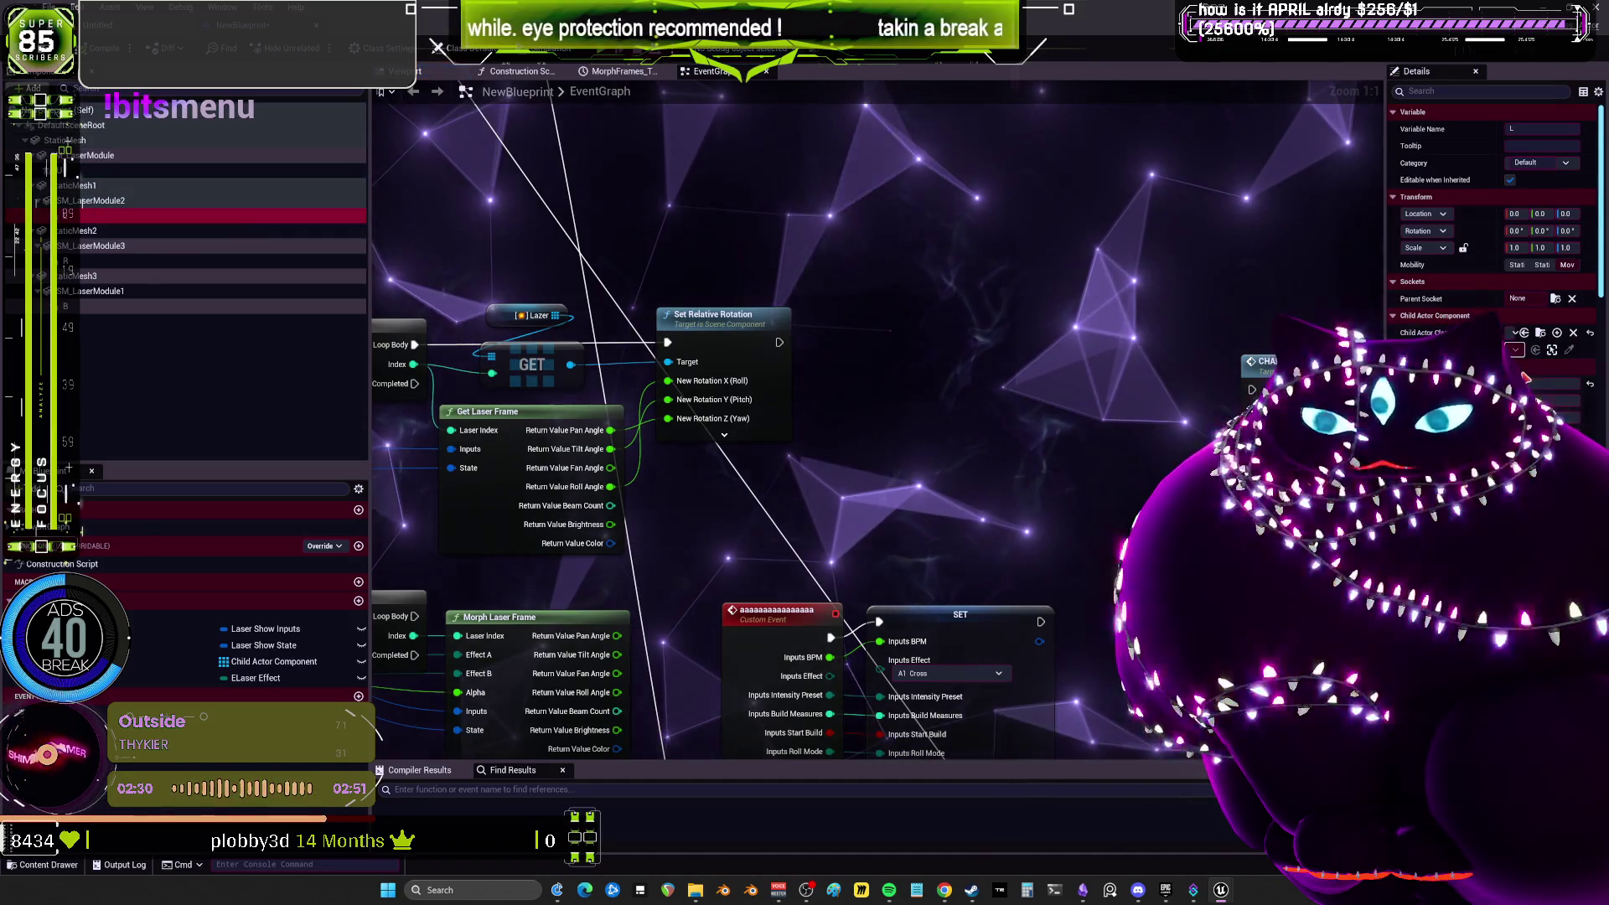
pyautogui.moveTo(1386, 377); pyautogui.dragTo(1082, 377)
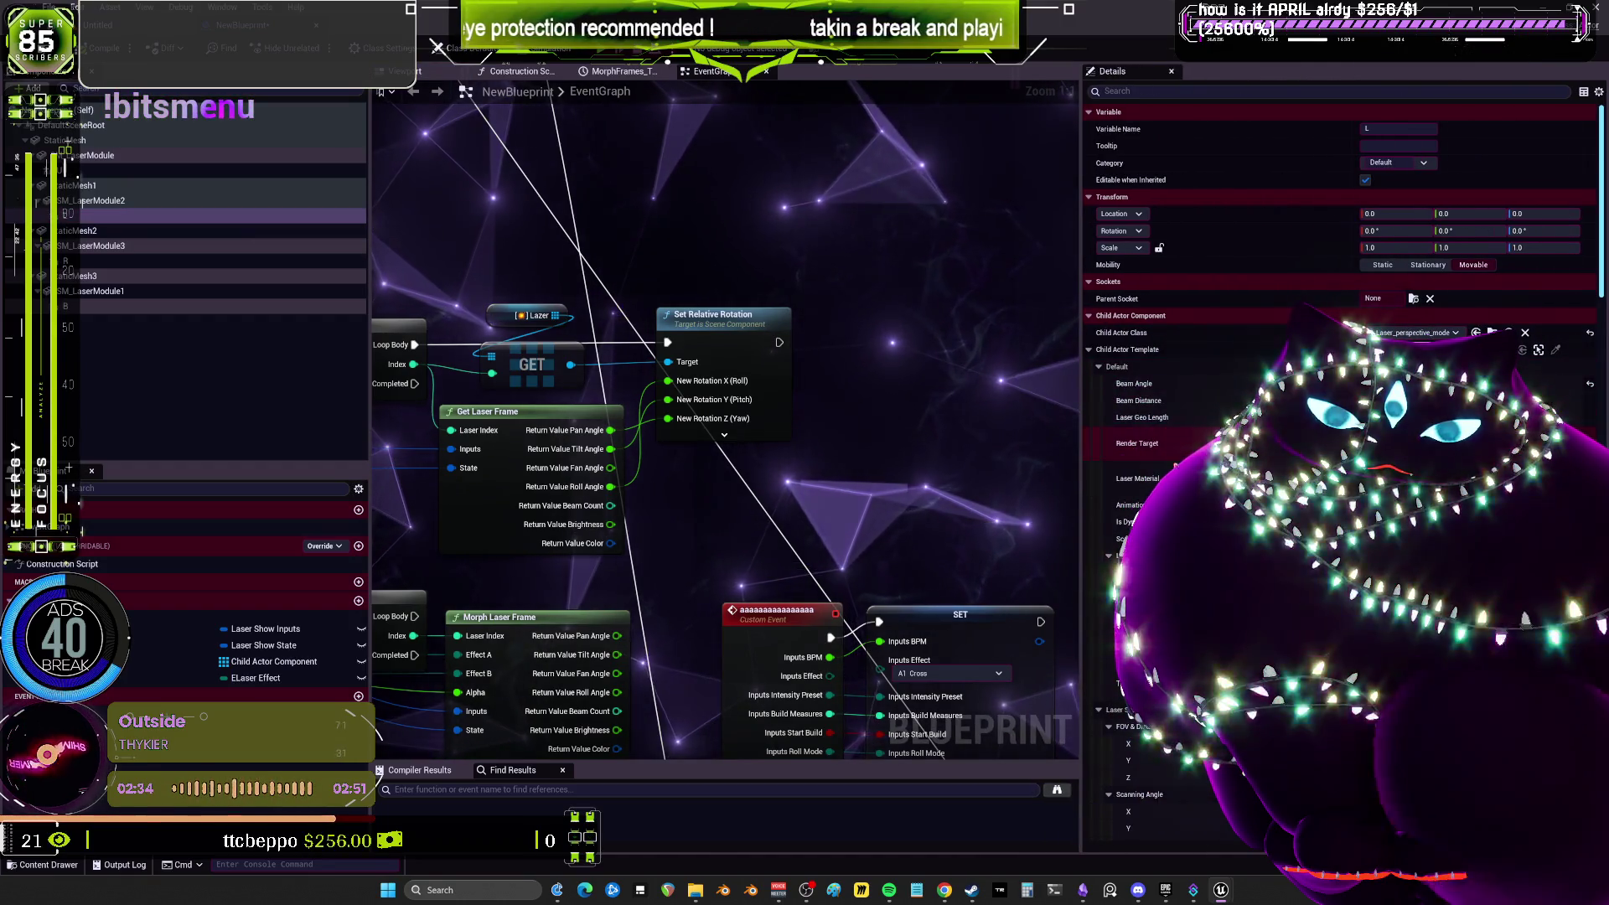
pyautogui.scroll(-10, 1341, 470)
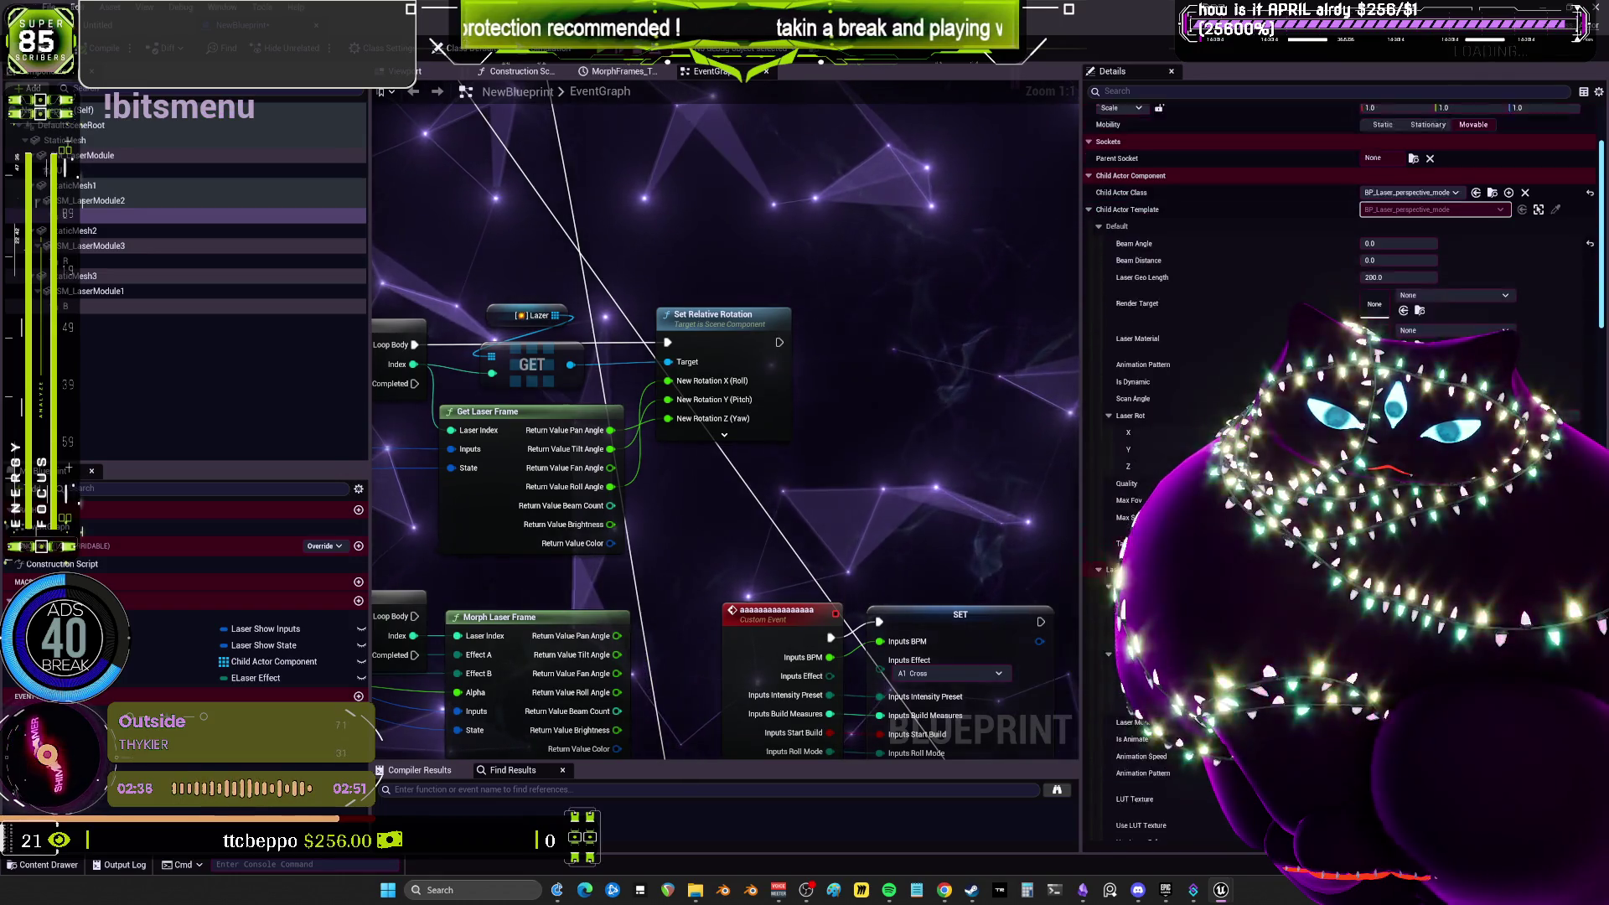
pyautogui.scroll(-1, 1341, 470)
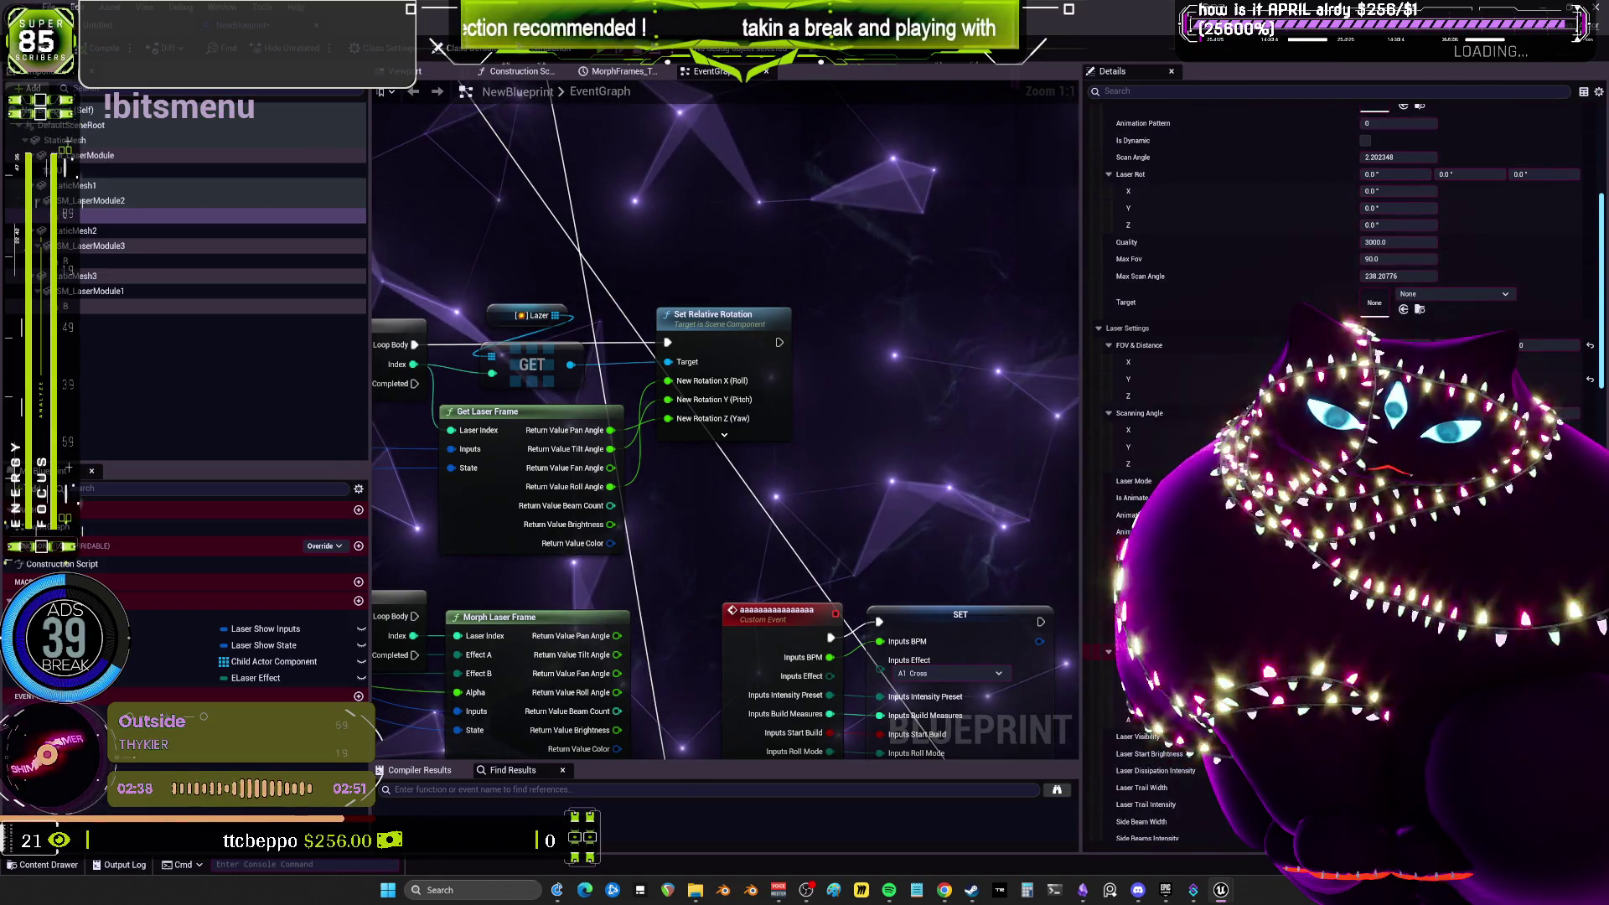
# Add a SET Laser Color node fed by Get Laser Frame's colour, running after Set Relative Rotation.
pyautogui.moveTo(571, 365); pyautogui.dragTo(778, 208)
pyautogui.write('set laz')
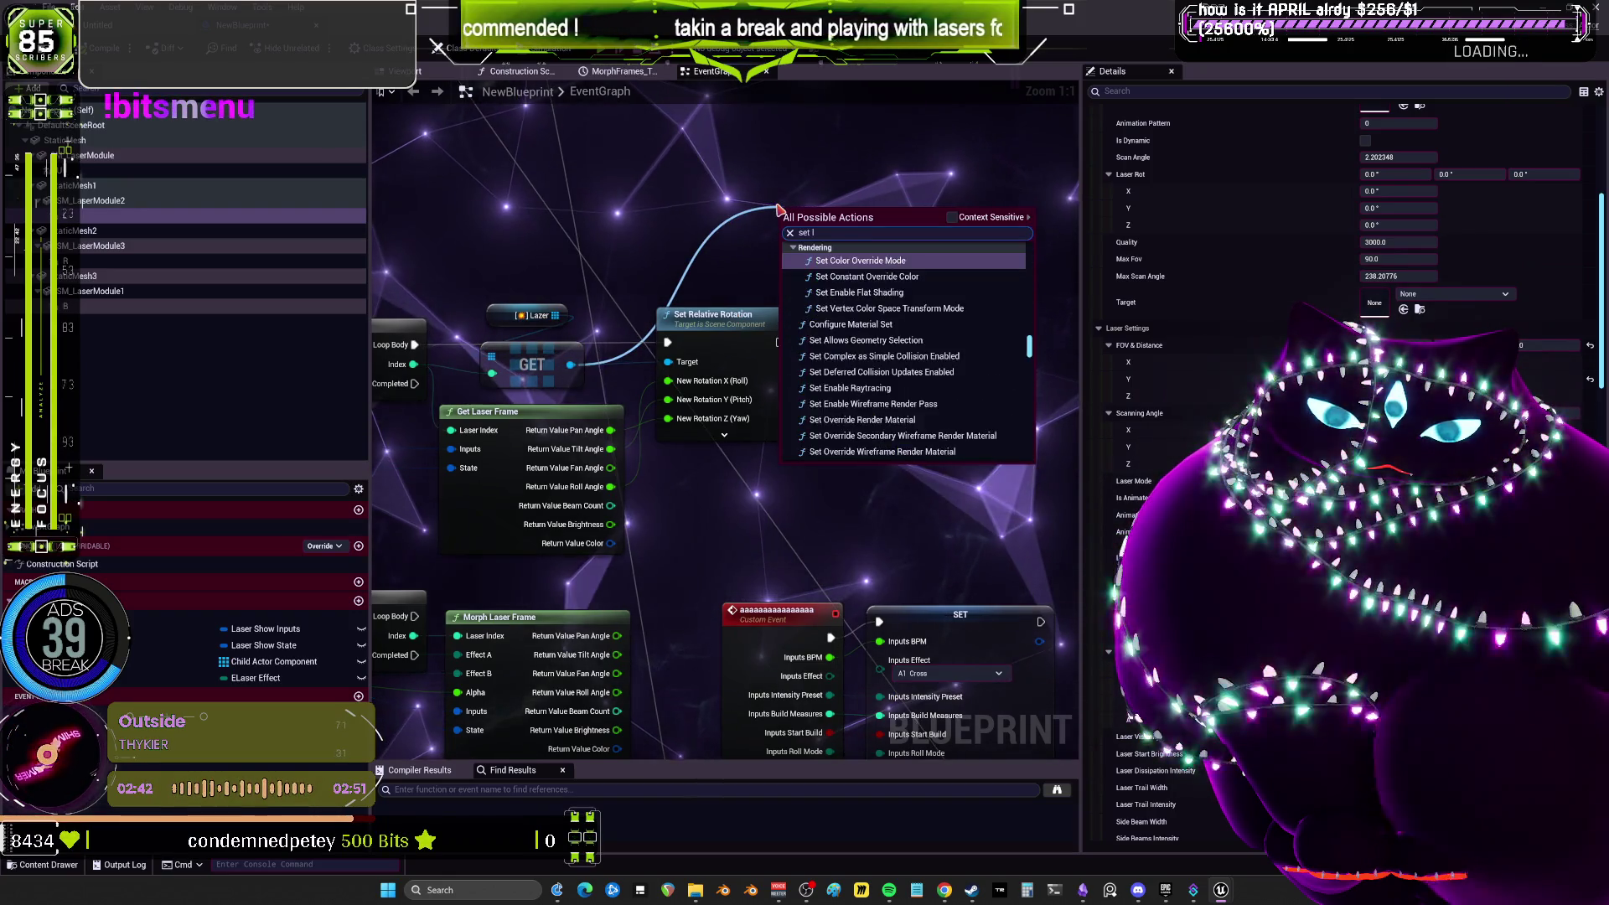
pyautogui.press('BackSpace')
pyautogui.press('BackSpace')
pyautogui.write('s')
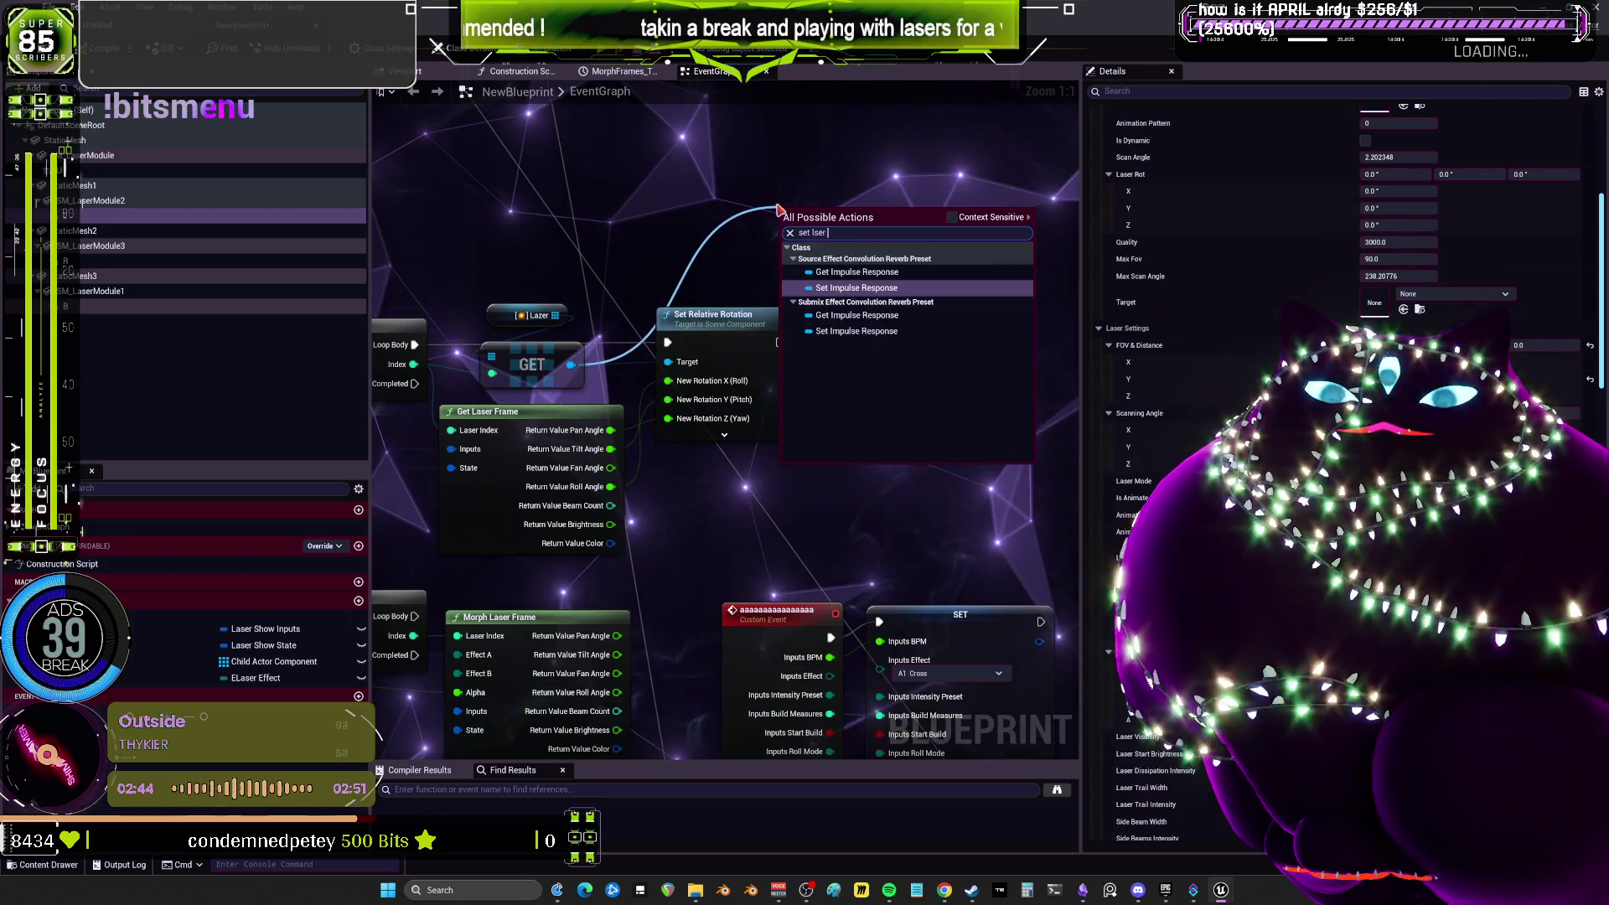
pyautogui.press('BackSpace')
pyautogui.write('aser color')
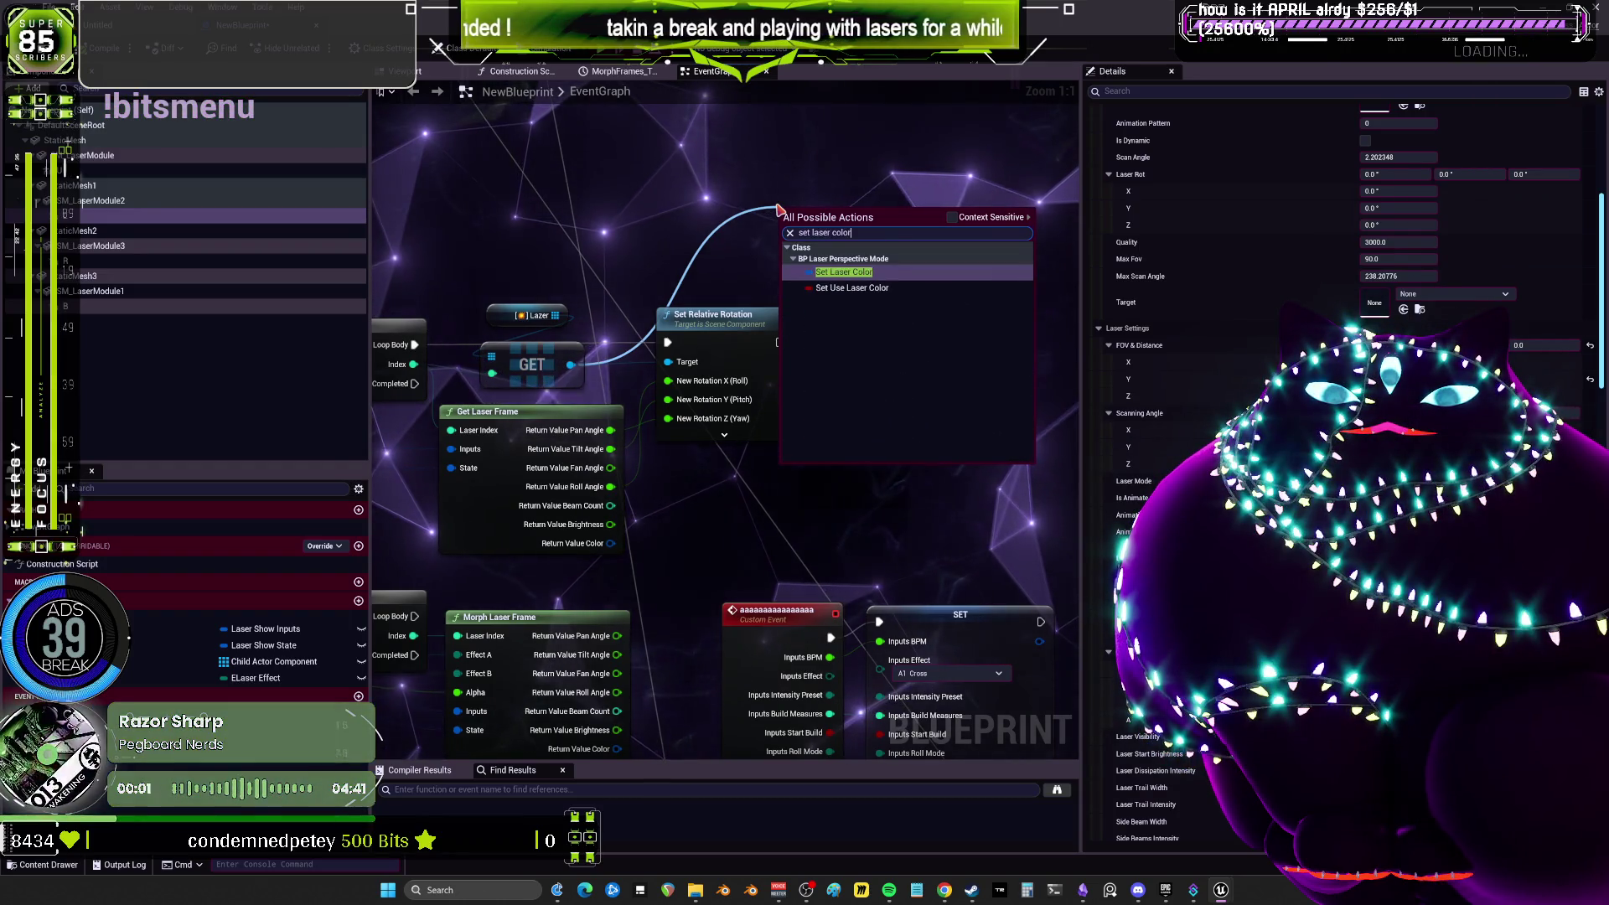
pyautogui.click(872, 272)
pyautogui.moveTo(876, 271); pyautogui.dragTo(974, 325)
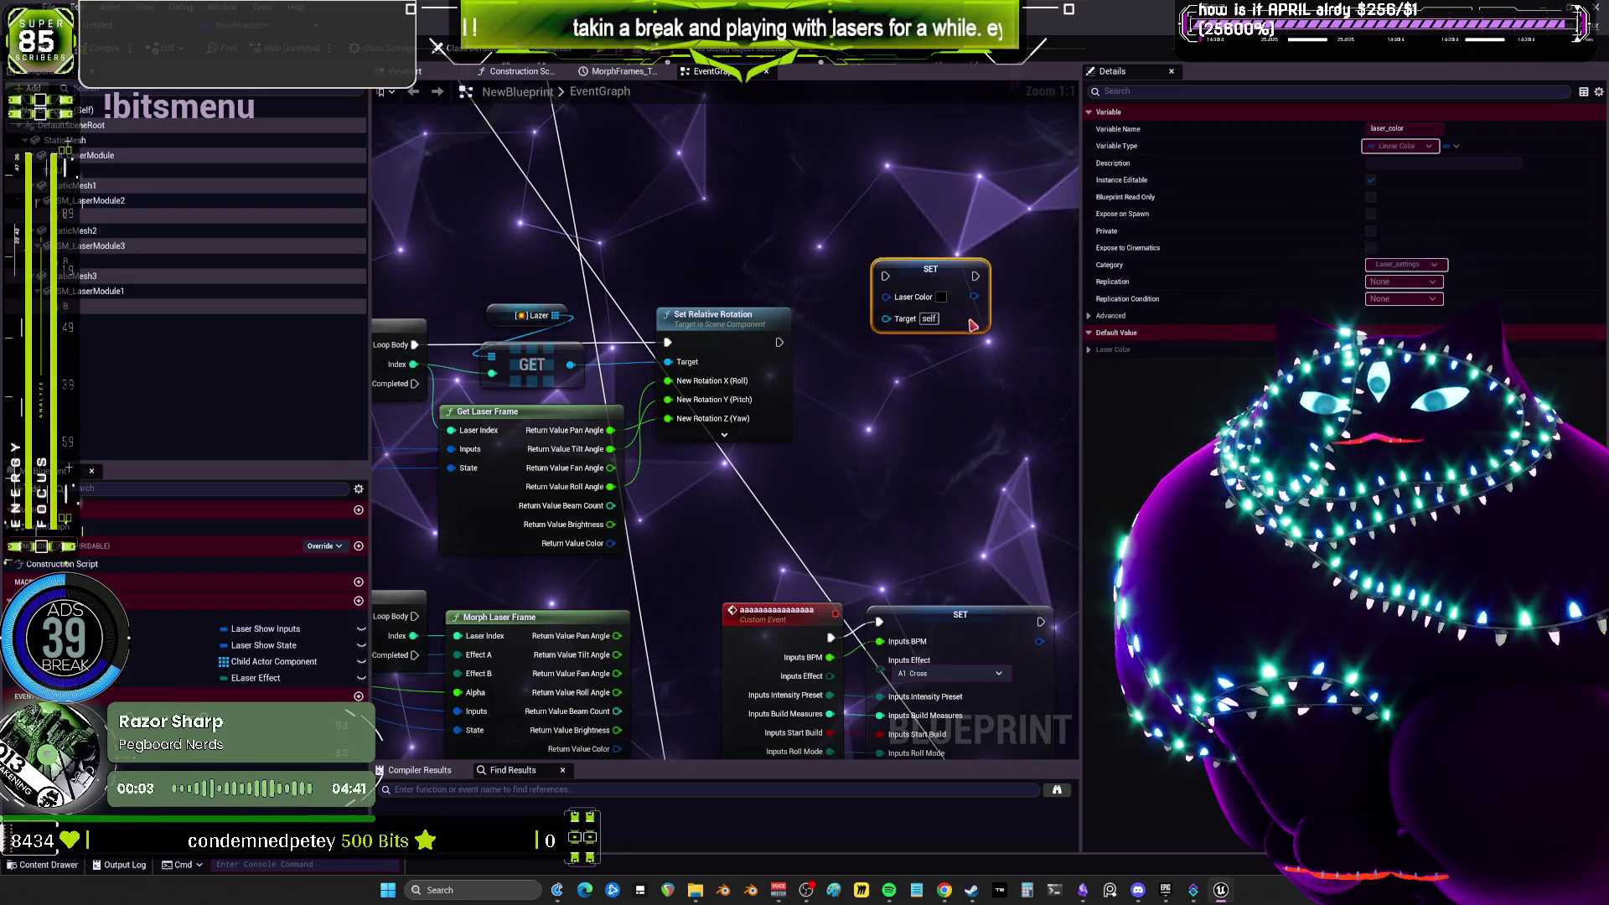
pyautogui.moveTo(609, 544)
pyautogui.mouseDown()
pyautogui.moveTo(930, 297)
pyautogui.moveTo(951, 374)
pyautogui.moveTo(891, 357)
pyautogui.mouseUp()
pyautogui.moveTo(940, 357); pyautogui.dragTo(919, 335)
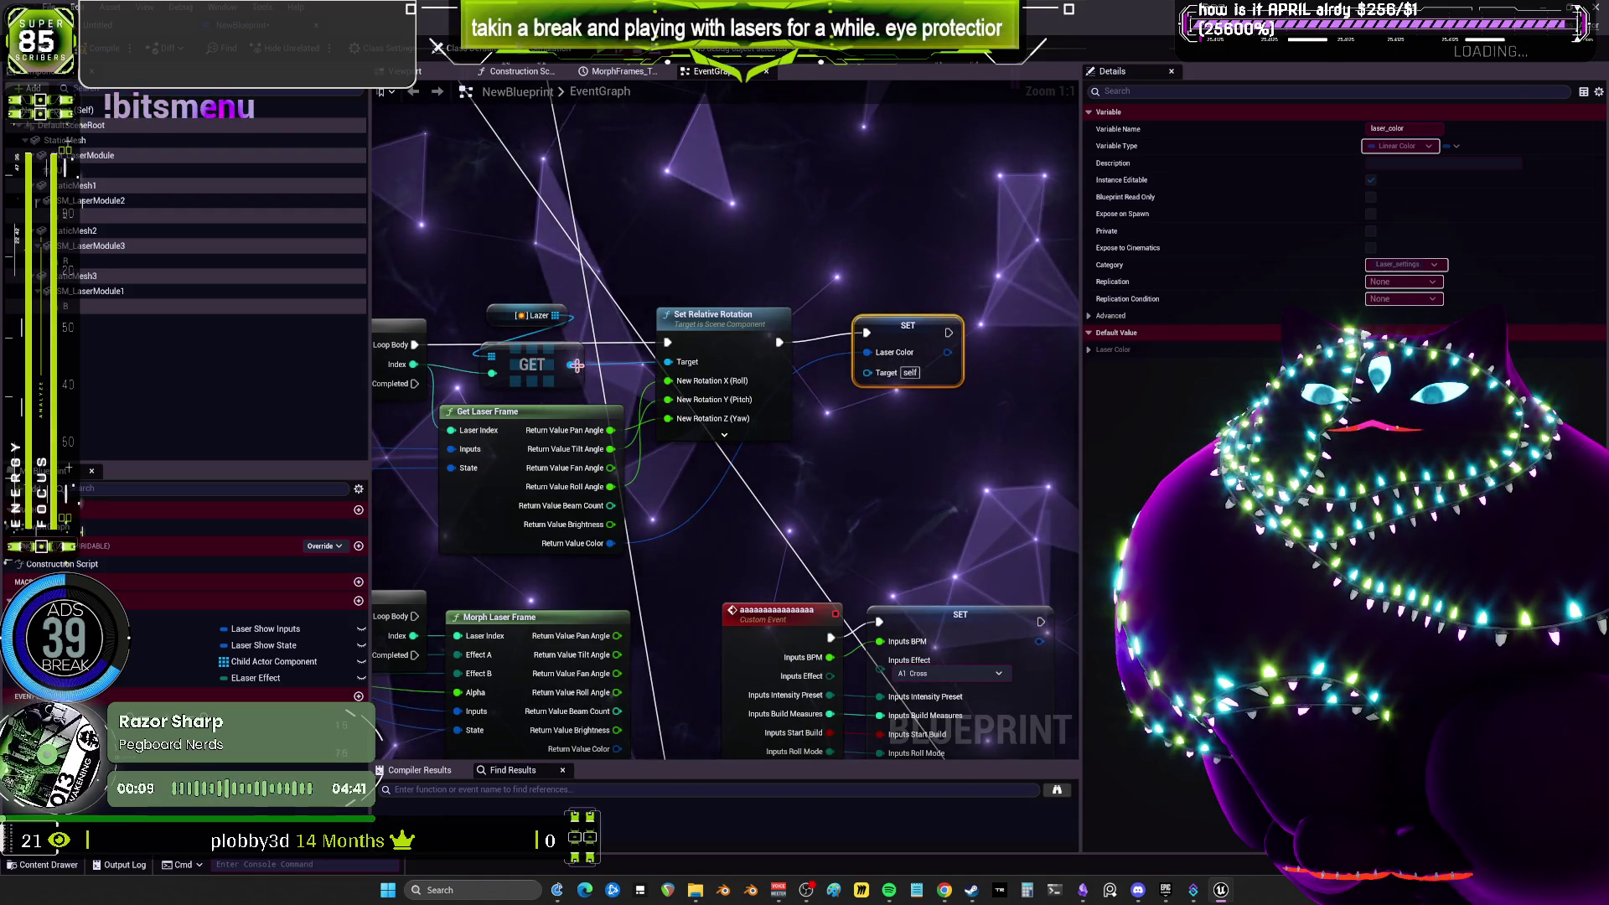
# Try a cast search from the GET output, cancel it, and select the Lazer variable.
pyautogui.rightClick(871, 360)
pyautogui.click(645, 365)
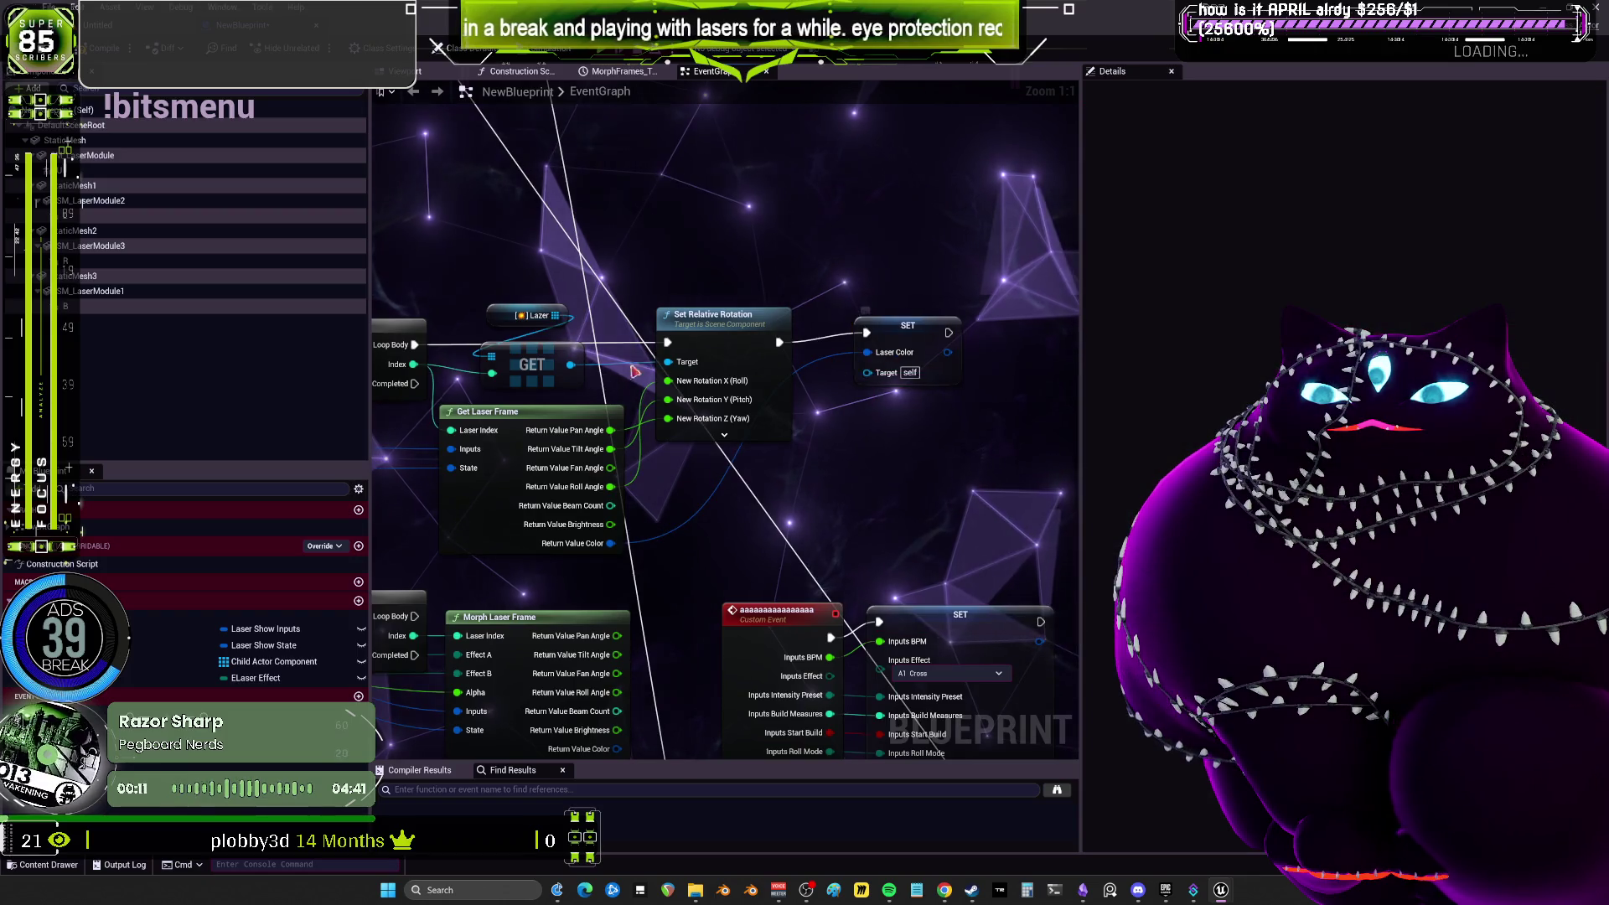
pyautogui.moveTo(672, 252); pyautogui.dragTo(677, 254)
pyautogui.write('csat')
pyautogui.press('BackSpace')
pyautogui.press('BackSpace')
pyautogui.press('BackSpace')
pyautogui.write('cast')
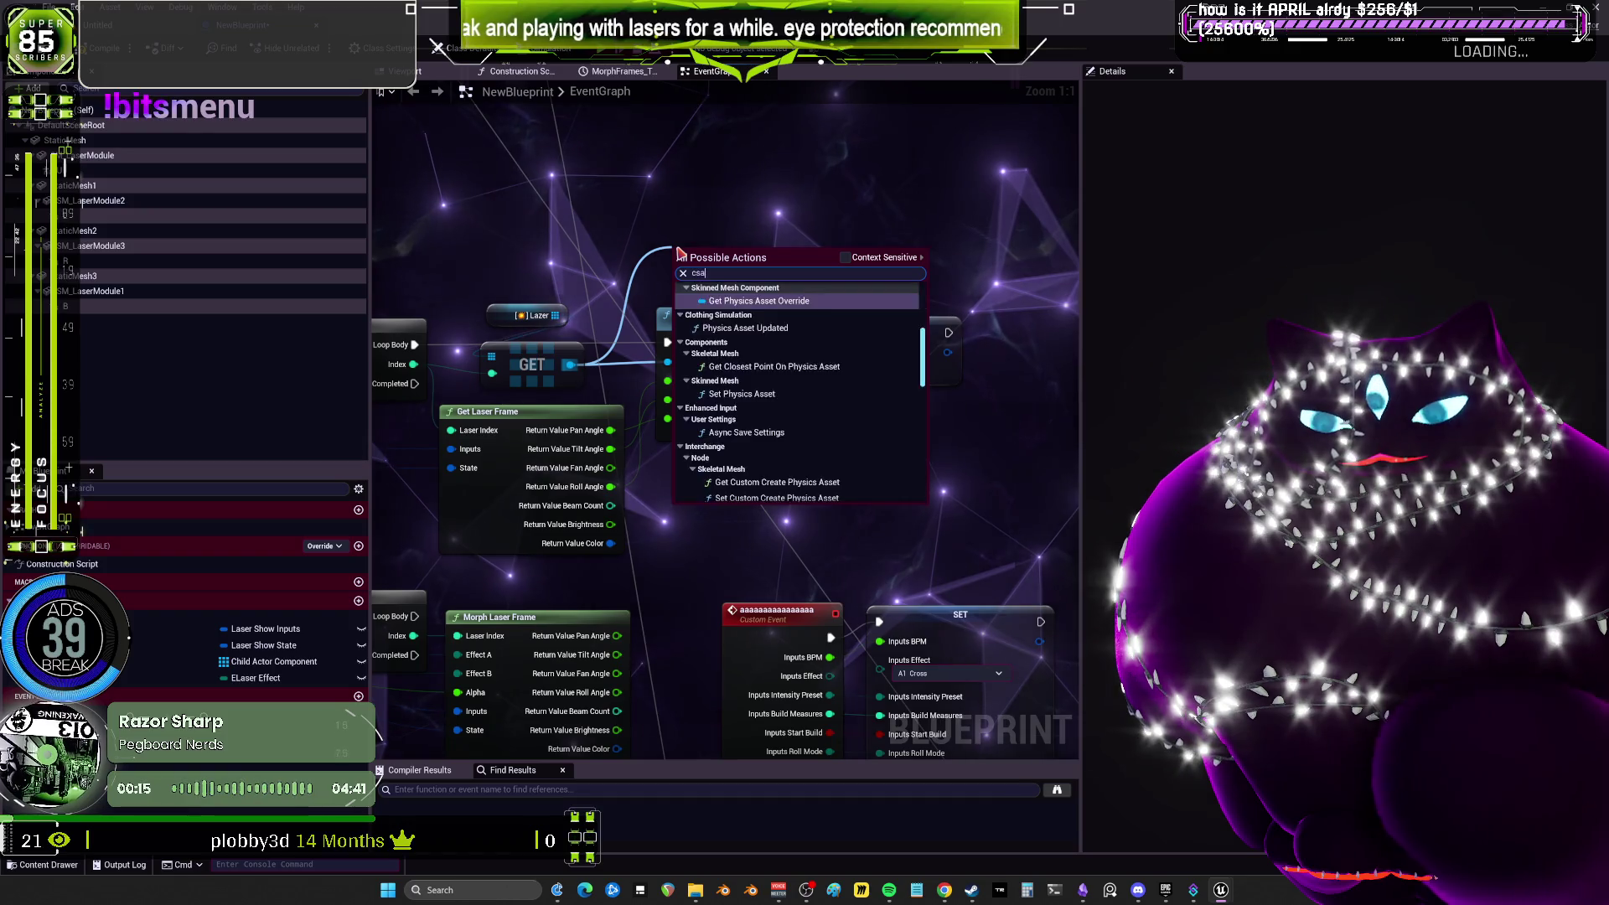
pyautogui.press('Escape')
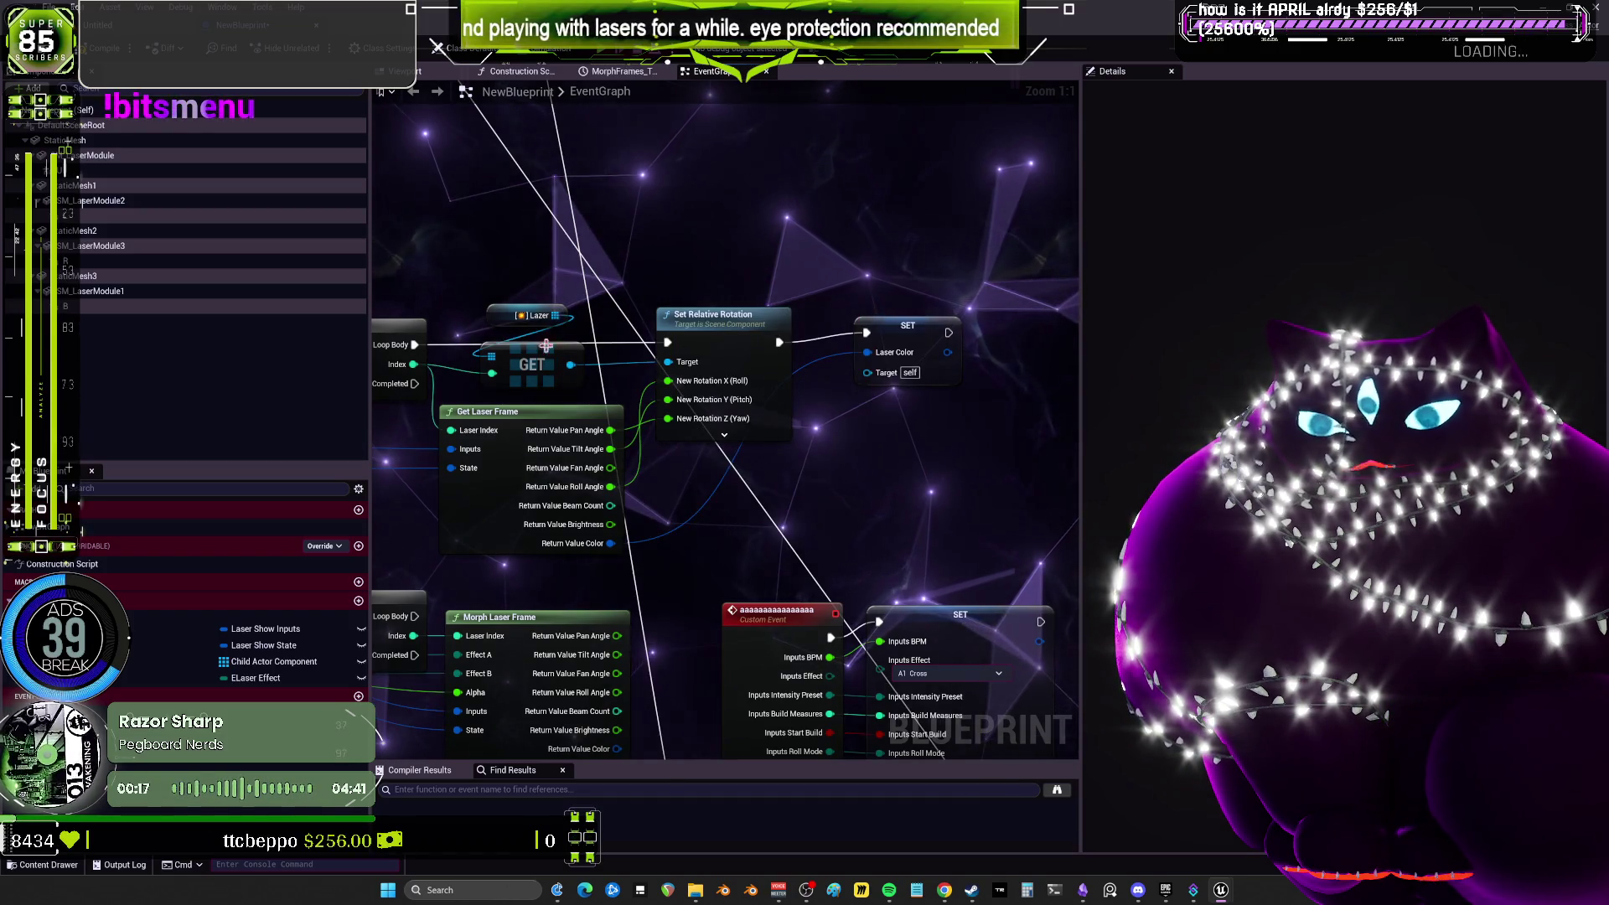
pyautogui.click(501, 313)
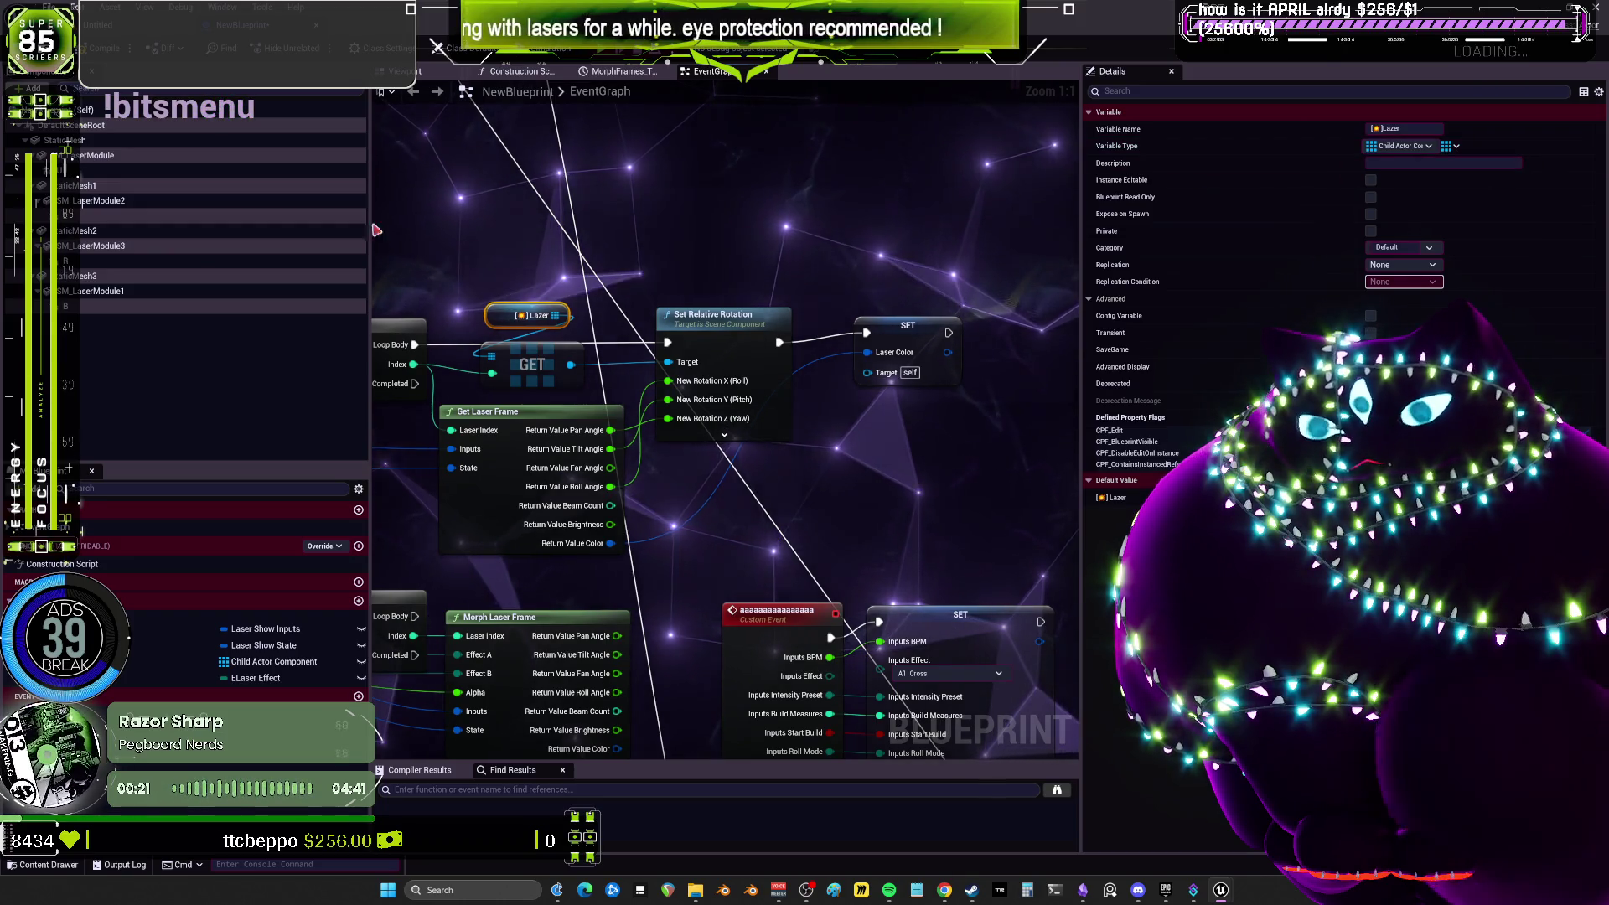
# Duplicate the Lazer variable as Lazer_0 and place a Get Lazer_0 node above the loop.
pyautogui.click(69, 220)
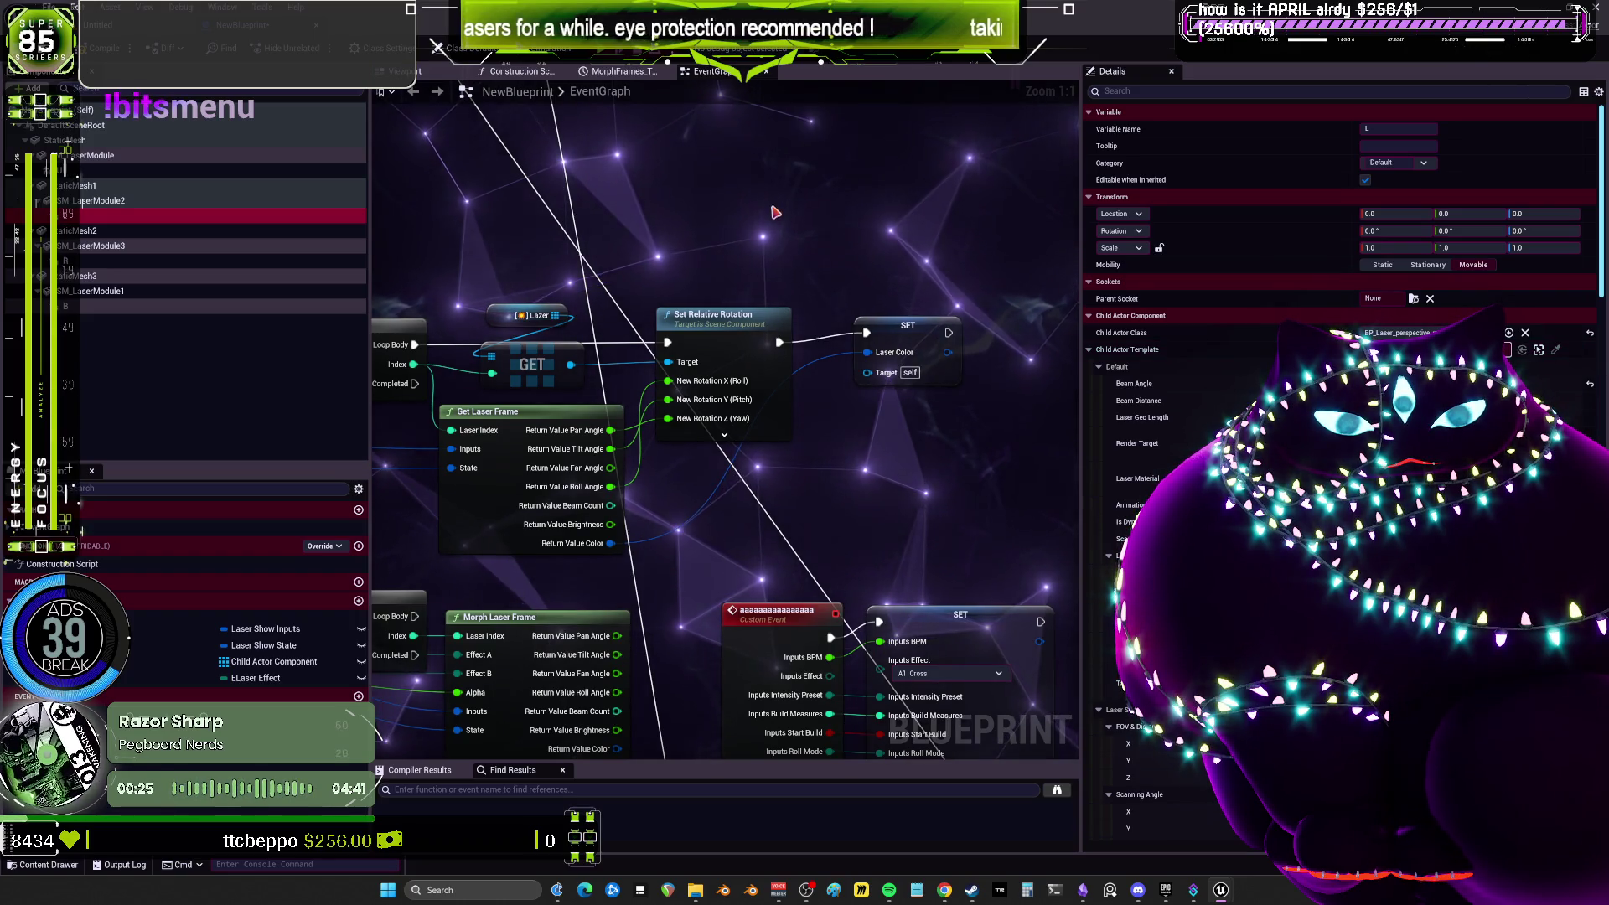
pyautogui.click(268, 661)
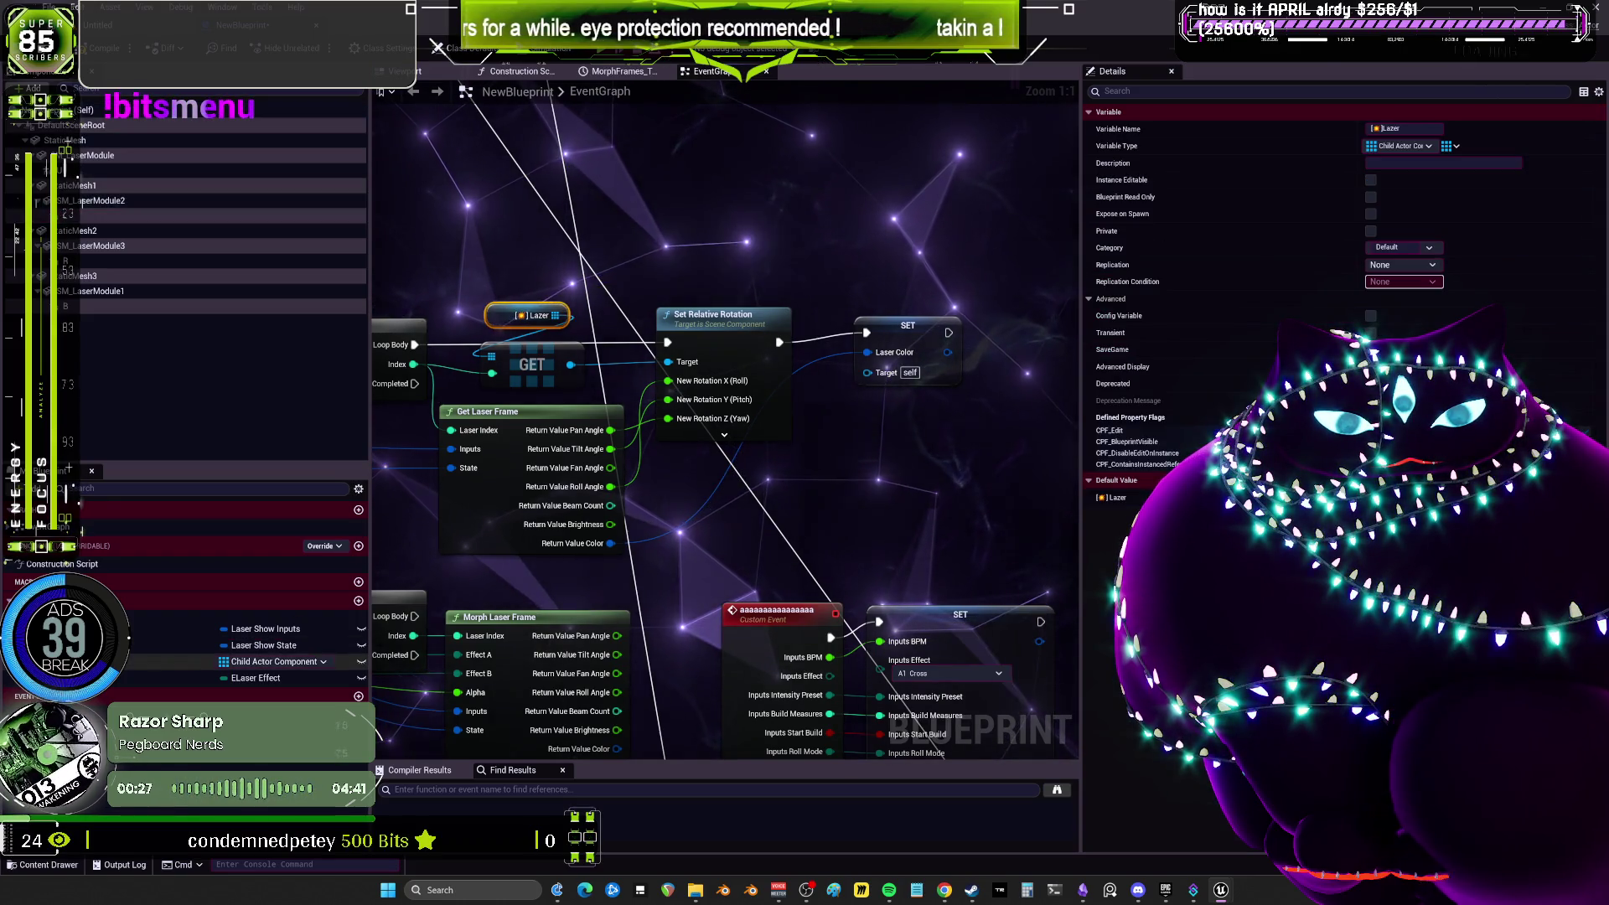
pyautogui.hotkey('ctrl', 'd')
pyautogui.moveTo(585, 297); pyautogui.dragTo(620, 283)
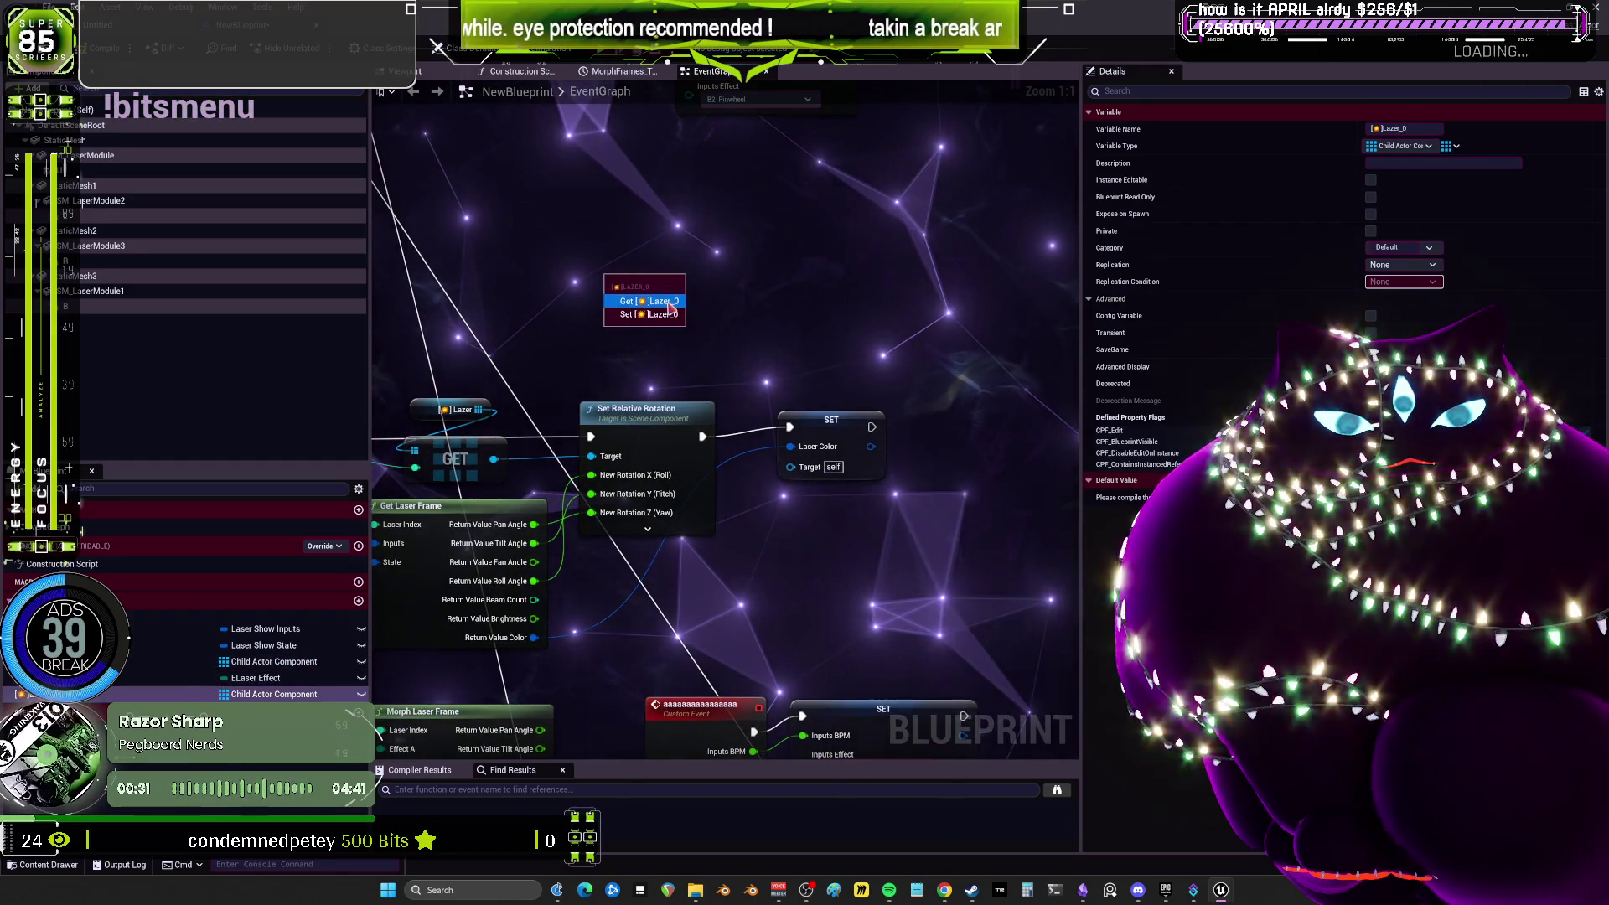
pyautogui.click(649, 282)
pyautogui.click(627, 305)
pyautogui.click(645, 284)
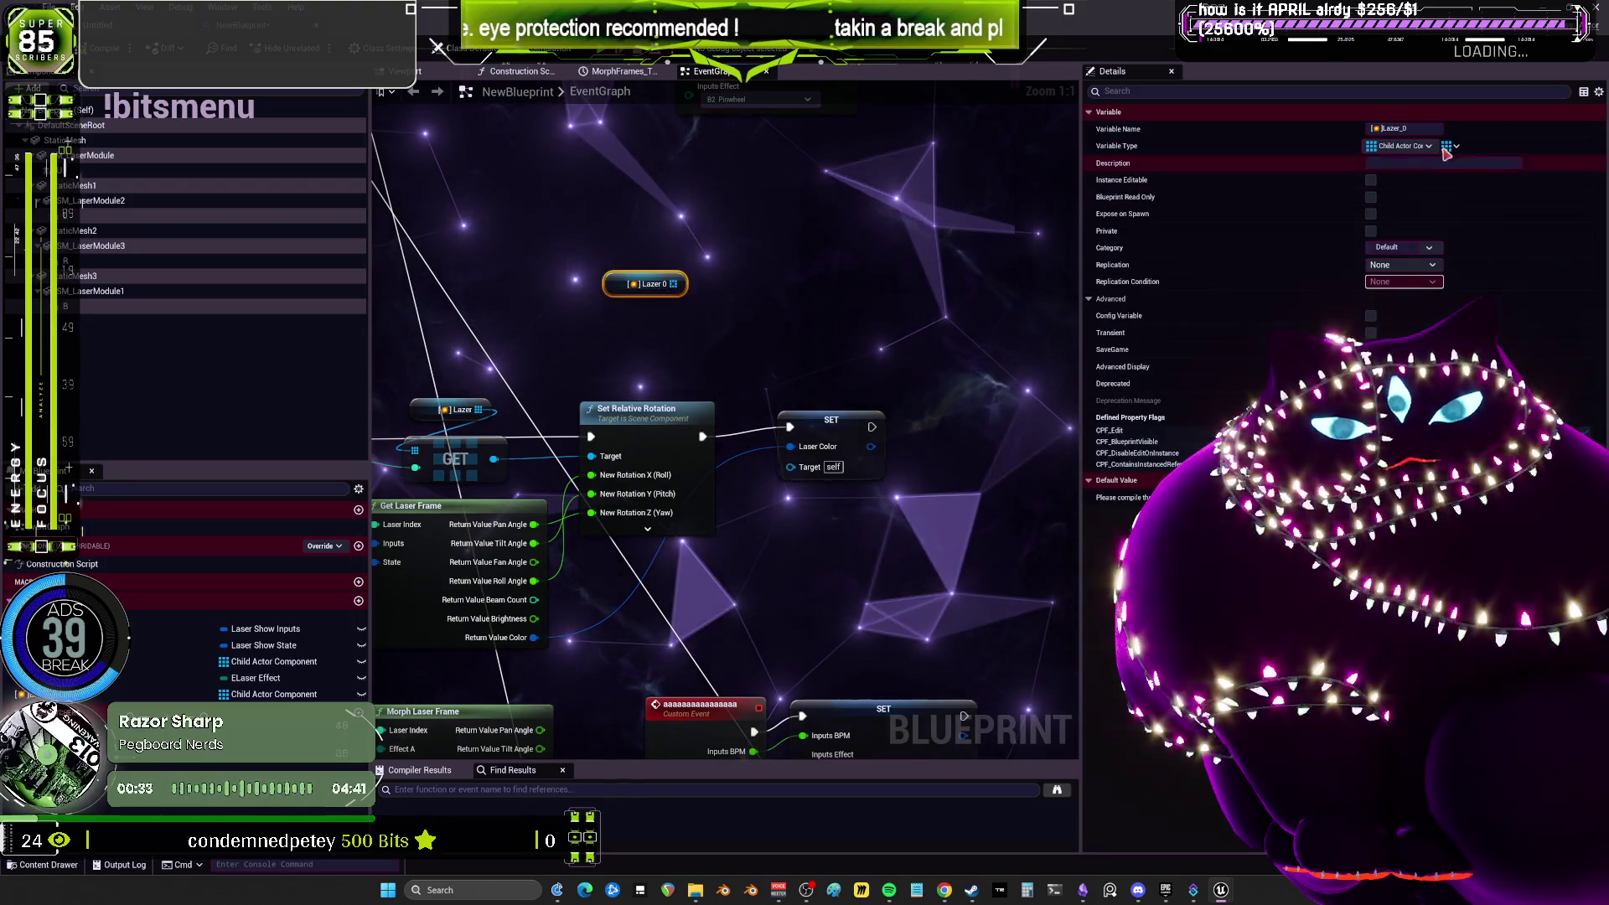
# Change Lazer_0's type to a BP Laser Perspective Mode reference and confirm.
pyautogui.click(1429, 147)
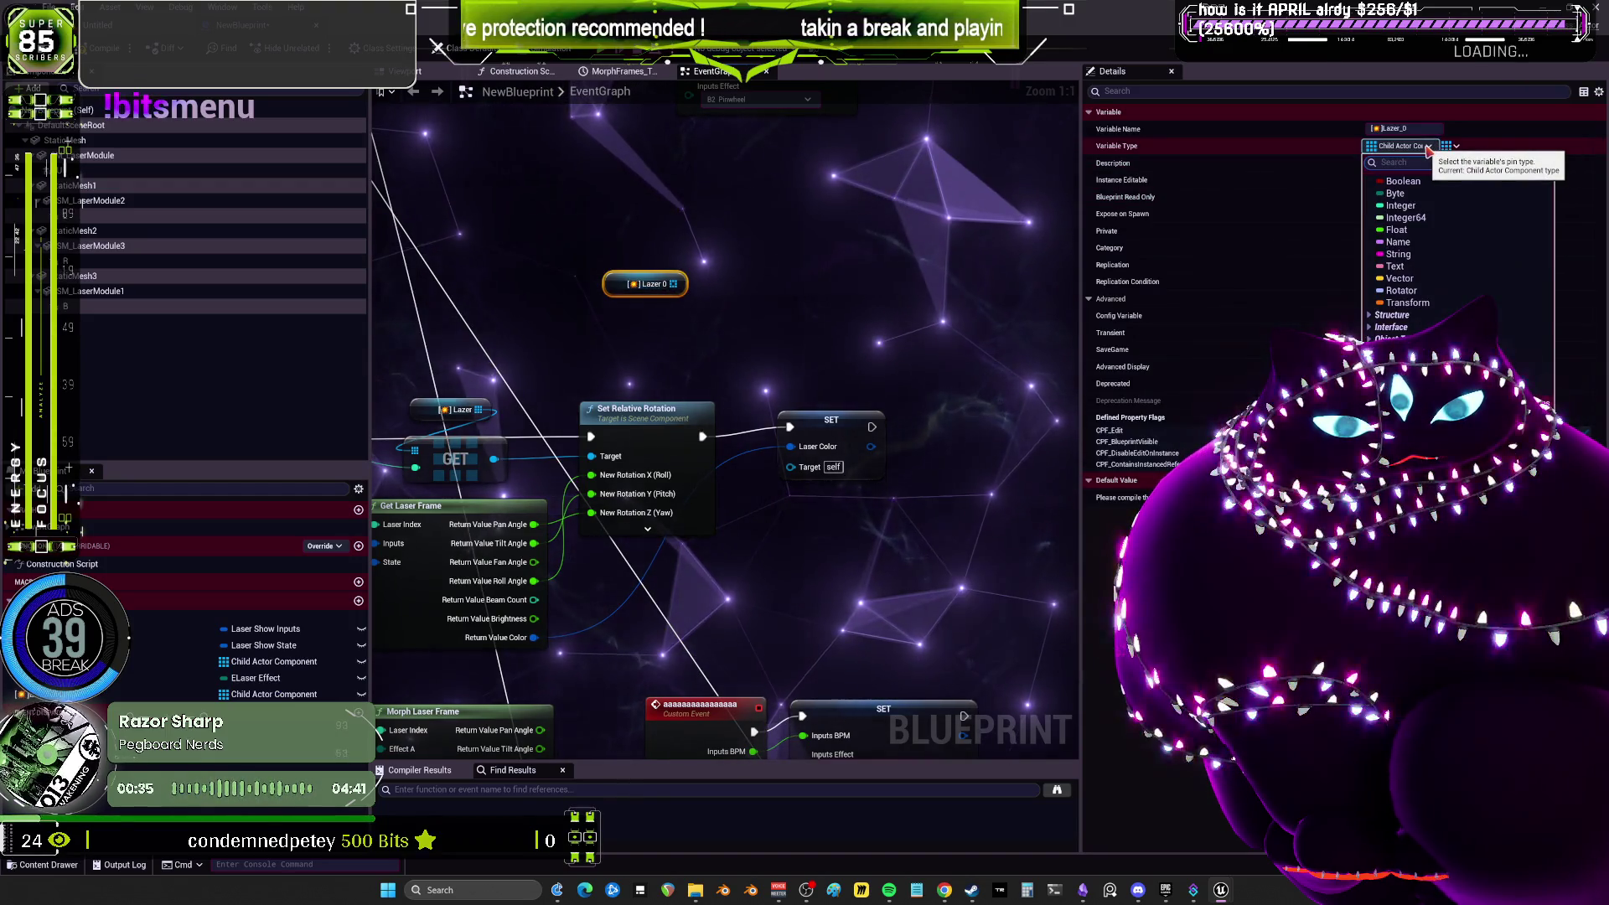
pyautogui.write('bp las')
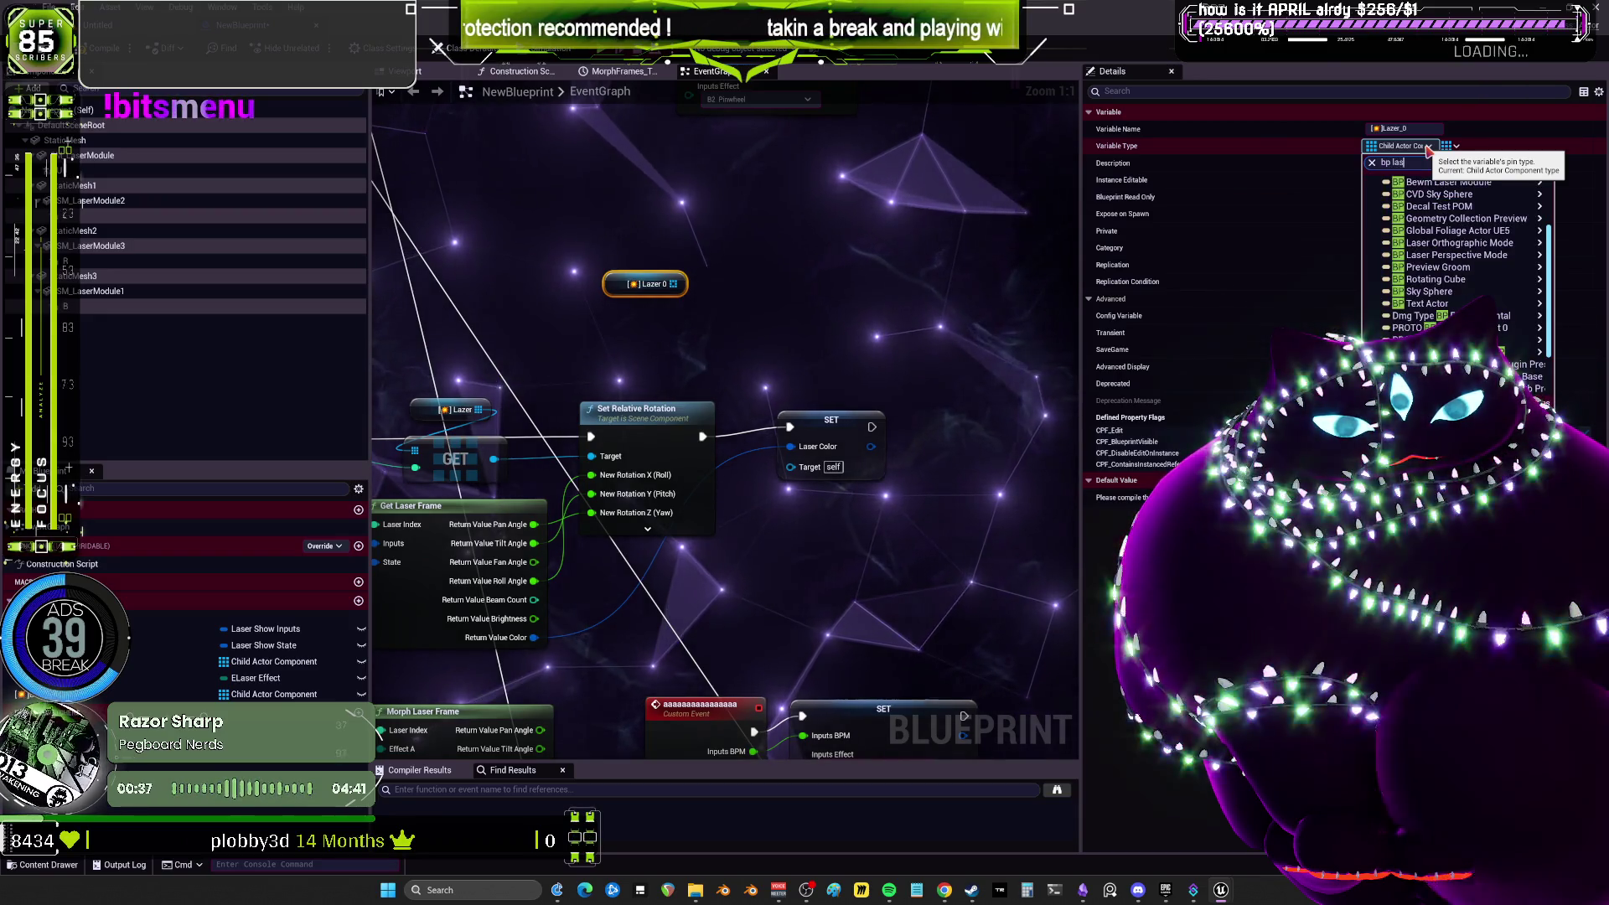
pyautogui.write('er')
pyautogui.moveTo(1453, 220)
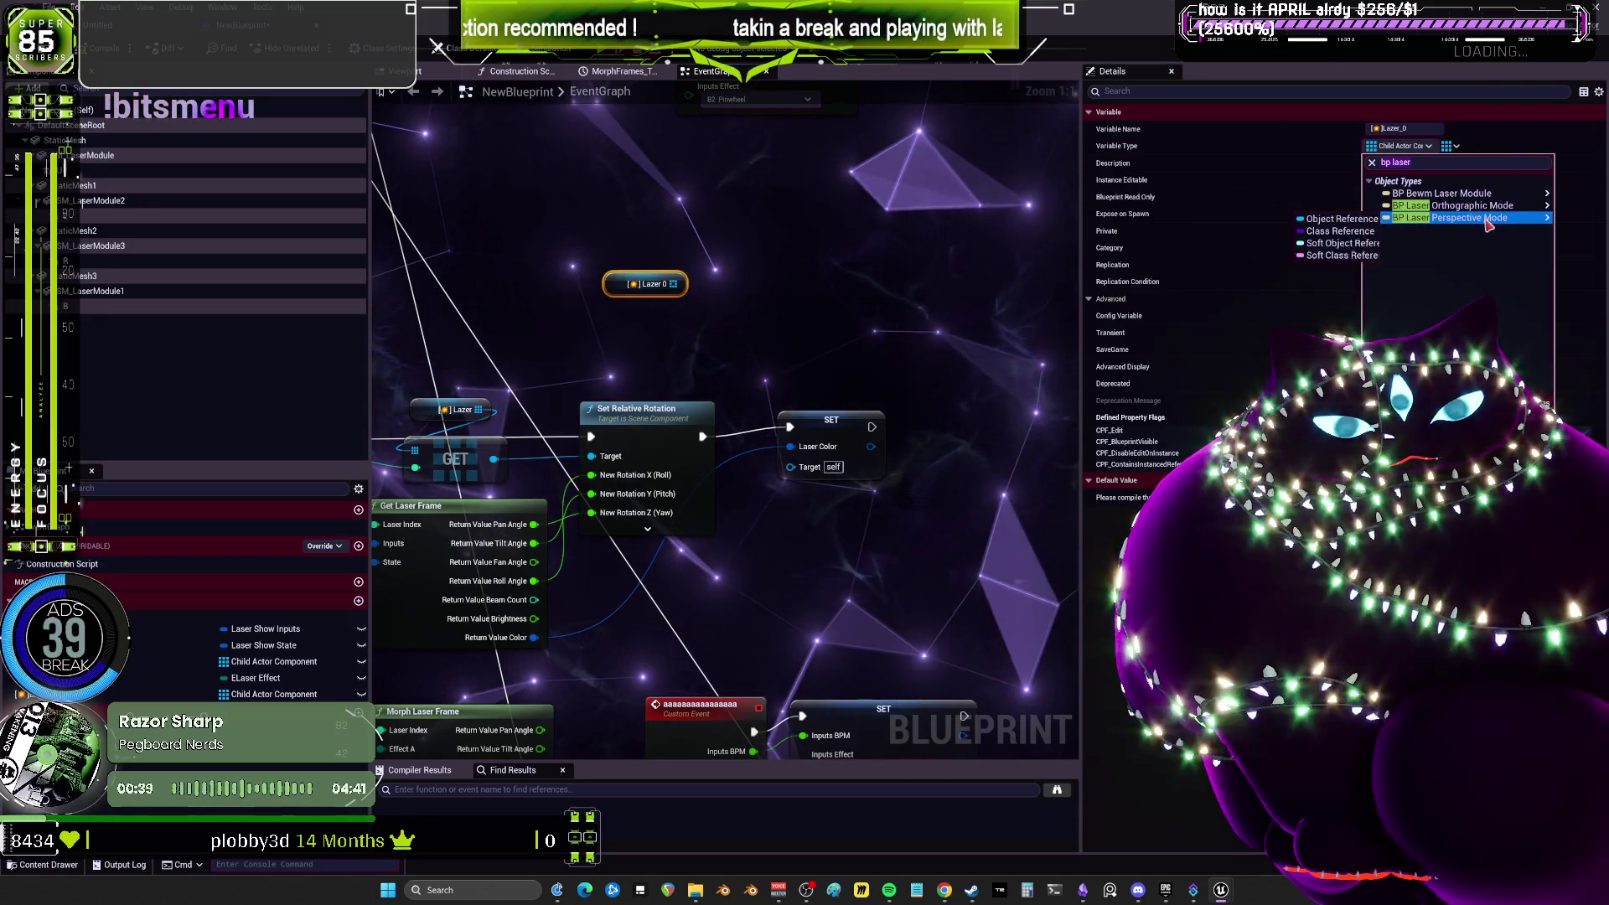
pyautogui.click(1322, 218)
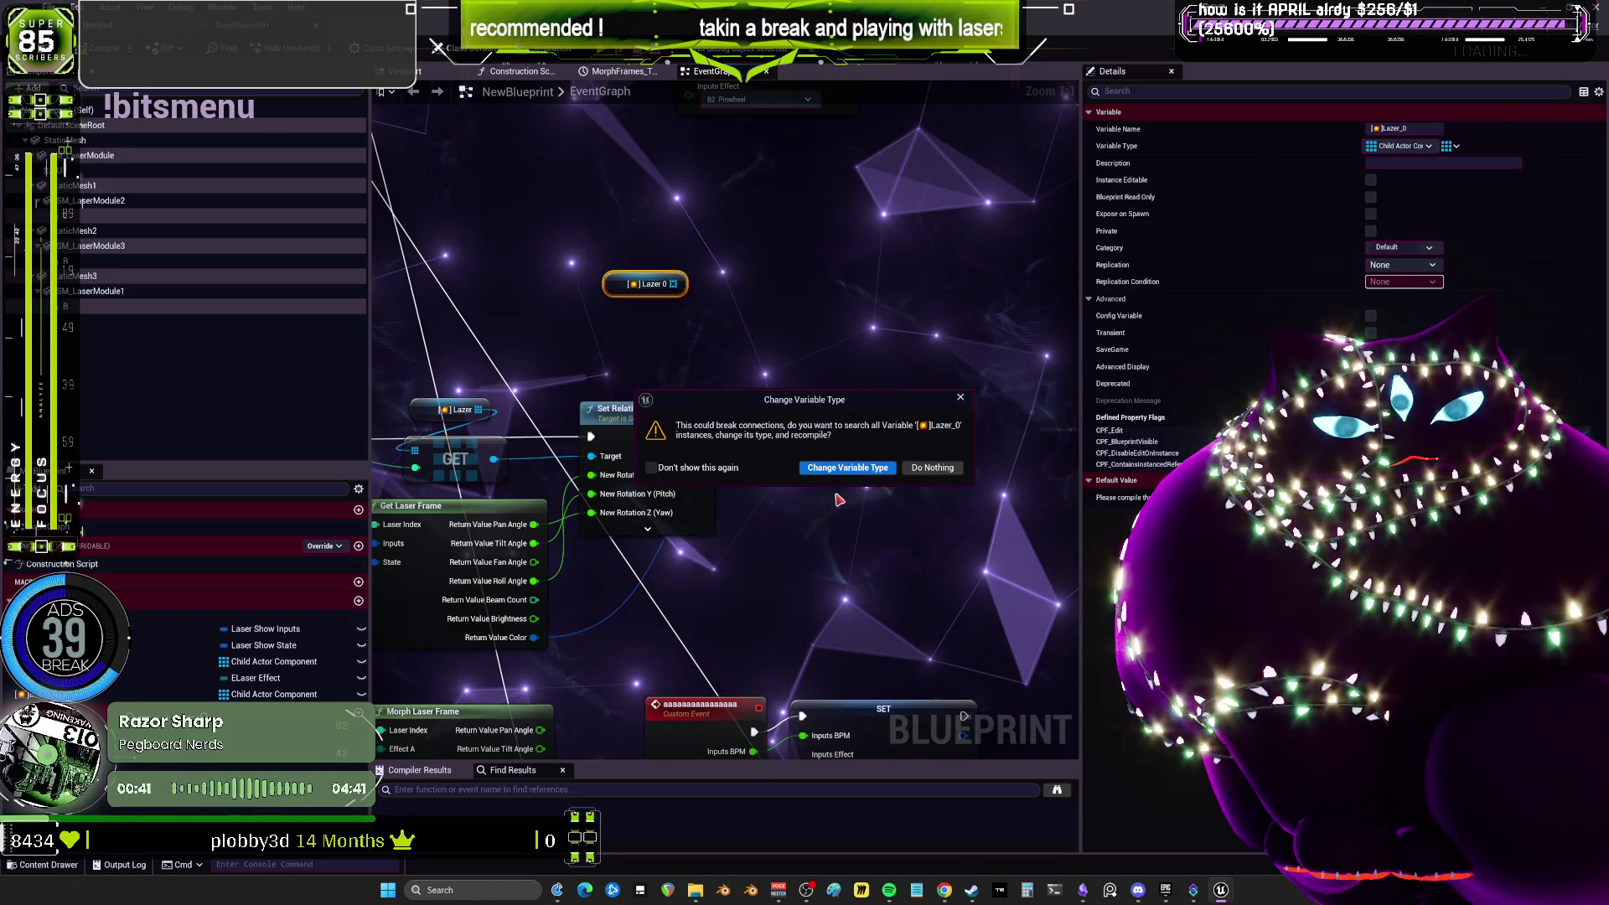
pyautogui.click(847, 468)
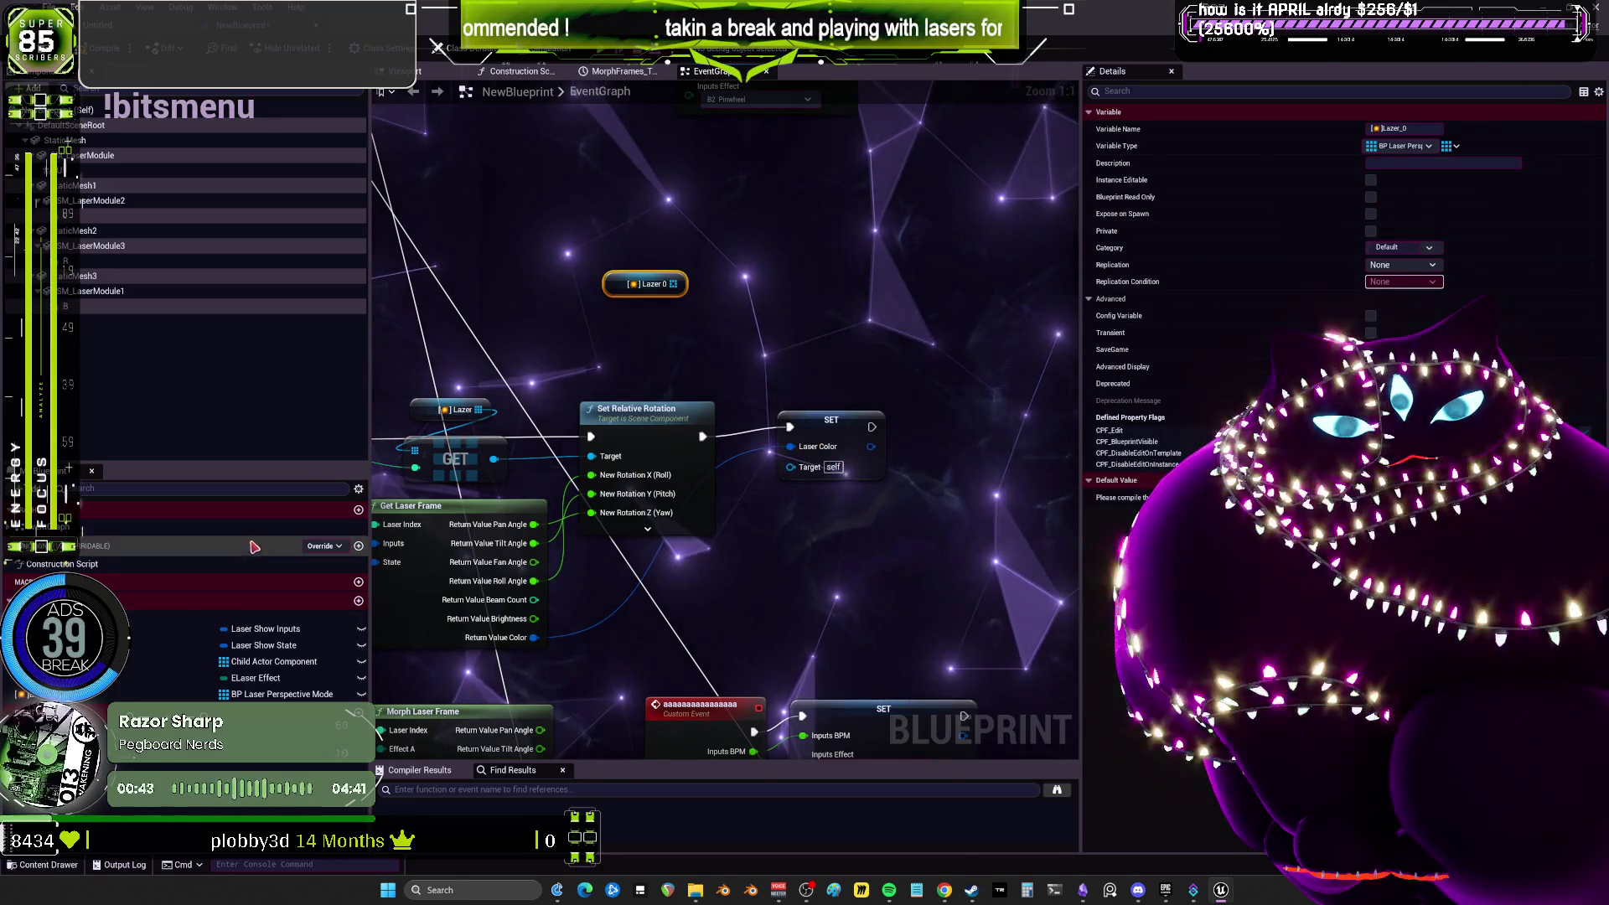
pyautogui.moveTo(529, 319)
pyautogui.mouseDown()
pyautogui.moveTo(702, 302)
pyautogui.moveTo(756, 314)
pyautogui.moveTo(742, 313)
pyautogui.mouseUp()
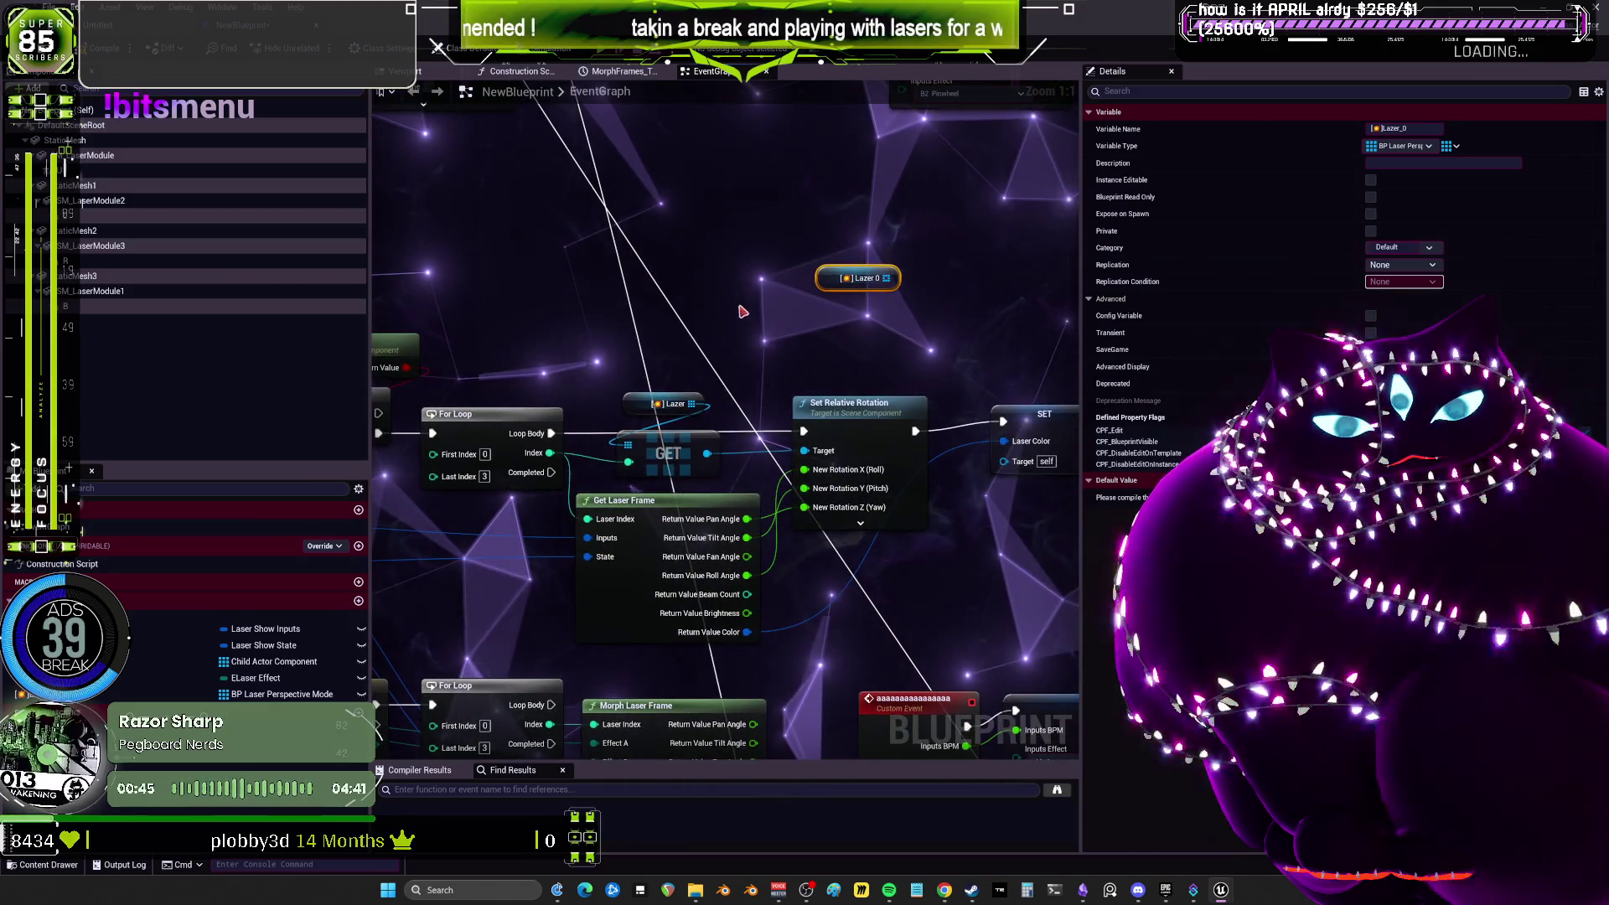
# Move the B, R, L and U getters below the Construction Script's ADD chain, then return to the level editor.
pyautogui.click(520, 71)
pyautogui.moveTo(629, 355)
pyautogui.mouseDown()
pyautogui.moveTo(499, 462)
pyautogui.moveTo(611, 452)
pyautogui.mouseUp()
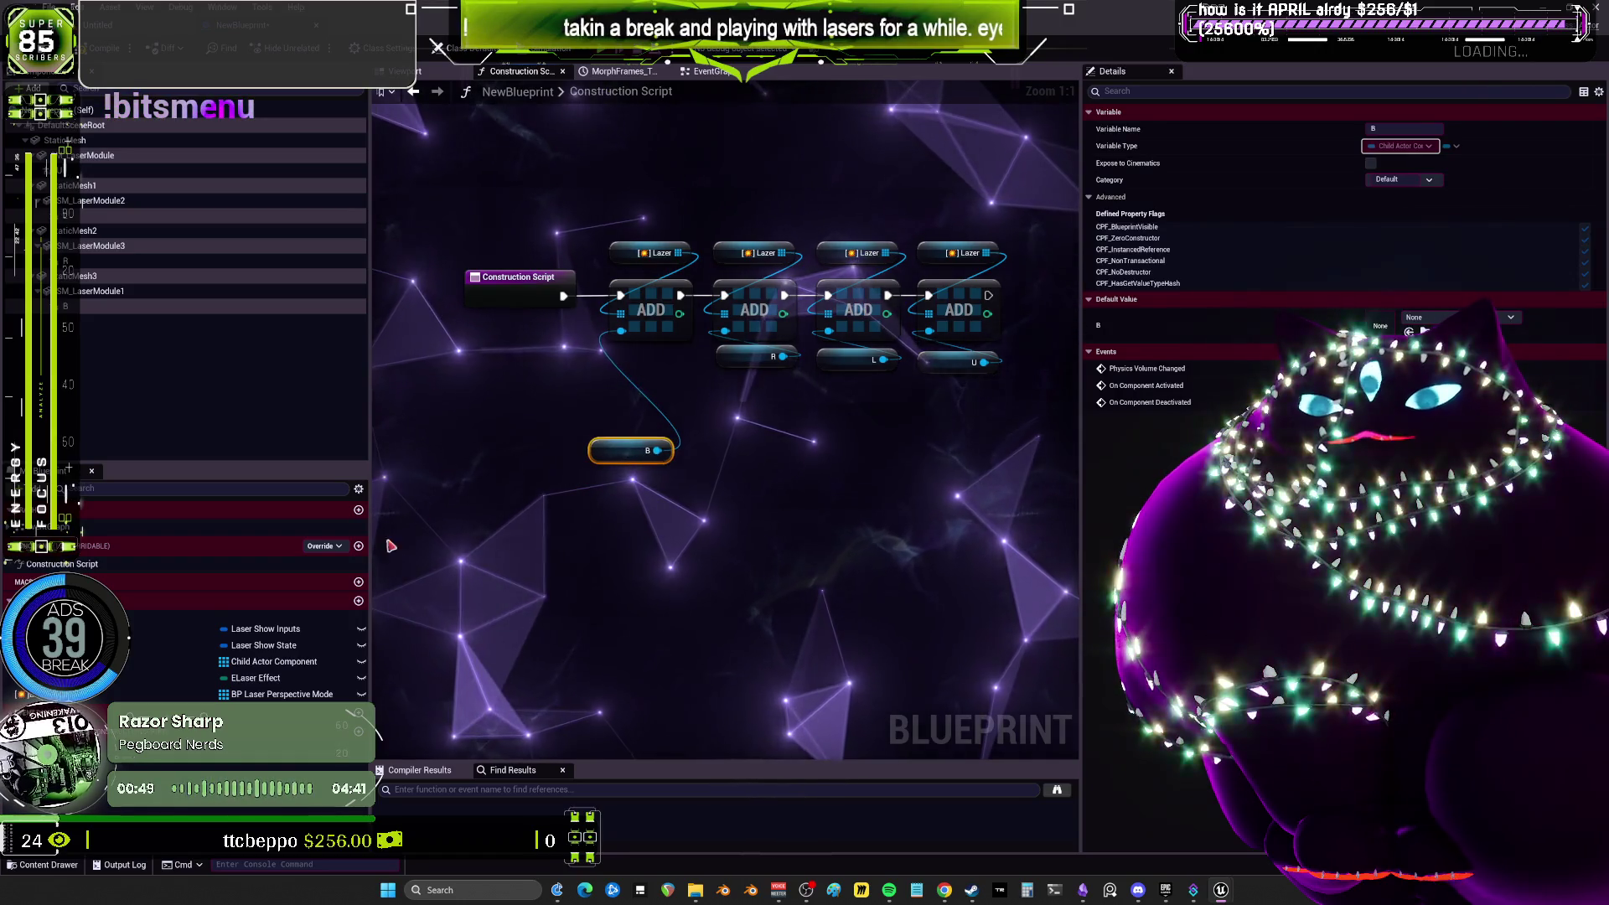
pyautogui.moveTo(419, 518); pyautogui.dragTo(302, 532)
pyautogui.moveTo(944, 528); pyautogui.dragTo(849, 484)
pyautogui.moveTo(721, 446)
pyautogui.mouseDown()
pyautogui.moveTo(624, 356)
pyautogui.moveTo(619, 288)
pyautogui.moveTo(662, 494)
pyautogui.moveTo(649, 489)
pyautogui.mouseUp()
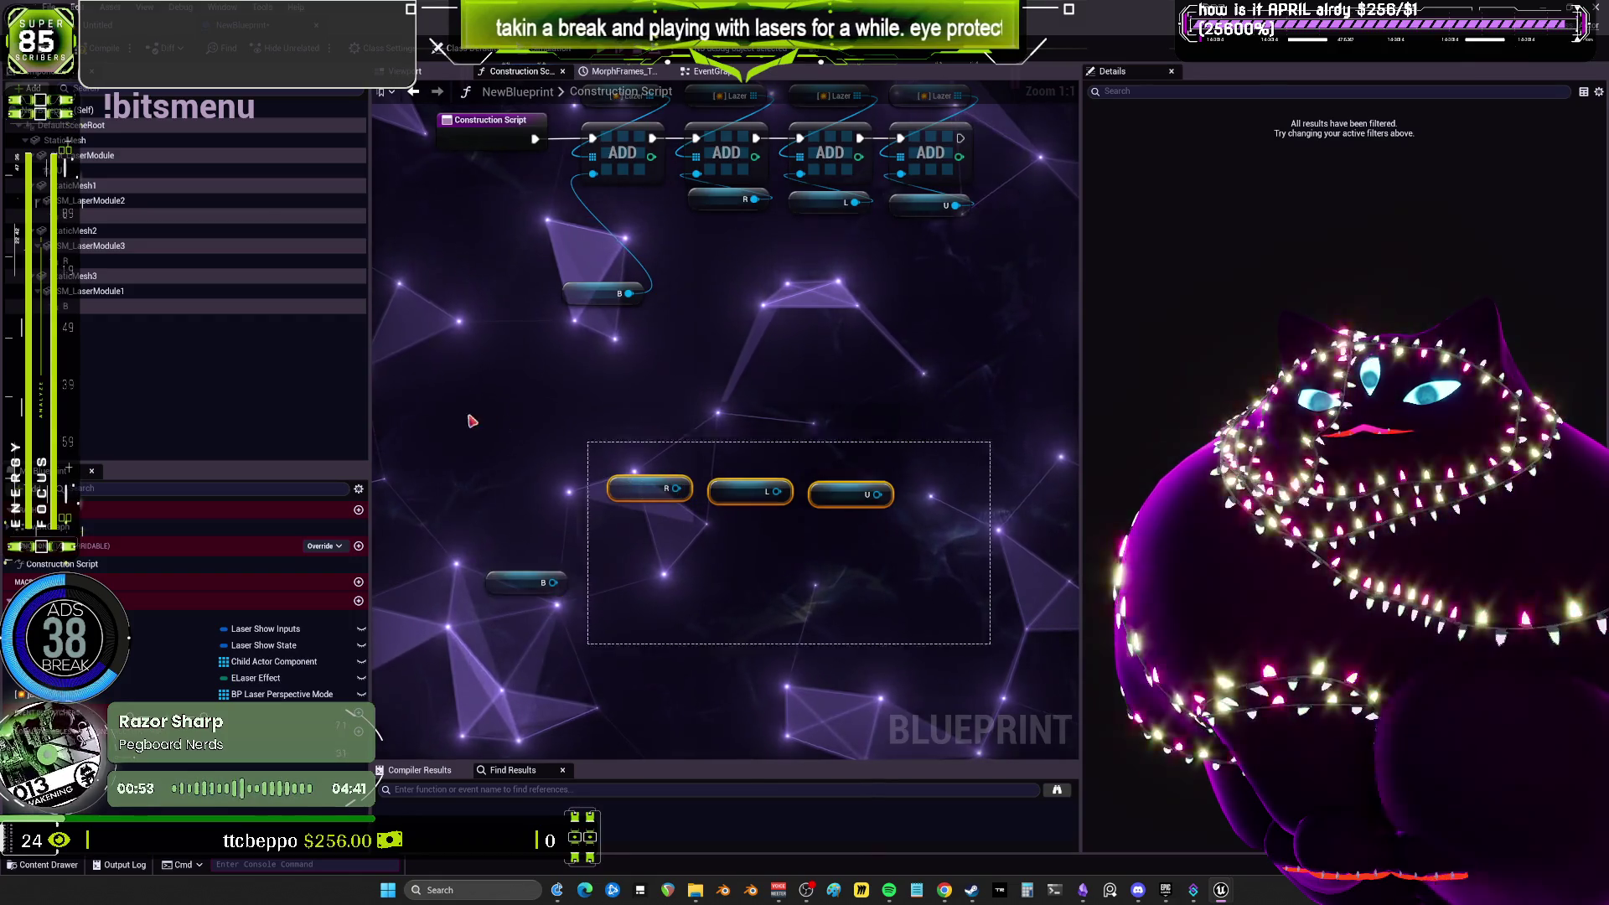
pyautogui.hotkey('alt', 'Tab')
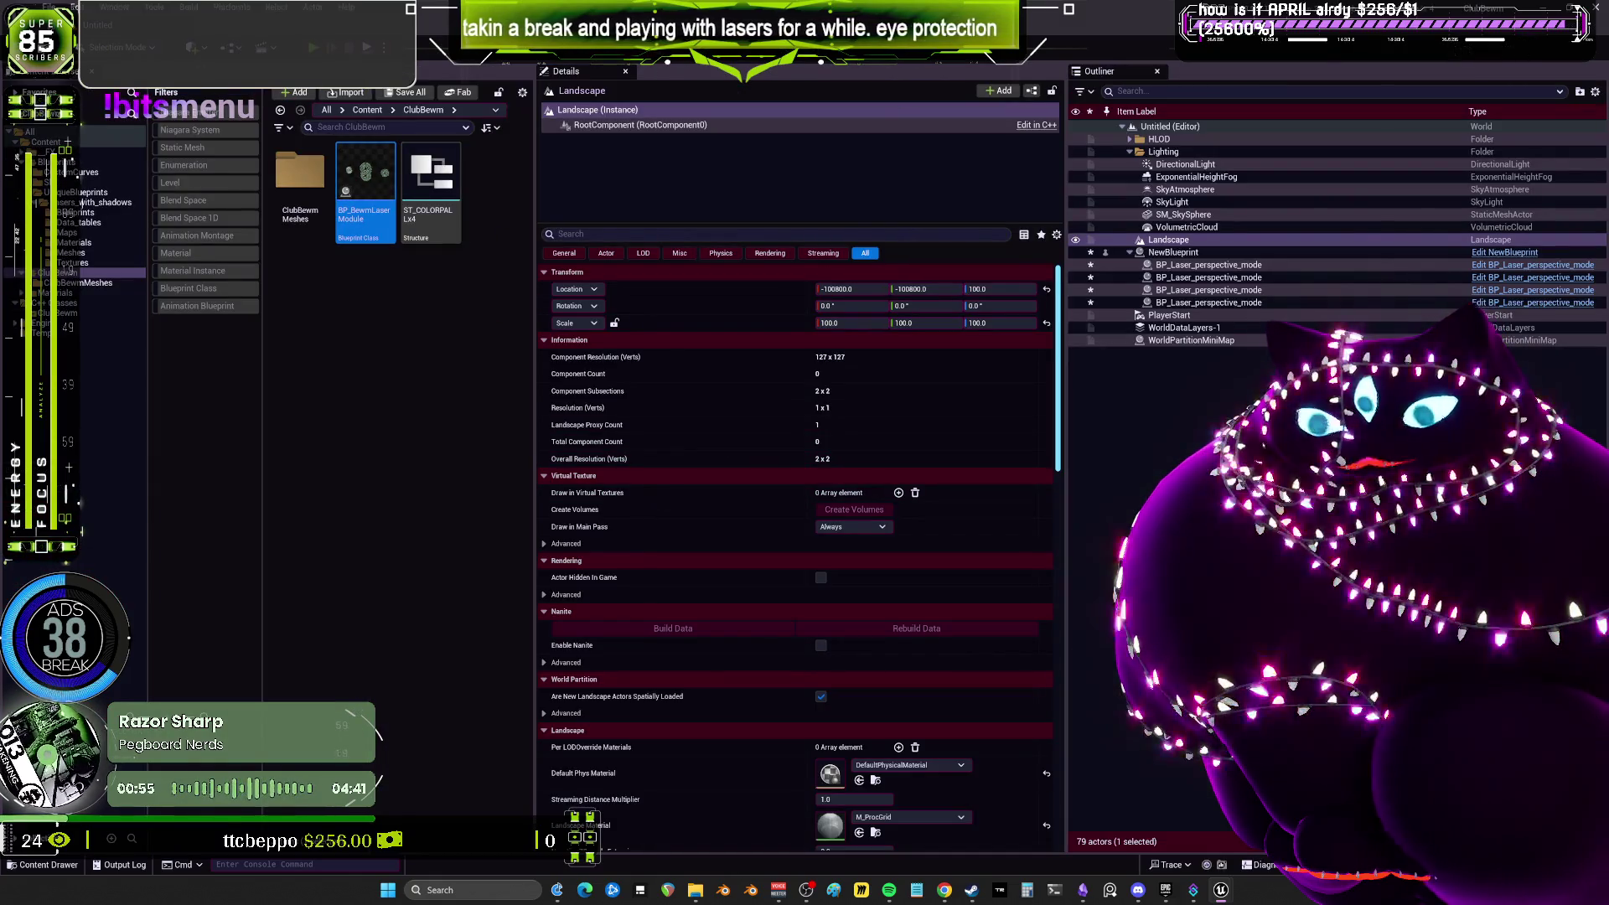
# Check BP_BewmLaserModule's Construction Script, then reopen NewBlueprint from the Content Browser.
pyautogui.moveTo(1225, 896)
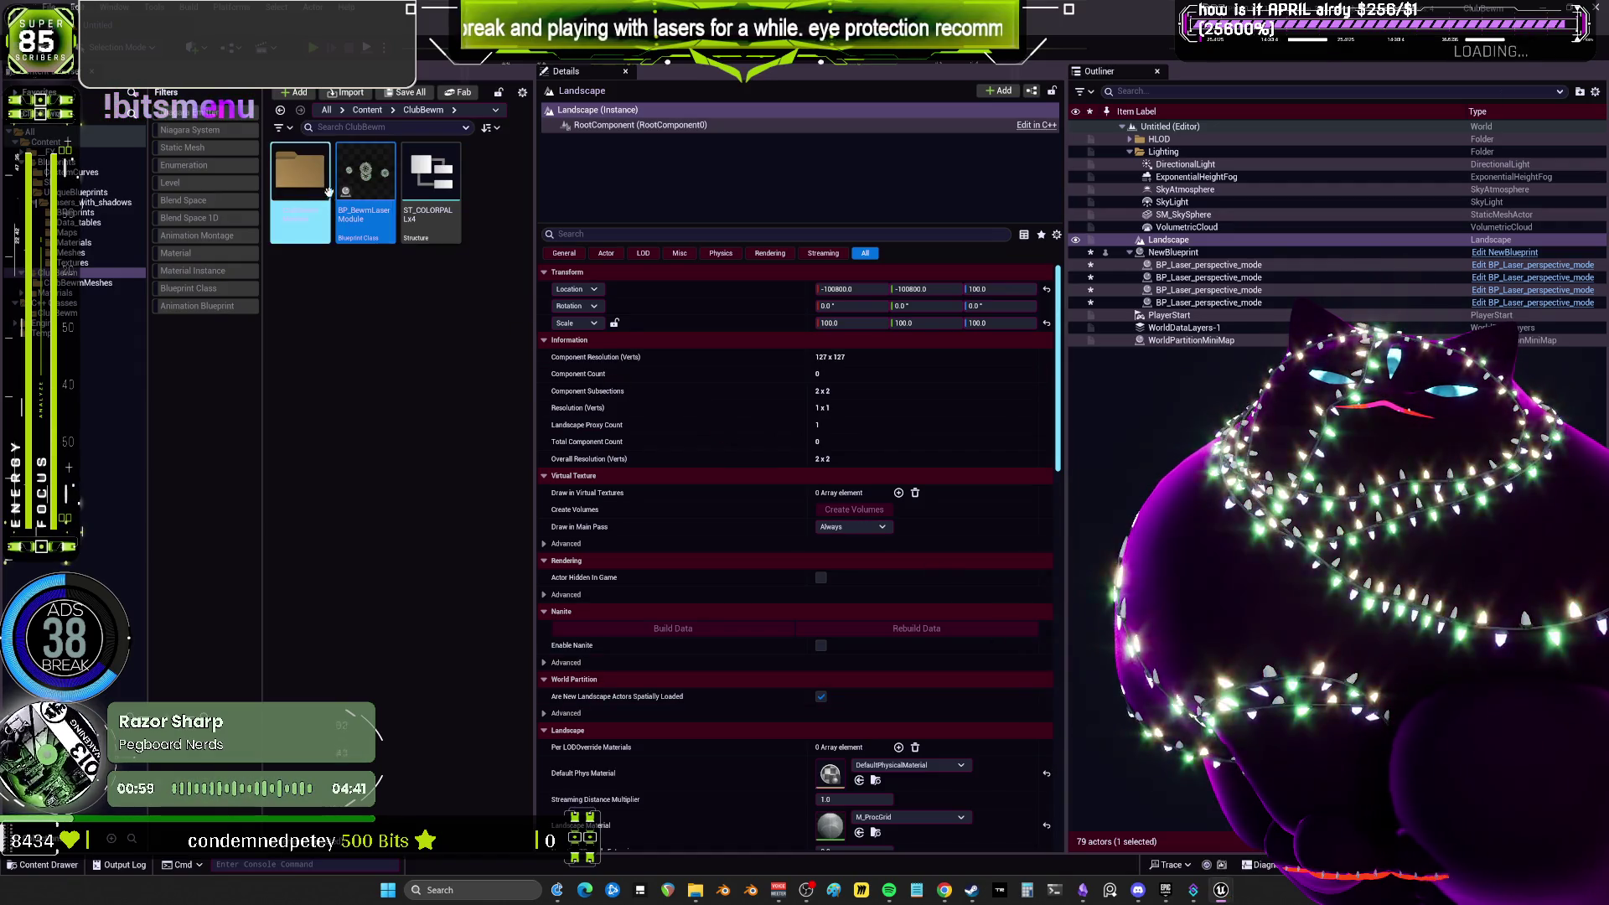
pyautogui.hotkey('alt', 'Tab')
pyautogui.click(519, 71)
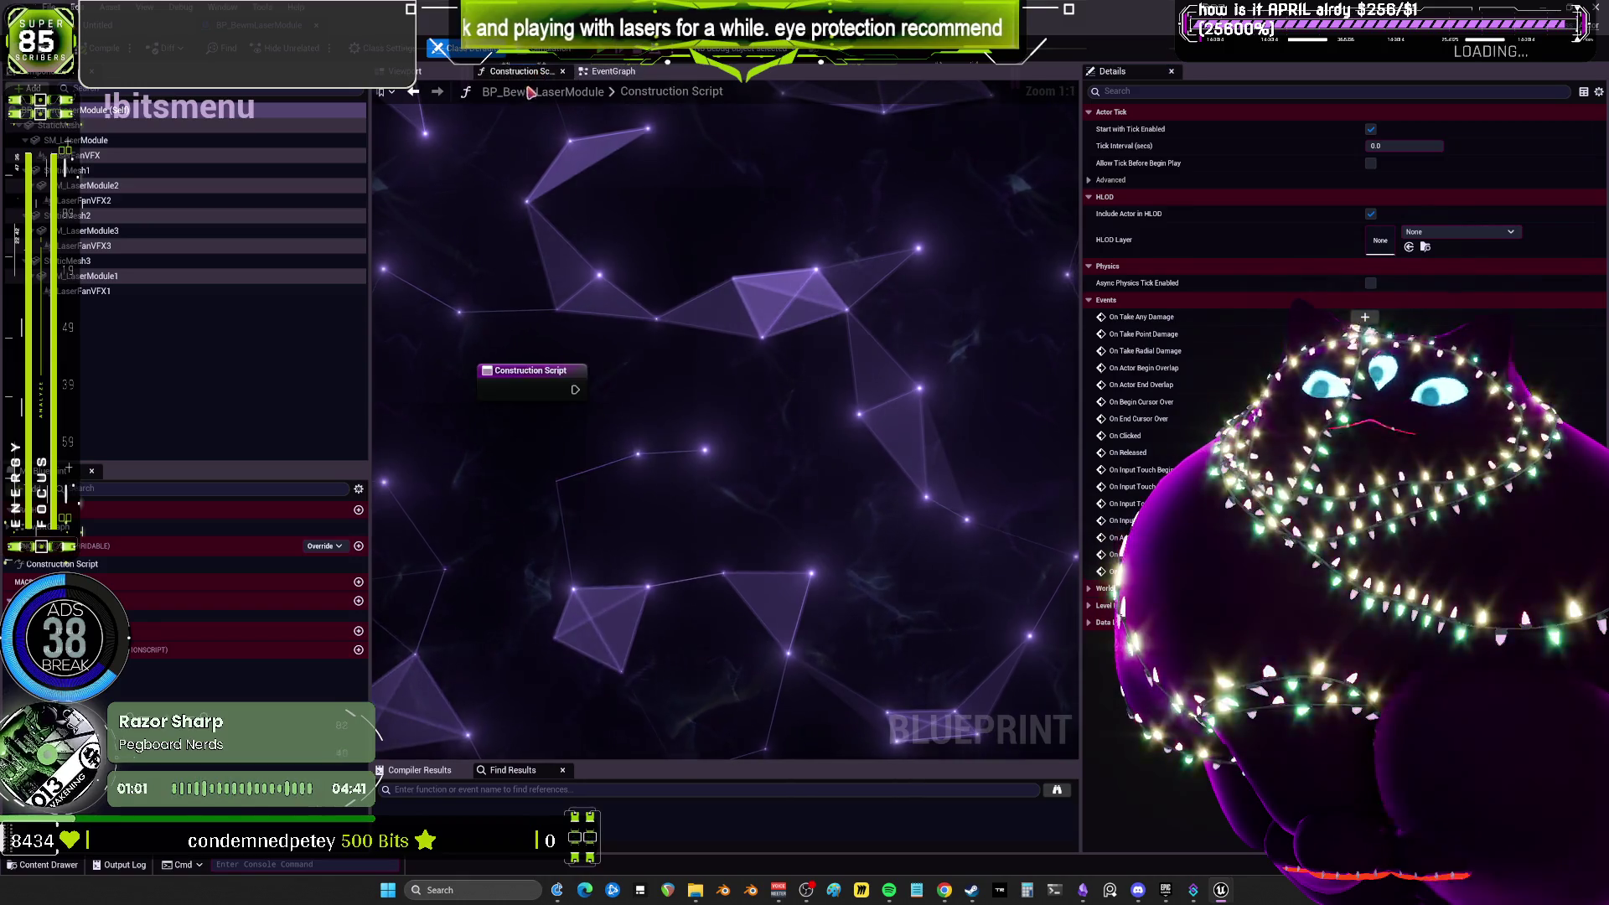
pyautogui.hotkey('alt', 'Tab')
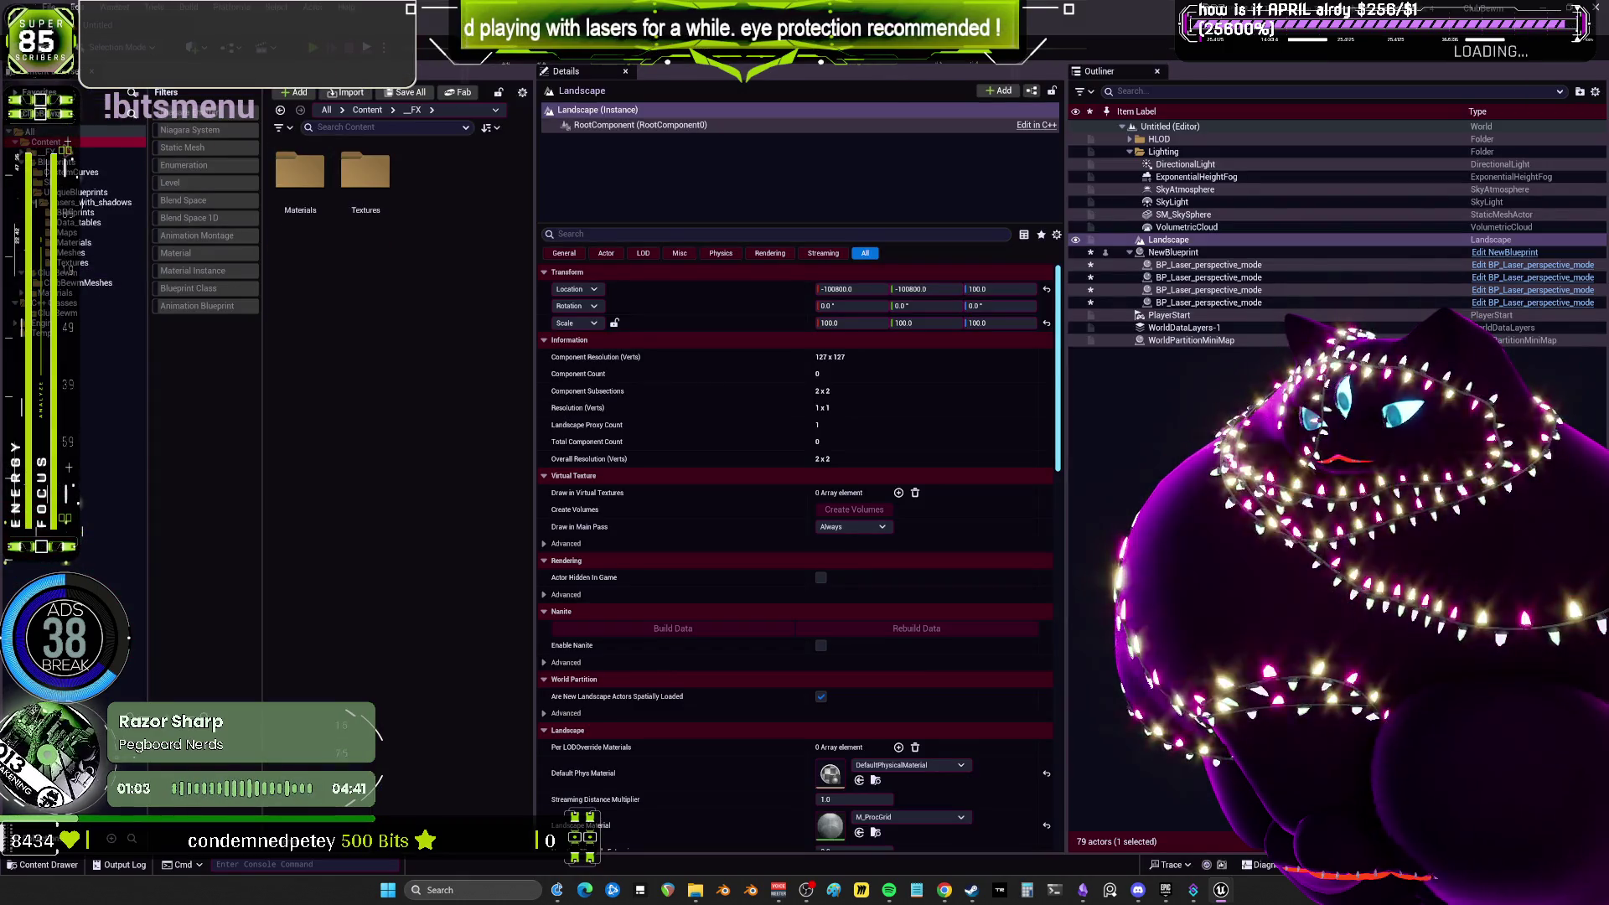
pyautogui.doubleClick(394, 294)
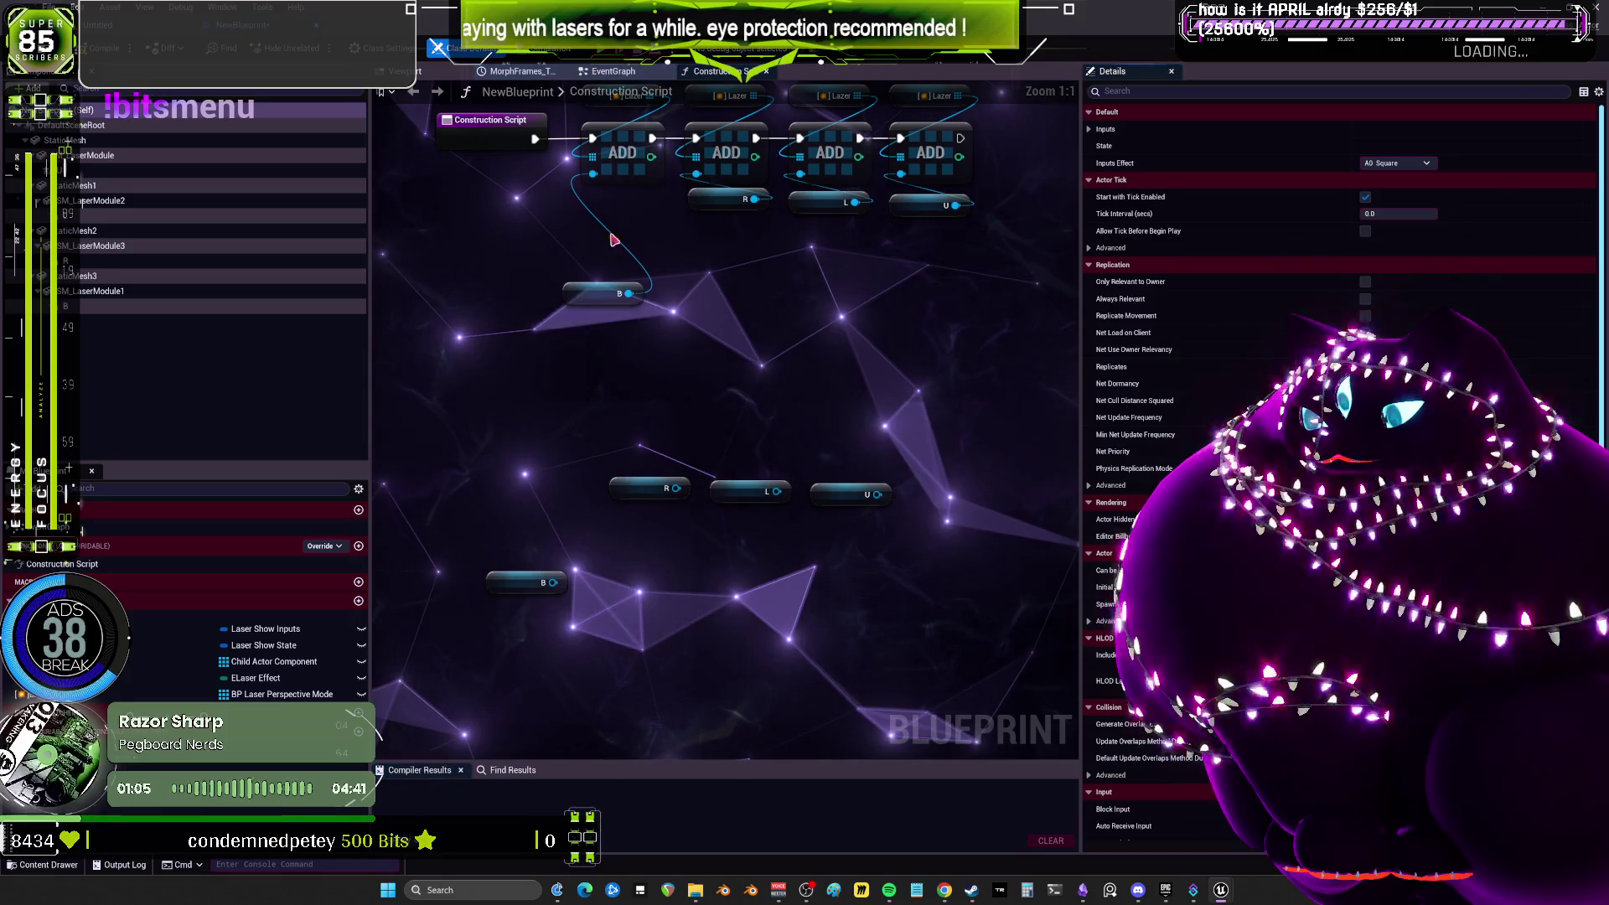
# Line up the B, R, L and U getters and add a Lazer_0 getter feeding a new array ADD node.
pyautogui.moveTo(899, 655); pyautogui.dragTo(563, 513)
pyautogui.hotkey('shift', 'w')
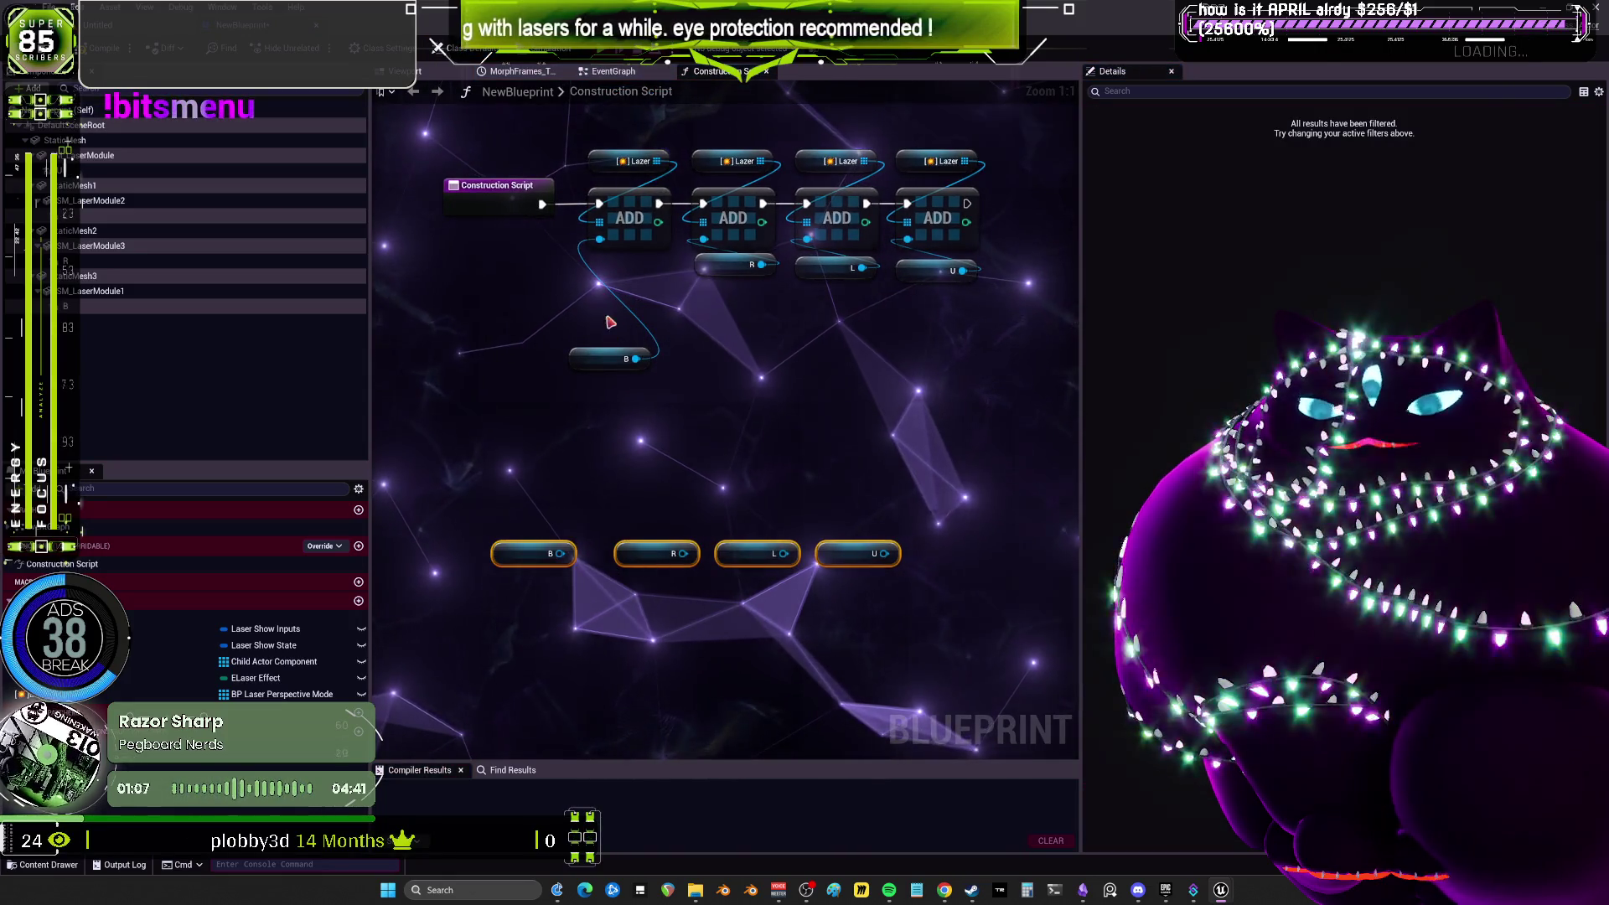
pyautogui.moveTo(251, 694); pyautogui.dragTo(574, 457)
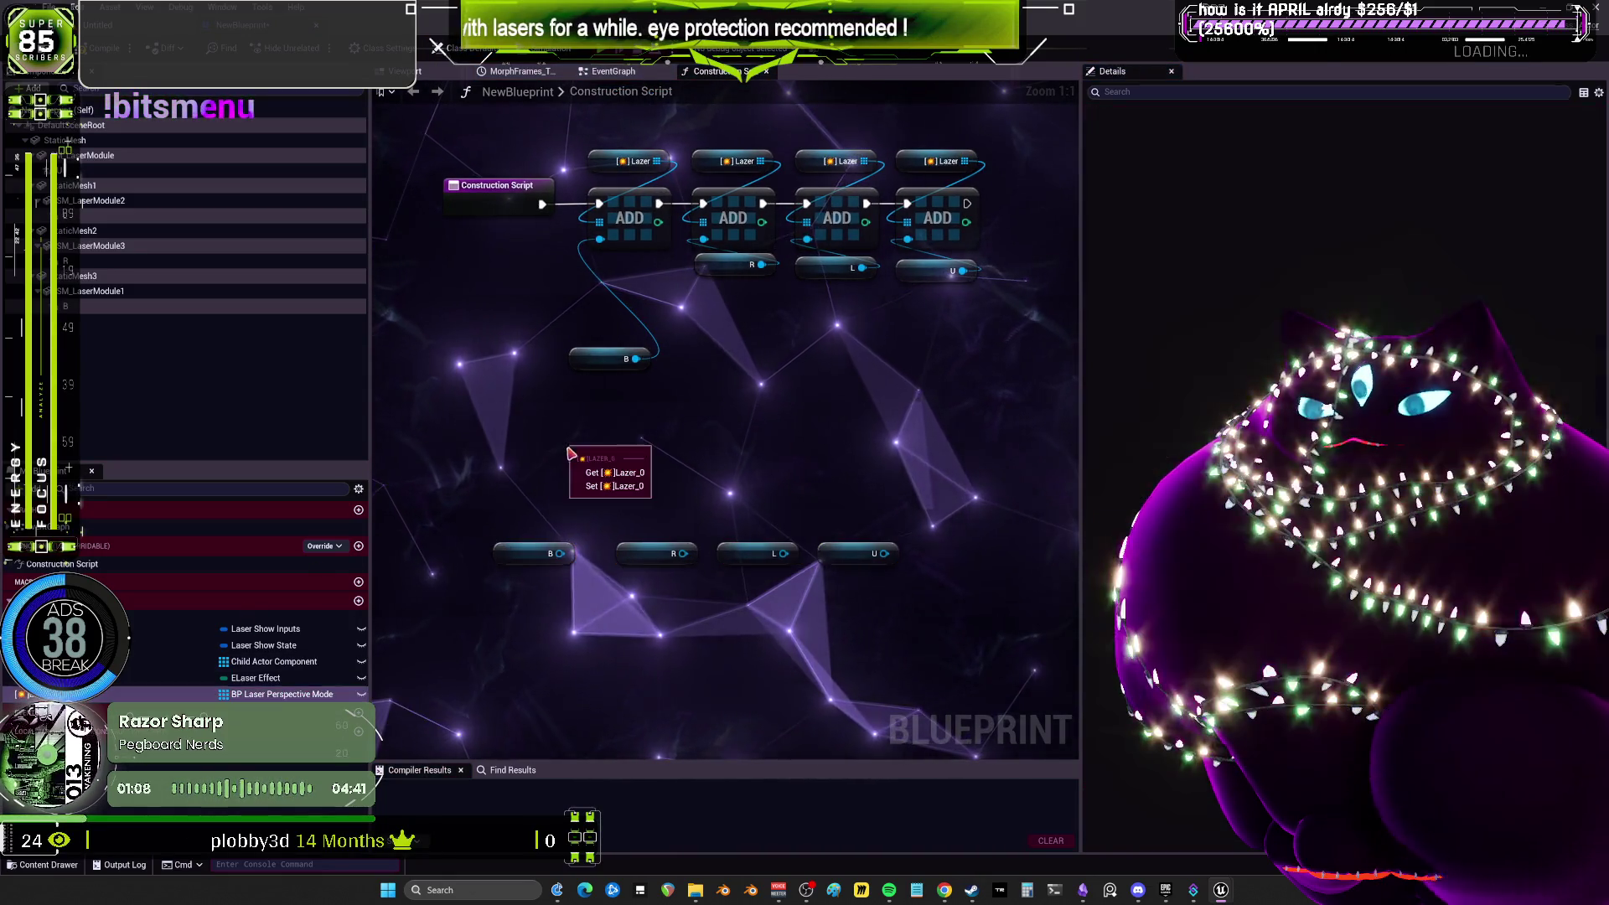
pyautogui.click(616, 474)
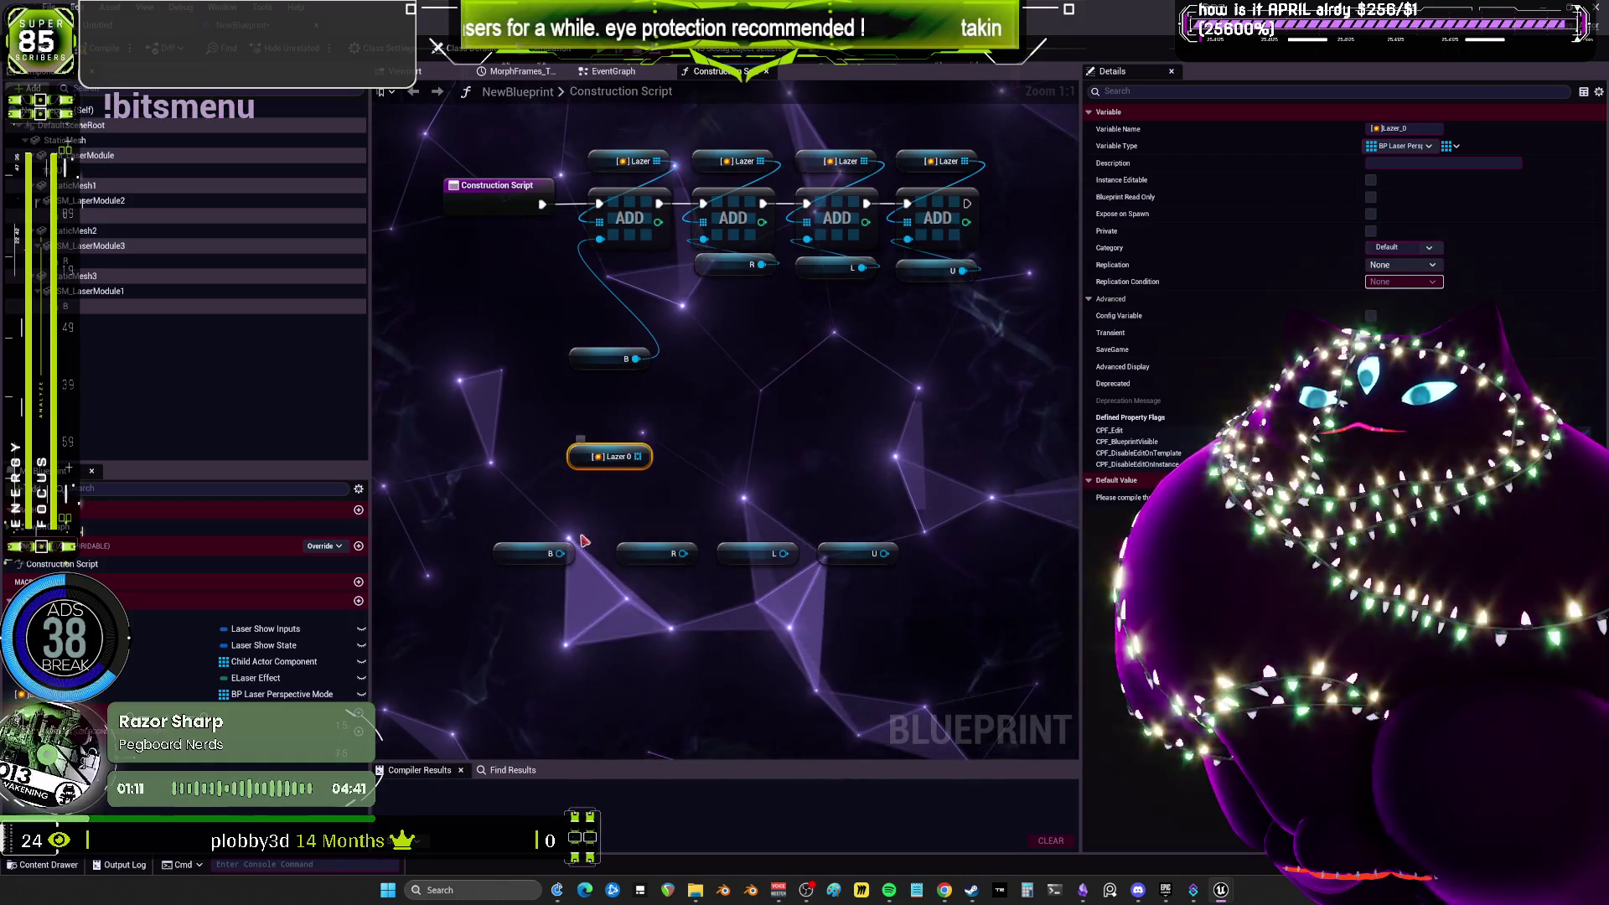
pyautogui.moveTo(639, 456); pyautogui.dragTo(677, 474)
pyautogui.write('add')
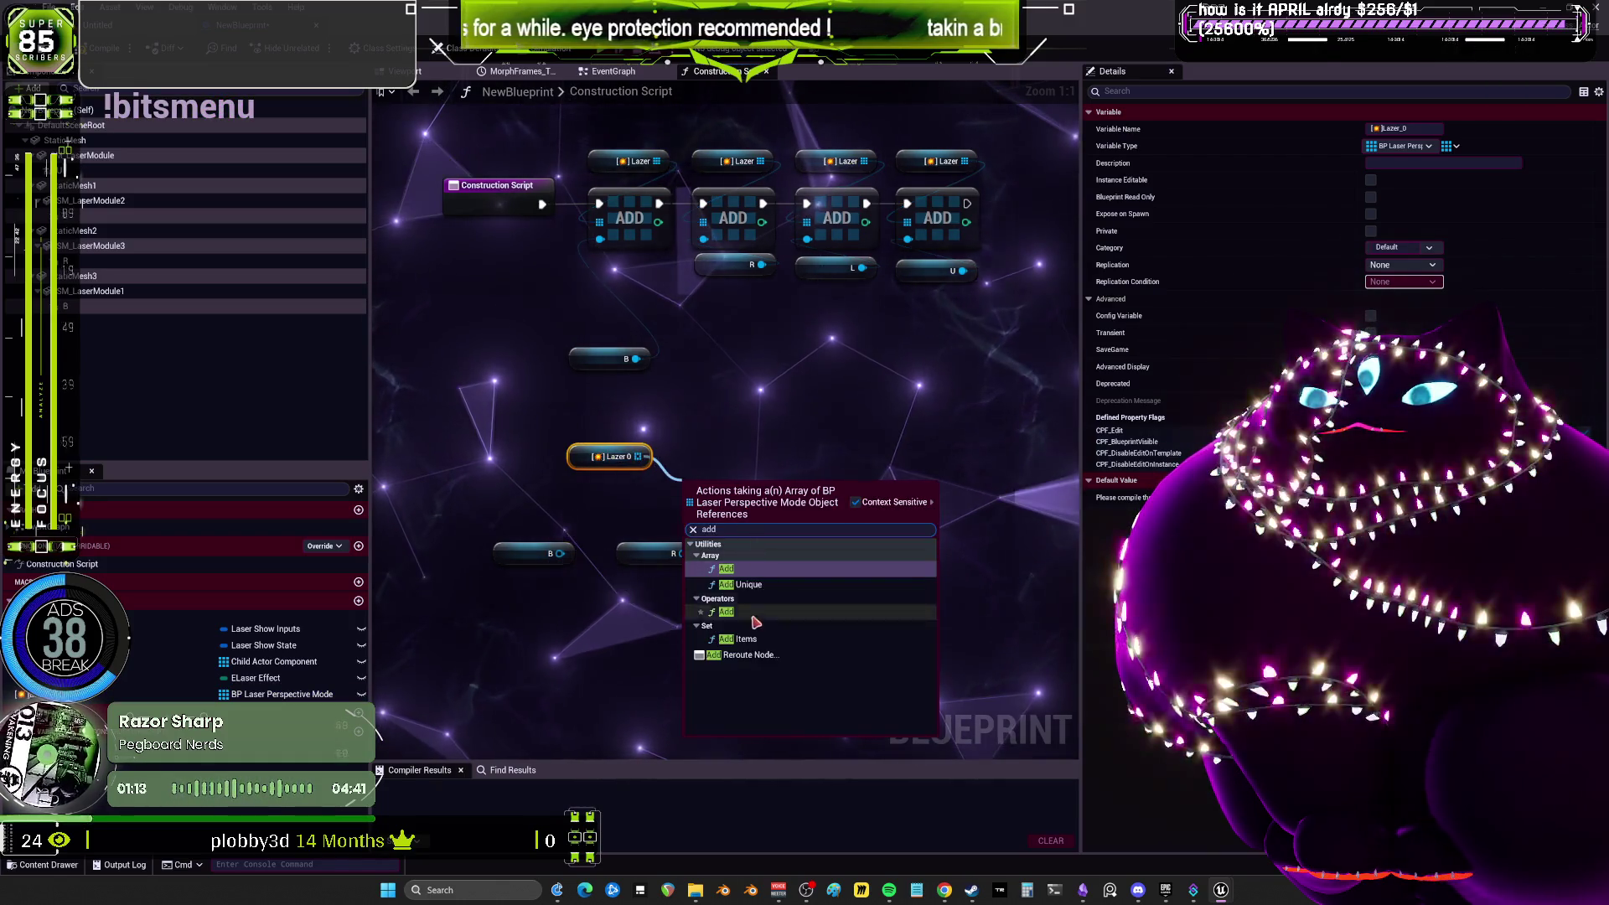
pyautogui.press('Return')
pyautogui.moveTo(685, 537); pyautogui.dragTo(715, 442)
# Try wiring B to the new ADD node and rearrange the ADD chain and R, L, U getters.
pyautogui.moveTo(537, 560); pyautogui.dragTo(689, 478)
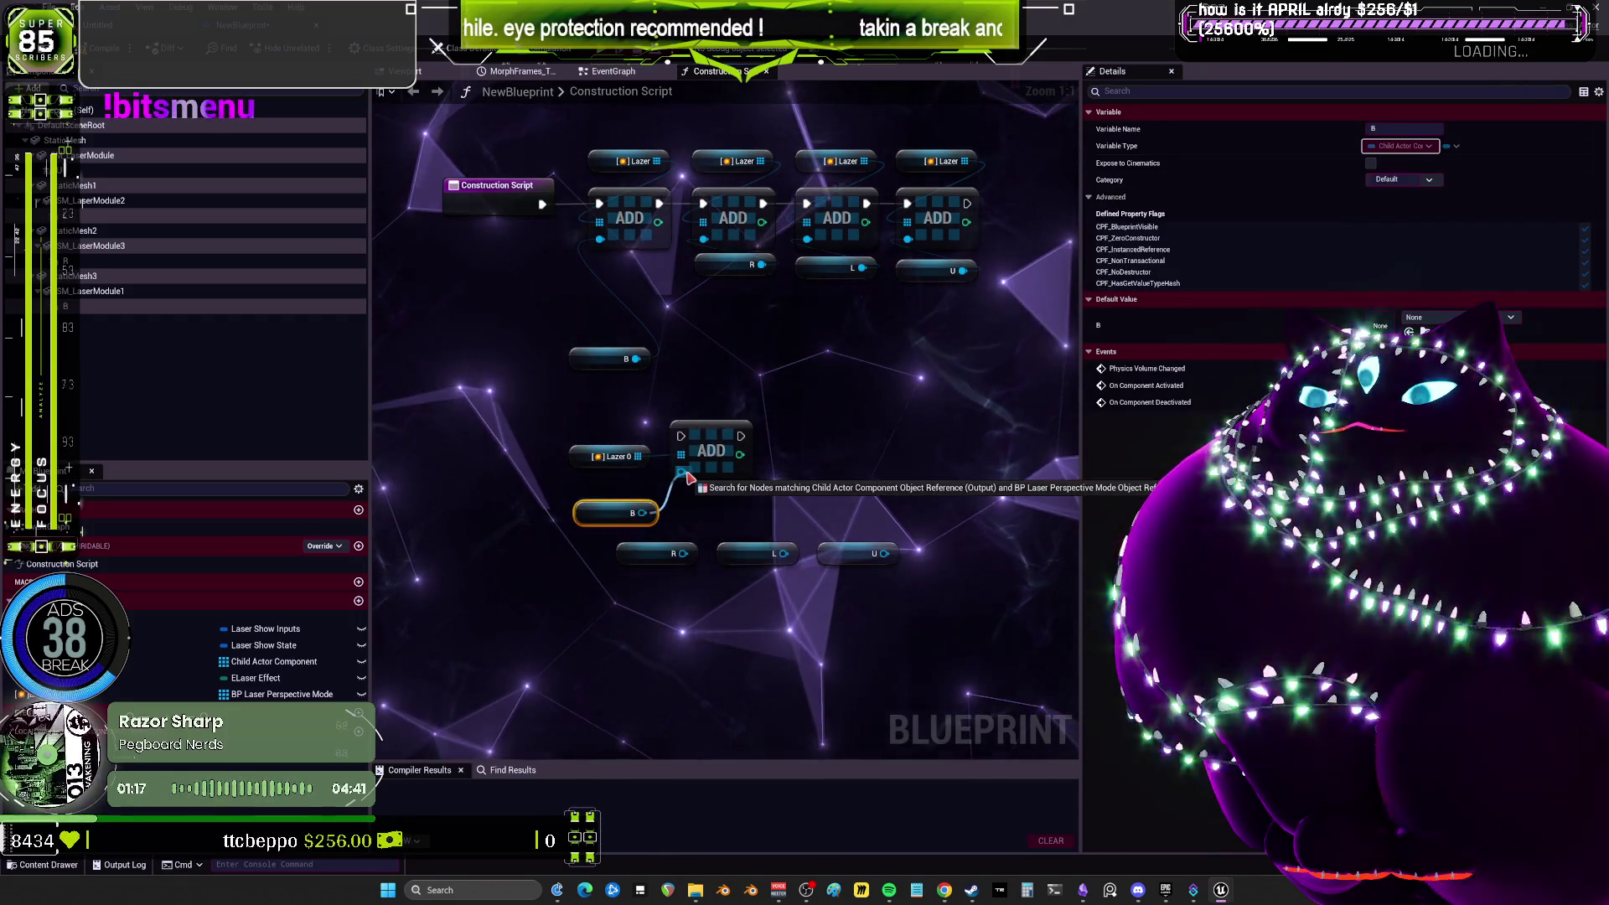
pyautogui.click(847, 455)
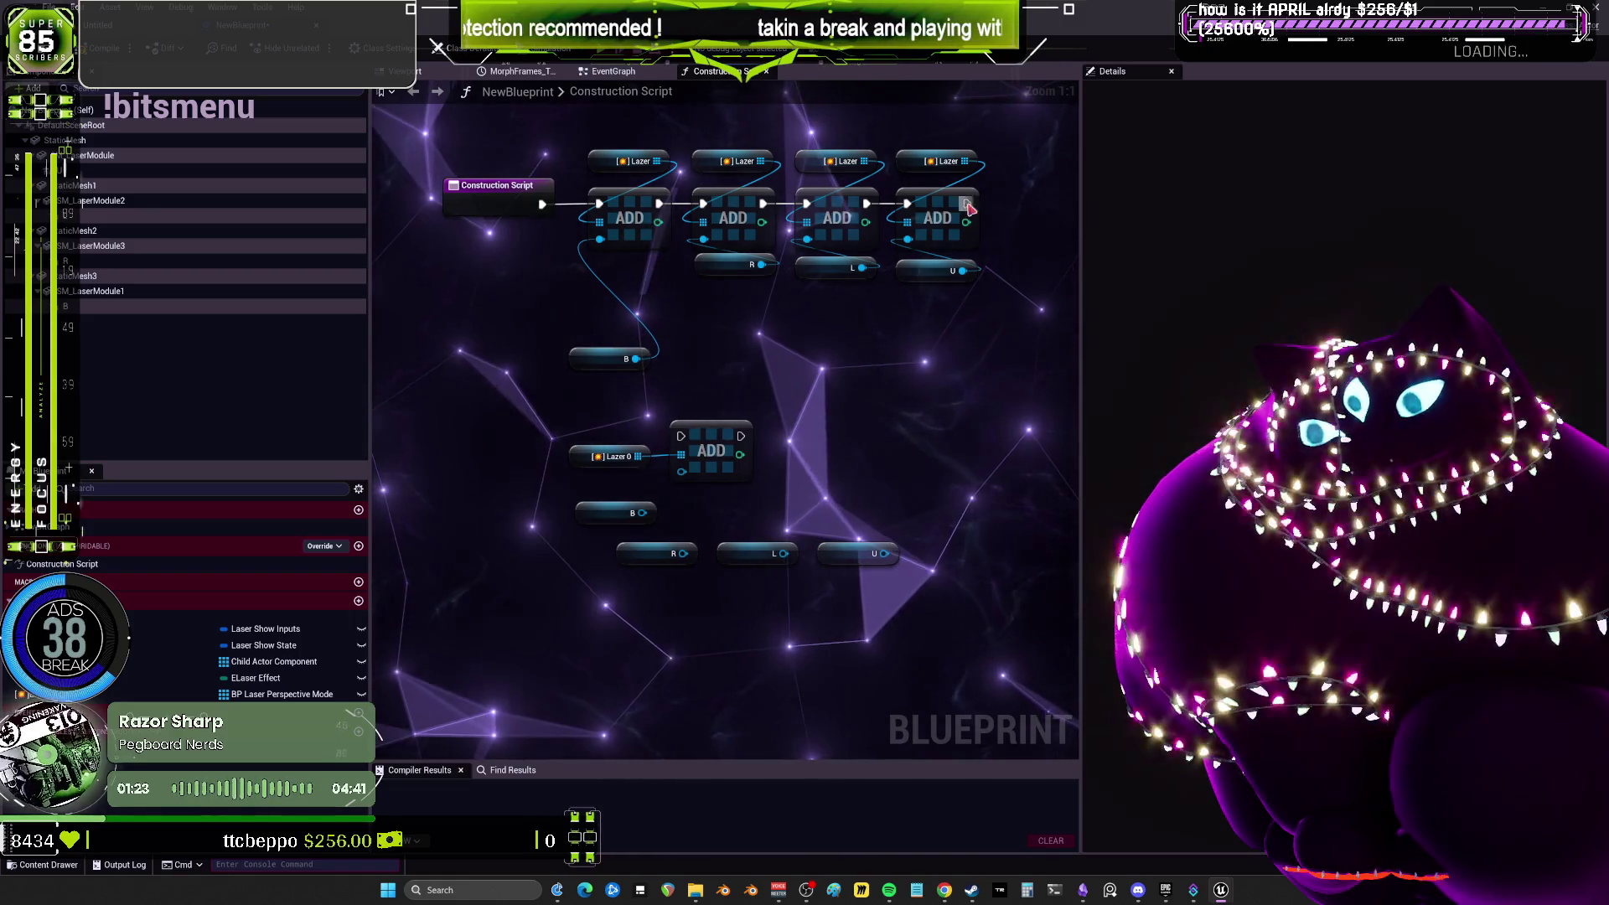
pyautogui.moveTo(1055, 209); pyautogui.dragTo(616, 221)
pyautogui.moveTo(863, 528)
pyautogui.mouseDown()
pyautogui.moveTo(578, 497)
pyautogui.moveTo(619, 451)
pyautogui.mouseUp()
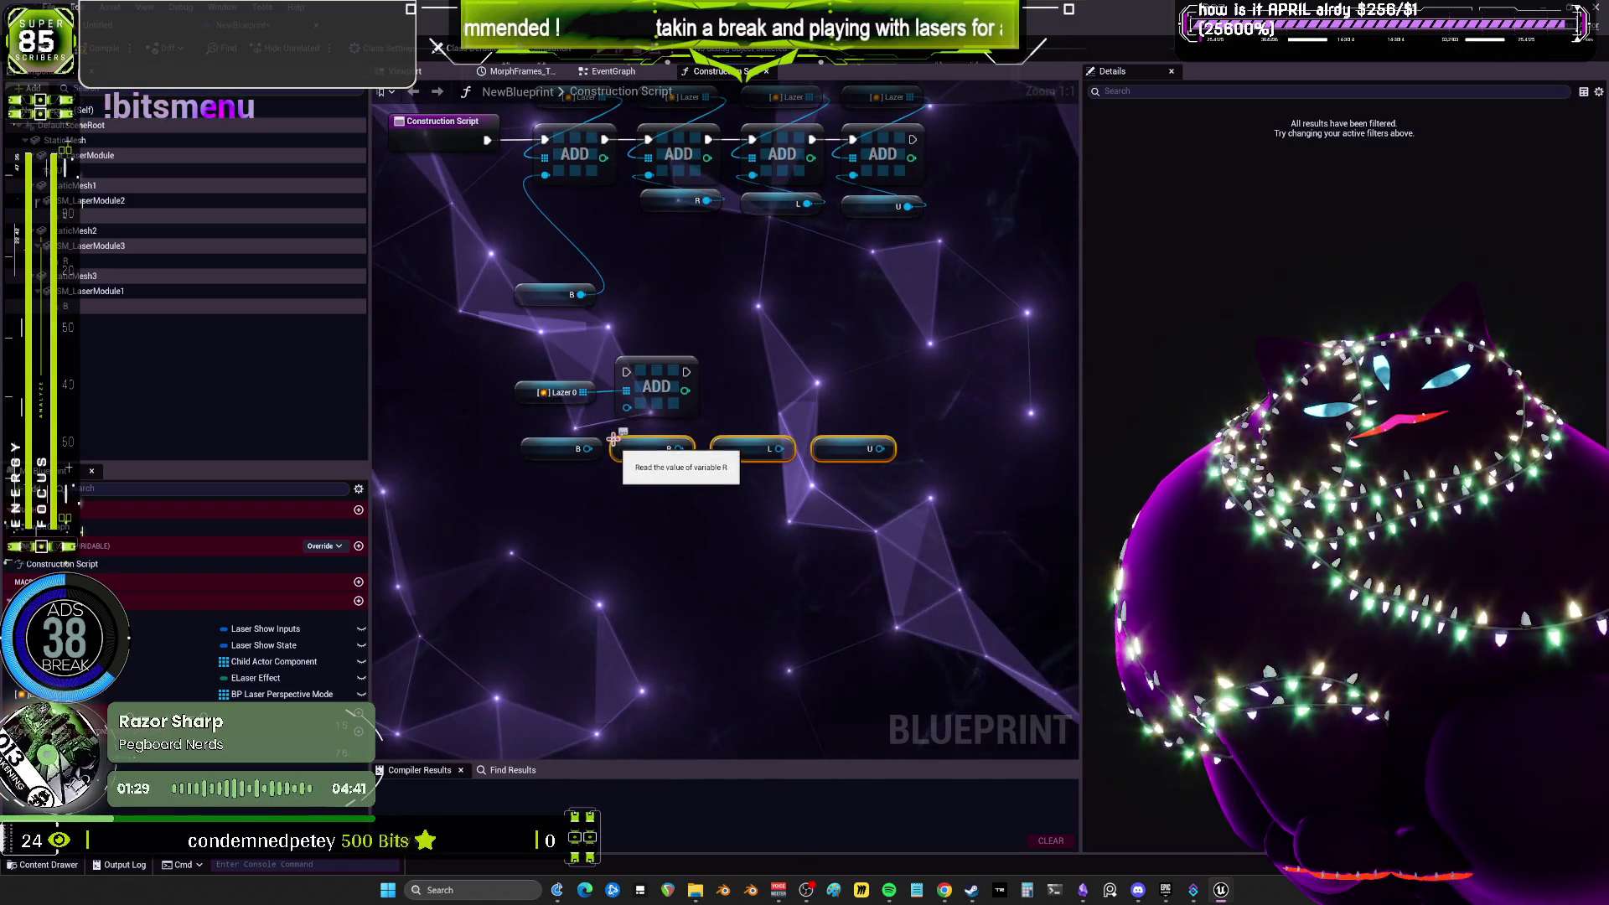
pyautogui.moveTo(590, 305)
pyautogui.mouseDown()
pyautogui.moveTo(609, 455)
pyautogui.moveTo(675, 448)
pyautogui.mouseUp()
pyautogui.click(648, 435)
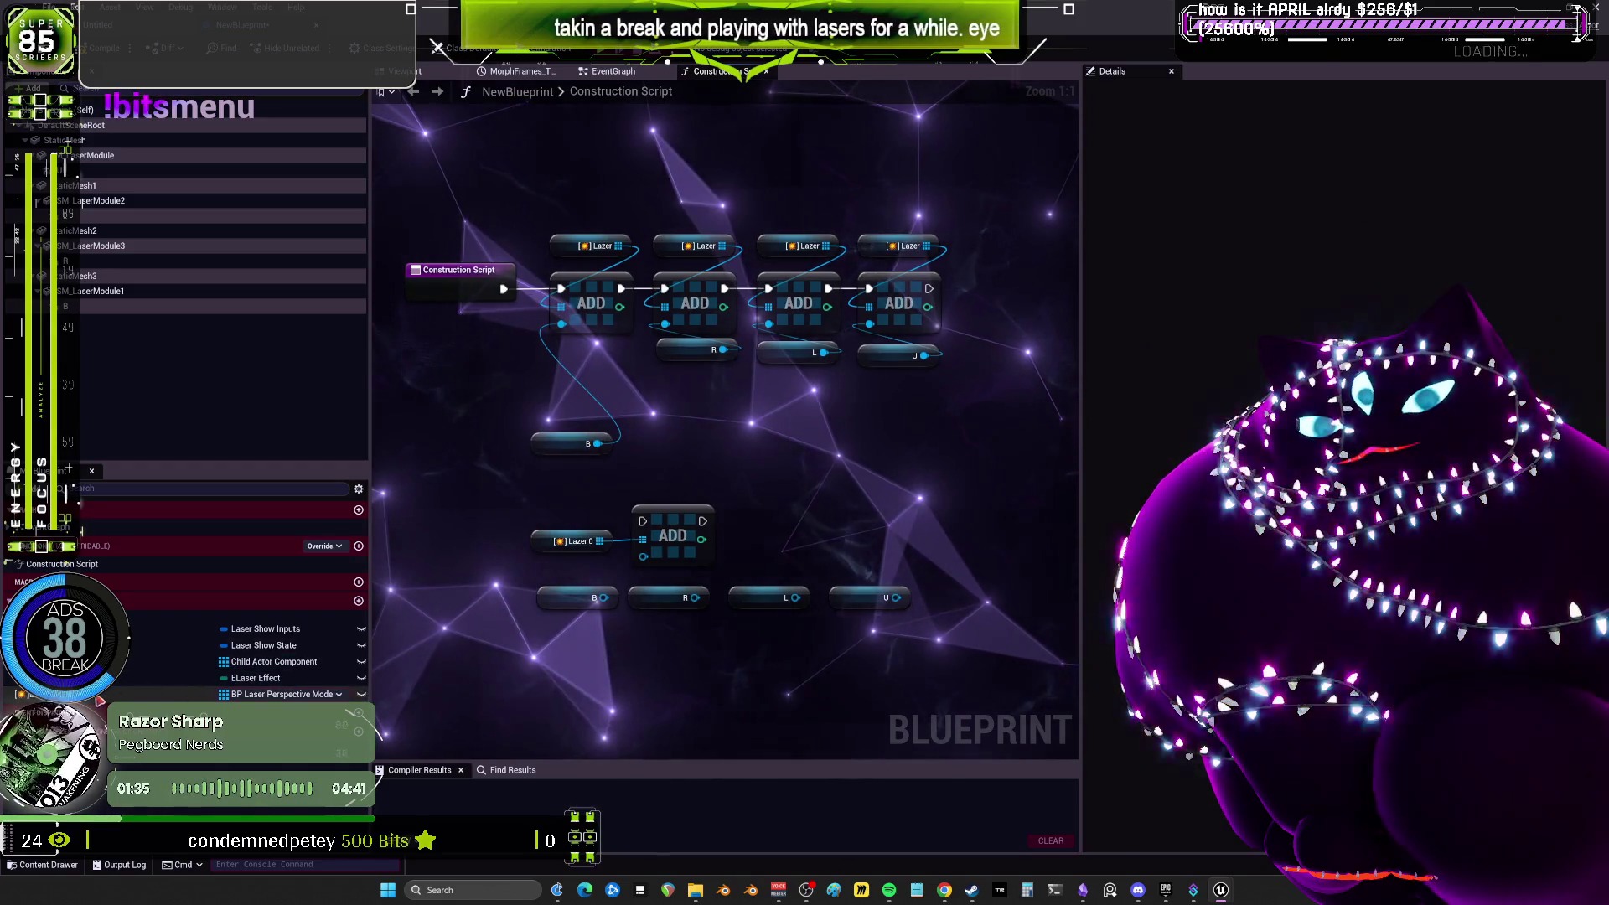
pyautogui.rightClick(98, 696)
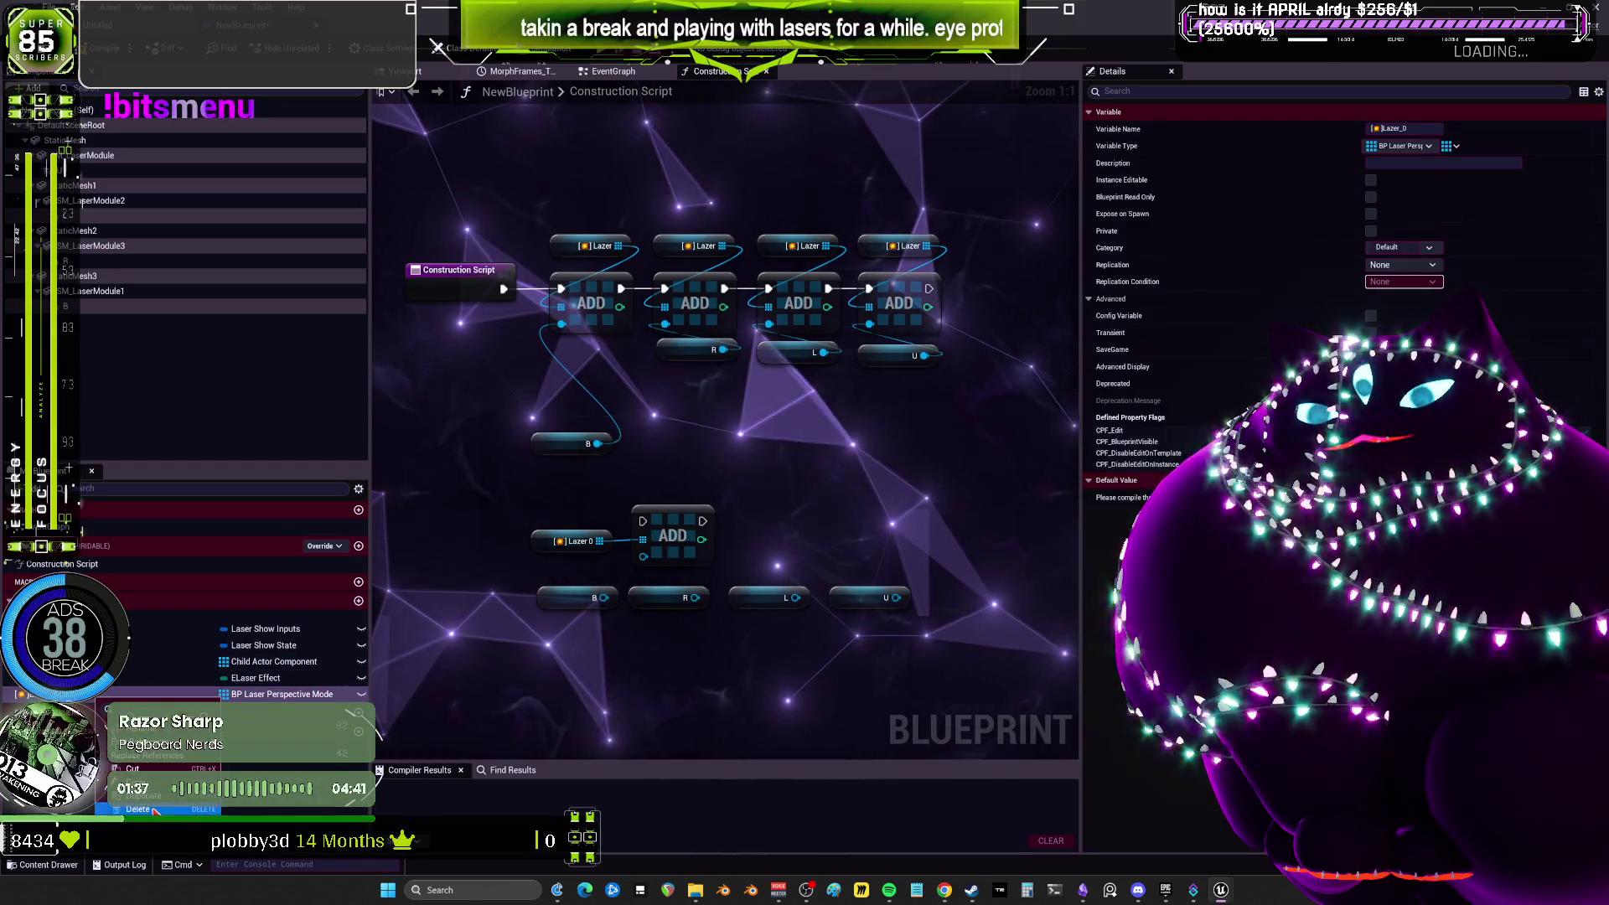
# Duplicate the Lazer_0 variable and look at its container type choices.
pyautogui.hotkey('ctrl', 'w')
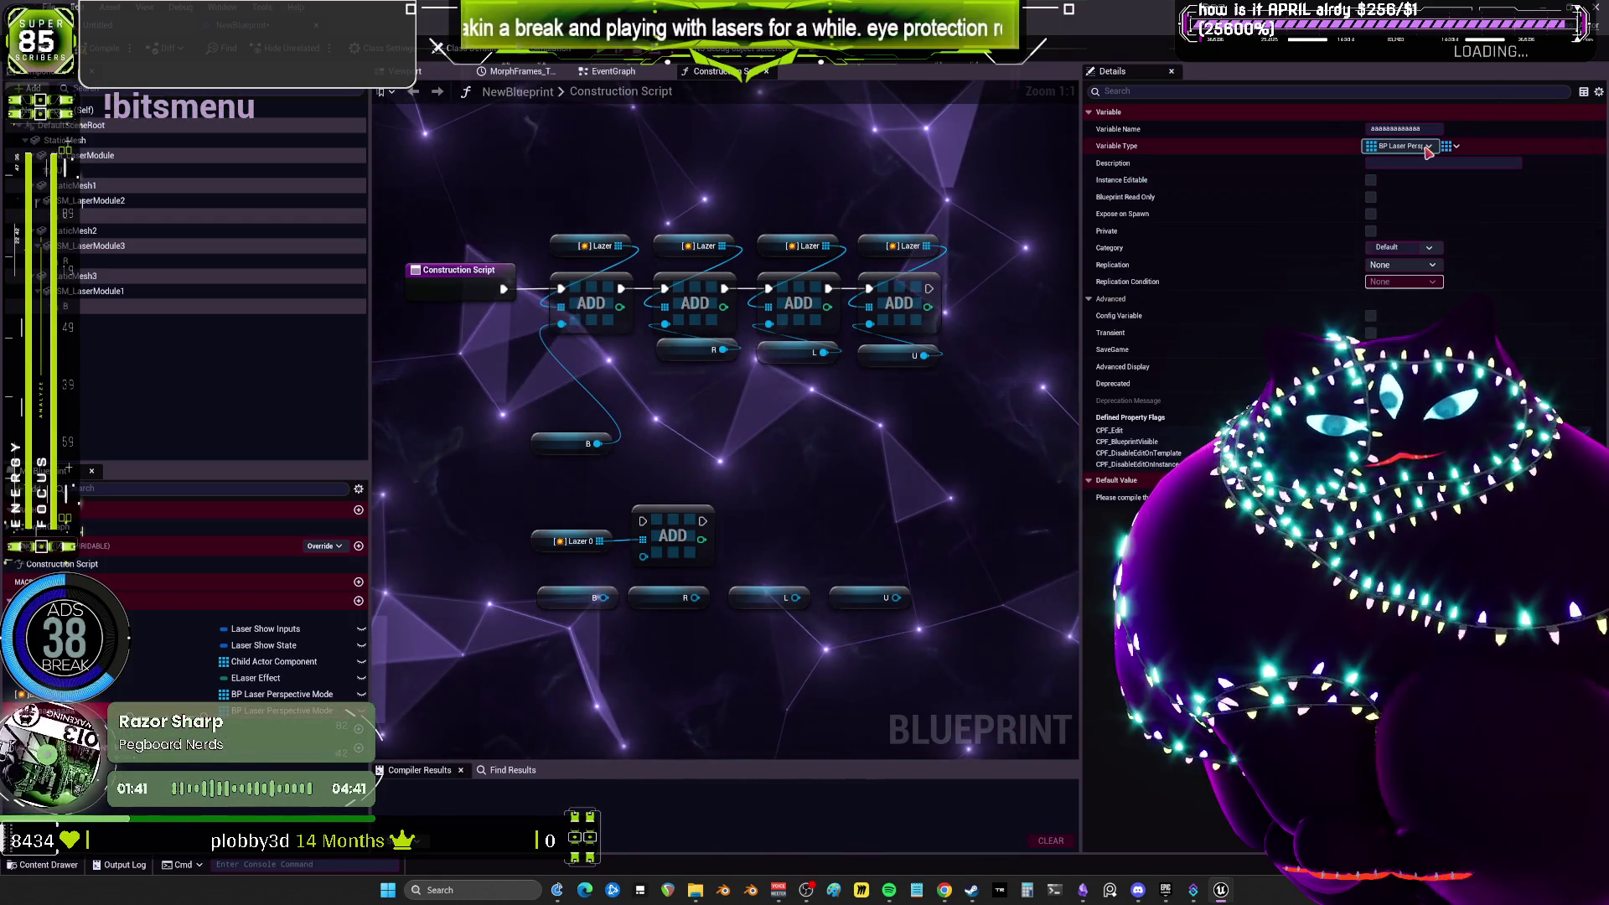
pyautogui.click(1452, 146)
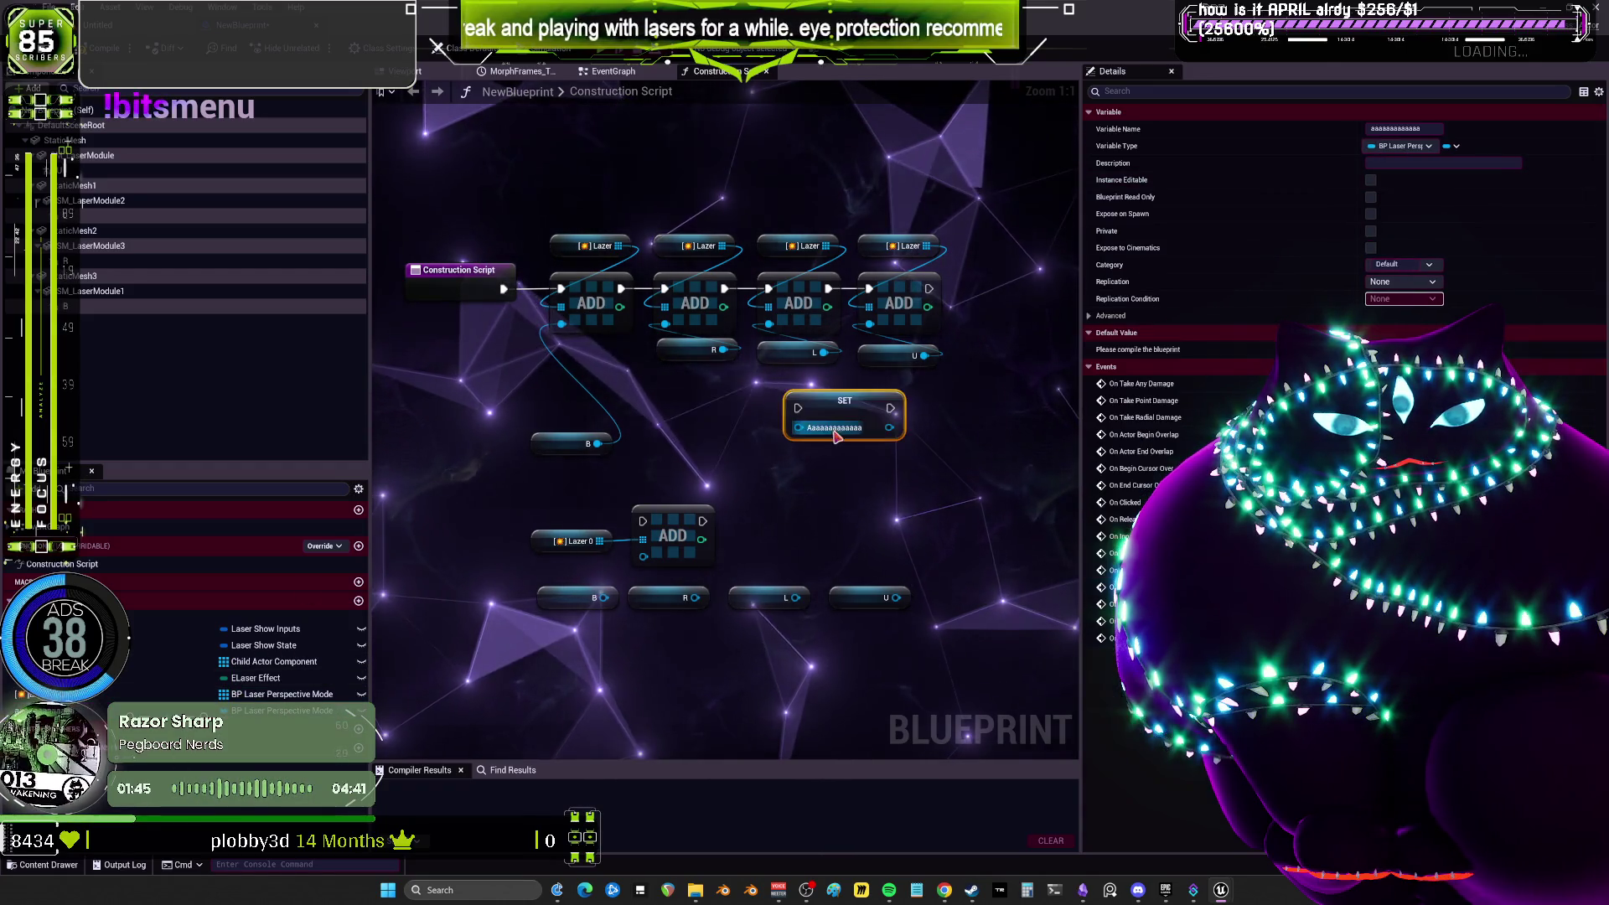
pyautogui.moveTo(841, 406); pyautogui.dragTo(898, 454)
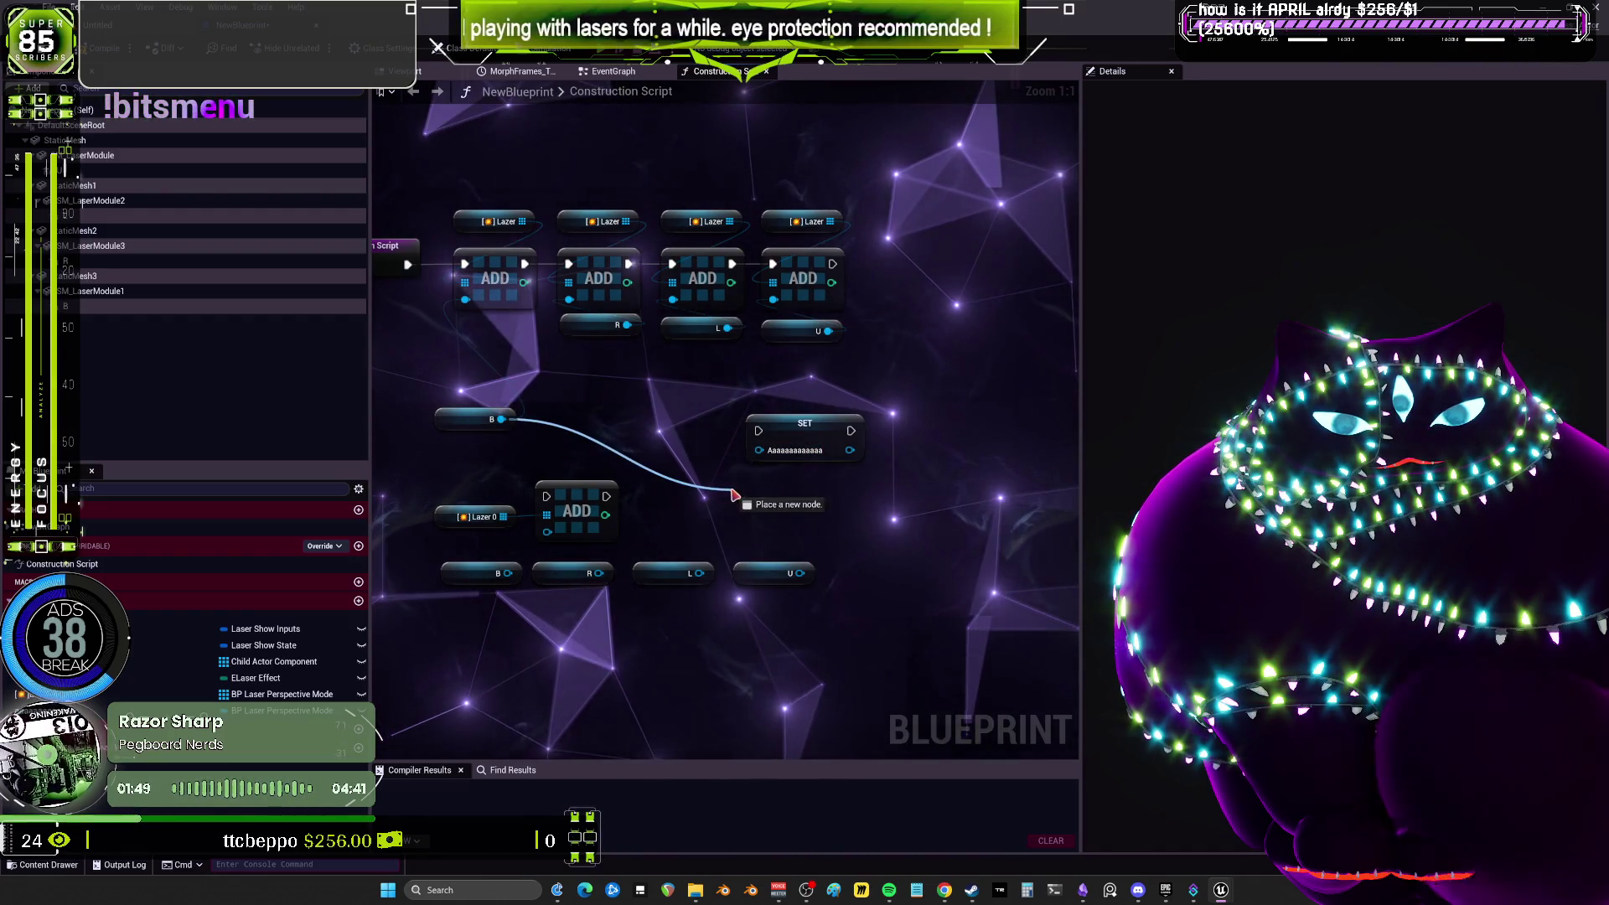
# Add a trial Set Child Actor Class node from B, then delete it along with the SET node.
pyautogui.moveTo(734, 494); pyautogui.dragTo(735, 495)
pyautogui.write('set ac')
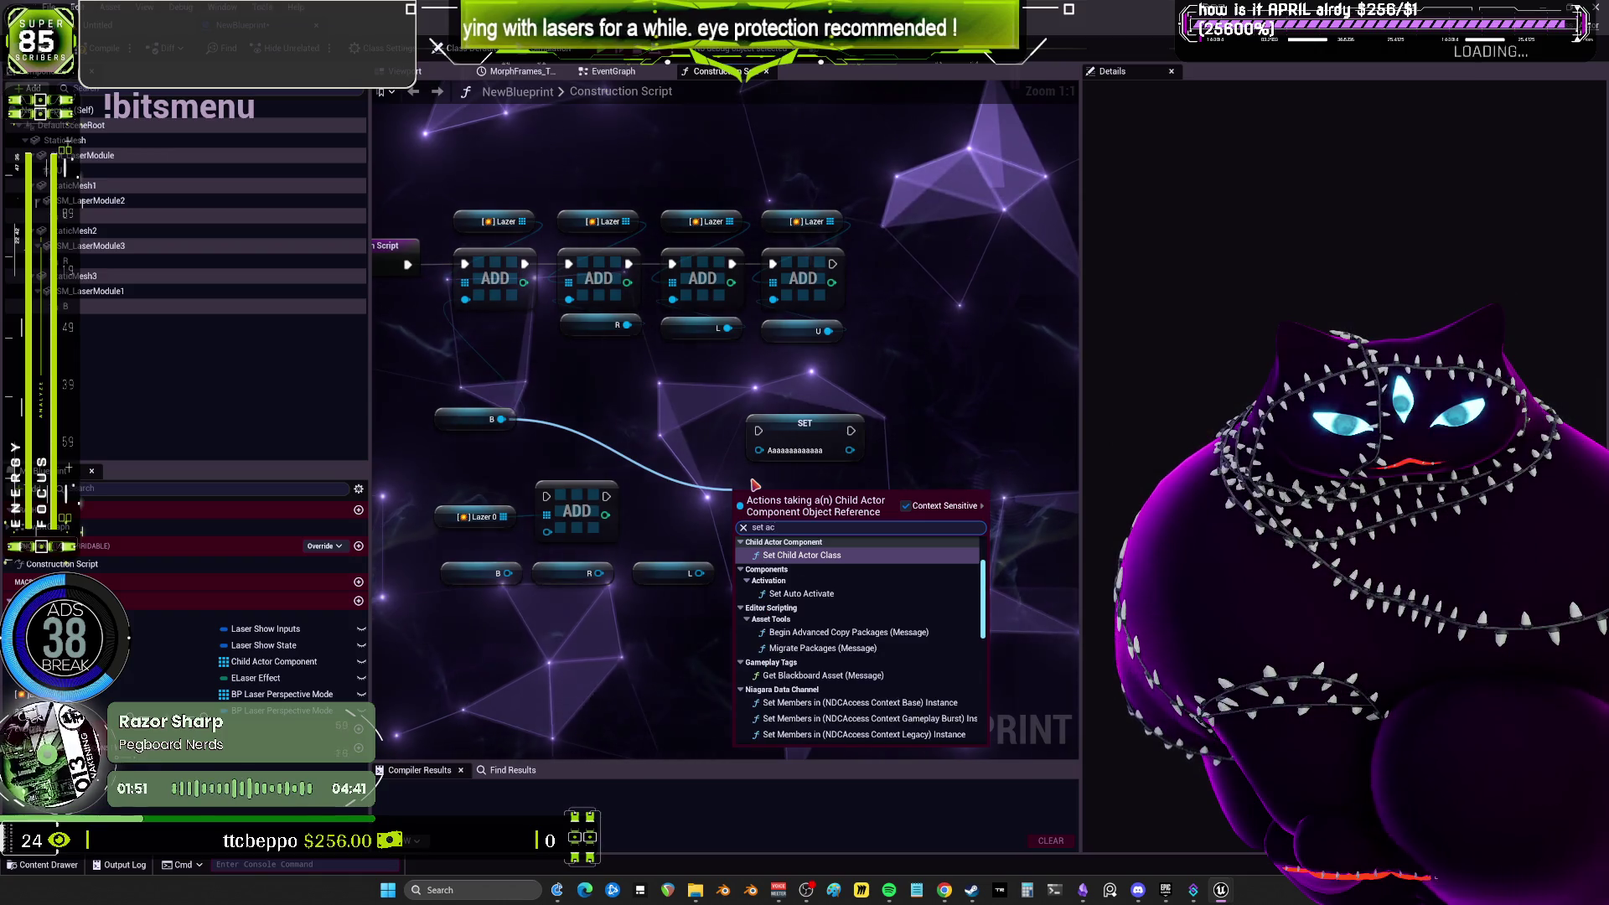
pyautogui.scroll(-5, 853, 545)
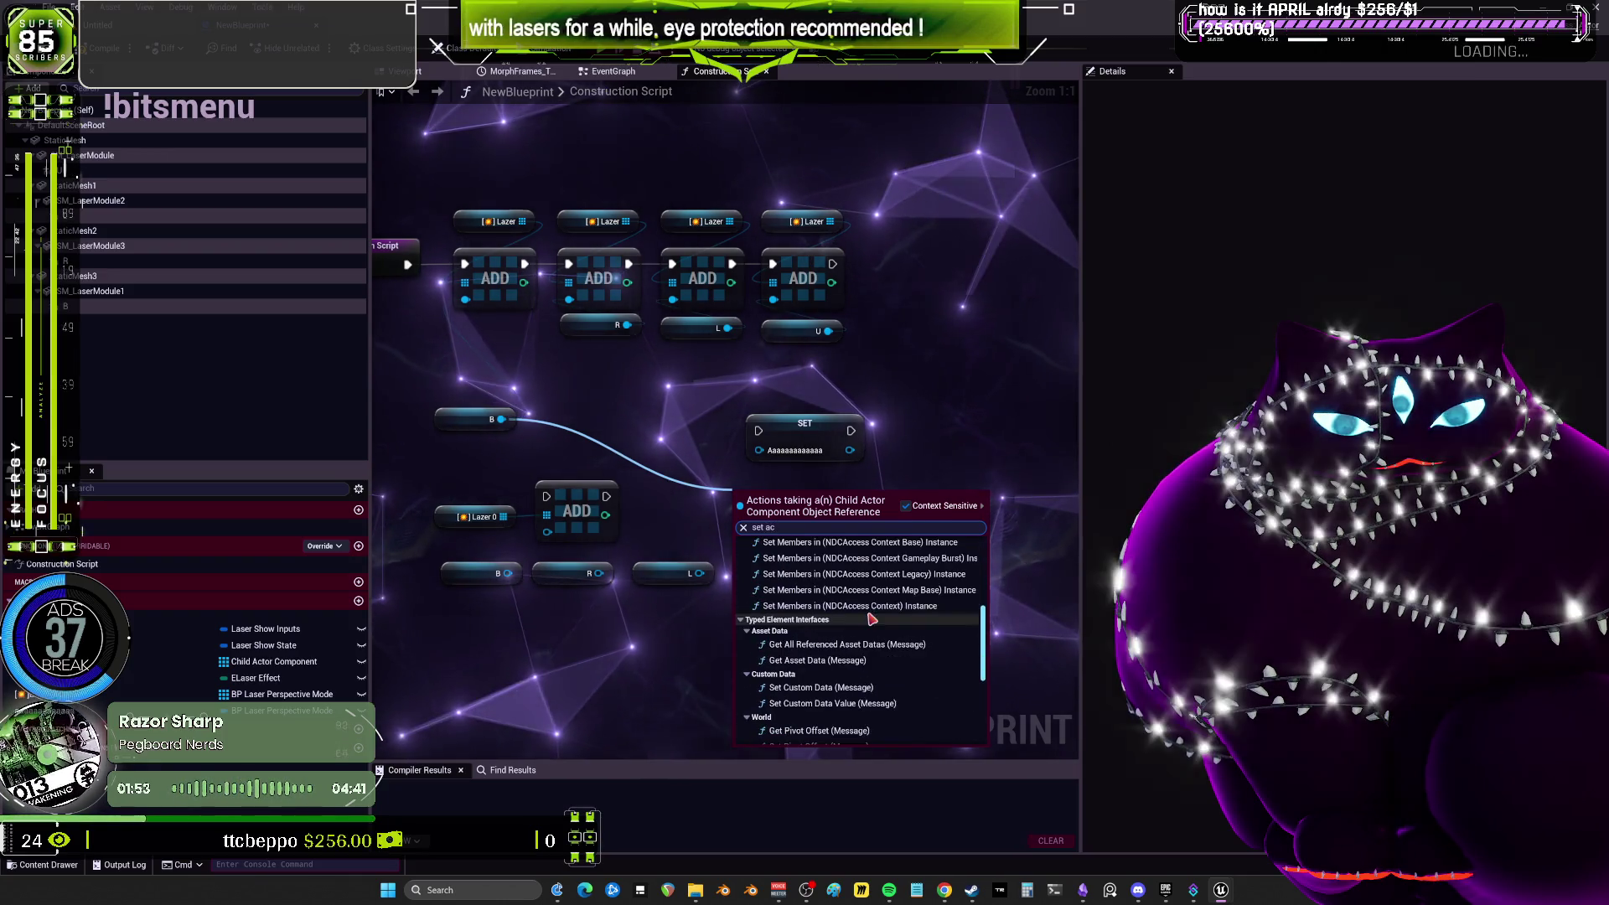
pyautogui.scroll(10, 884, 607)
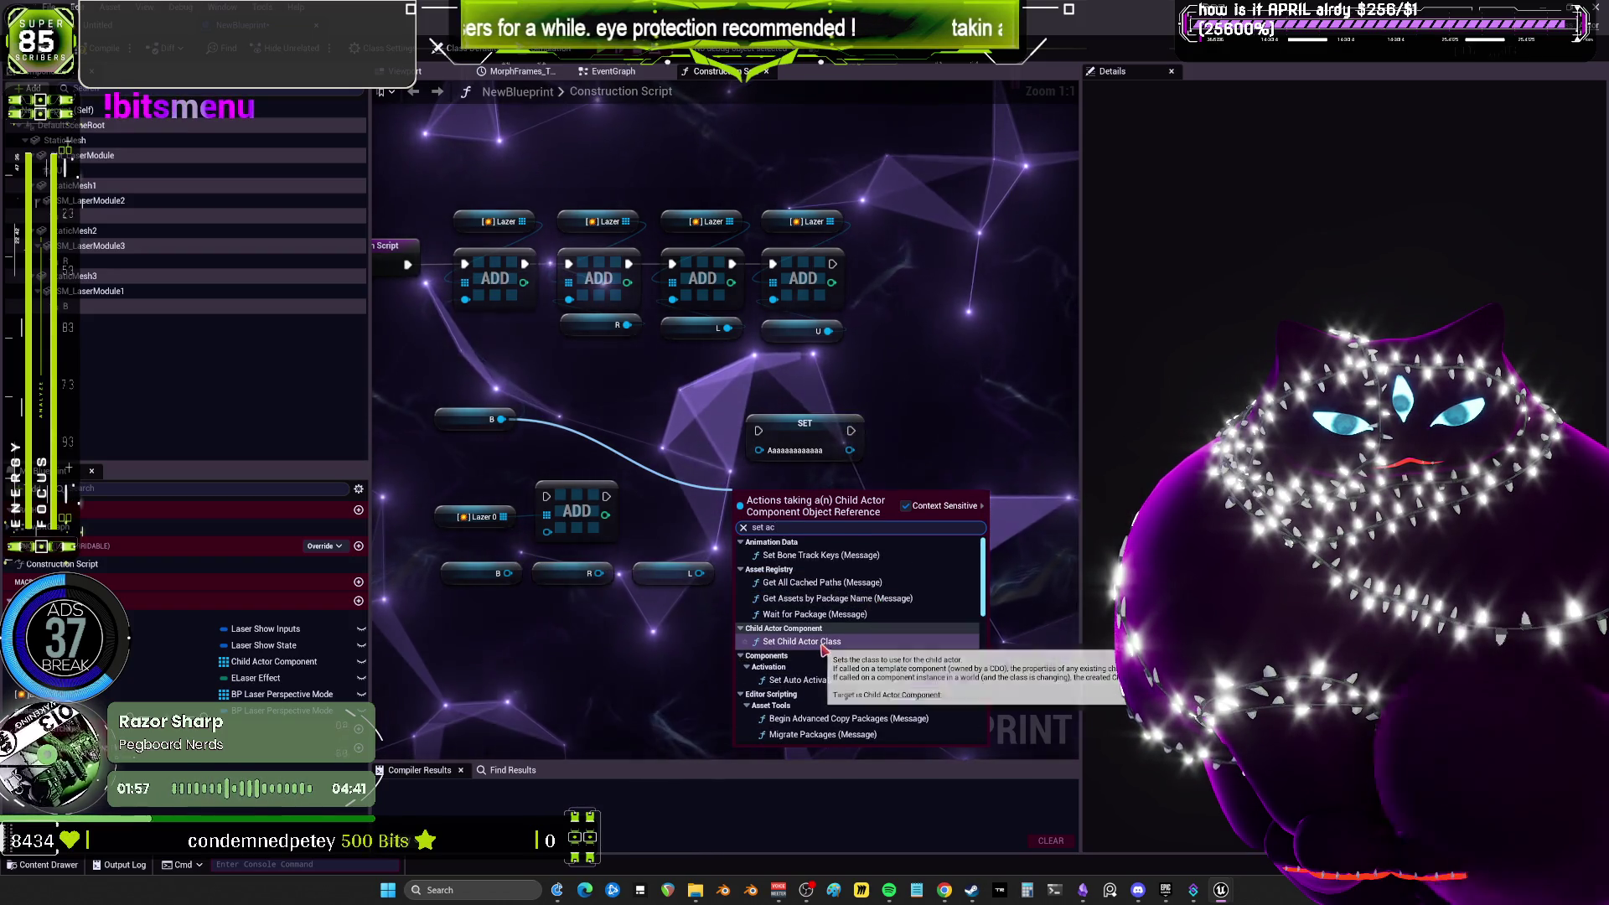
pyautogui.click(826, 643)
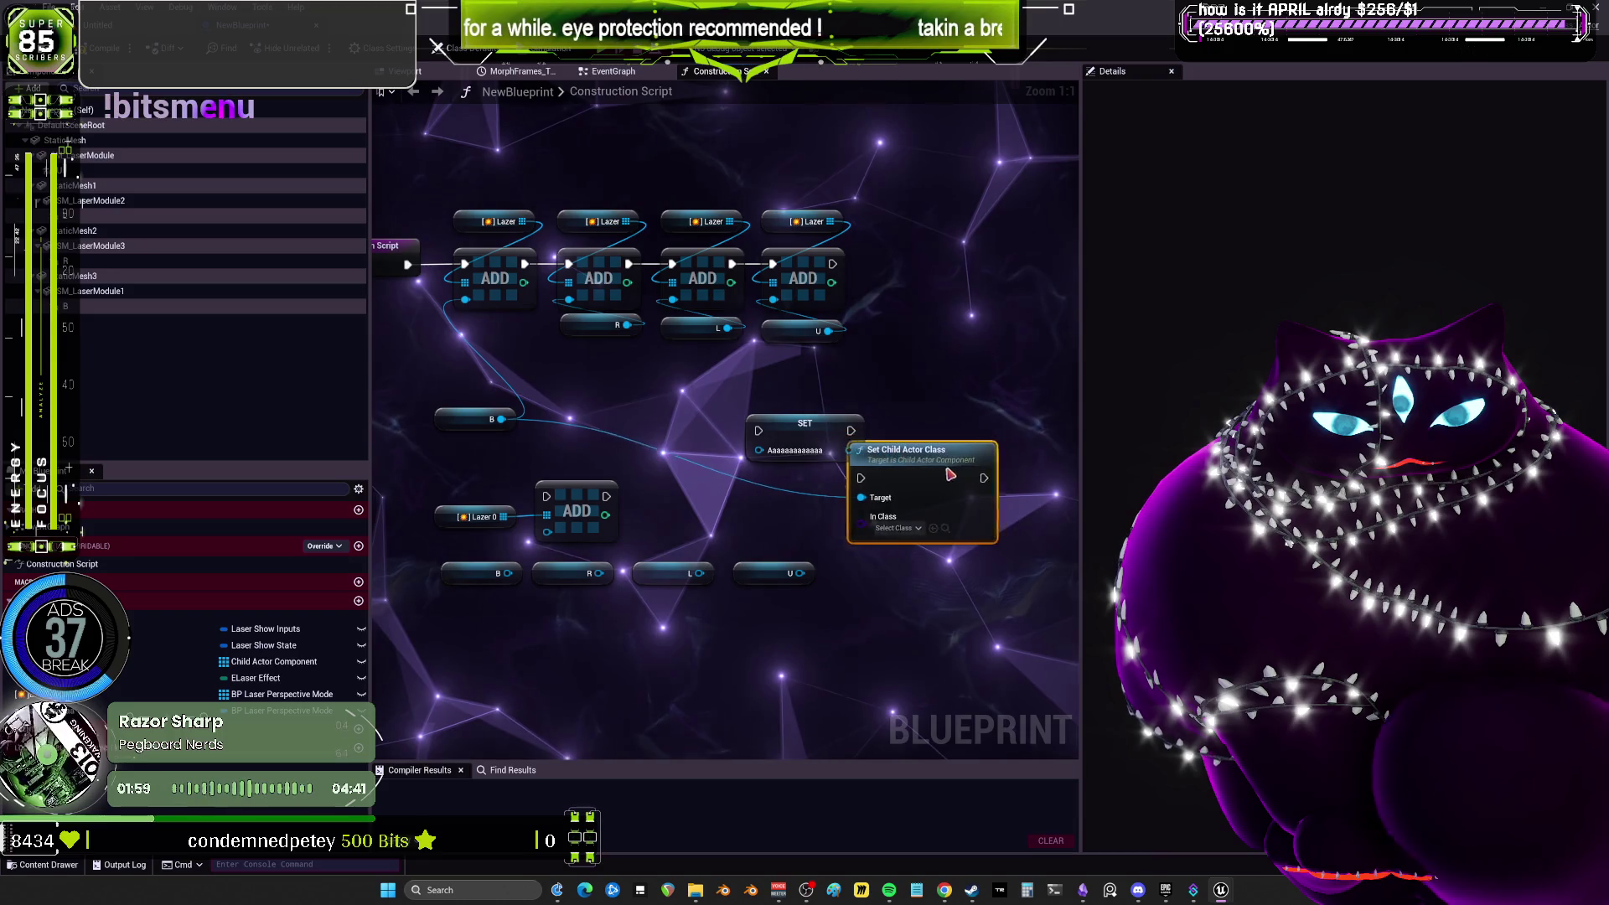
pyautogui.moveTo(817, 428); pyautogui.dragTo(955, 402)
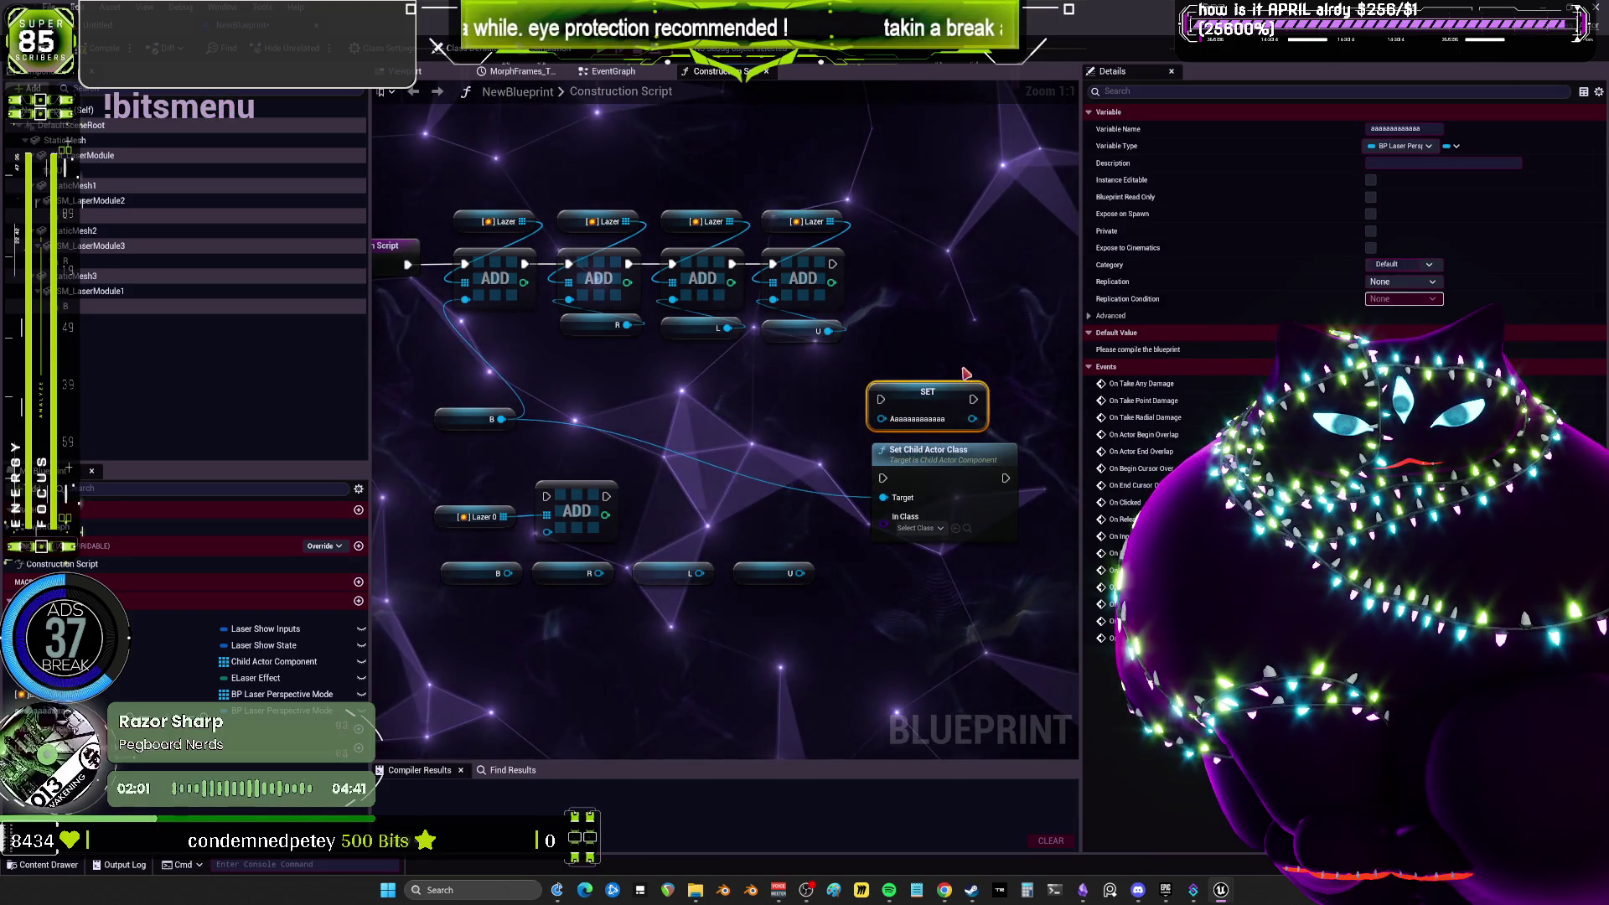
pyautogui.moveTo(1080, 481); pyautogui.dragTo(1197, 481)
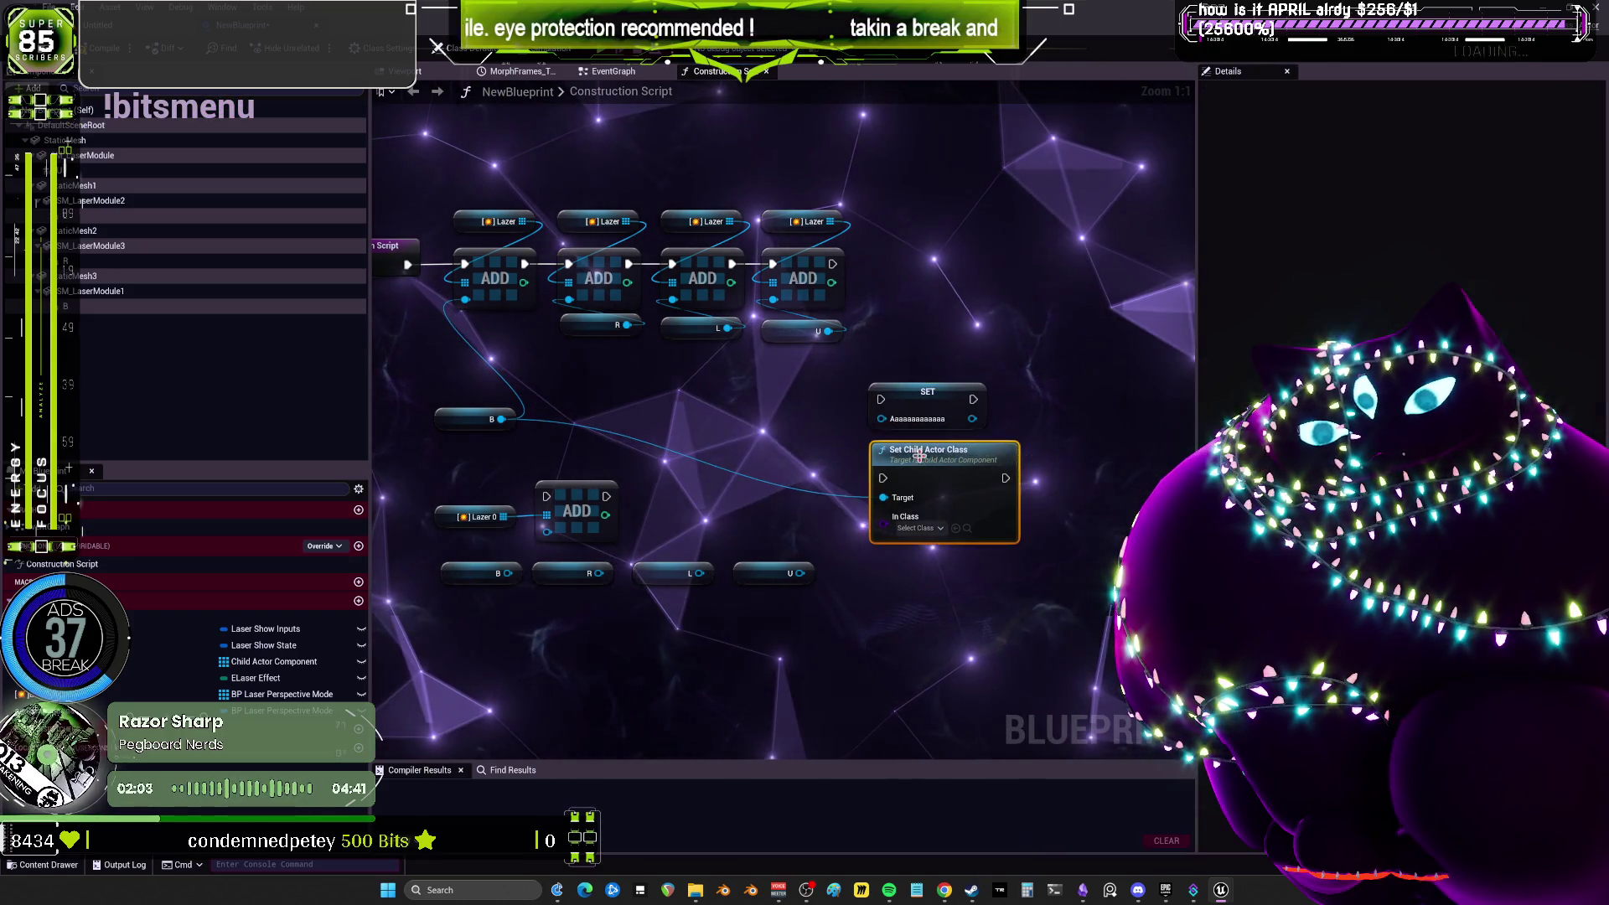
pyautogui.click(930, 453)
pyautogui.press('Delete')
pyautogui.moveTo(926, 392)
pyautogui.mouseDown()
pyautogui.moveTo(587, 396)
pyautogui.moveTo(767, 402)
pyautogui.mouseUp()
pyautogui.press('Delete')
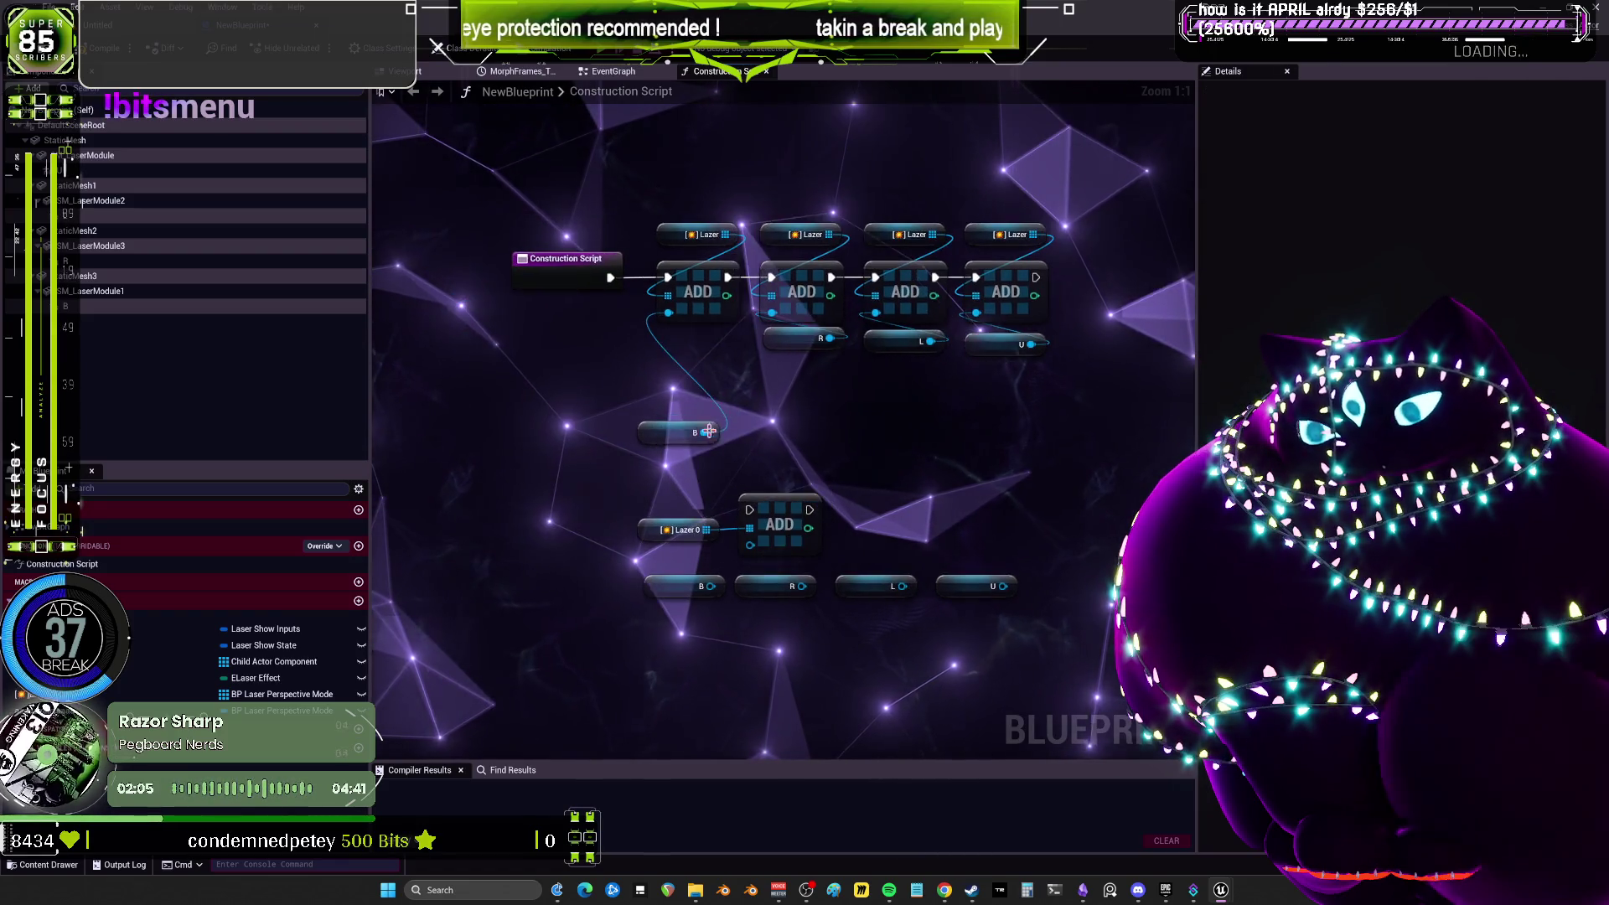
# Move the B getter beside the first ADD node, then view the EventGraph's rotation nodes.
pyautogui.moveTo(649, 433); pyautogui.dragTo(590, 429)
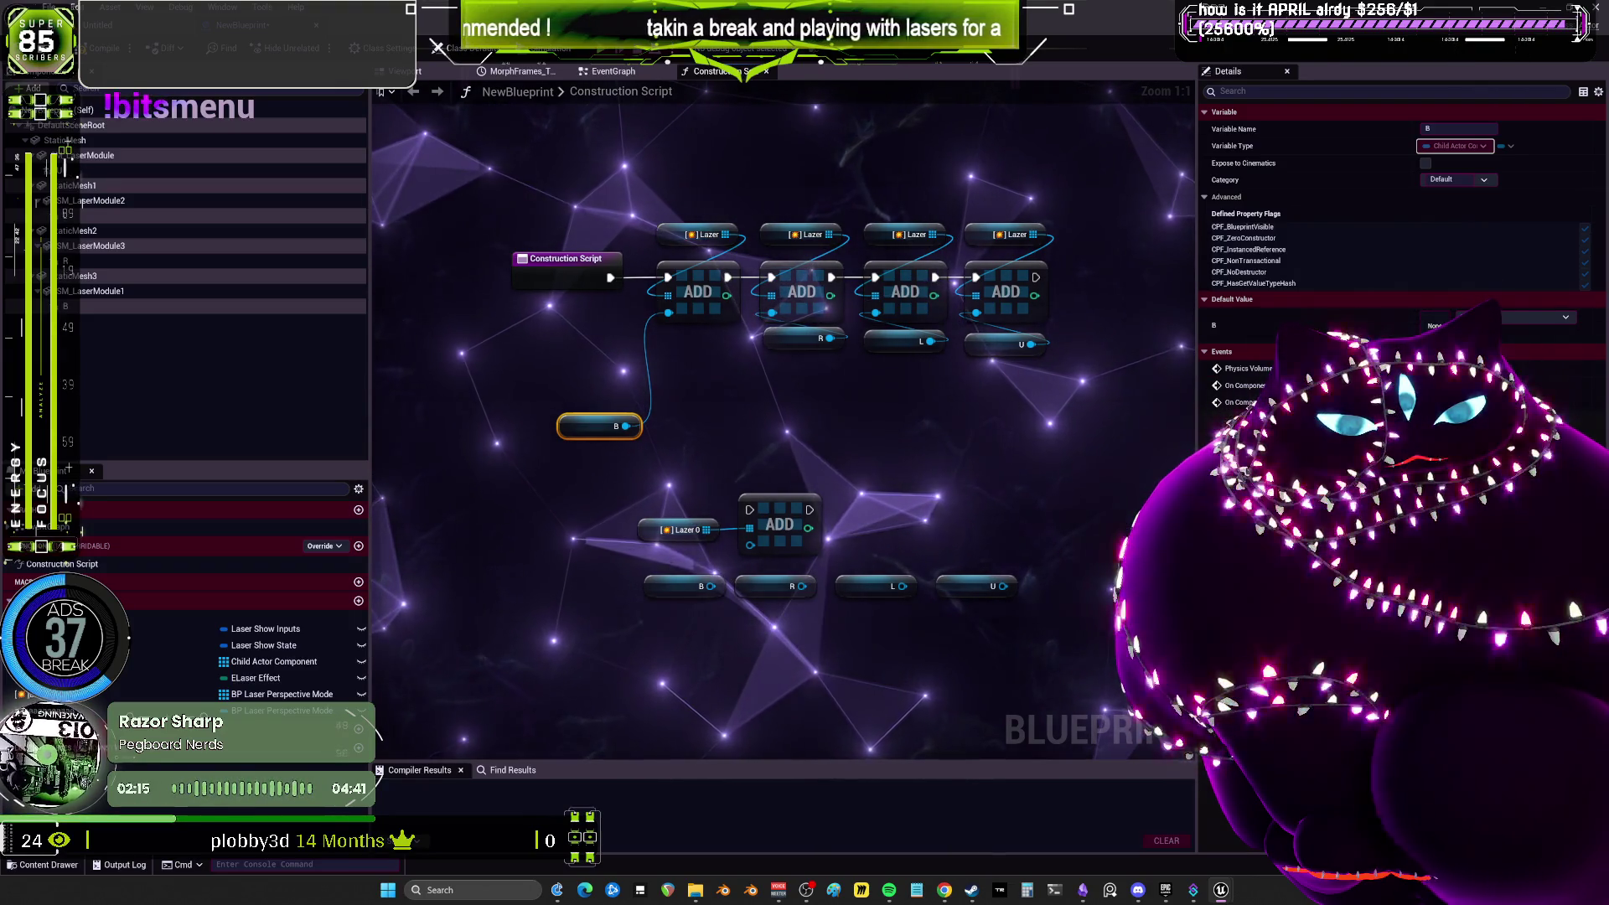
pyautogui.rightClick(765, 460)
pyautogui.moveTo(599, 426)
pyautogui.mouseDown()
pyautogui.moveTo(716, 359)
pyautogui.moveTo(702, 336)
pyautogui.mouseUp()
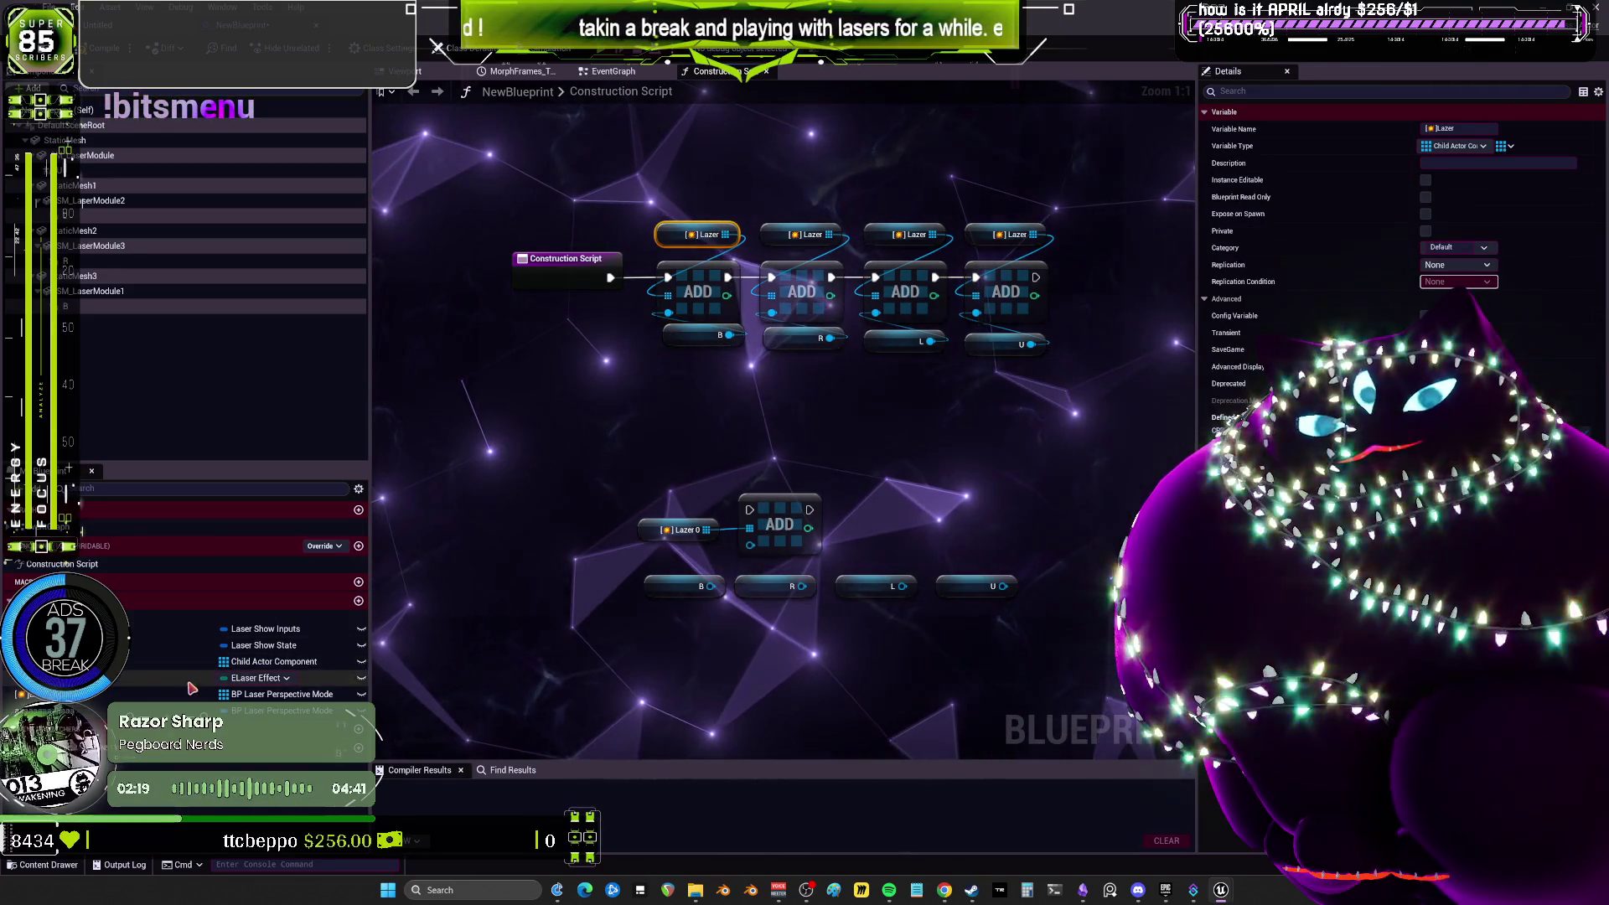
pyautogui.click(612, 71)
pyautogui.moveTo(850, 289); pyautogui.dragTo(671, 310)
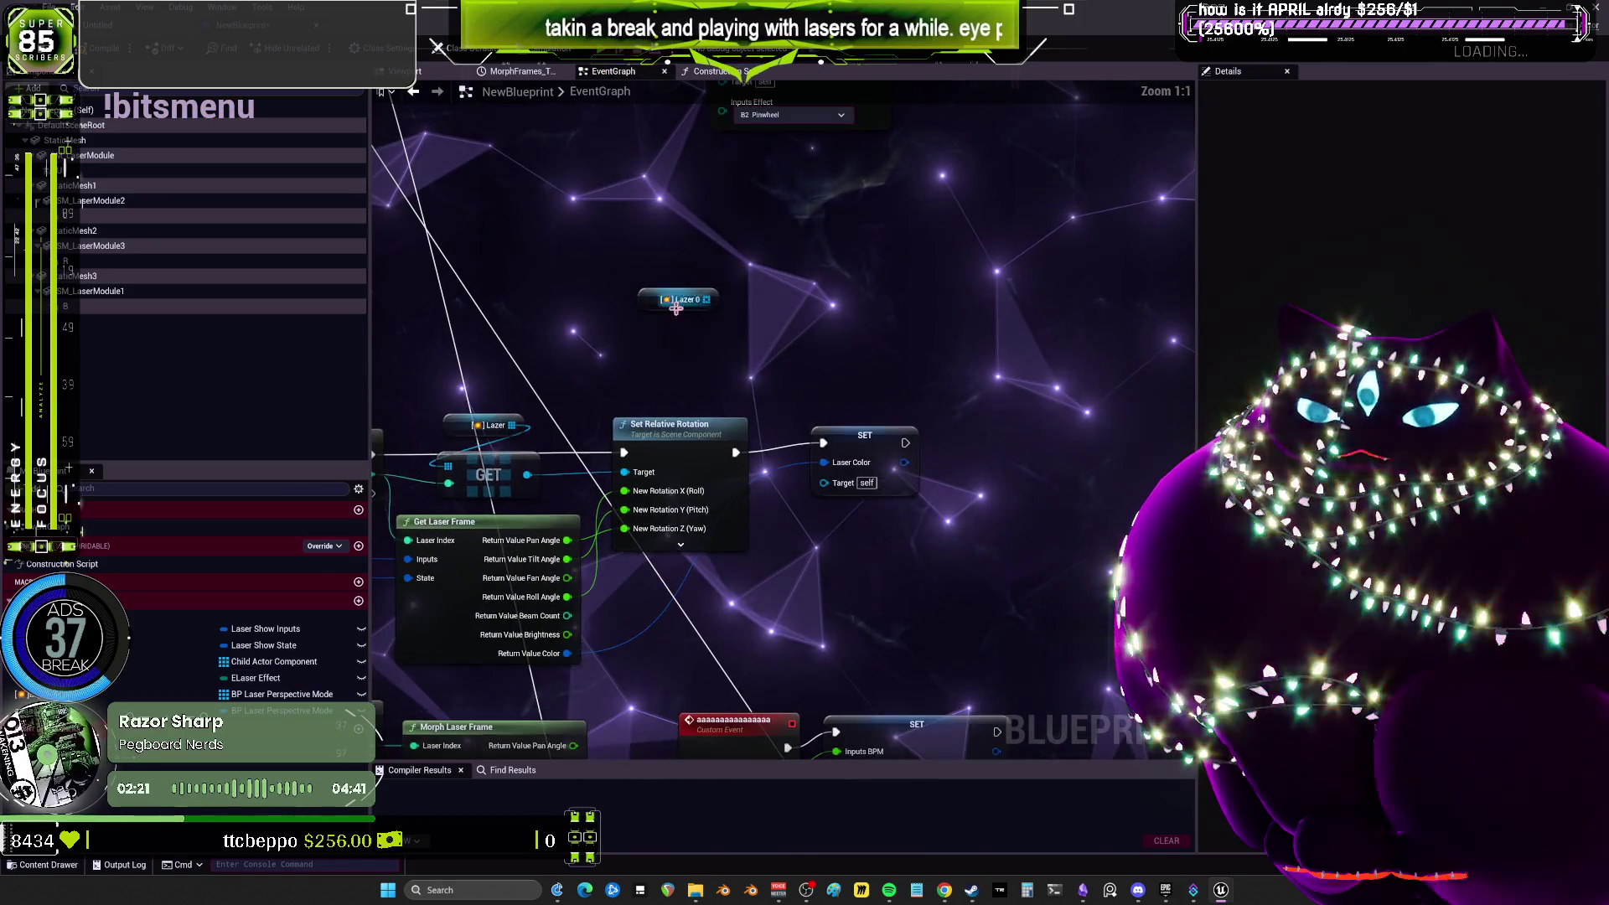
pyautogui.click(850, 484)
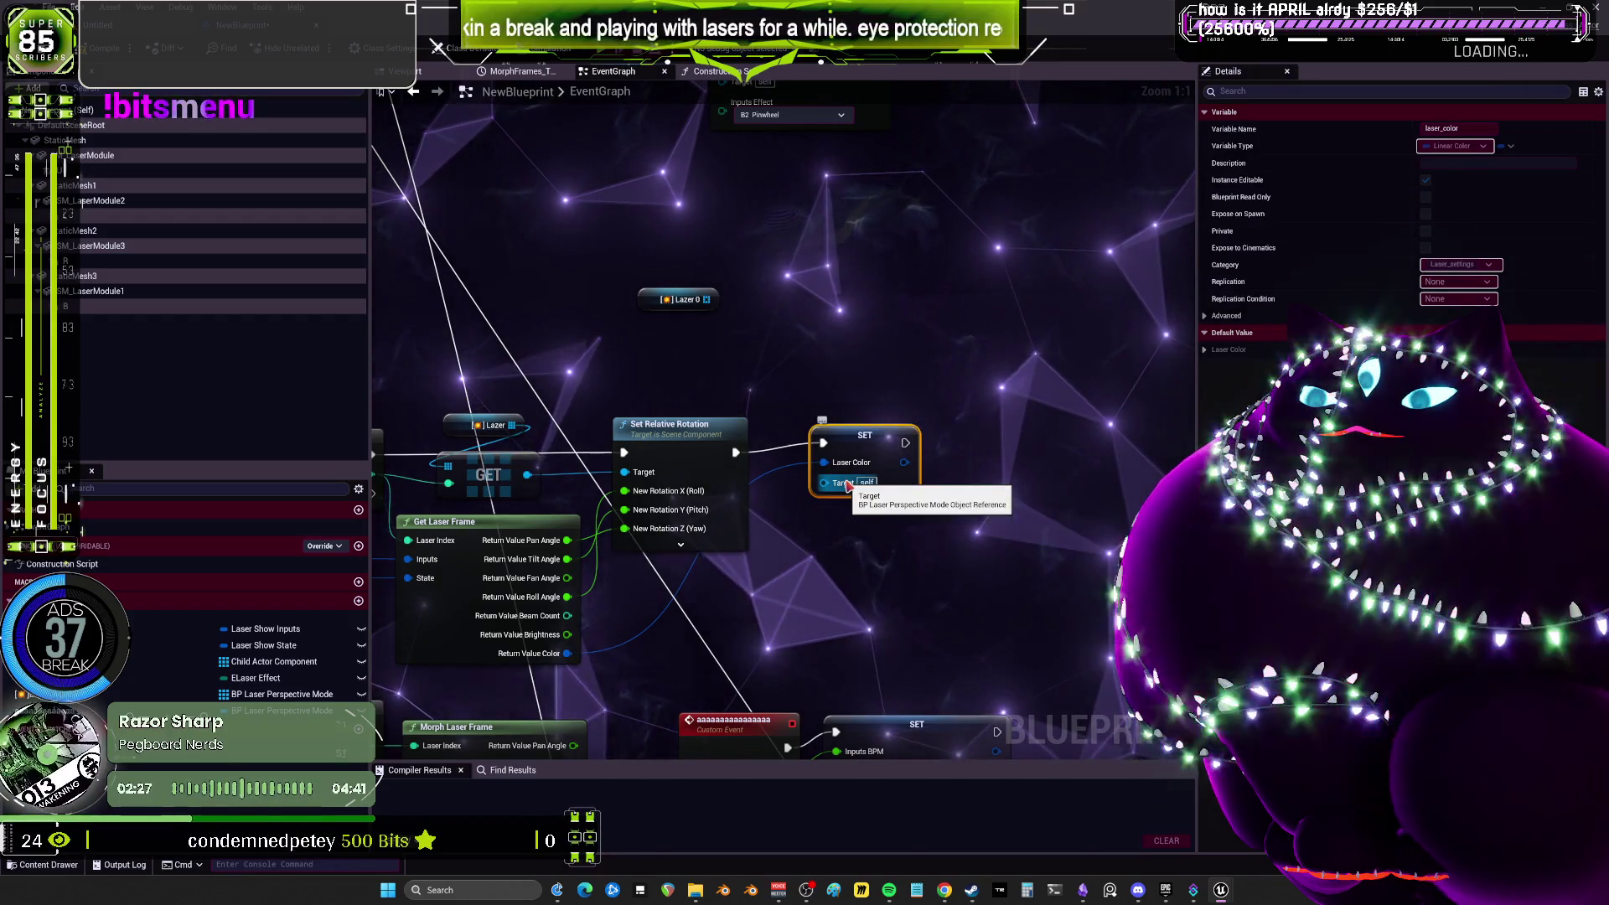
pyautogui.moveTo(706, 300); pyautogui.dragTo(754, 343)
pyautogui.click(888, 223)
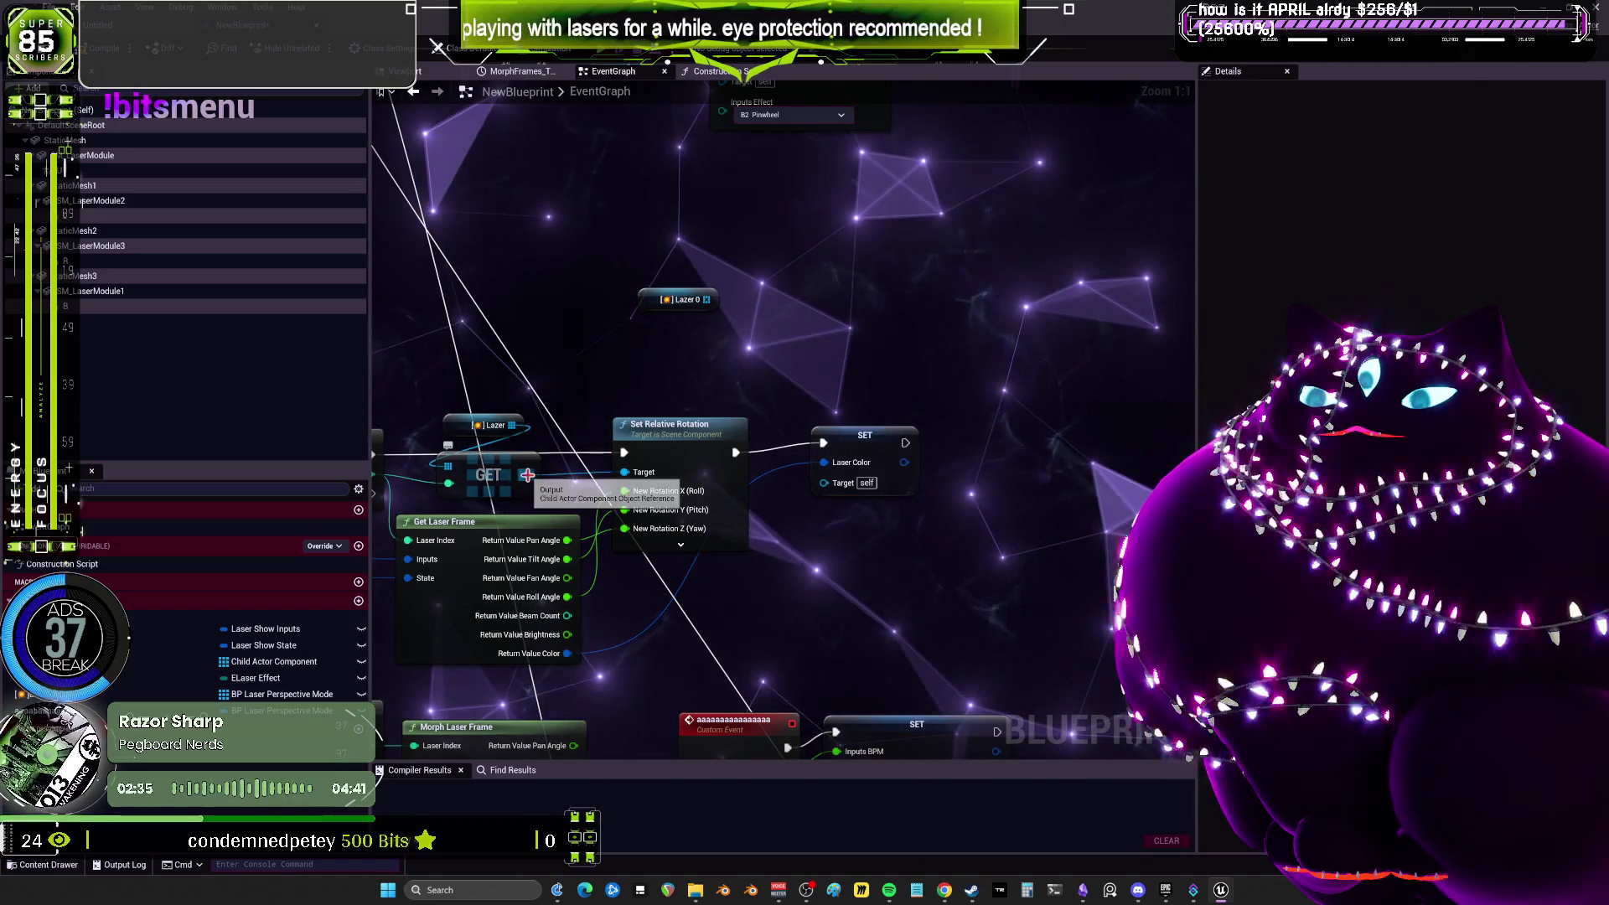
pyautogui.moveTo(527, 475); pyautogui.dragTo(738, 360)
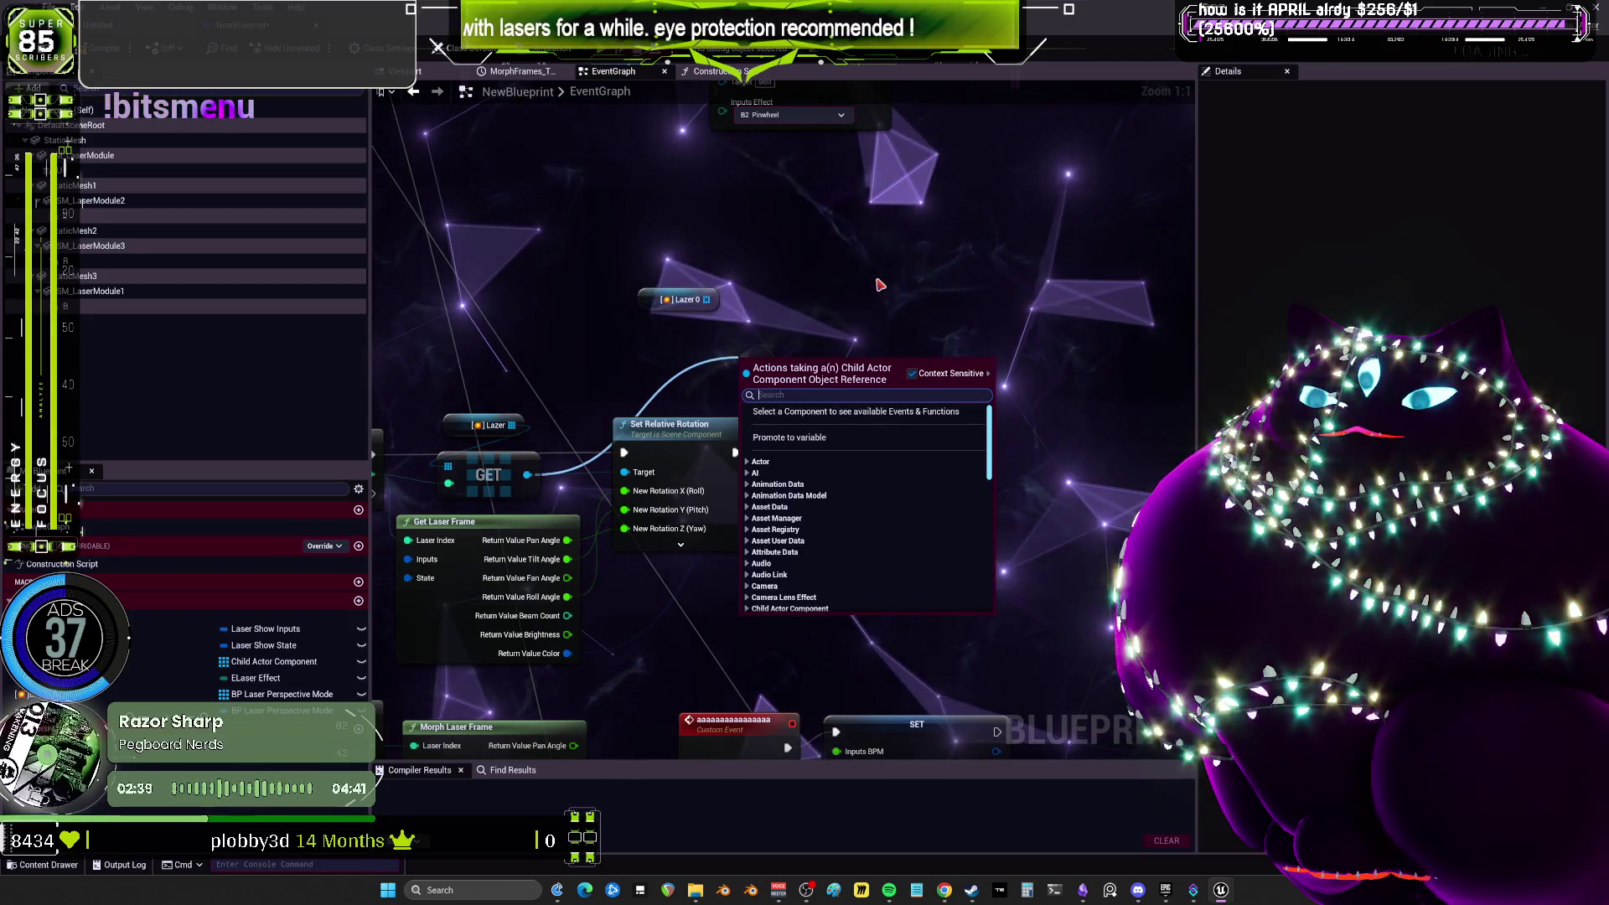
# Cancel the 'actor' search and list the GET output's Child Actor Component actions.
pyautogui.write('actor')
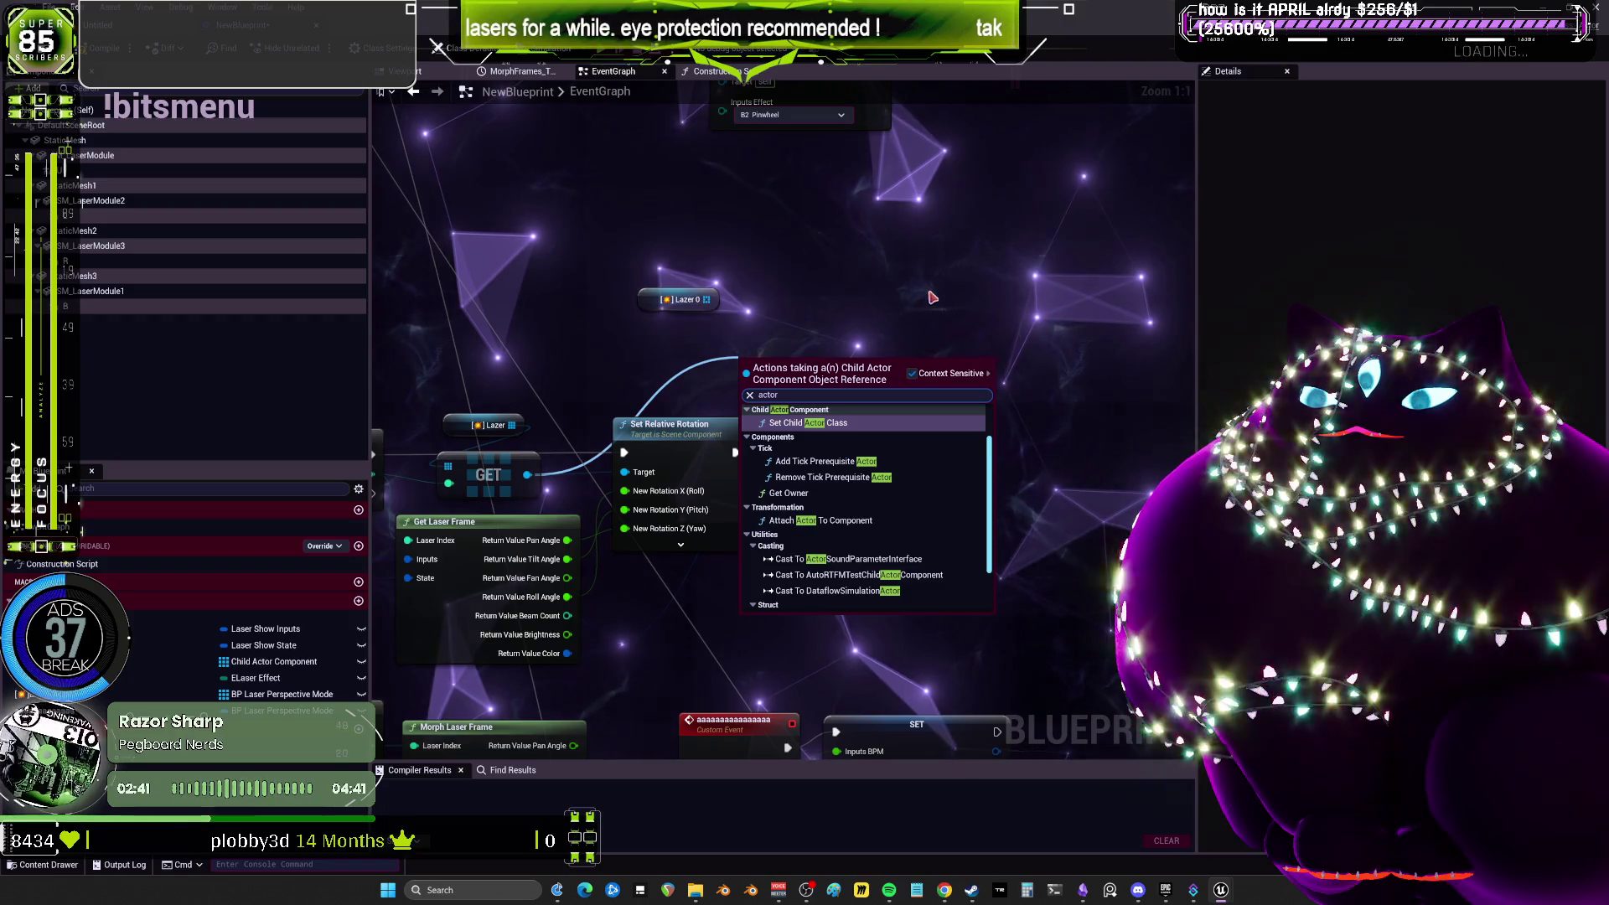
pyautogui.press('Escape')
pyautogui.click(500, 480)
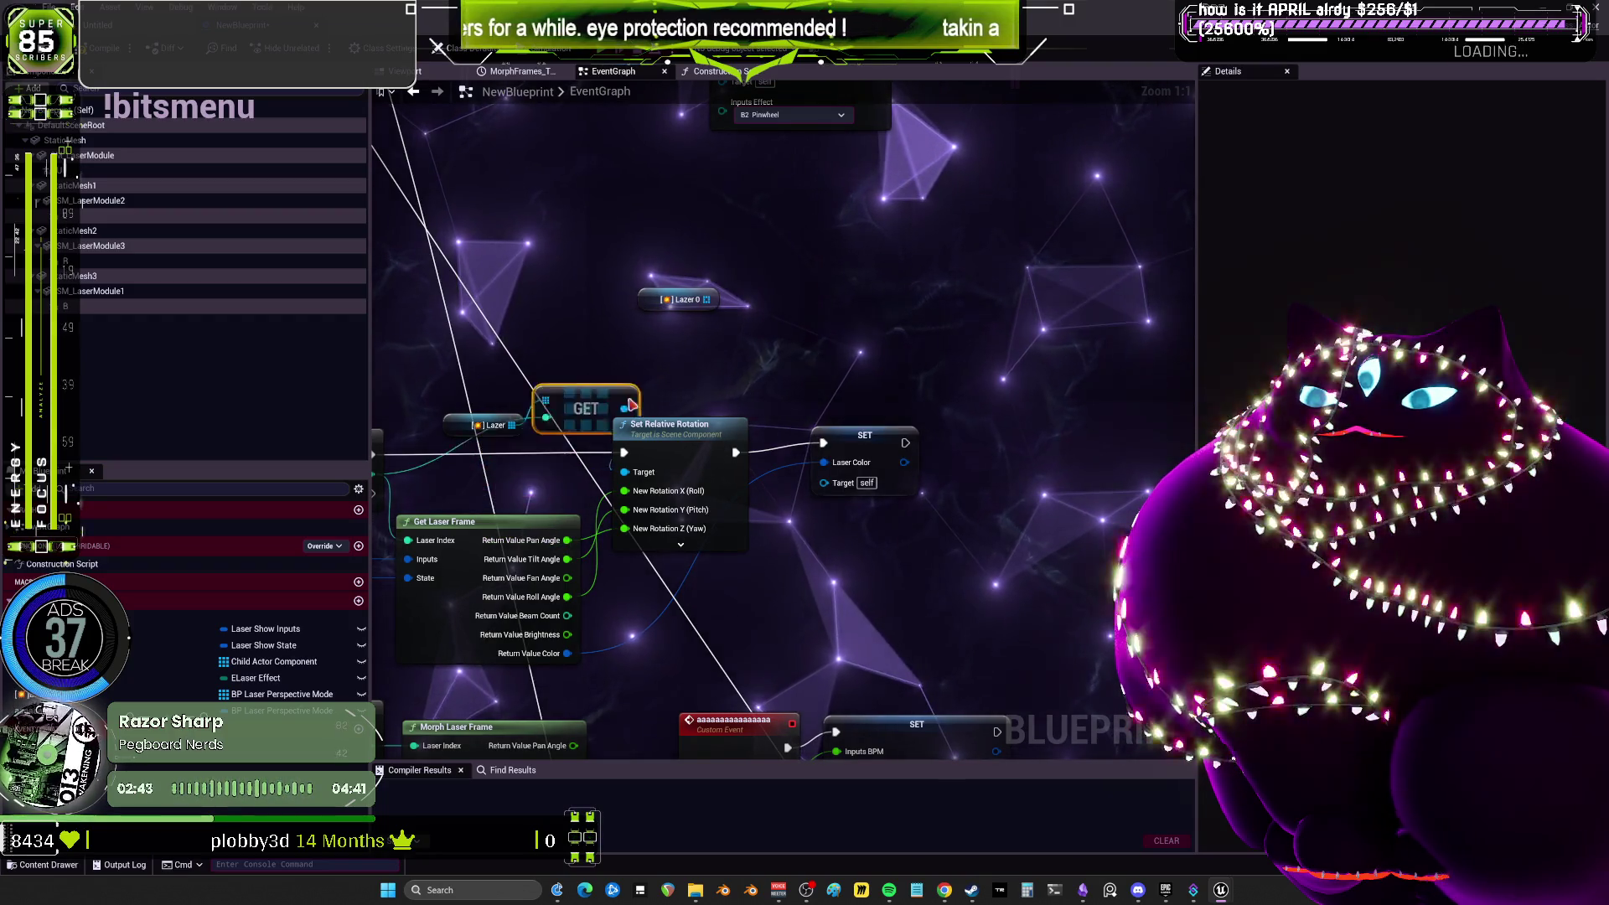
pyautogui.moveTo(527, 477); pyautogui.dragTo(761, 356)
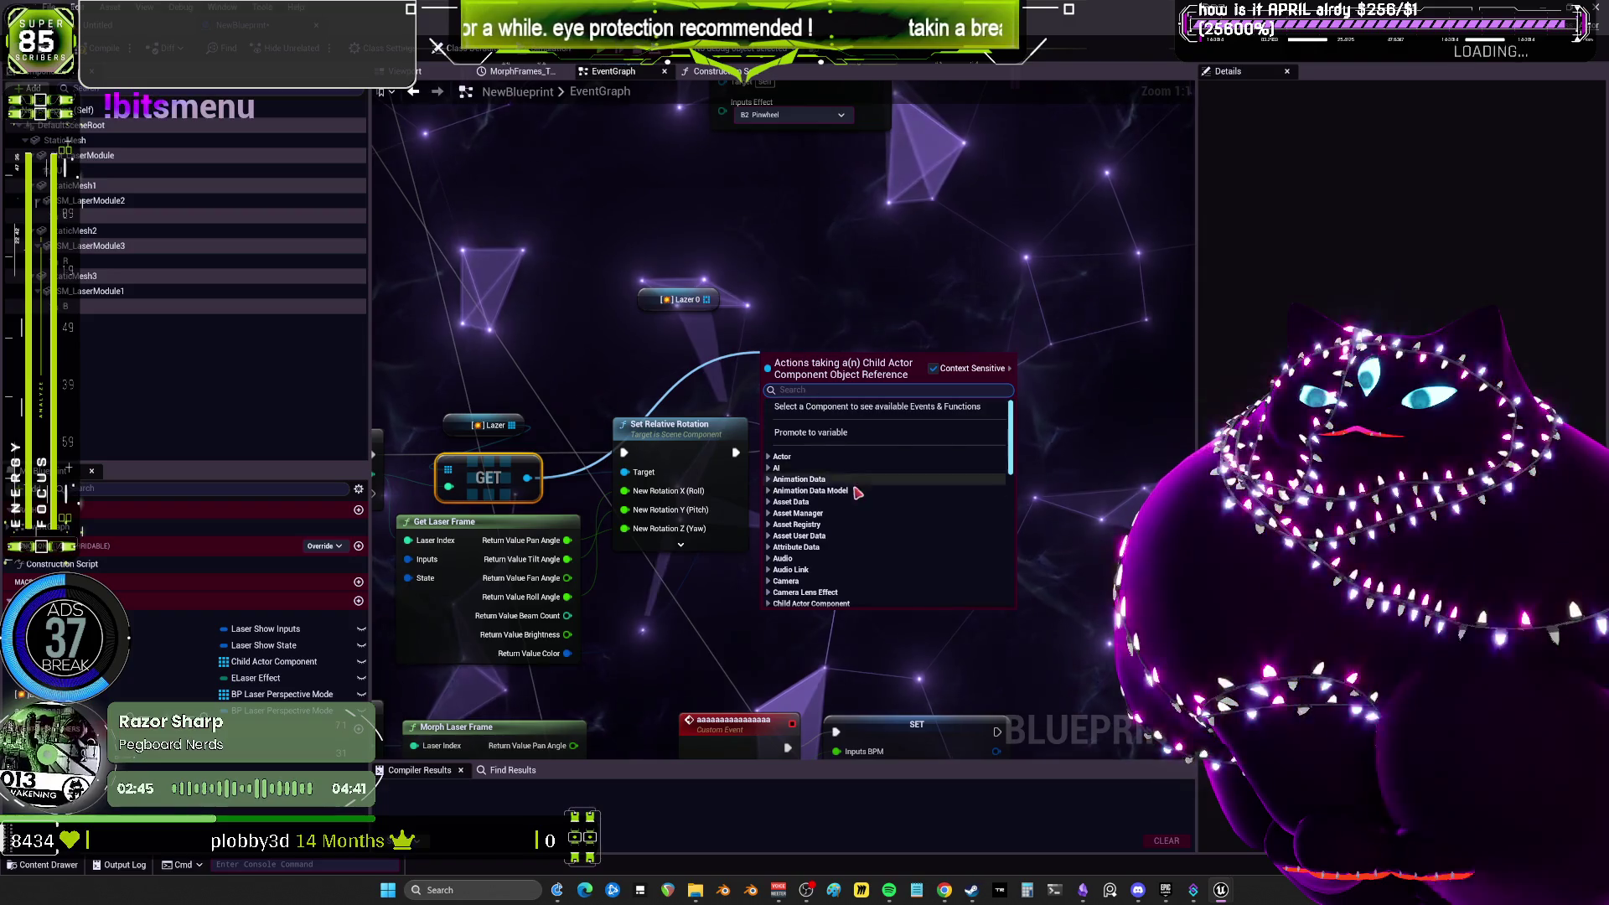
pyautogui.scroll(-3, 804, 503)
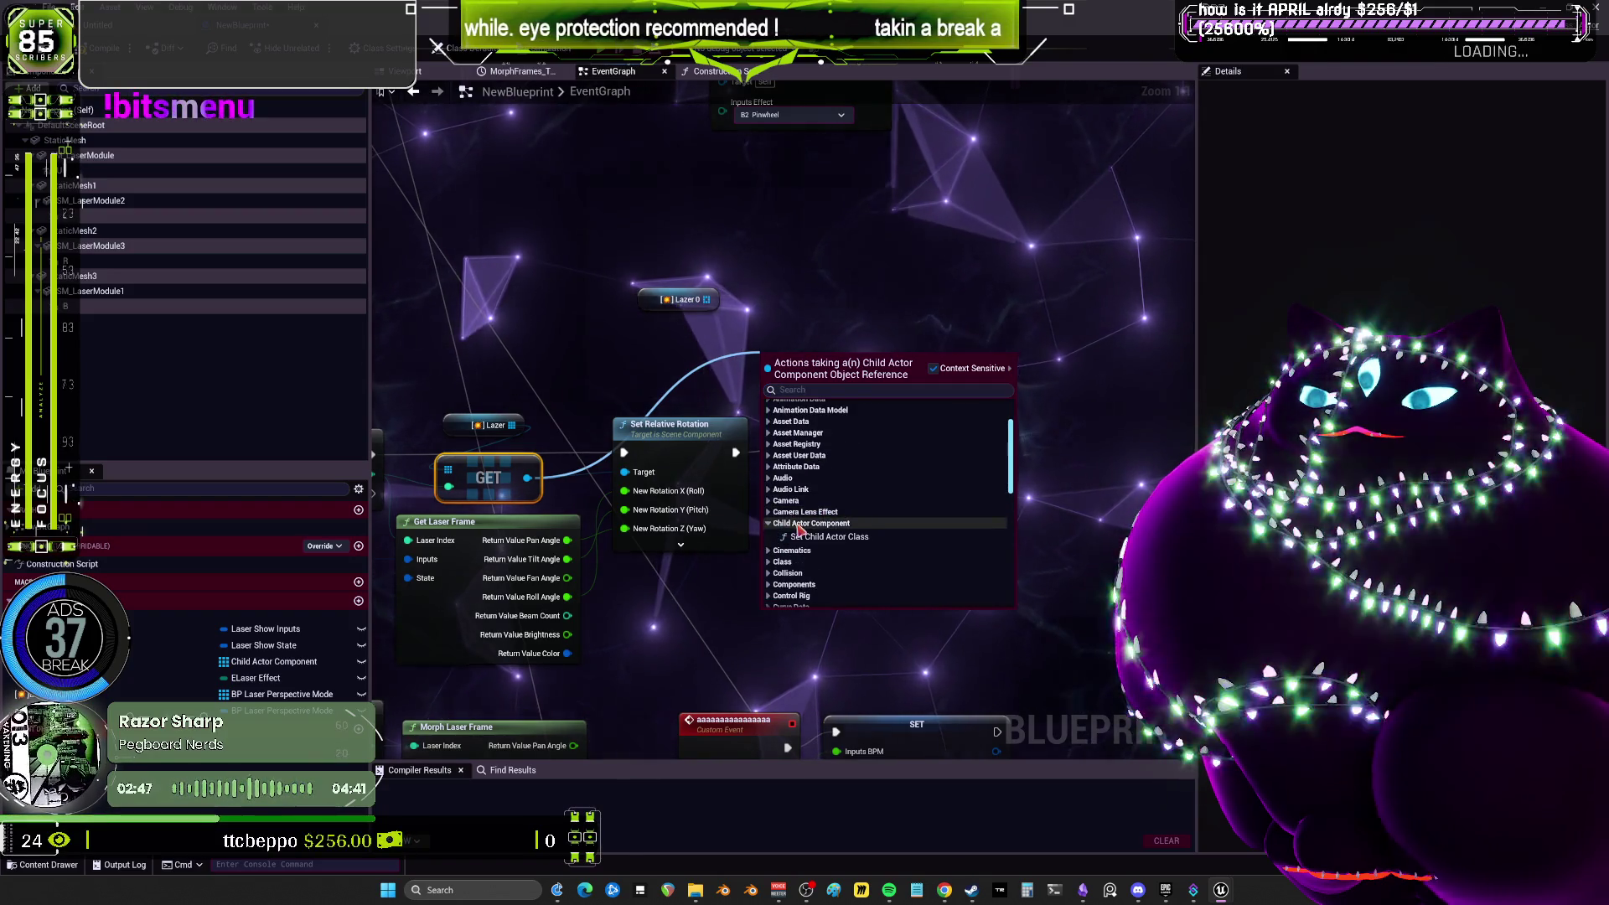
pyautogui.click(769, 523)
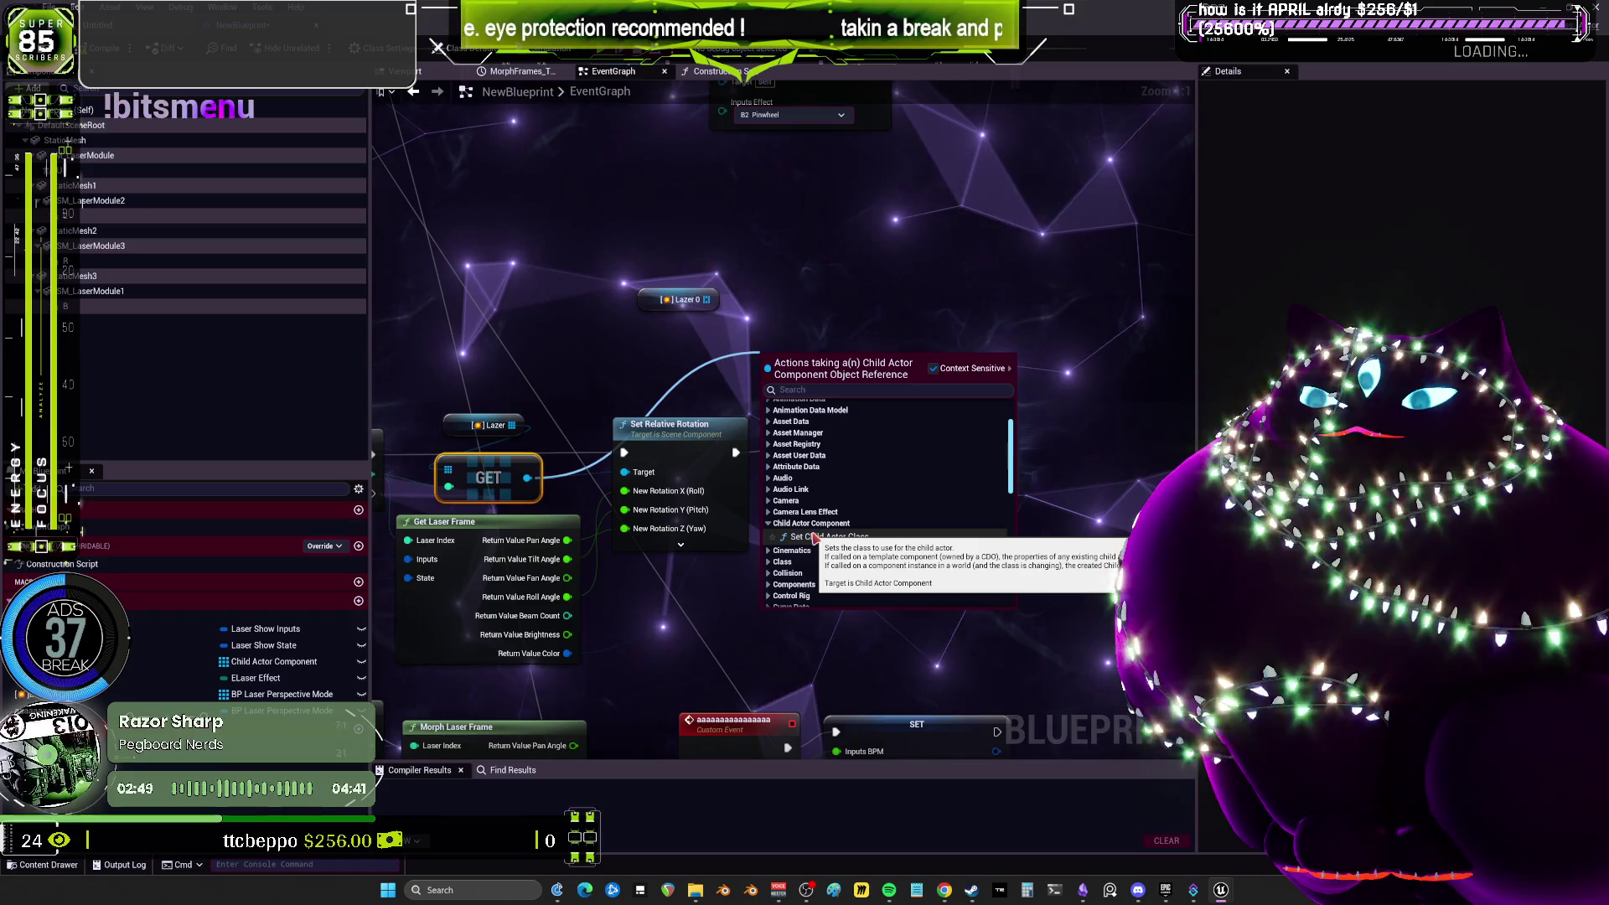
# Browse the Components and Activation actions, close them unused, and shift Lazer 0 down-left.
pyautogui.scroll(-2, 790, 558)
pyautogui.scroll(-1, 790, 558)
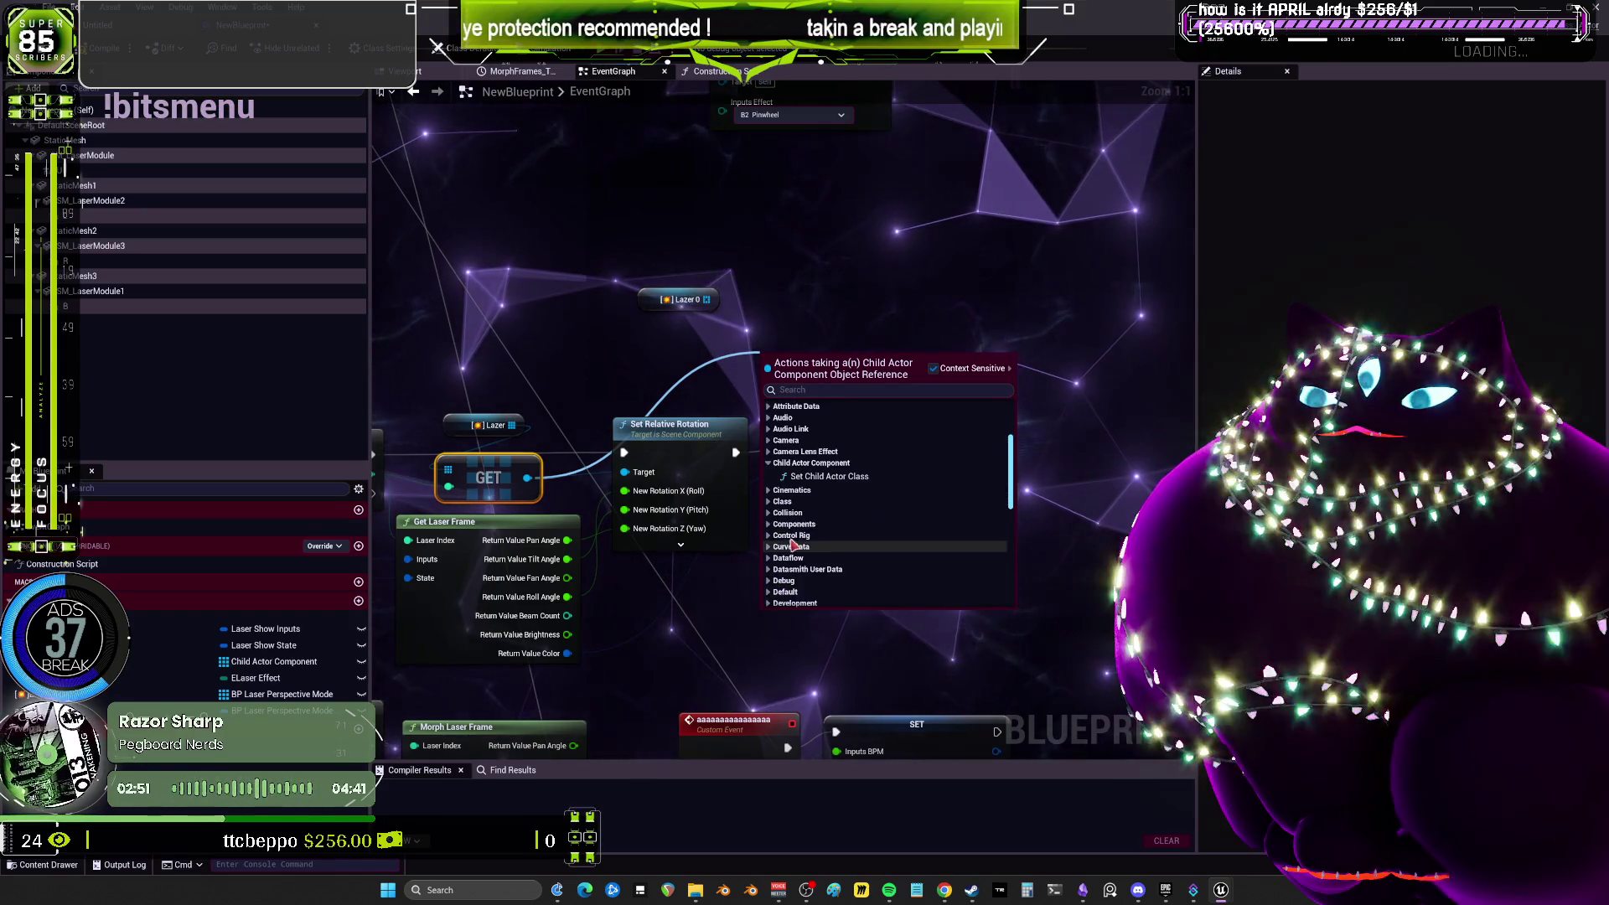
pyautogui.click(795, 525)
pyautogui.click(796, 534)
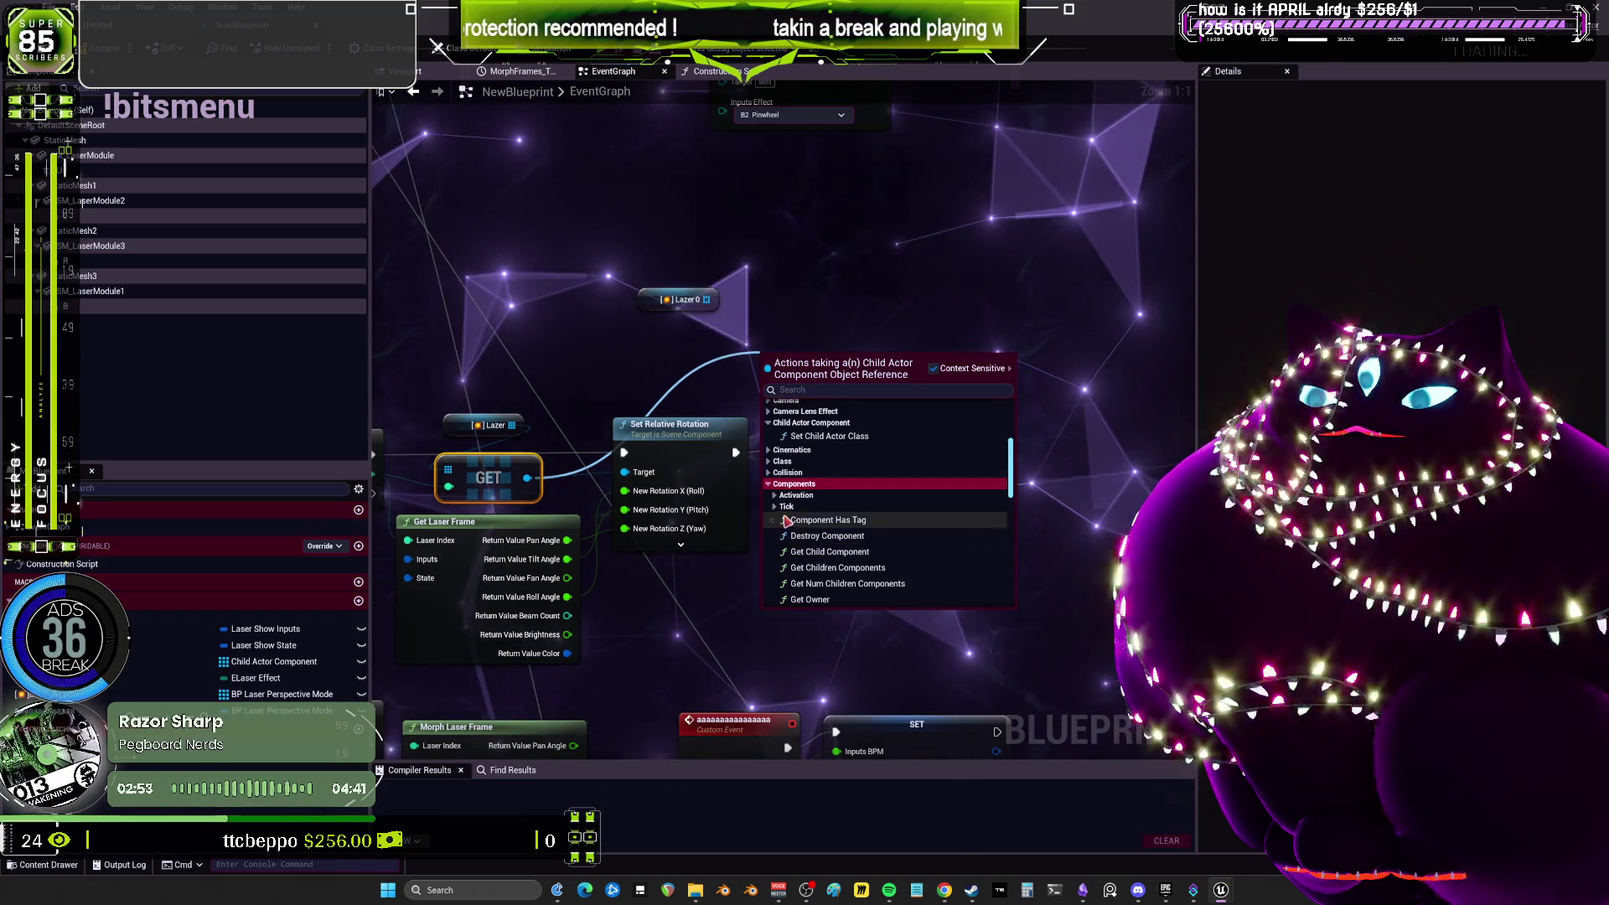
pyautogui.scroll(-3, 764, 582)
pyautogui.scroll(-5, 788, 578)
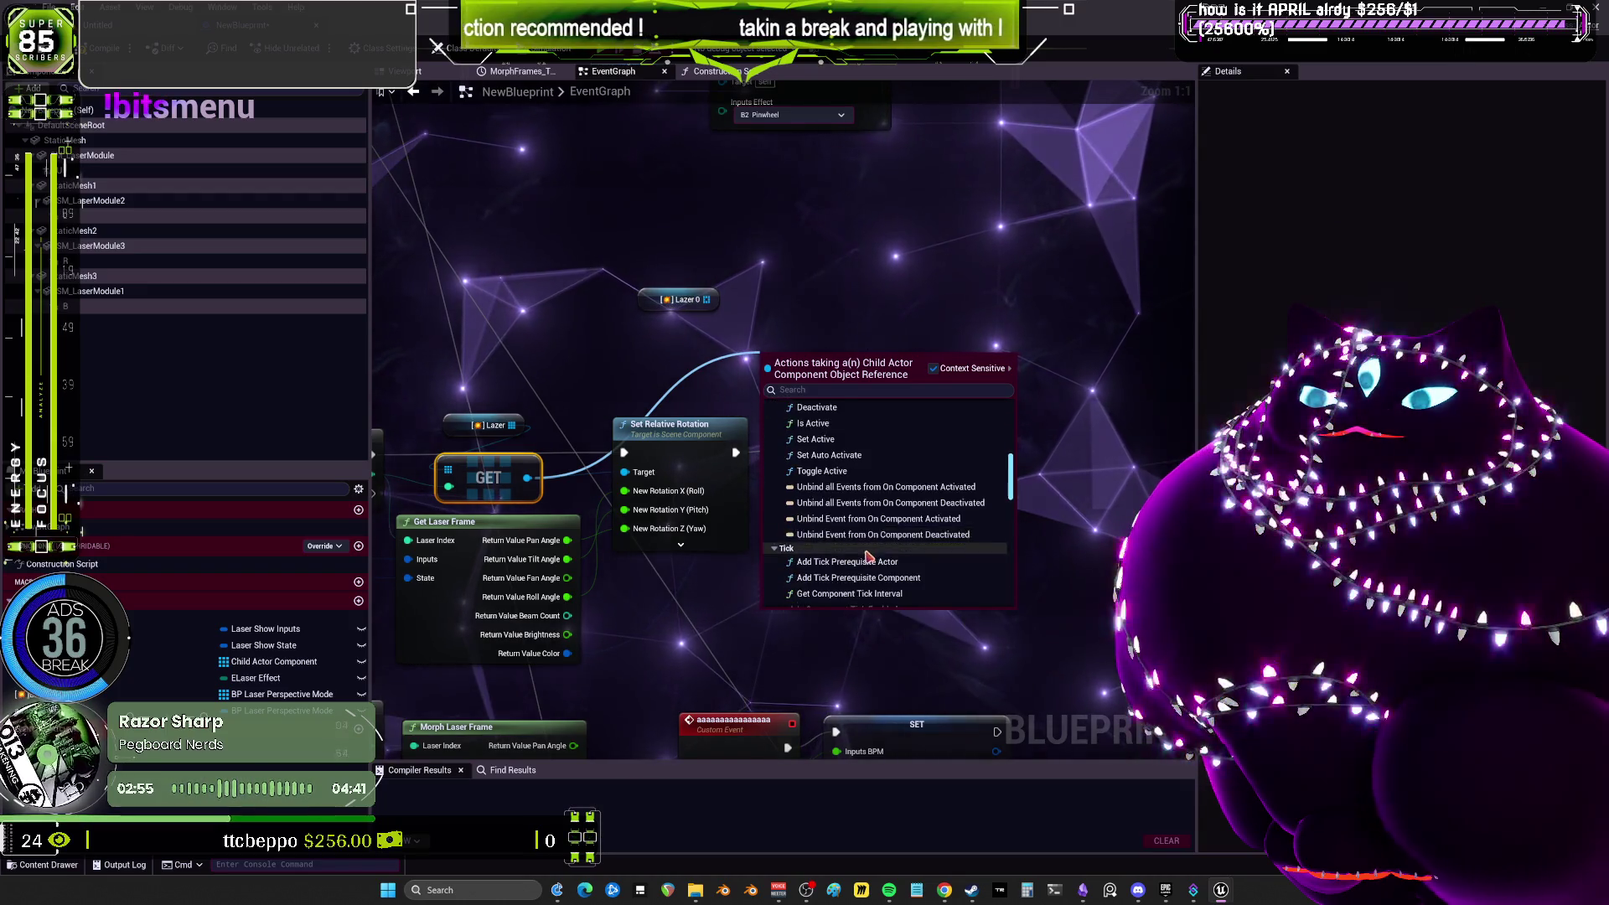
pyautogui.scroll(-4, 869, 555)
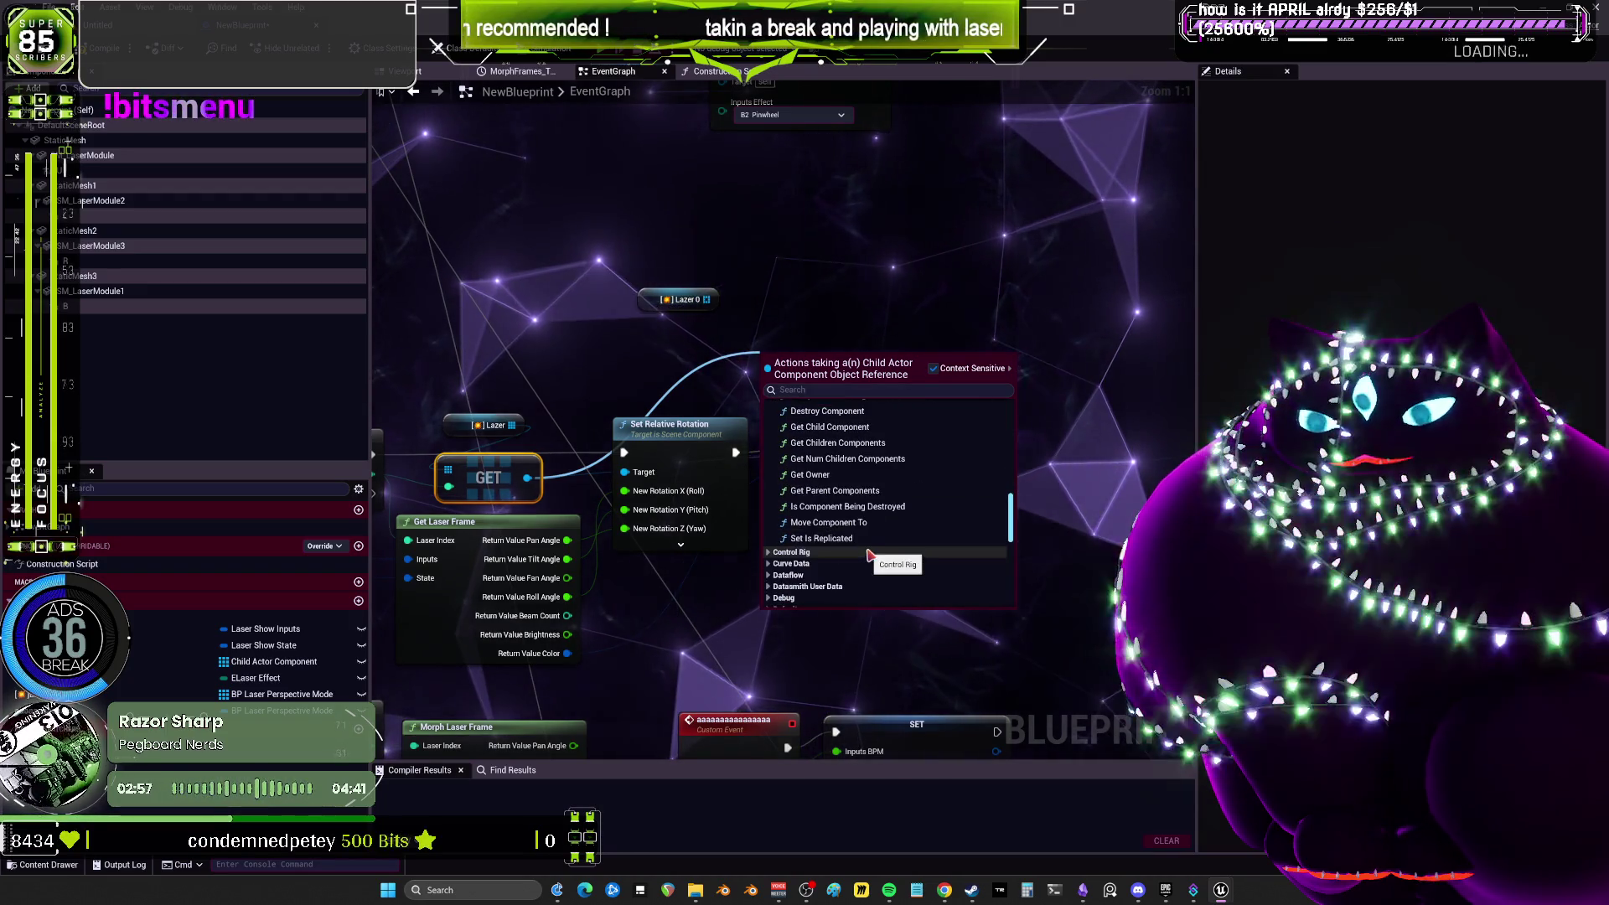
pyautogui.click(810, 297)
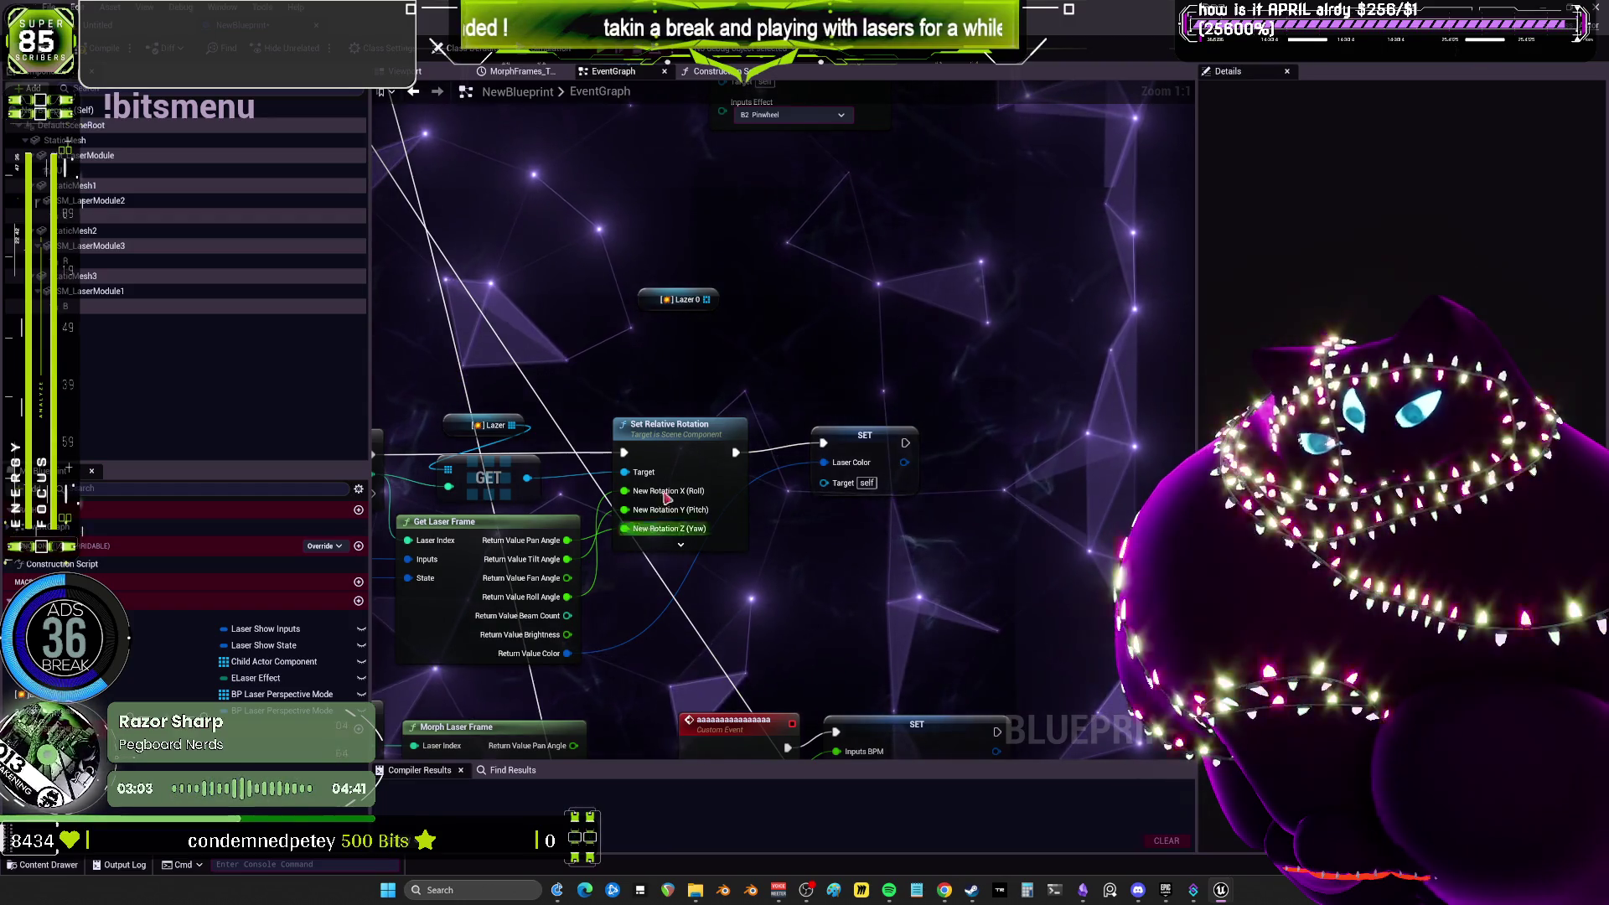
pyautogui.moveTo(653, 299); pyautogui.dragTo(627, 341)
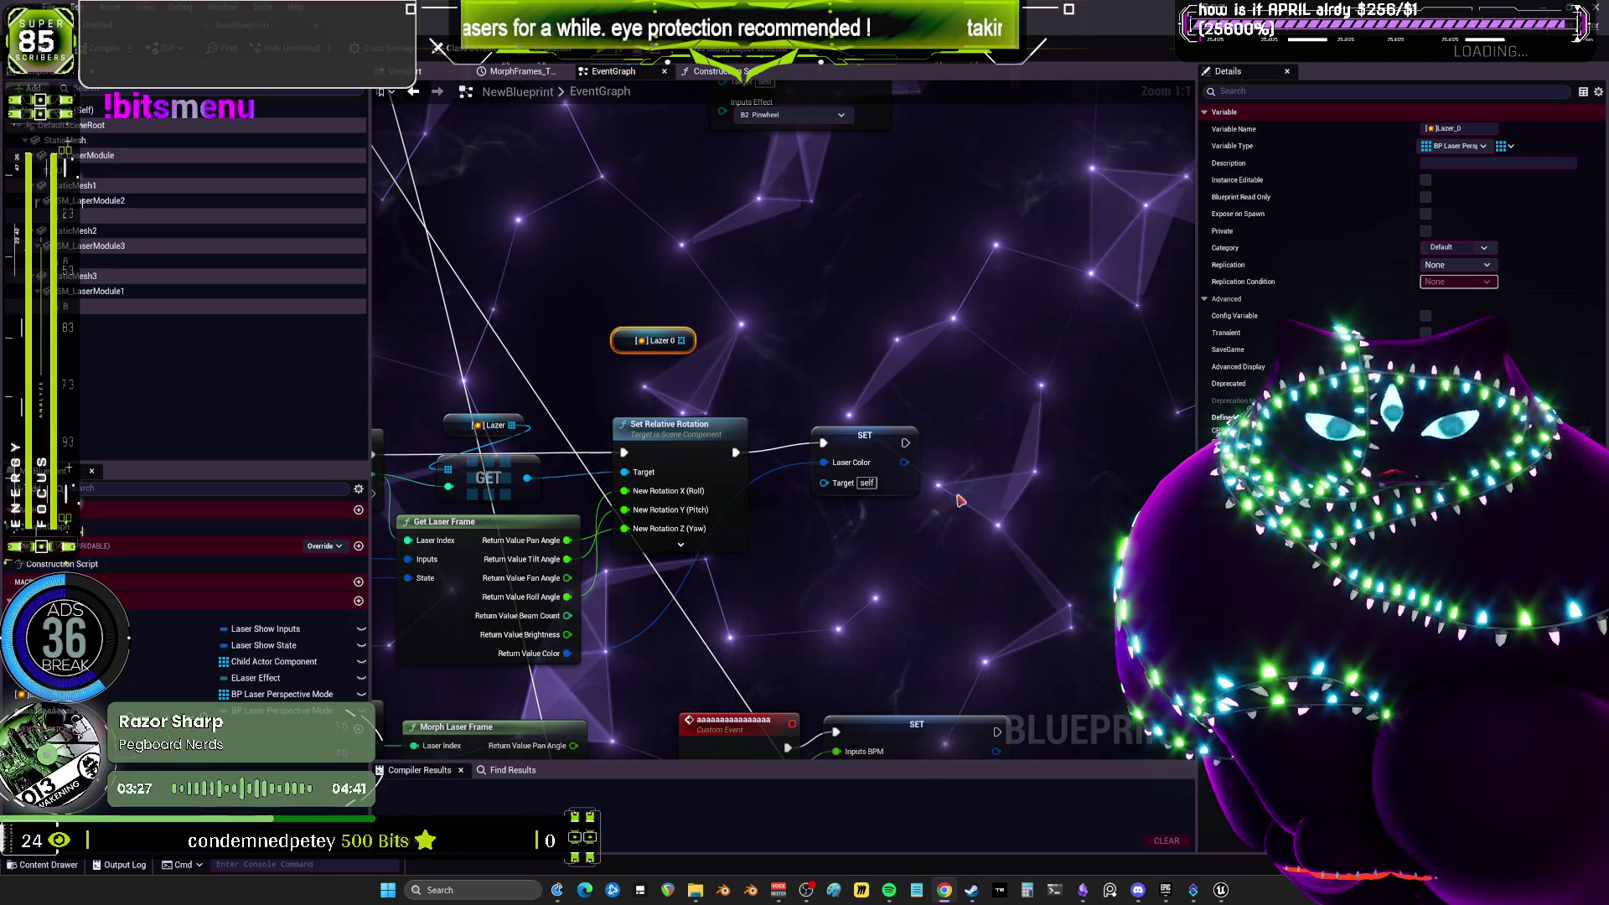
# Nudge the SET Laser Color, Set Relative Rotation, GET, Lazer and Get Laser Frame nodes apart evenly.
pyautogui.moveTo(856, 442)
pyautogui.mouseDown()
pyautogui.moveTo(750, 443)
pyautogui.moveTo(881, 455)
pyautogui.mouseUp()
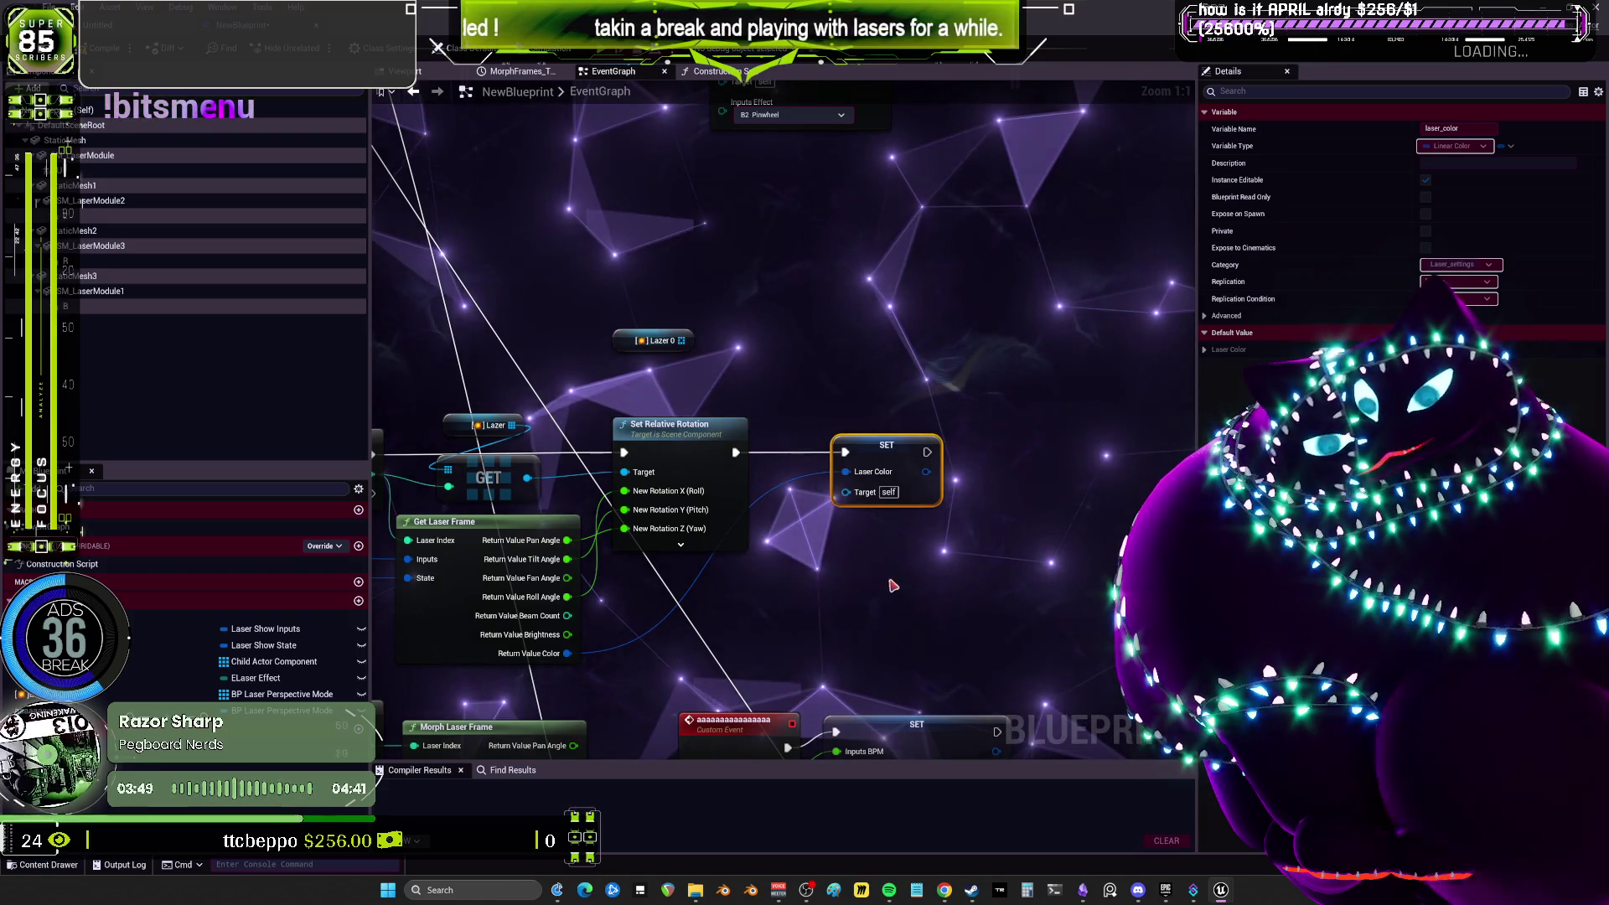
pyautogui.moveTo(897, 586); pyautogui.dragTo(948, 517)
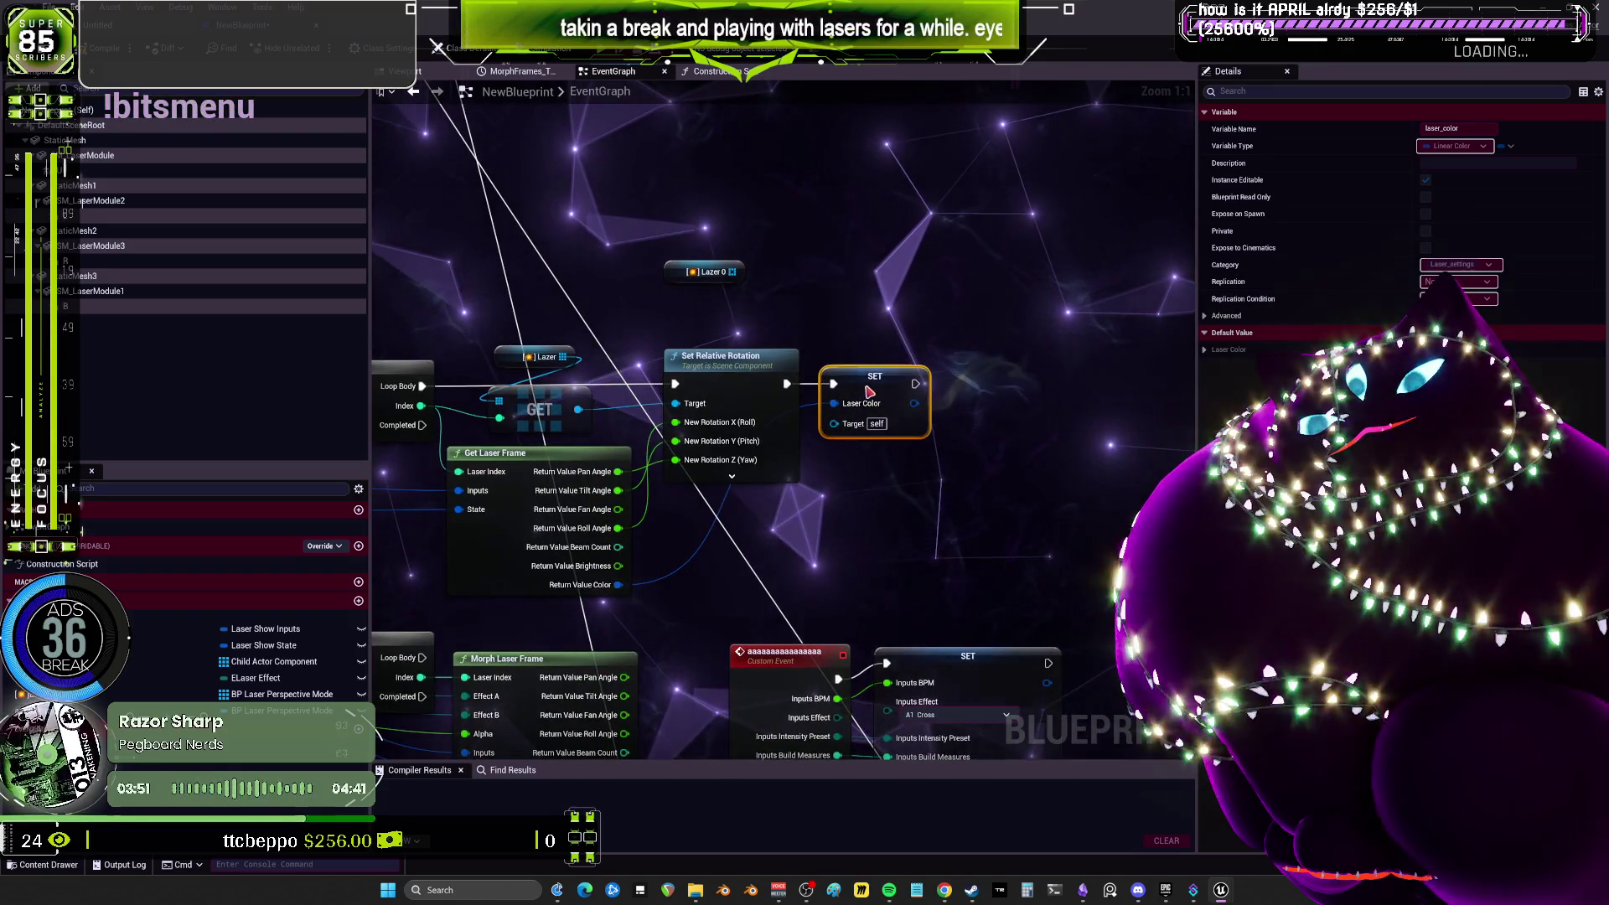
pyautogui.moveTo(832, 593); pyautogui.dragTo(736, 528)
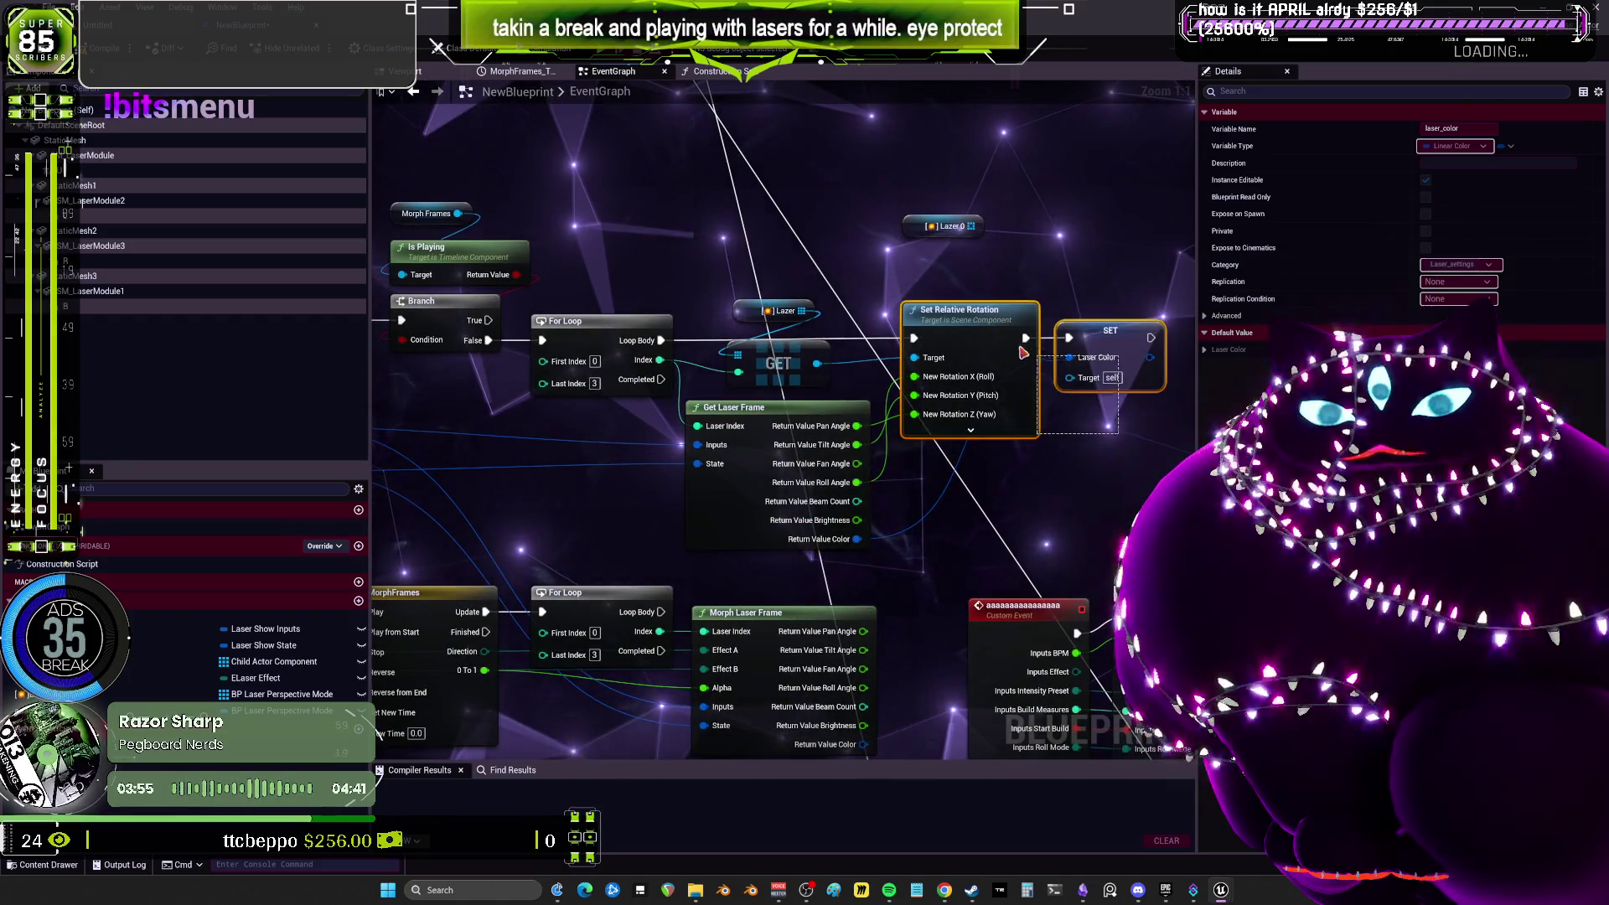
pyautogui.moveTo(923, 387); pyautogui.dragTo(945, 386)
pyautogui.moveTo(759, 362); pyautogui.dragTo(778, 362)
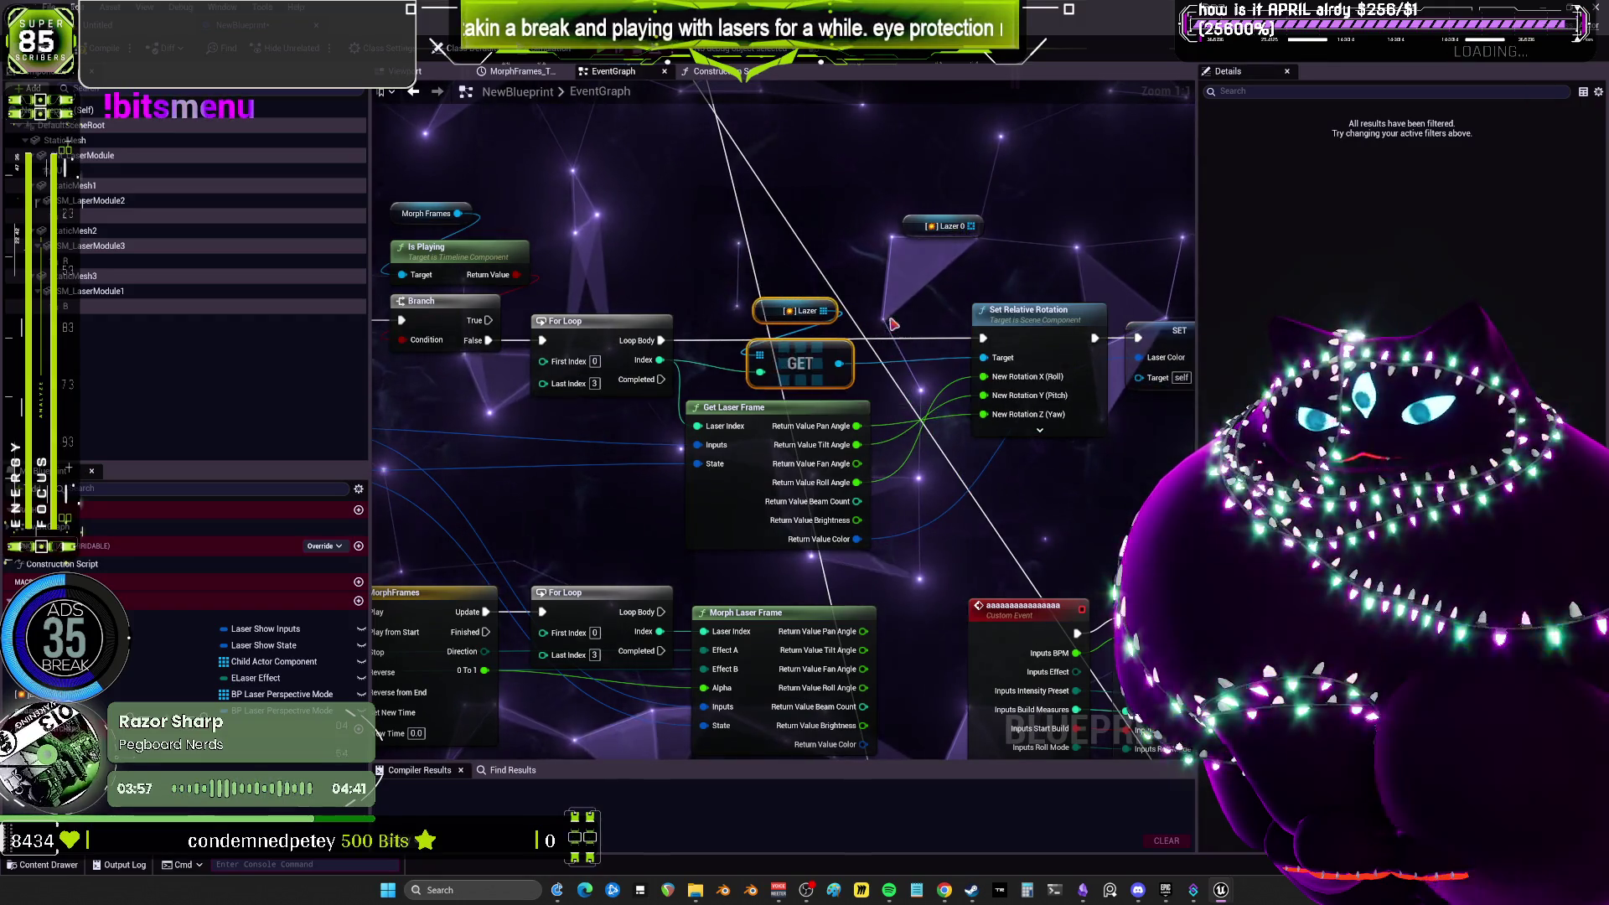
pyautogui.press('q')
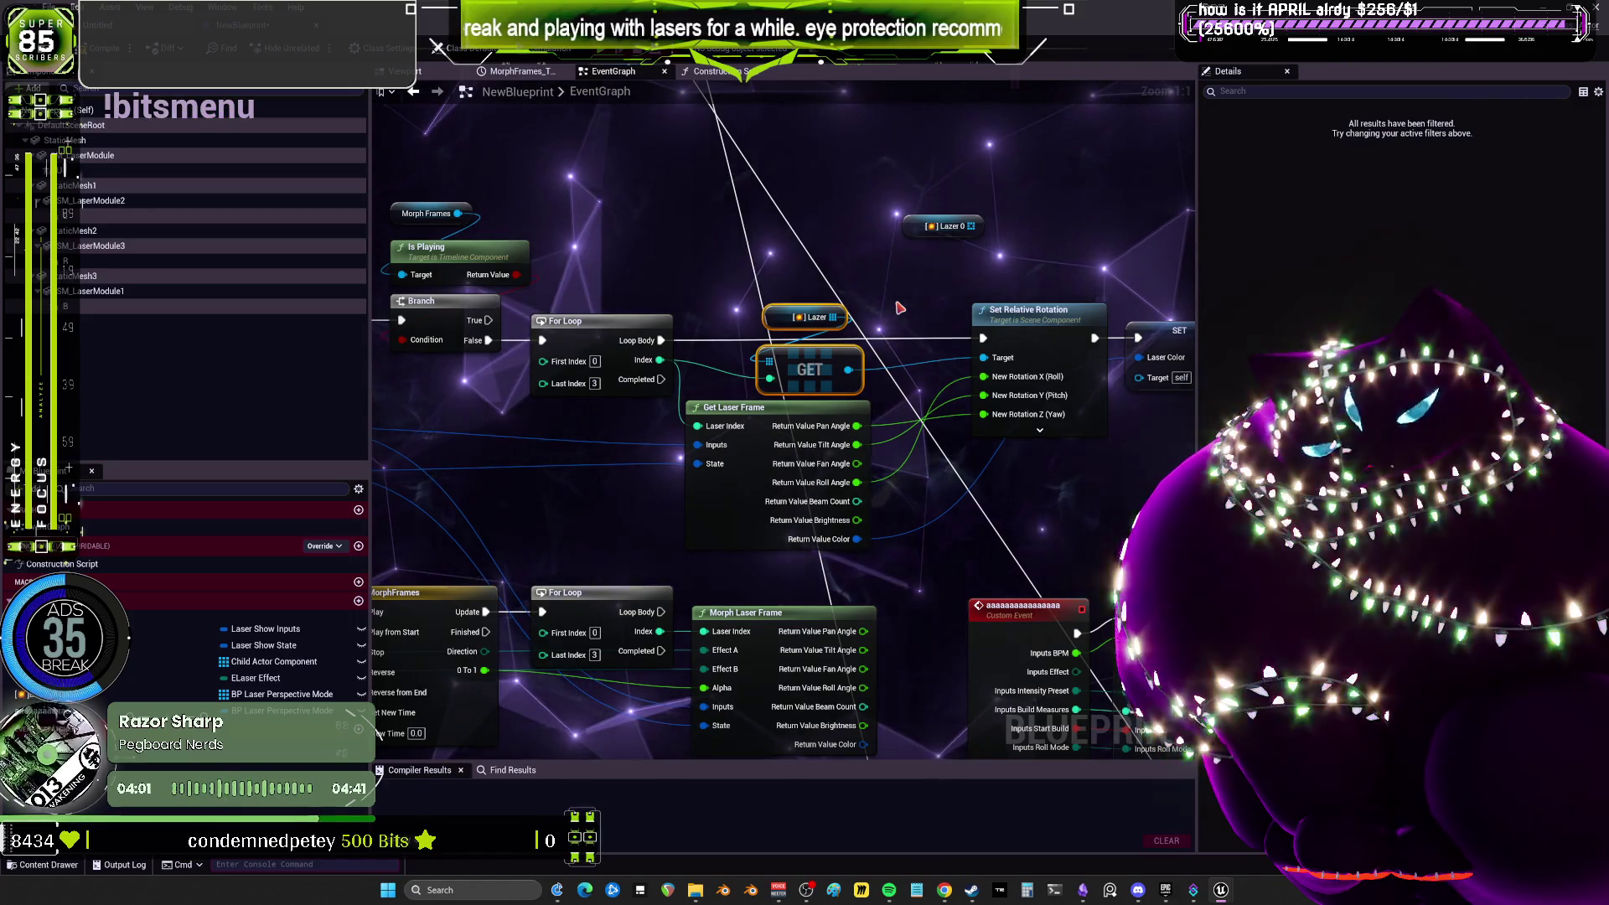
pyautogui.moveTo(754, 407); pyautogui.dragTo(785, 410)
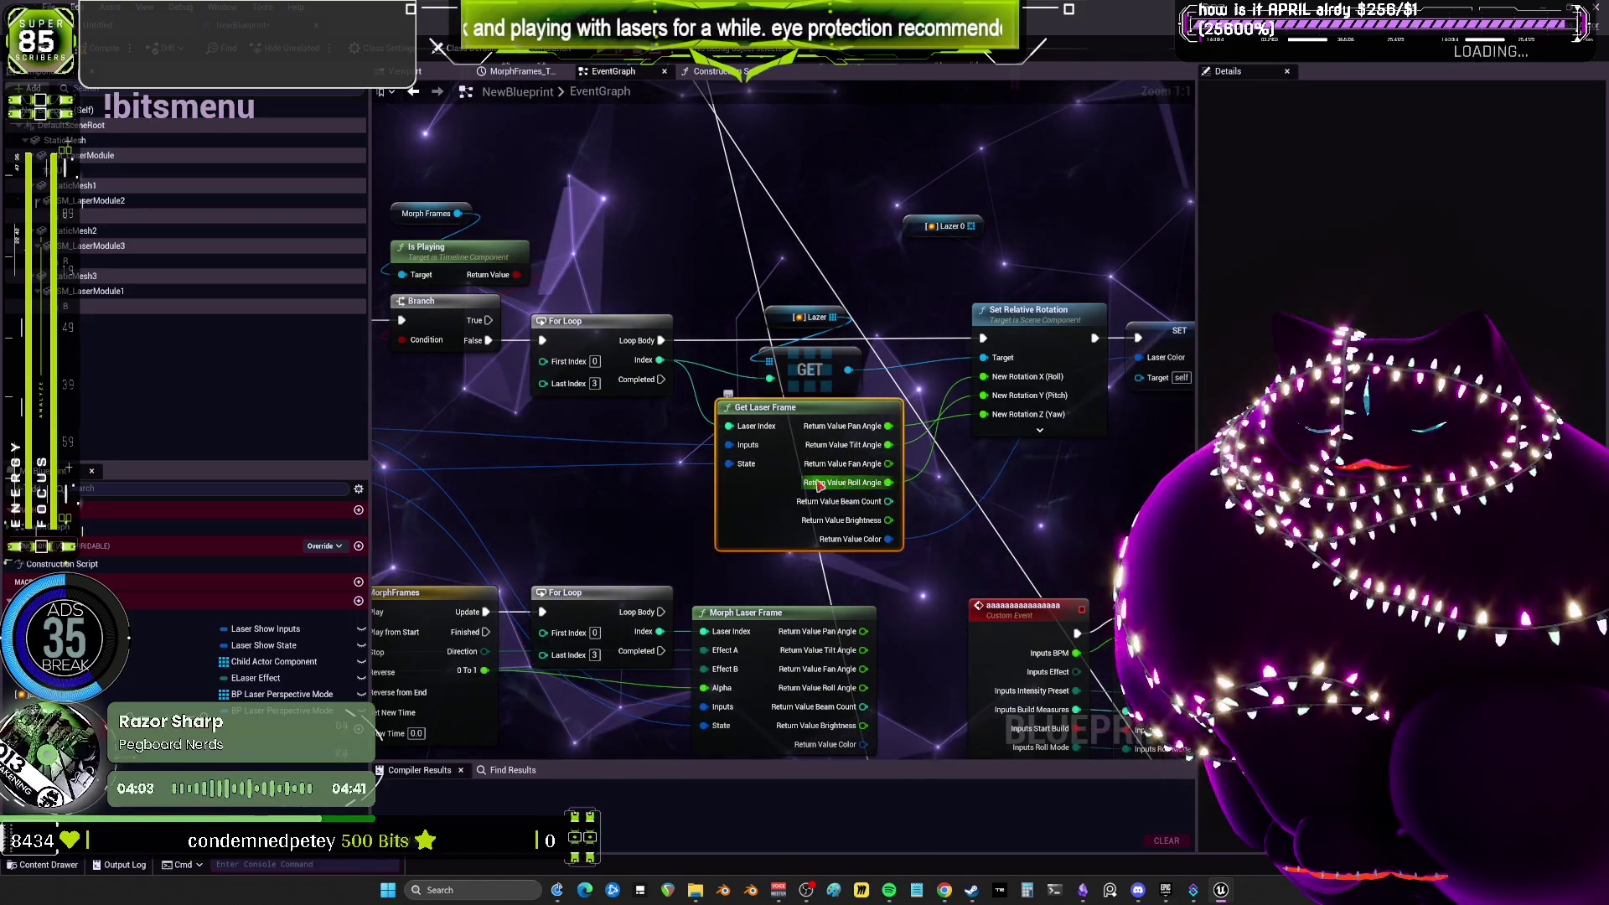
pyautogui.moveTo(1025, 509); pyautogui.dragTo(1006, 398)
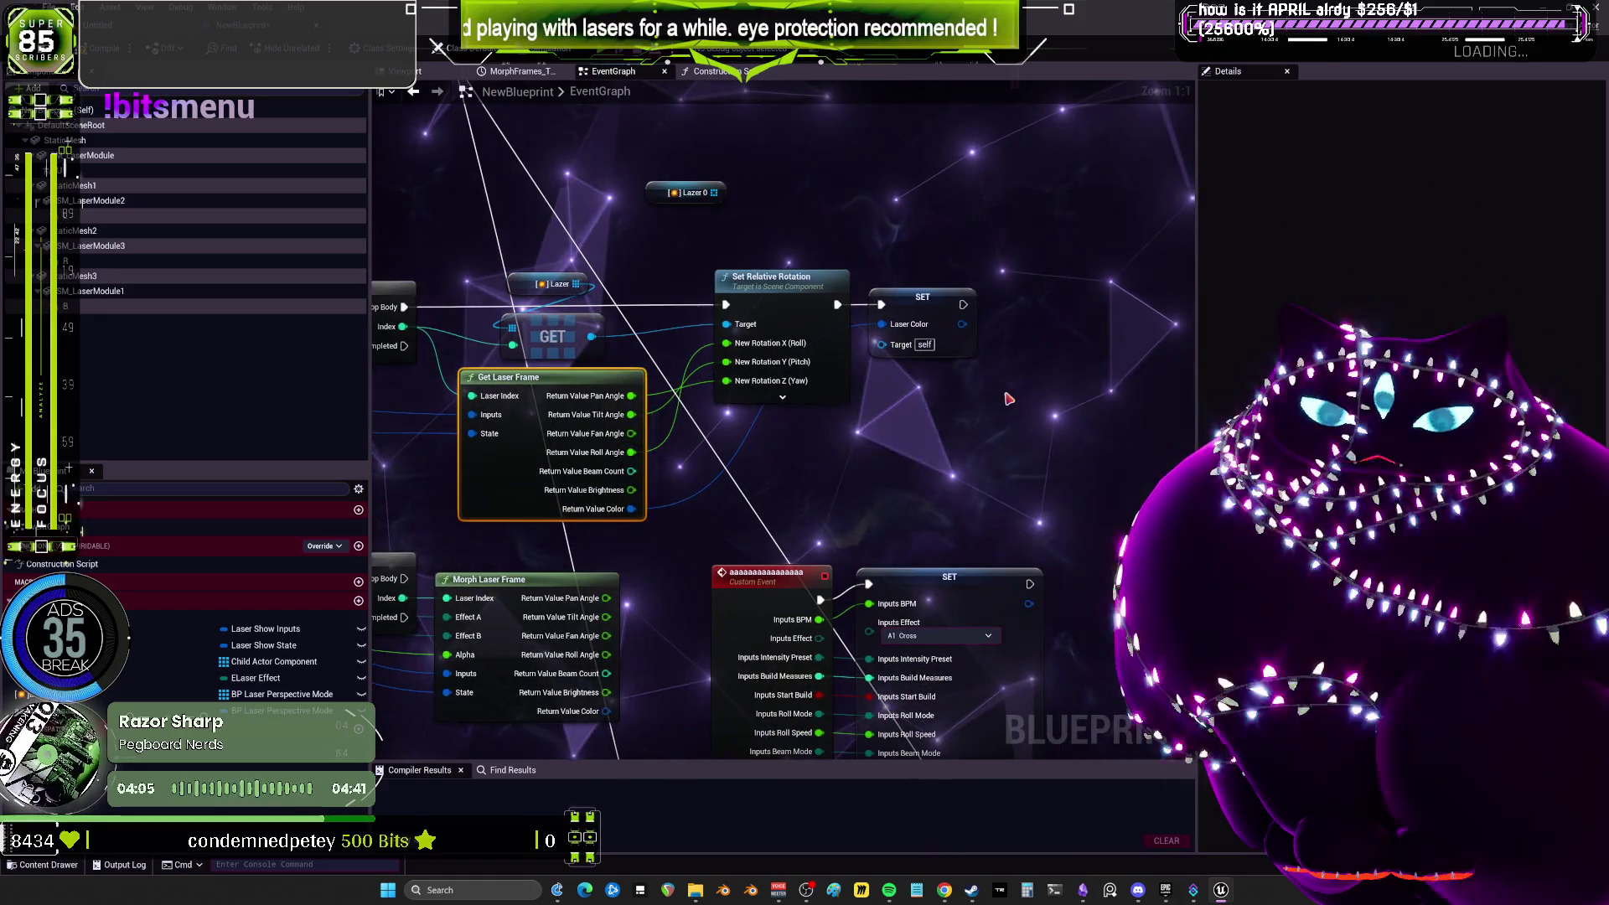
pyautogui.moveTo(778, 355)
pyautogui.mouseDown()
pyautogui.moveTo(763, 354)
pyautogui.moveTo(771, 313)
pyautogui.mouseUp()
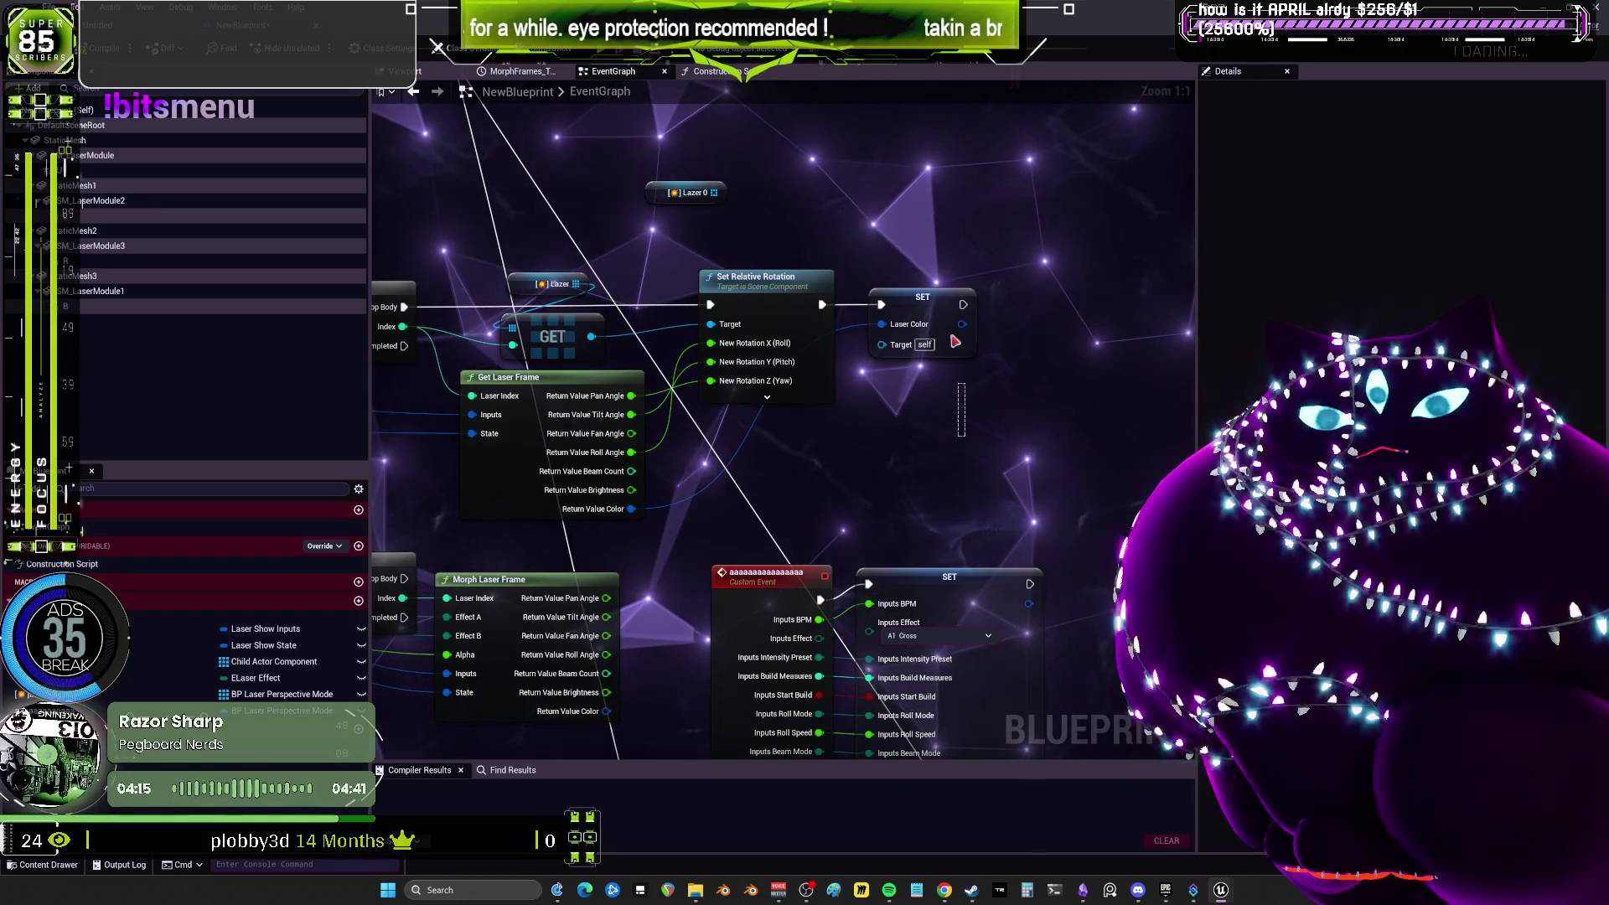
# Place Lazer 0 just above Set Relative Rotation, then return to the Construction Script.
pyautogui.moveTo(645, 198); pyautogui.dragTo(710, 250)
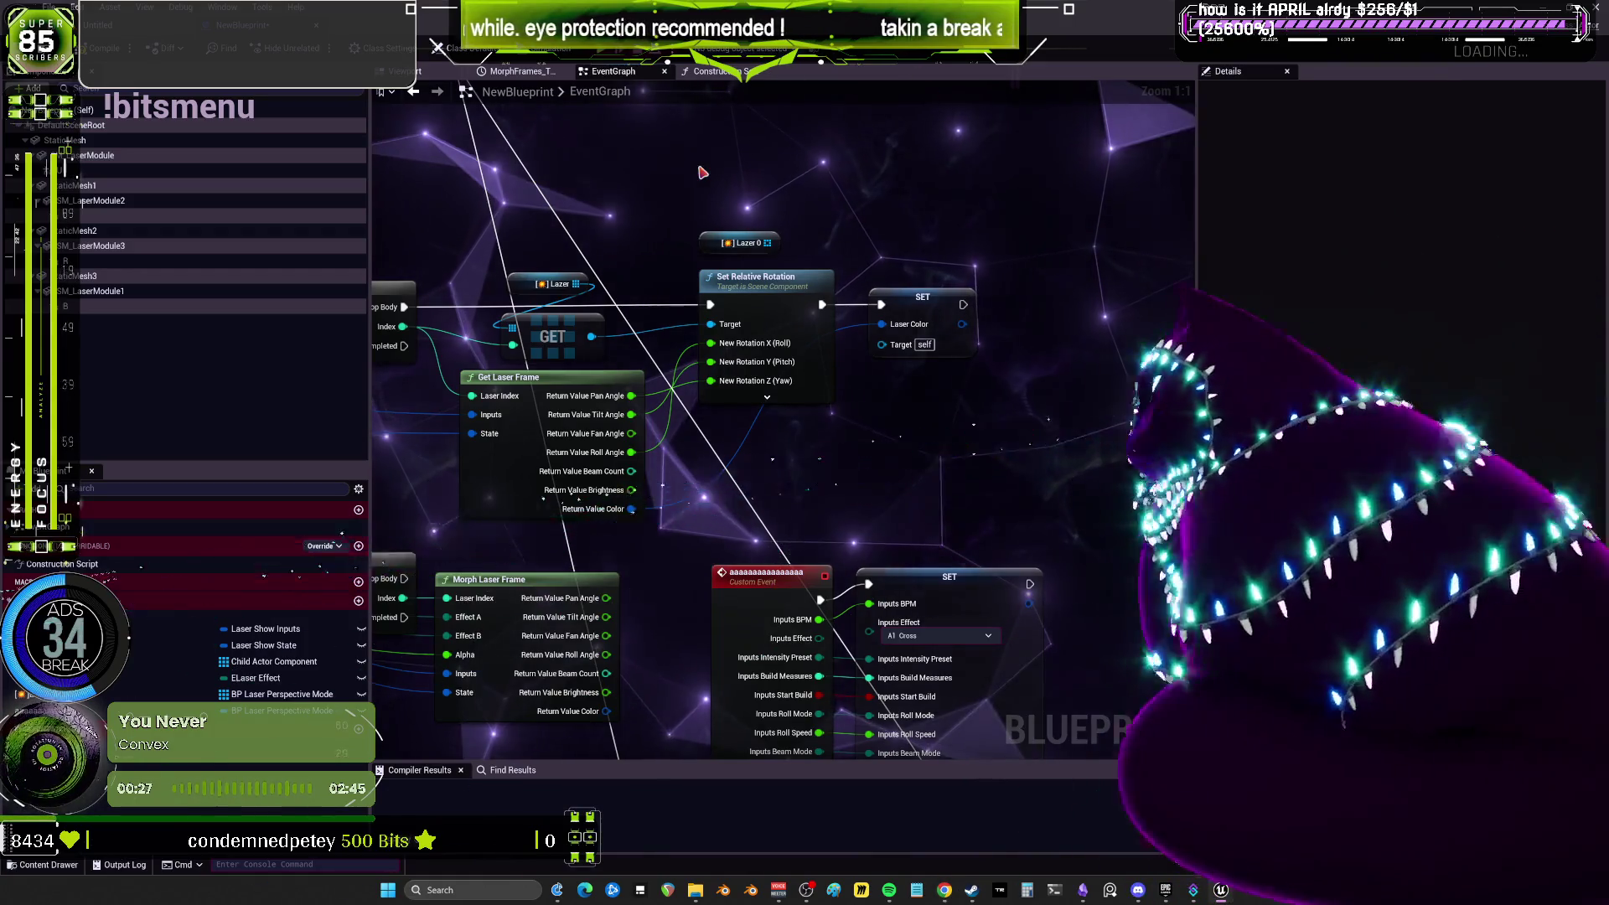
pyautogui.click(712, 71)
# Add a Get Child Actor node from the B getter and move both nodes left.
pyautogui.moveTo(696, 335)
pyautogui.mouseDown()
pyautogui.moveTo(595, 392)
pyautogui.moveTo(666, 423)
pyautogui.mouseUp()
pyautogui.write('cast')
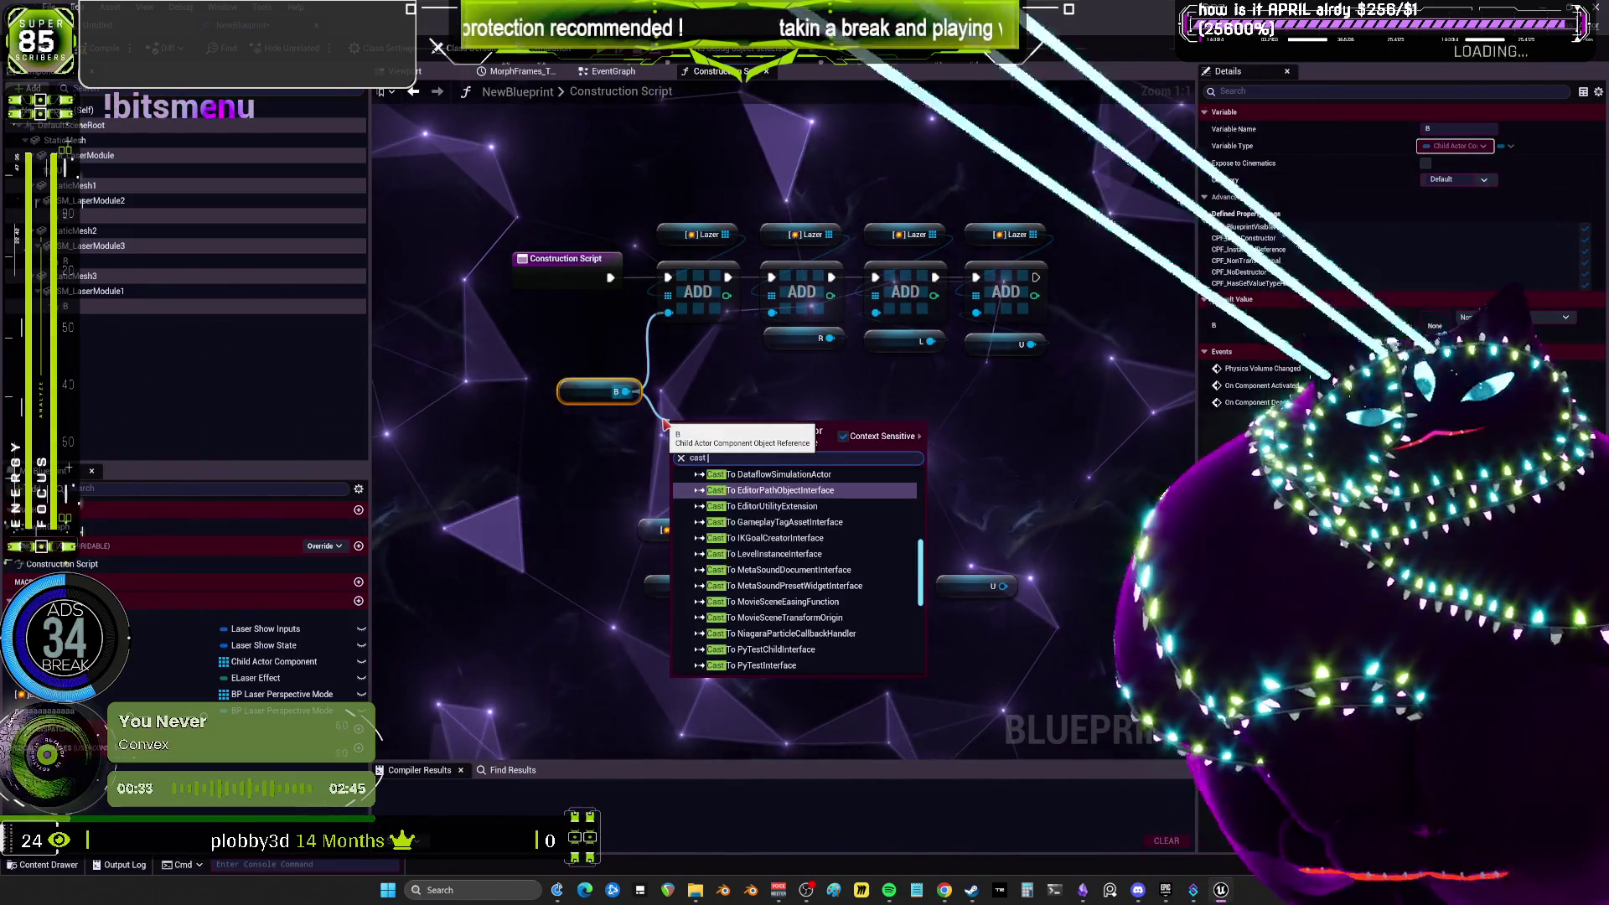
pyautogui.press('BackSpace')
pyautogui.press('BackSpace')
pyautogui.press('BackSpace')
pyautogui.write('get')
pyautogui.write('actor')
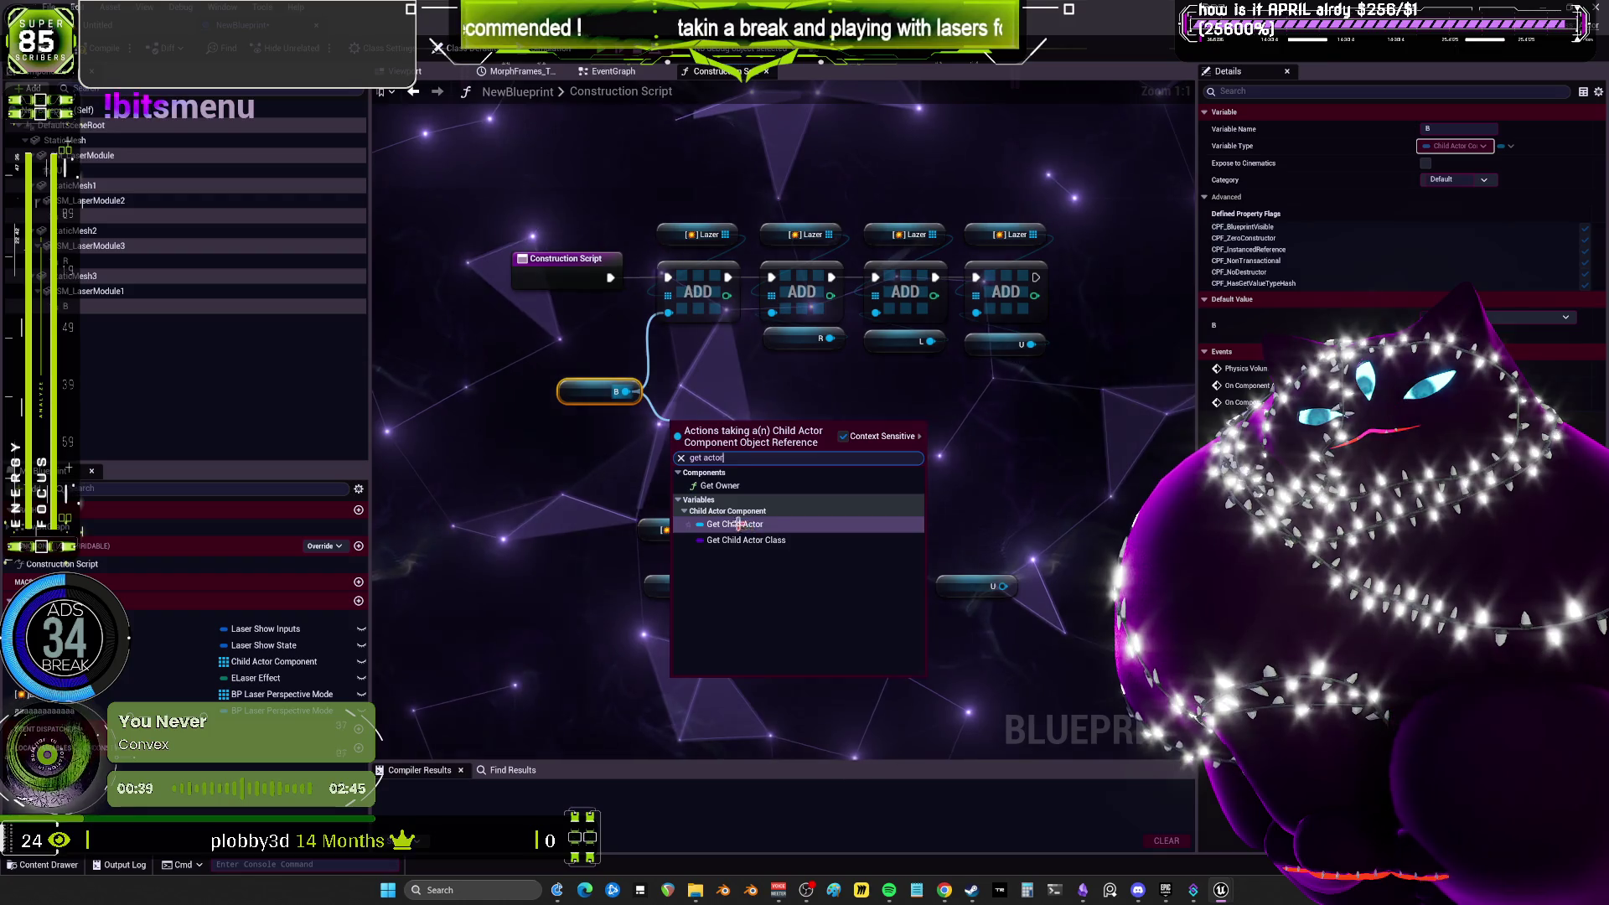
pyautogui.press('Return')
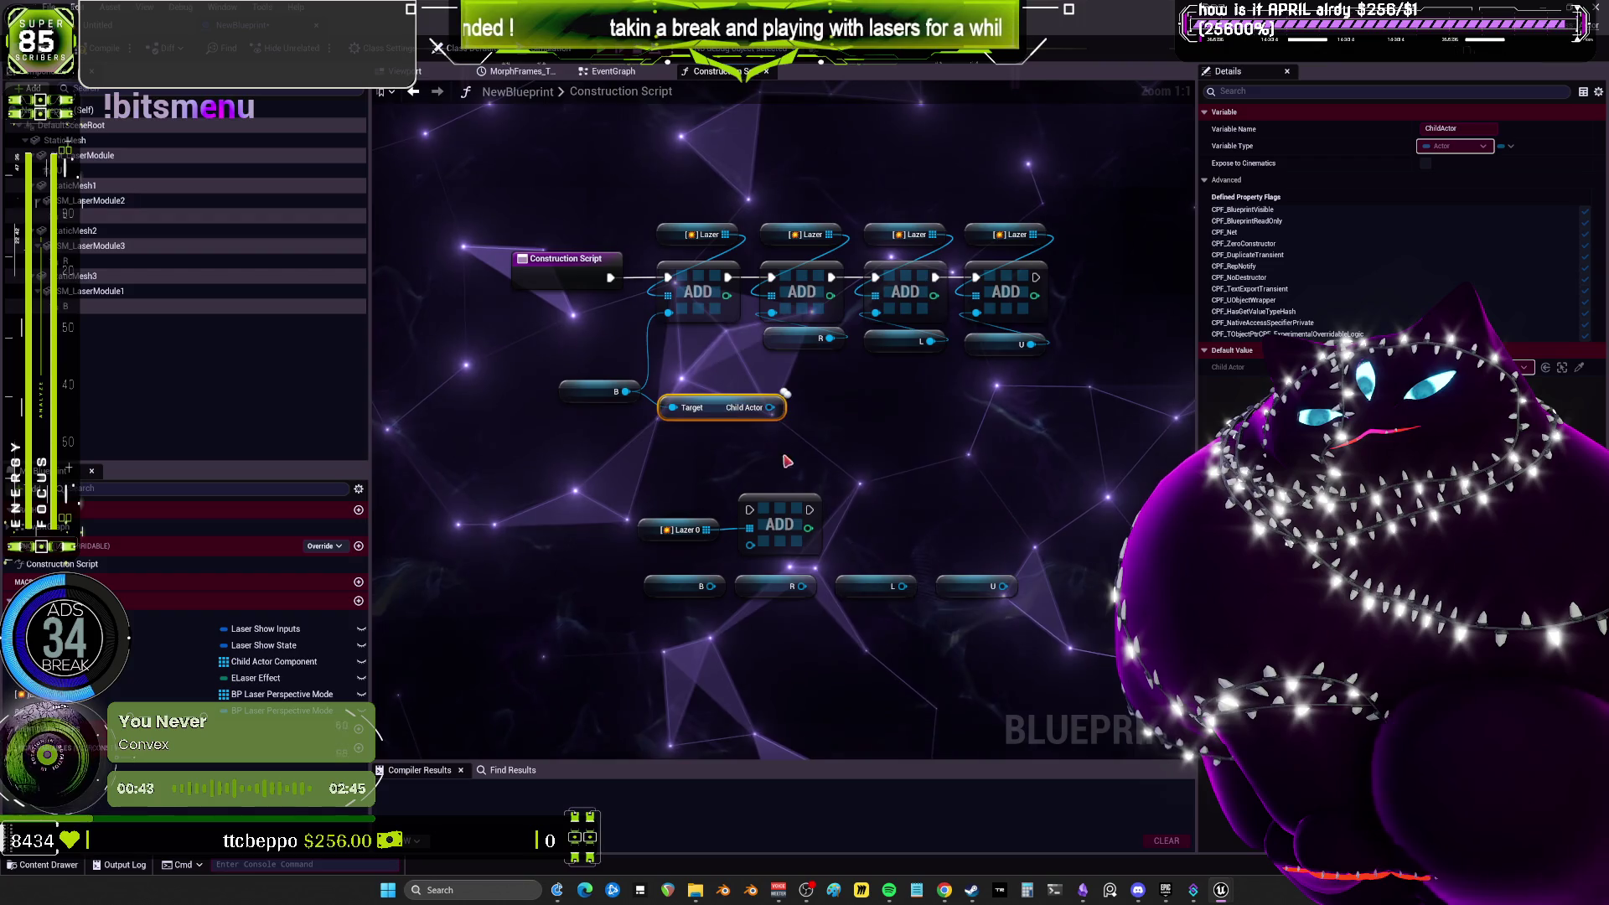
pyautogui.moveTo(755, 486); pyautogui.dragTo(750, 546)
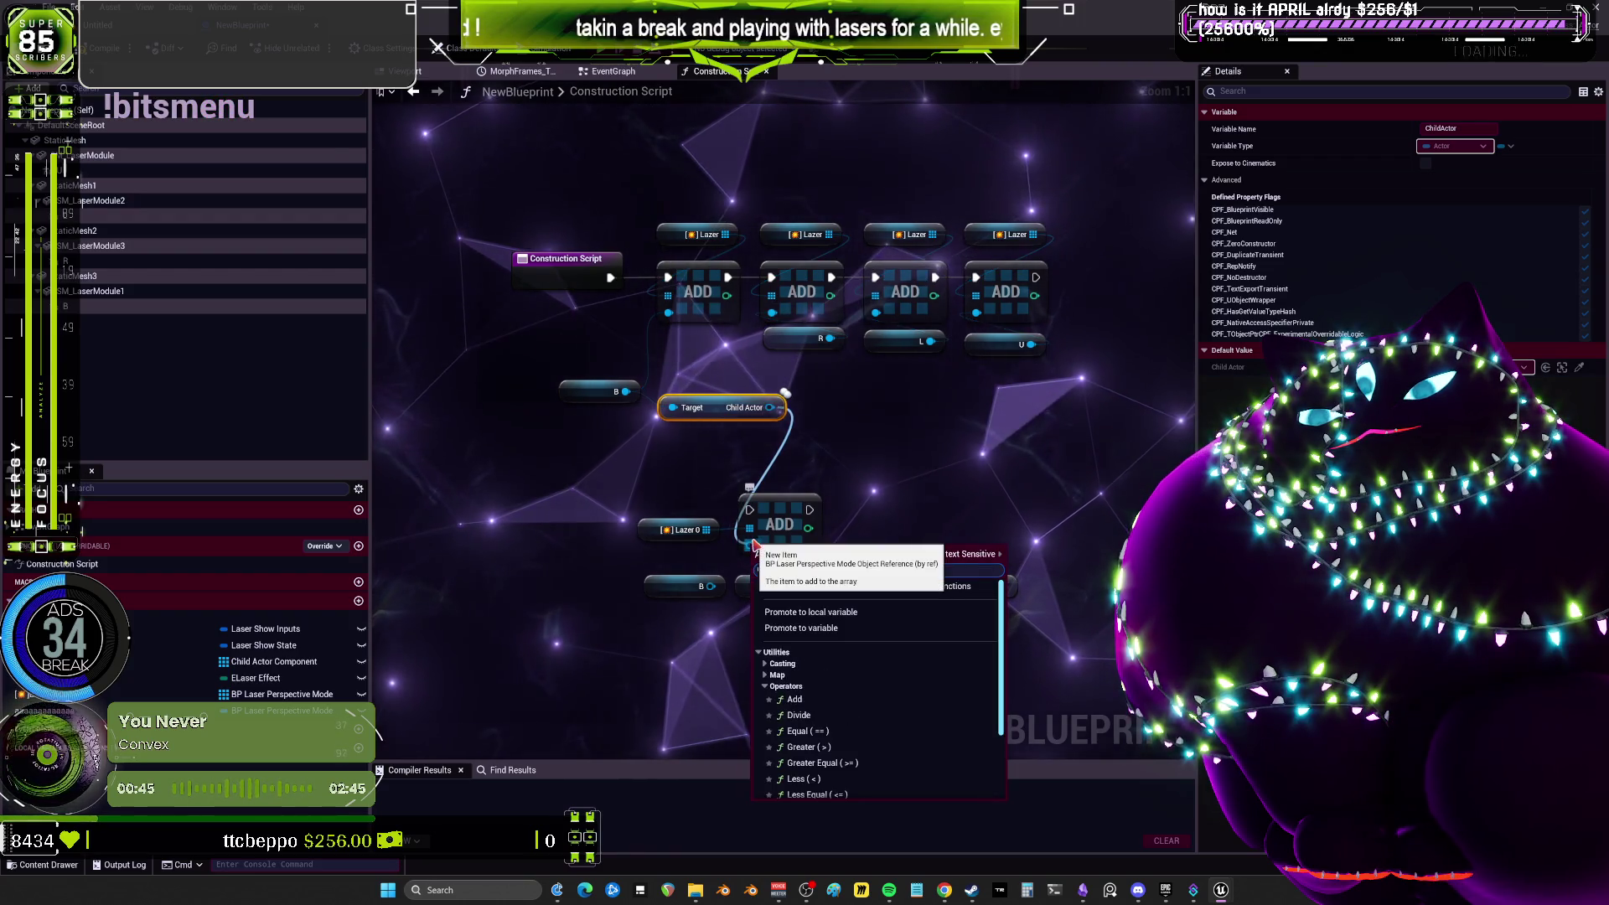
pyautogui.click(921, 537)
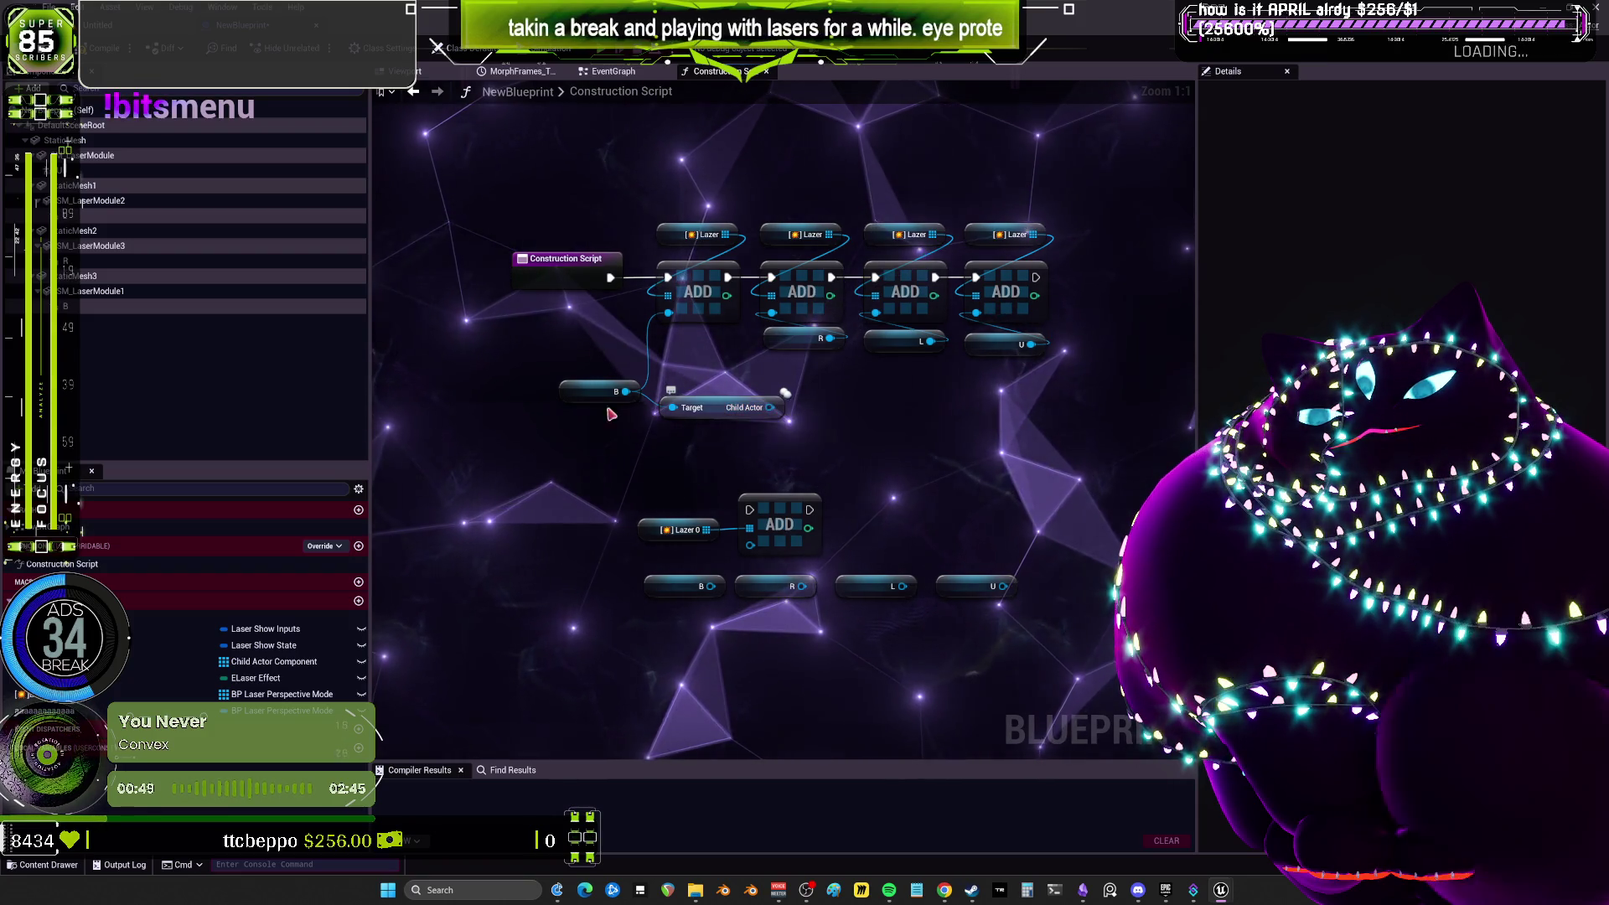
pyautogui.moveTo(594, 391); pyautogui.dragTo(527, 385)
pyautogui.moveTo(716, 408); pyautogui.dragTo(609, 426)
# From B, with Context Sensitive off, add a Cast To BP_BewmLaserModule node via 'cast to bp las'.
pyautogui.write('cast to ')
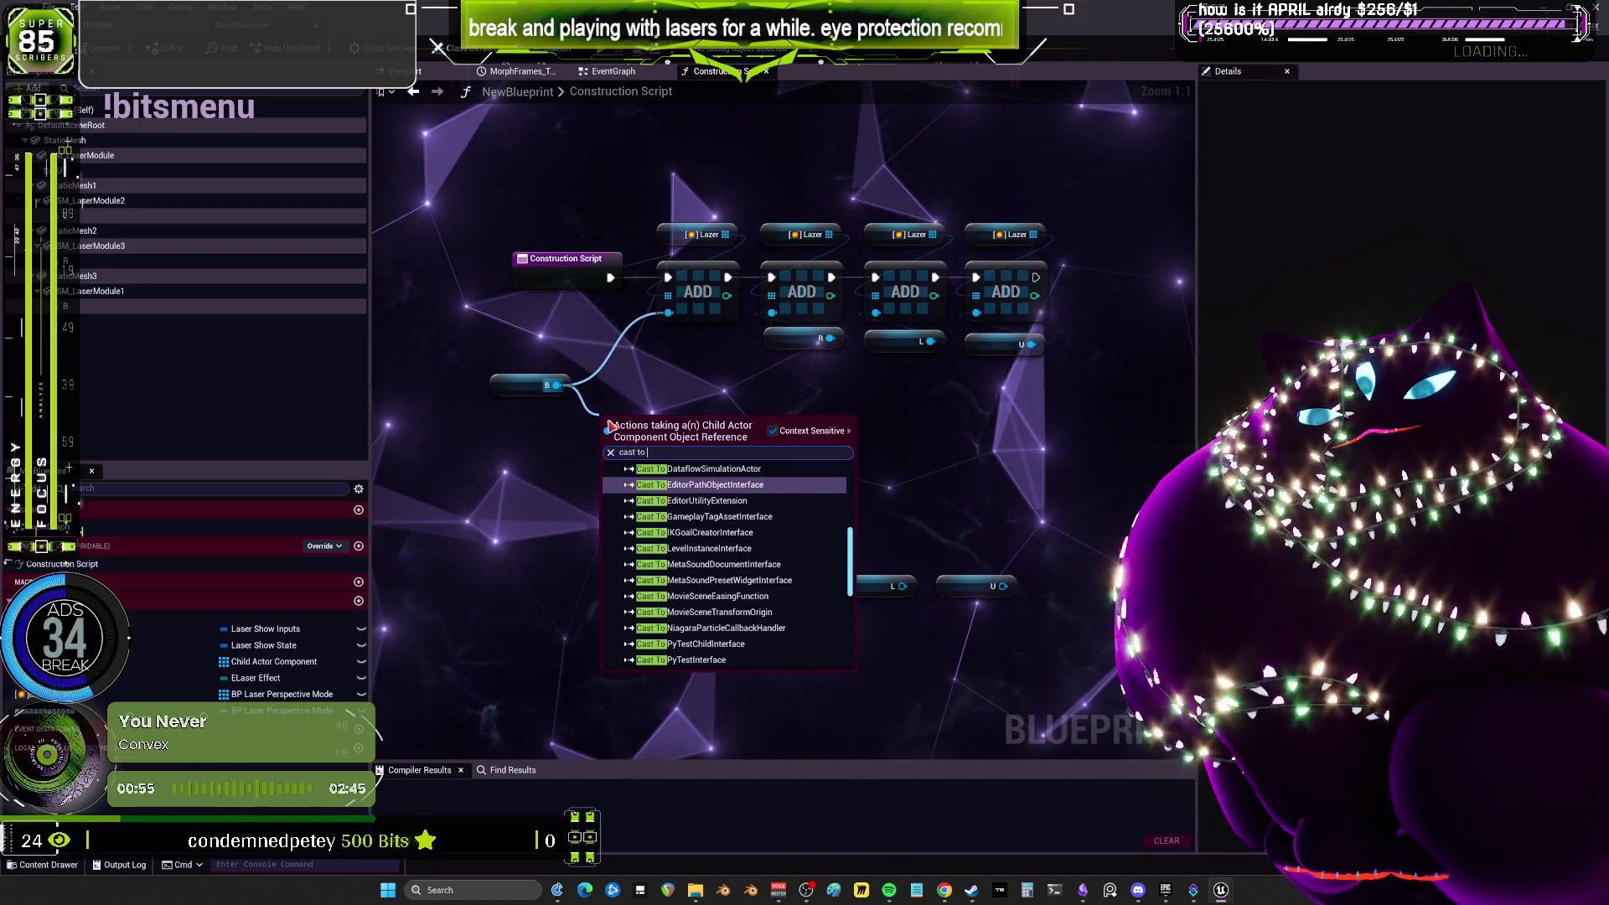
pyautogui.write('laser')
pyautogui.press('Escape')
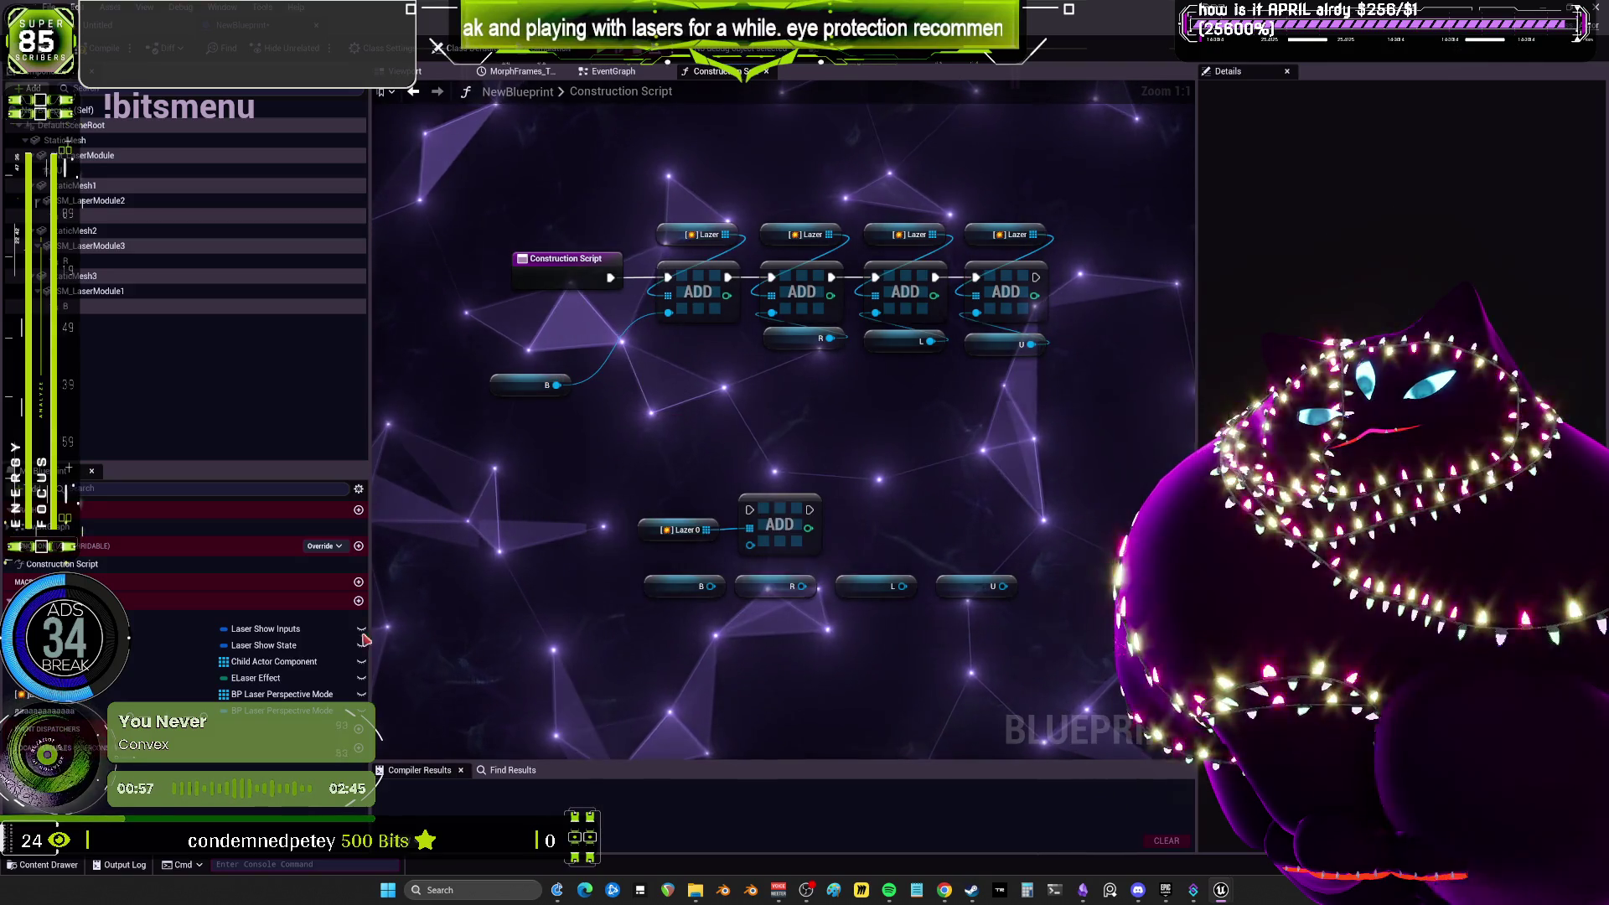
pyautogui.moveTo(558, 384); pyautogui.dragTo(666, 410)
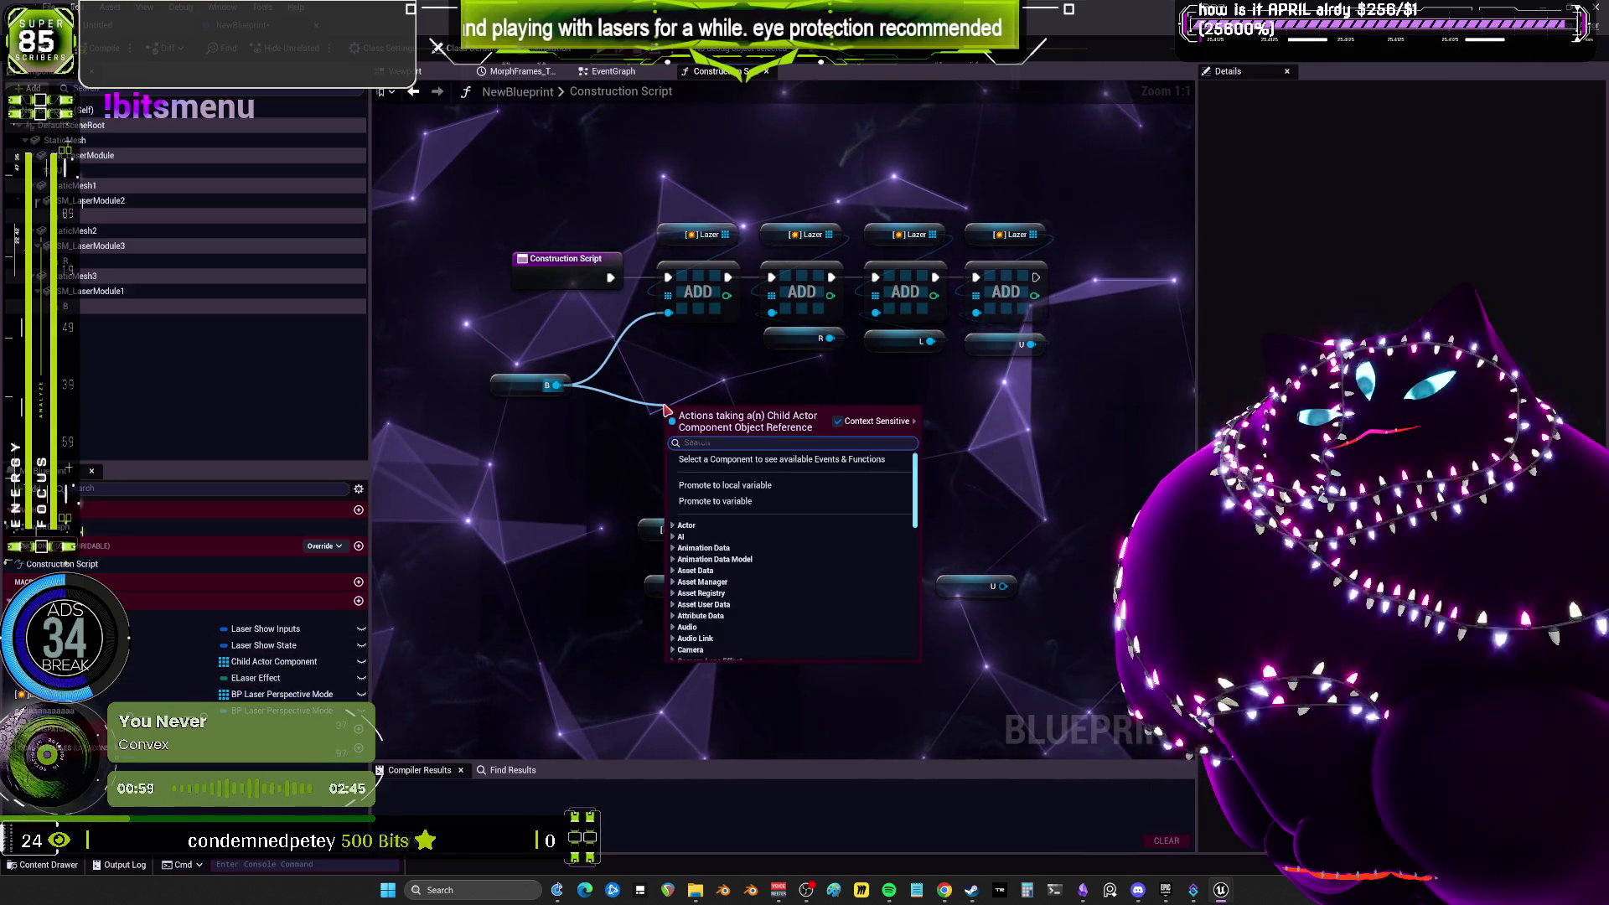
pyautogui.write('cast to bp las')
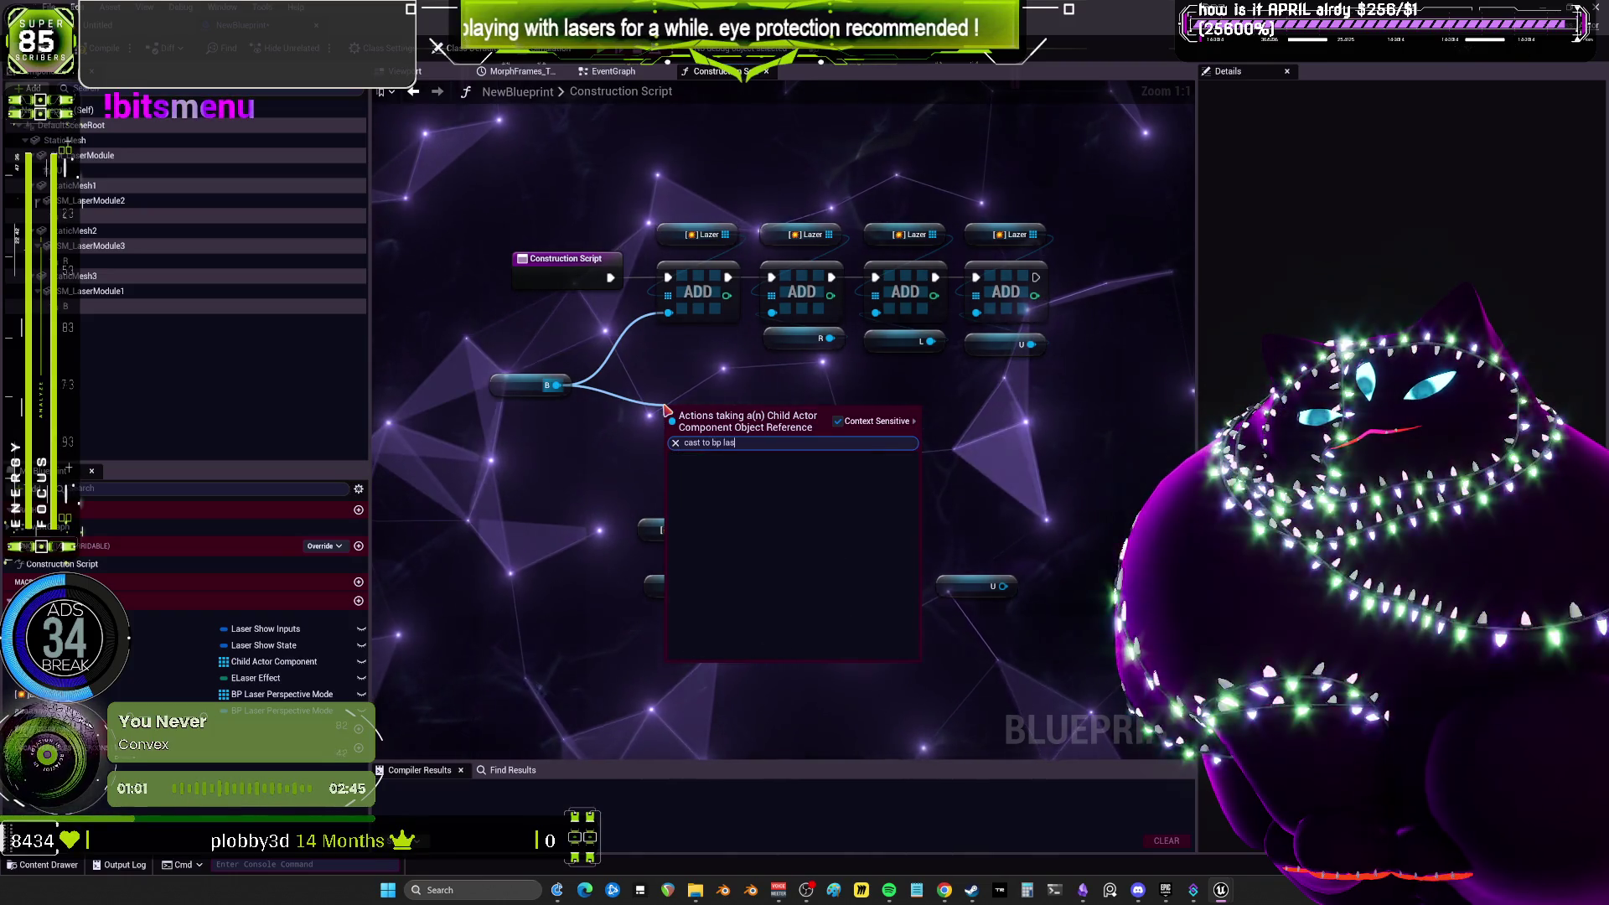
pyautogui.click(841, 421)
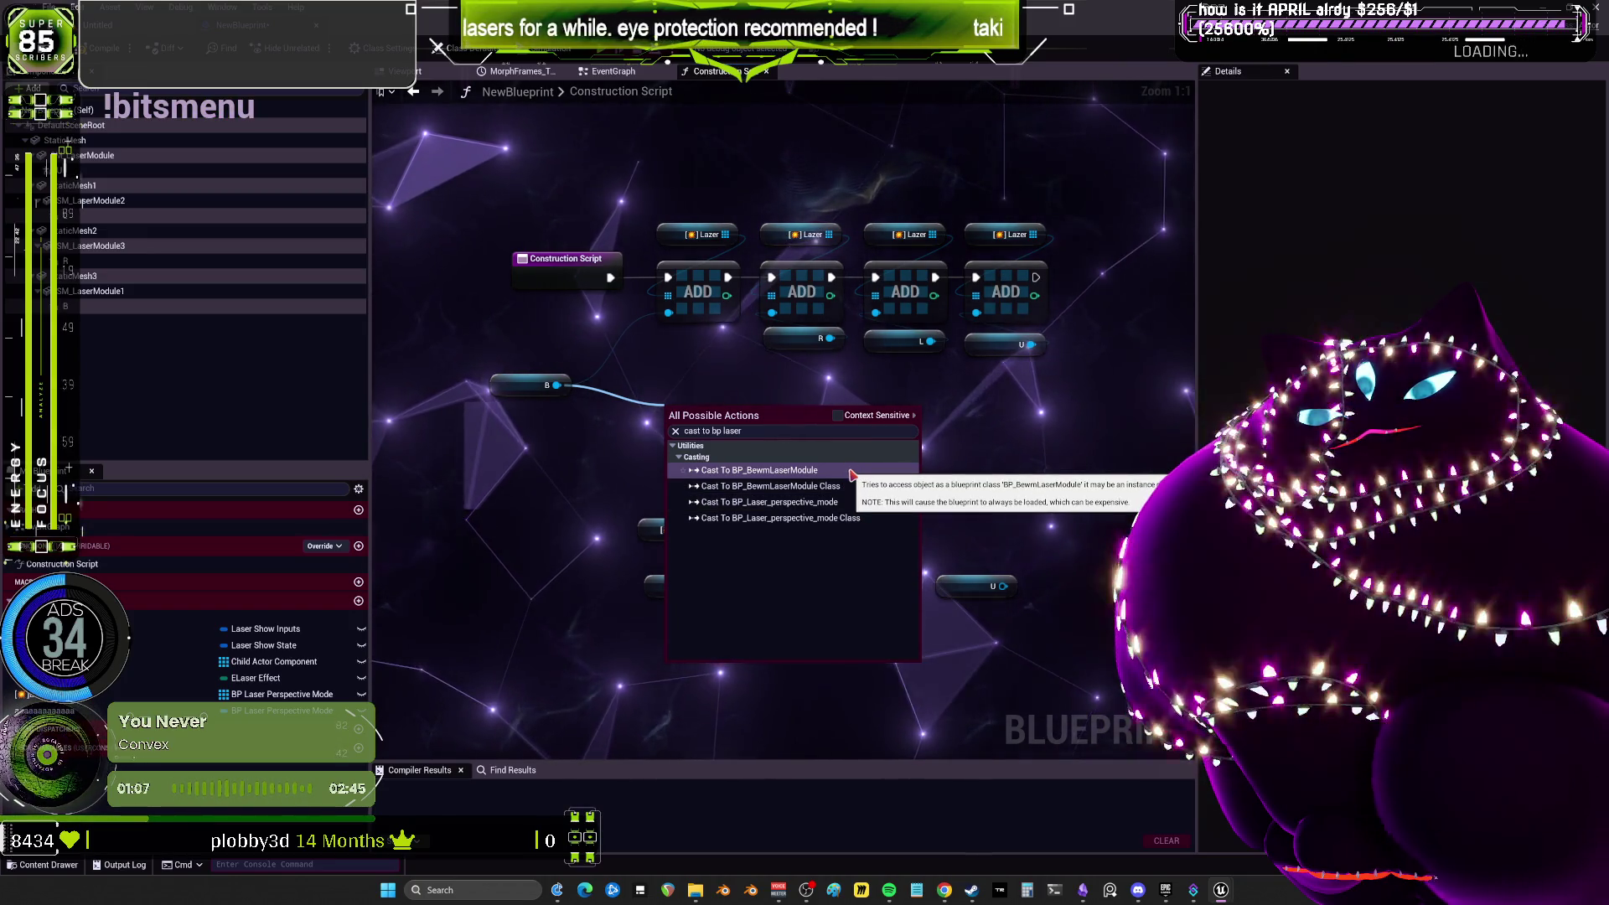
pyautogui.click(850, 472)
pyautogui.moveTo(764, 441)
pyautogui.mouseDown()
pyautogui.moveTo(552, 494)
pyautogui.moveTo(658, 545)
pyautogui.moveTo(749, 529)
pyautogui.mouseUp()
pyautogui.click(780, 503)
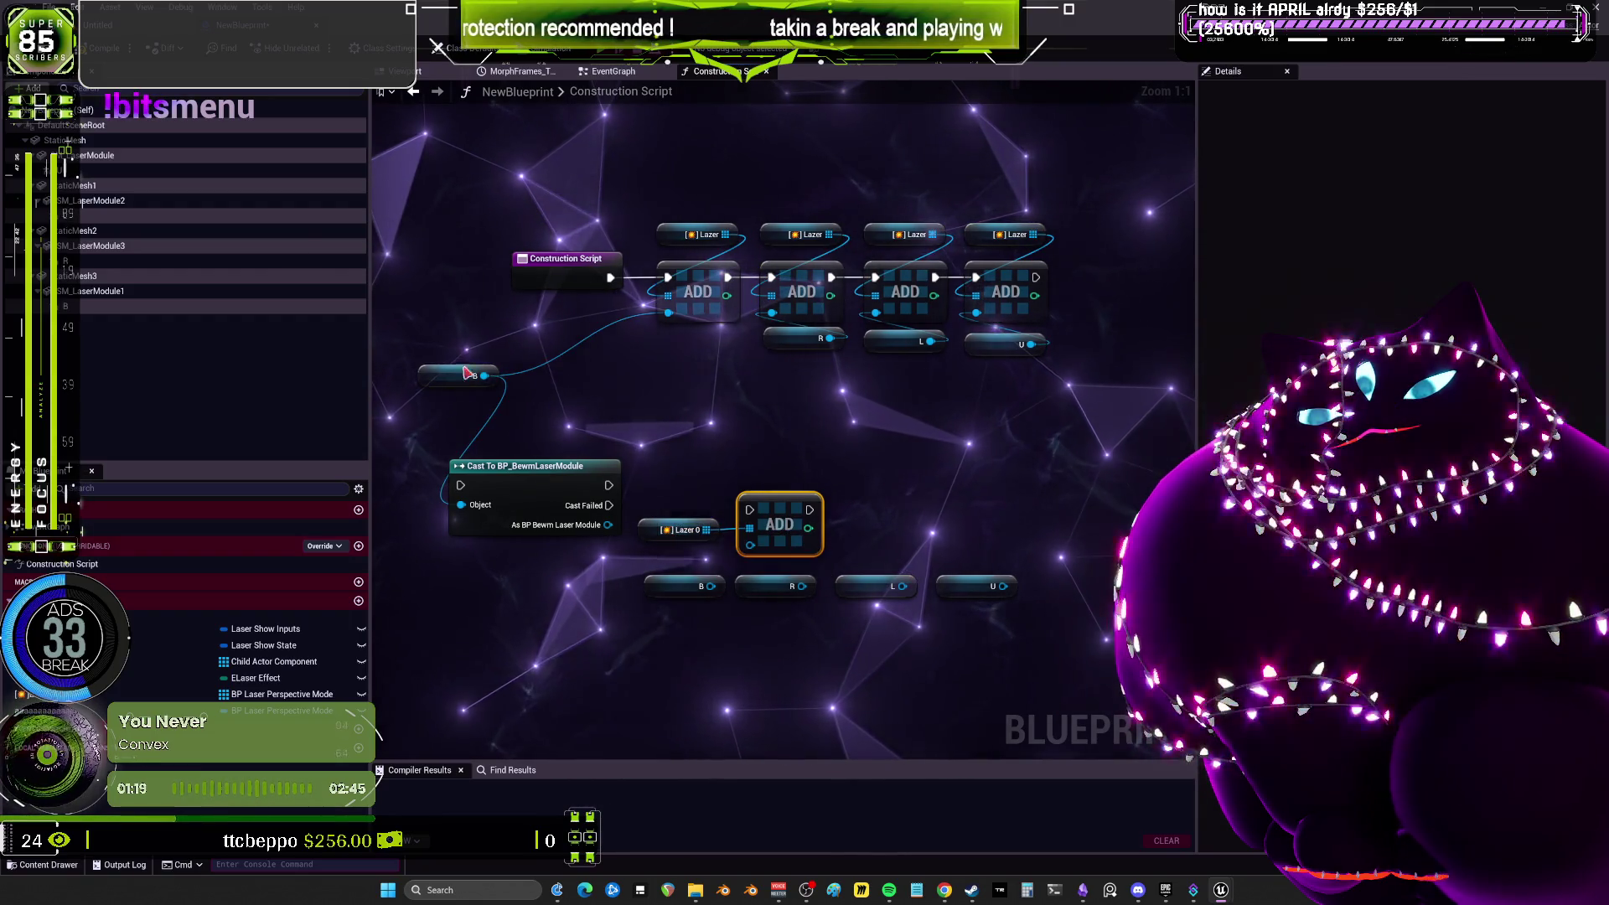
# Compile, then promote the cast result to a new As BP Bewm Laser Module variable.
pyautogui.click(104, 48)
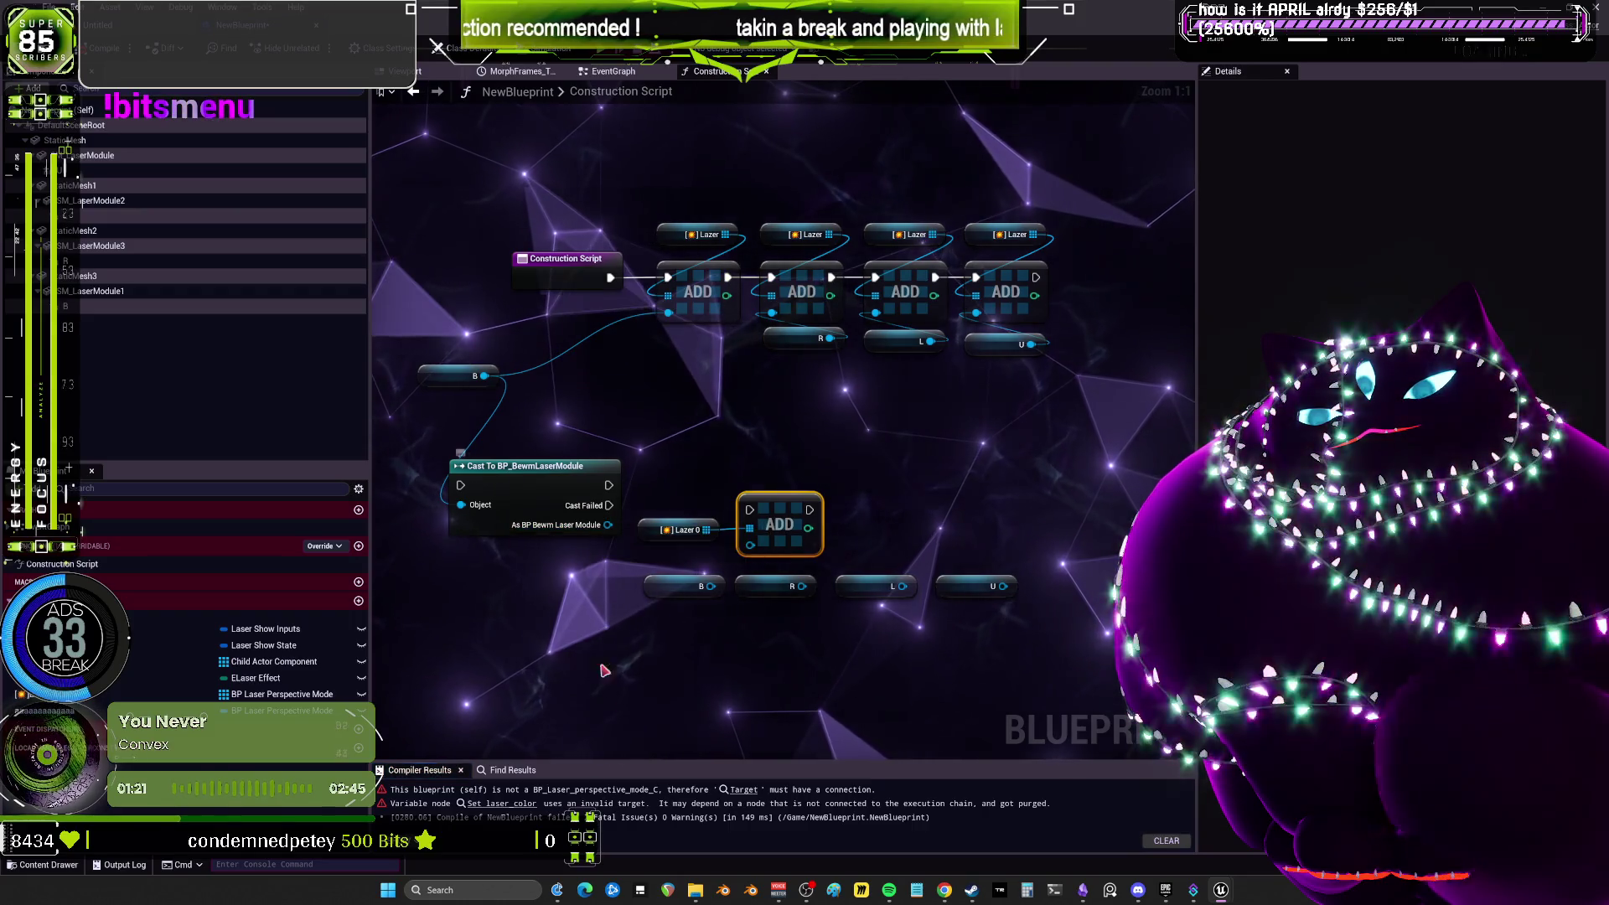
pyautogui.moveTo(679, 482); pyautogui.dragTo(698, 477)
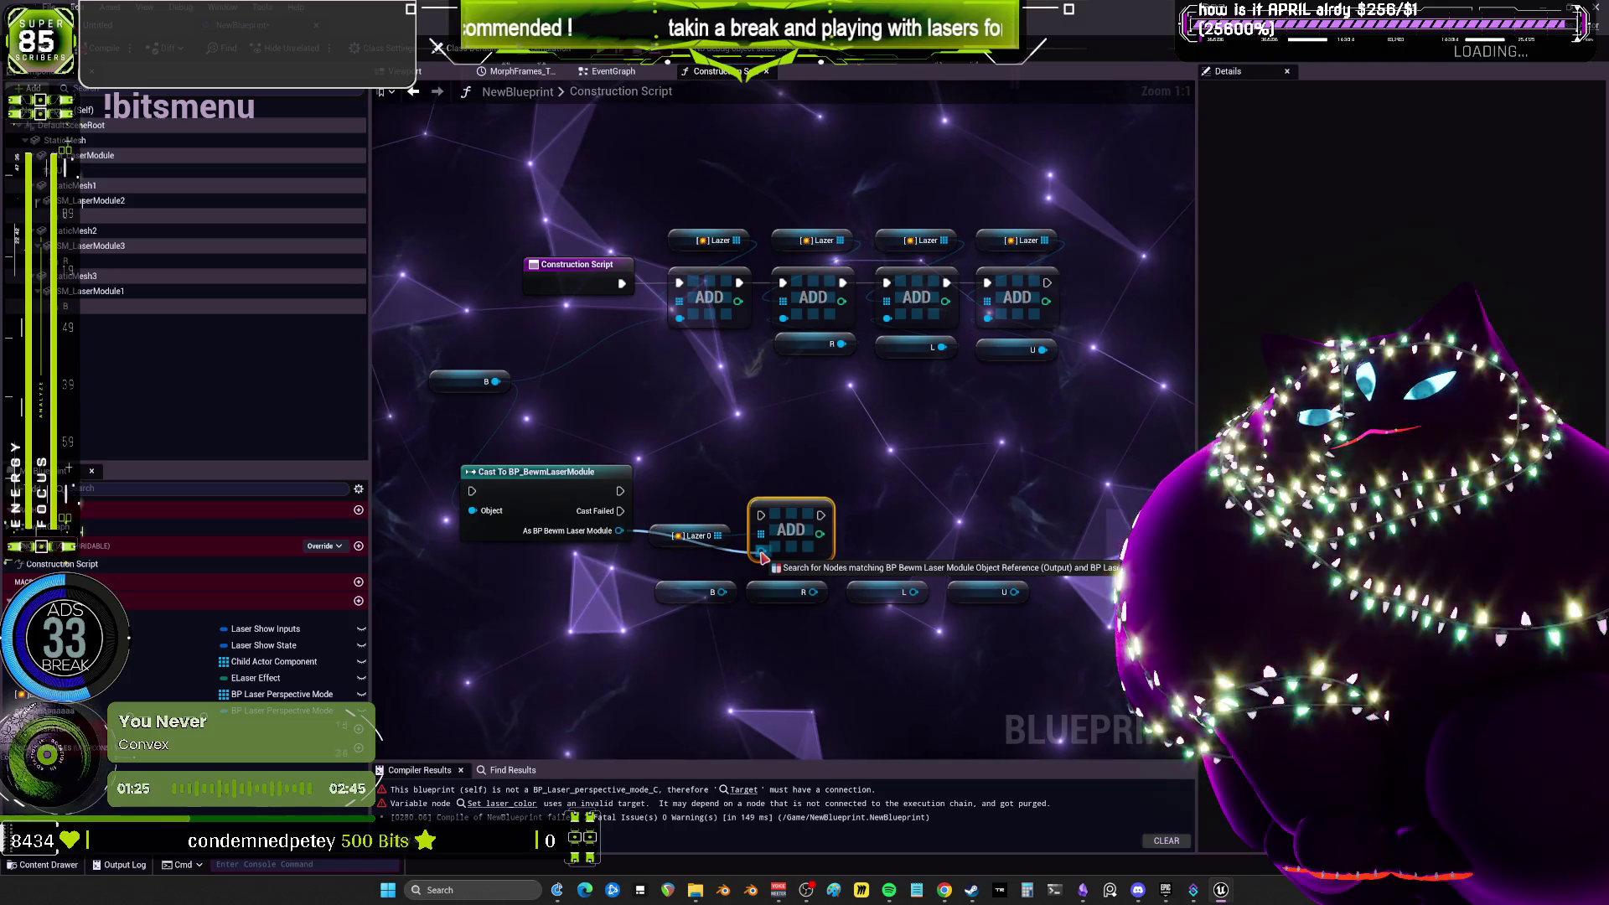
pyautogui.moveTo(762, 557); pyautogui.dragTo(762, 556)
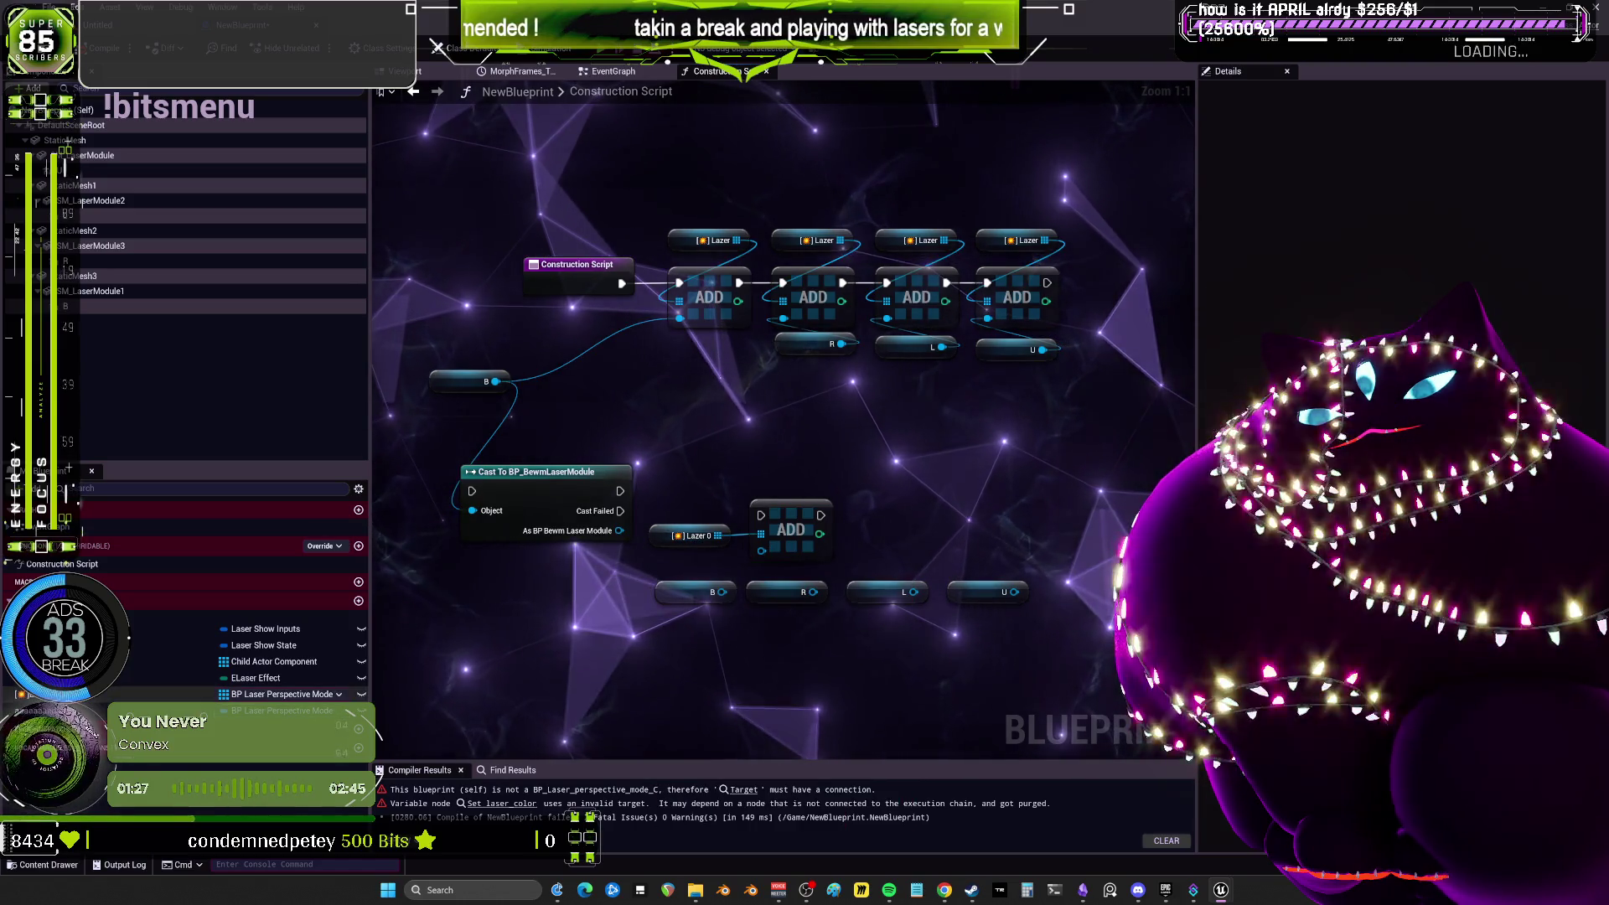
pyautogui.click(96, 695)
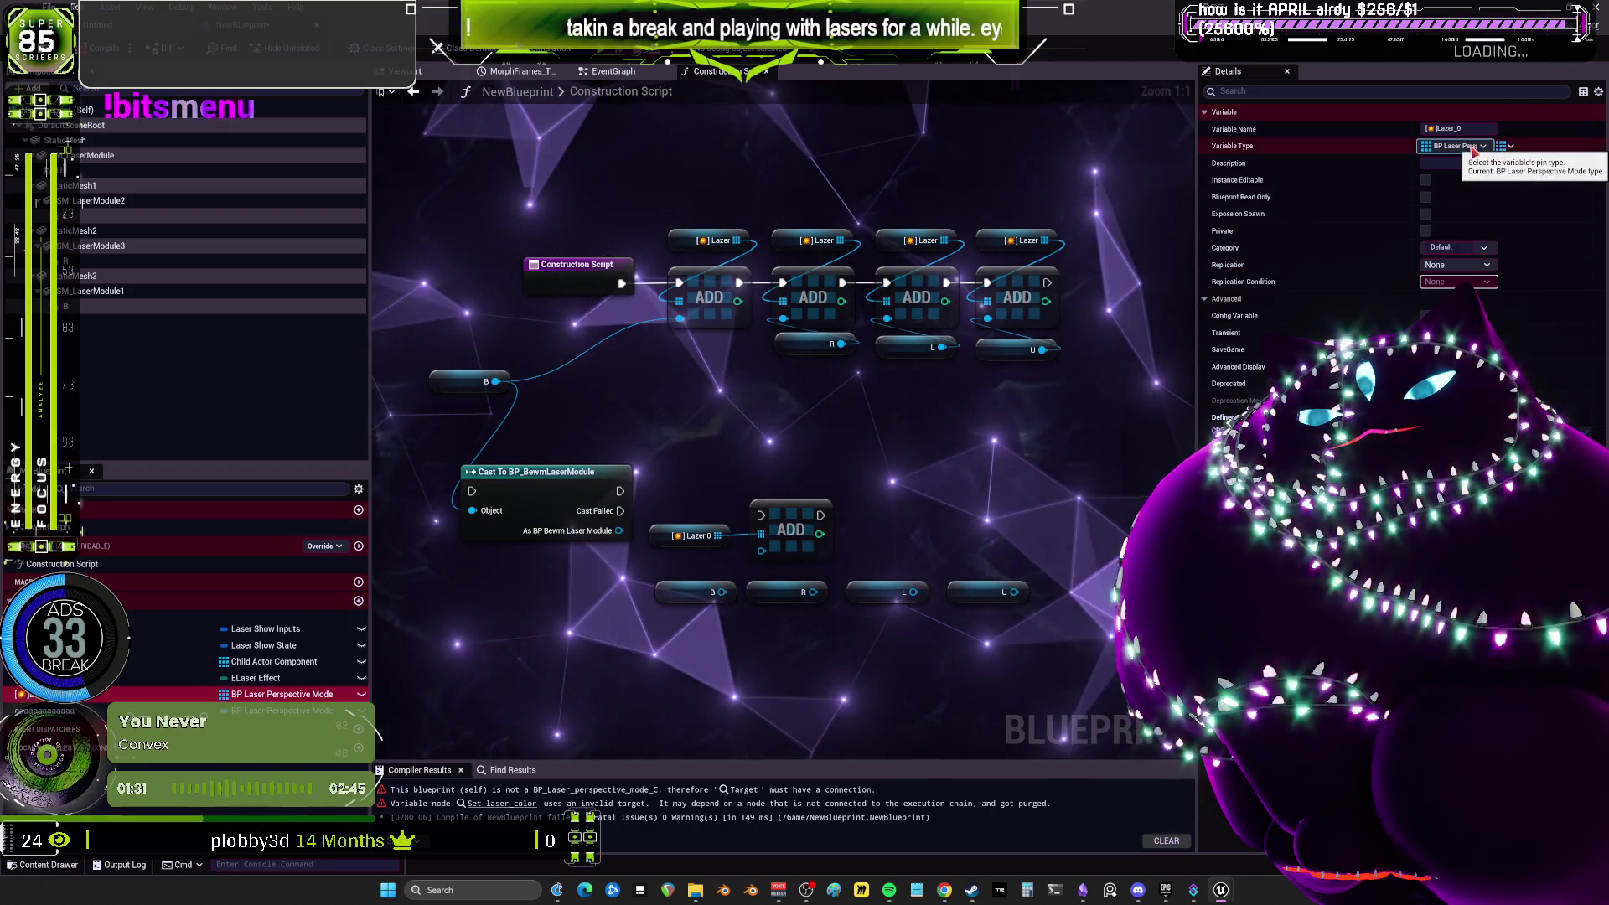
pyautogui.rightClick(620, 533)
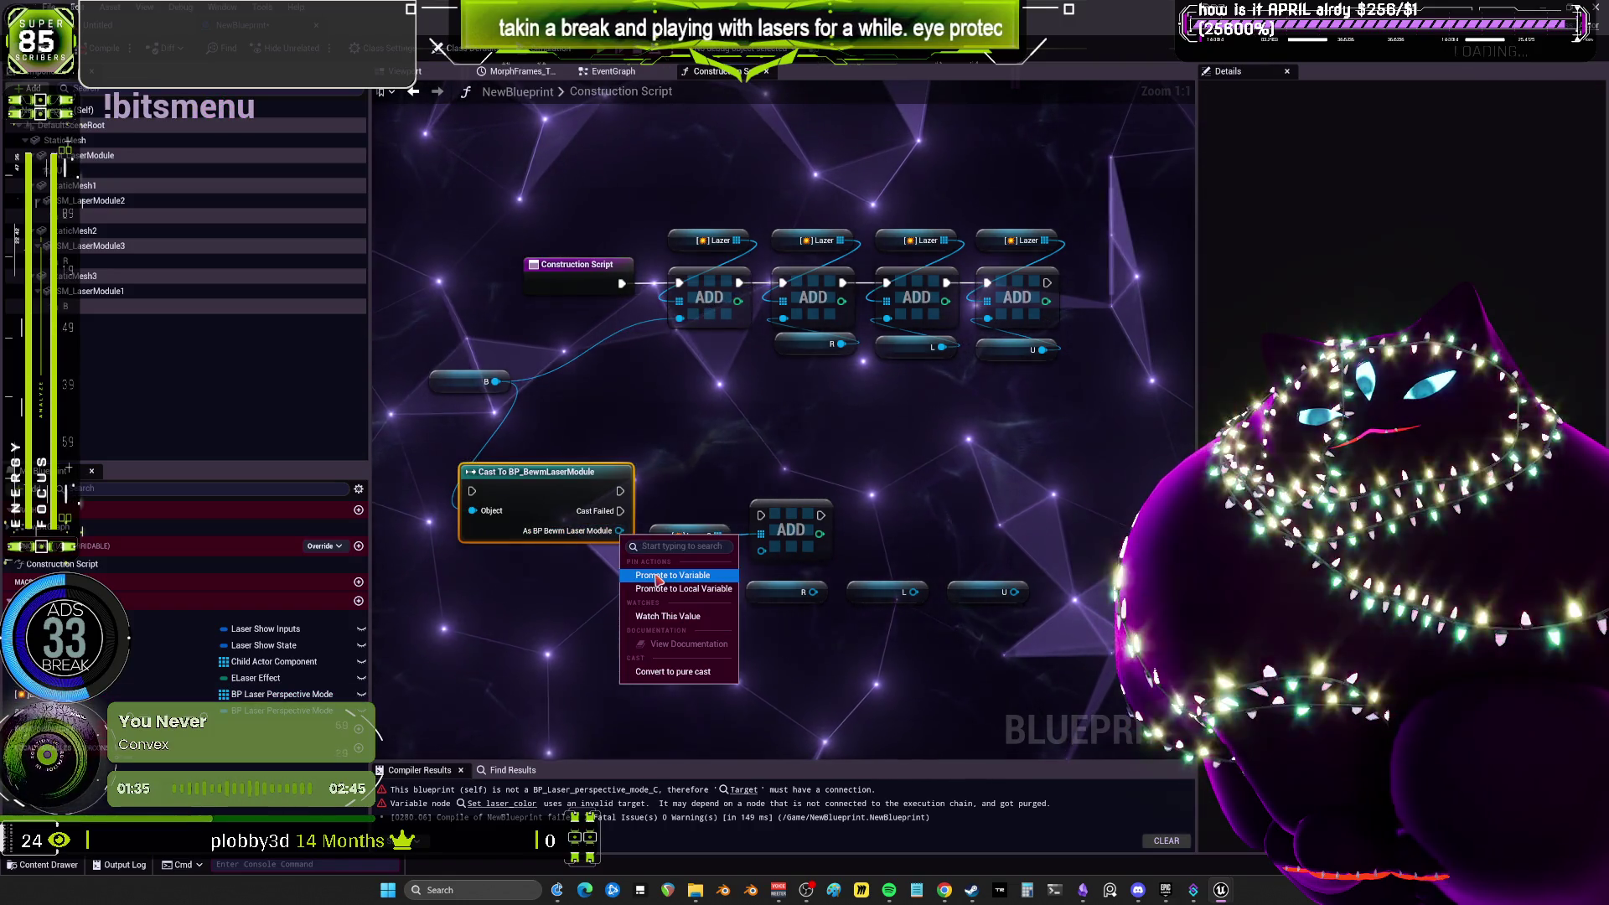
pyautogui.click(662, 563)
pyautogui.moveTo(770, 473); pyautogui.dragTo(775, 444)
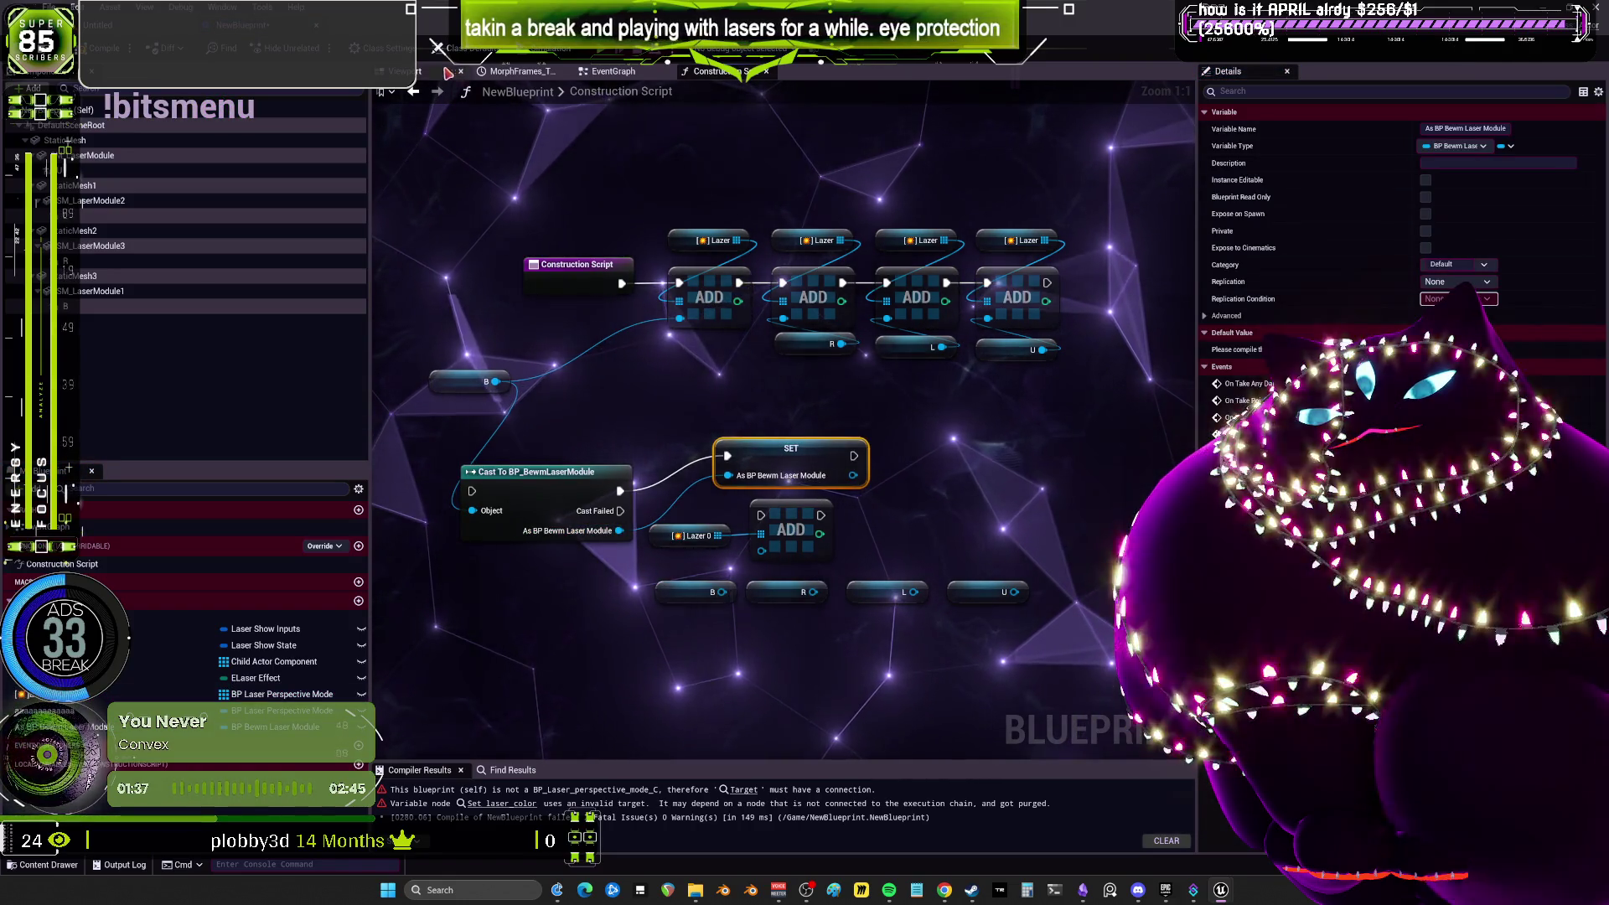
# In the EventGraph, drop an As BP Bewm Laser Module getter, then delete it.
pyautogui.click(611, 71)
pyautogui.moveTo(276, 726)
pyautogui.mouseDown()
pyautogui.moveTo(855, 434)
pyautogui.moveTo(890, 352)
pyautogui.mouseUp()
pyautogui.press('Escape')
pyautogui.press('Delete')
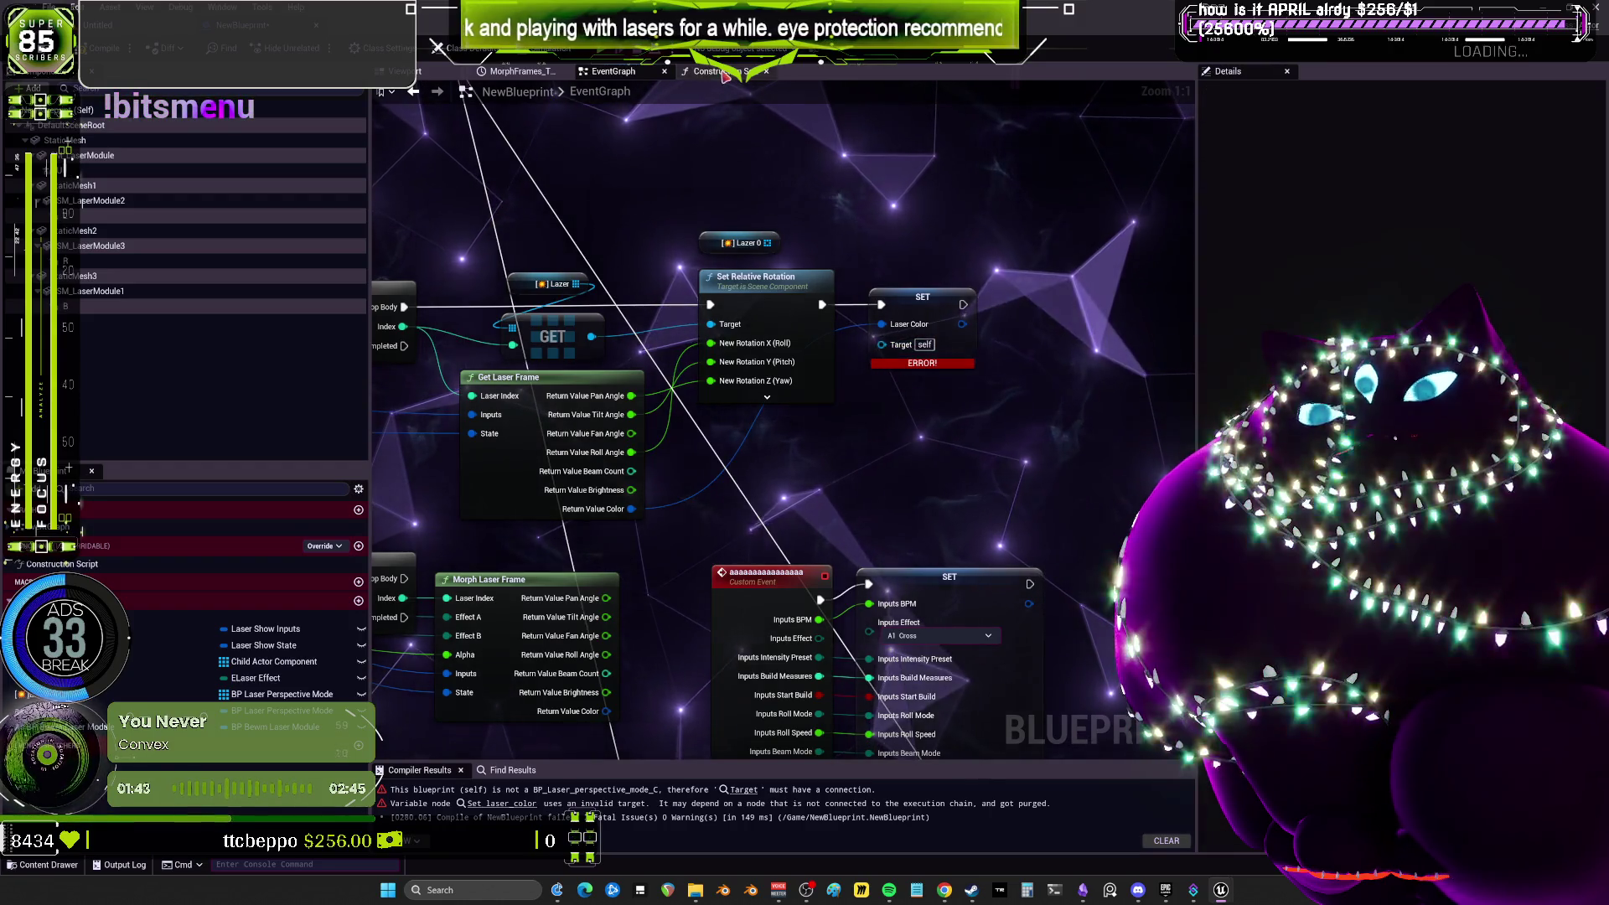
# Back in the Construction Script, line the cast node up beside its SET node.
pyautogui.click(726, 73)
pyautogui.moveTo(506, 487); pyautogui.dragTo(523, 432)
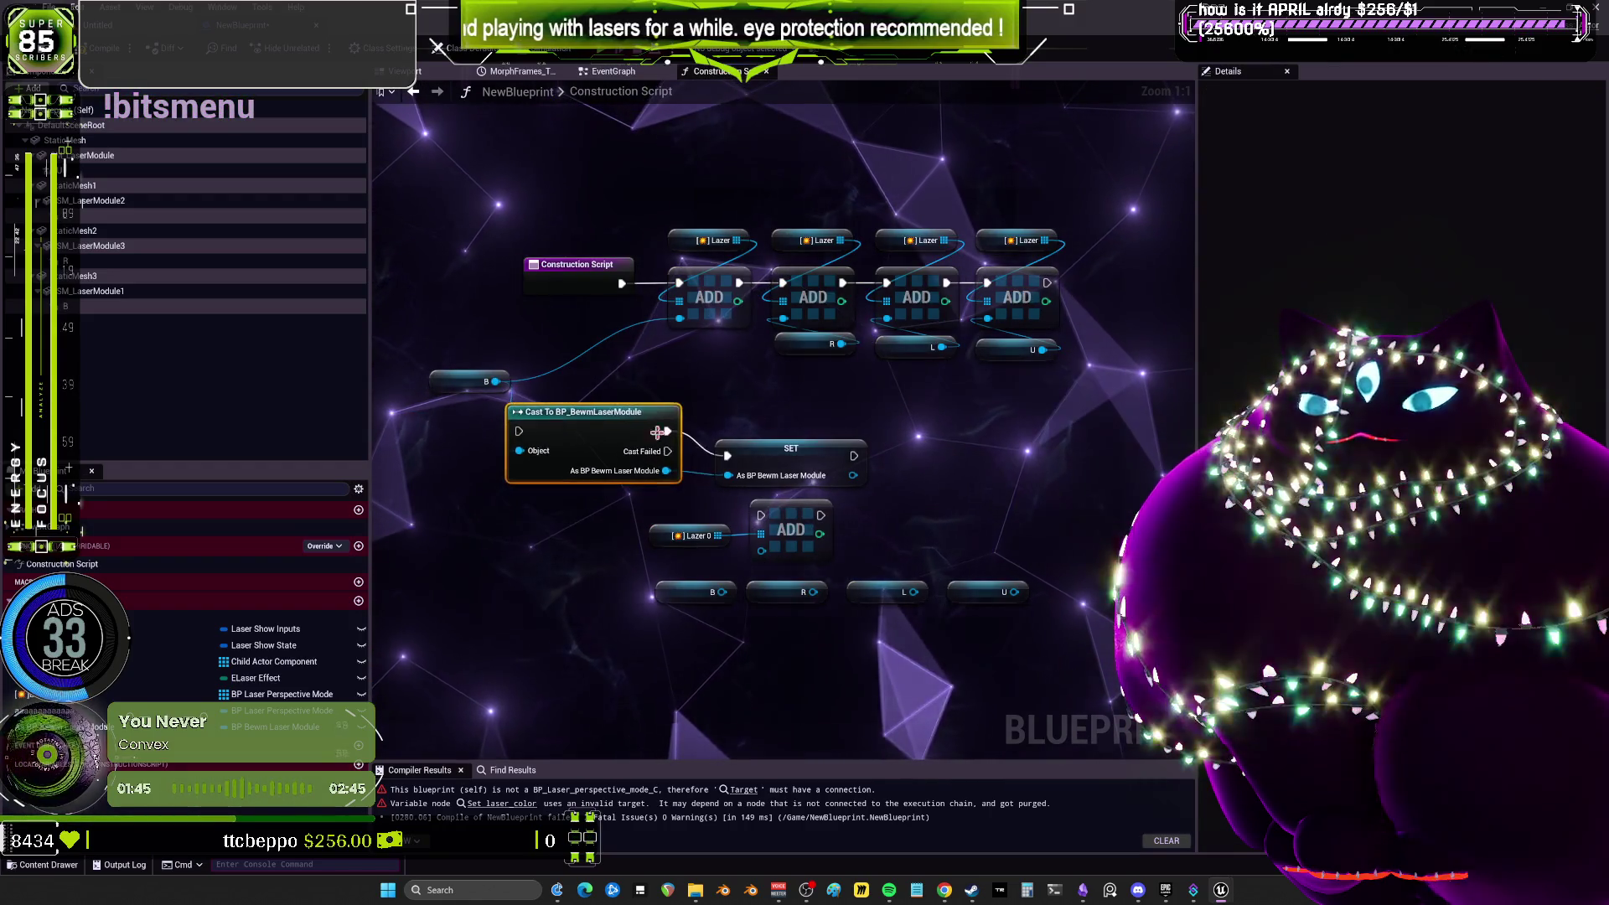
pyautogui.moveTo(790, 448); pyautogui.dragTo(863, 426)
pyautogui.moveTo(537, 432); pyautogui.dragTo(612, 414)
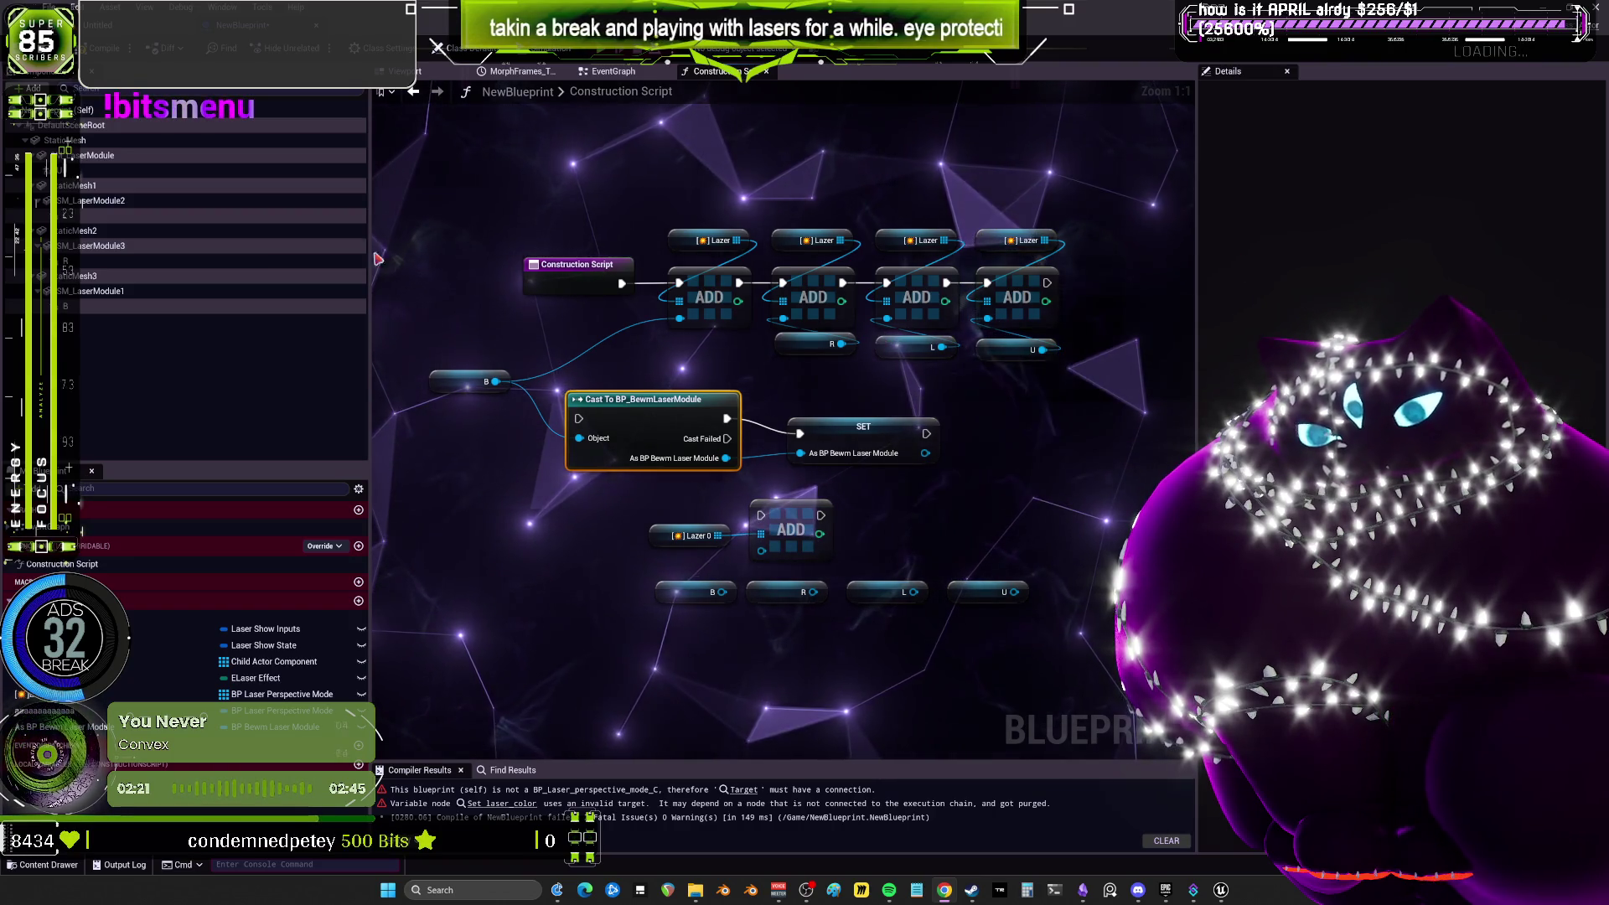
pyautogui.click(101, 204)
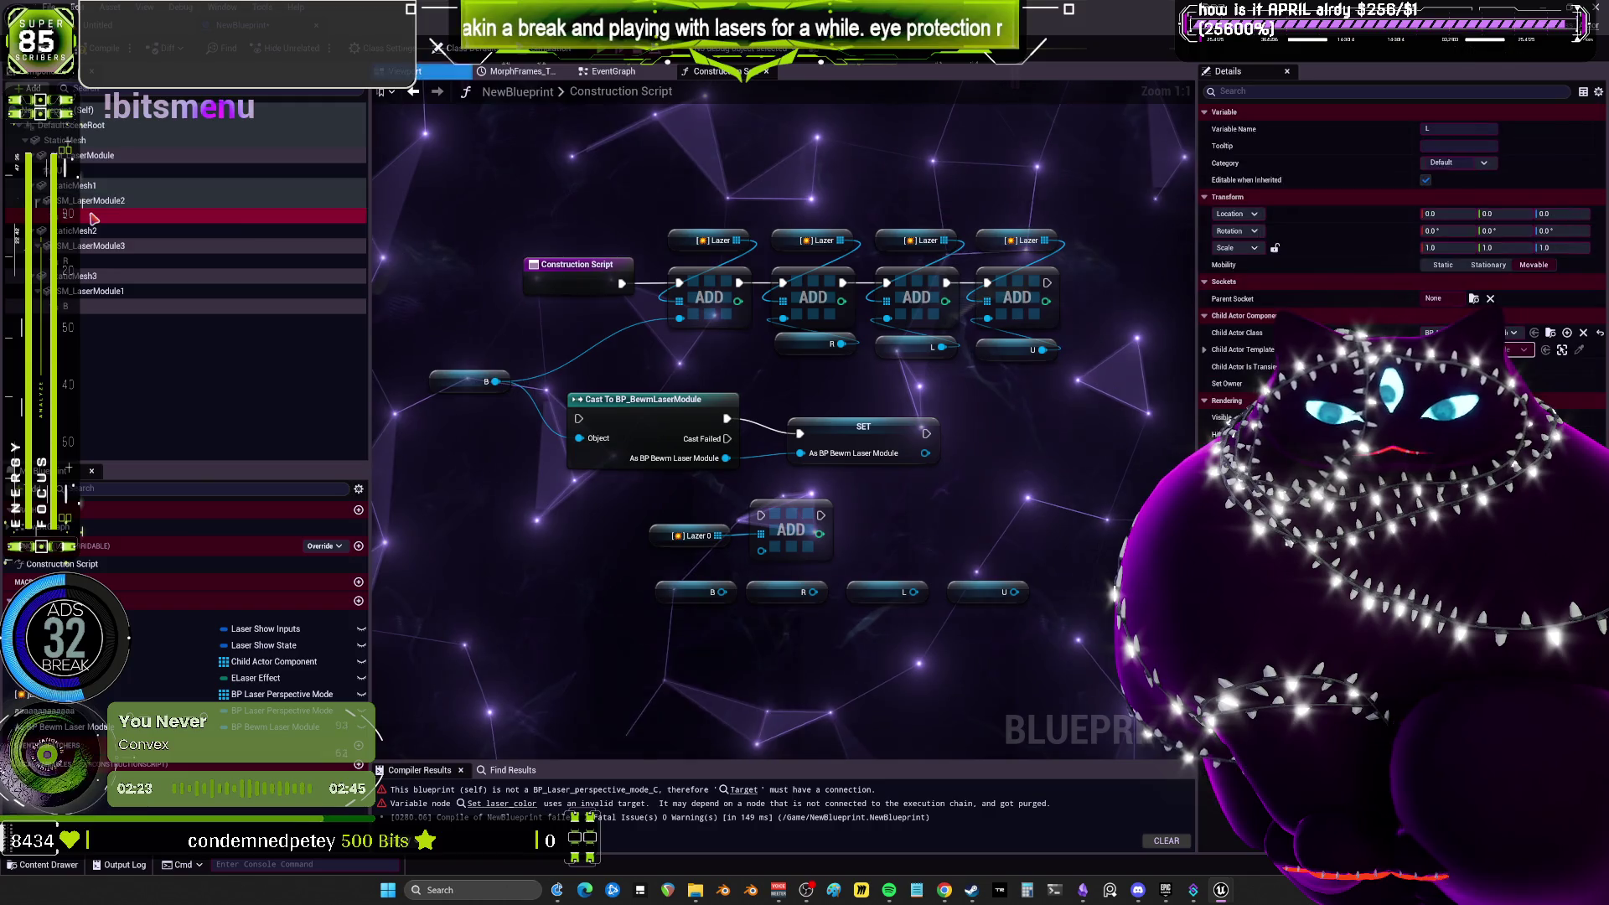
# Open BP_Laser_perspective_mode and pan through its EventGraph's render-target node groups.
pyautogui.click(1550, 333)
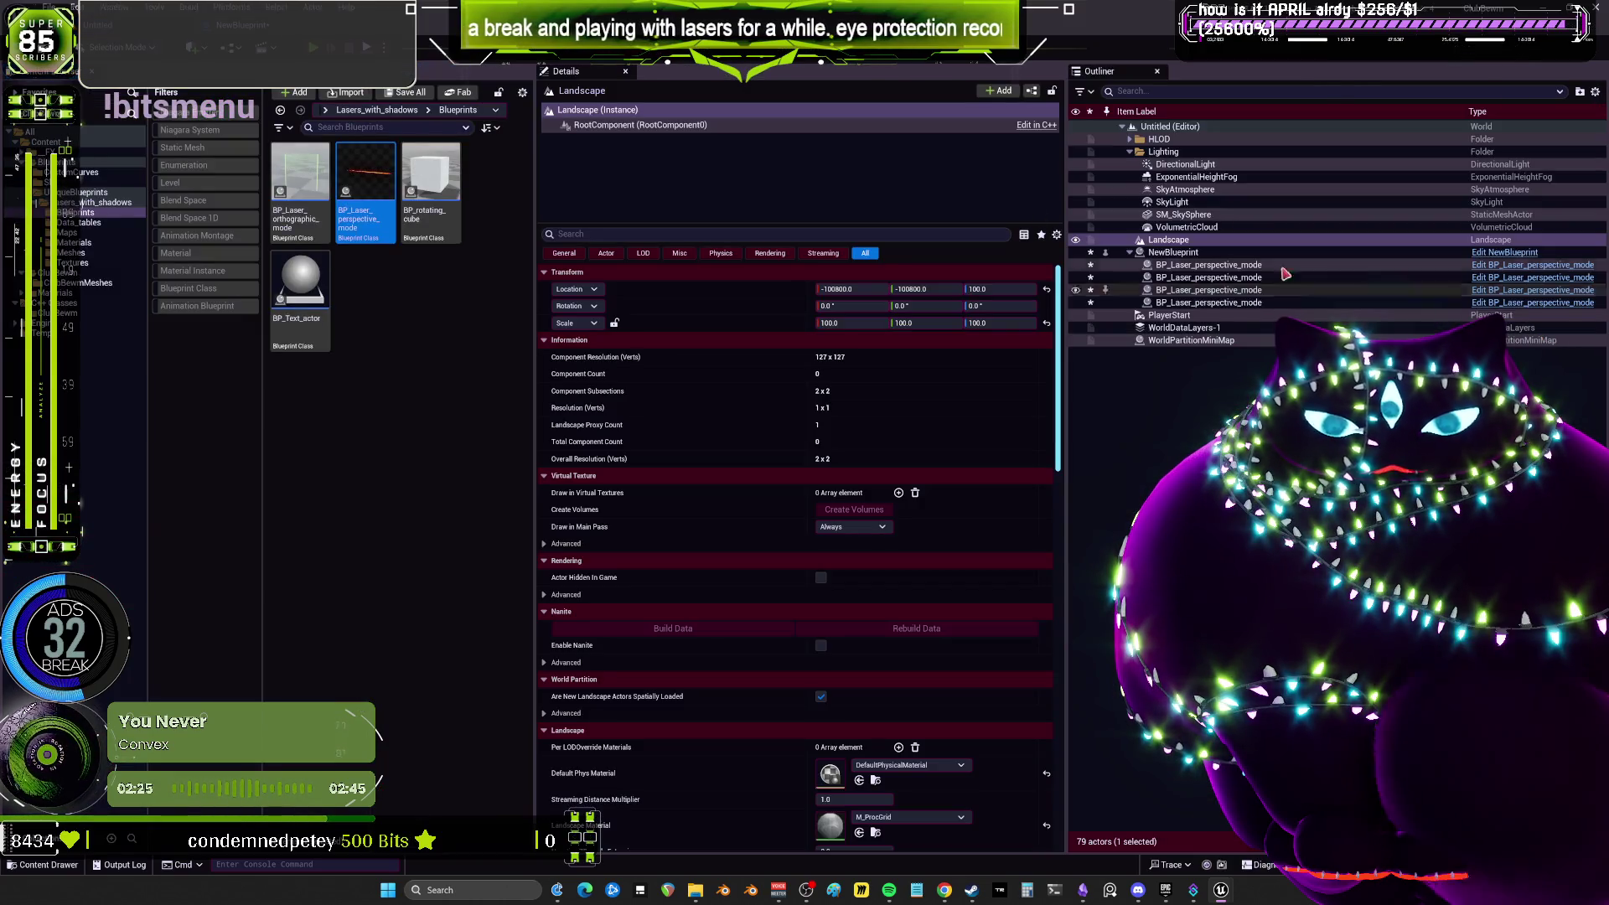
pyautogui.doubleClick(379, 177)
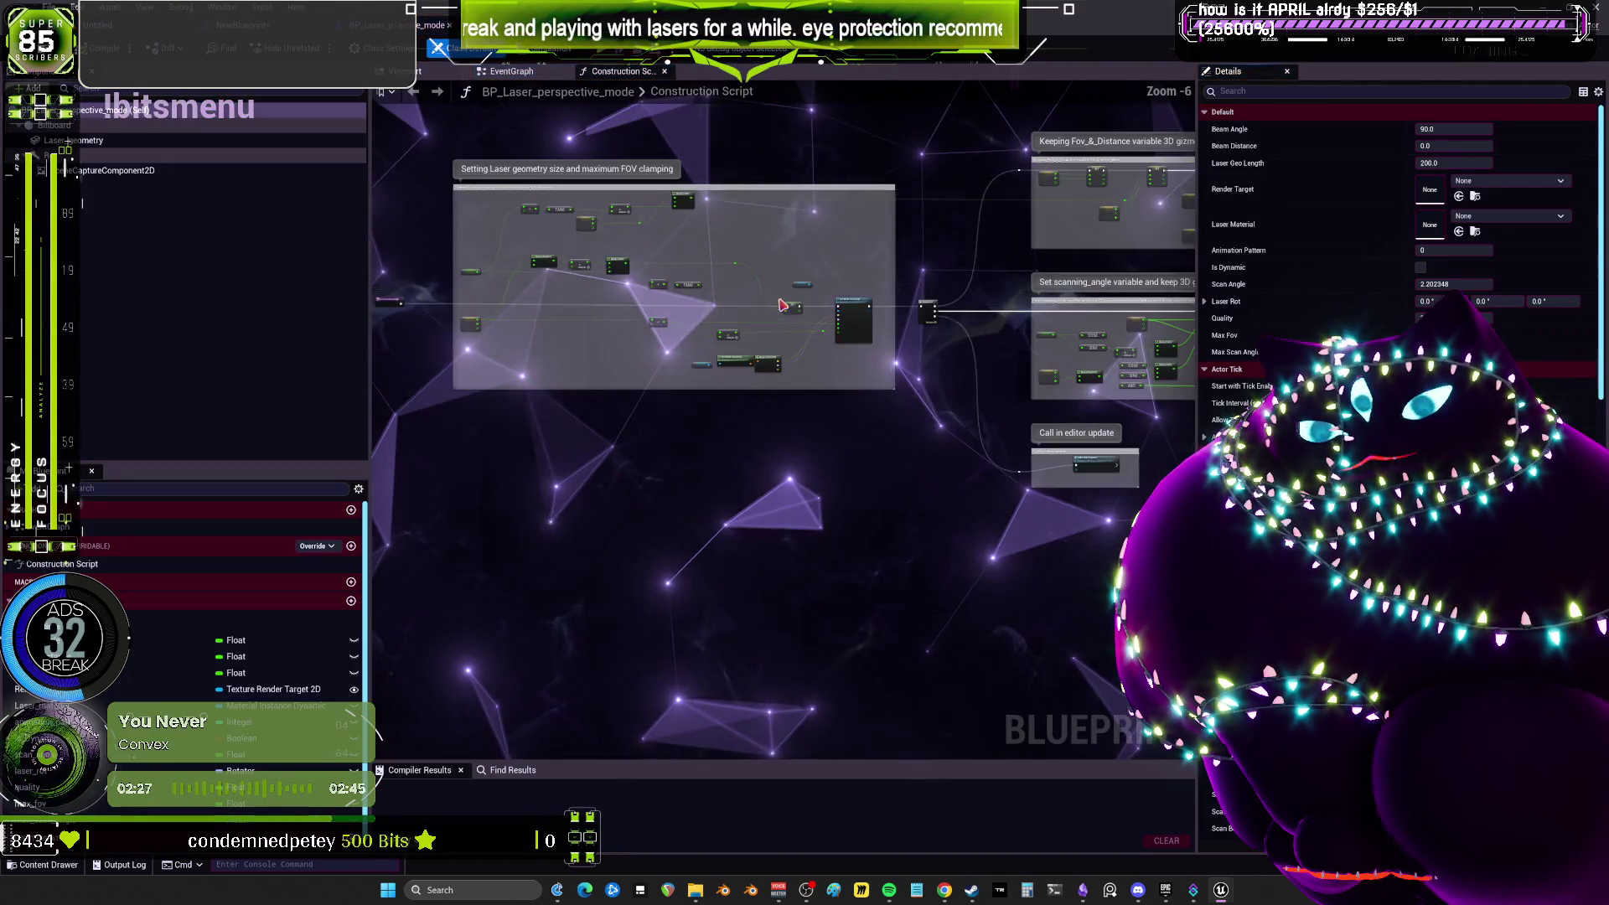
pyautogui.click(528, 72)
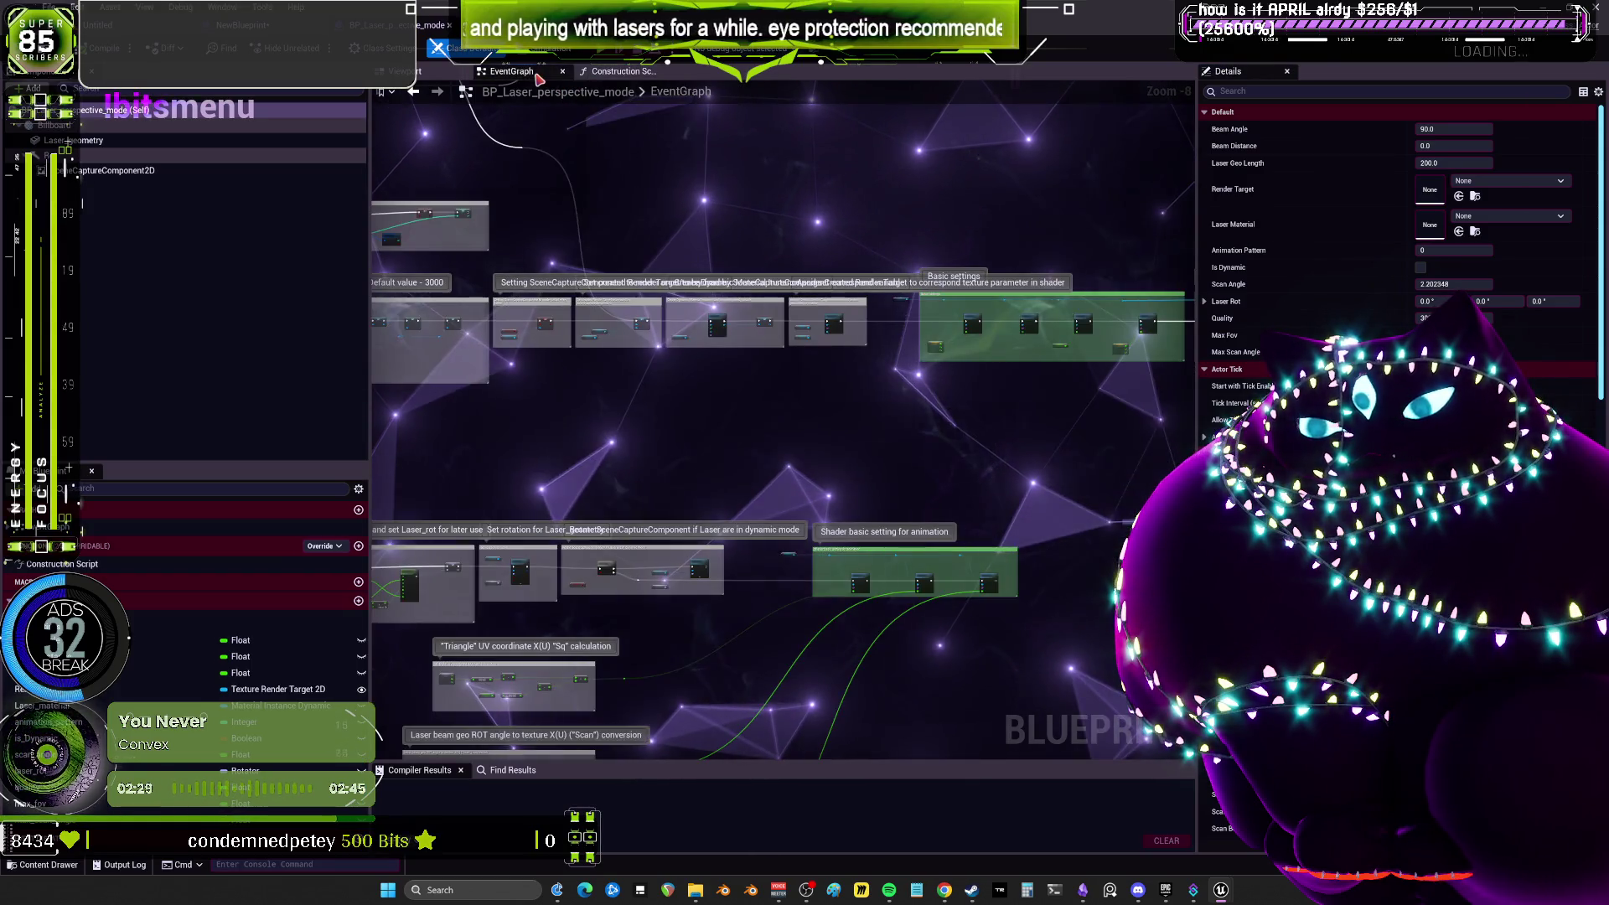
pyautogui.scroll(-5, 818, 326)
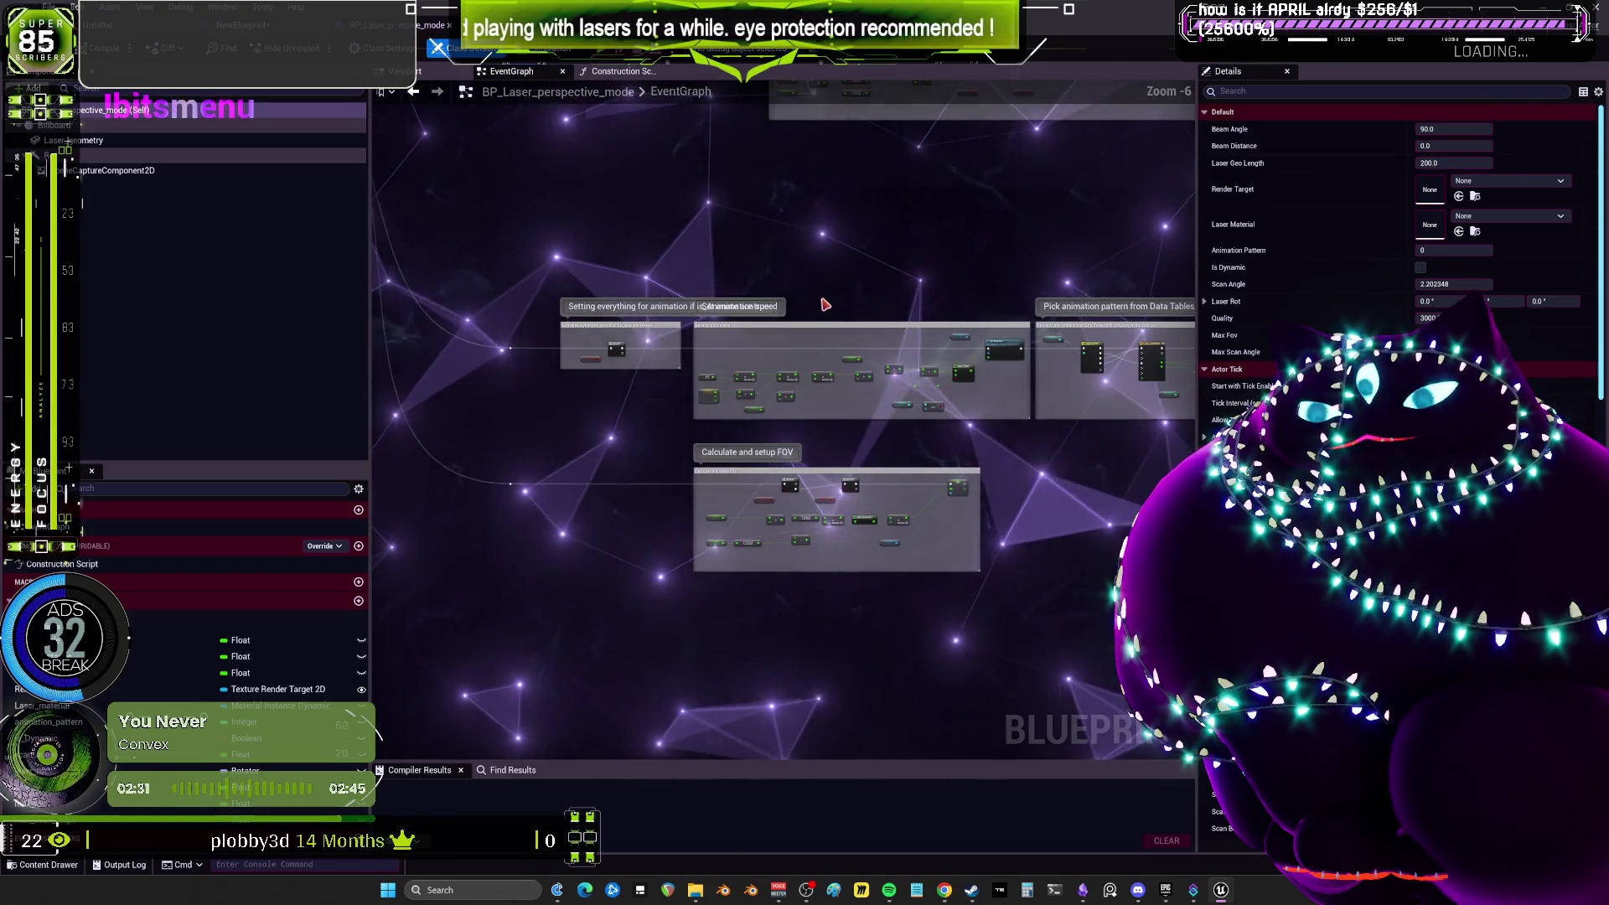
pyautogui.scroll(4, 721, 394)
pyautogui.moveTo(974, 216)
pyautogui.mouseDown()
pyautogui.moveTo(1176, 229)
pyautogui.moveTo(767, 334)
pyautogui.moveTo(907, 334)
pyautogui.moveTo(783, 406)
pyautogui.moveTo(754, 251)
pyautogui.moveTo(642, 387)
pyautogui.moveTo(872, 323)
pyautogui.moveTo(833, 288)
pyautogui.moveTo(740, 382)
pyautogui.mouseUp()
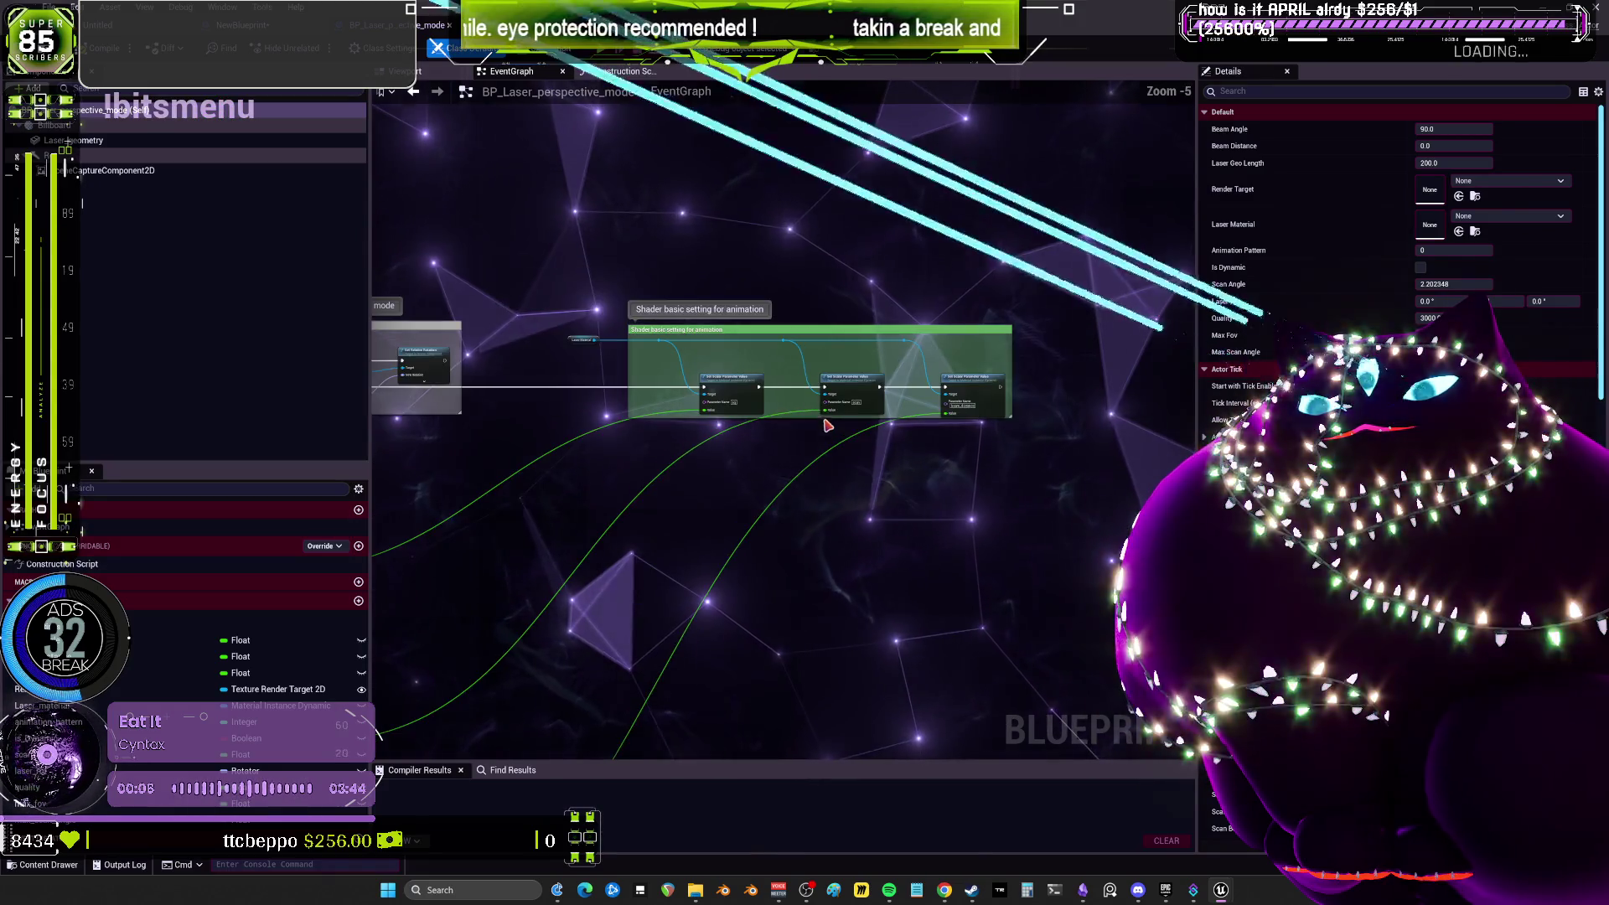
pyautogui.moveTo(601, 285); pyautogui.dragTo(806, 501)
pyautogui.moveTo(571, 335); pyautogui.dragTo(889, 311)
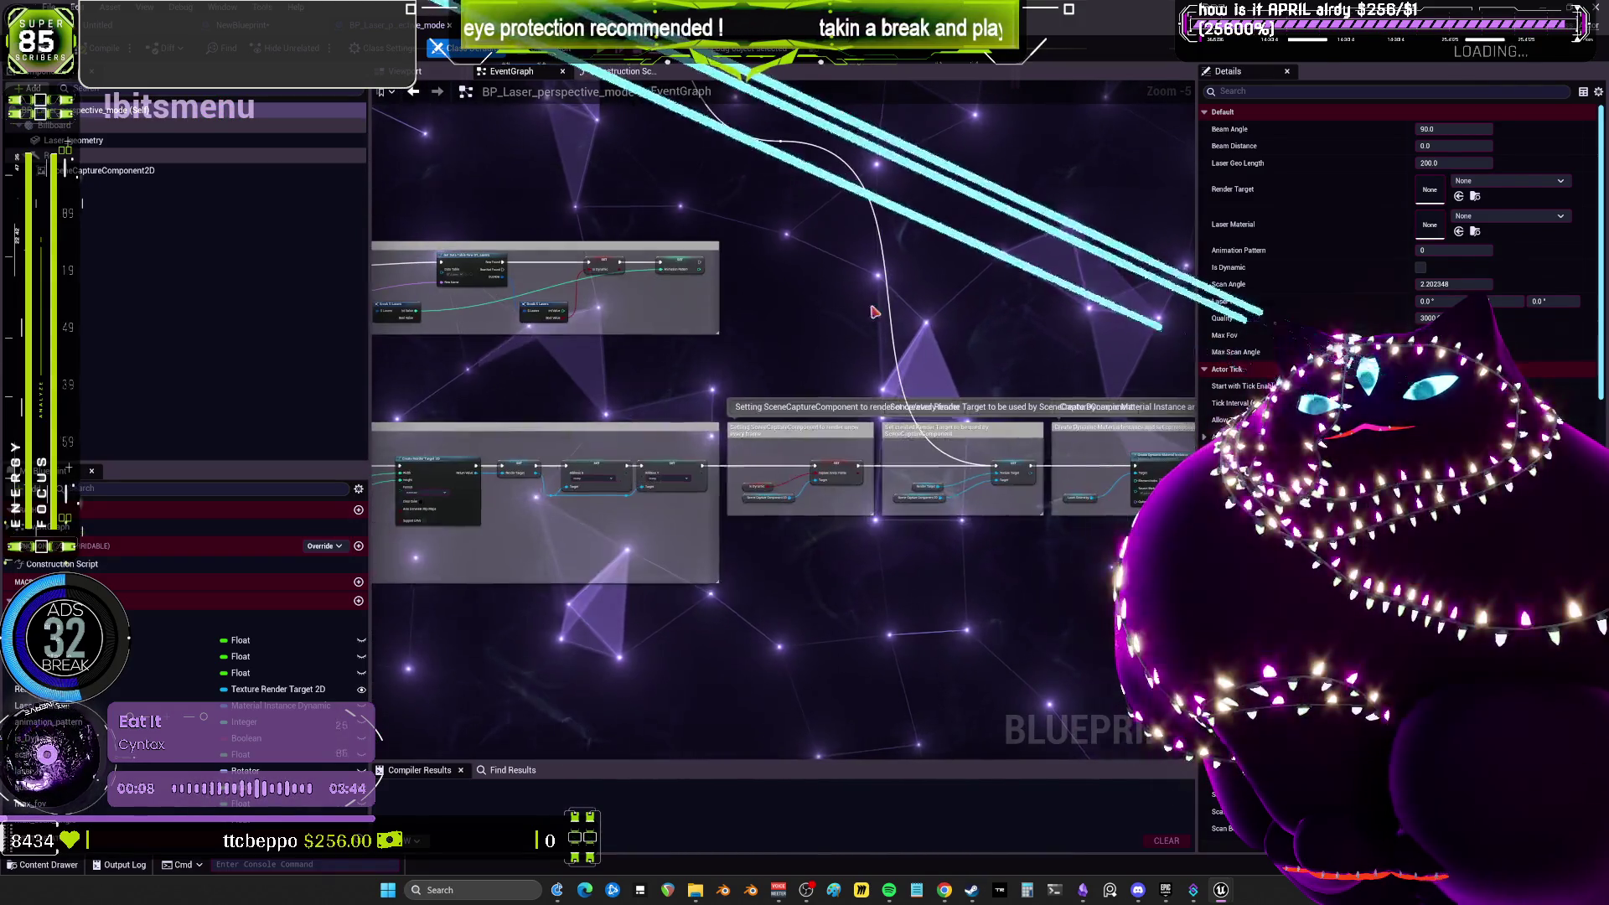
pyautogui.moveTo(719, 212); pyautogui.dragTo(867, 533)
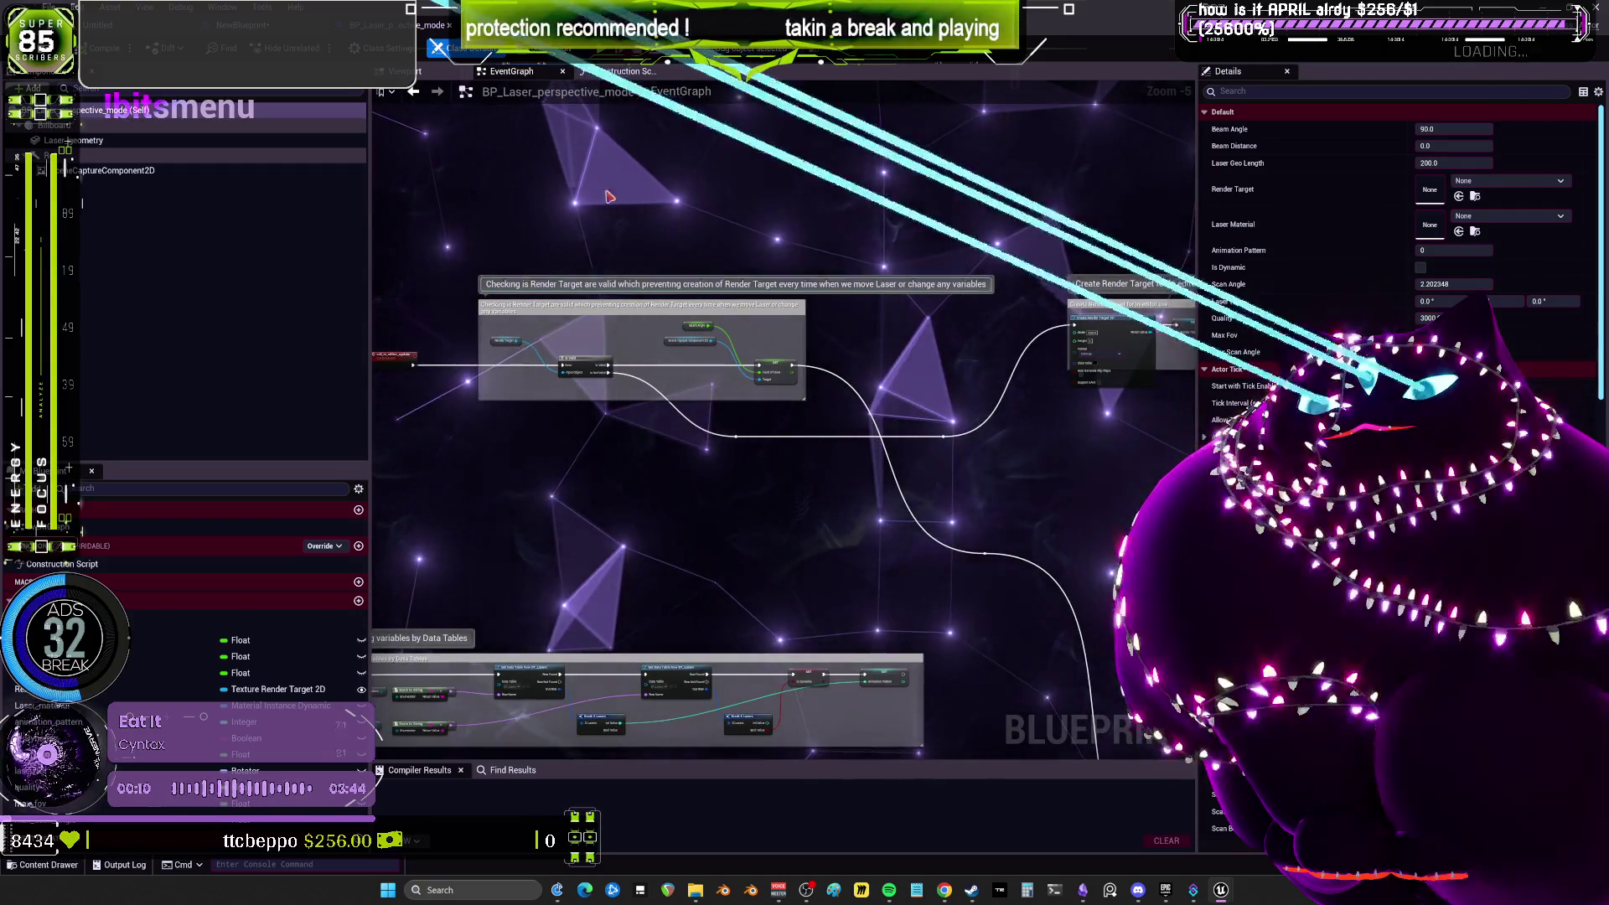
# View its Construction Script with the scanning-angle Clamp math.
pyautogui.click(620, 71)
pyautogui.scroll(5, 881, 482)
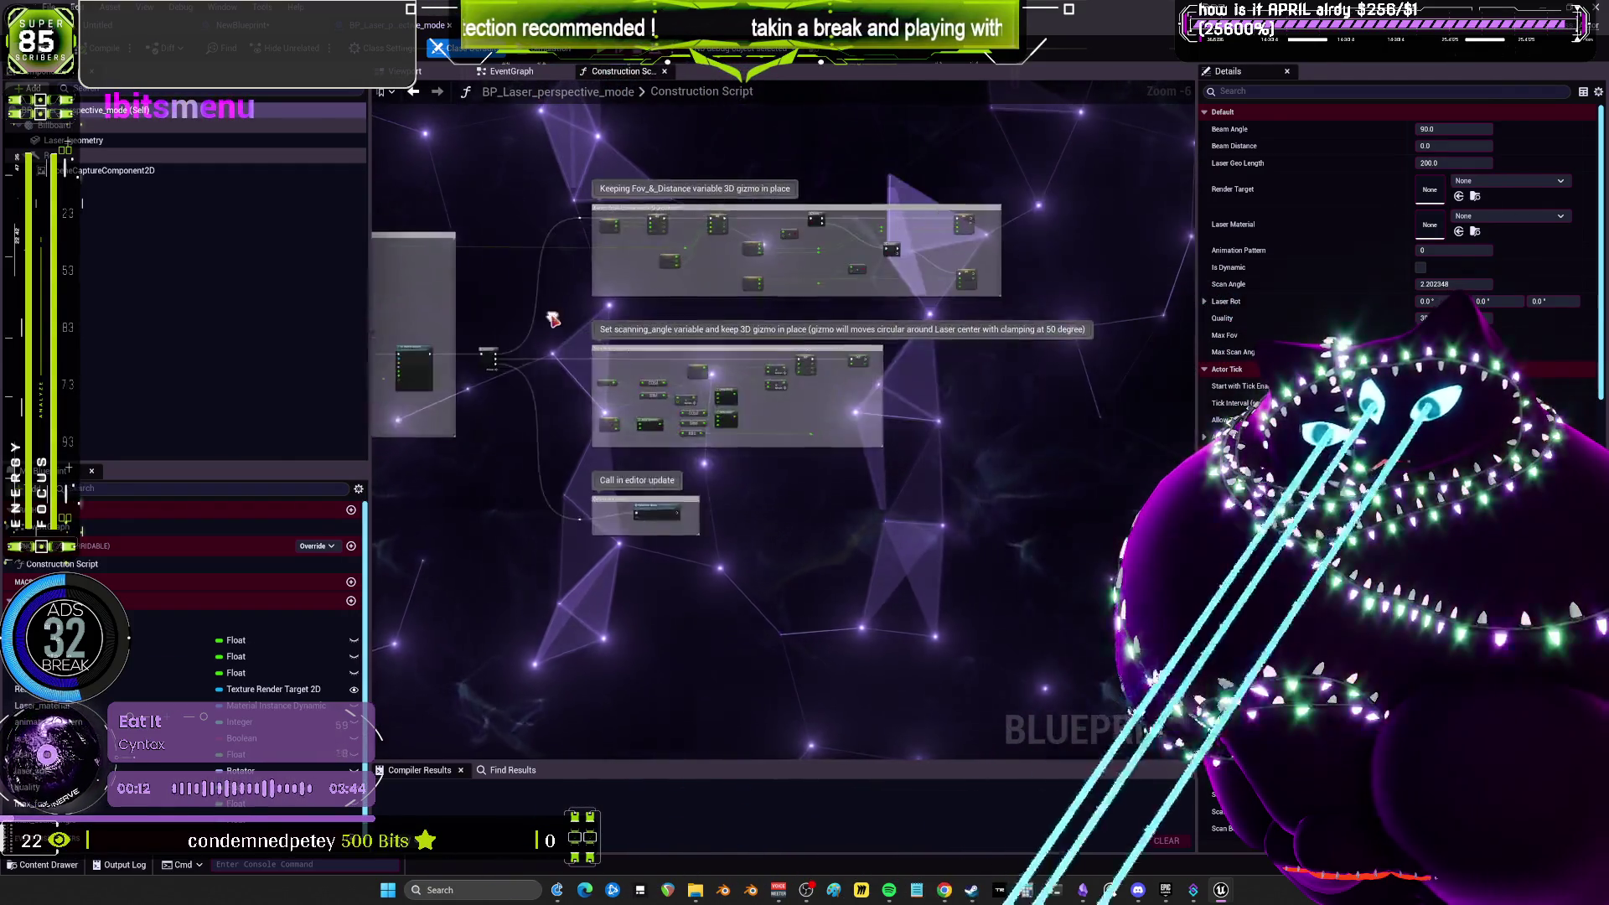
pyautogui.scroll(-3, 881, 482)
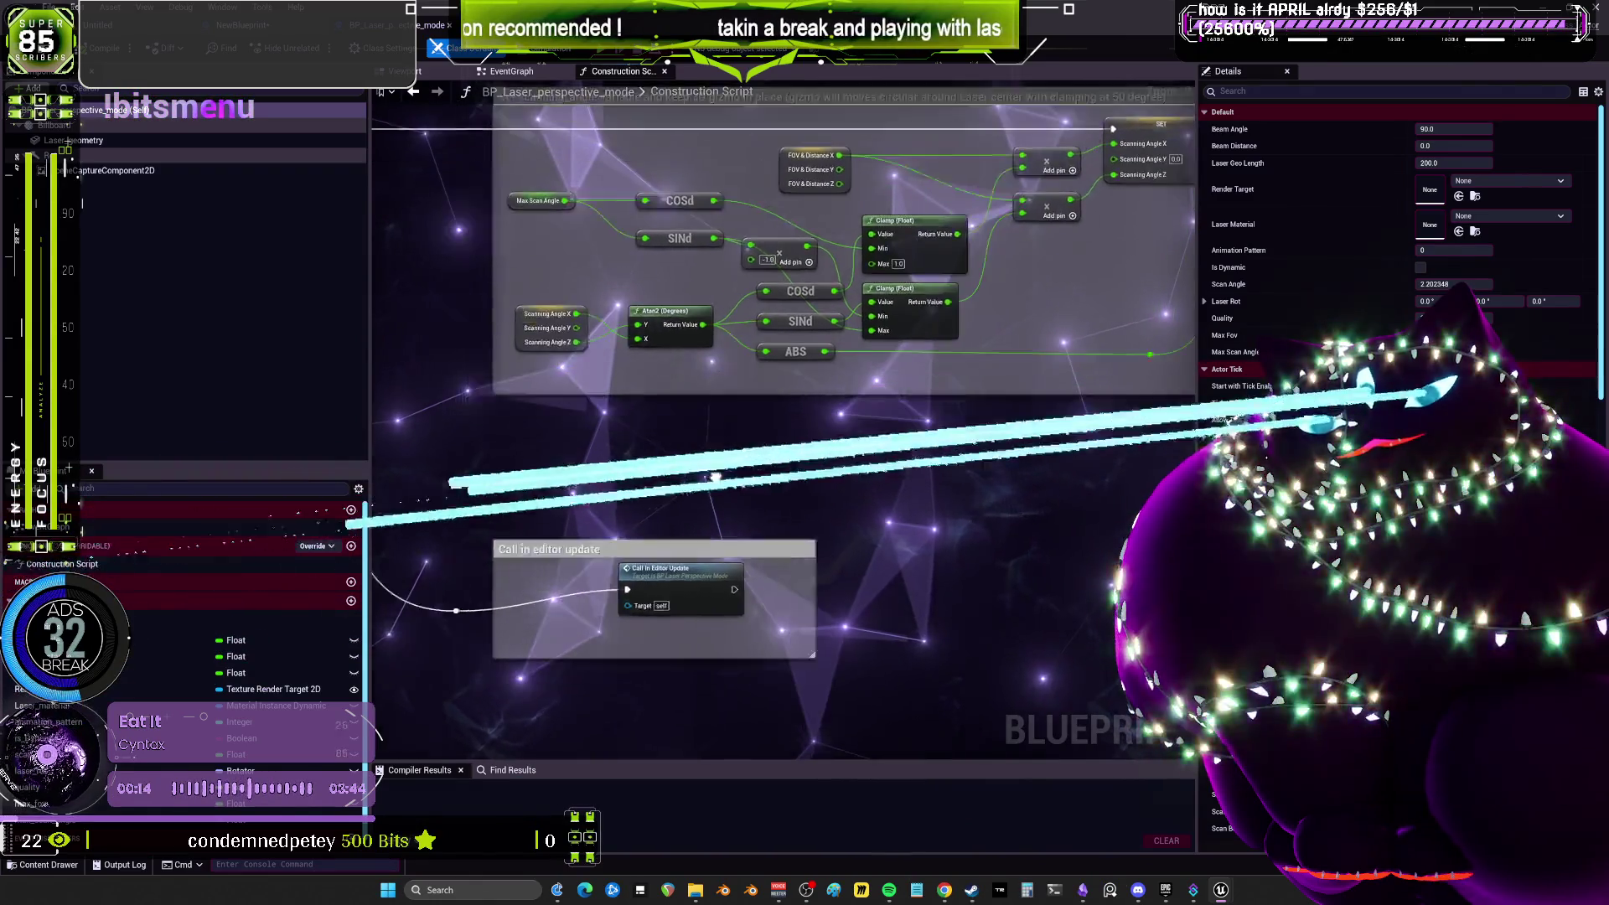
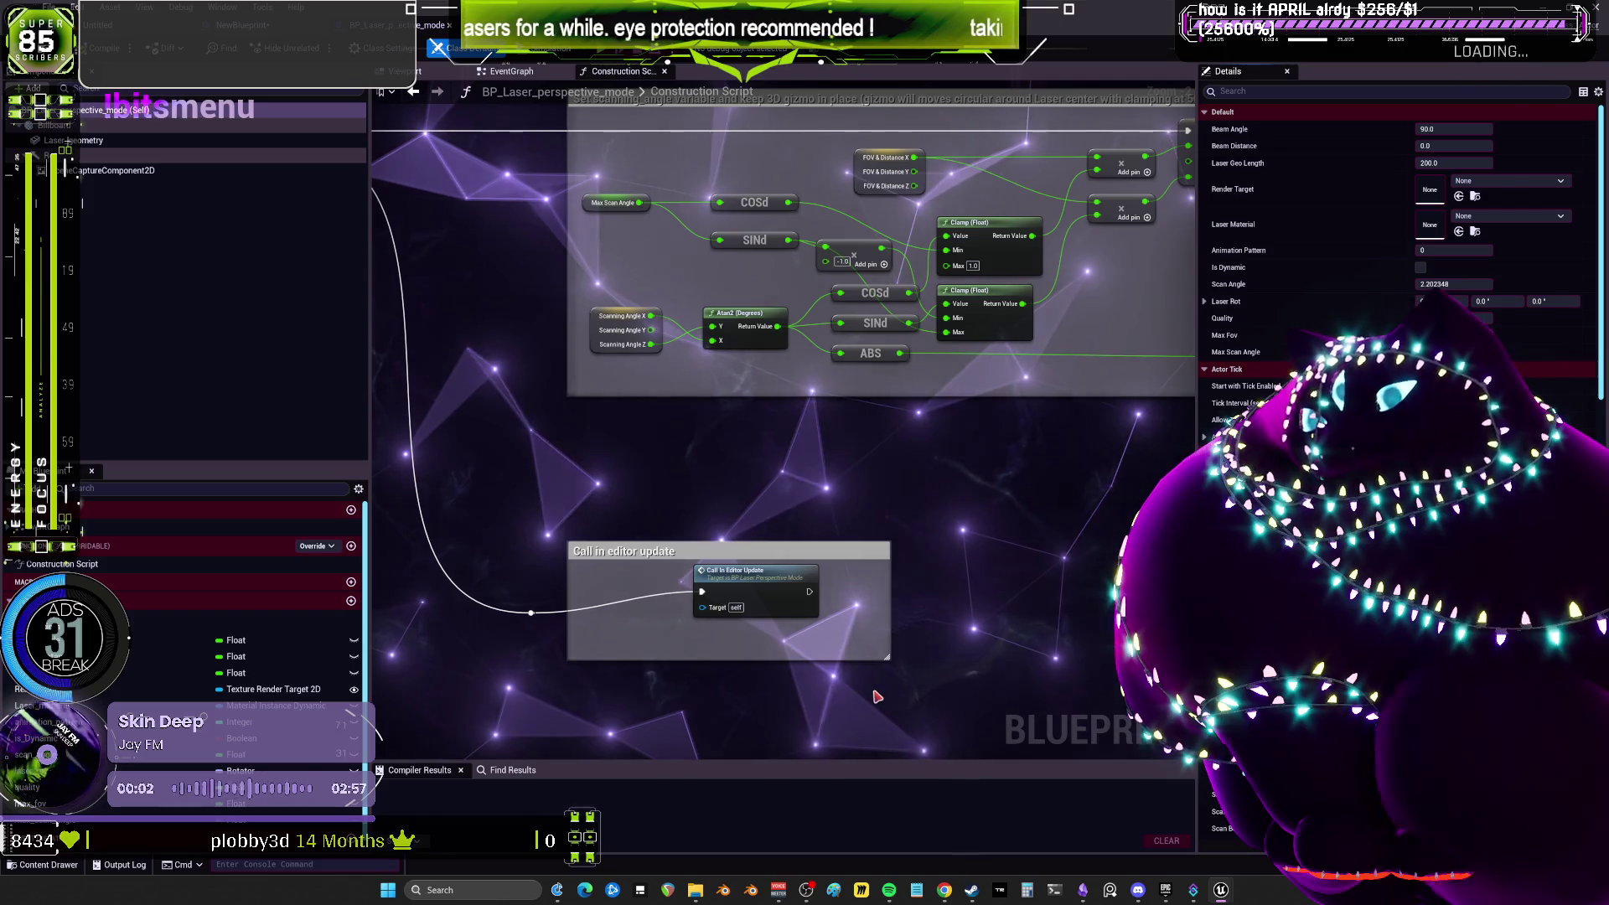
# Stop the quick play preview in the level editor and return to NewBlueprint's Construction Script.
pyautogui.hotkey('alt', 'Tab')
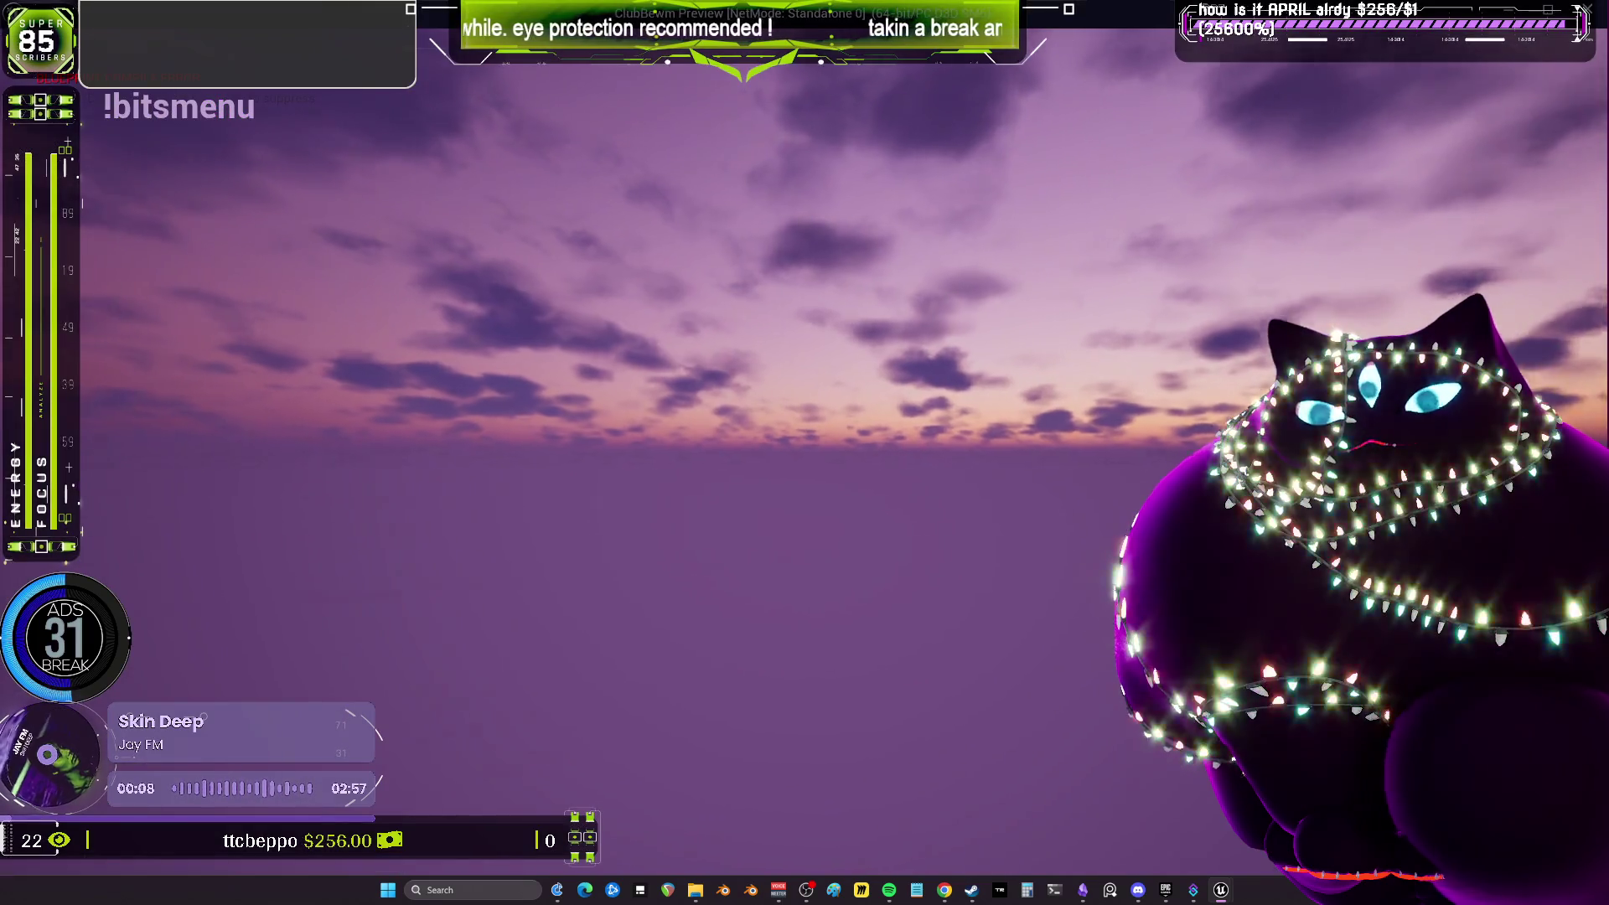
pyautogui.press('Escape')
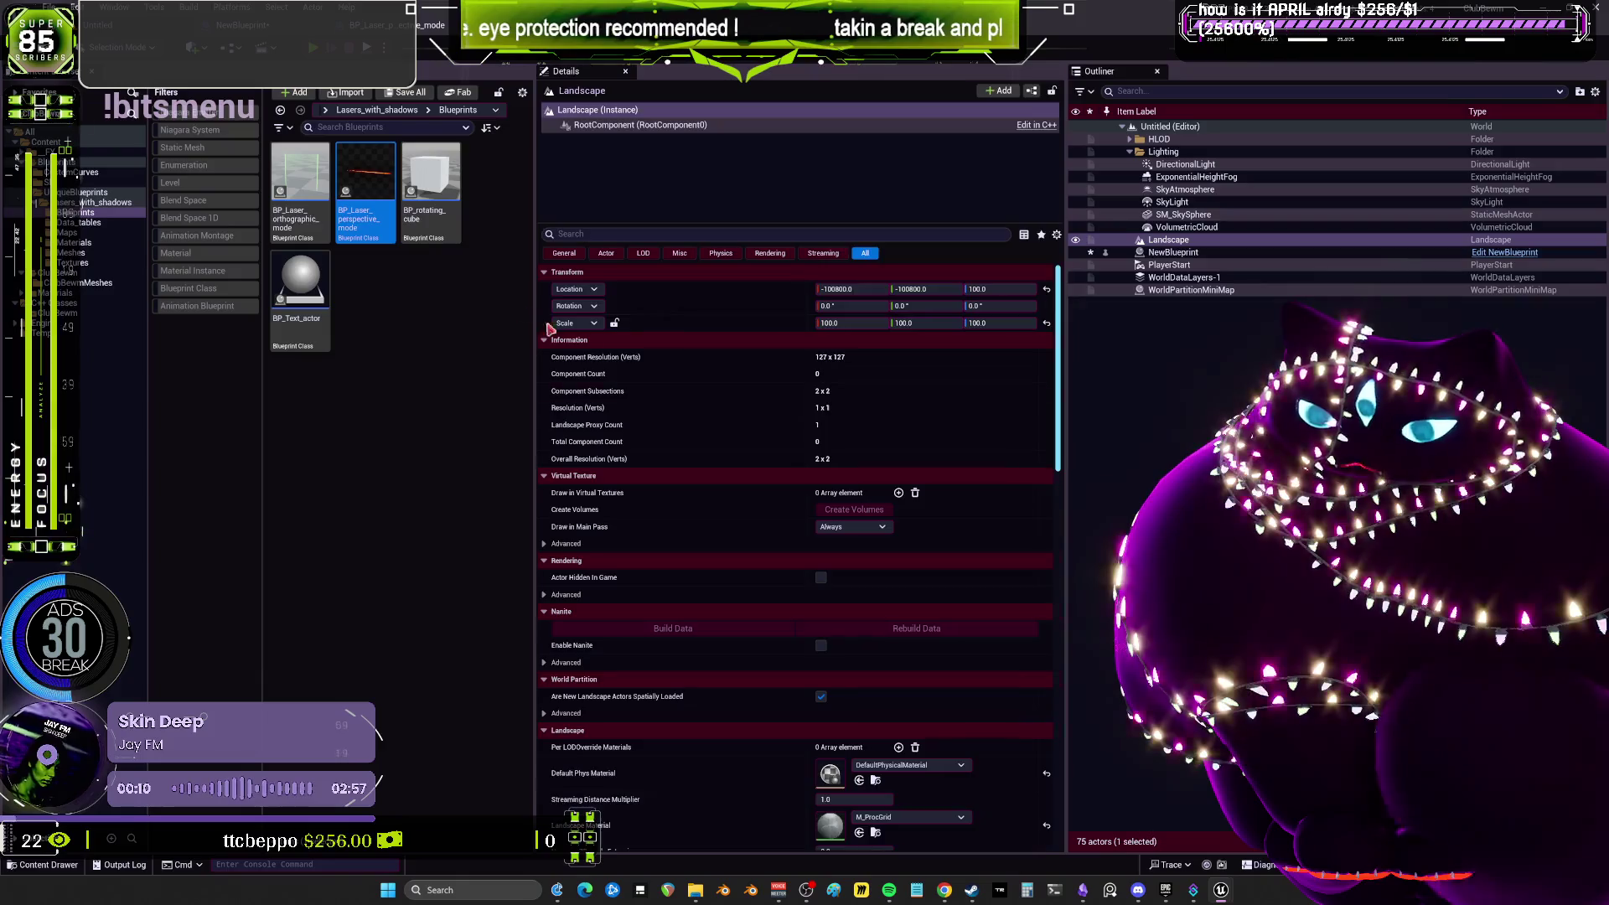
pyautogui.hotkey('alt', 'Tab')
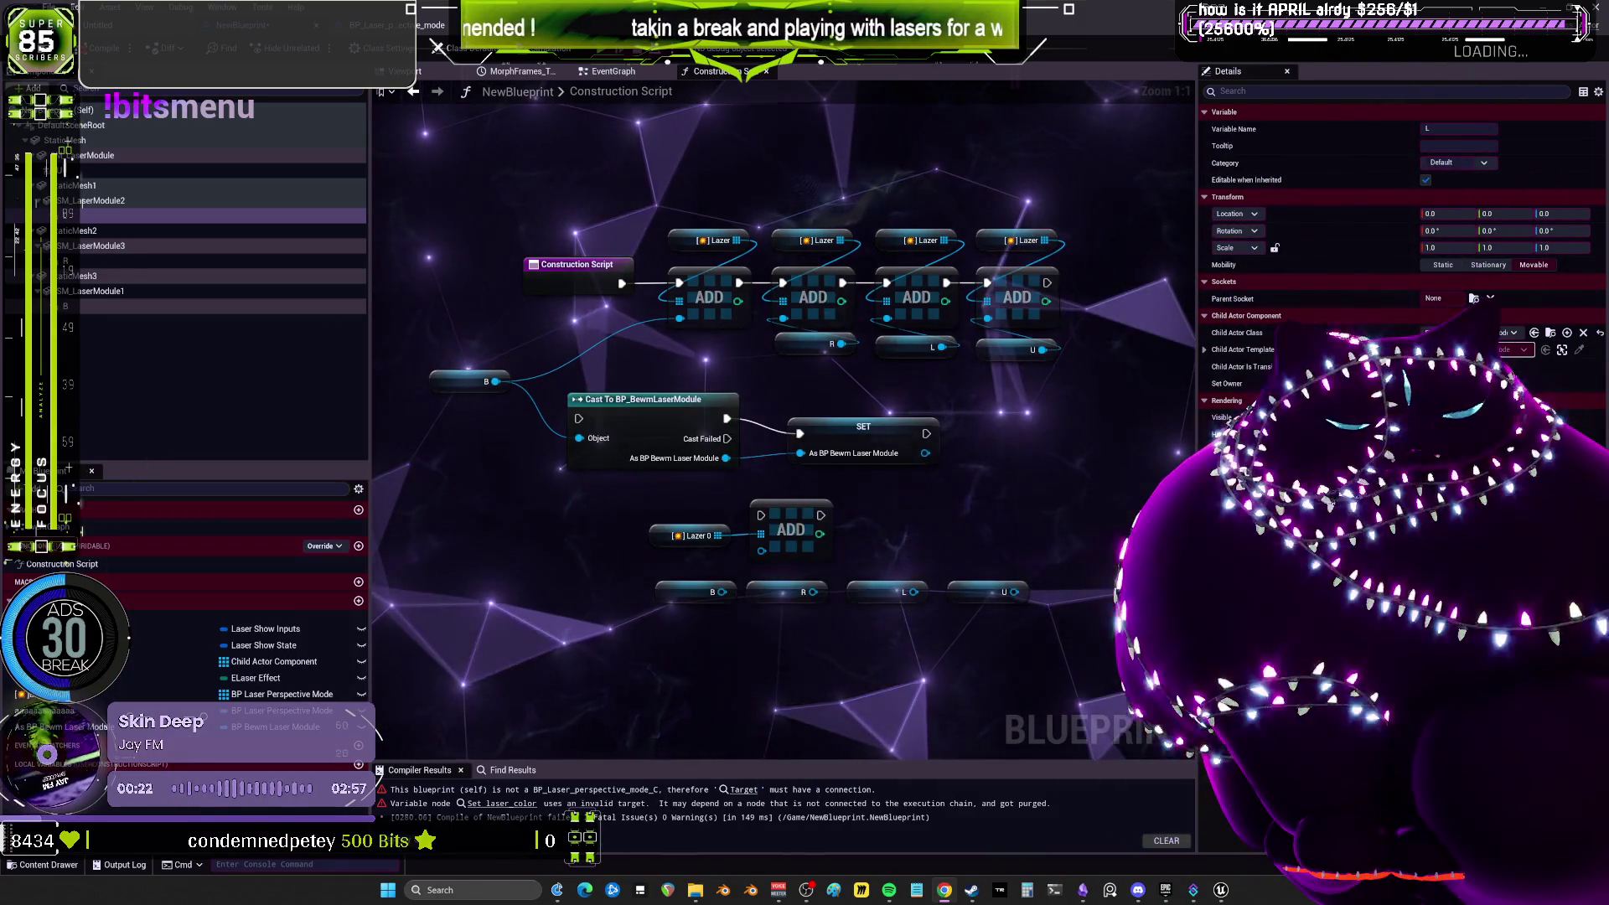
# Recompile NewBlueprint from its EventGraph and launch the play preview to test the lasers.
pyautogui.click(610, 72)
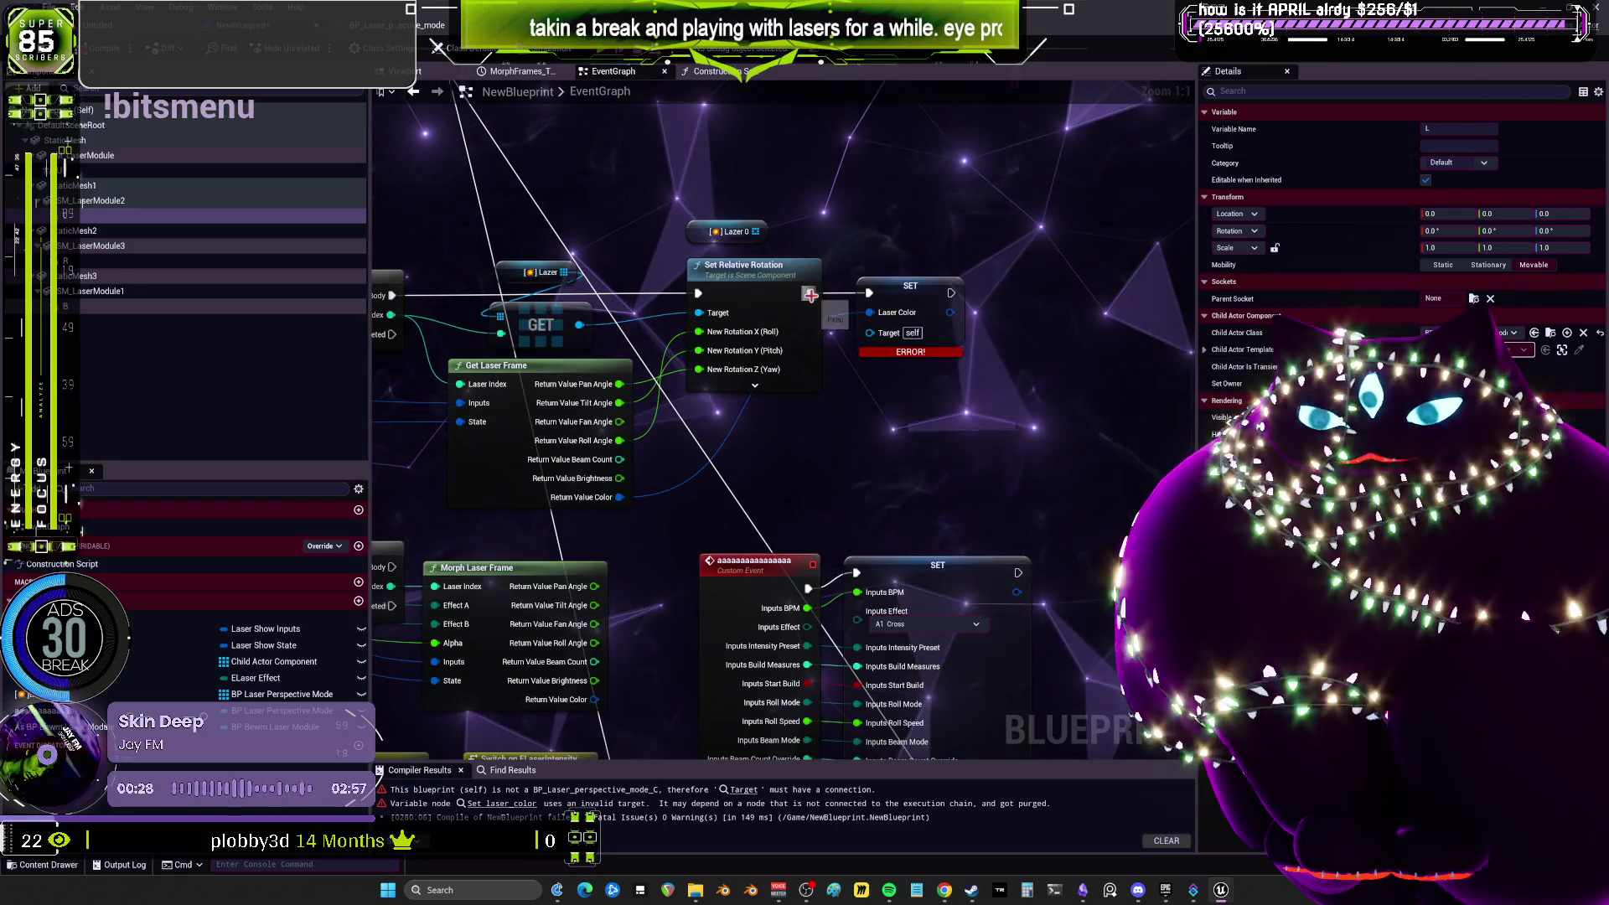
pyautogui.press('F7')
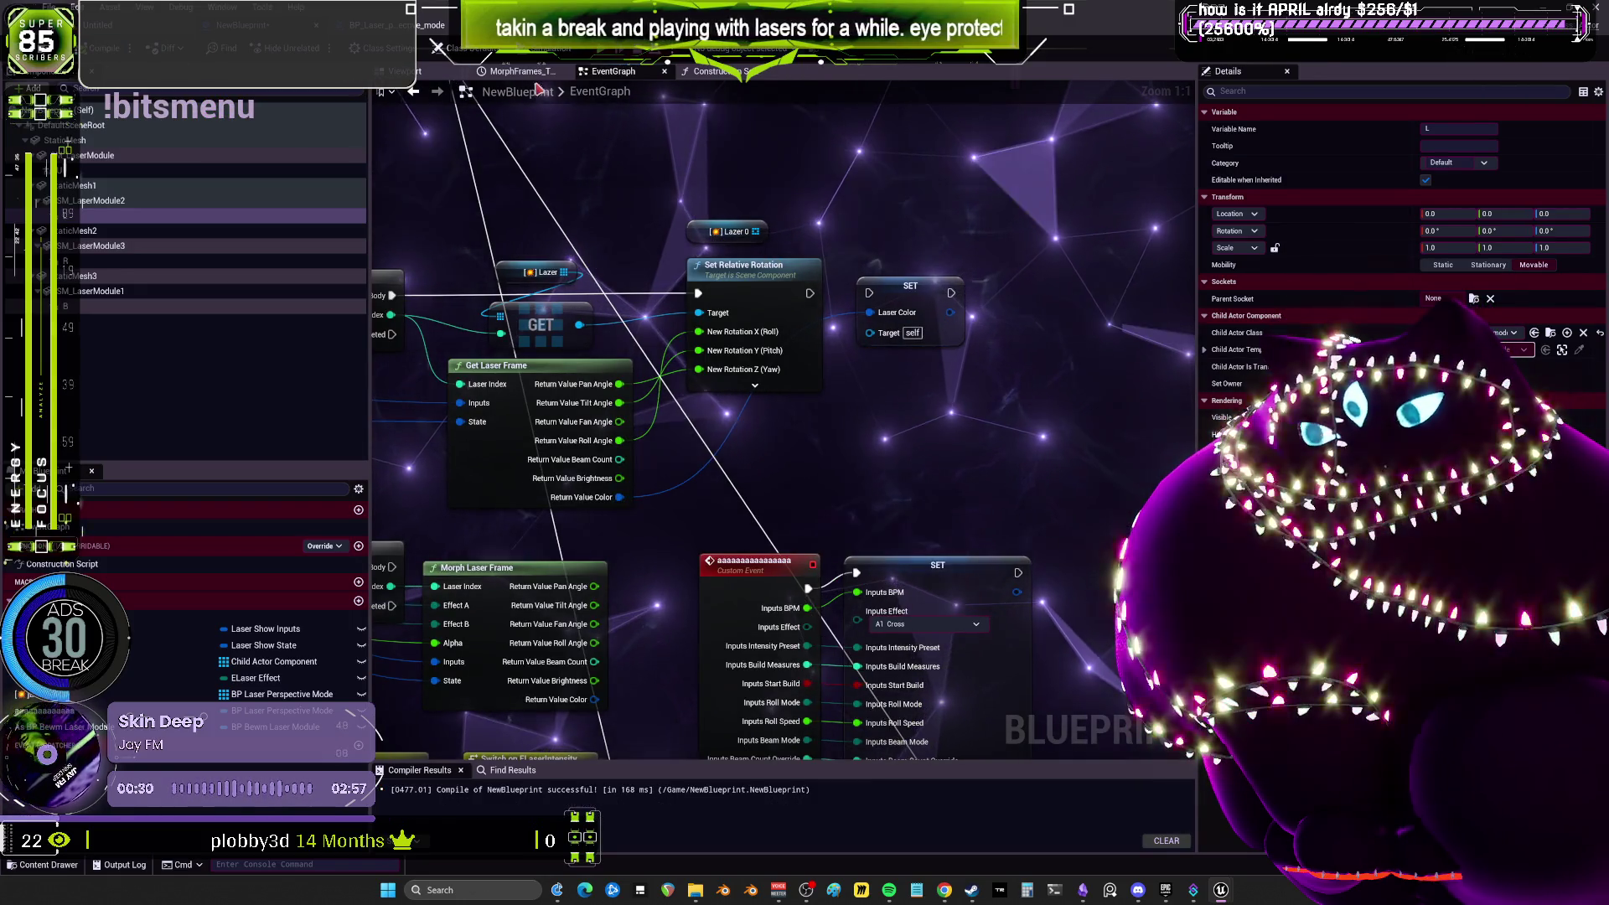
pyautogui.hotkey('alt', 'p')
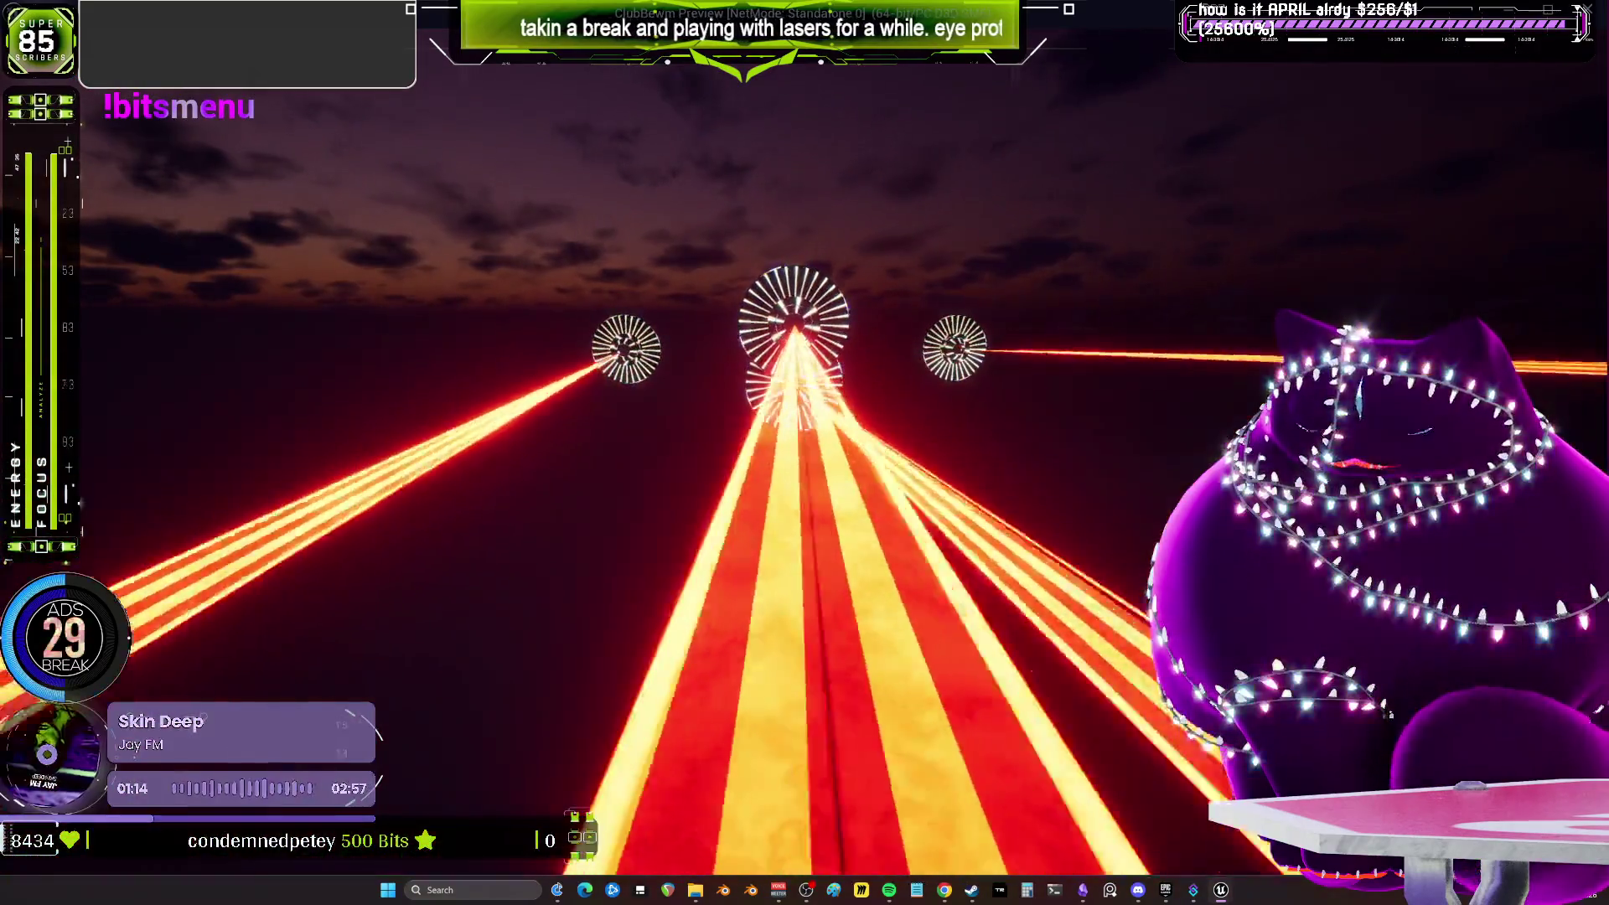
# End the play preview and close the Message Log window.
pyautogui.press('Escape')
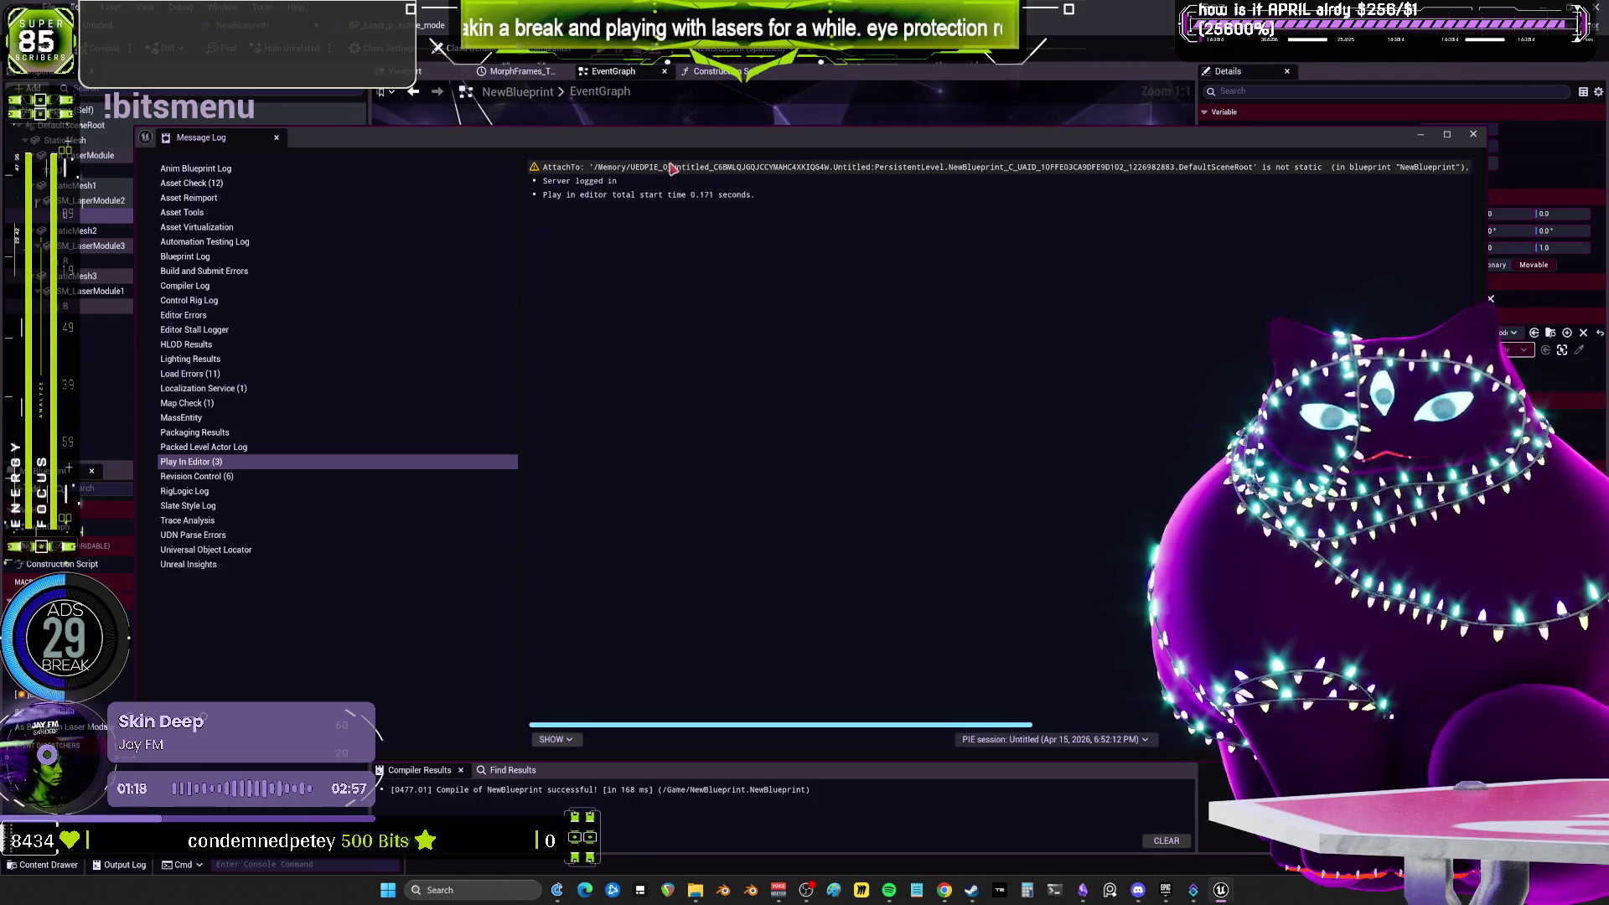
pyautogui.click(1480, 139)
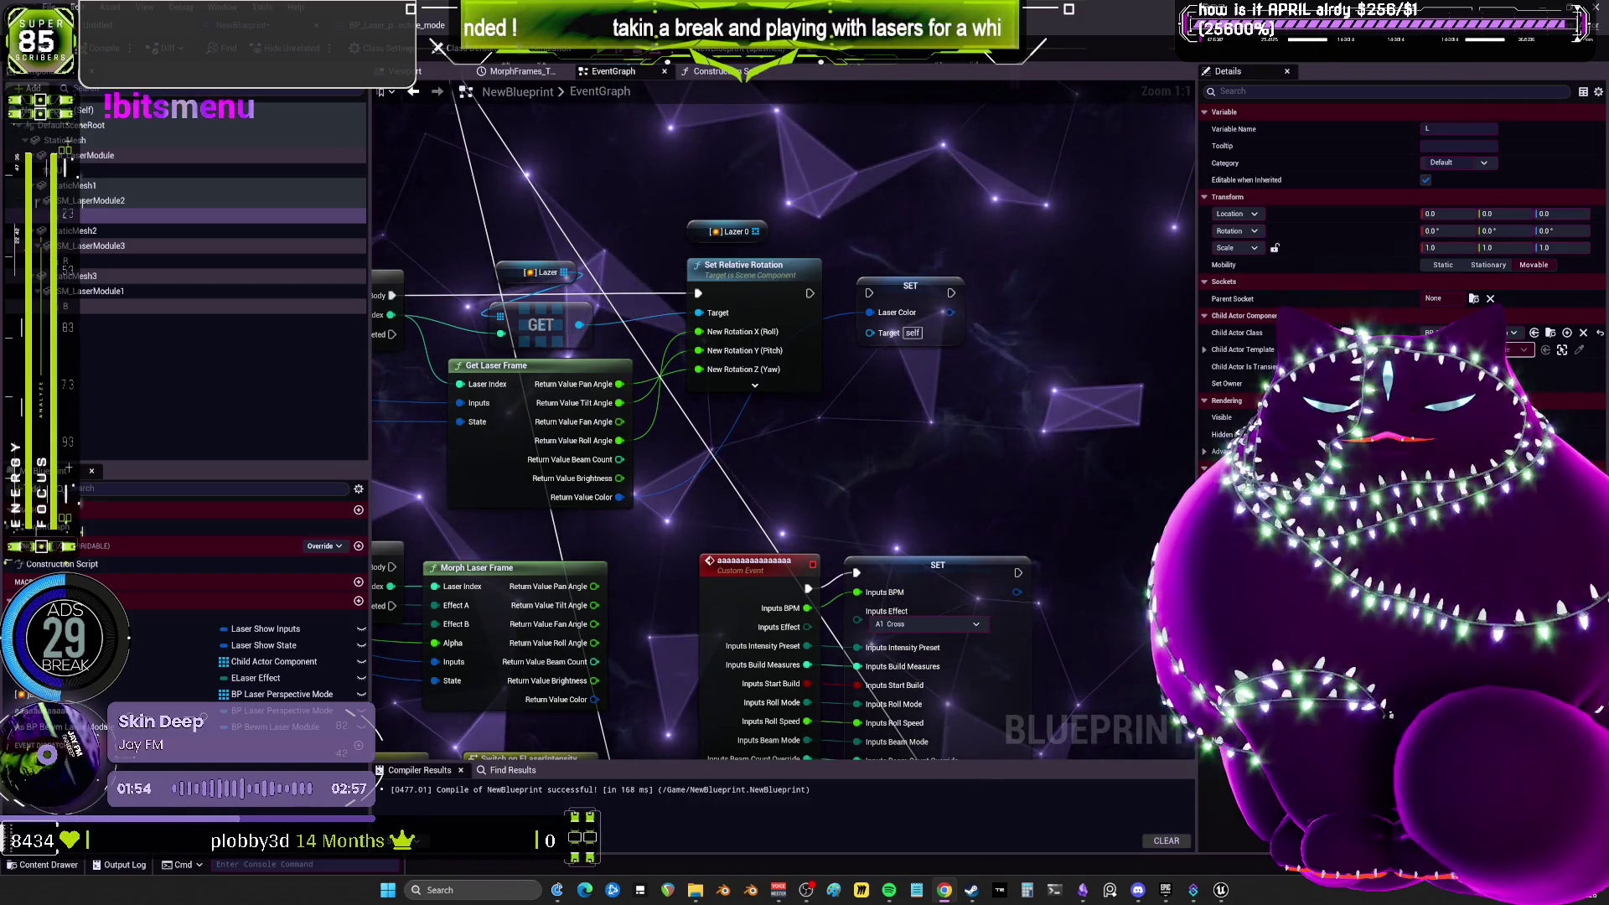
pyautogui.scroll(-3, 768, 327)
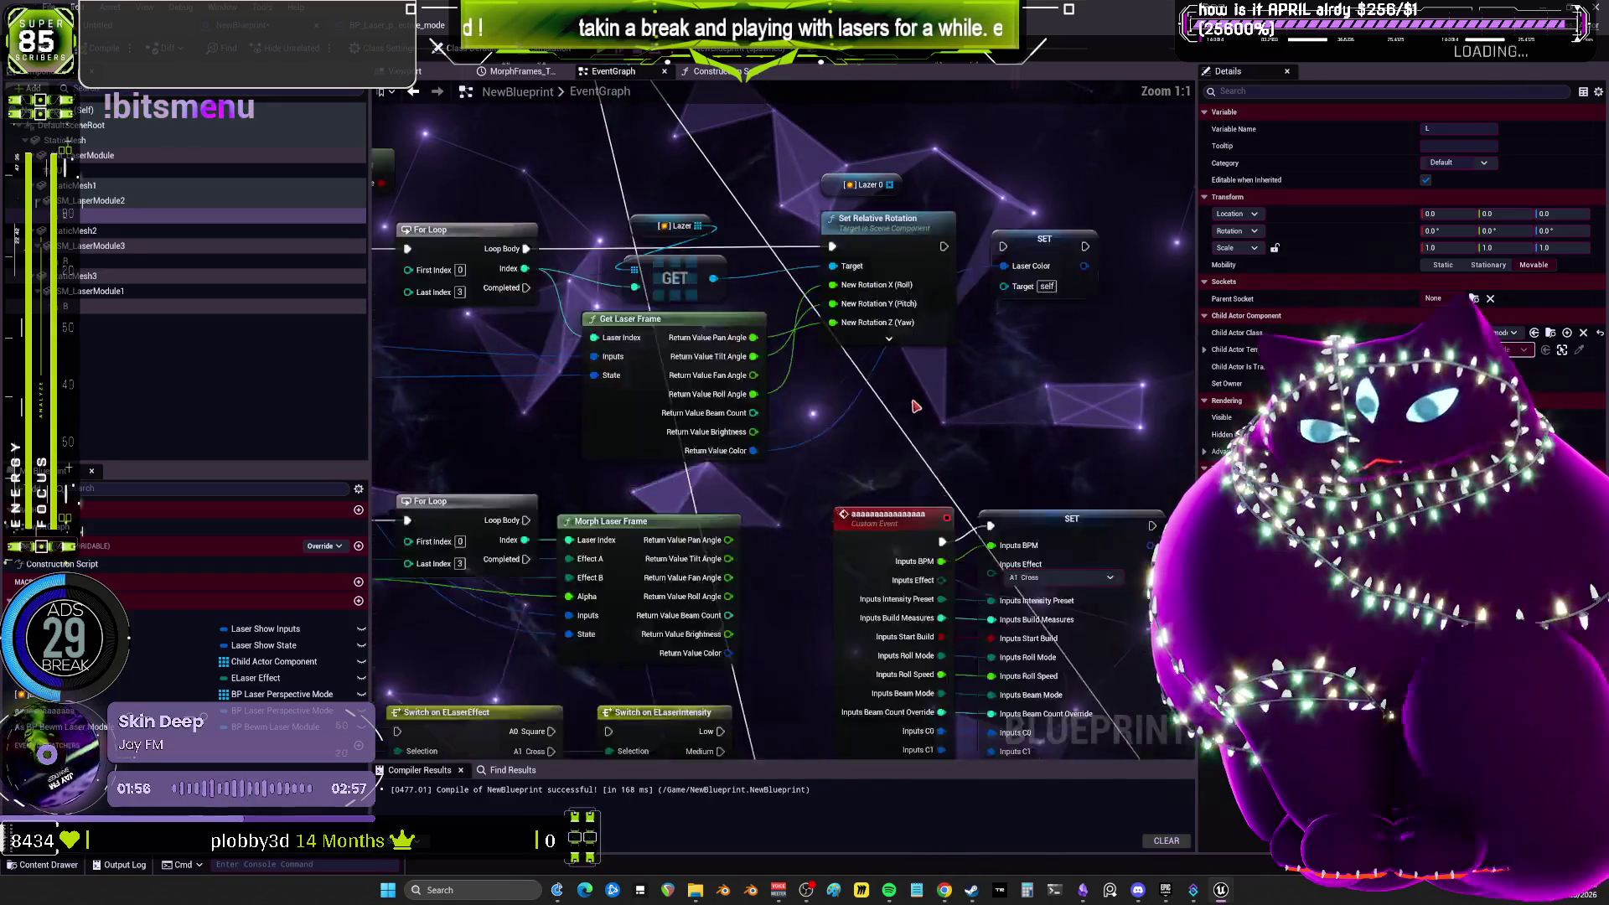
pyautogui.scroll(3, 1014, 403)
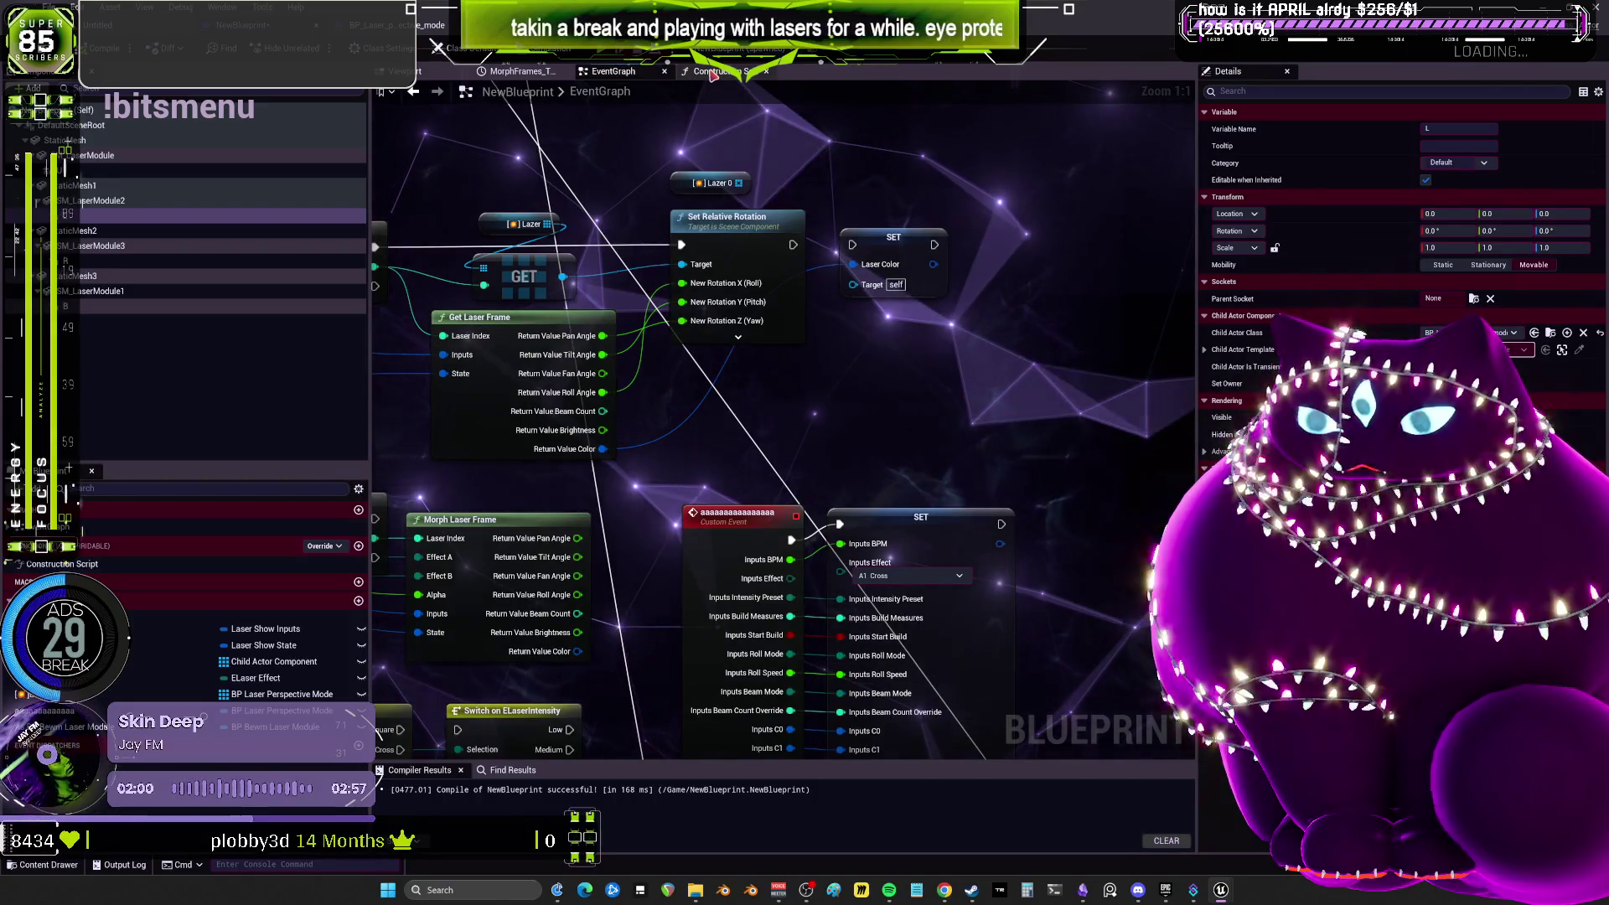
pyautogui.moveTo(556, 224); pyautogui.dragTo(555, 321)
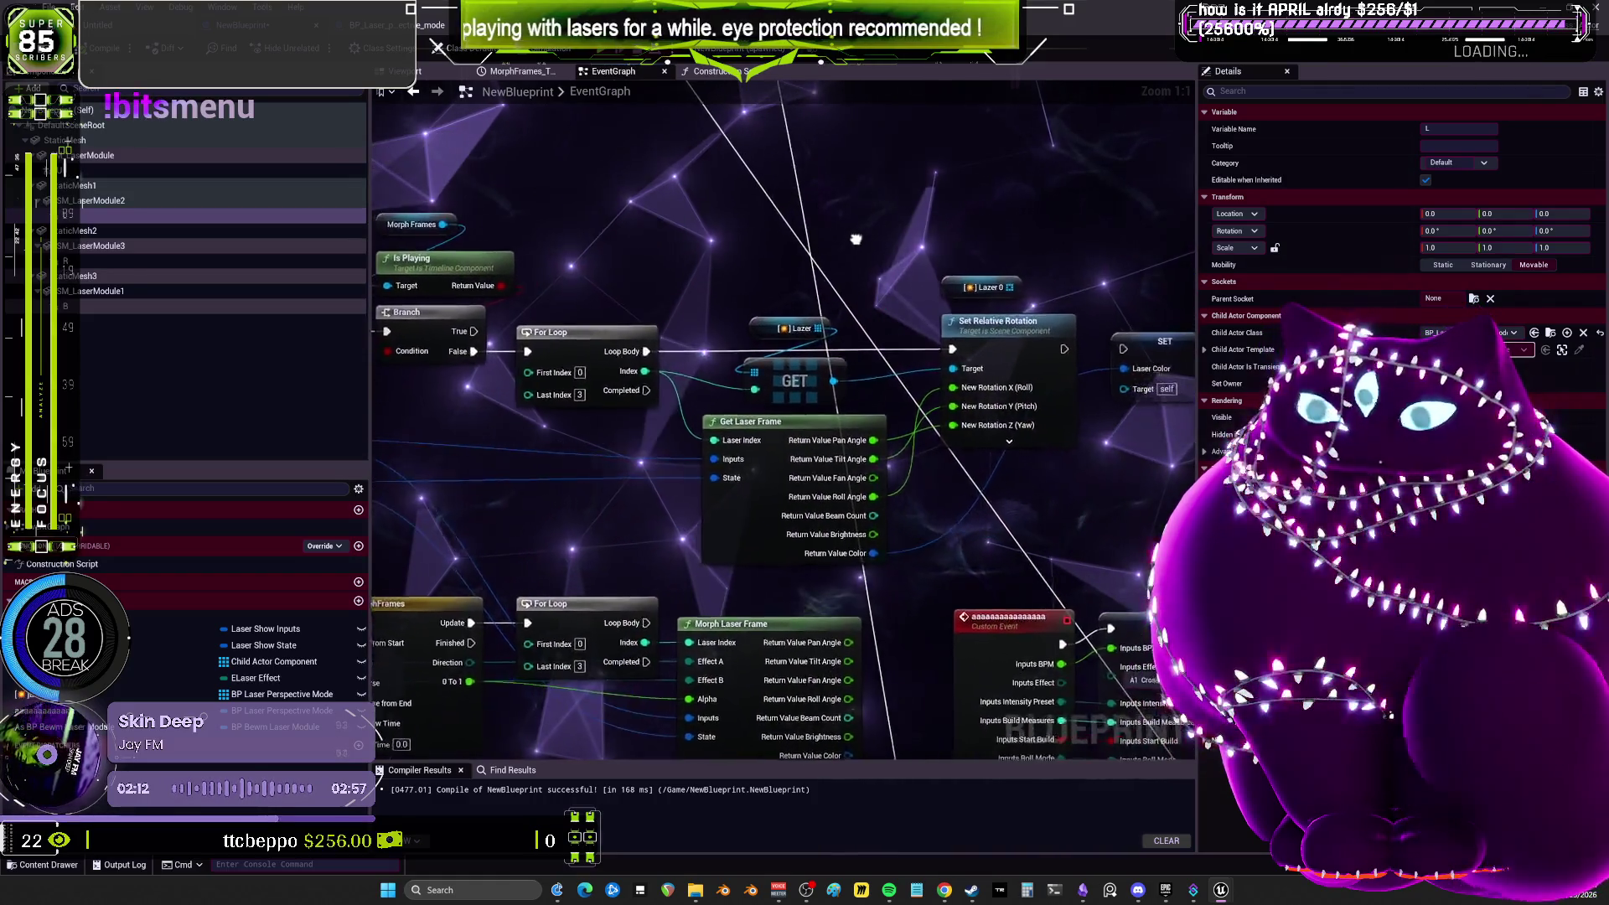
pyautogui.moveTo(716, 234); pyautogui.dragTo(645, 233)
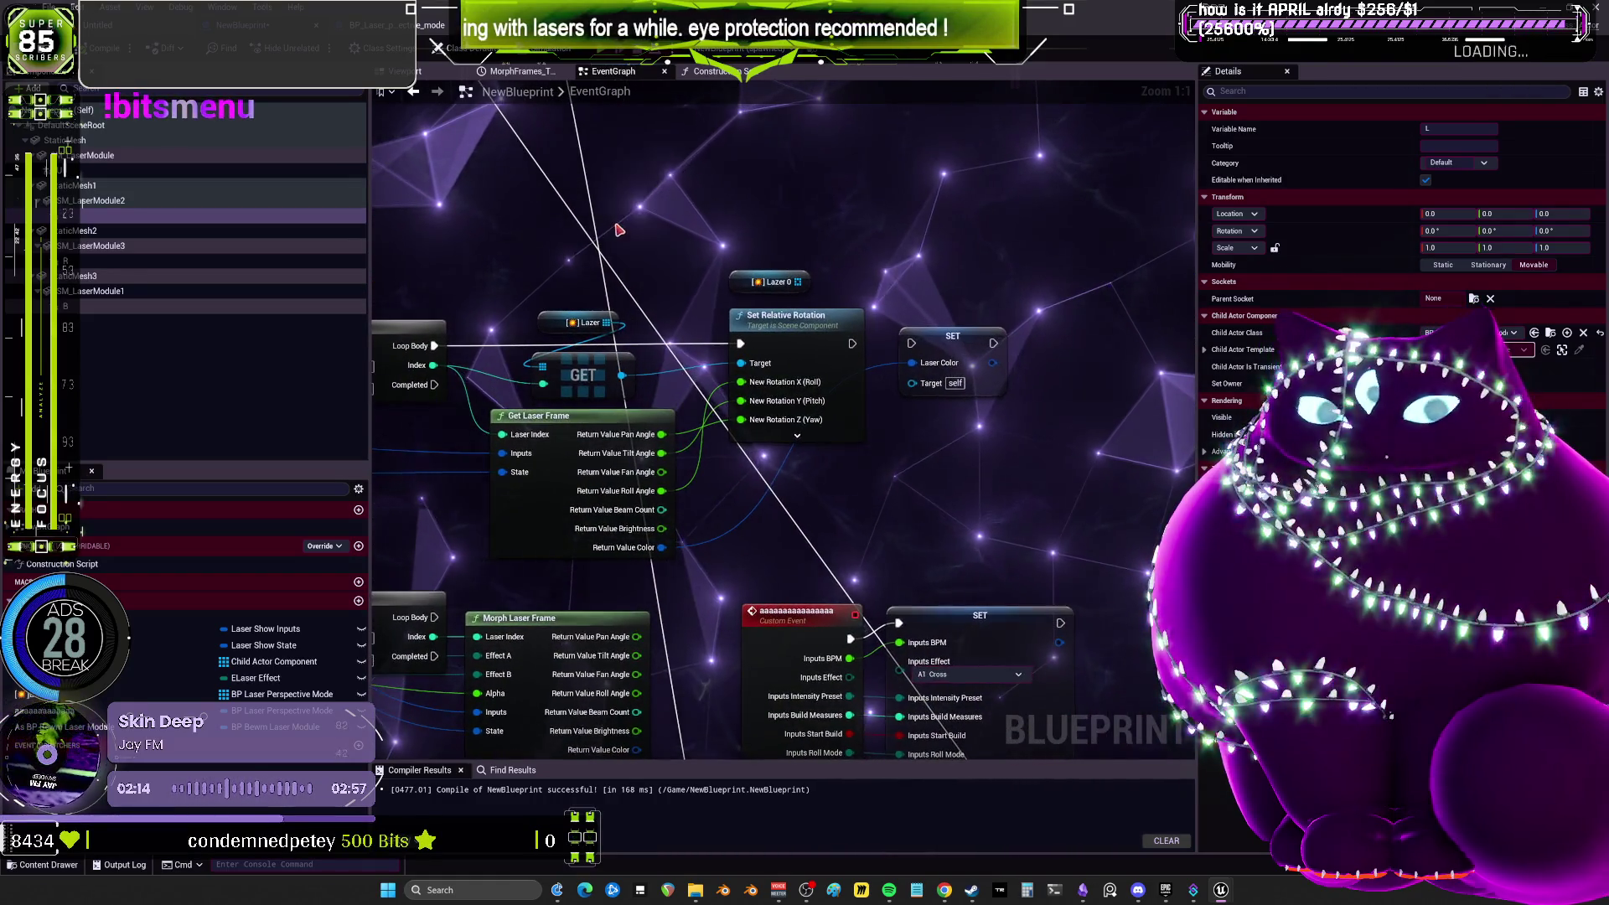
pyautogui.rightClick(671, 278)
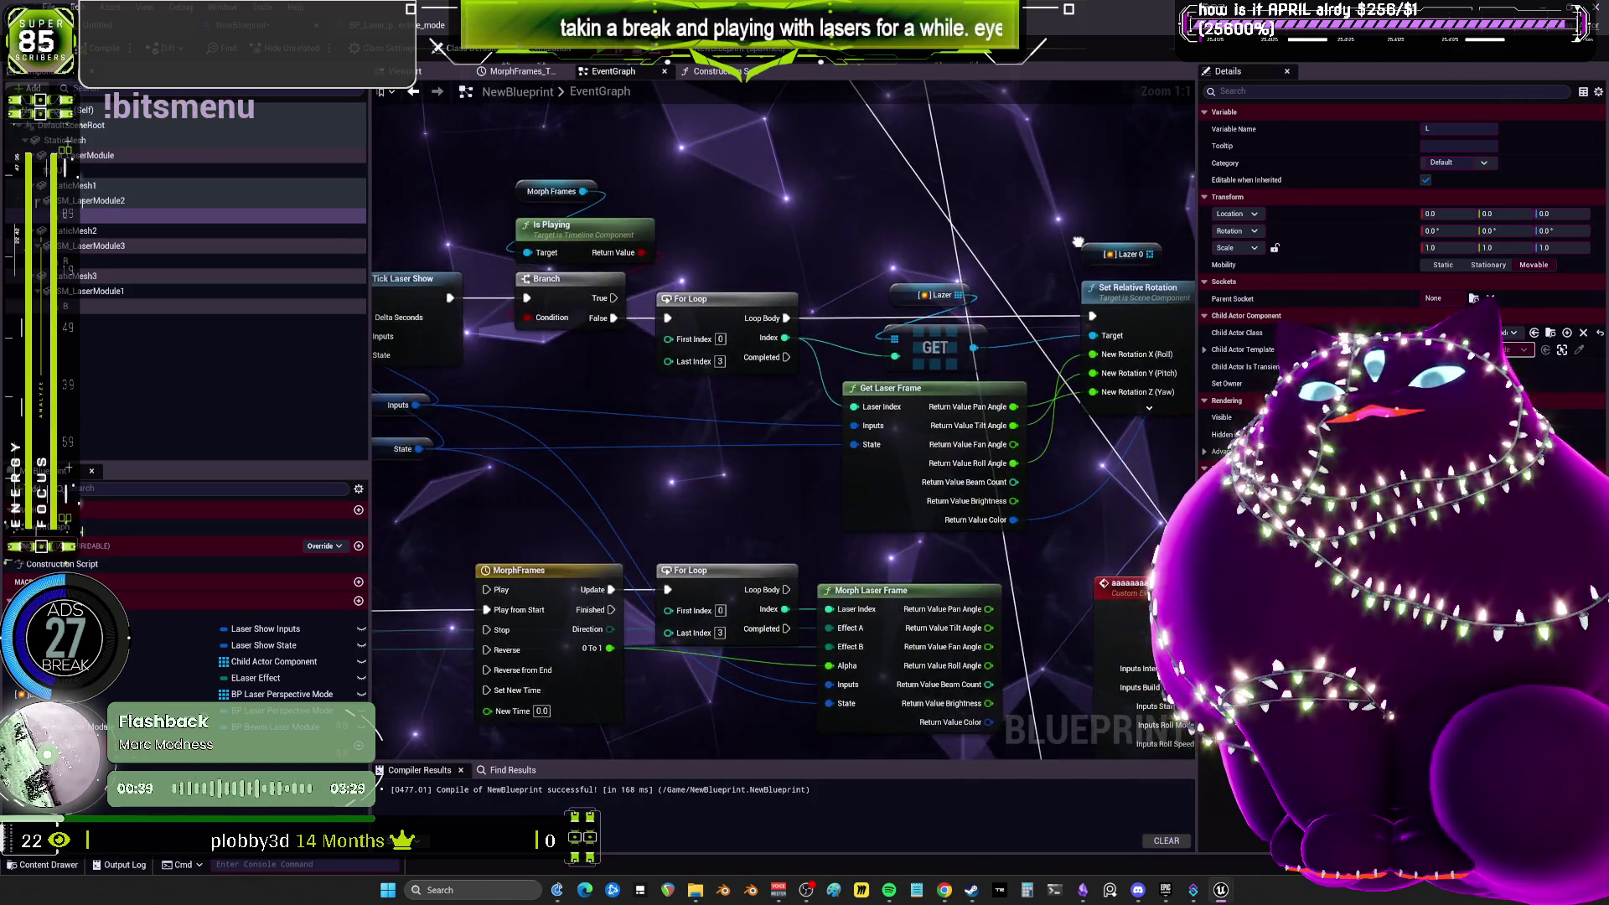
# Add a second Set Laser Color node from the laser reference, placed above Set Relative Rotation.
pyautogui.moveTo(706, 273); pyautogui.dragTo(721, 285)
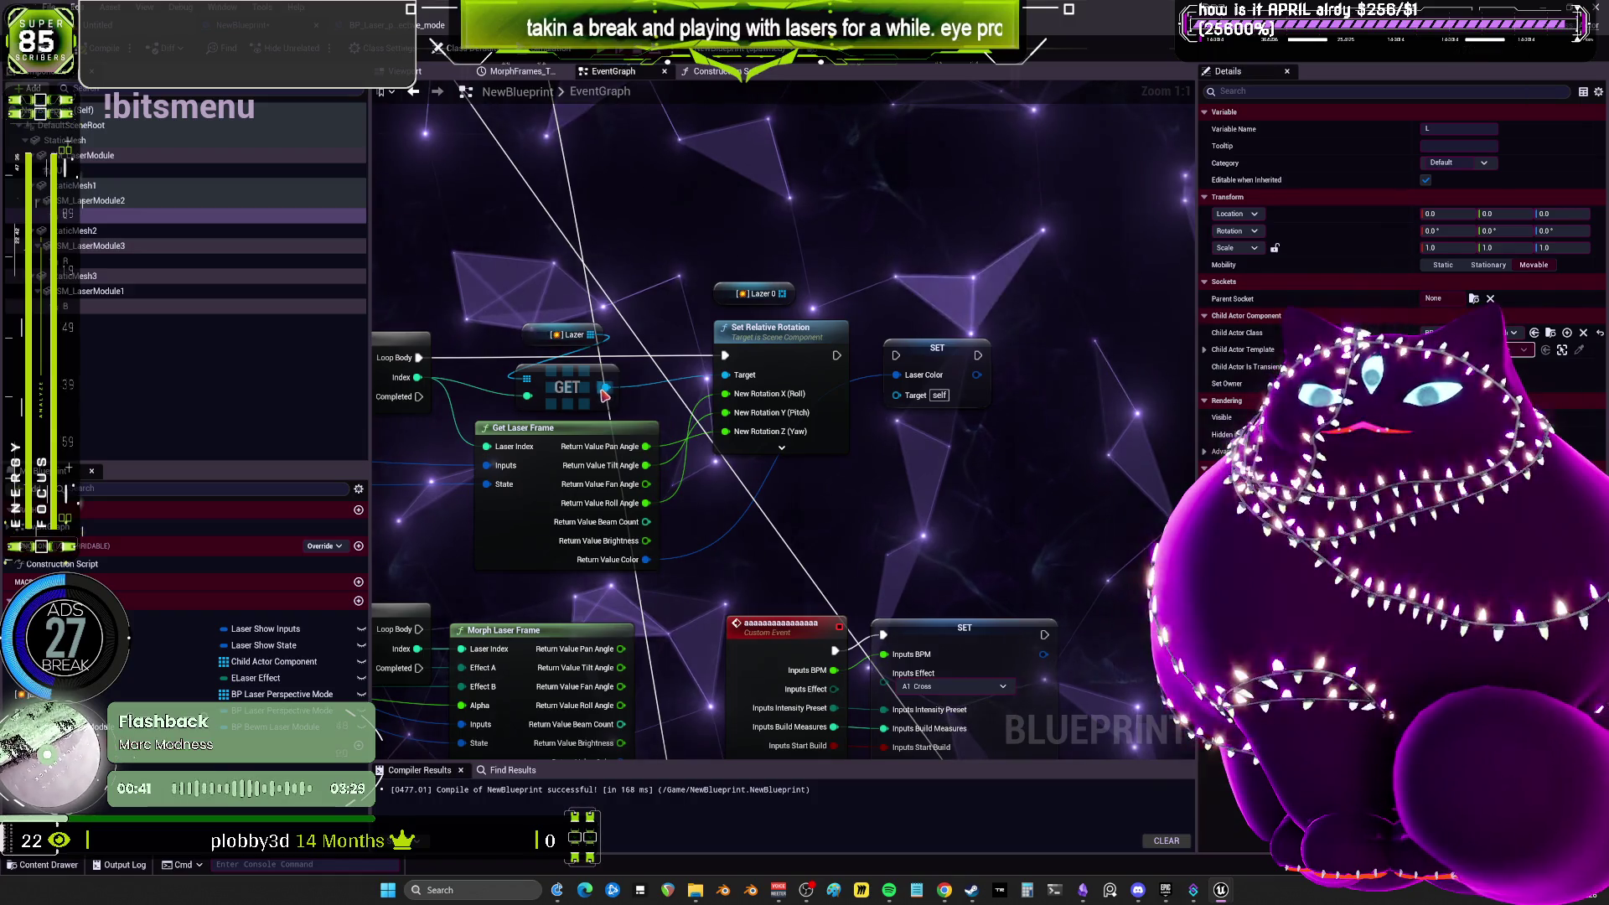
pyautogui.moveTo(797, 228); pyautogui.dragTo(795, 228)
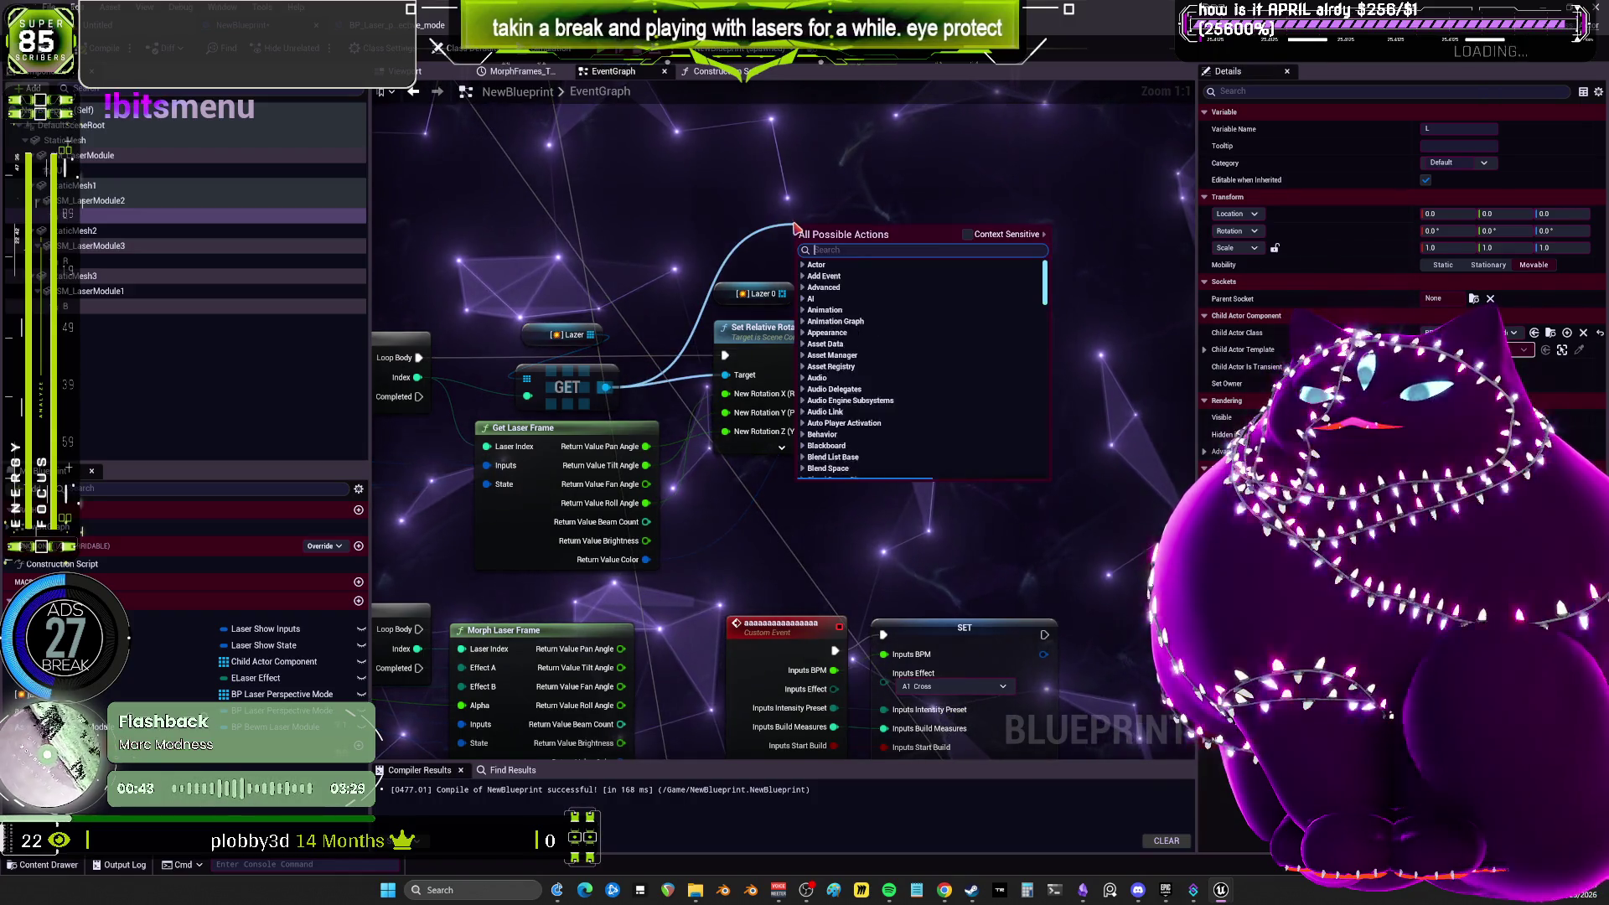
pyautogui.write('laser color')
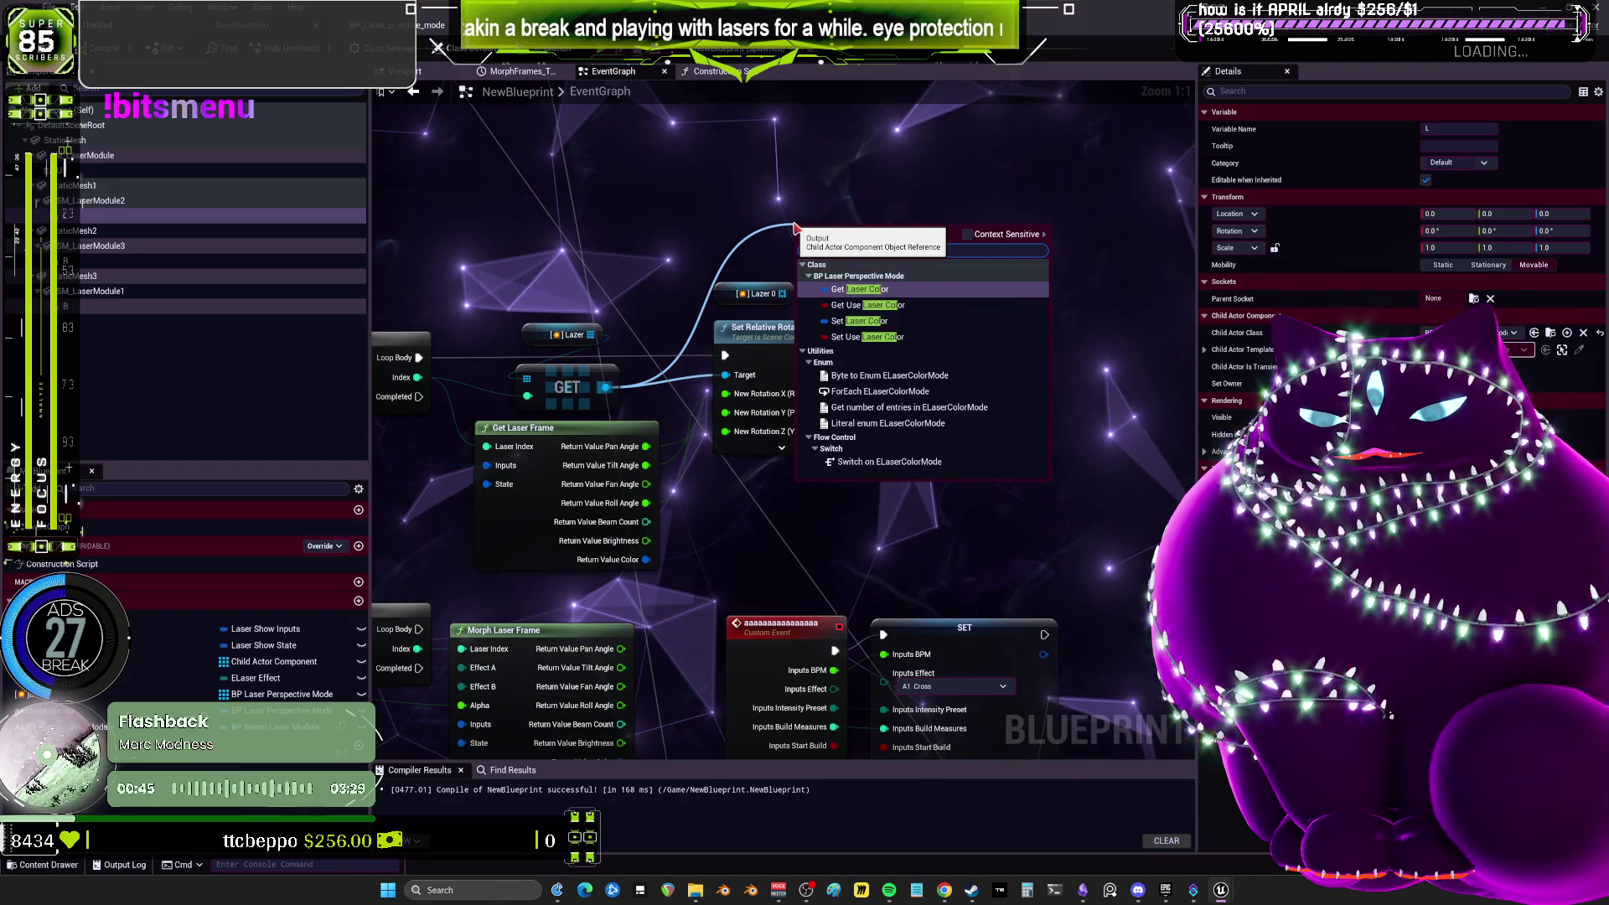
pyautogui.click(882, 327)
pyautogui.moveTo(838, 239); pyautogui.dragTo(897, 174)
pyautogui.moveTo(873, 253); pyautogui.dragTo(874, 233)
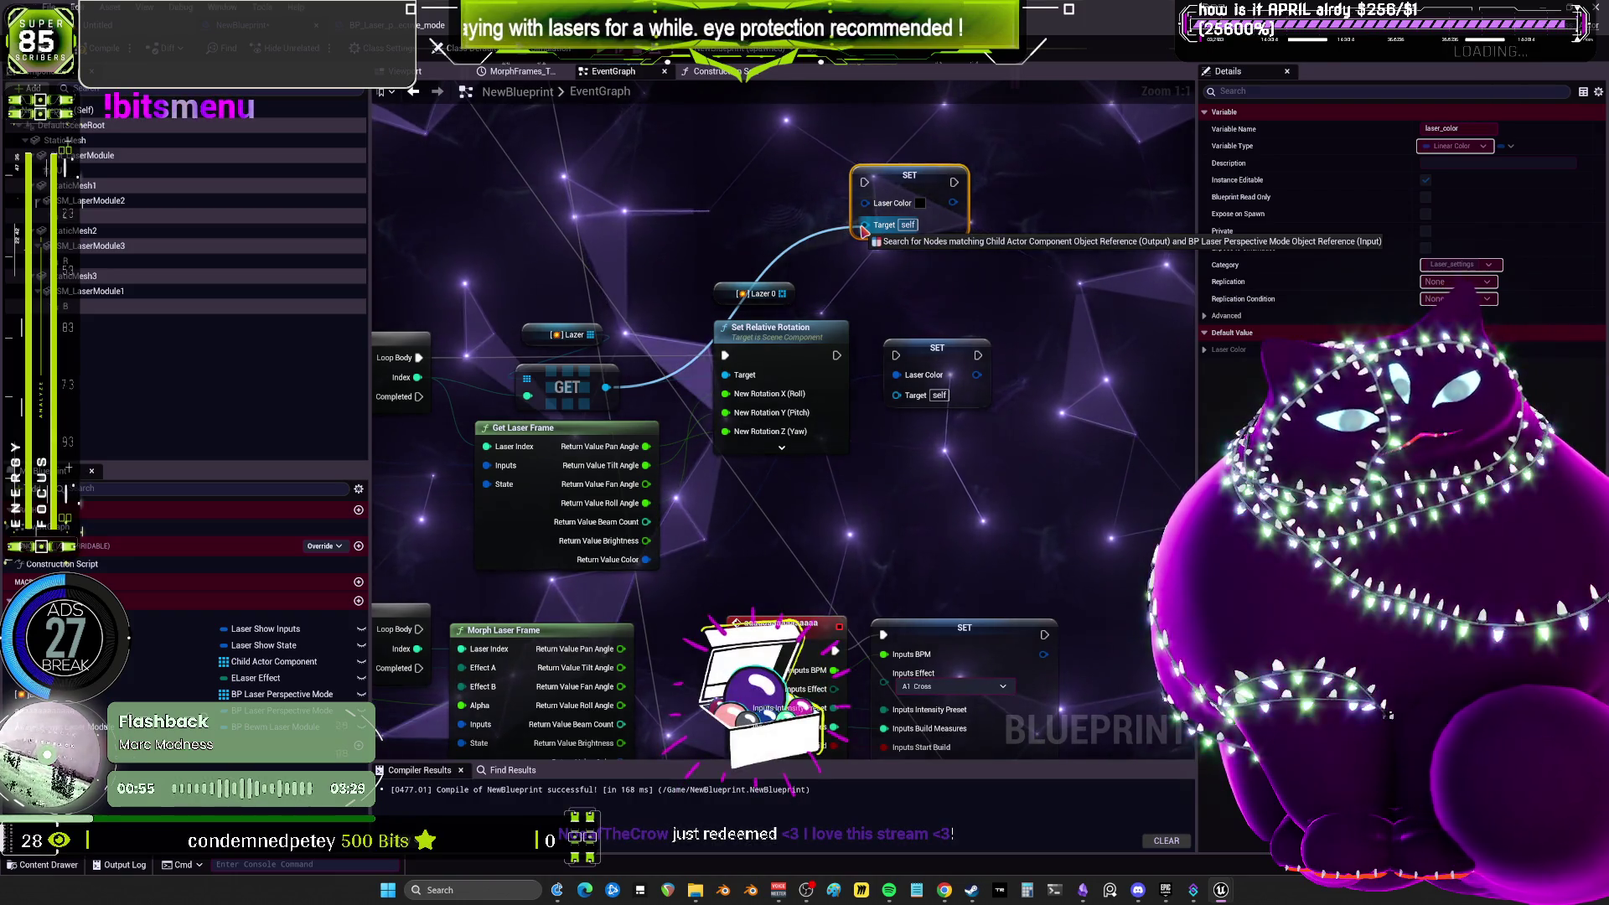
pyautogui.moveTo(863, 232)
pyautogui.mouseDown()
pyautogui.moveTo(926, 245)
pyautogui.moveTo(918, 194)
pyautogui.mouseUp()
pyautogui.press('Escape')
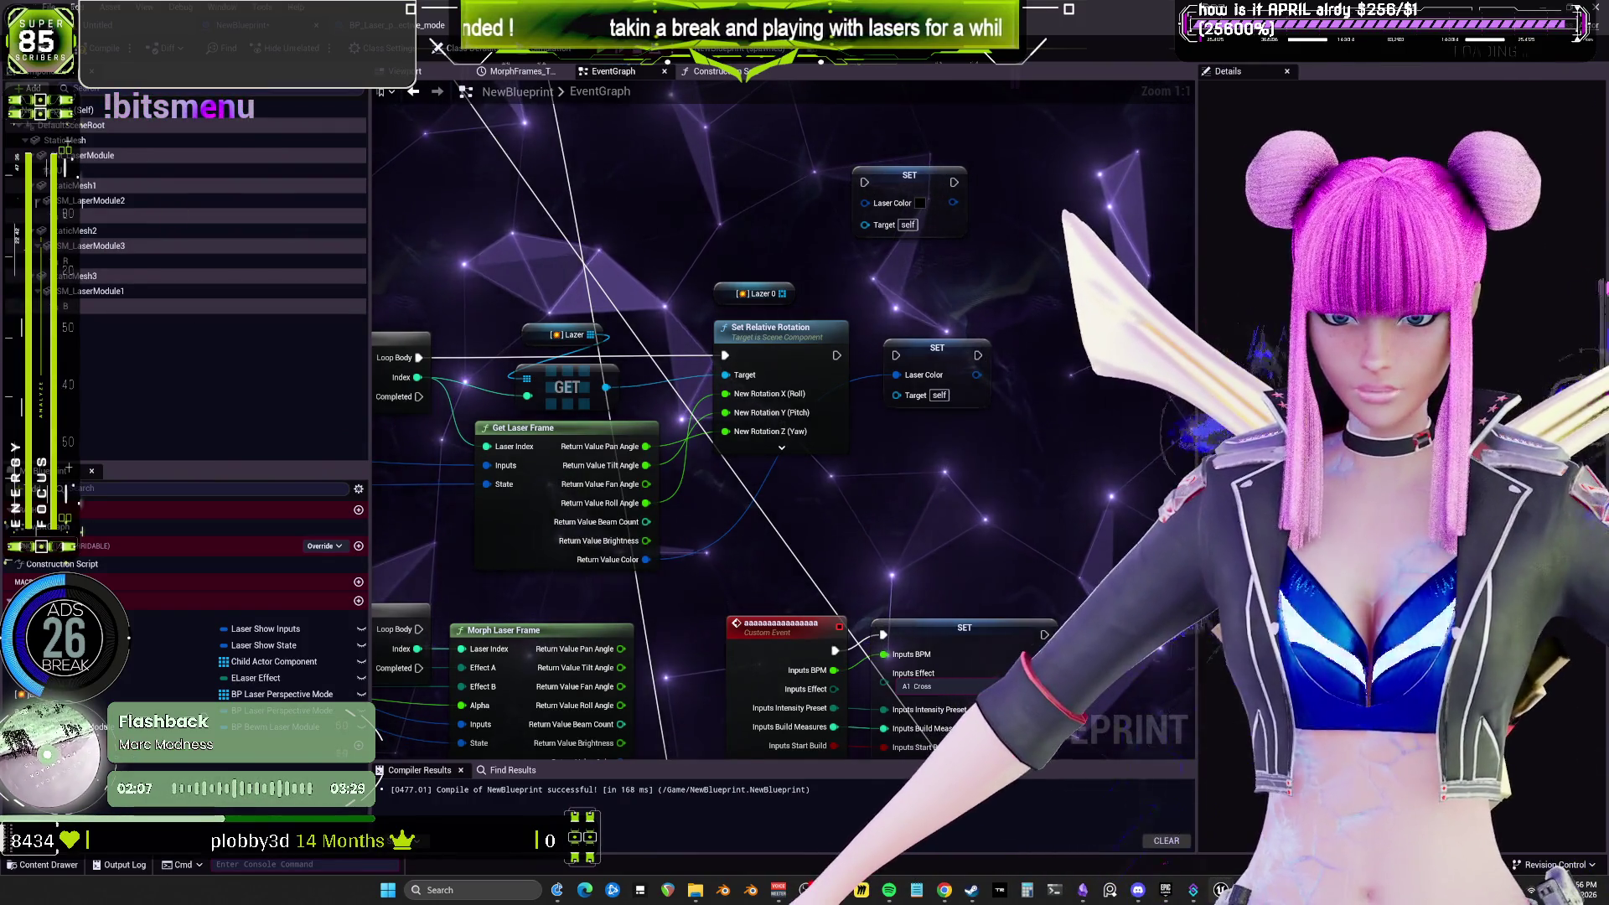
# End the play session, close the Message Log, and move from the level editor back to NewBlueprint.
pyautogui.press('Escape')
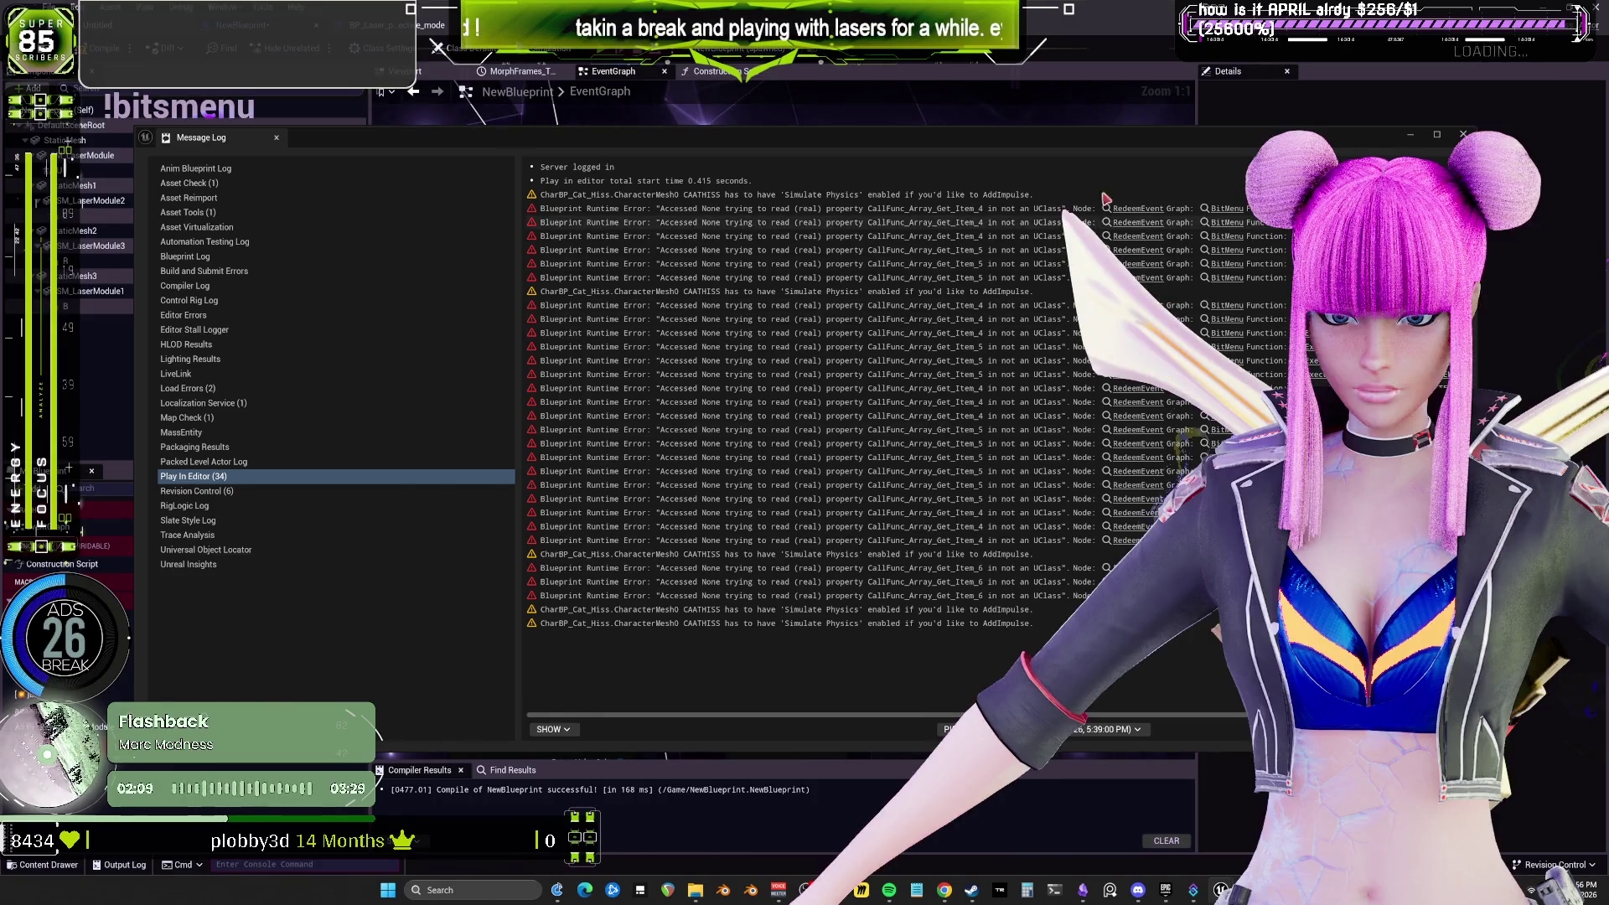
pyautogui.click(1461, 135)
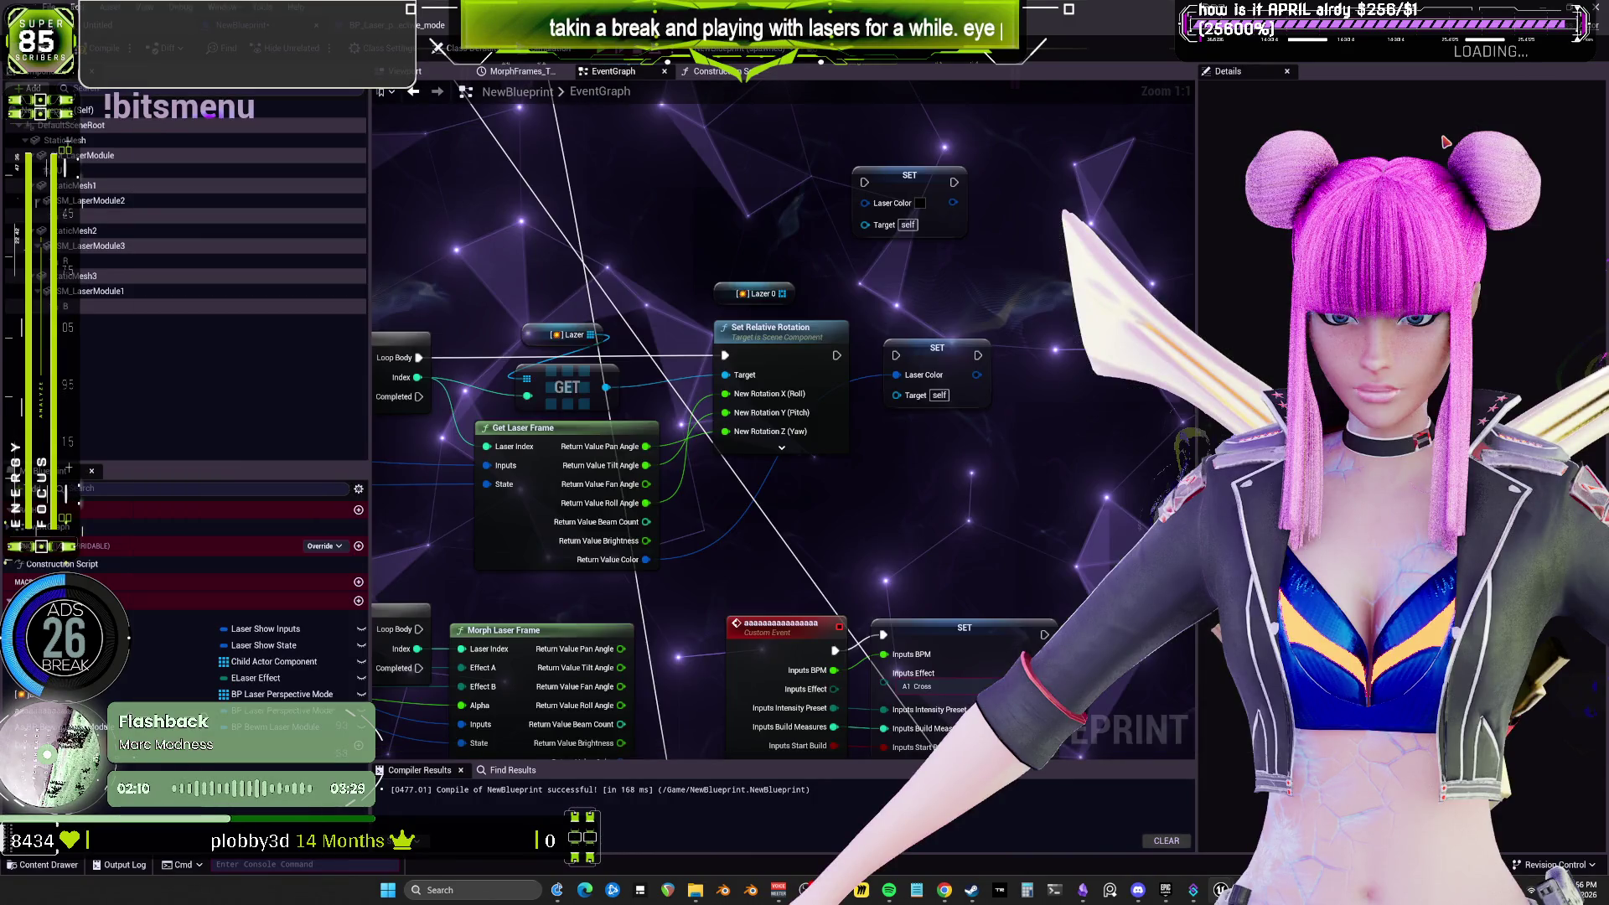
pyautogui.click(1521, 10)
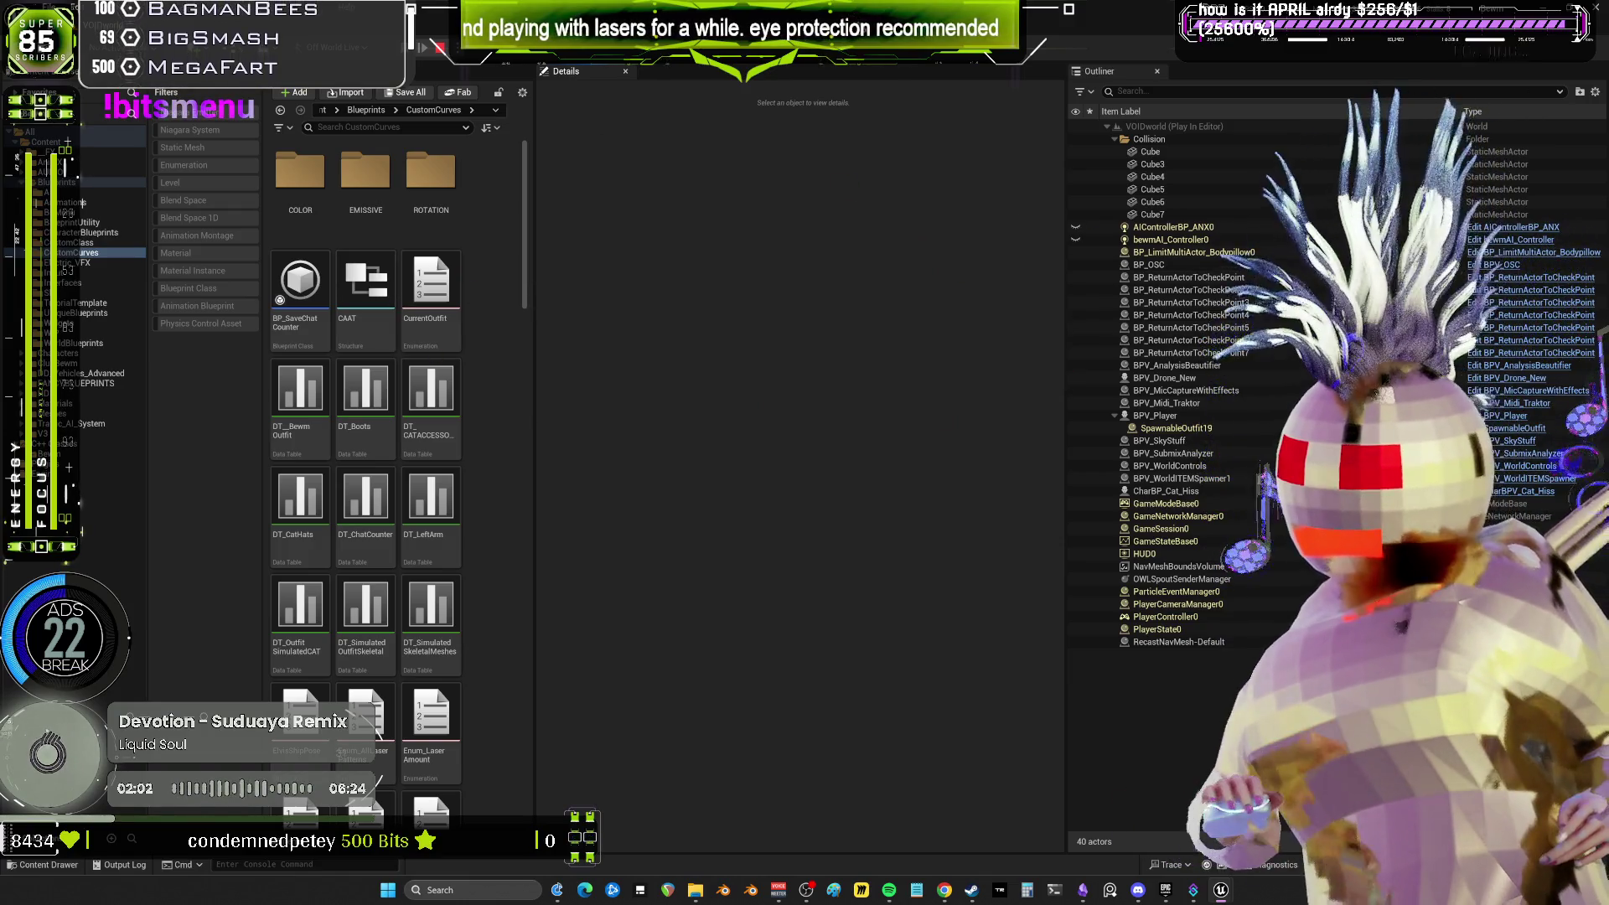
pyautogui.hotkey('alt', 'Tab')
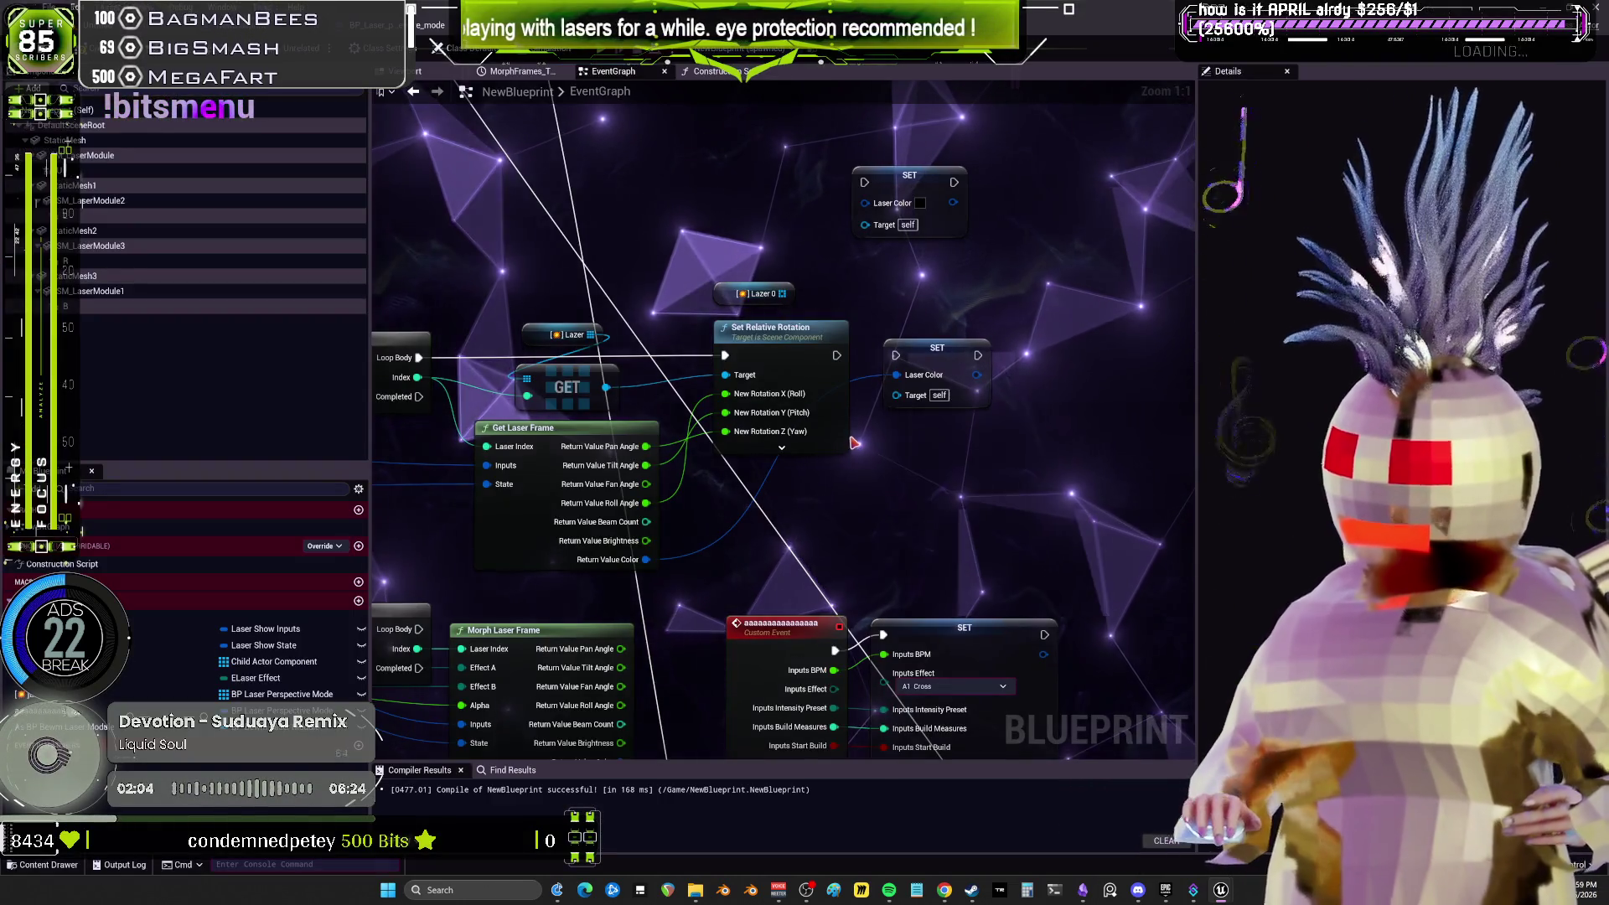
# Check NewBlueprint's Viewport, then bring up its Construction Script graph with the laser ADD nodes.
pyautogui.moveTo(872, 526); pyautogui.dragTo(949, 483)
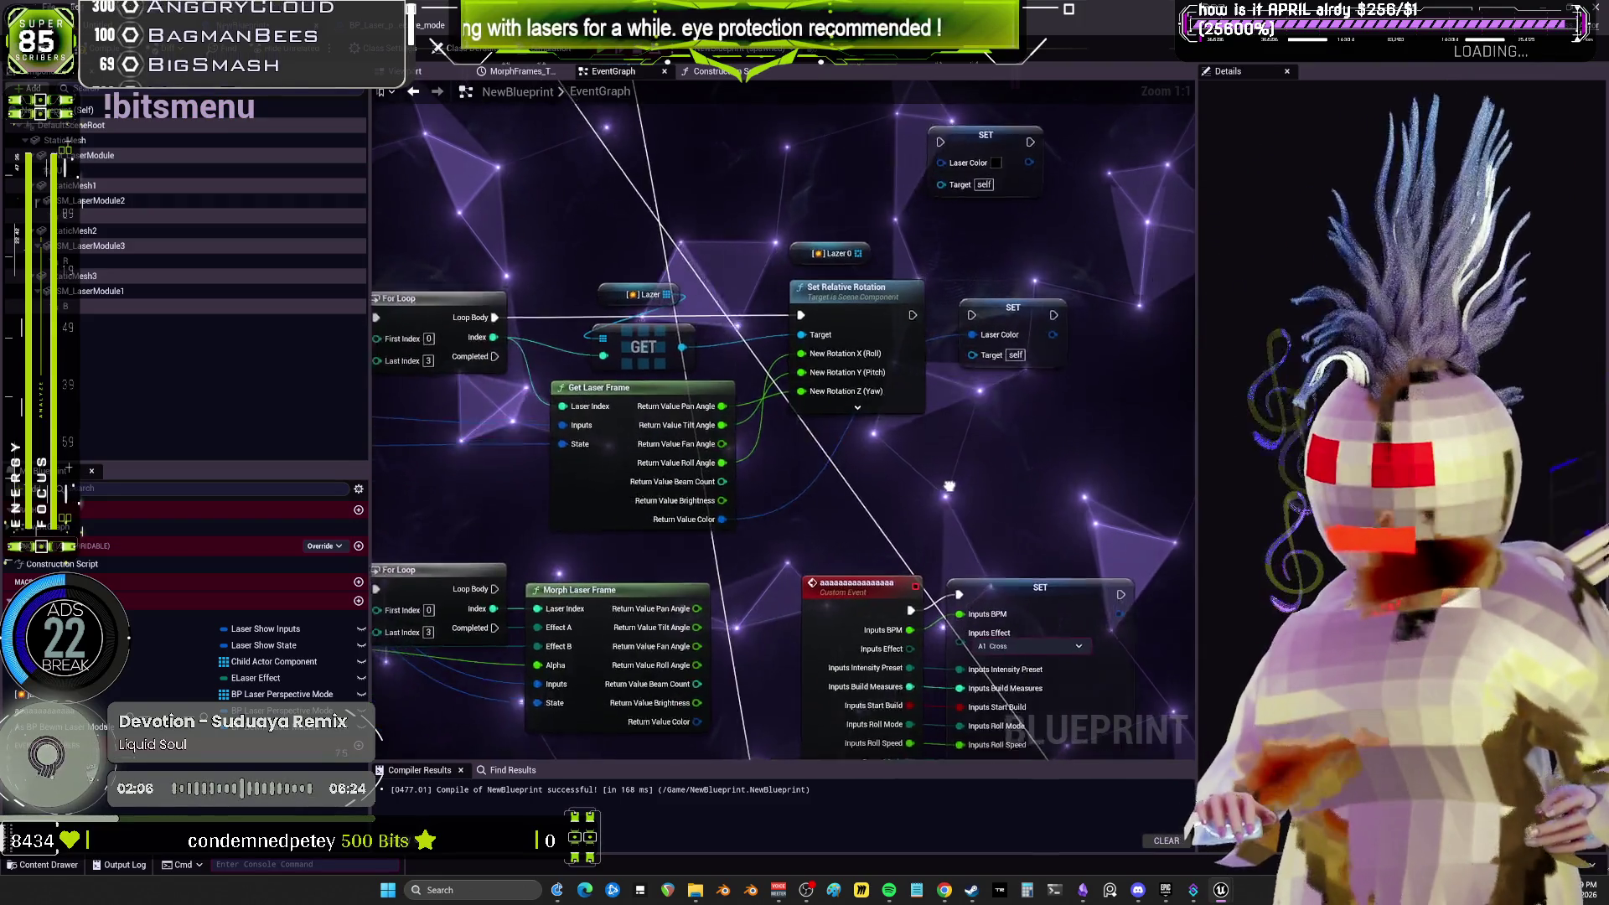
pyautogui.click(419, 71)
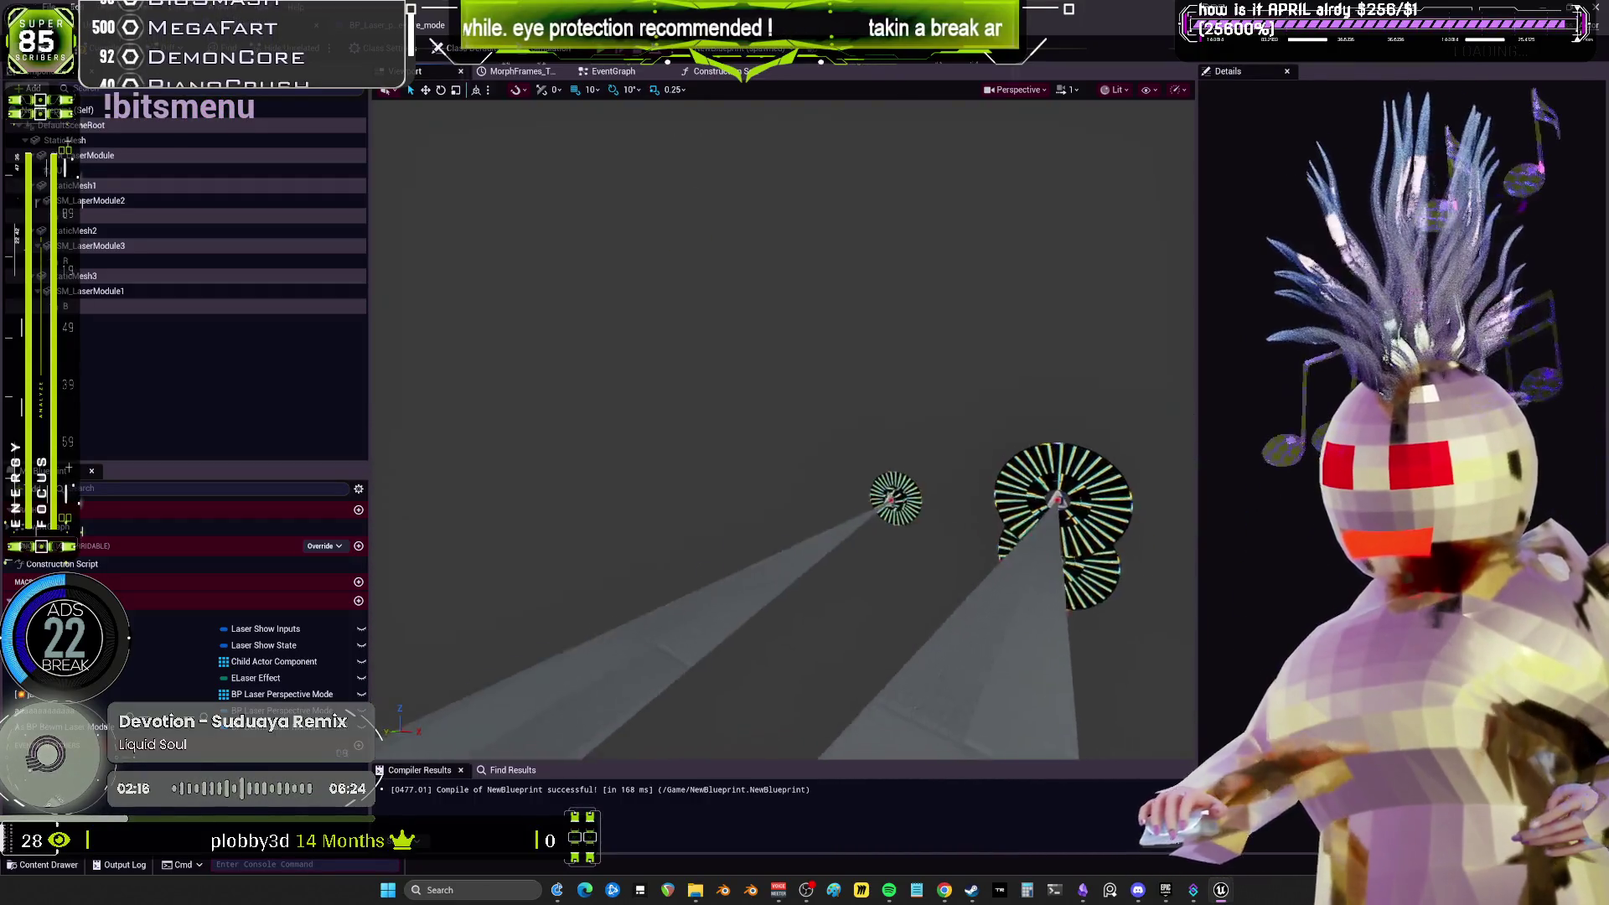
pyautogui.click(717, 72)
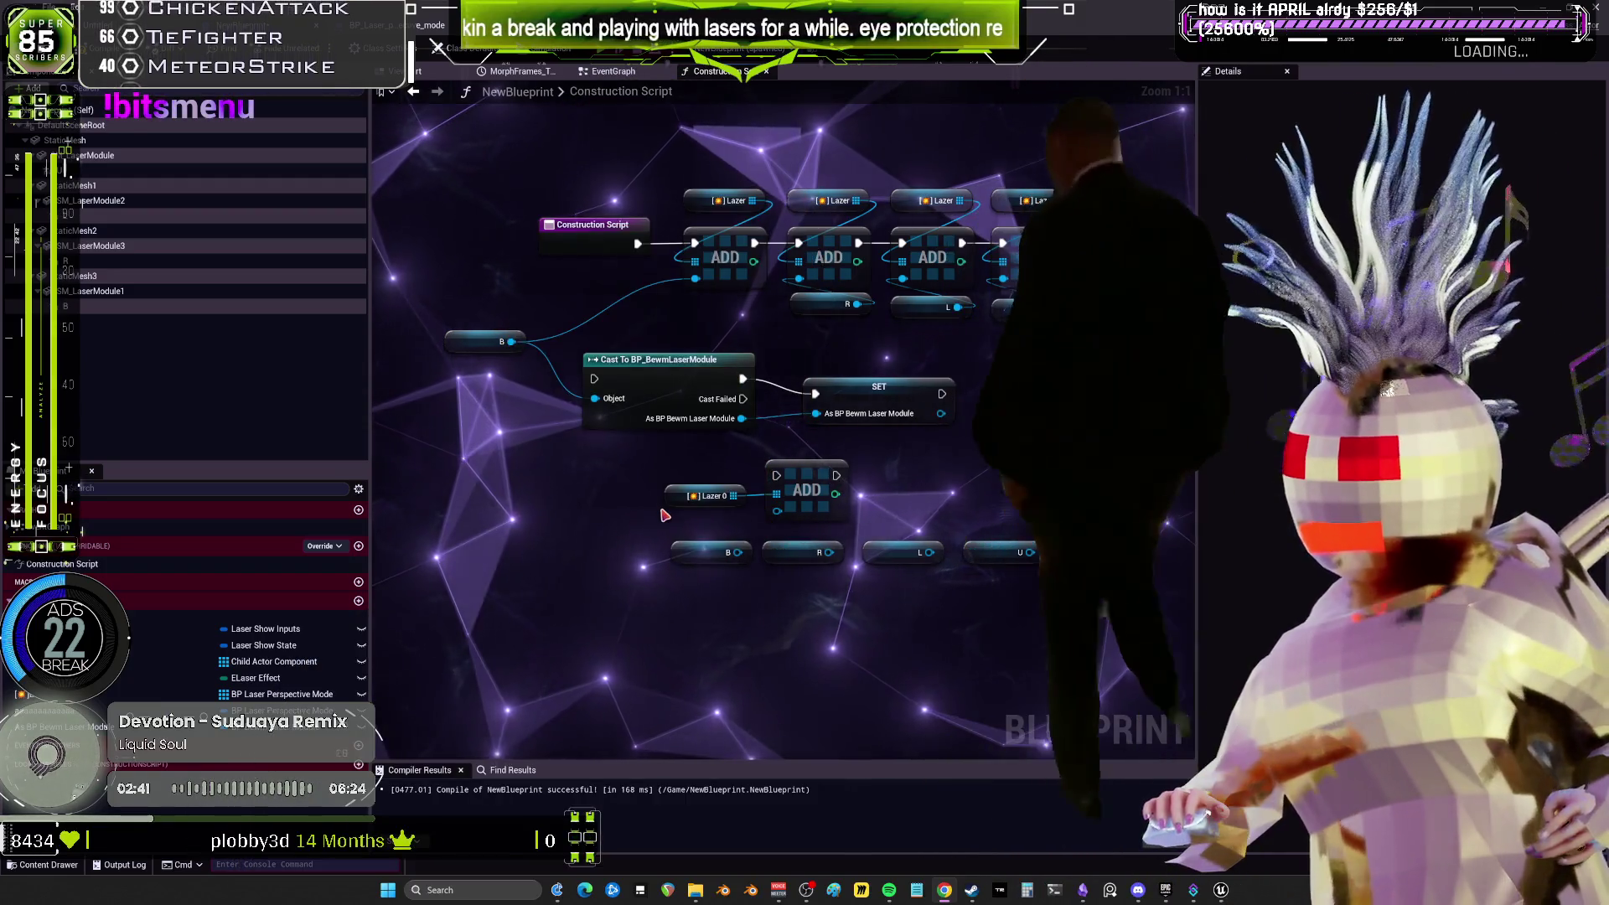
pyautogui.moveTo(676, 497)
pyautogui.mouseDown()
pyautogui.moveTo(685, 484)
pyautogui.moveTo(339, 486)
pyautogui.moveTo(768, 486)
pyautogui.mouseUp()
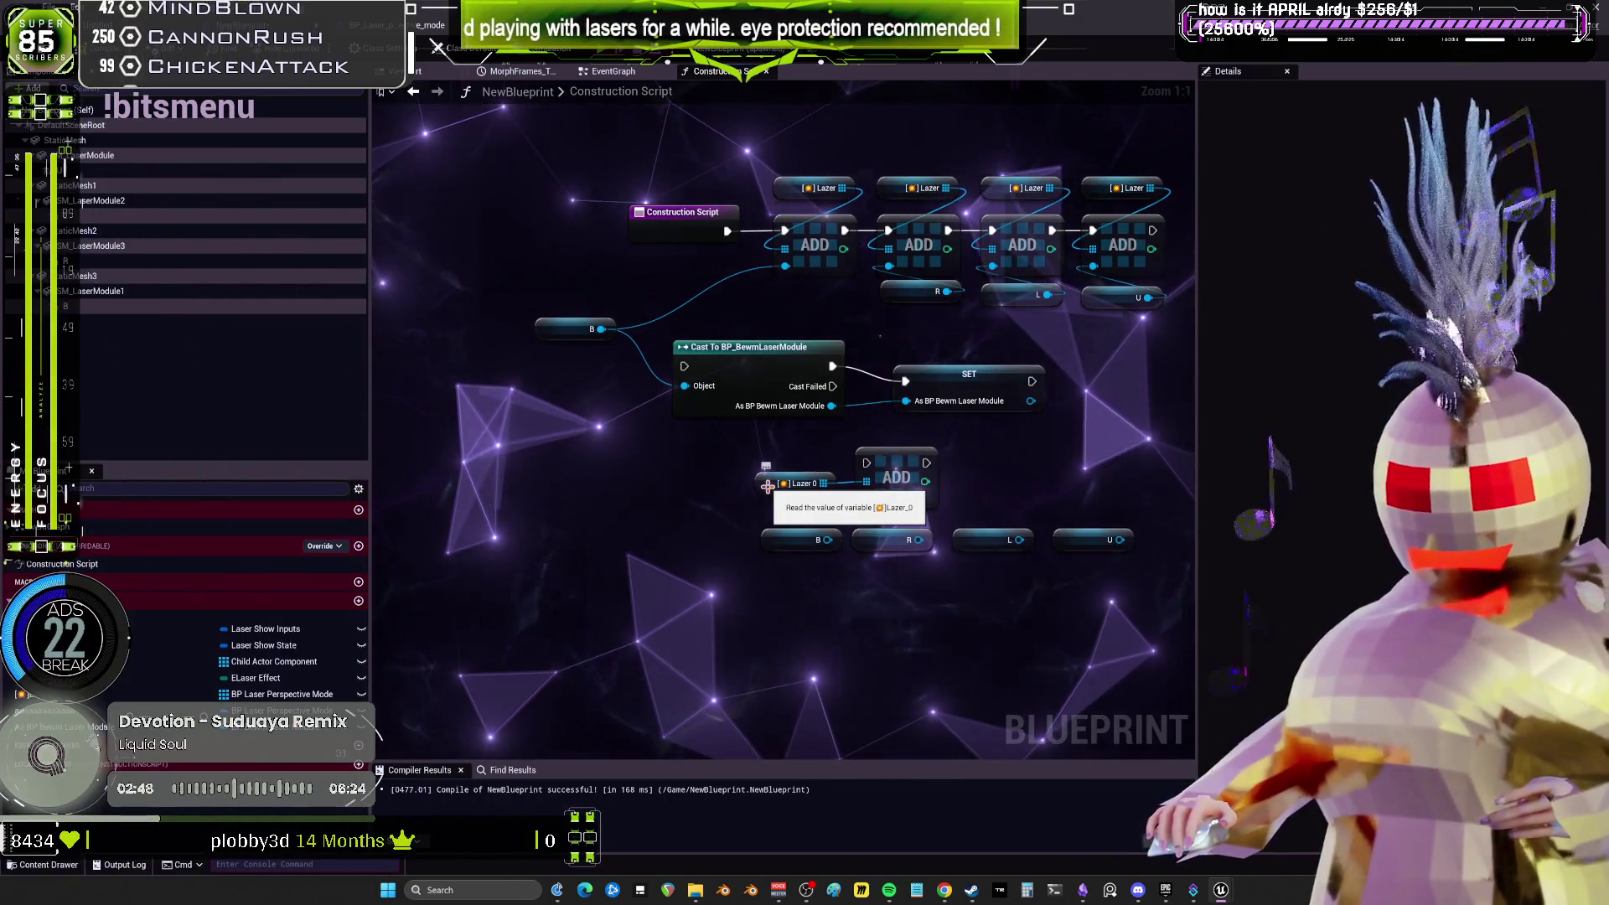
pyautogui.moveTo(905, 368); pyautogui.dragTo(886, 415)
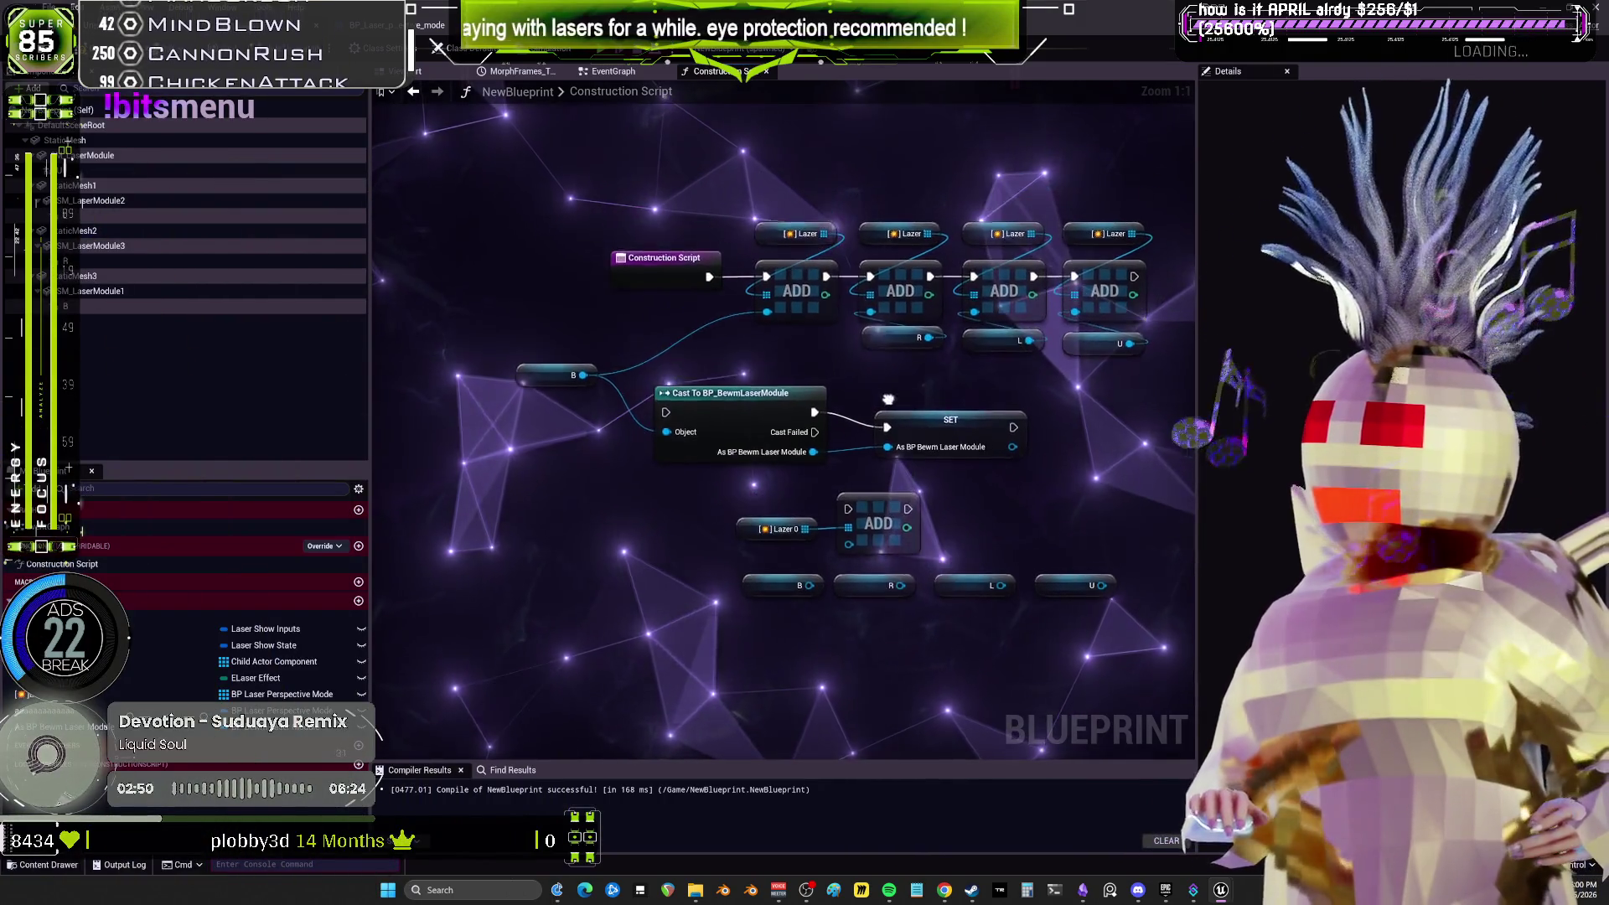
pyautogui.moveTo(584, 334); pyautogui.dragTo(524, 393)
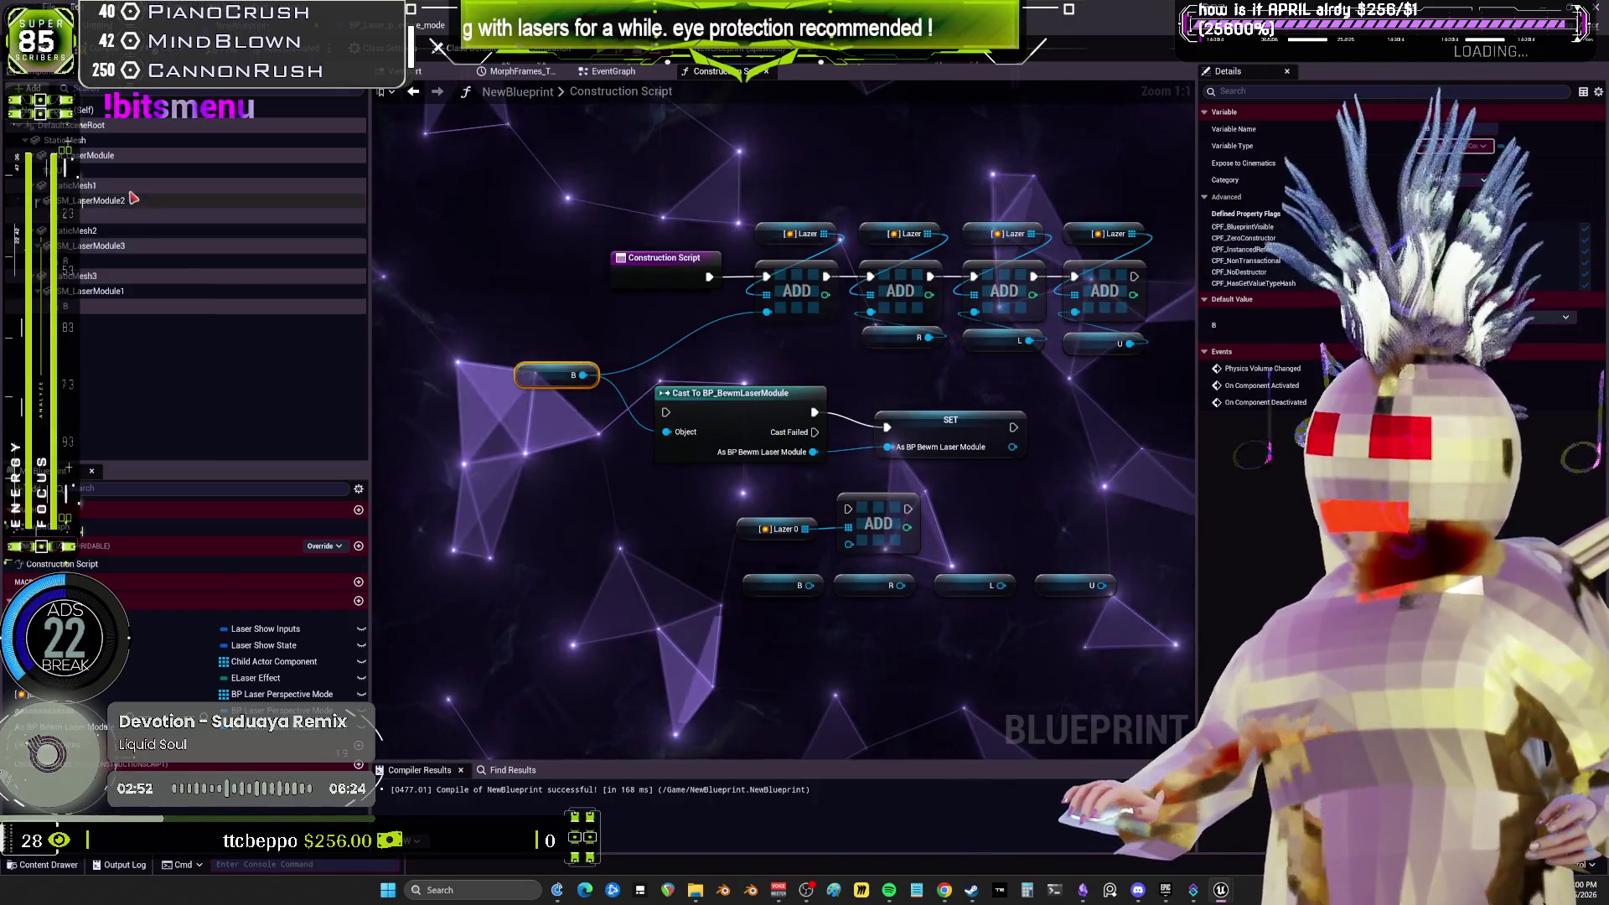
pyautogui.moveTo(922, 383); pyautogui.dragTo(863, 365)
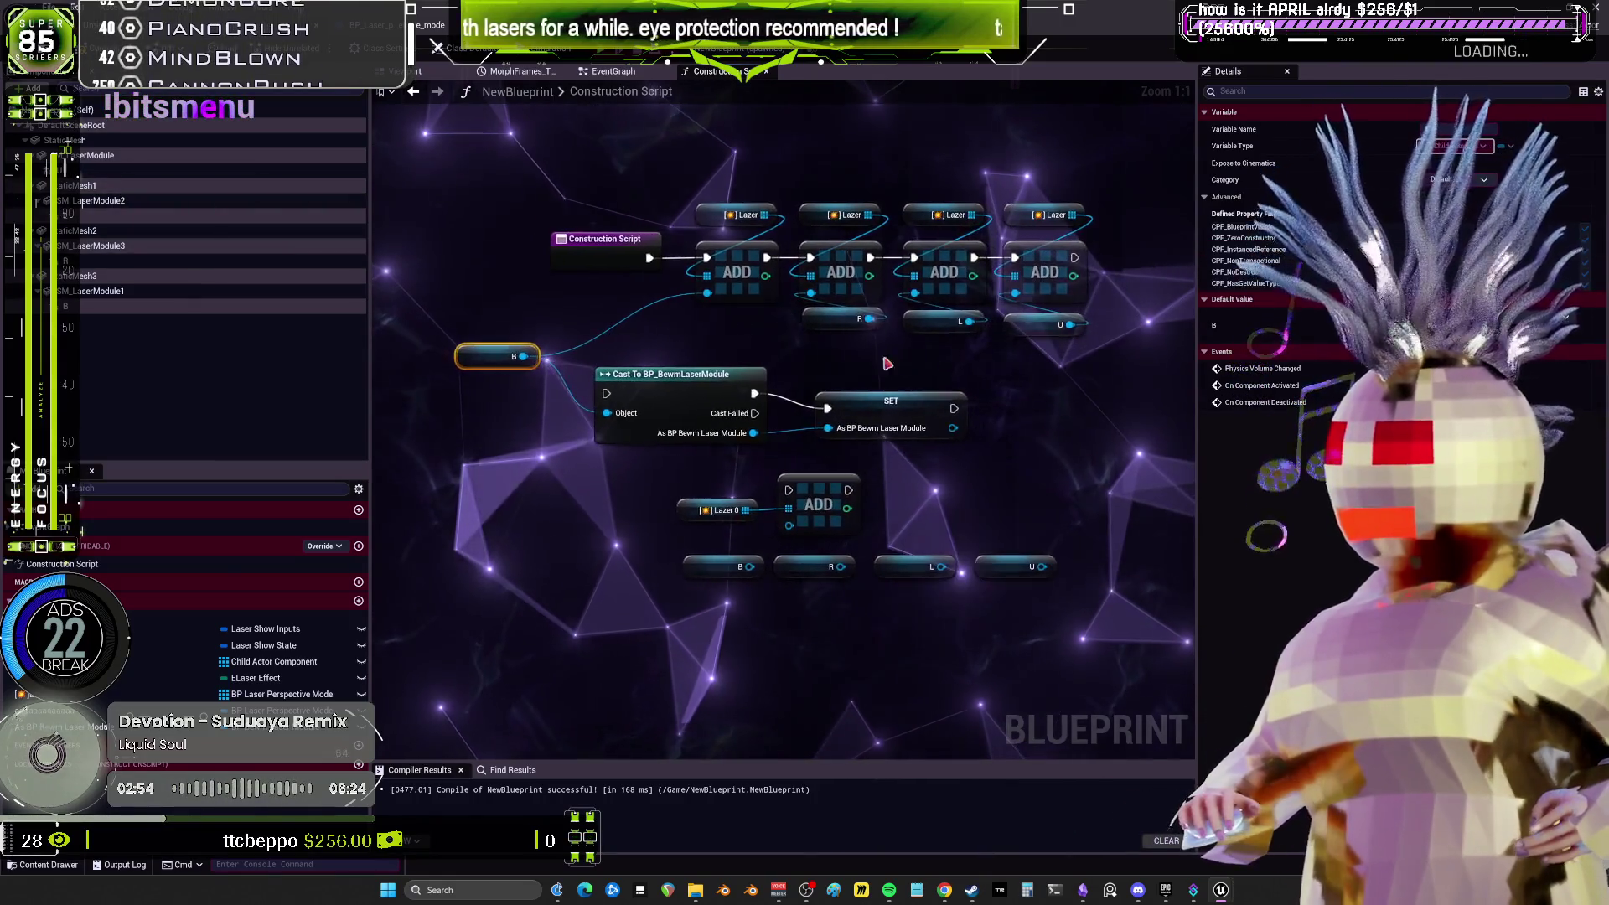
pyautogui.click(835, 437)
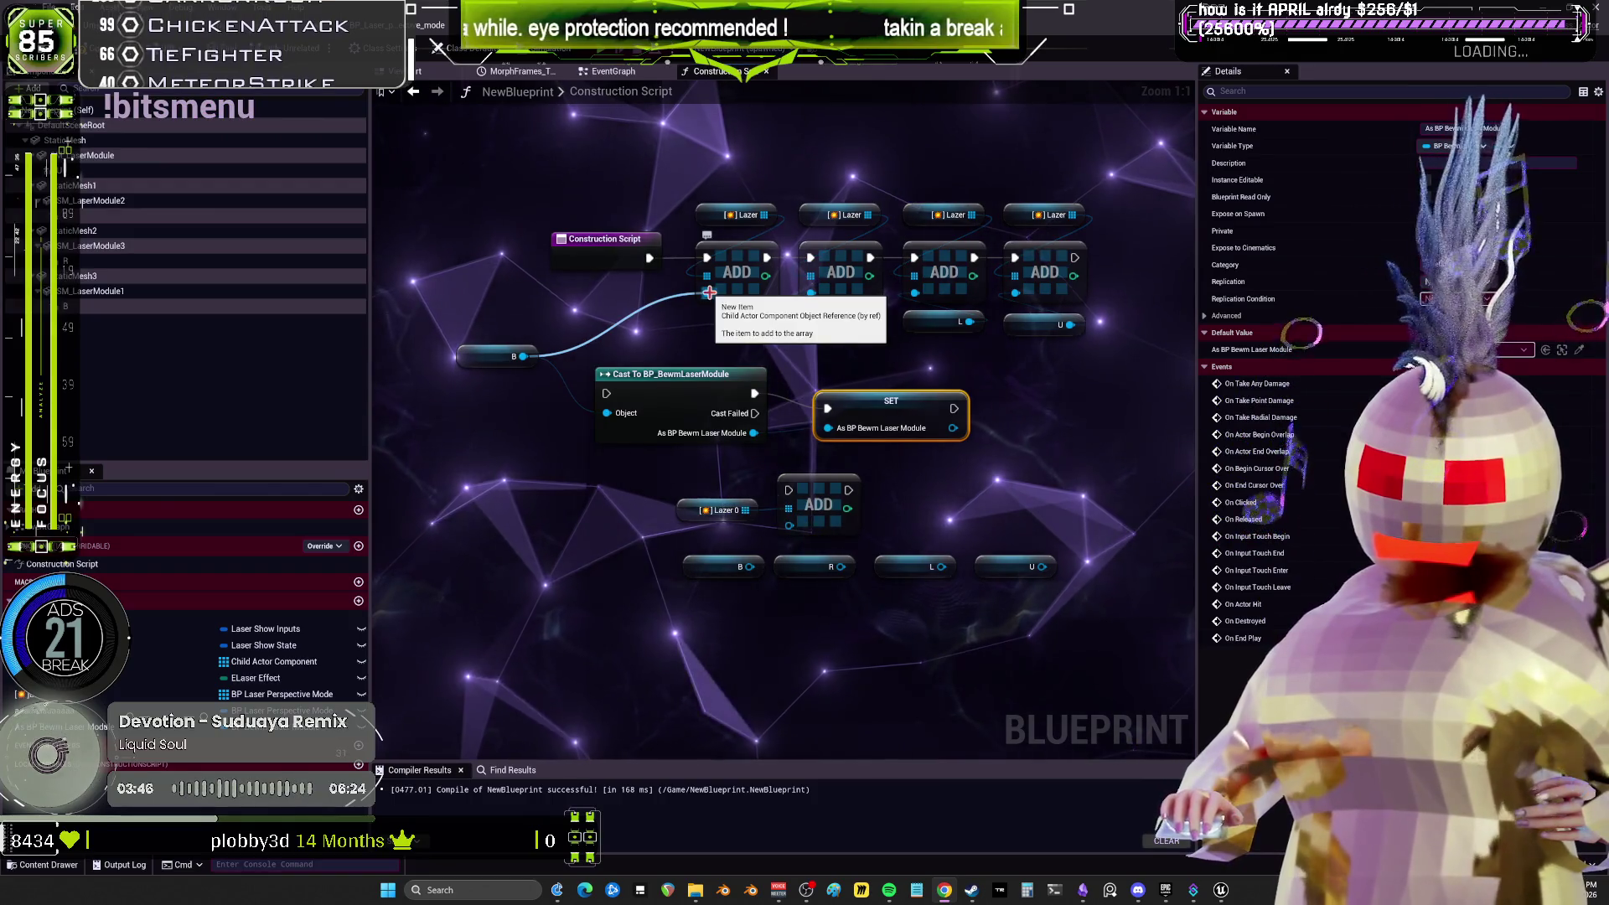
# Connect B to the first ADD node's New Item pin and spread the B, cast and SET nodes apart.
pyautogui.moveTo(709, 292); pyautogui.dragTo(707, 293)
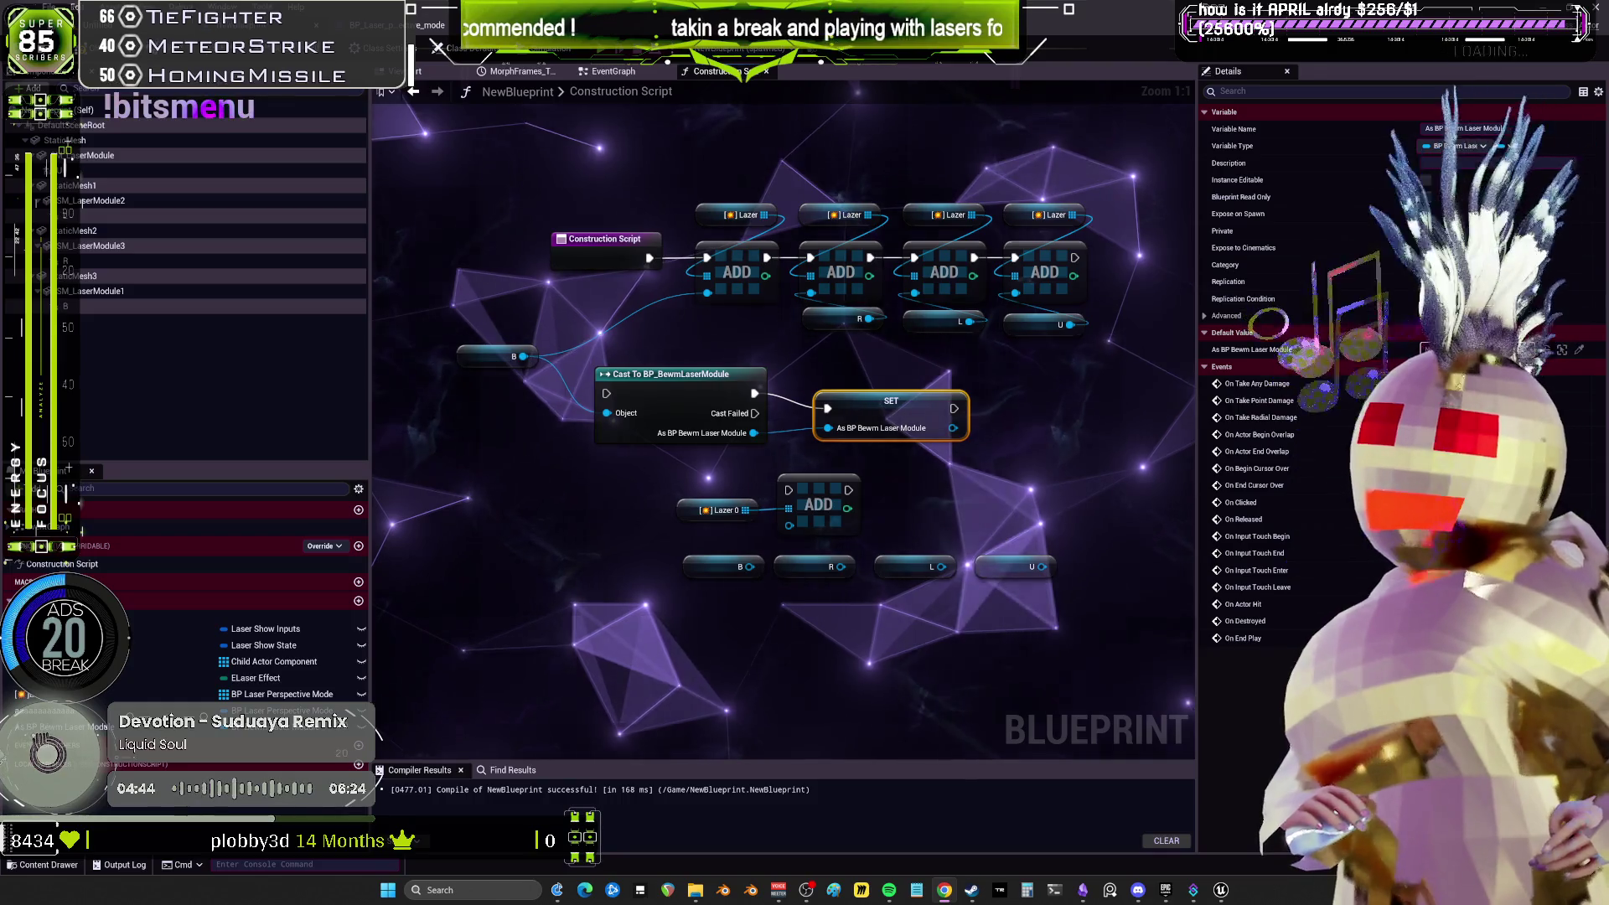
pyautogui.moveTo(1083, 564); pyautogui.dragTo(989, 541)
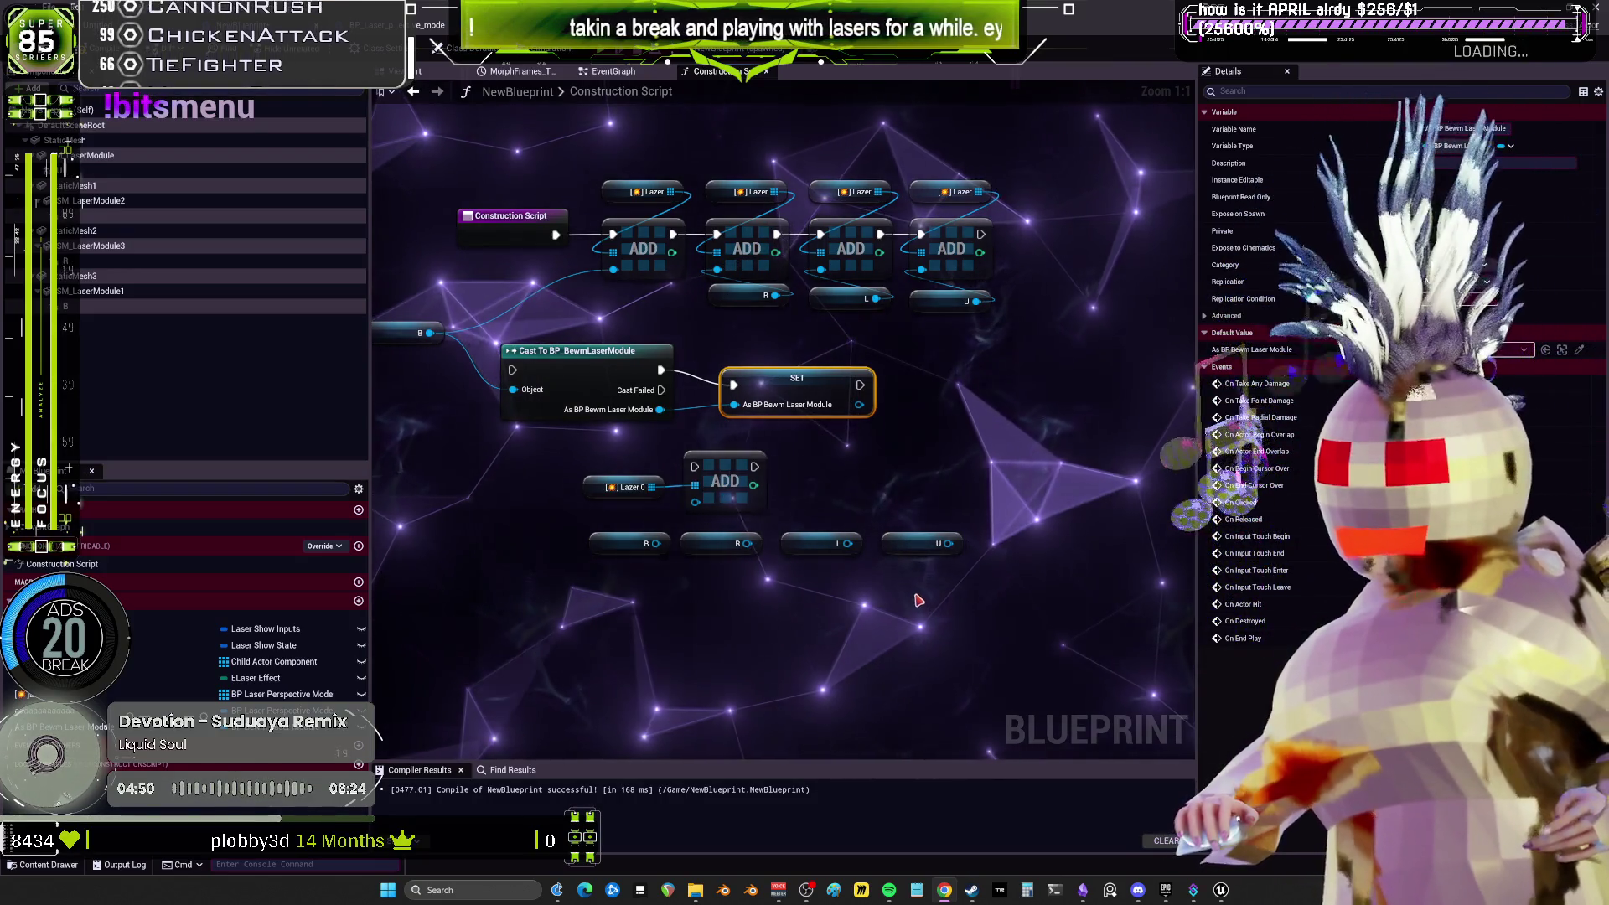
pyautogui.moveTo(493, 348)
pyautogui.mouseDown()
pyautogui.moveTo(536, 385)
pyautogui.moveTo(457, 369)
pyautogui.moveTo(553, 352)
pyautogui.mouseUp()
pyautogui.moveTo(637, 389); pyautogui.dragTo(715, 389)
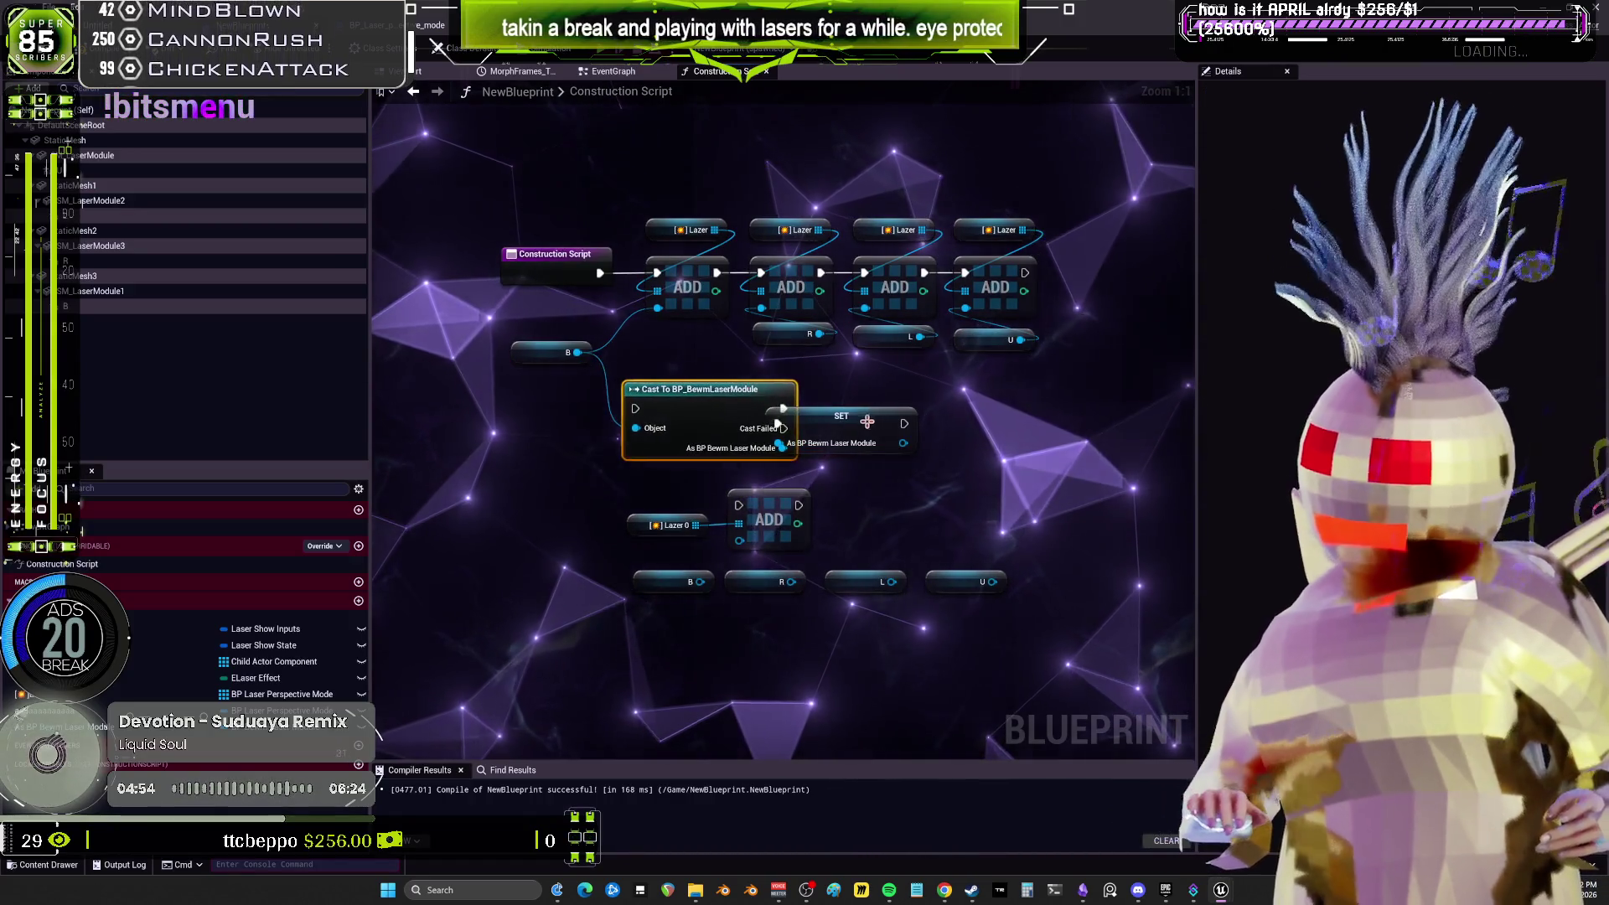
pyautogui.moveTo(867, 421); pyautogui.dragTo(921, 422)
pyautogui.moveTo(1043, 460); pyautogui.dragTo(536, 369)
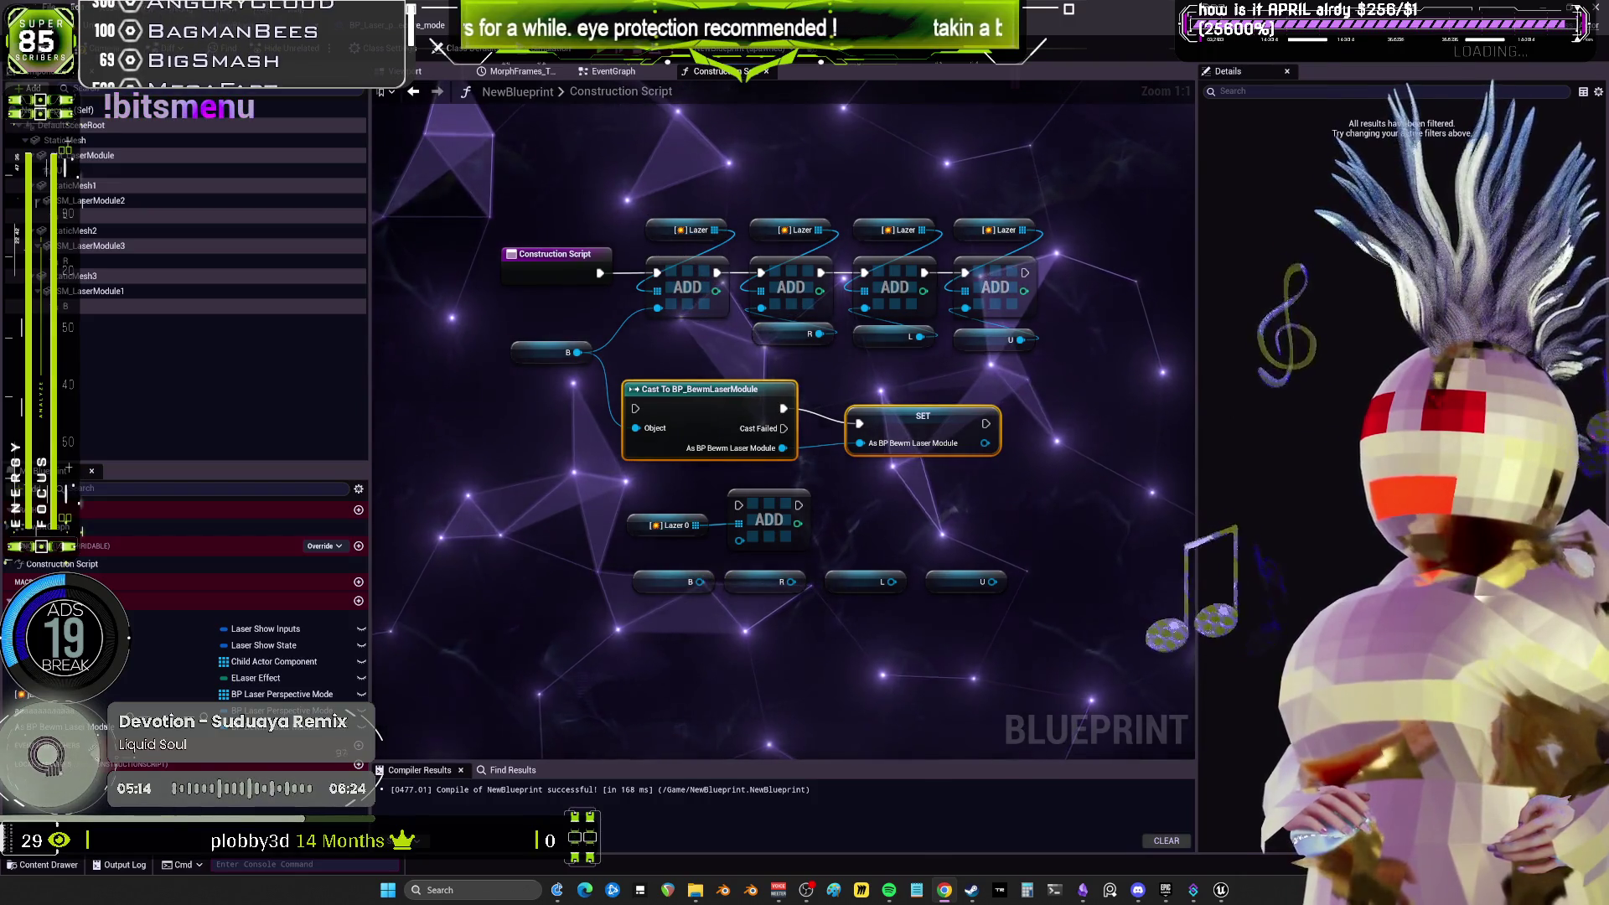
# Add a Get Child Actor node from B and wire its Child Actor output onward.
pyautogui.moveTo(718, 423)
pyautogui.mouseDown()
pyautogui.moveTo(693, 388)
pyautogui.moveTo(629, 648)
pyautogui.mouseUp()
pyautogui.write('get')
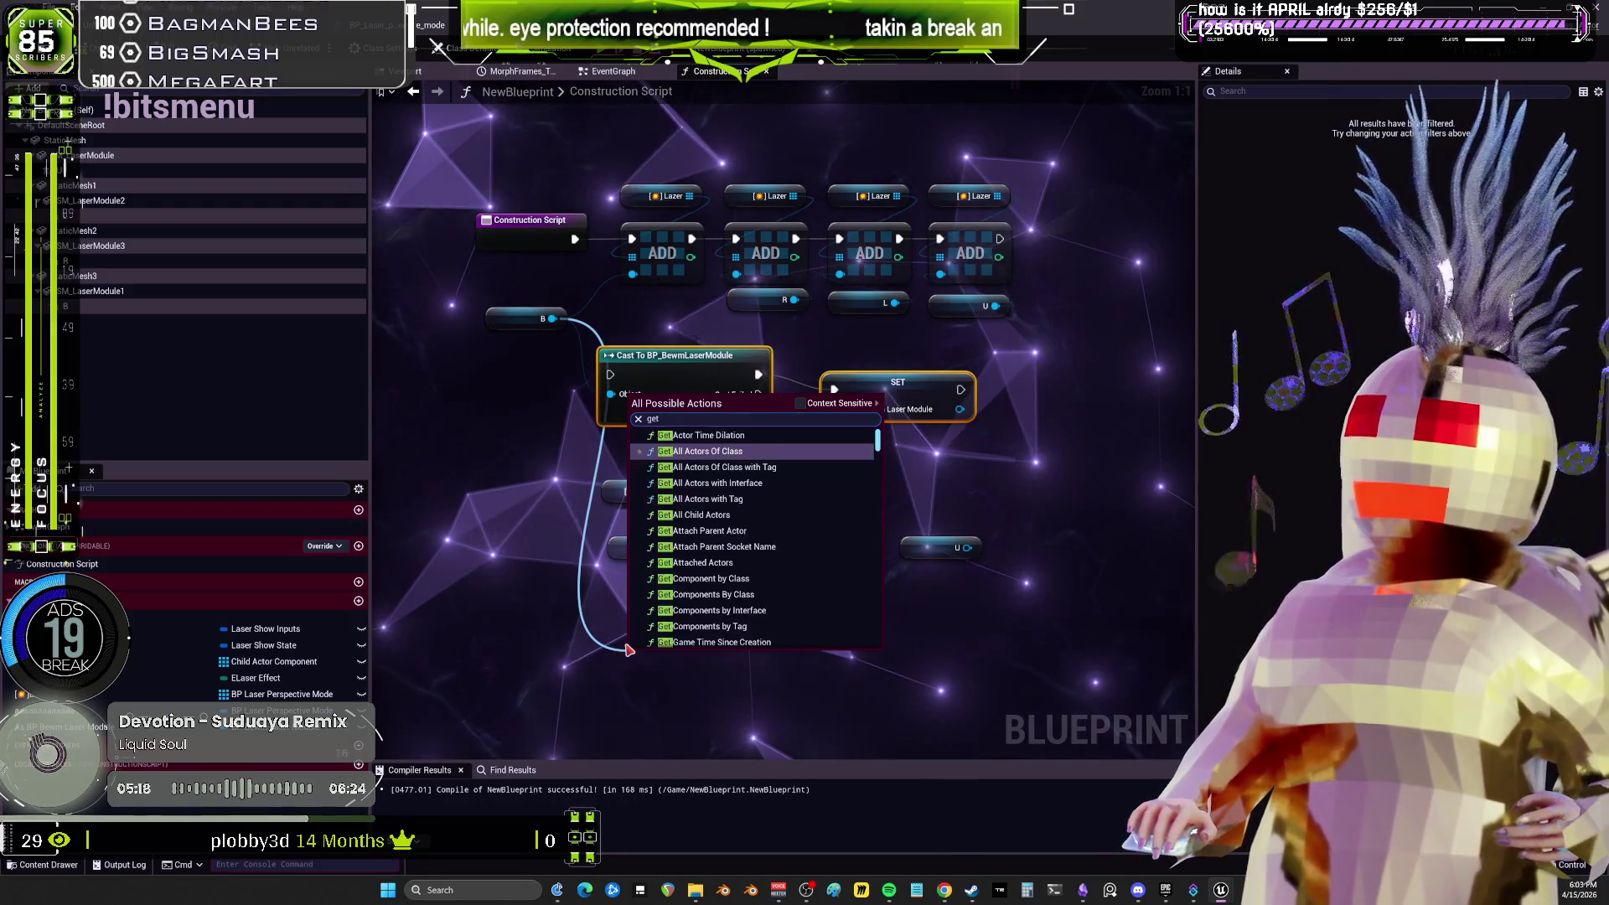
pyautogui.write(' child actor')
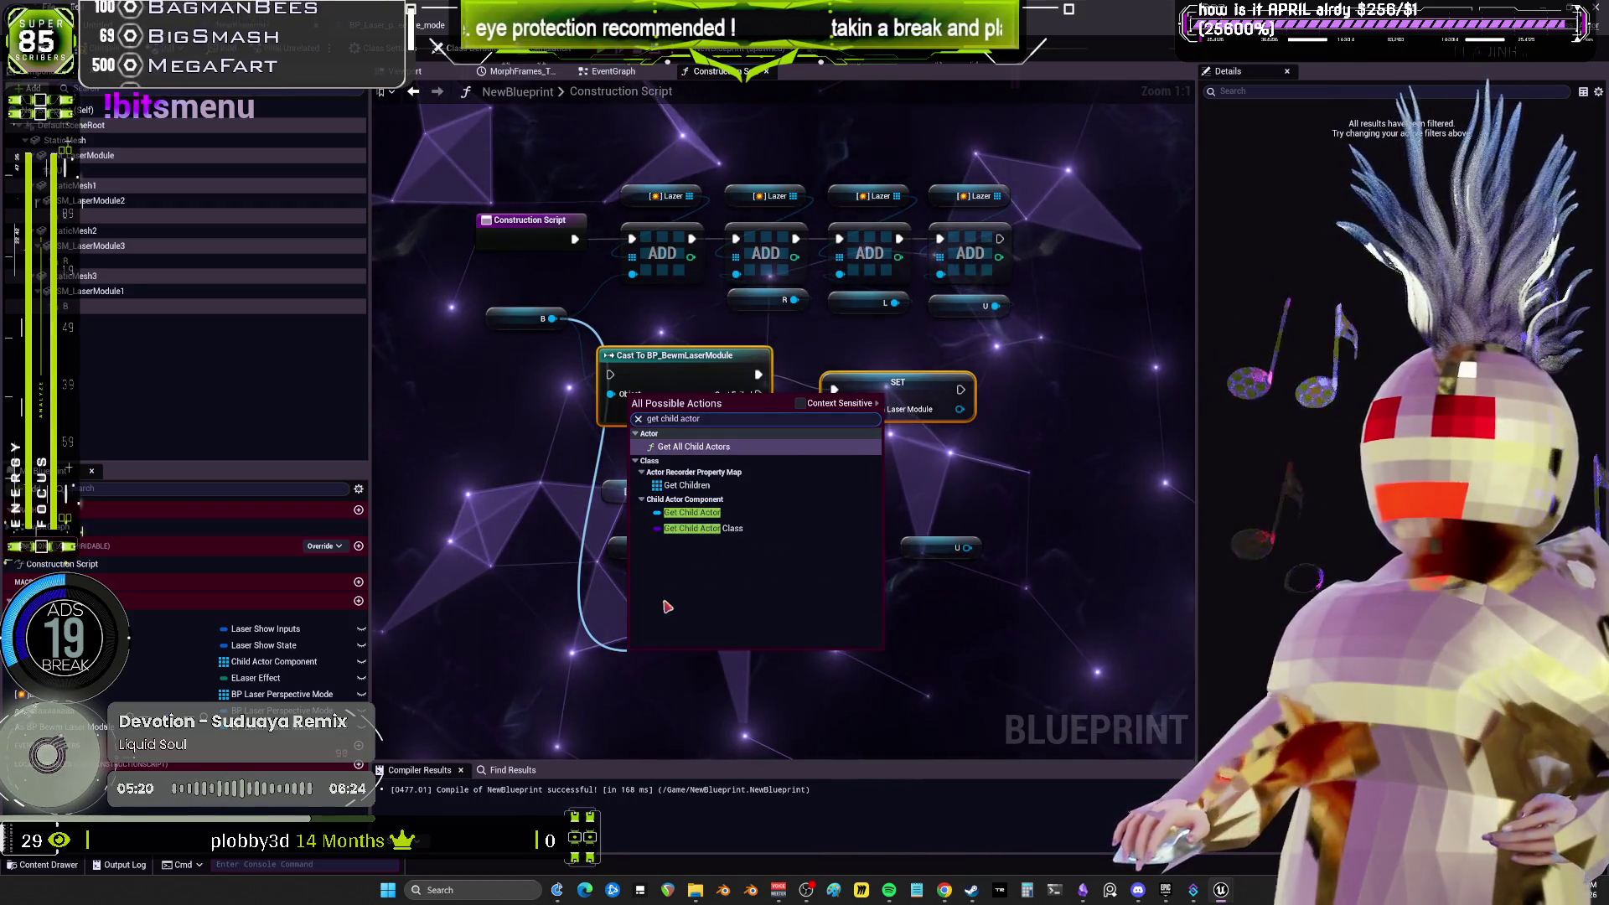
pyautogui.click(692, 512)
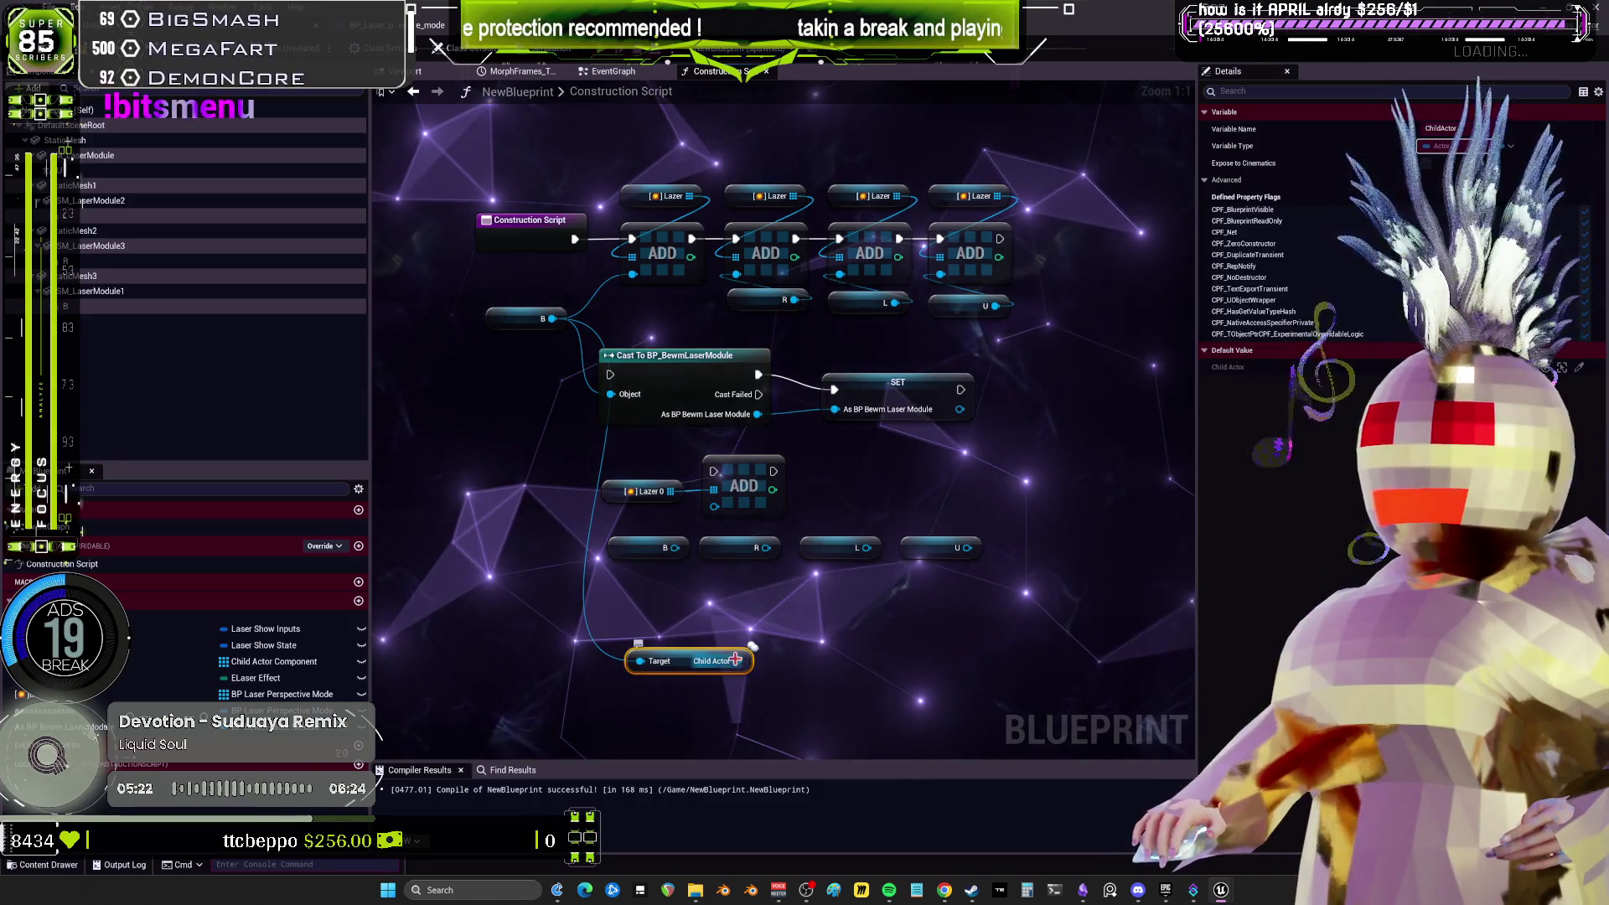
pyautogui.moveTo(681, 666)
pyautogui.mouseDown()
pyautogui.moveTo(536, 561)
pyautogui.moveTo(486, 484)
pyautogui.moveTo(825, 362)
pyautogui.mouseUp()
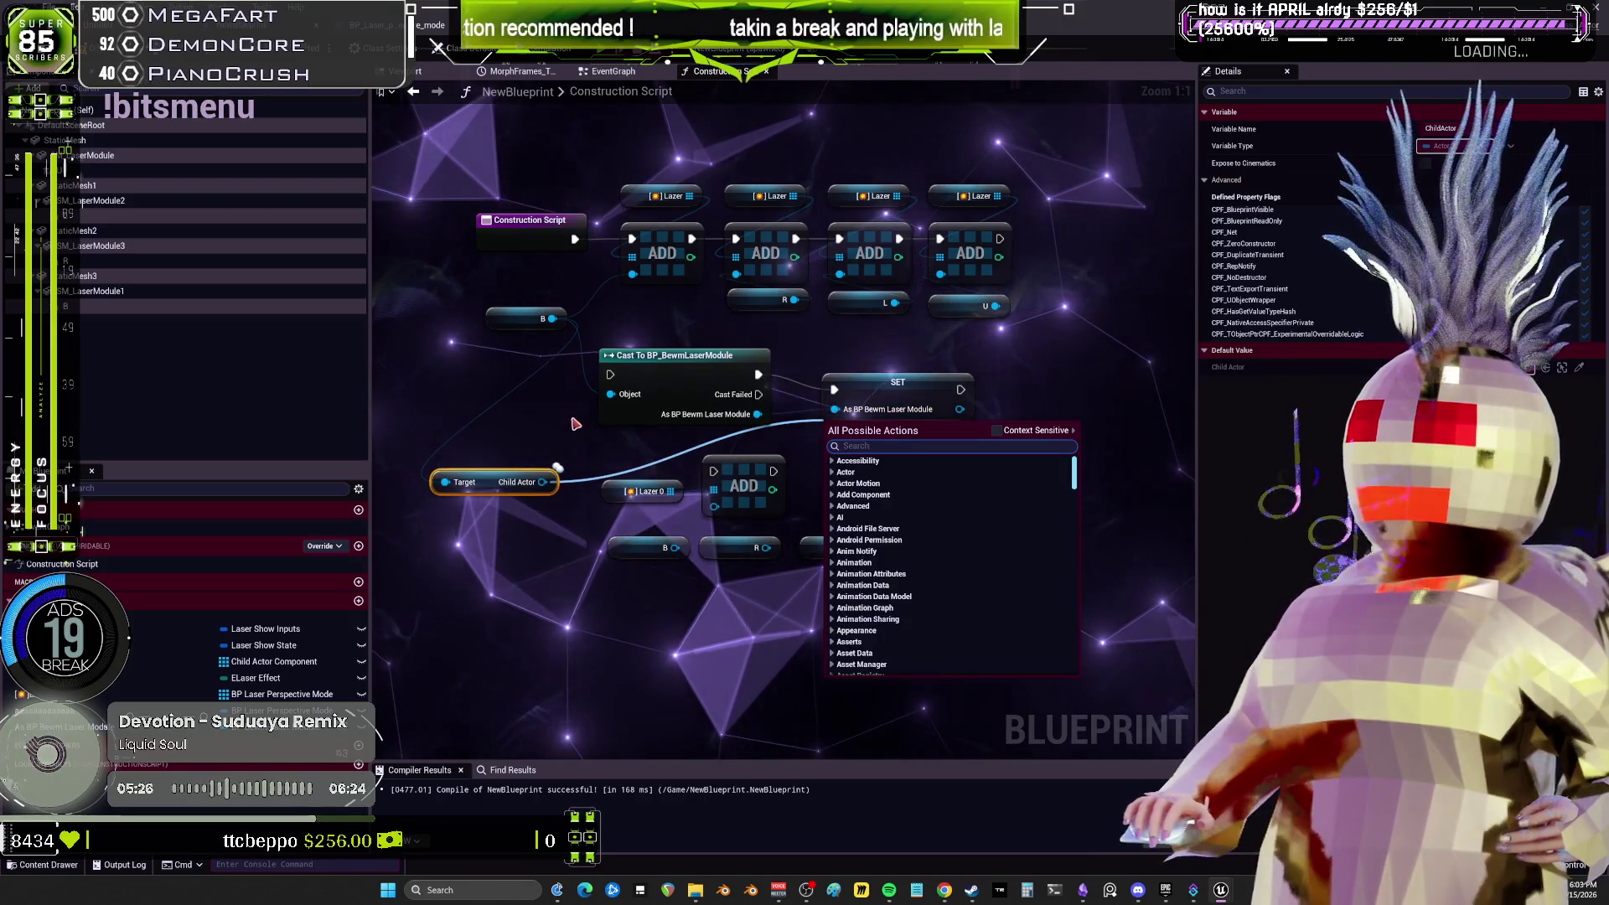
pyautogui.press('Escape')
pyautogui.moveTo(542, 482); pyautogui.dragTo(612, 394)
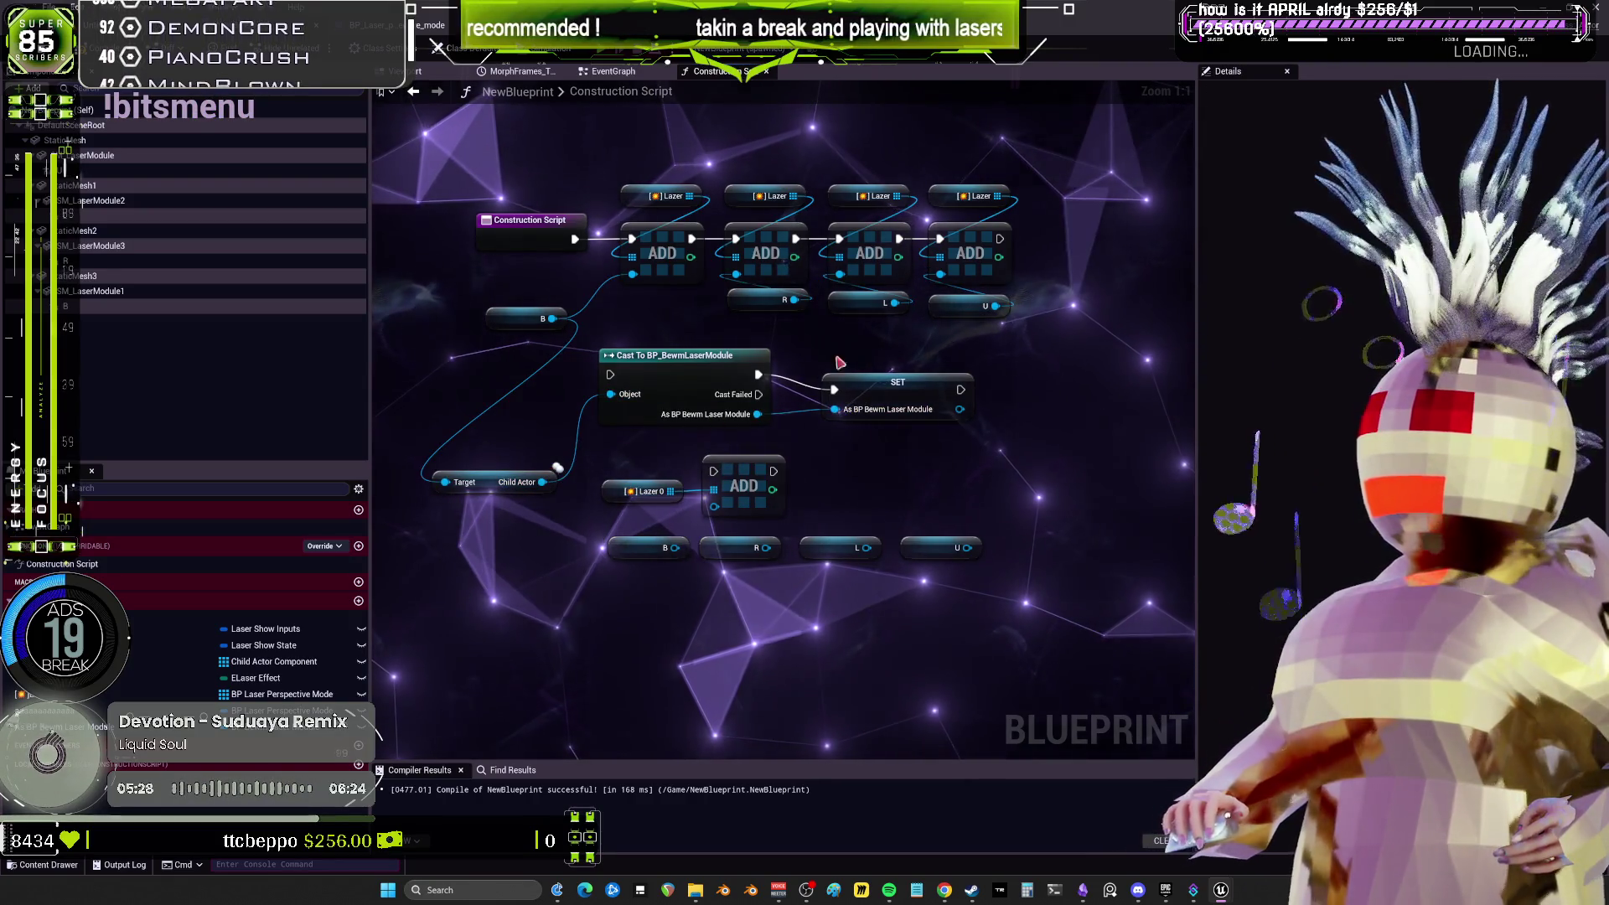
# Delete the SET node and the Cast To BP_BewmLaserModule node.
pyautogui.click(898, 385)
pyautogui.press('Delete')
pyautogui.moveTo(757, 414); pyautogui.dragTo(714, 509)
pyautogui.click(741, 468)
pyautogui.moveTo(542, 482); pyautogui.dragTo(716, 516)
pyautogui.press('Escape')
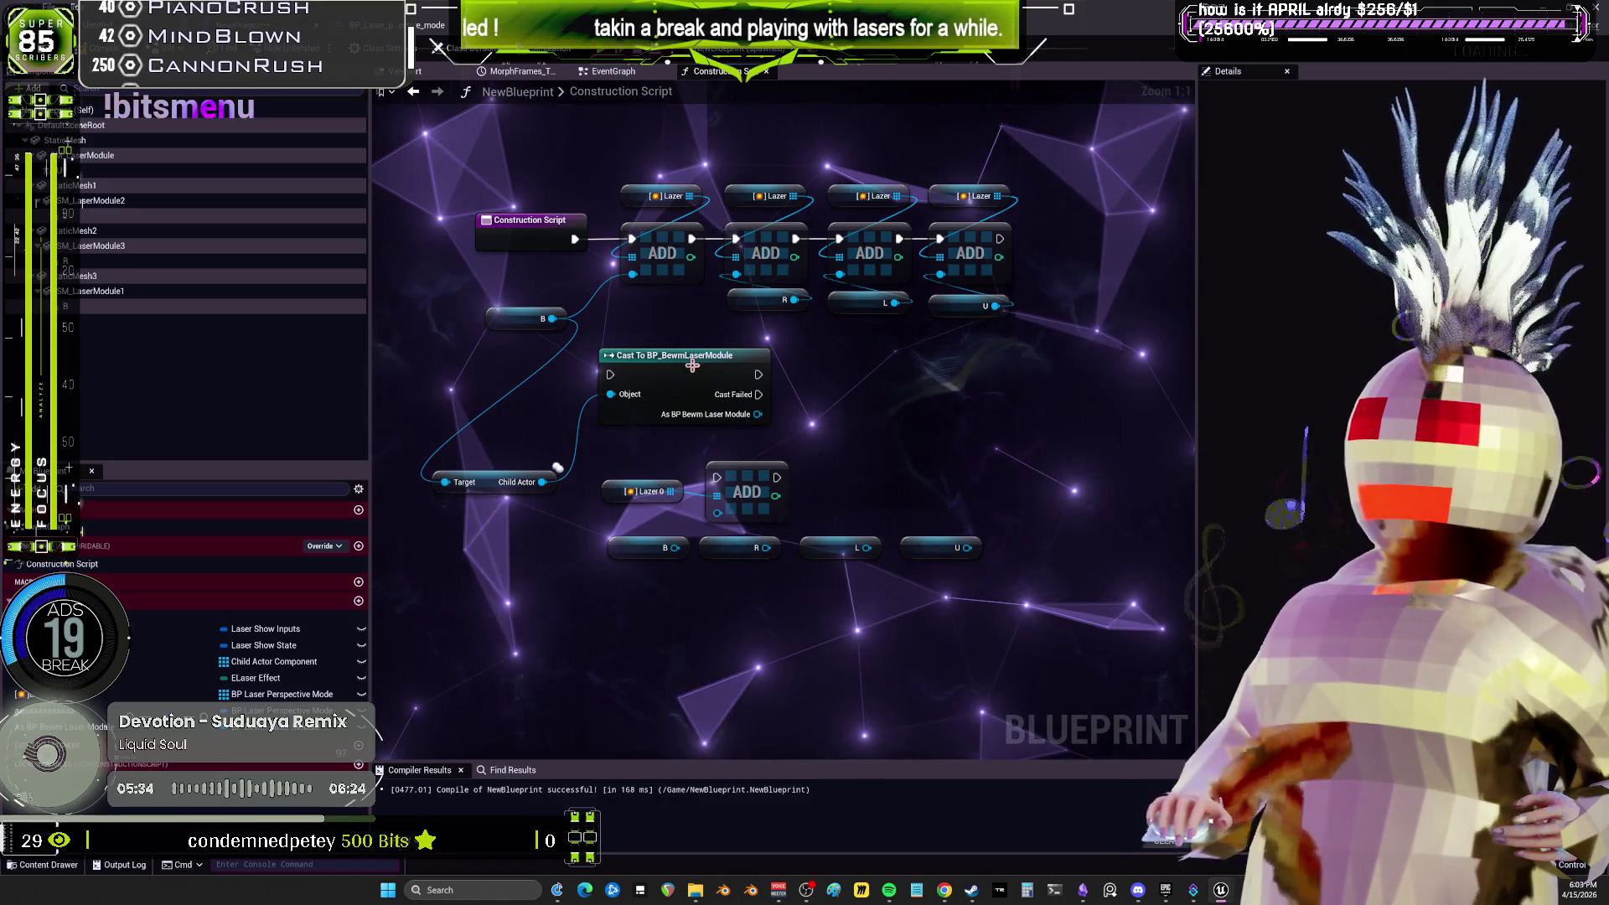
pyautogui.moveTo(670, 355); pyautogui.dragTo(673, 349)
pyautogui.press('Delete')
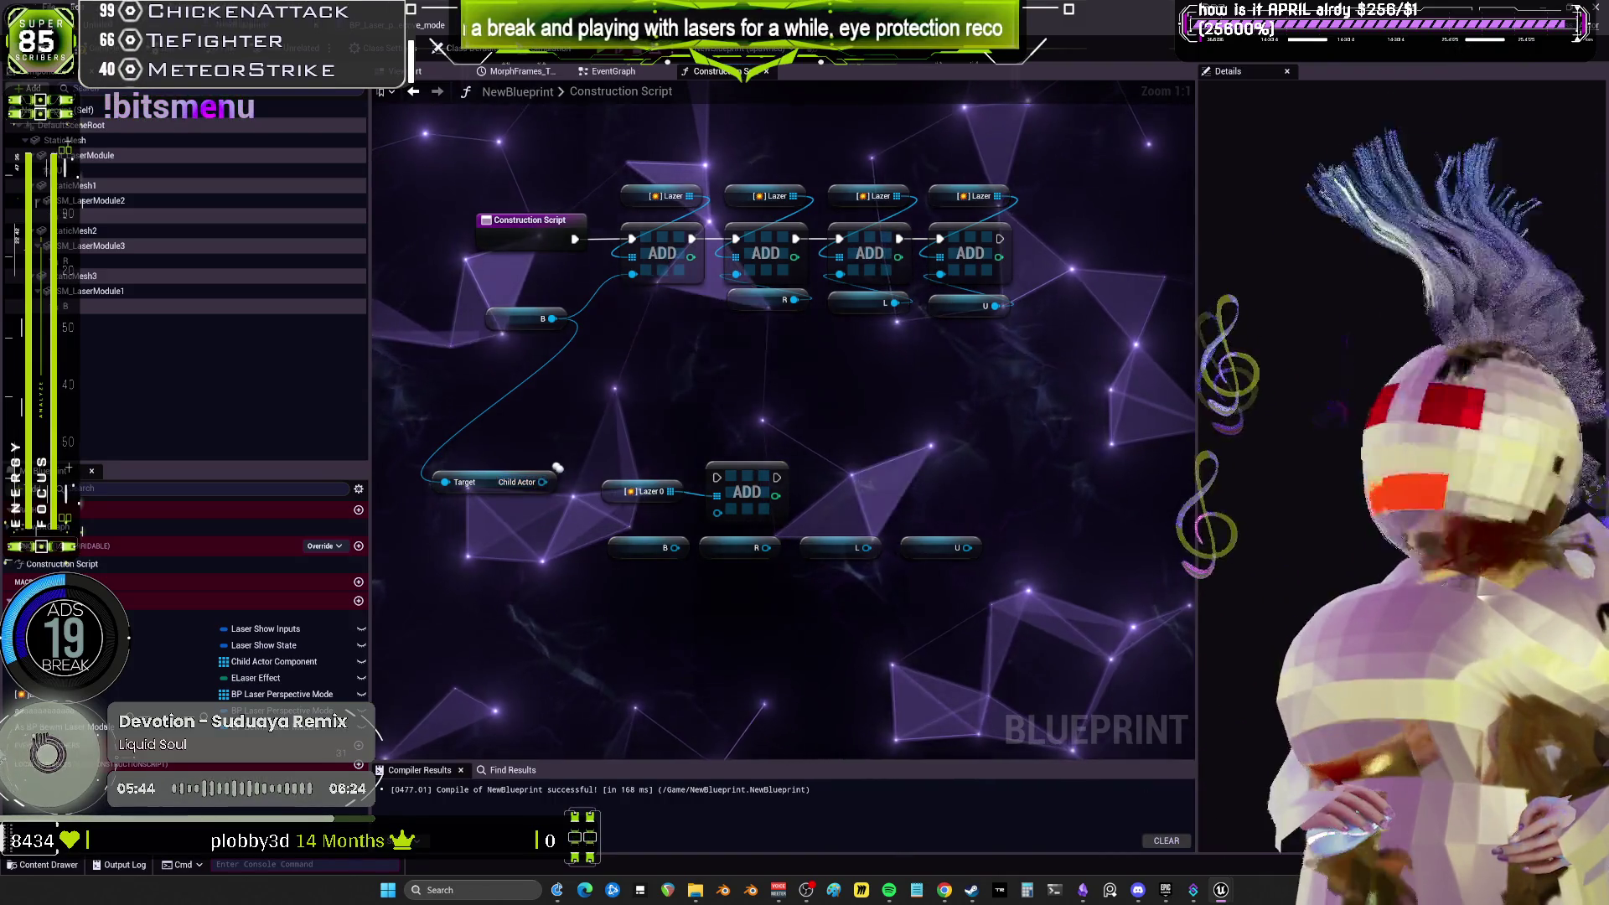
# Add a Cast To BP_Laser_perspective_mode on the Child Actor and feed it into the Lazer 0 ADD node.
pyautogui.moveTo(533, 490)
pyautogui.mouseDown()
pyautogui.moveTo(577, 382)
pyautogui.moveTo(633, 371)
pyautogui.mouseUp()
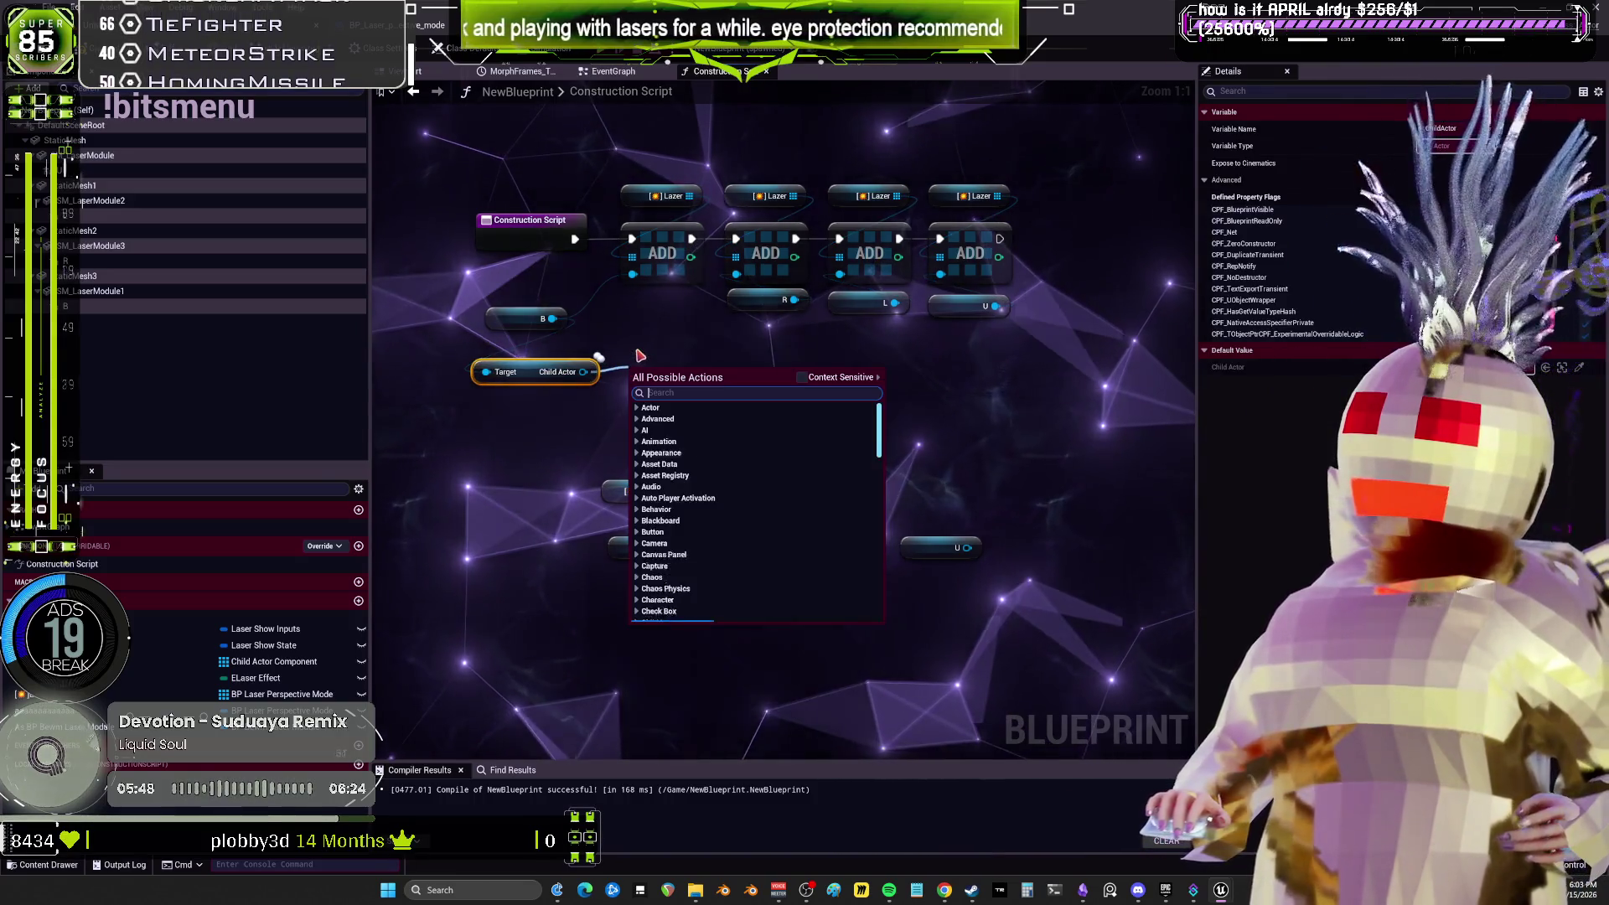
pyautogui.write('cast to bp lase')
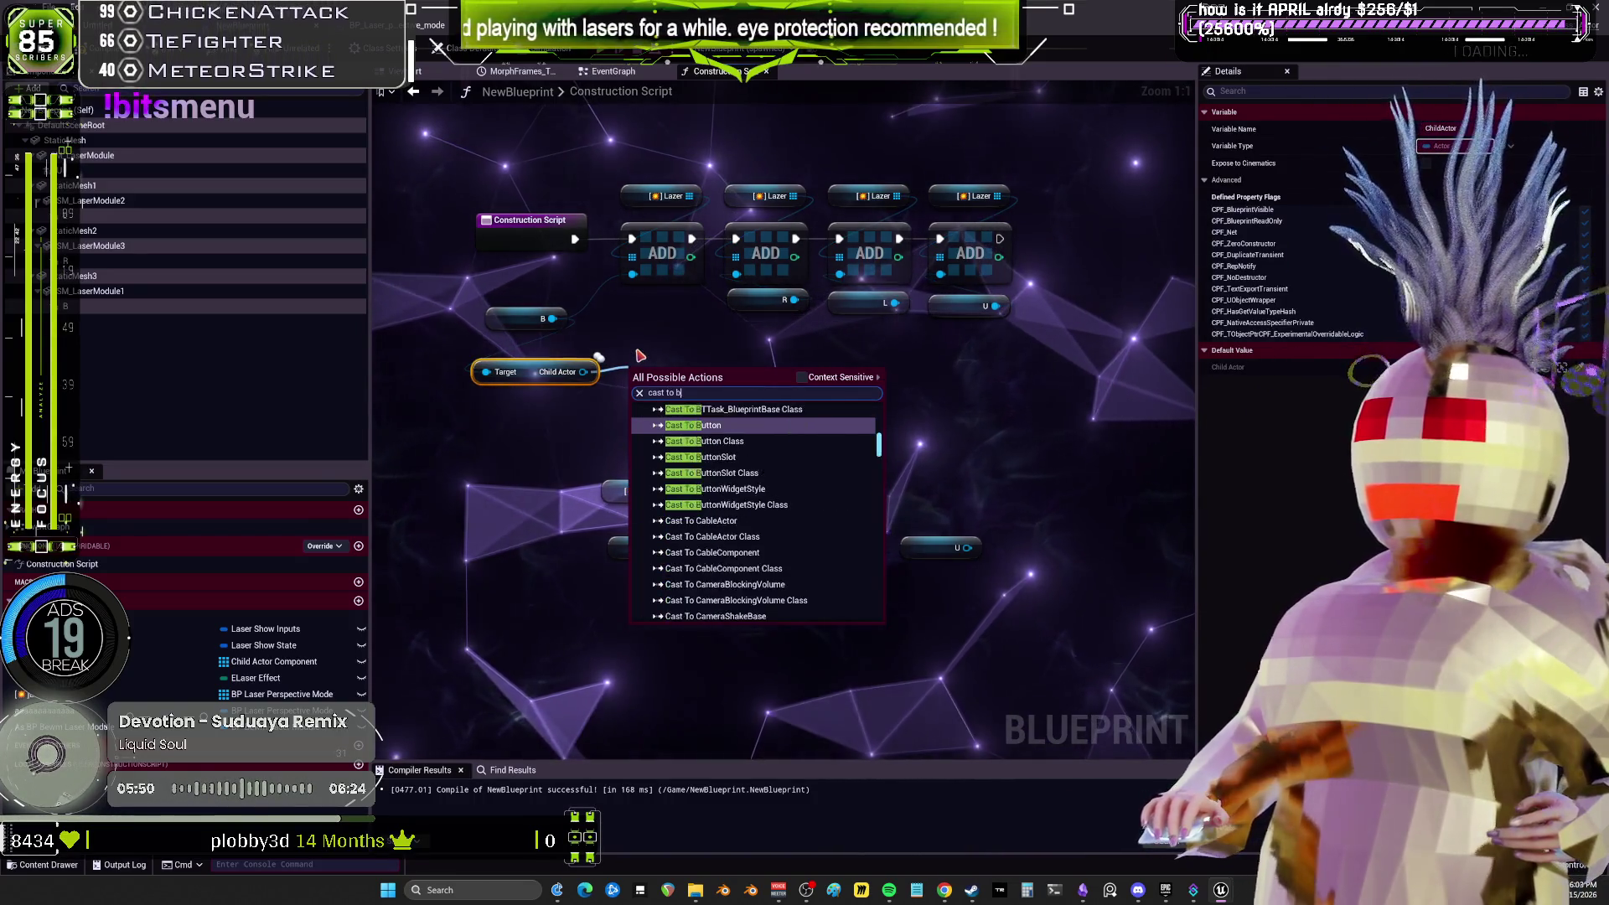
pyautogui.write('r')
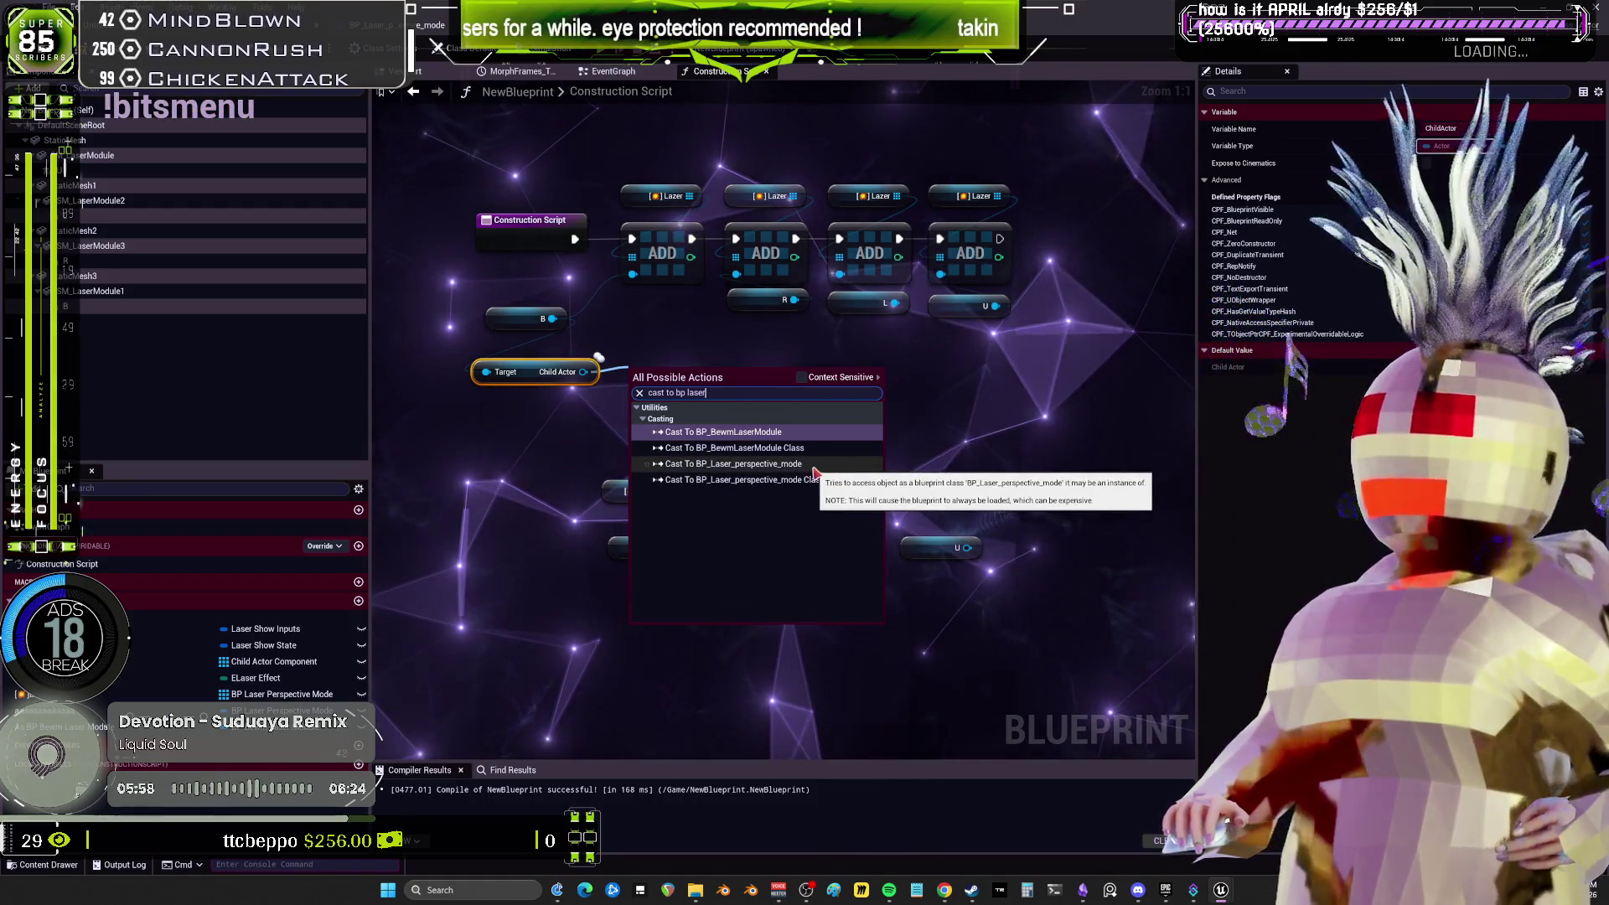
pyautogui.click(813, 469)
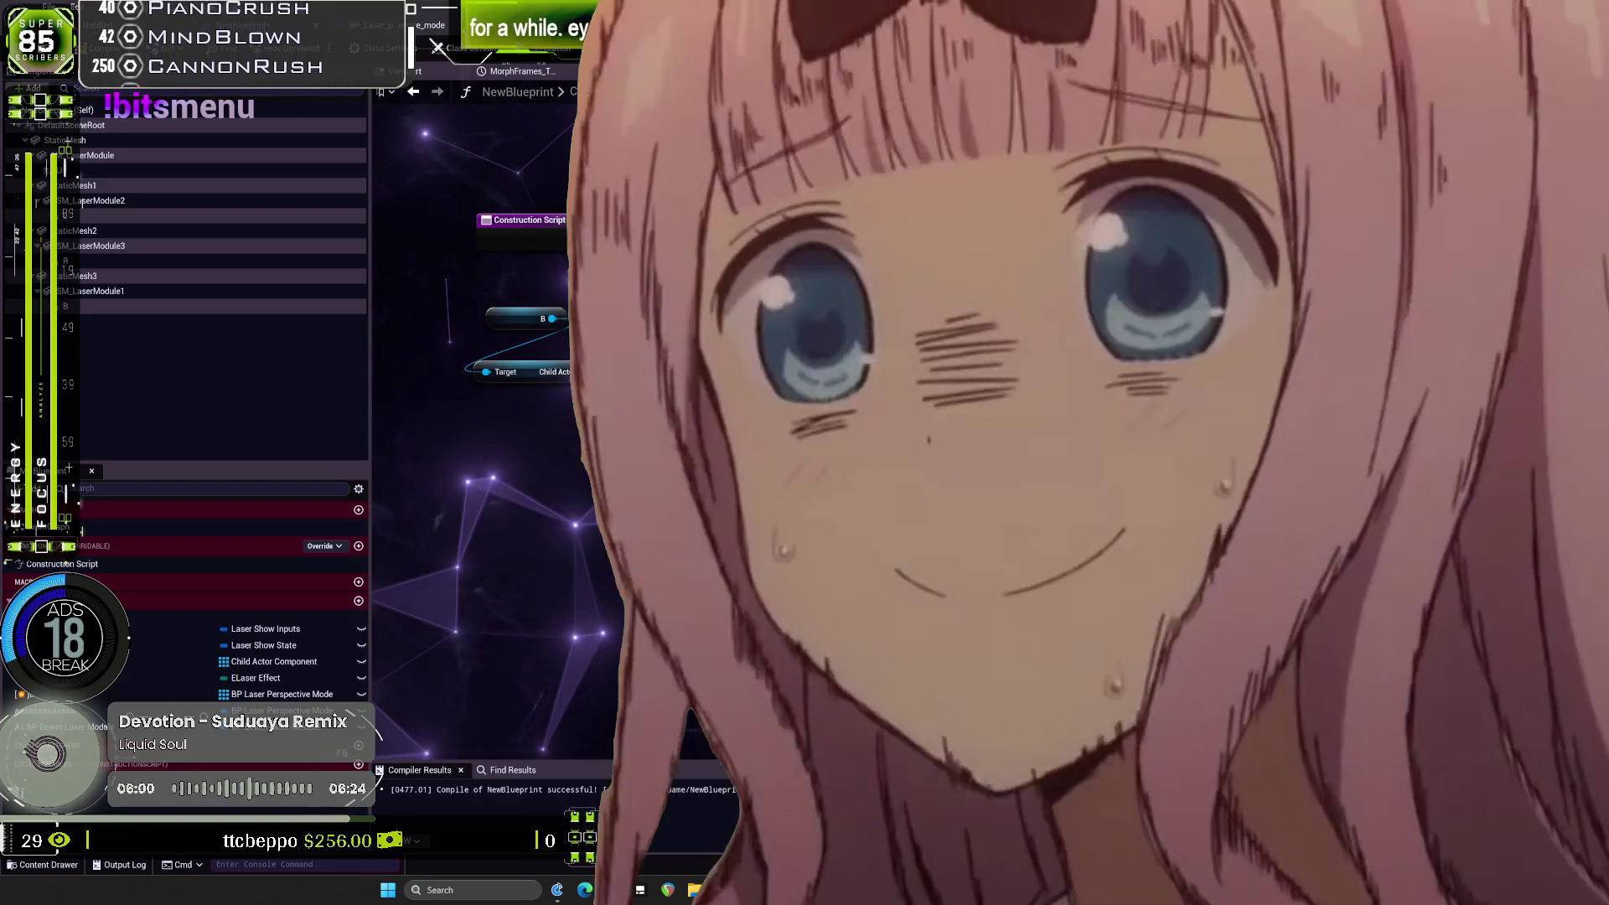
pyautogui.moveTo(801, 414); pyautogui.dragTo(718, 515)
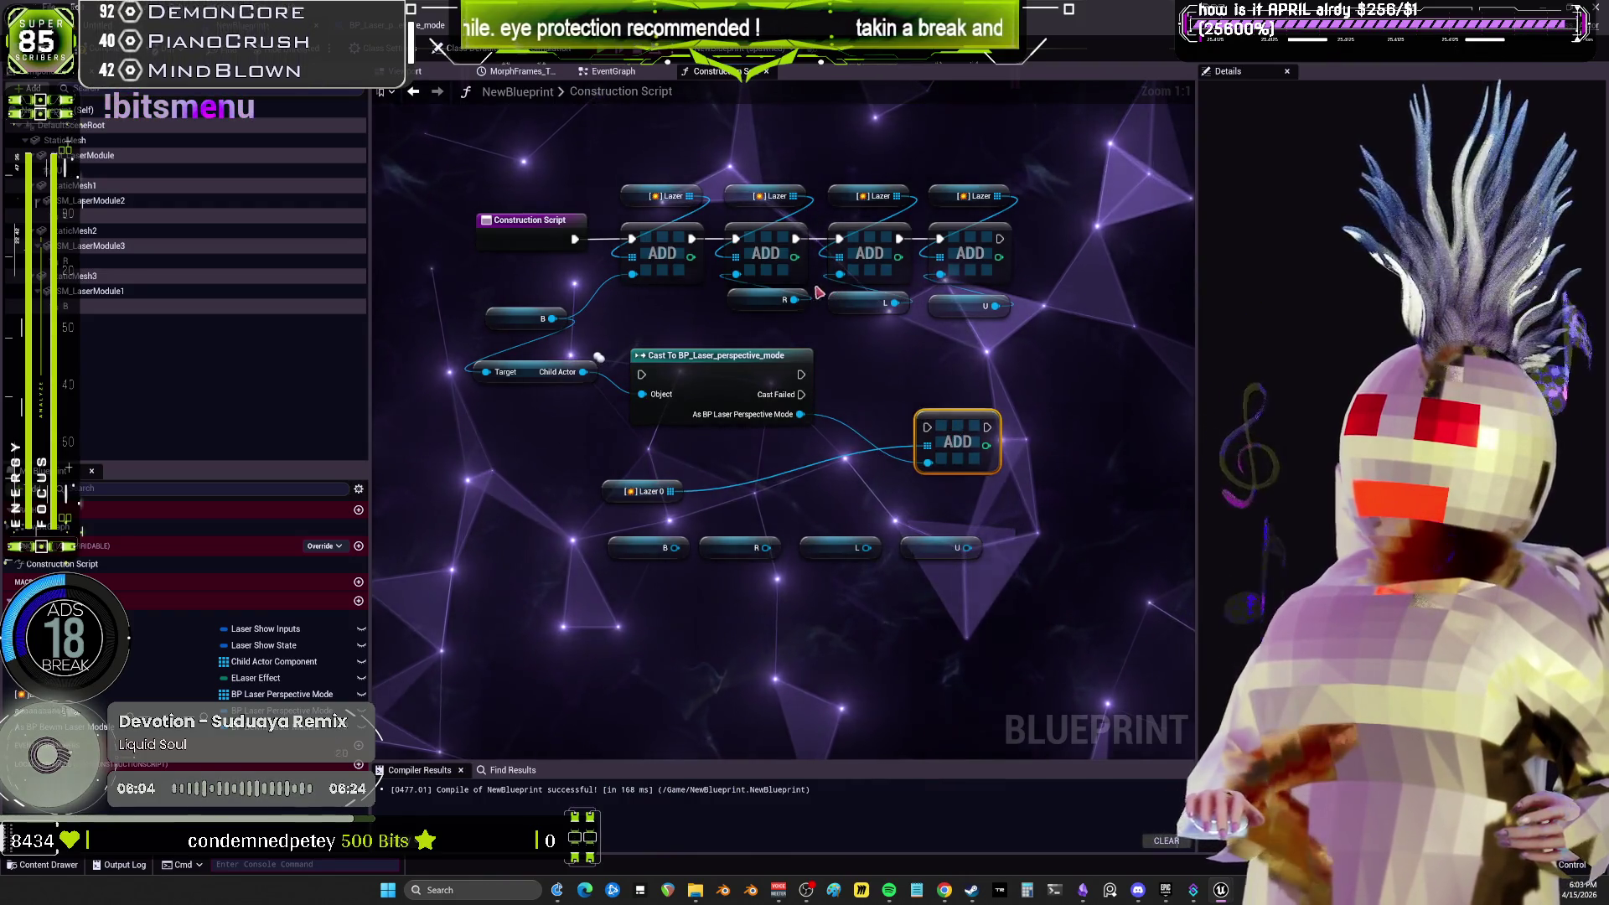
pyautogui.moveTo(702, 367); pyautogui.dragTo(708, 354)
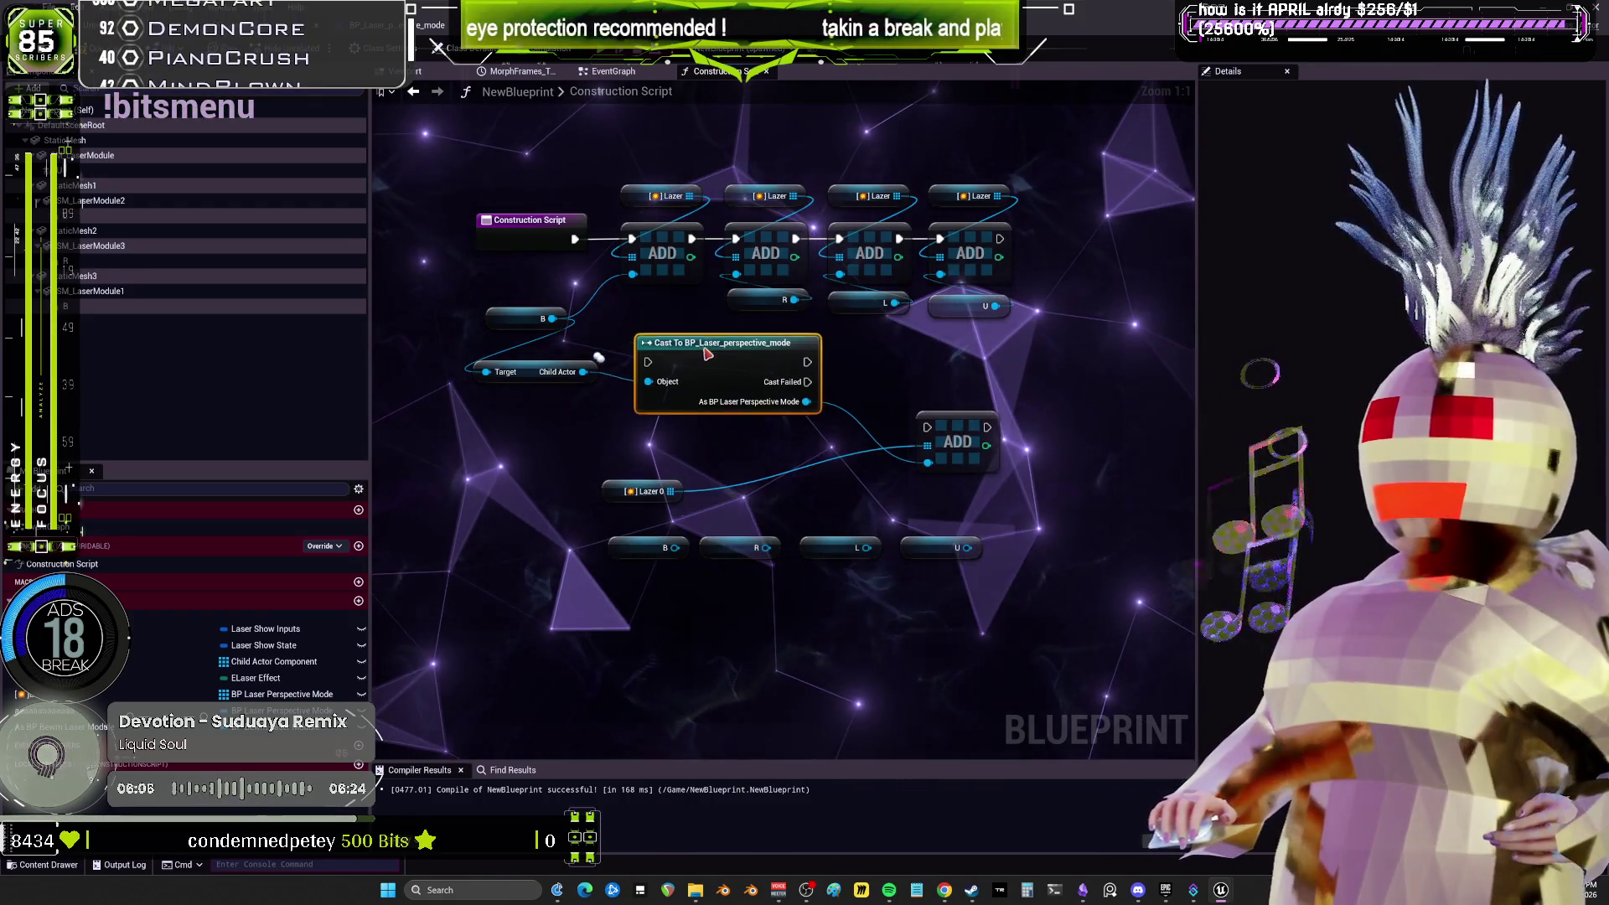
pyautogui.moveTo(520, 371); pyautogui.dragTo(514, 412)
pyautogui.moveTo(738, 376); pyautogui.dragTo(743, 386)
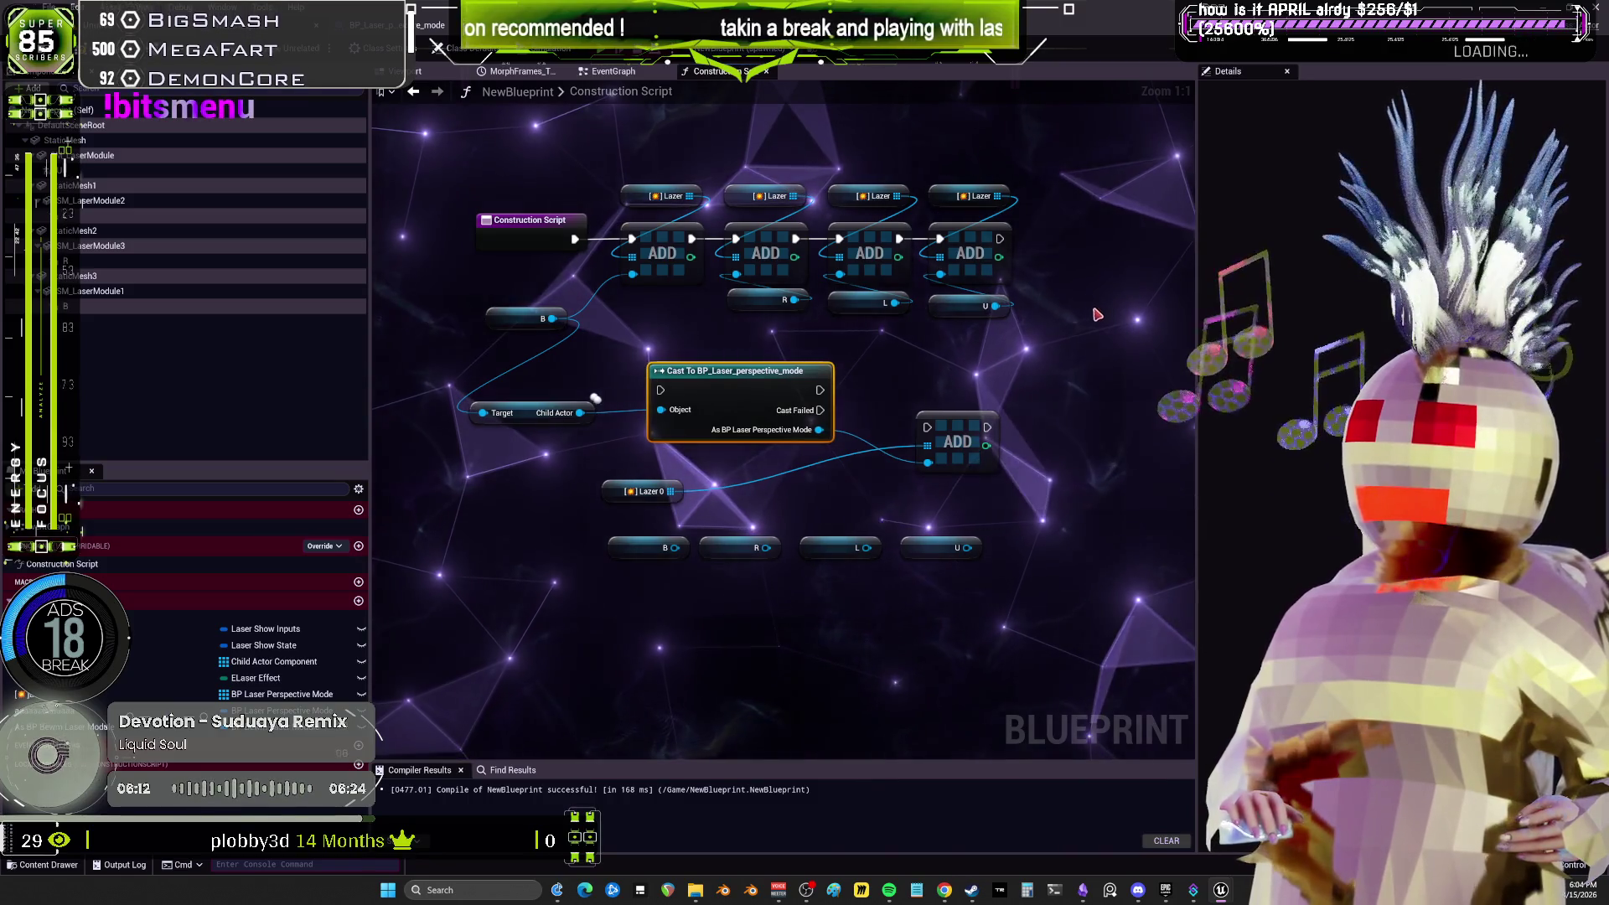
pyautogui.moveTo(1027, 289); pyautogui.dragTo(617, 169)
pyautogui.press('Delete')
pyautogui.moveTo(575, 240)
pyautogui.mouseDown()
pyautogui.moveTo(660, 390)
pyautogui.moveTo(698, 217)
pyautogui.mouseUp()
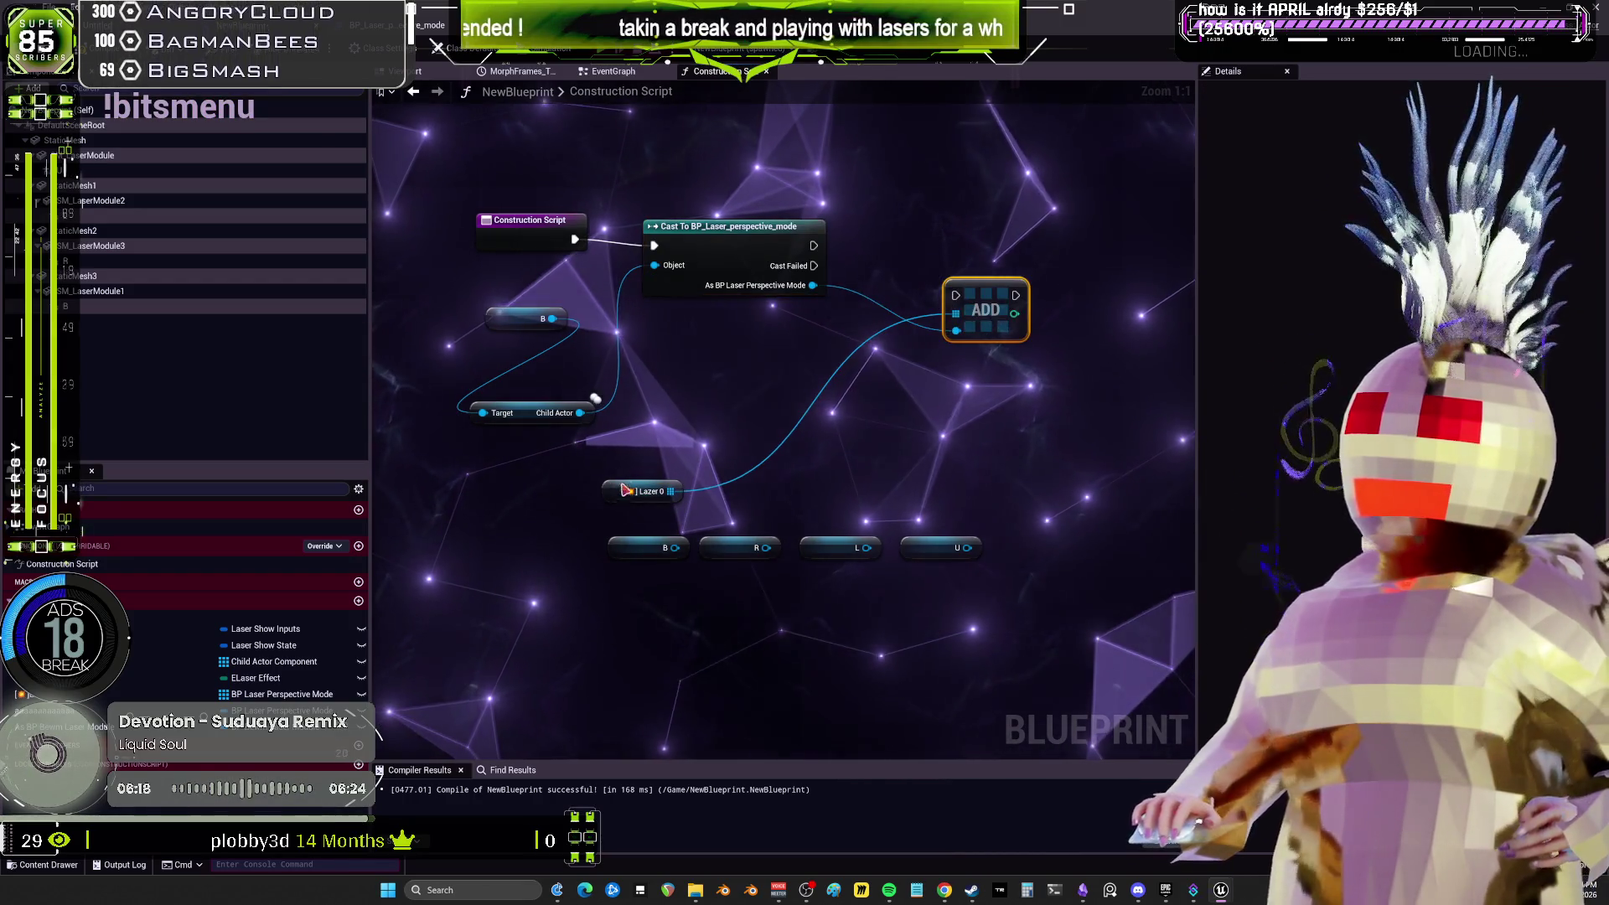
pyautogui.moveTo(623, 492); pyautogui.dragTo(972, 227)
pyautogui.click(986, 312)
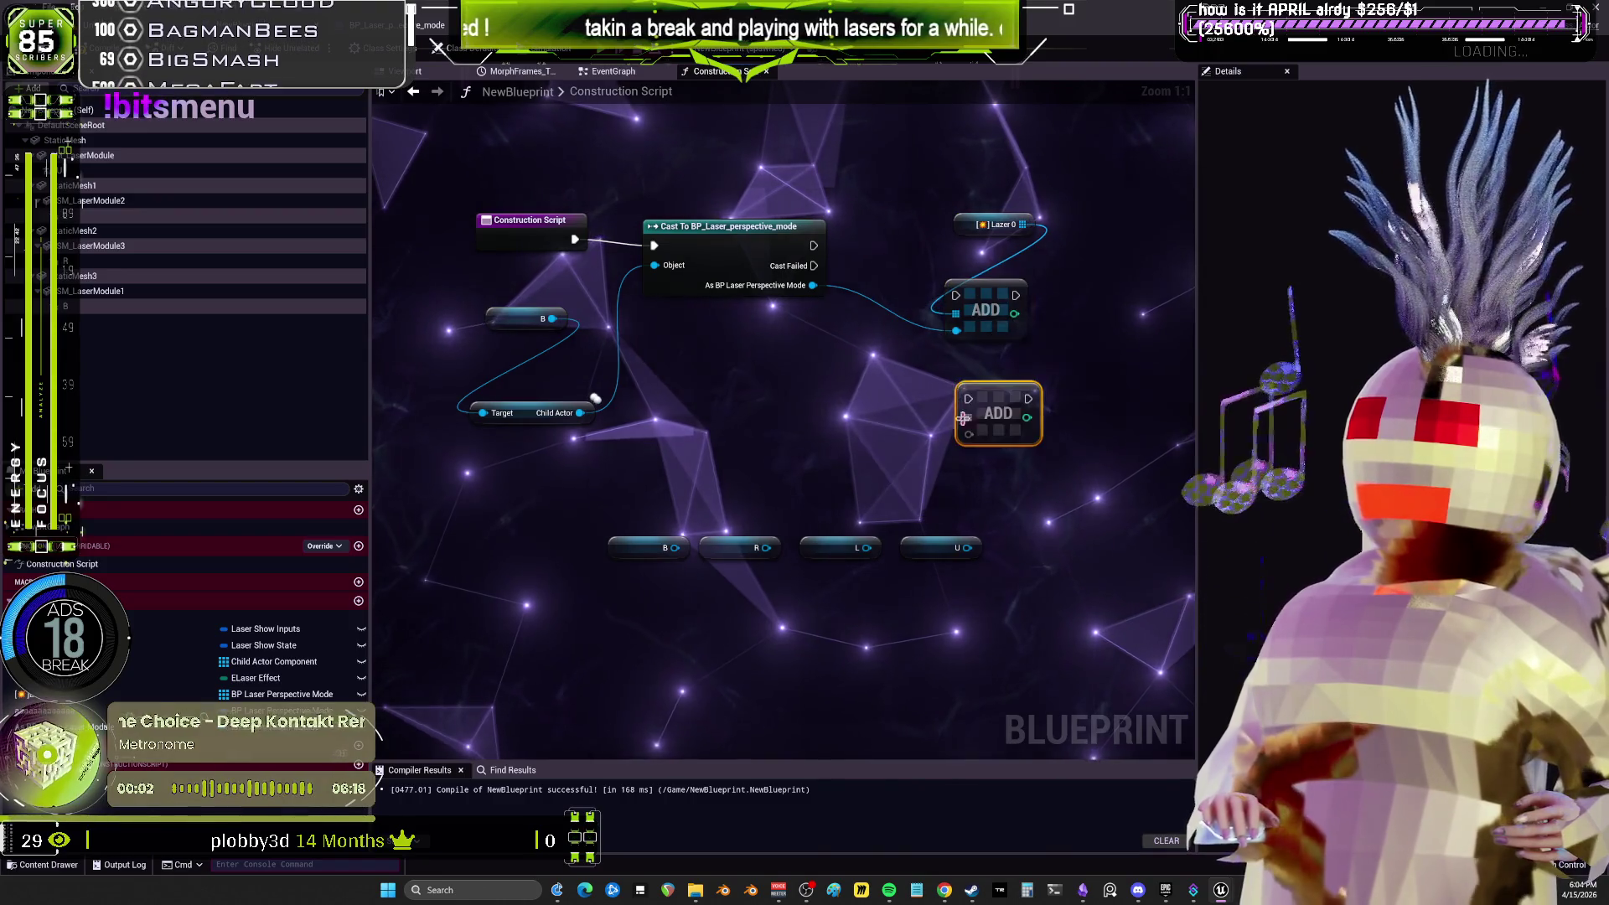
pyautogui.press('Delete')
pyautogui.scroll(-2, 869, 354)
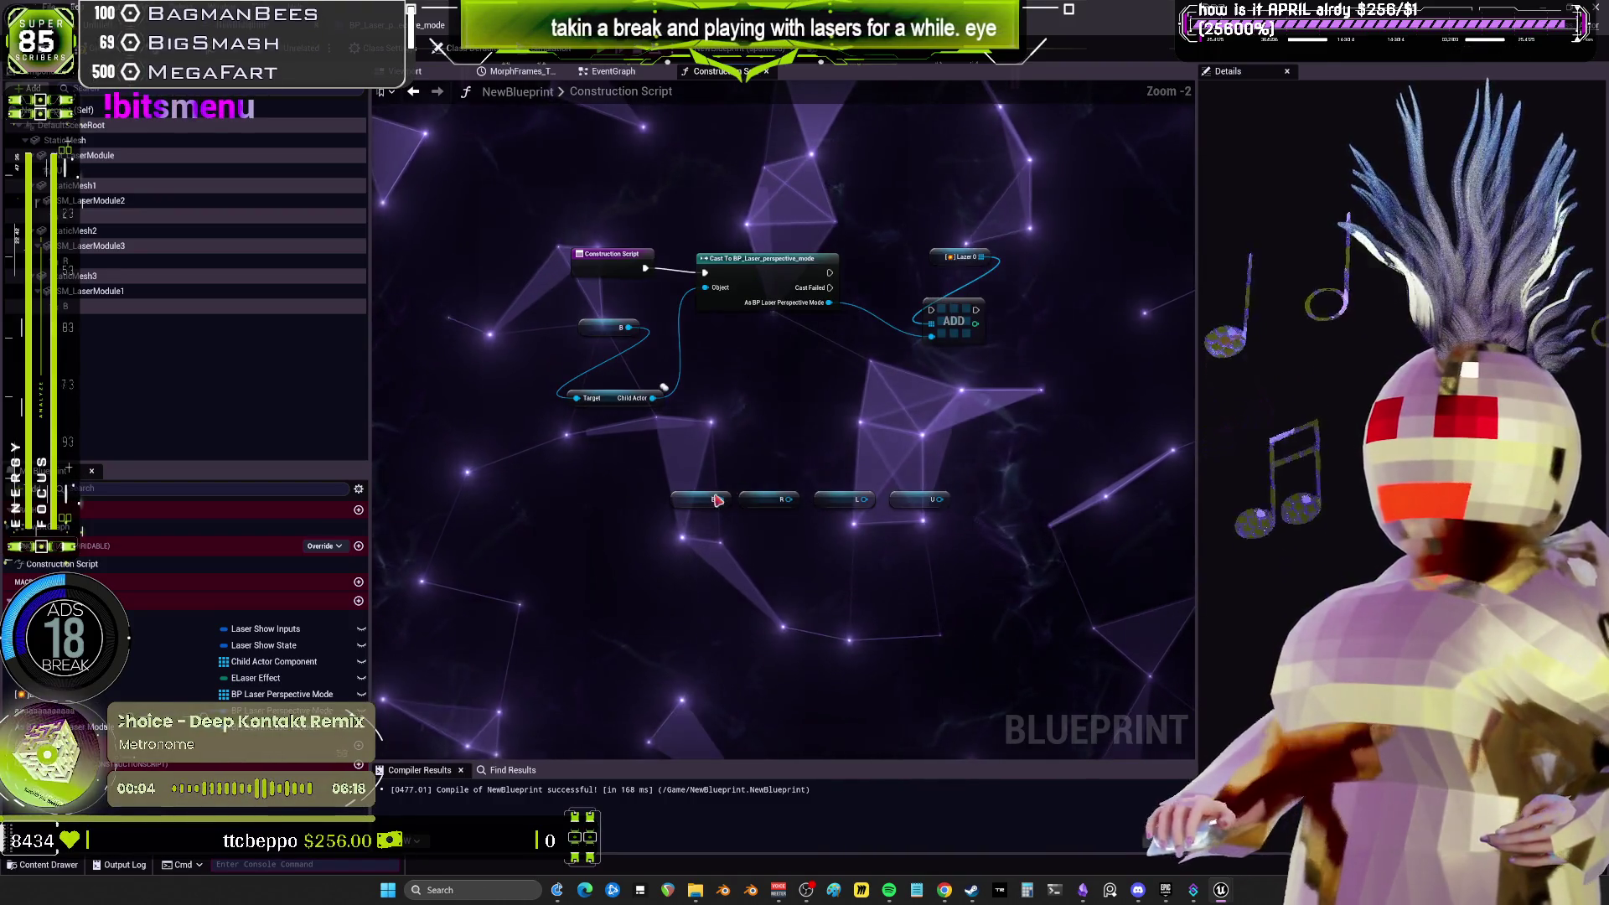
pyautogui.scroll(1, 824, 474)
pyautogui.click(694, 504)
pyautogui.press('Delete')
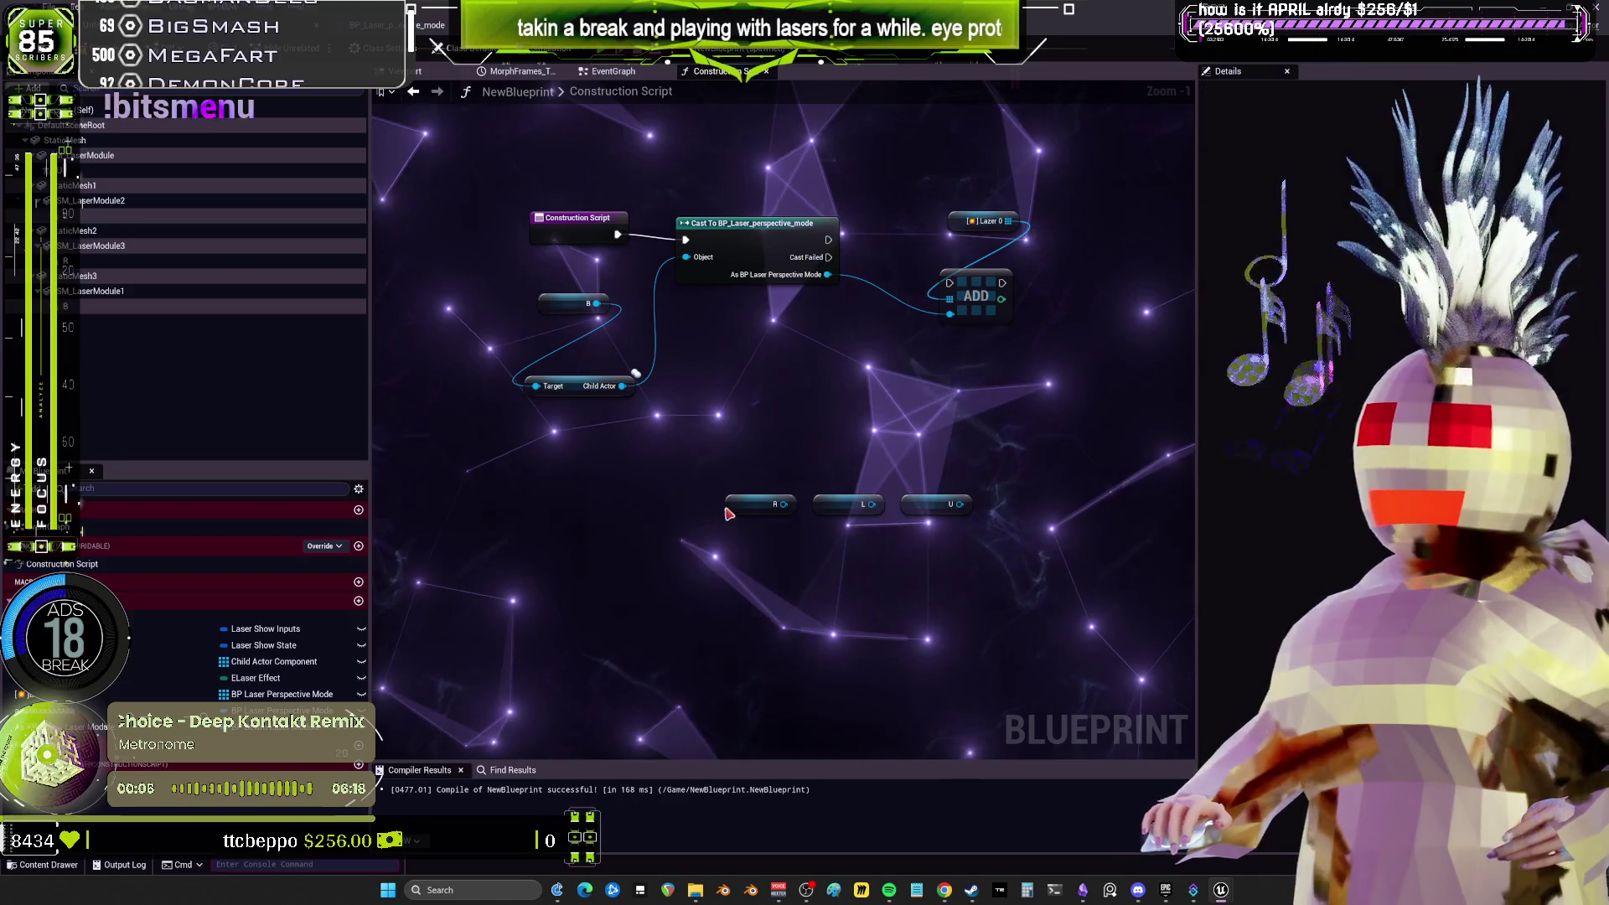
pyautogui.moveTo(504, 482); pyautogui.dragTo(556, 485)
pyautogui.moveTo(838, 504); pyautogui.dragTo(491, 630)
pyautogui.moveTo(903, 505)
pyautogui.mouseDown()
pyautogui.moveTo(491, 701)
pyautogui.moveTo(420, 714)
pyautogui.mouseUp()
pyautogui.click(940, 414)
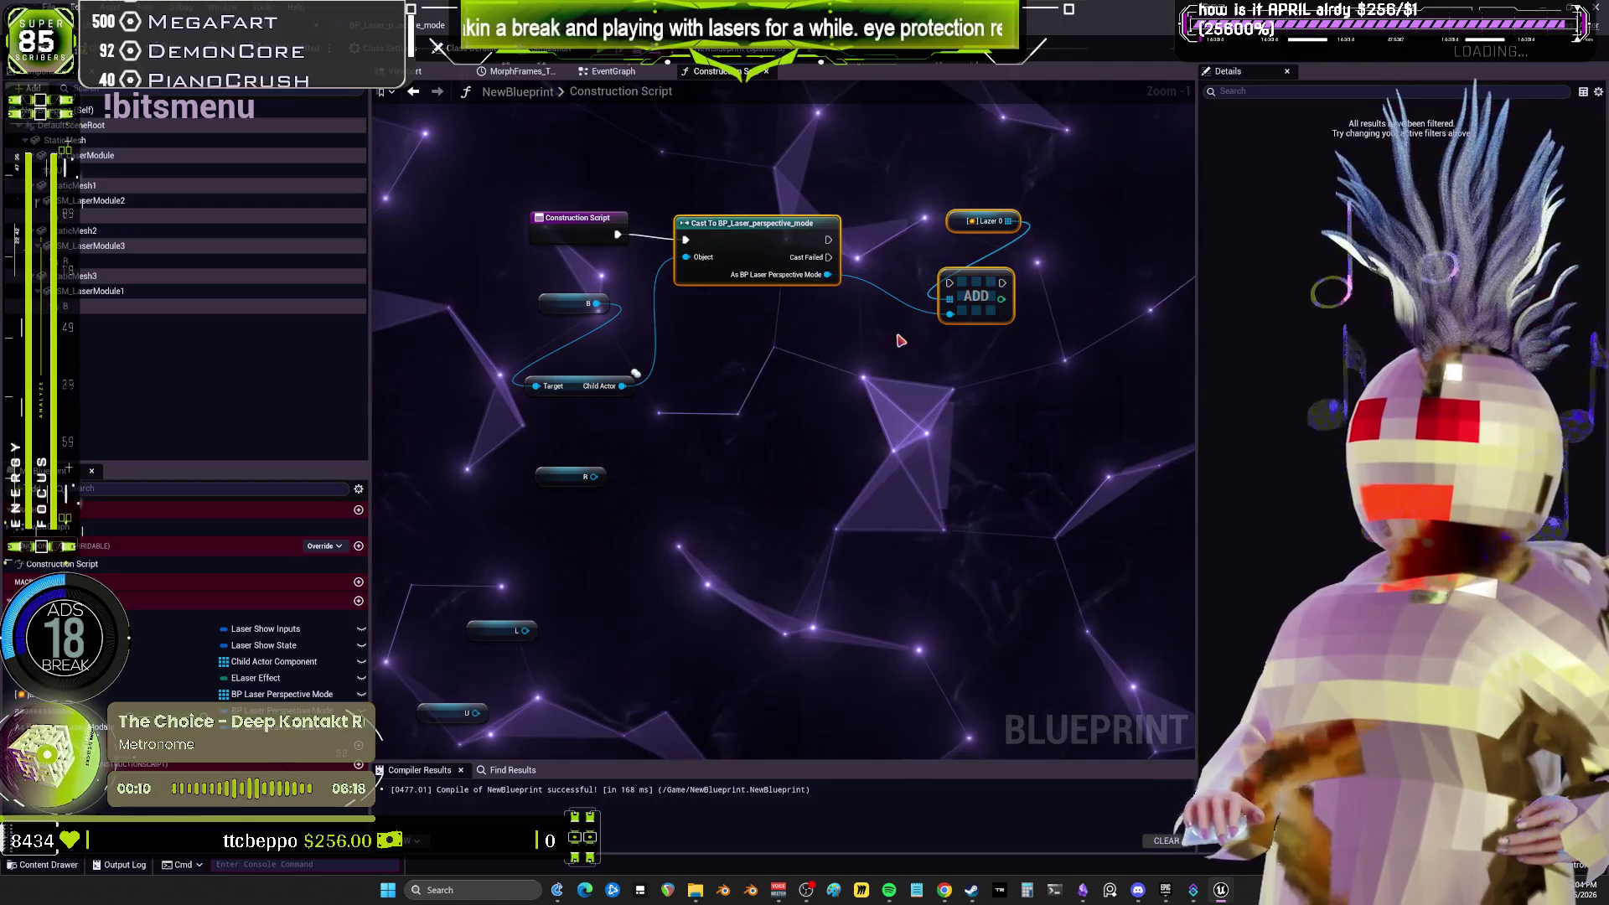
pyautogui.moveTo(776, 390); pyautogui.dragTo(647, 360)
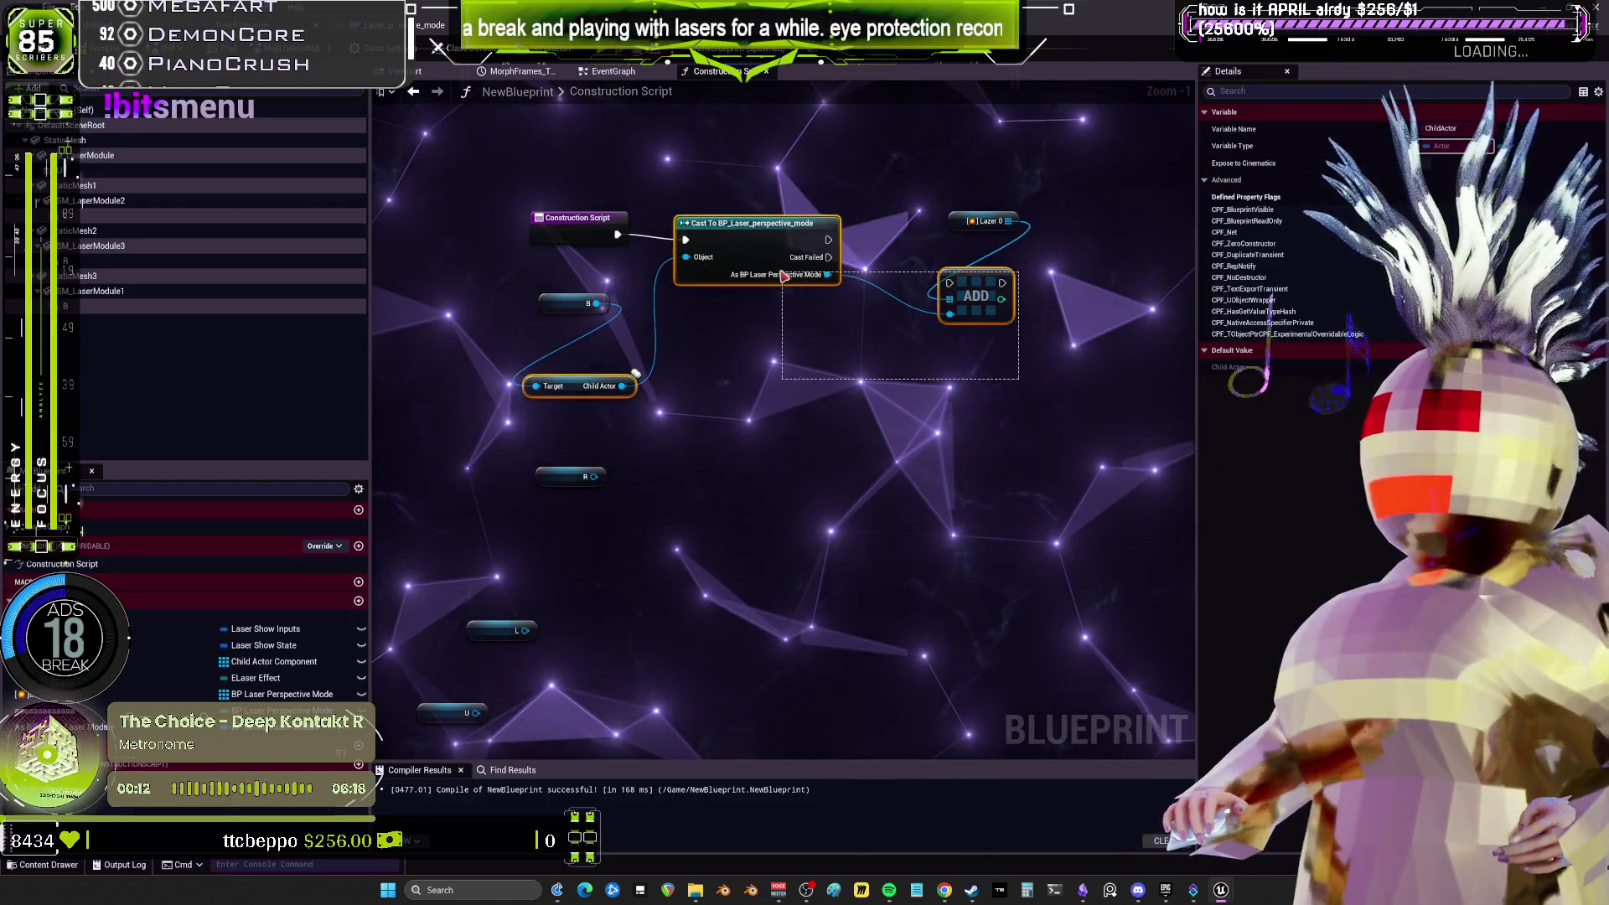
pyautogui.moveTo(821, 442); pyautogui.dragTo(741, 378)
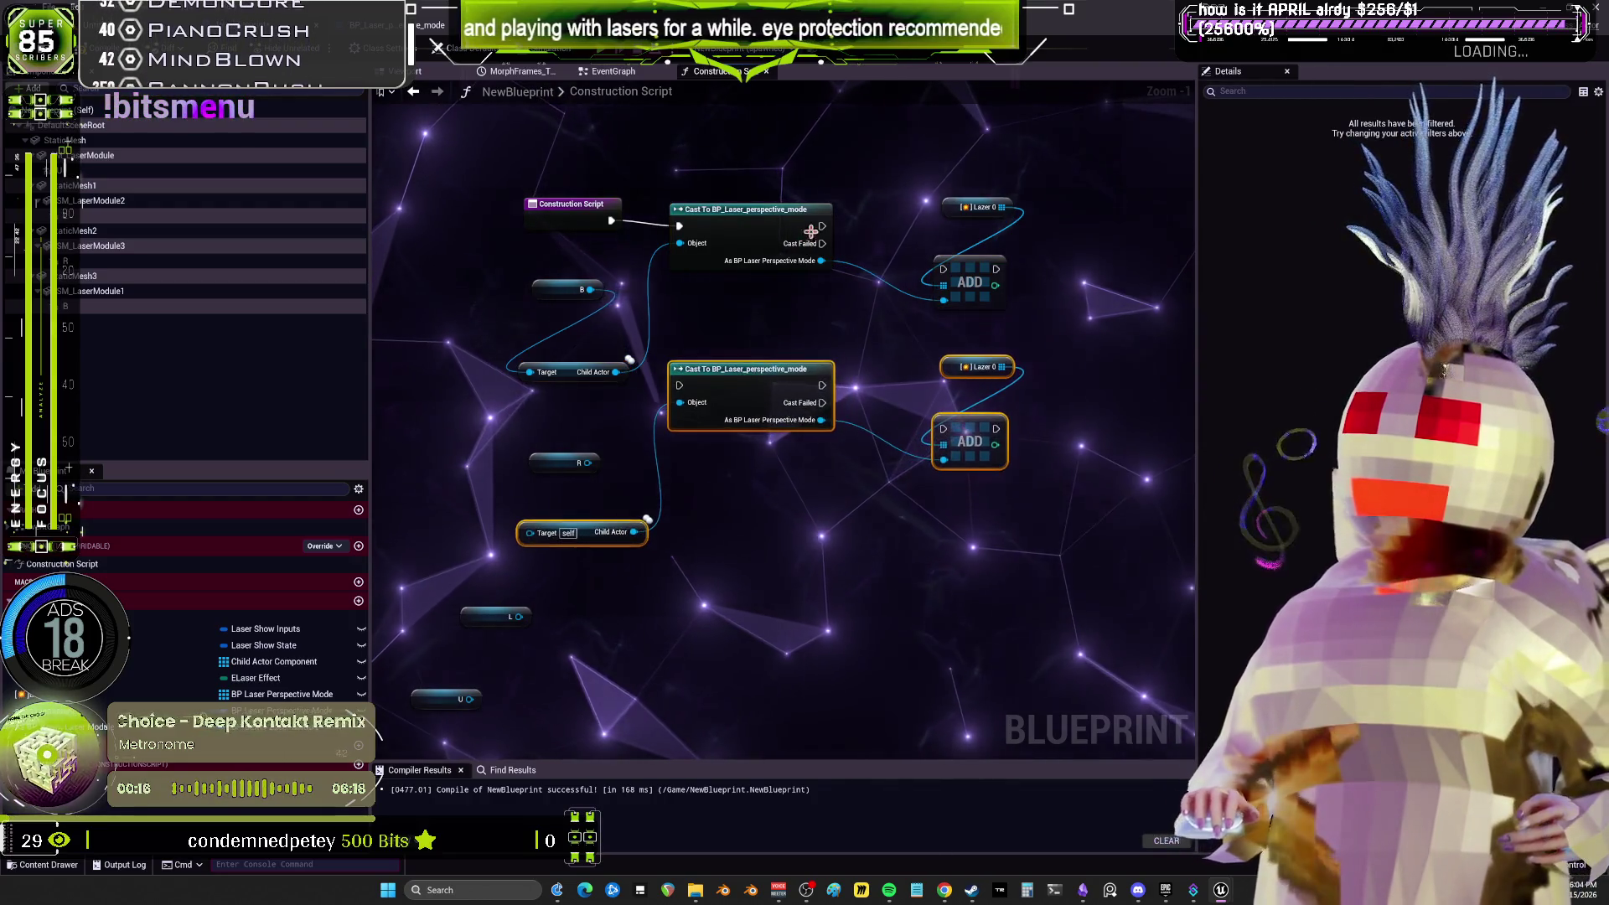
# Duplicate the cast and Lazer ADD group twice, chaining them and wiring the R and U variables.
pyautogui.moveTo(821, 226); pyautogui.dragTo(680, 385)
pyautogui.hotkey('ctrl', 'w')
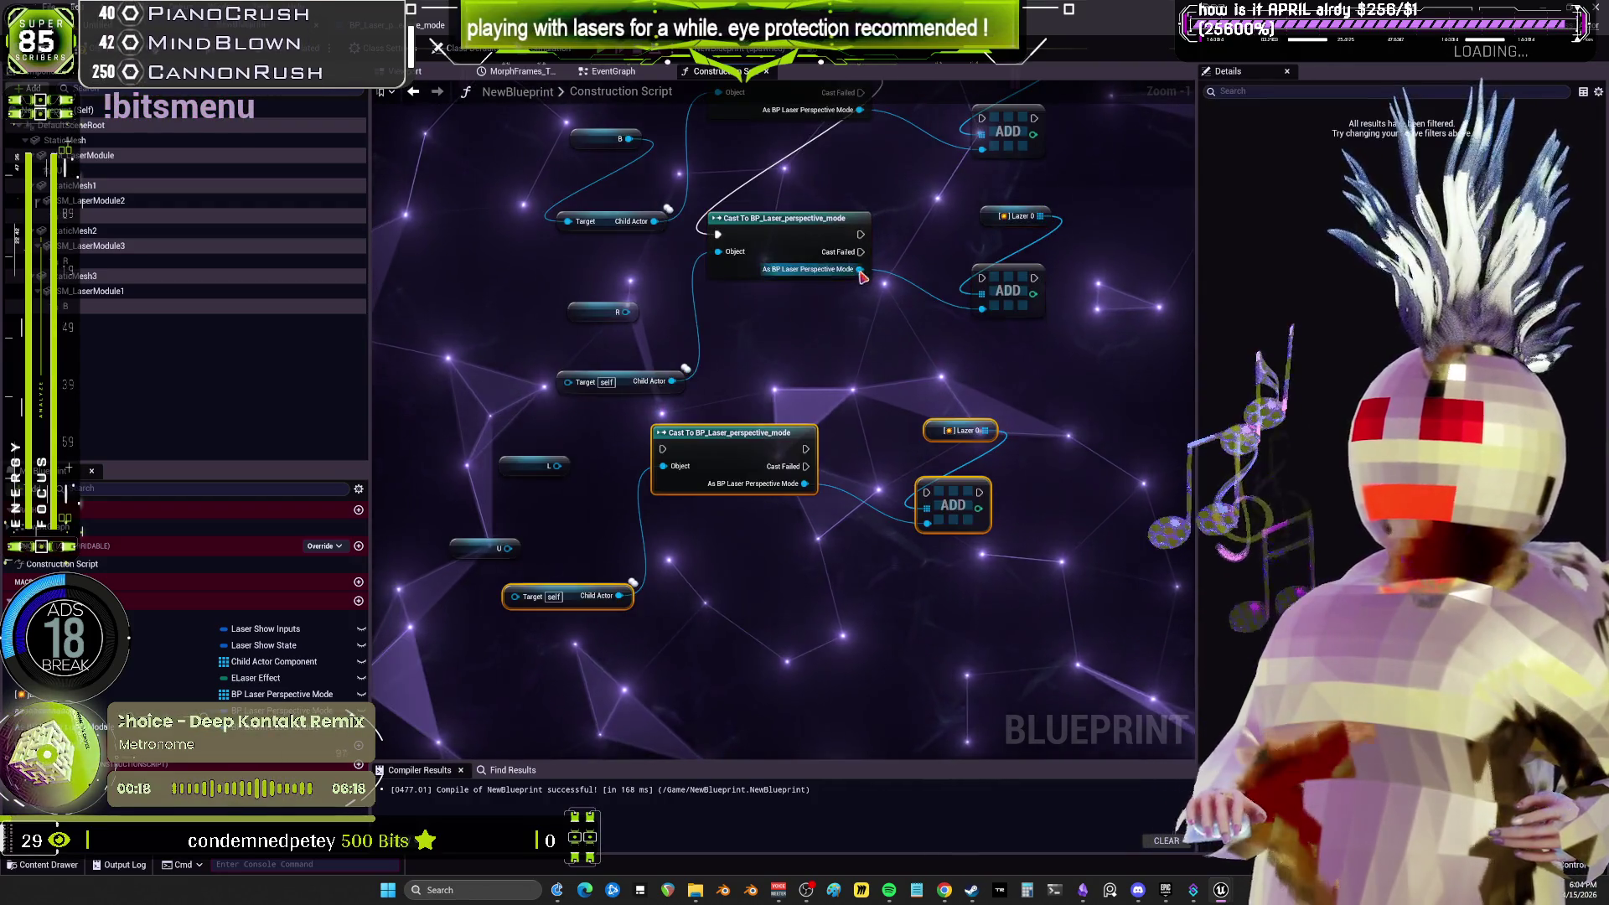
pyautogui.moveTo(668, 453); pyautogui.dragTo(712, 369)
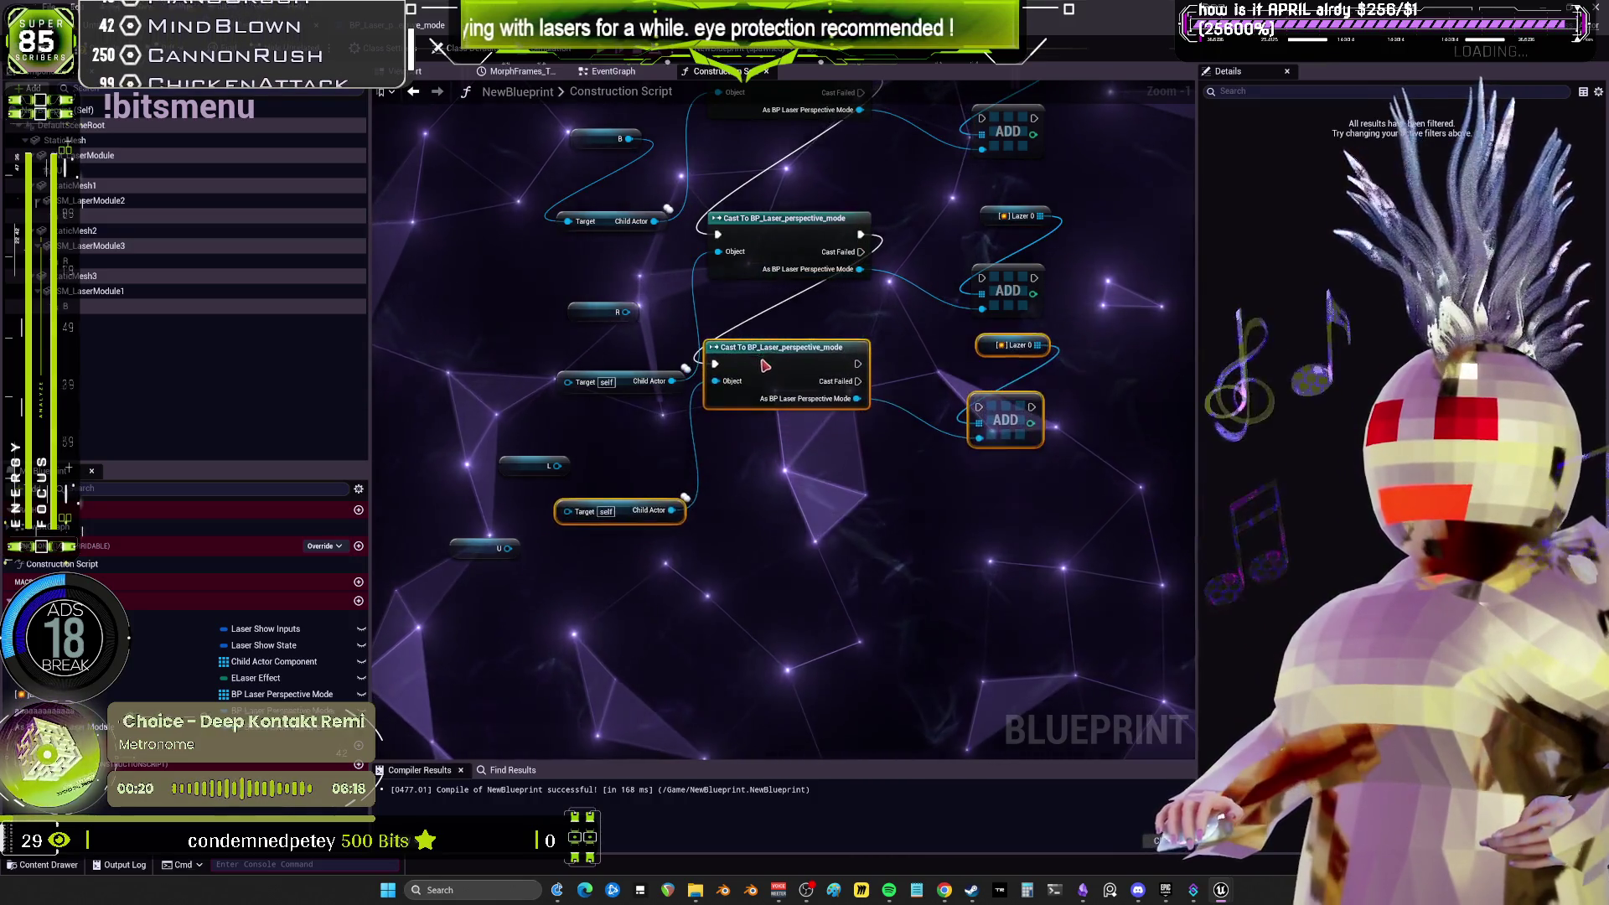
pyautogui.hotkey('ctrl', 'w')
pyautogui.moveTo(508, 548); pyautogui.dragTo(532, 711)
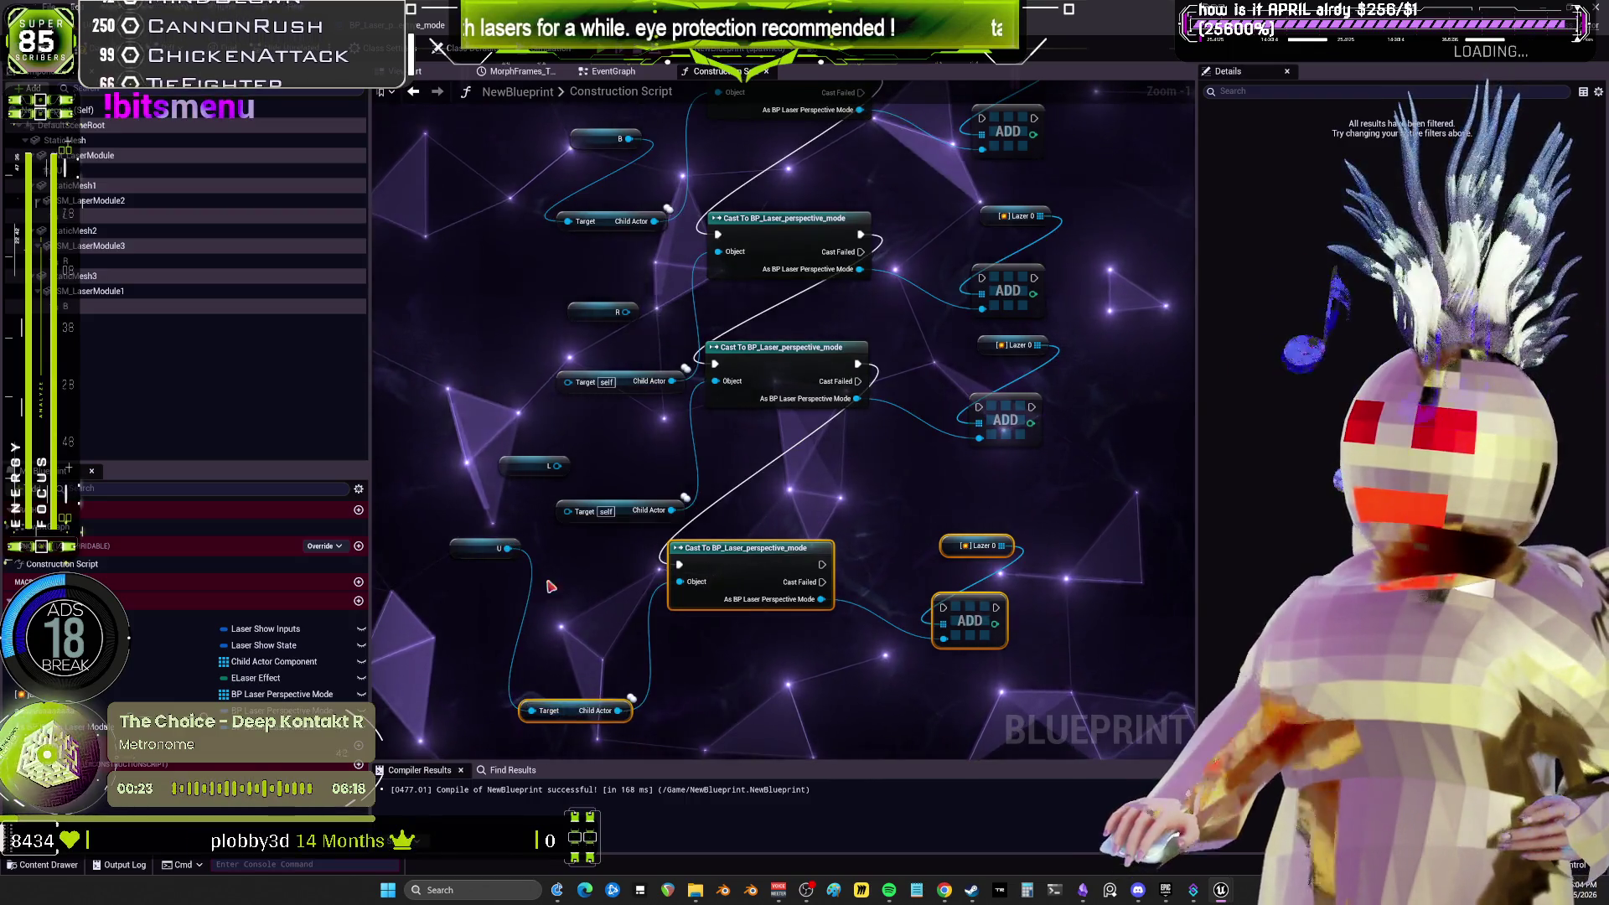
pyautogui.click(538, 476)
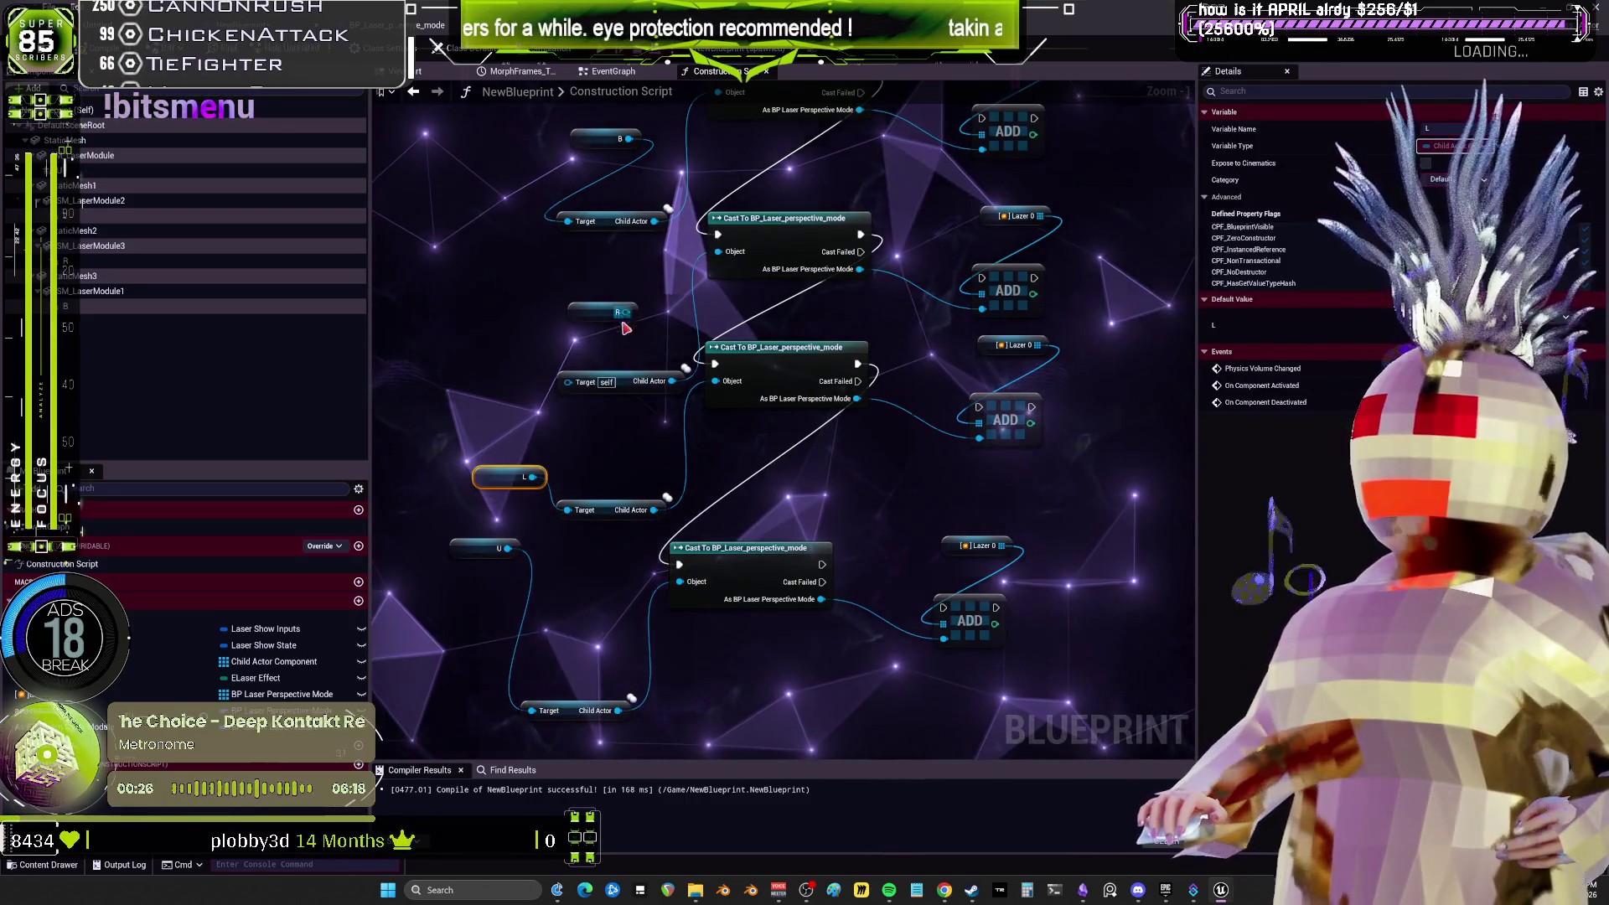
pyautogui.moveTo(570, 383); pyautogui.dragTo(570, 384)
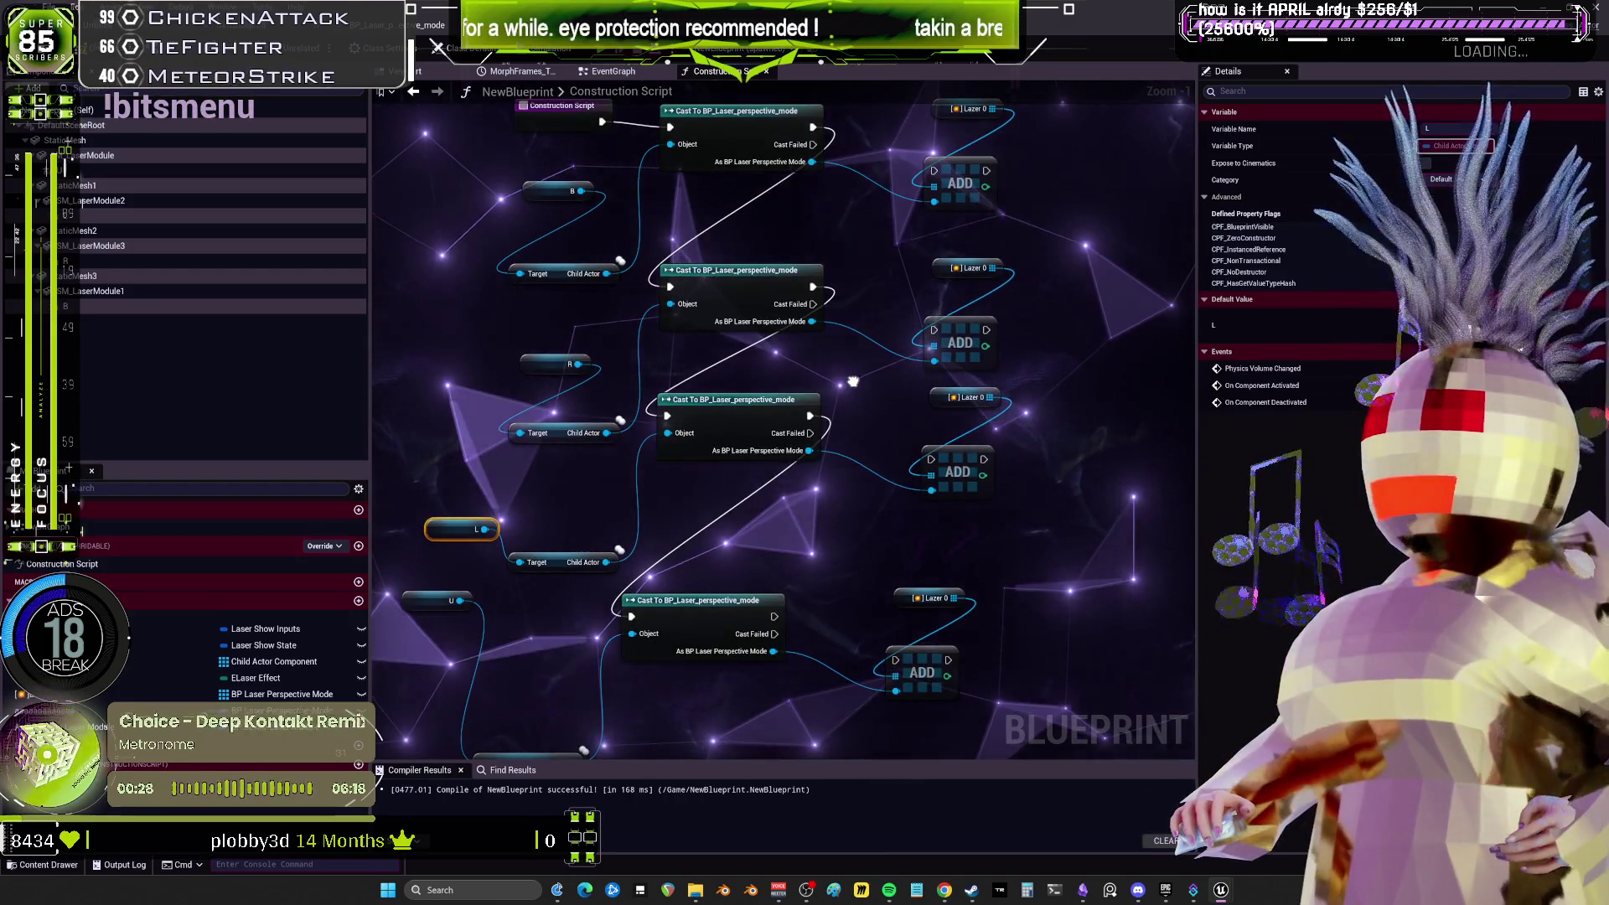
# Wire the lowest cast into its ADD node's data and execution pins, then compile the blueprint.
pyautogui.moveTo(853, 381); pyautogui.dragTo(909, 341)
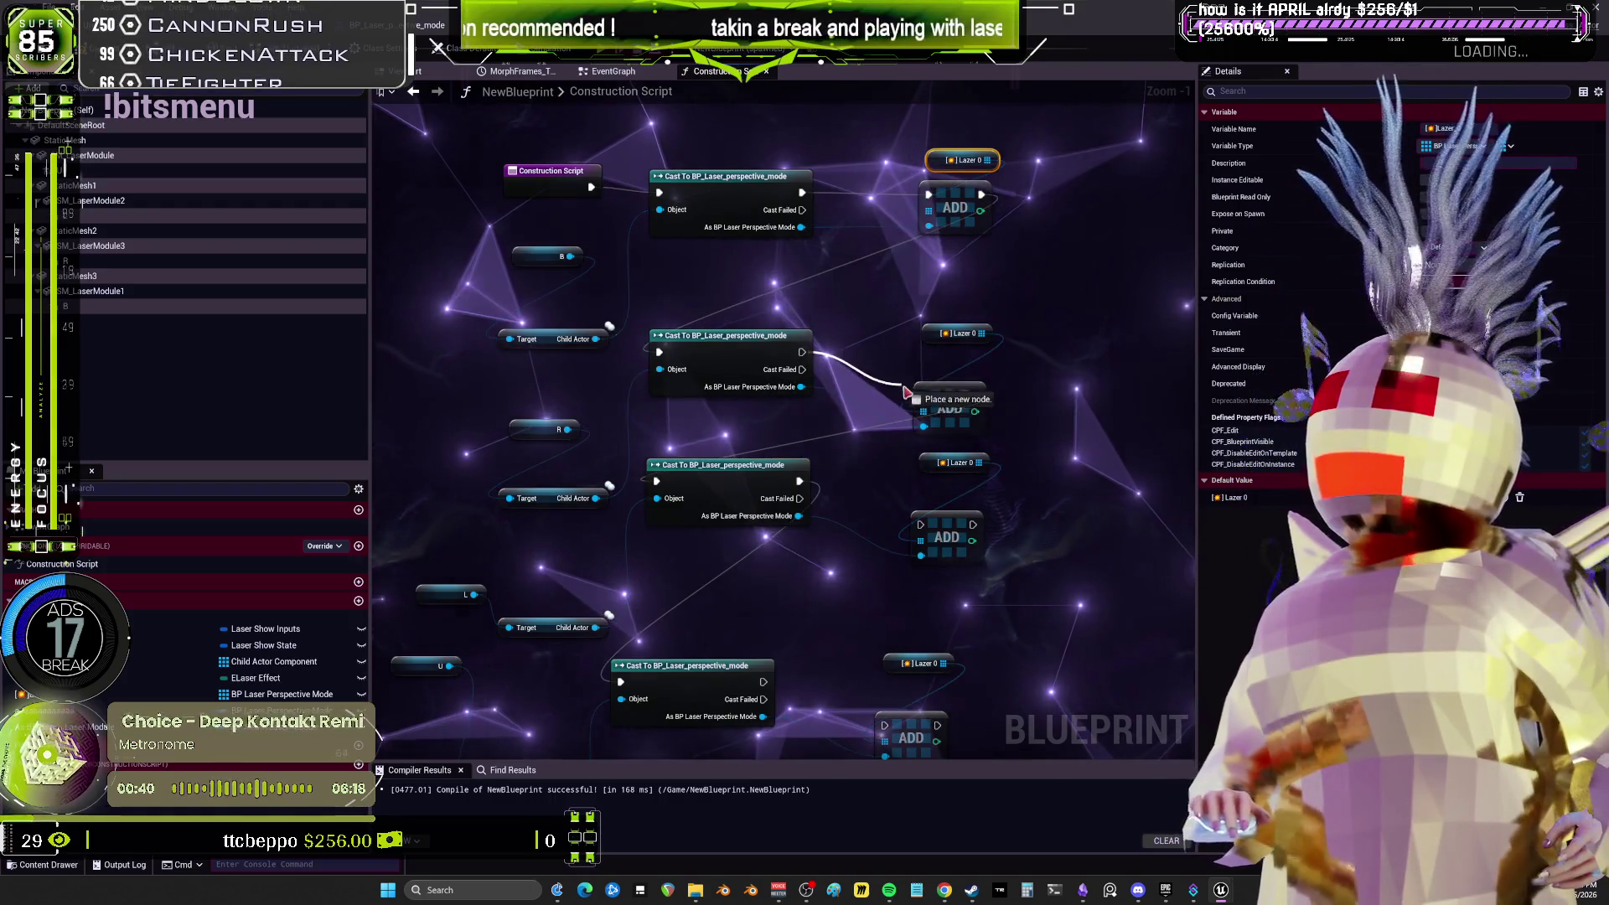
pyautogui.scroll(-3, 819, 408)
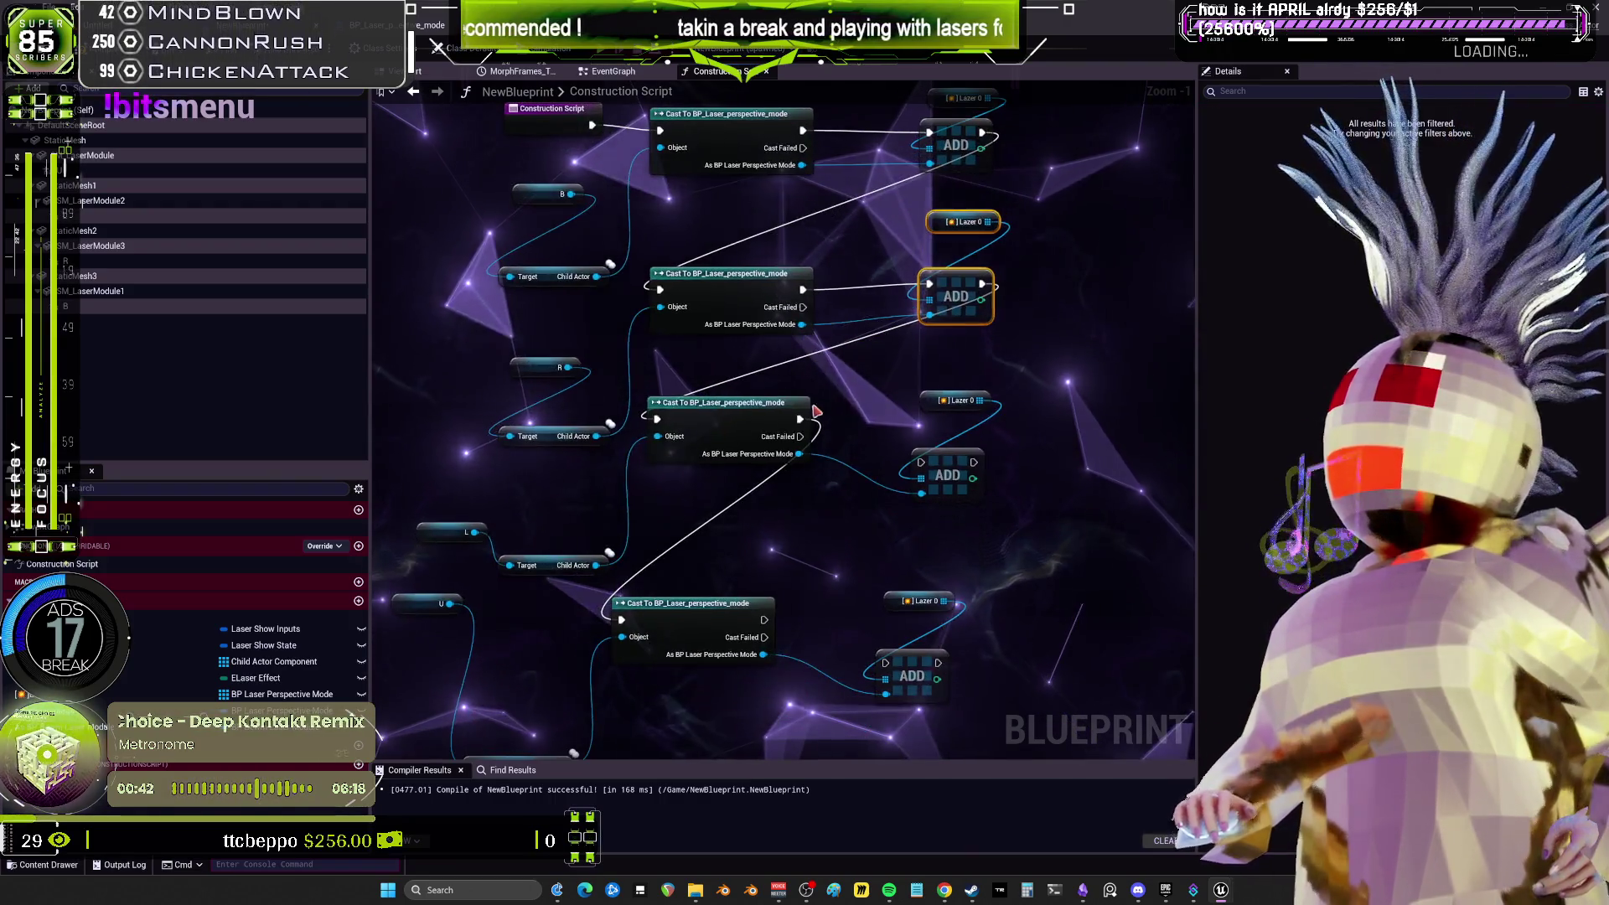
pyautogui.moveTo(864, 440); pyautogui.dragTo(987, 465)
pyautogui.moveTo(834, 436)
pyautogui.mouseDown()
pyautogui.moveTo(926, 460)
pyautogui.moveTo(953, 443)
pyautogui.mouseUp()
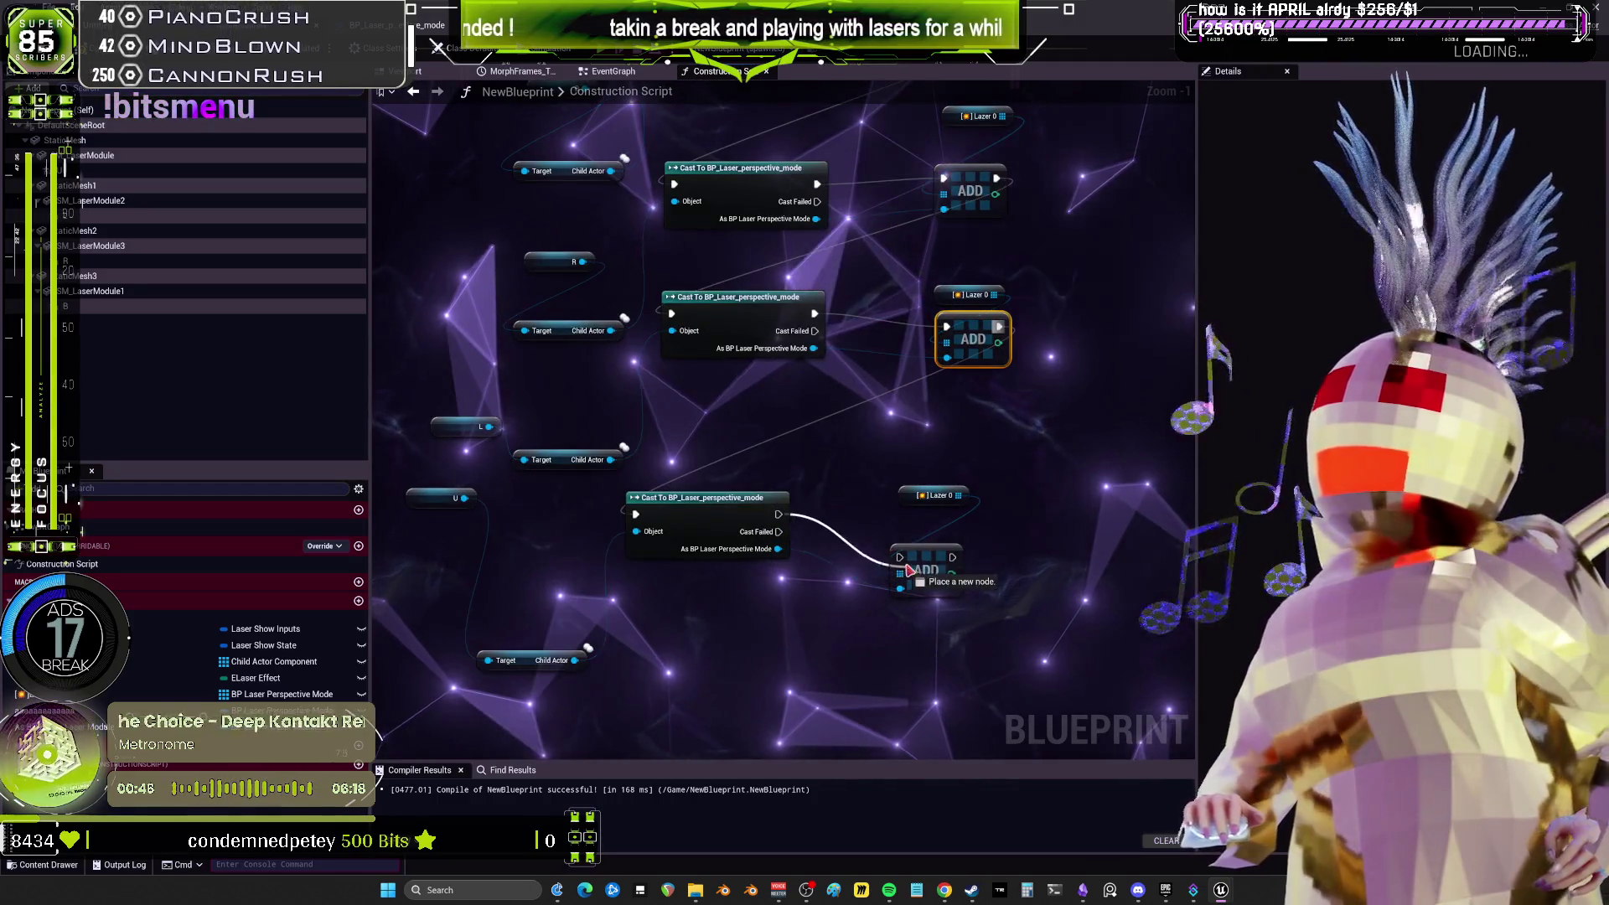
pyautogui.click(926, 570)
pyautogui.scroll(-2, 912, 538)
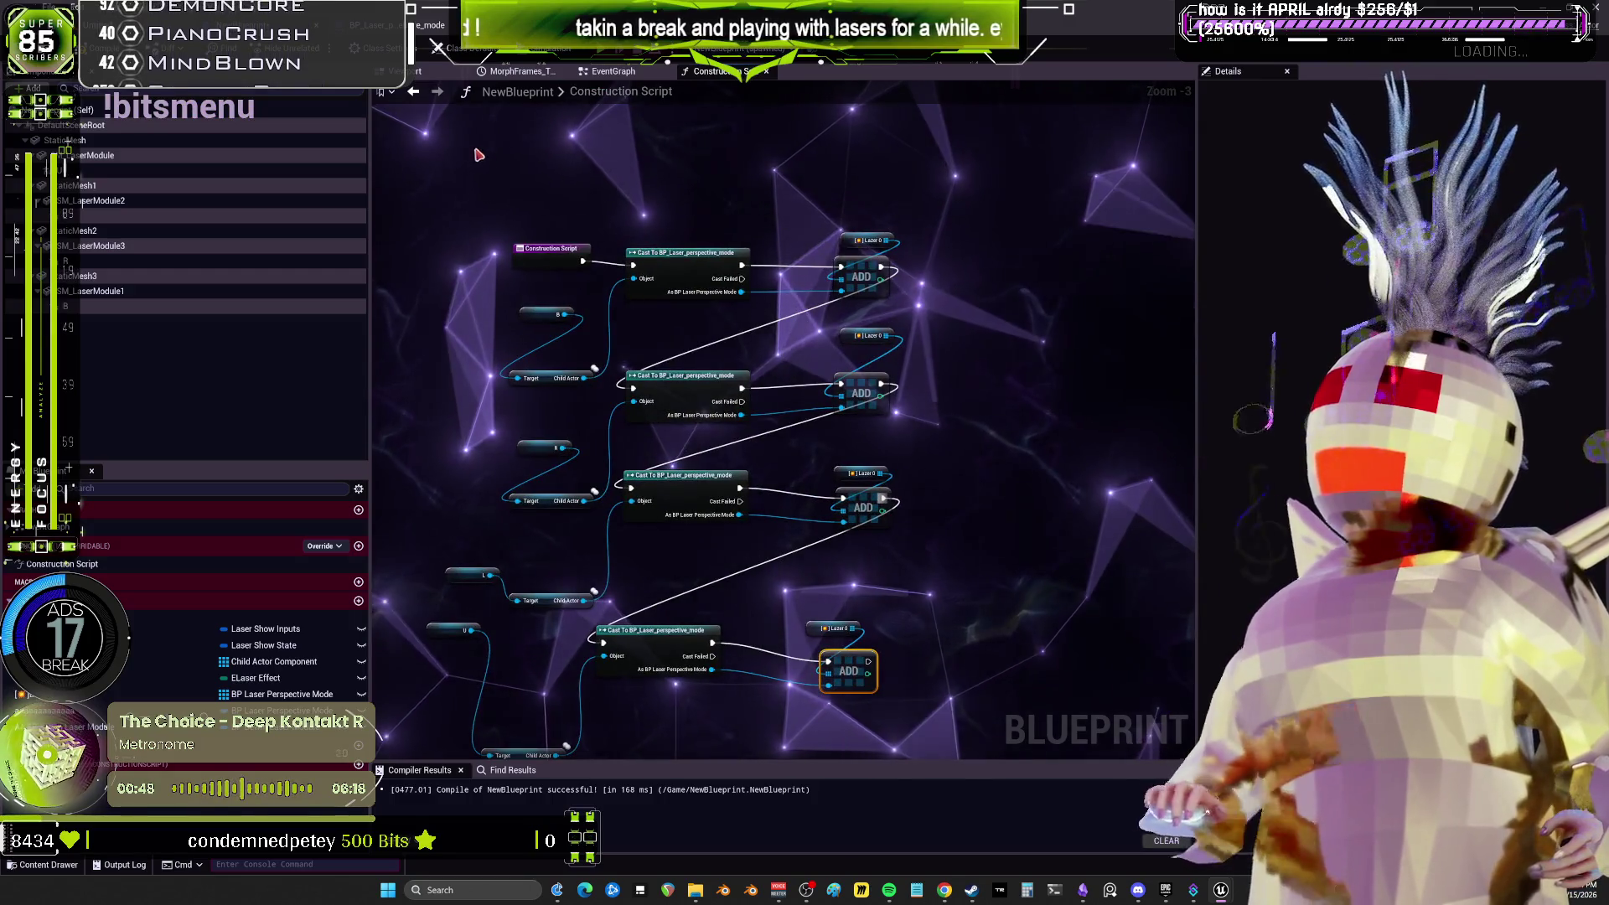
pyautogui.scroll(1, 720, 335)
pyautogui.press('F7')
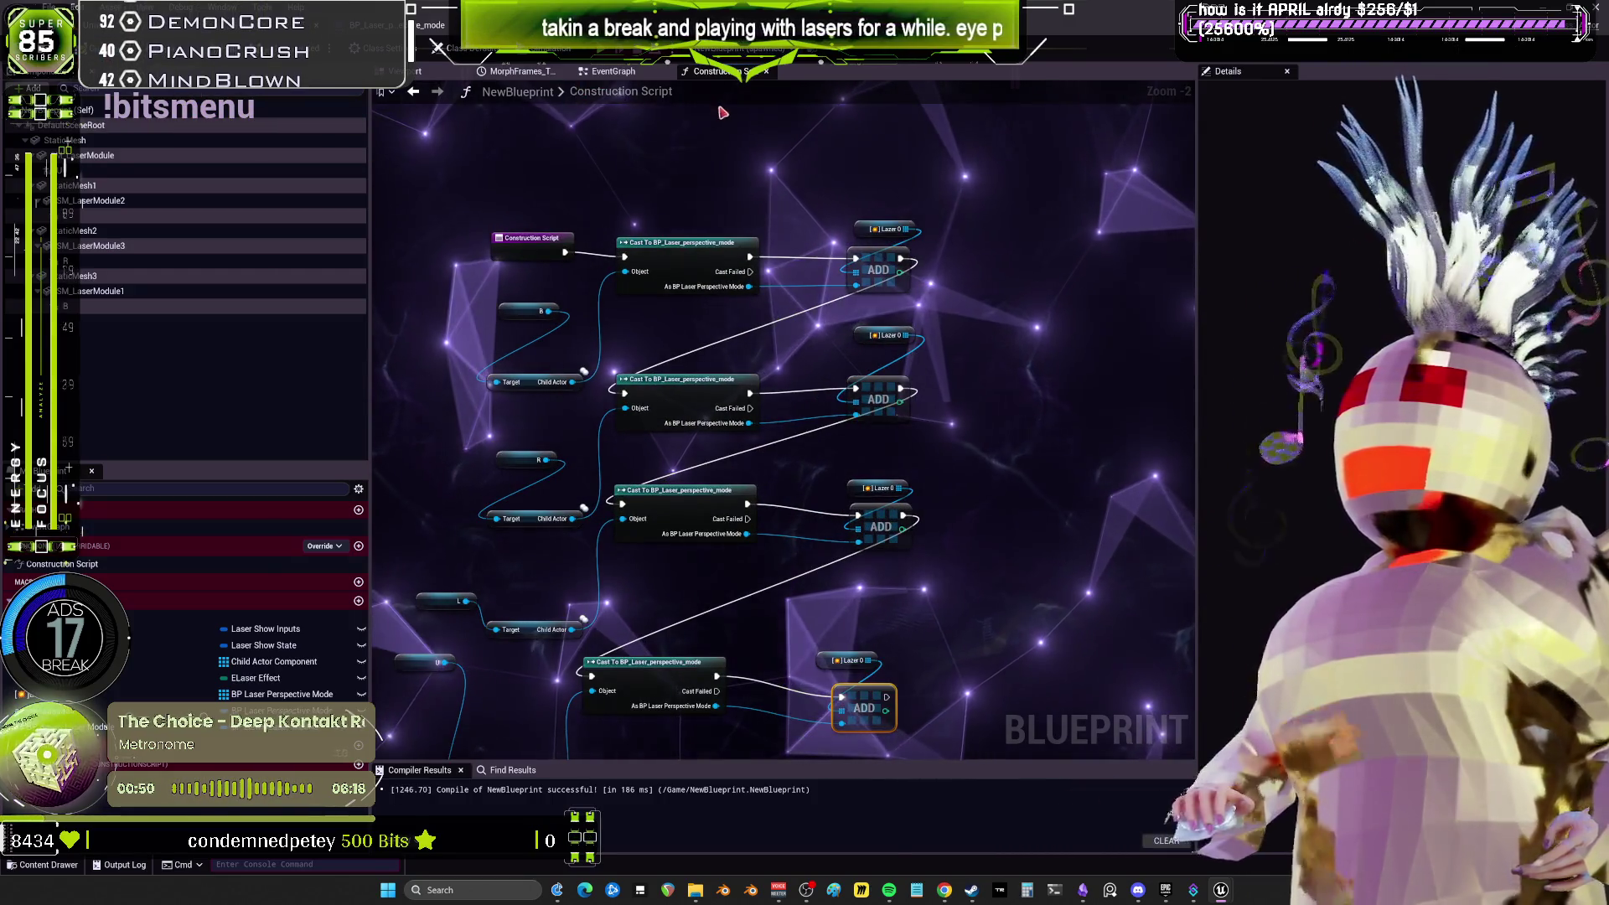
pyautogui.click(618, 72)
# Pull a wire from Lazer 0 and add an array Get (a copy) node at index 0.
pyautogui.moveTo(695, 287); pyautogui.dragTo(780, 291)
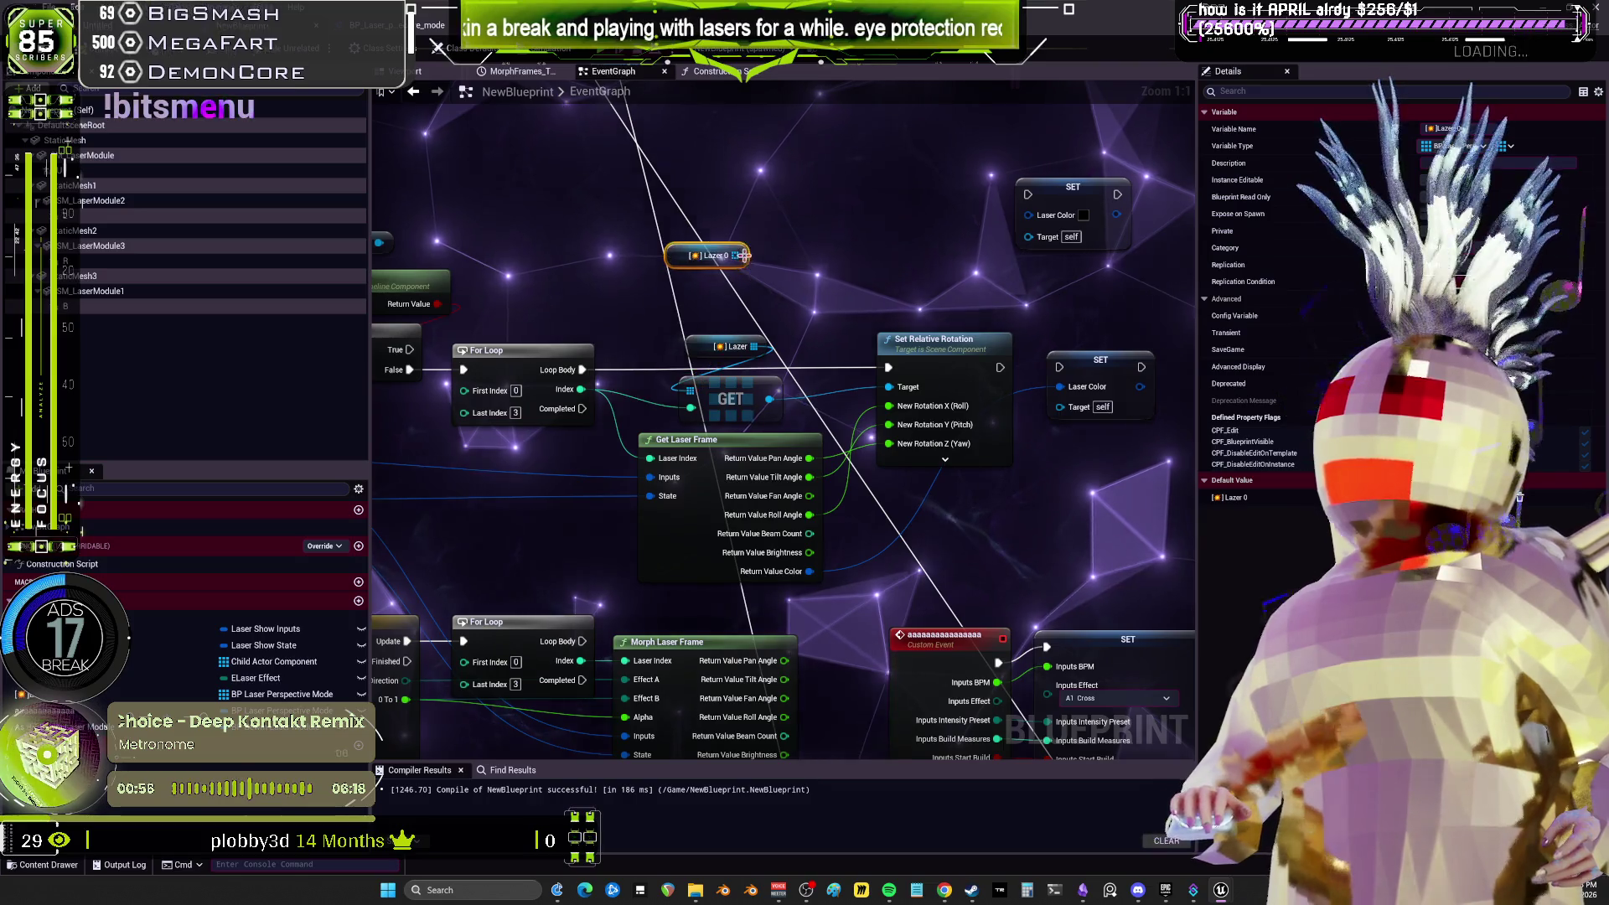
pyautogui.moveTo(744, 256); pyautogui.dragTo(776, 292)
pyautogui.write('get re')
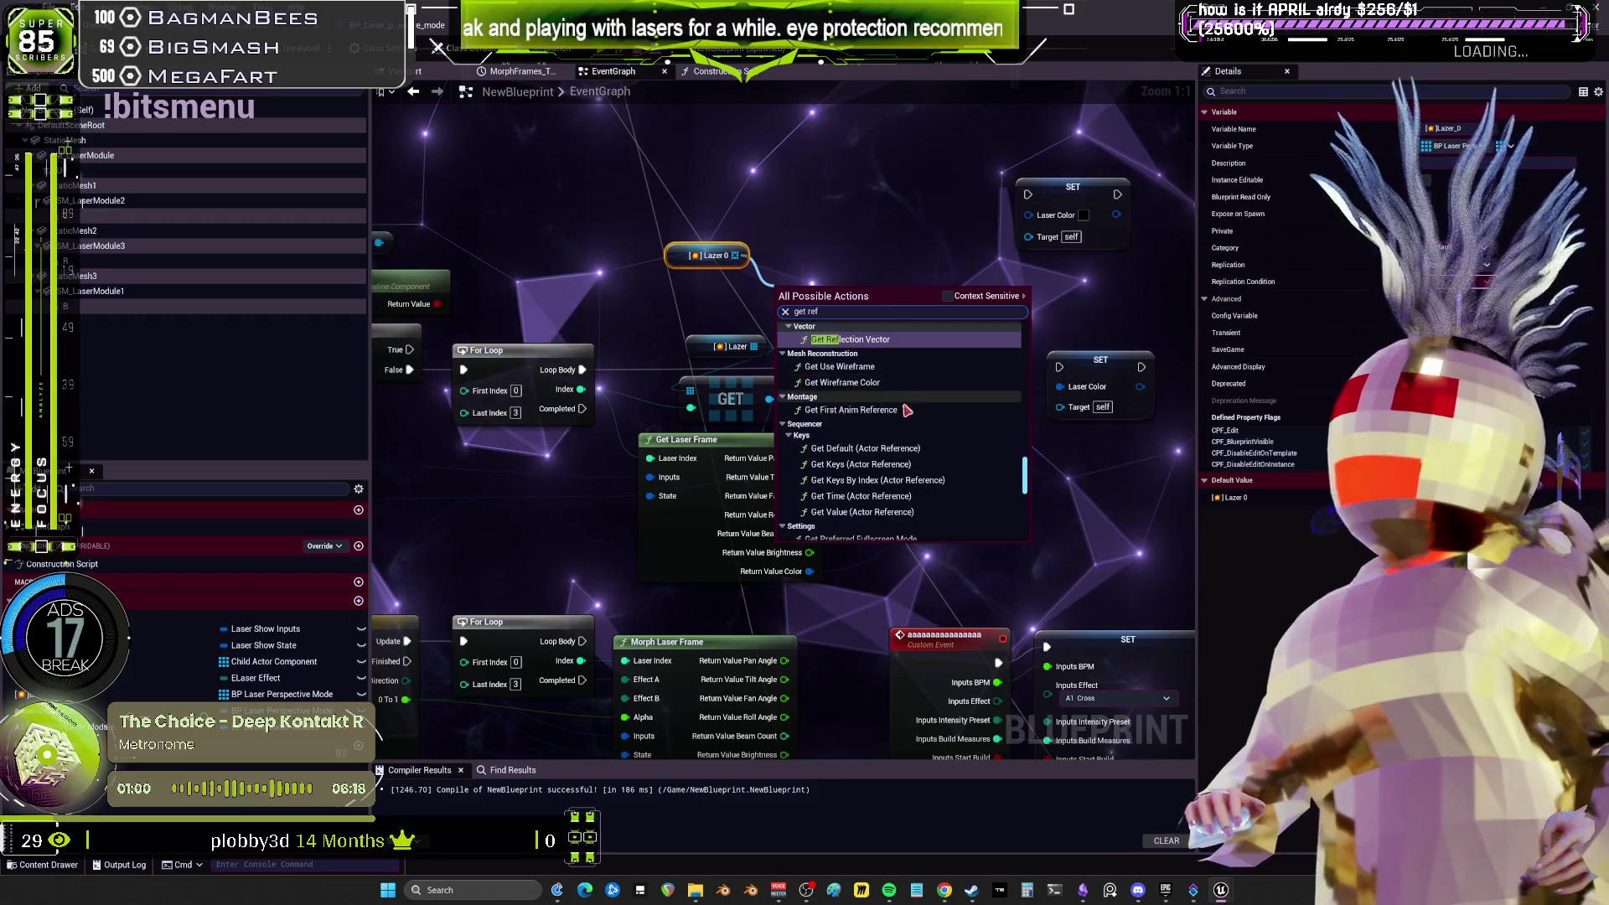
pyautogui.write('f')
pyautogui.click(948, 297)
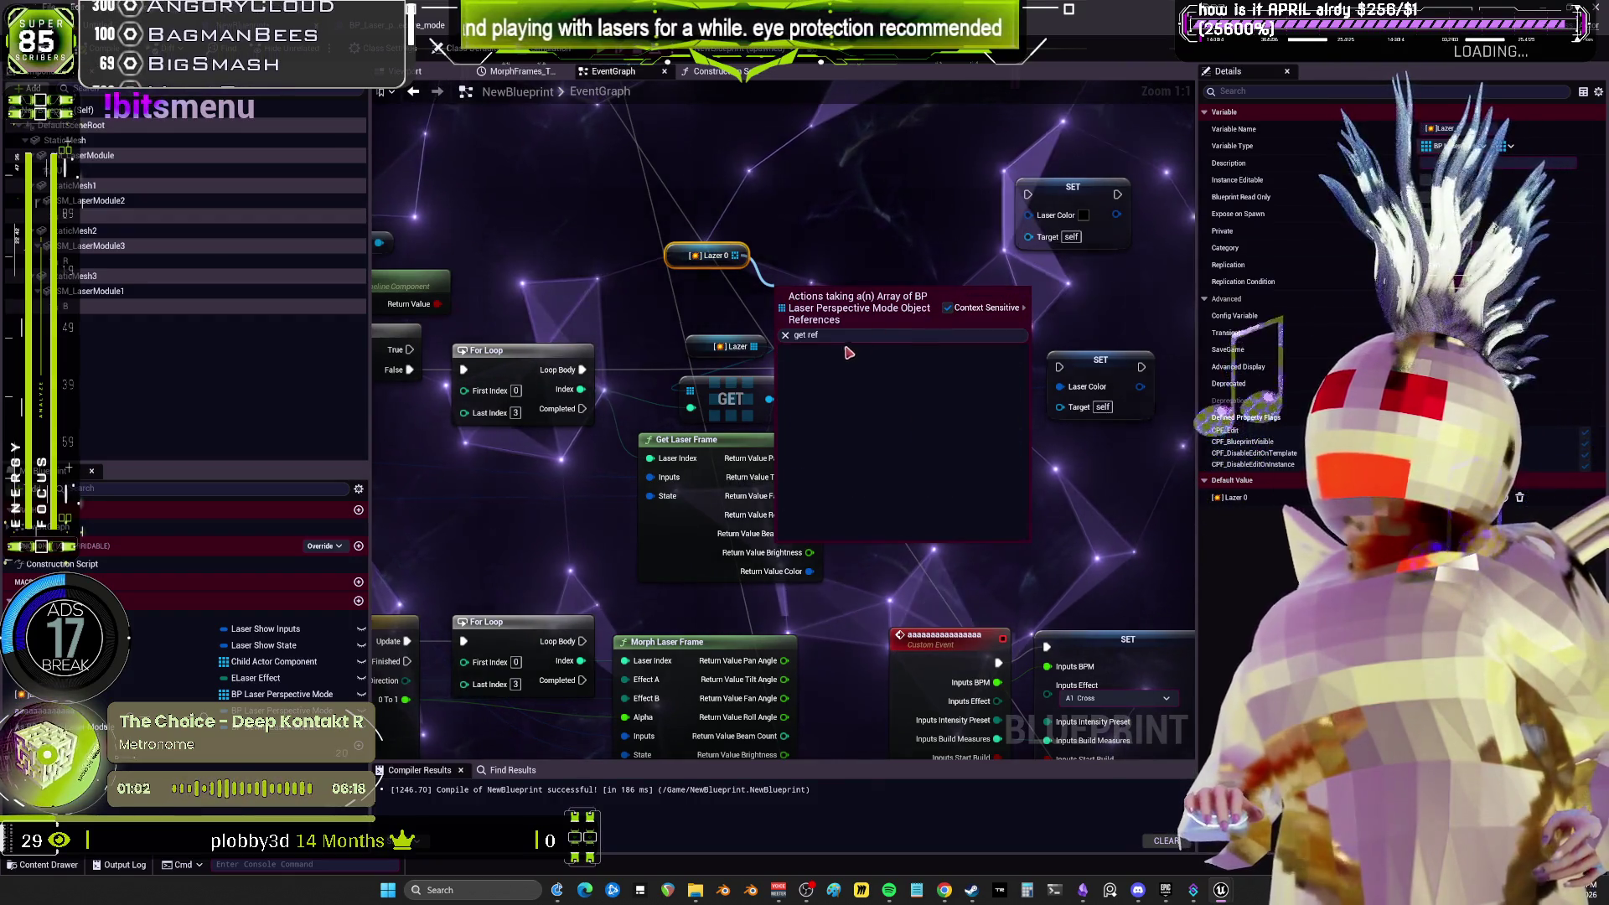
pyautogui.click(949, 309)
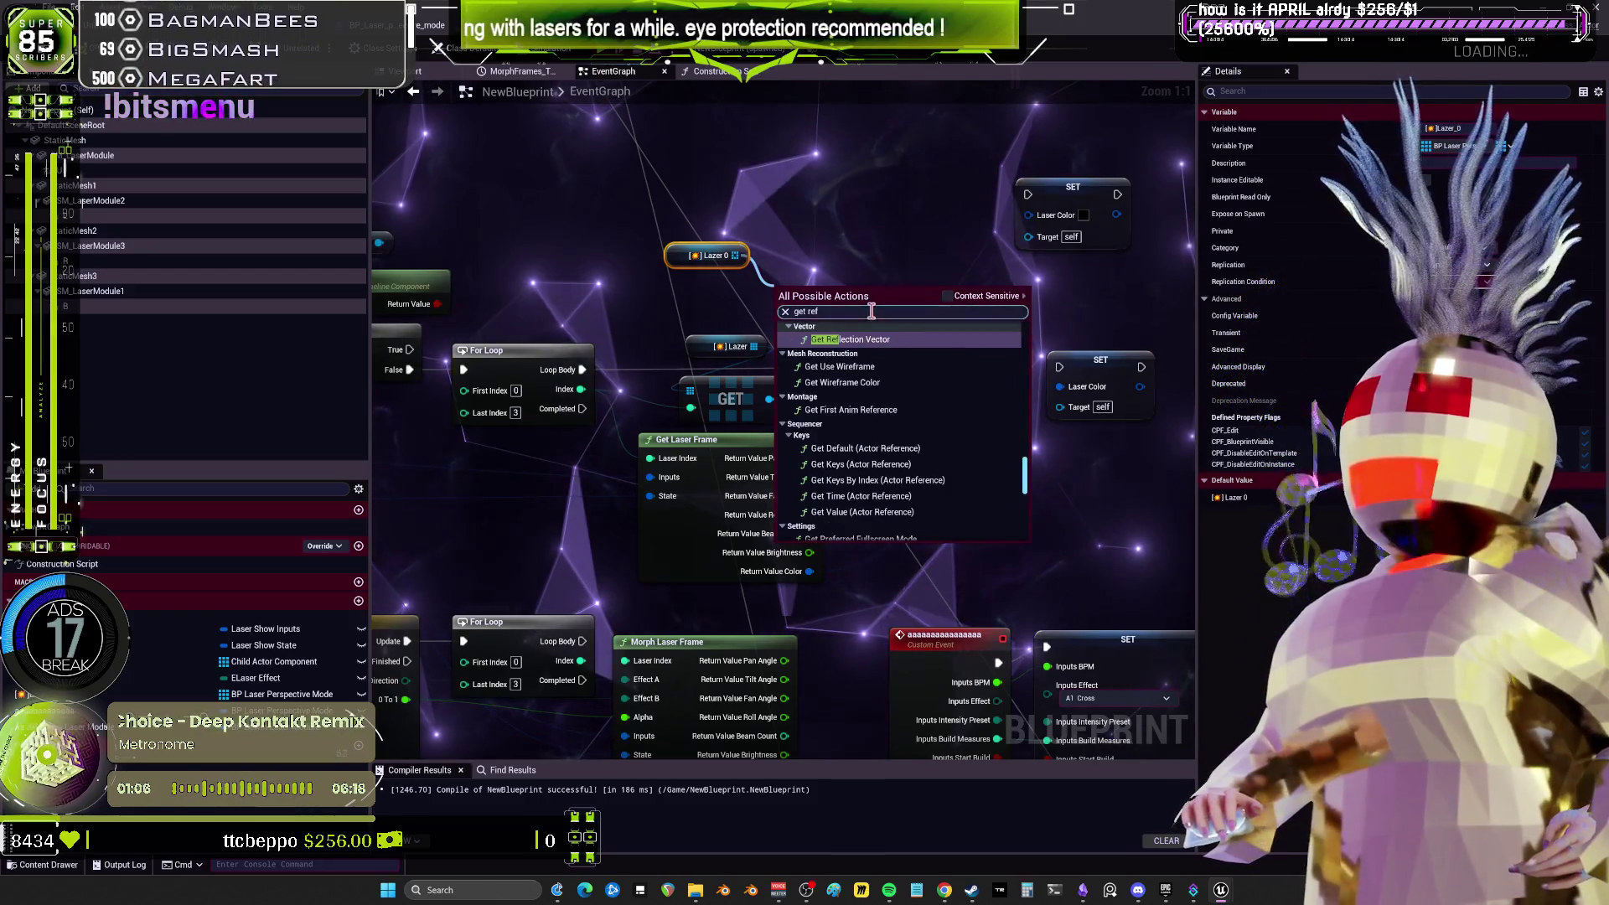
pyautogui.press('BackSpace')
pyautogui.press('BackSpace')
pyautogui.press('BackSpace')
pyautogui.scroll(-5, 997, 440)
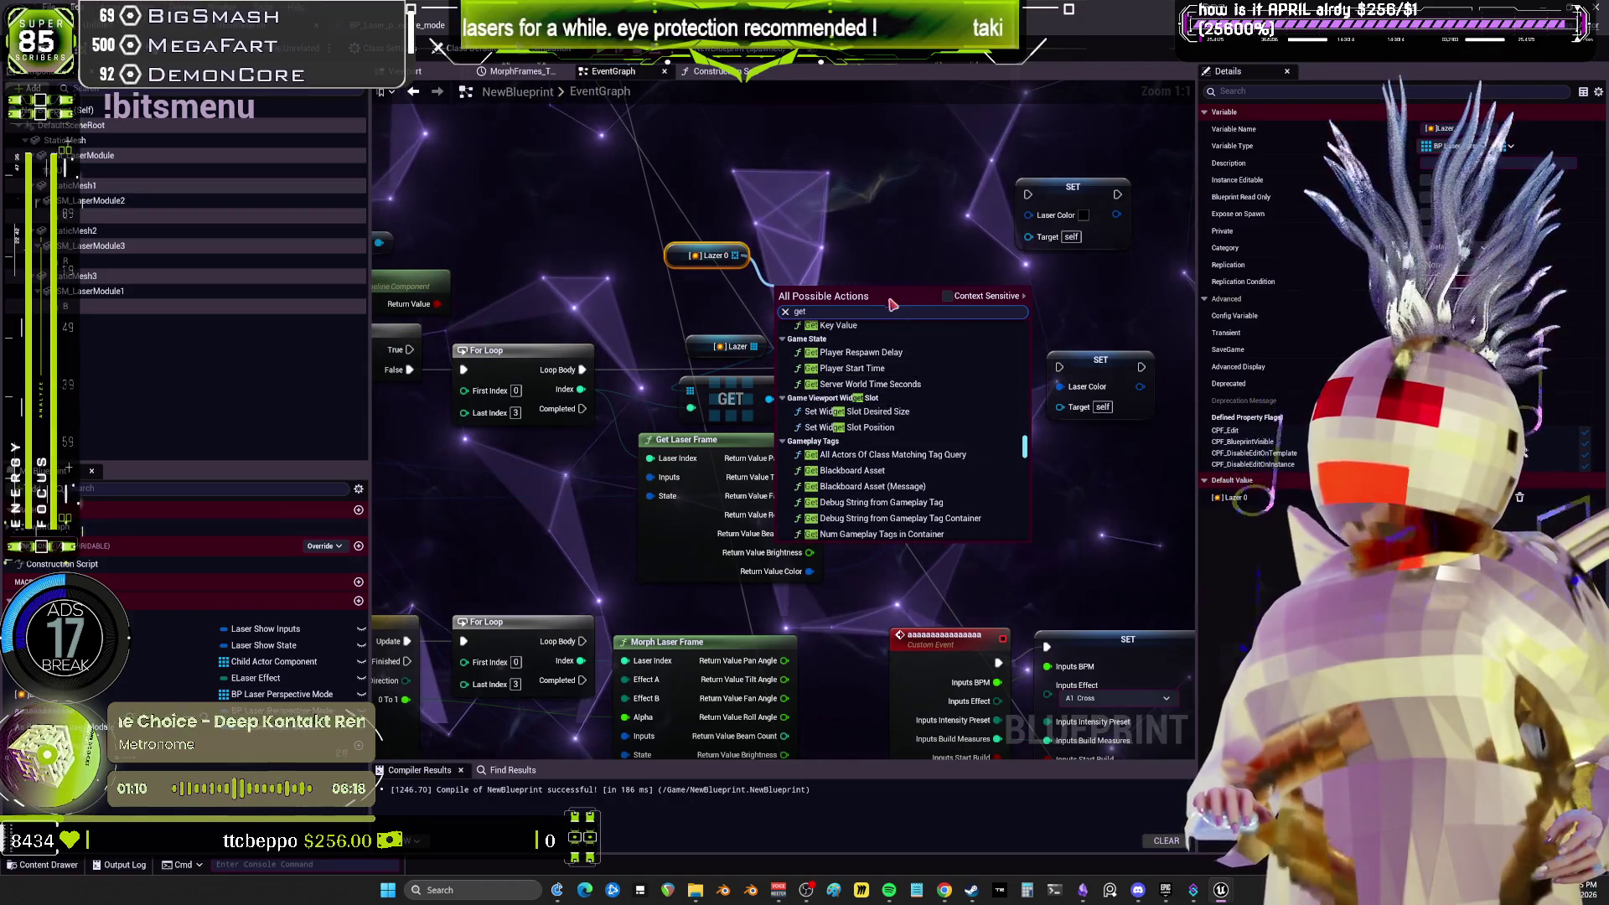
pyautogui.press('Up')
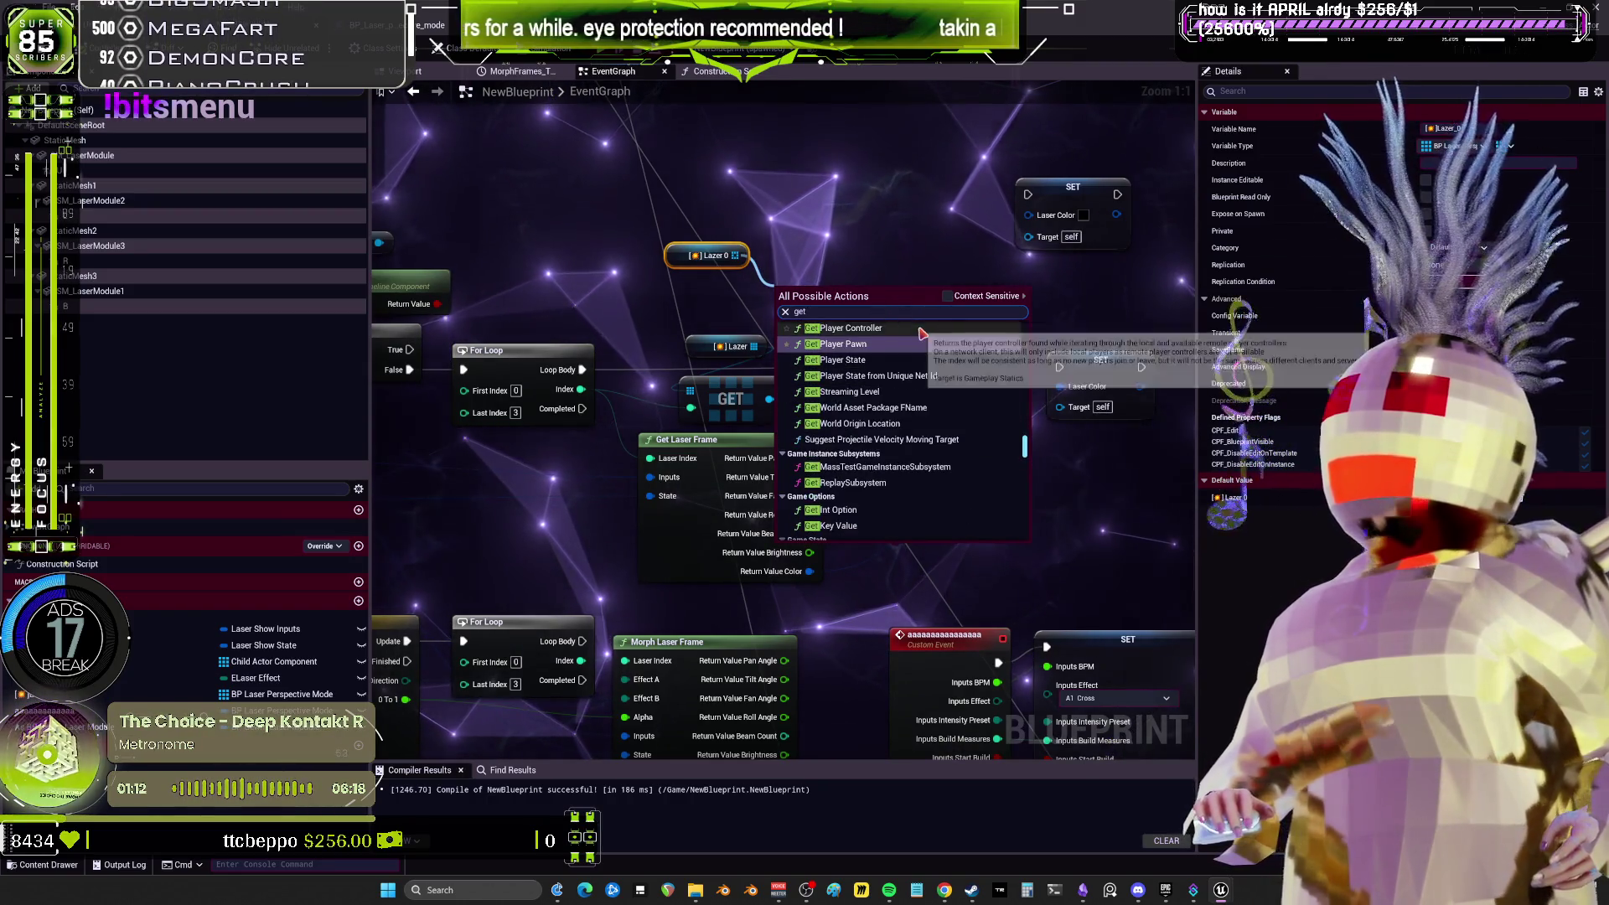
pyautogui.write(' cop')
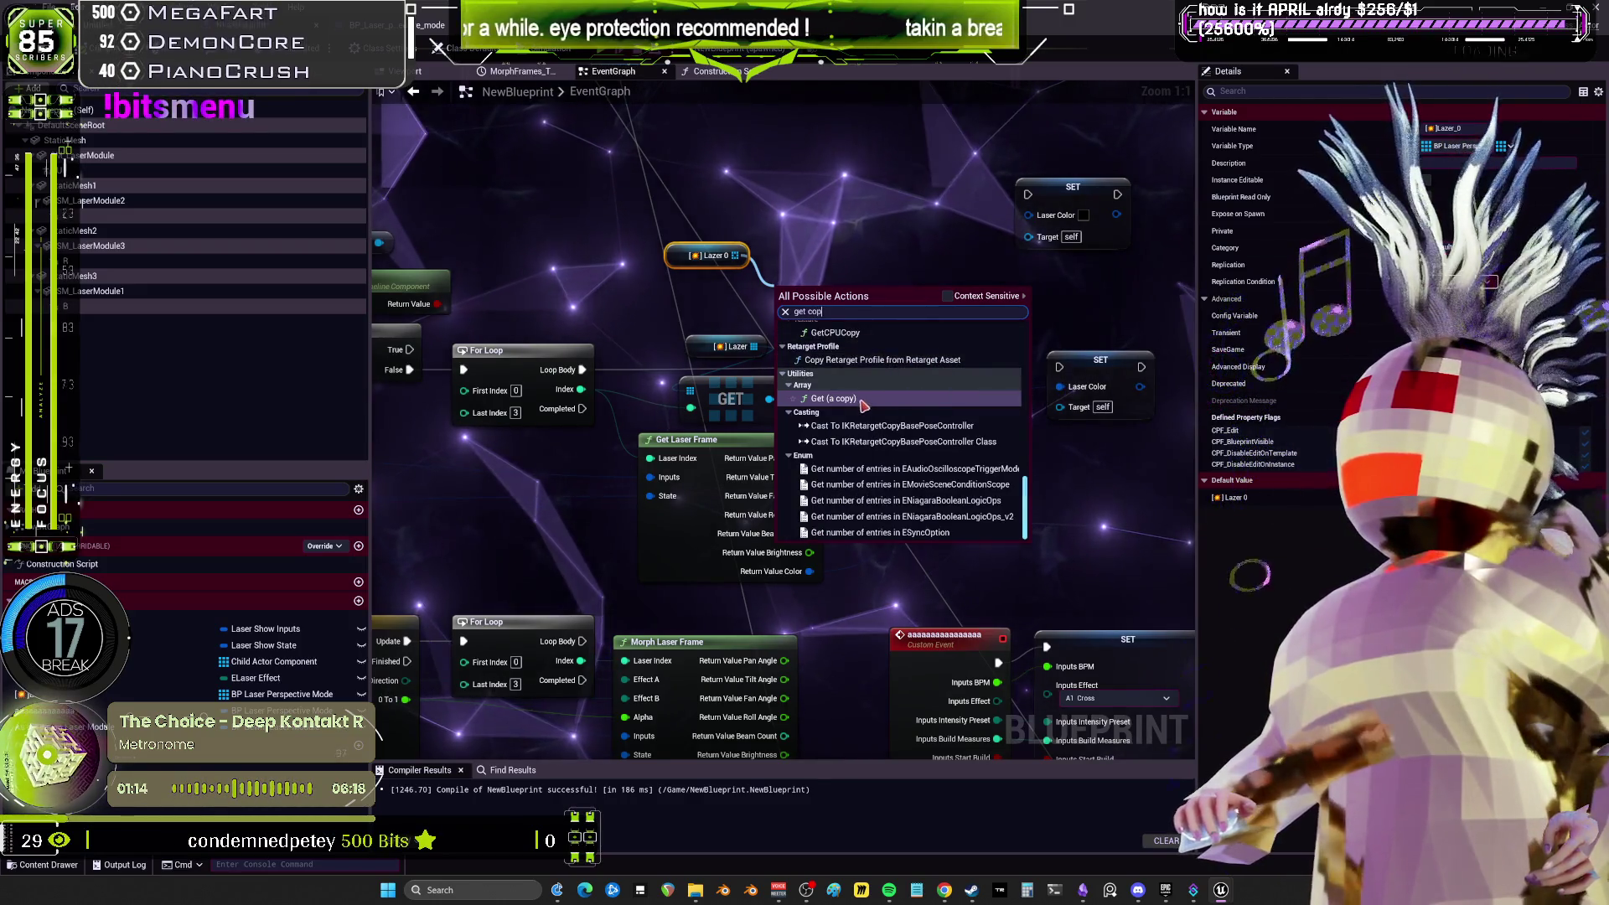
pyautogui.click(833, 327)
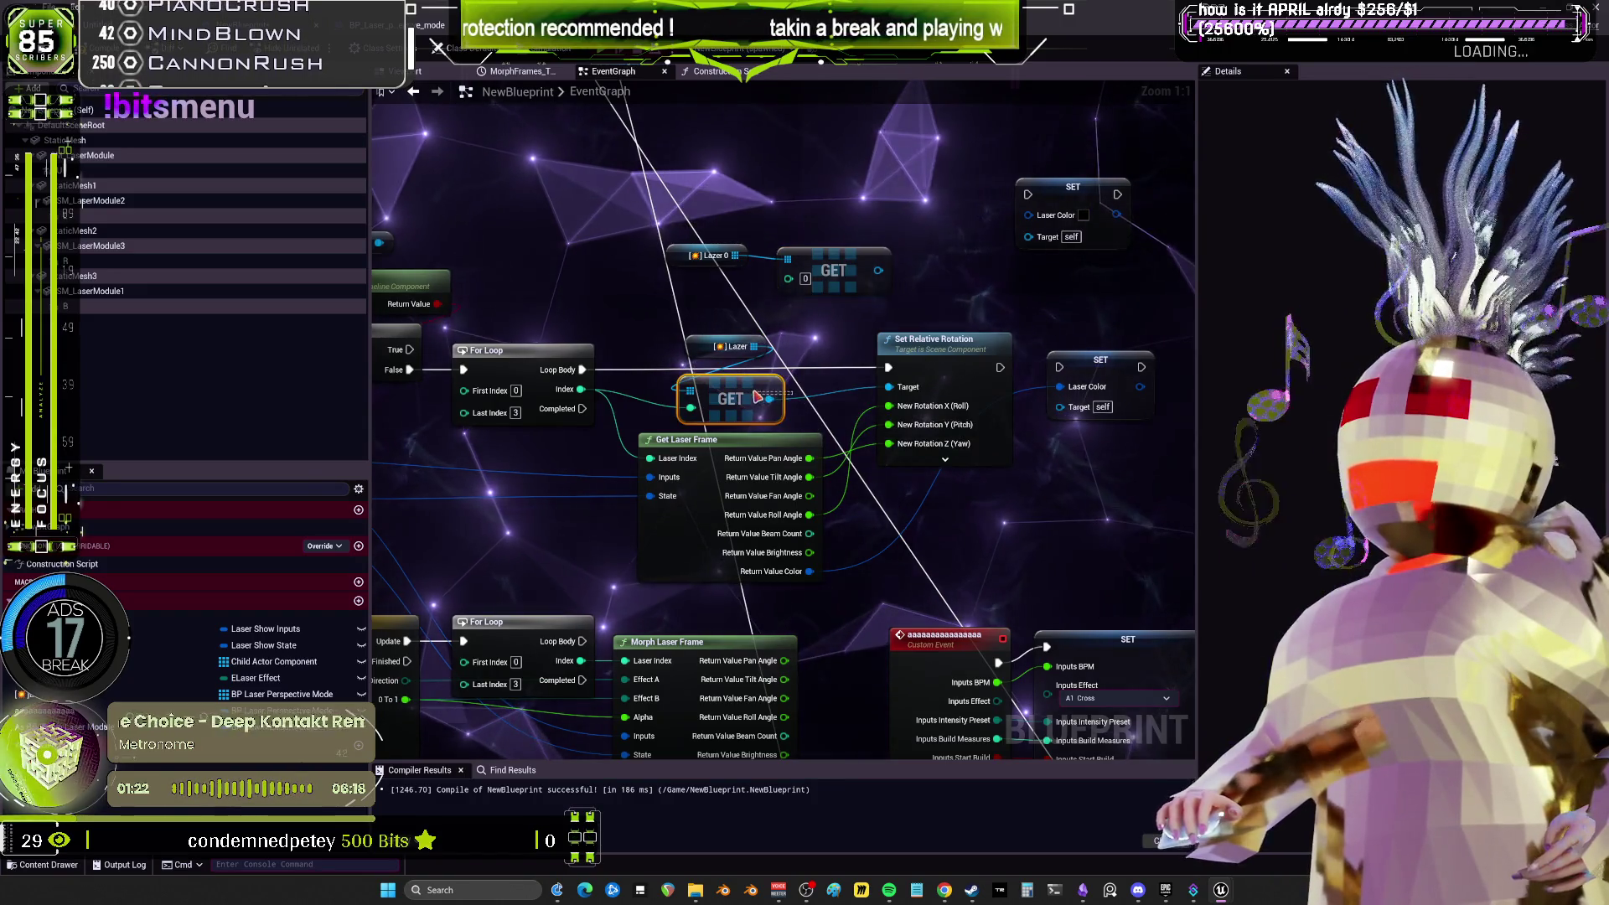
# Delete the old array GET, extra Lazer variable and Root Component conversion nodes, placing the new GET by Lazer 0.
pyautogui.click(729, 399)
pyautogui.press('Delete')
pyautogui.moveTo(833, 270); pyautogui.dragTo(756, 344)
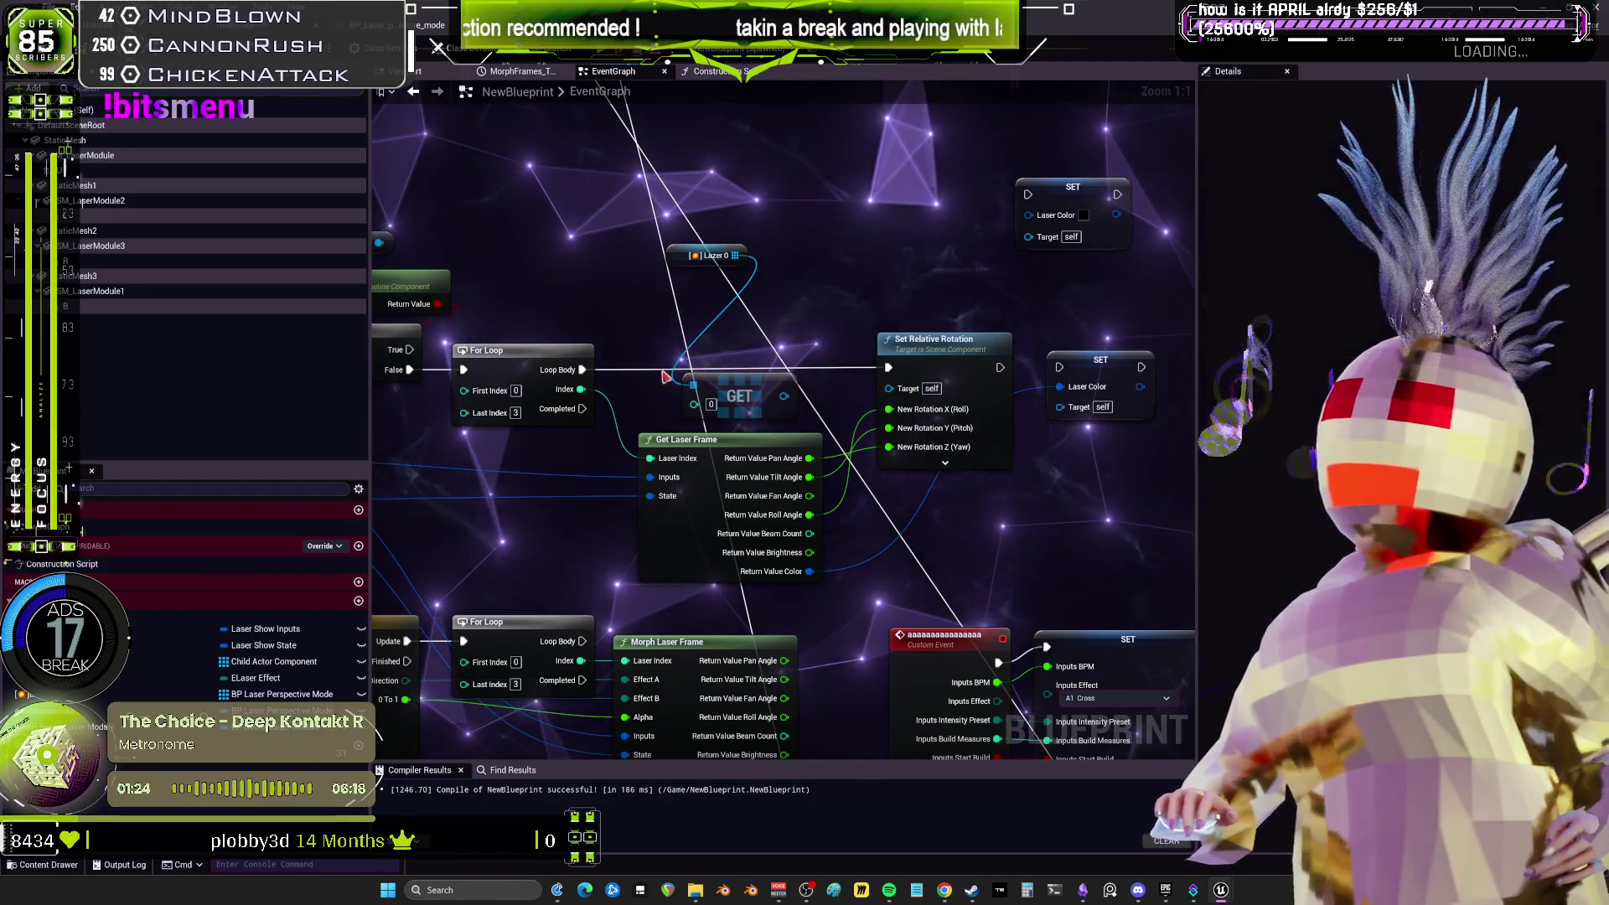
pyautogui.press('Delete')
pyautogui.moveTo(581, 389)
pyautogui.mouseDown()
pyautogui.moveTo(687, 406)
pyautogui.moveTo(893, 394)
pyautogui.moveTo(817, 354)
pyautogui.moveTo(735, 345)
pyautogui.mouseUp()
pyautogui.moveTo(824, 315); pyautogui.dragTo(826, 316)
pyautogui.press('Delete')
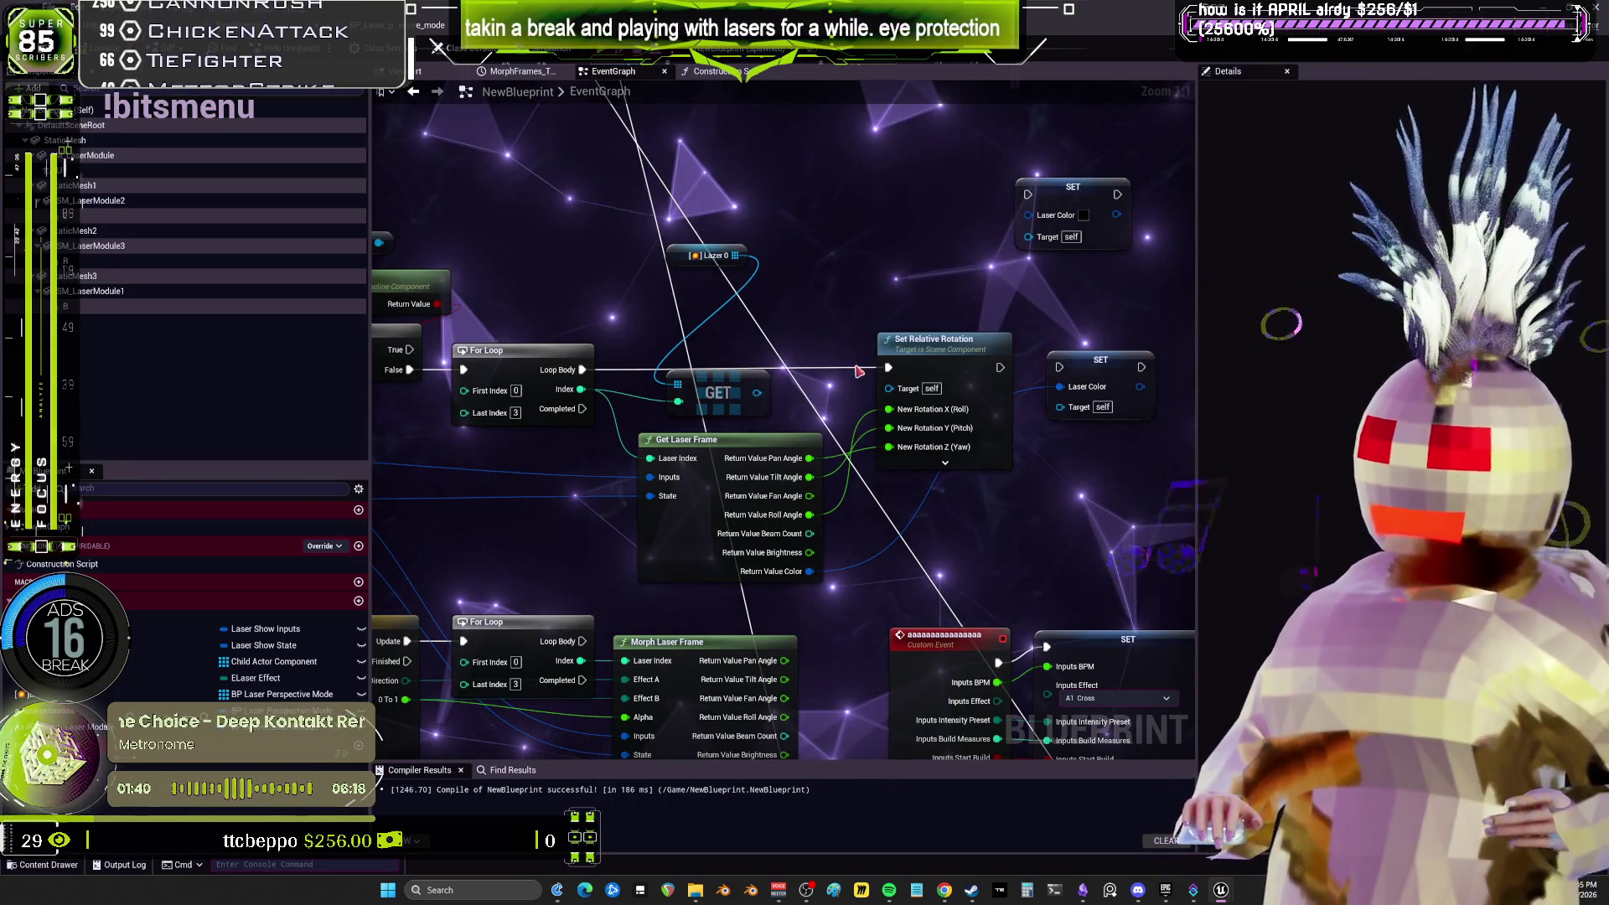
pyautogui.press('Delete')
pyautogui.moveTo(733, 395); pyautogui.dragTo(834, 270)
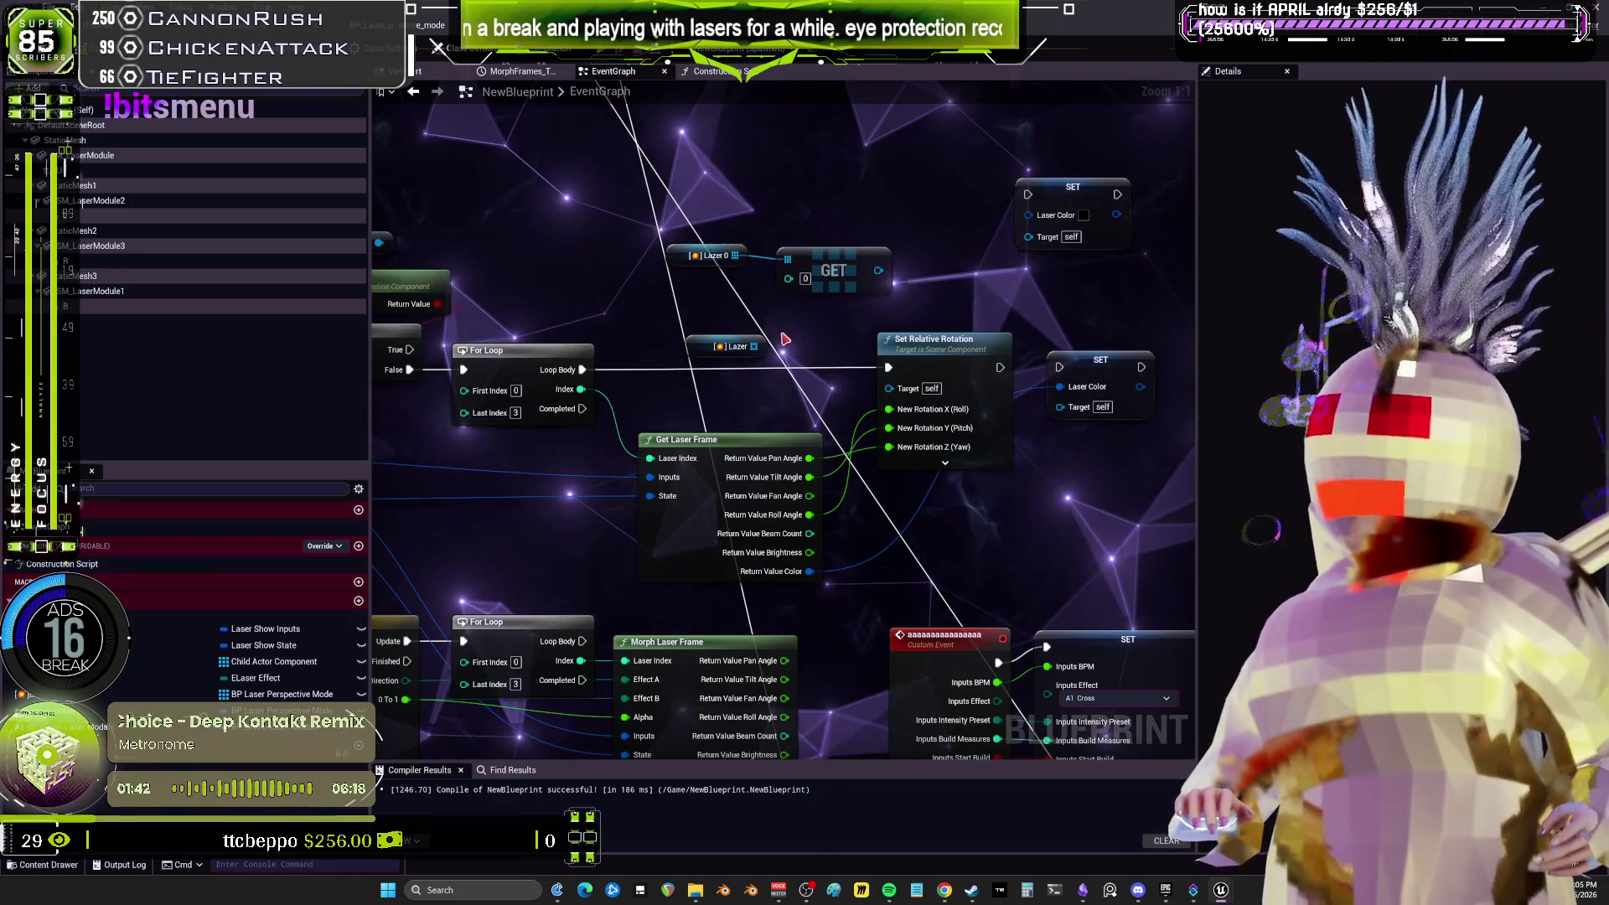
# Wire Lazer elements into Set Relative Rotation and SET Laser Color targets, chain their exec pins, and compile.
pyautogui.moveTo(753, 346); pyautogui.dragTo(889, 387)
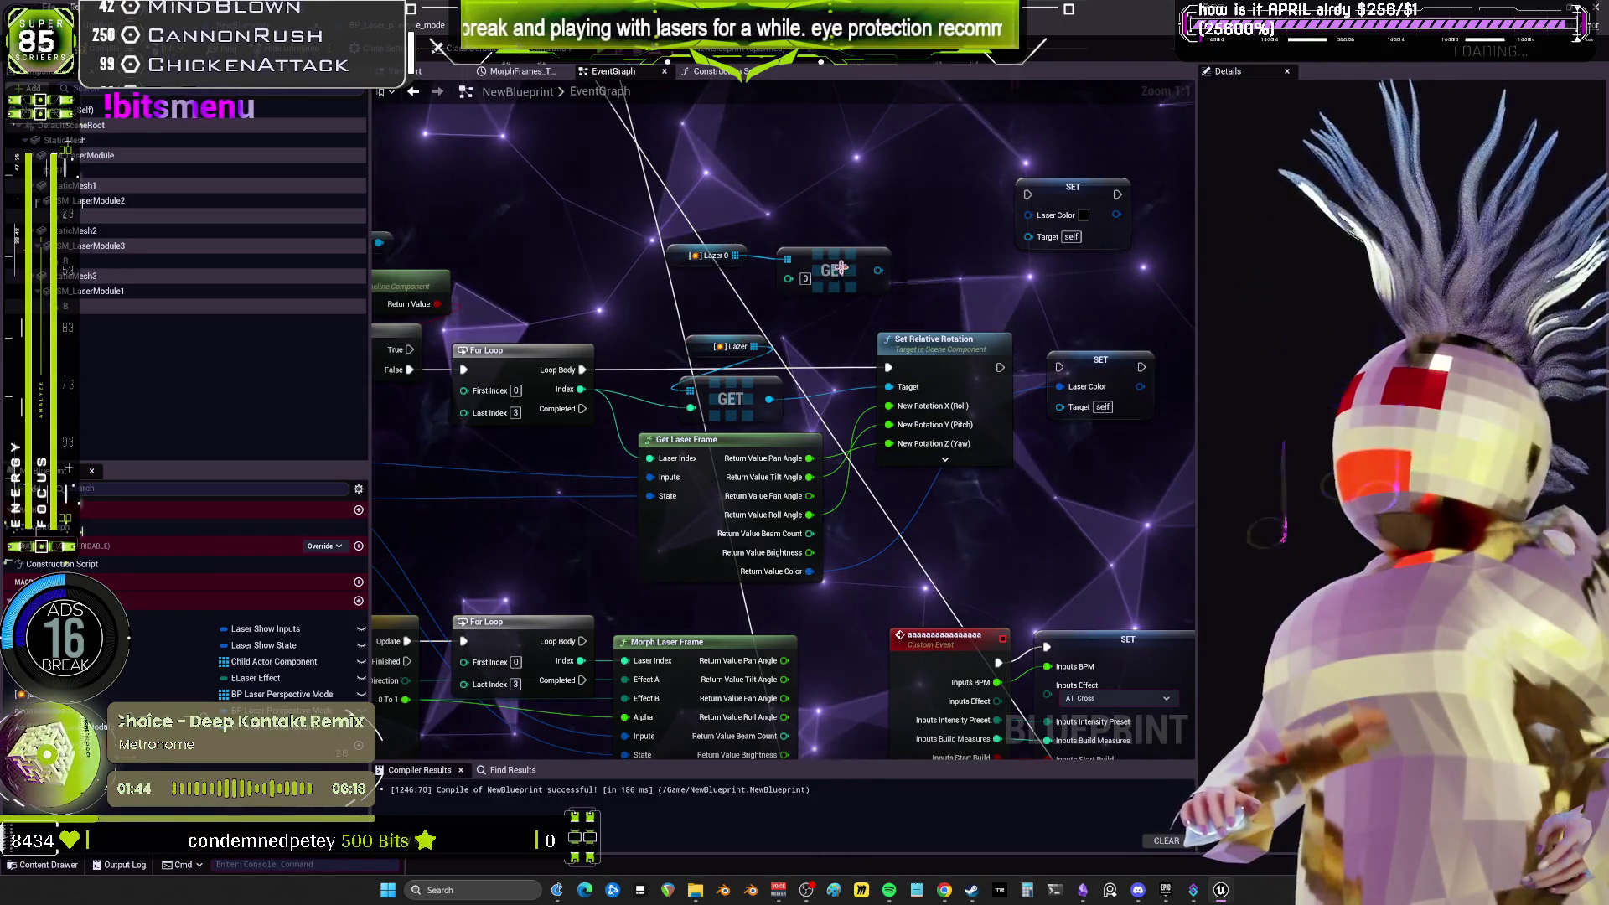
pyautogui.moveTo(942, 268); pyautogui.dragTo(755, 263)
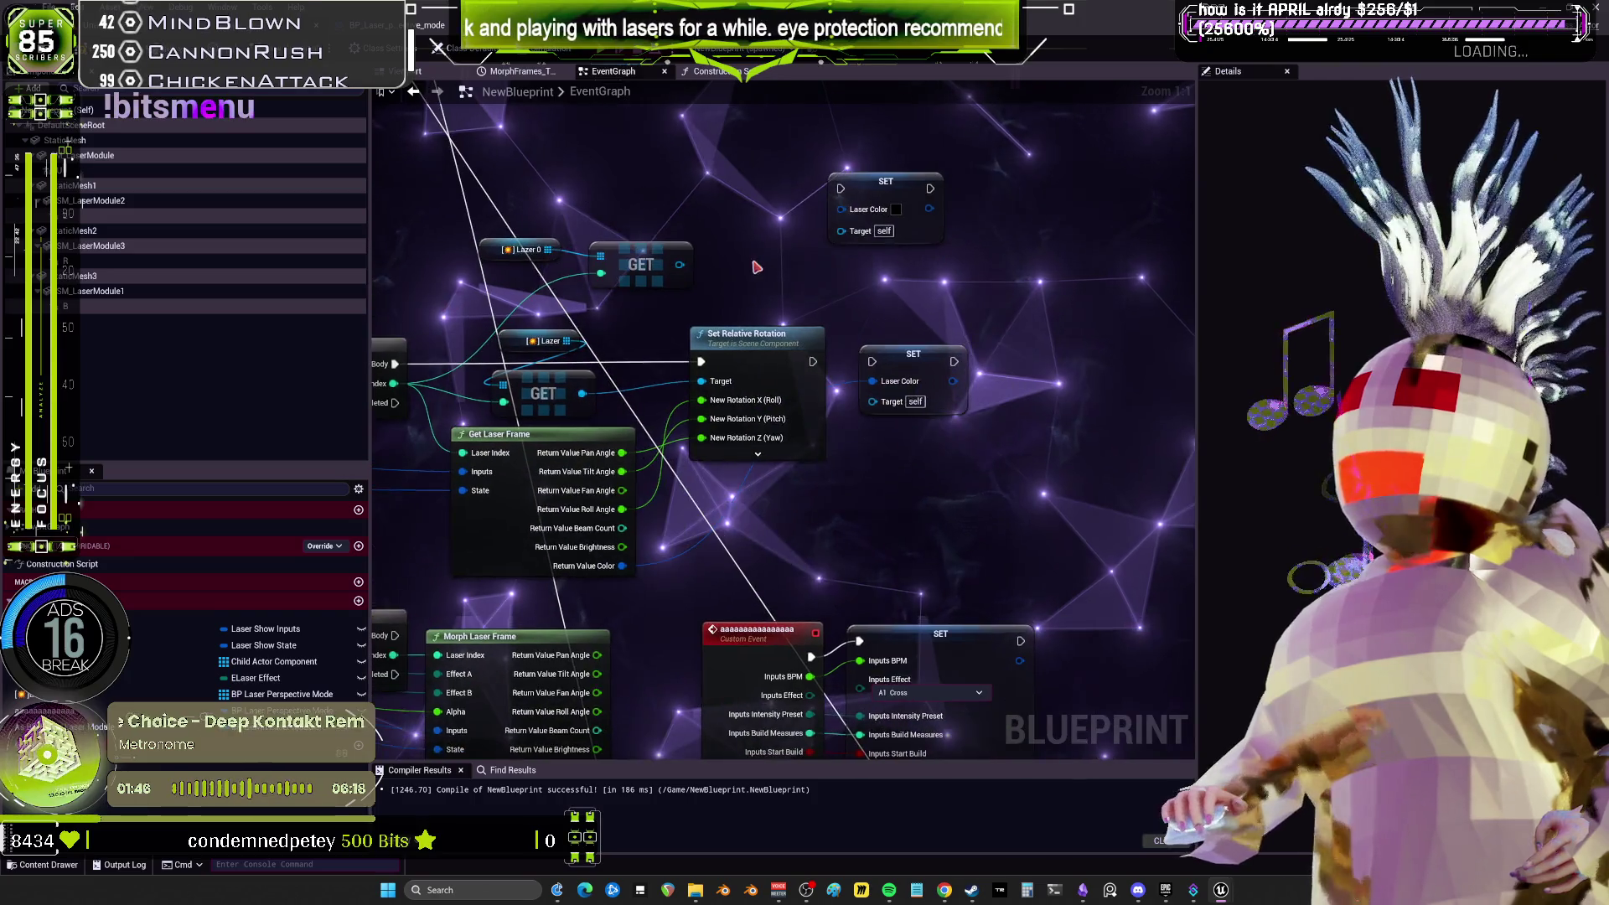
pyautogui.moveTo(950, 358); pyautogui.dragTo(1050, 343)
pyautogui.moveTo(641, 264)
pyautogui.mouseDown()
pyautogui.moveTo(892, 421)
pyautogui.moveTo(978, 385)
pyautogui.mouseUp()
pyautogui.moveTo(812, 362); pyautogui.dragTo(1056, 348)
pyautogui.moveTo(524, 250); pyautogui.dragTo(887, 329)
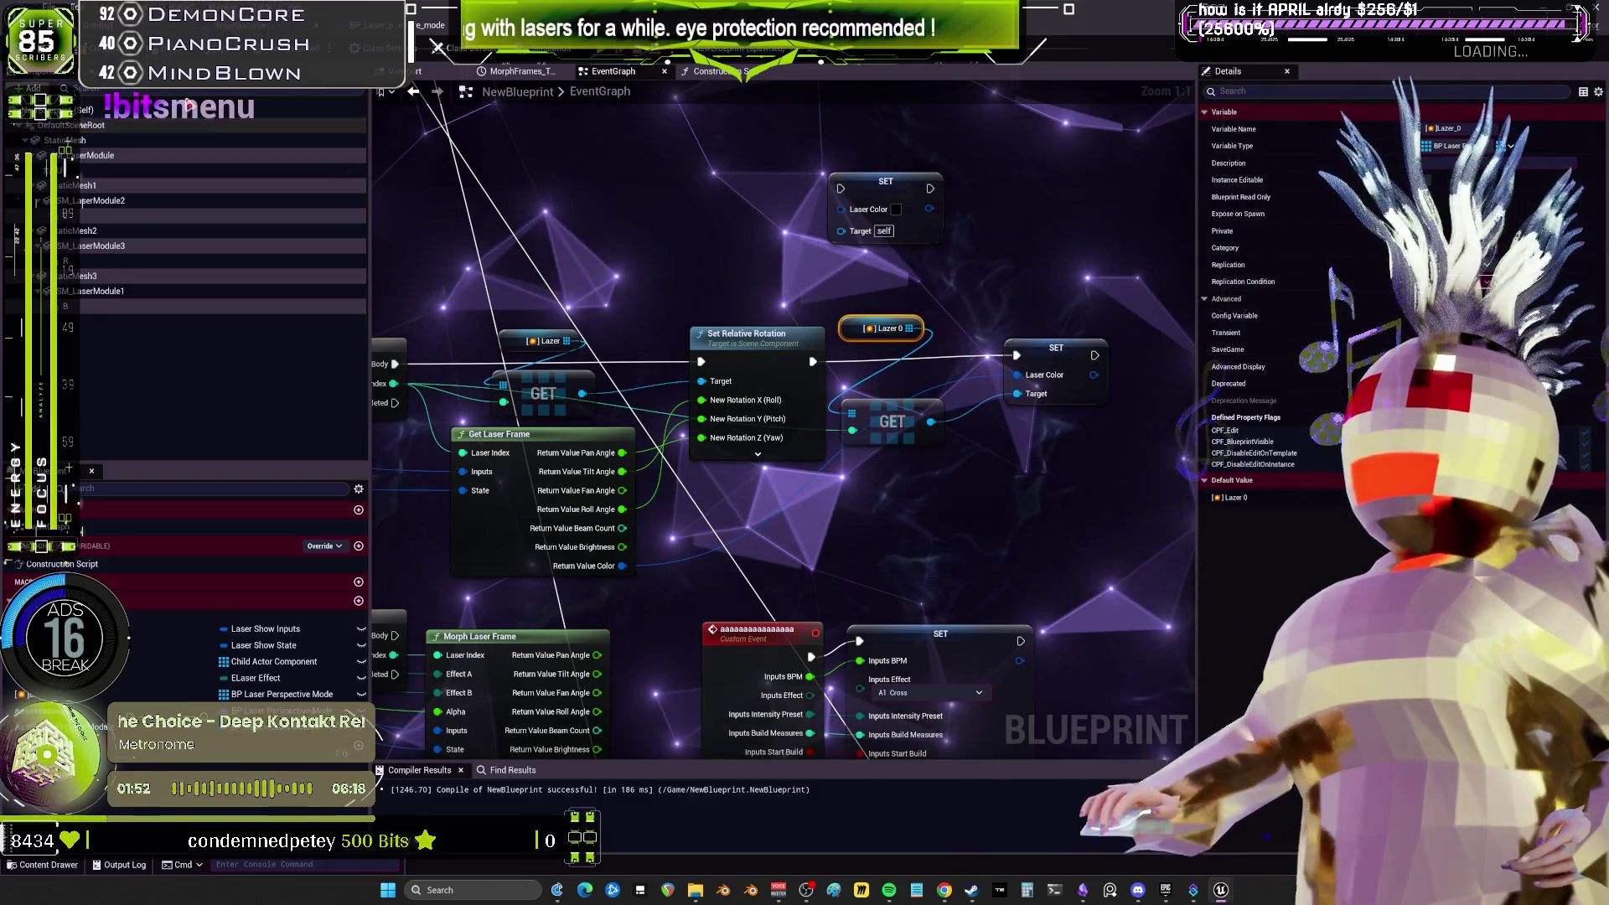
pyautogui.press('F7')
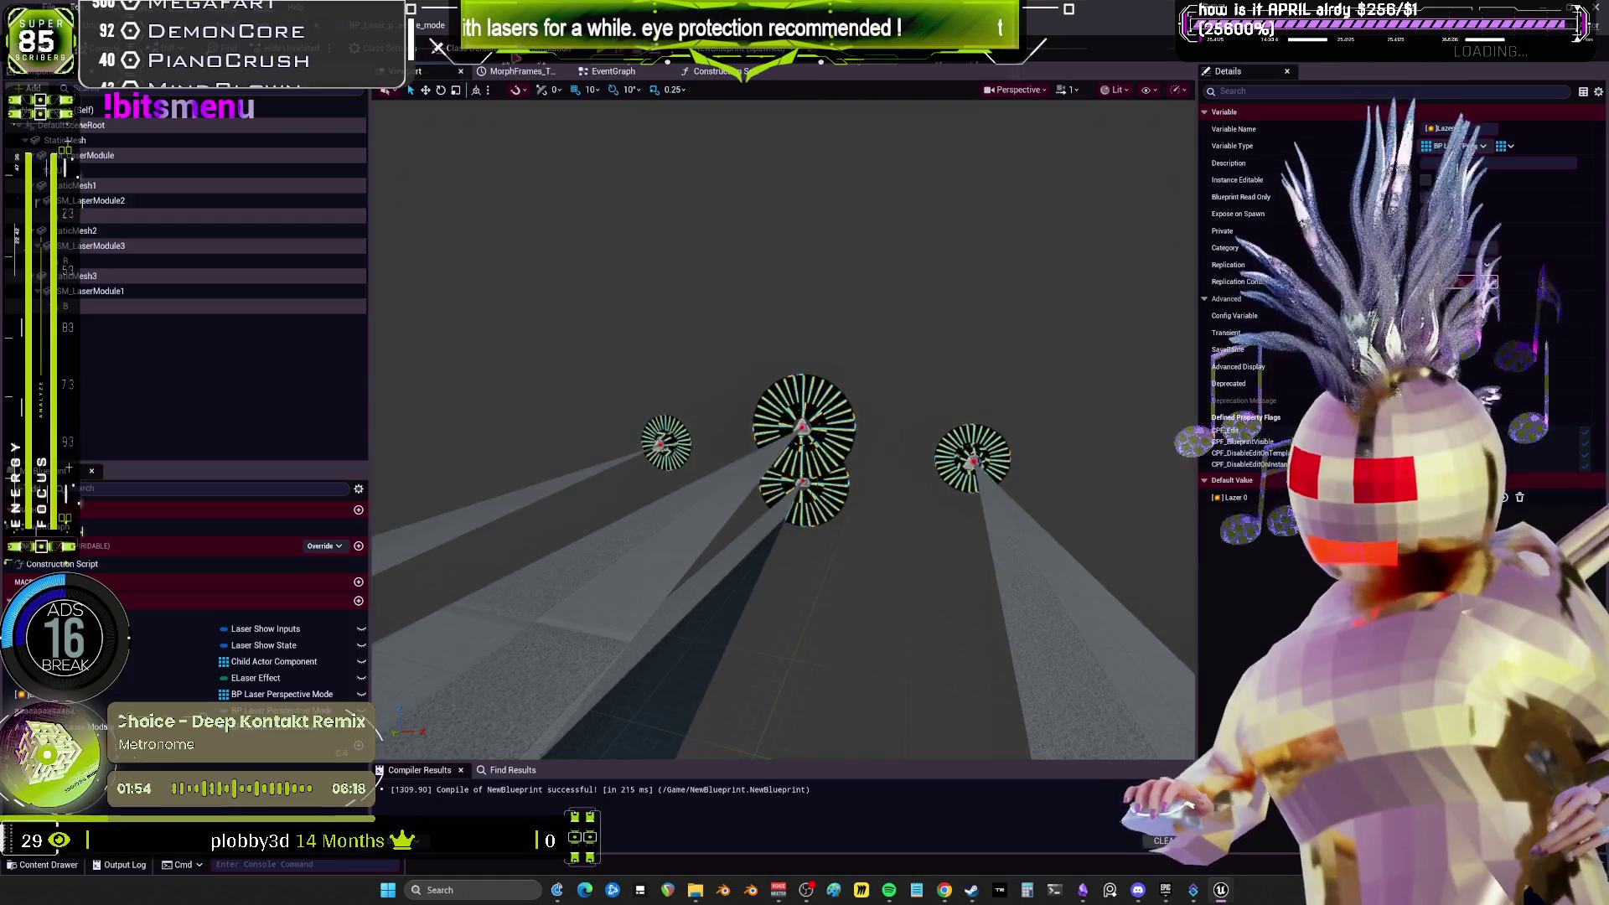
# Run a standalone play preview of the lasers from the level editor, then stop it.
pyautogui.hotkey('alt', 'Tab')
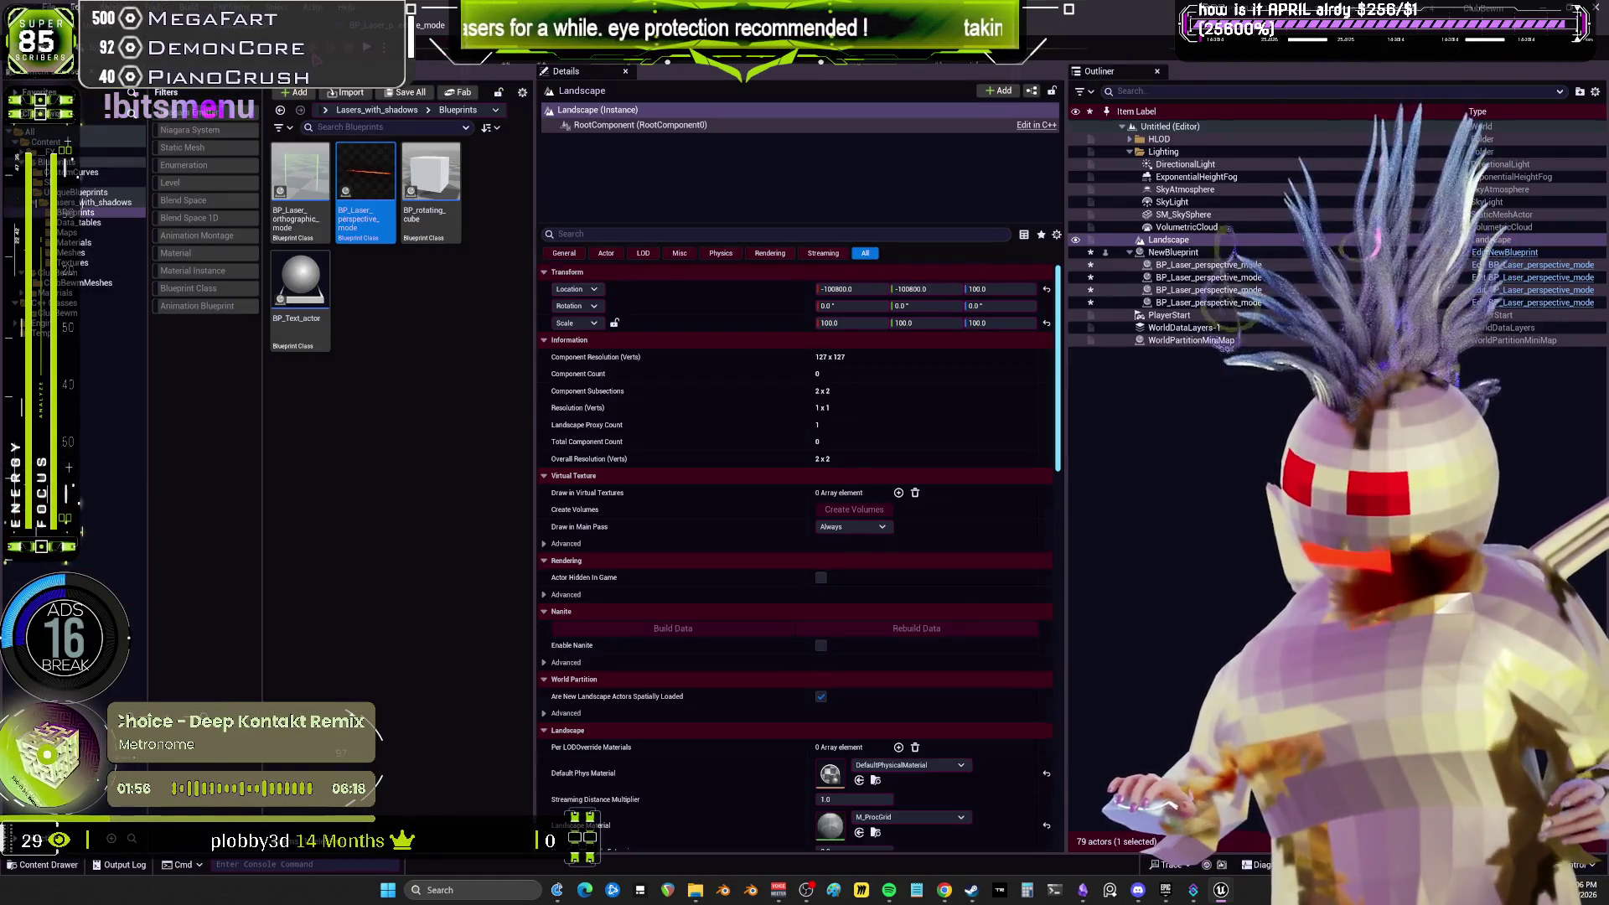
pyautogui.hotkey('alt', 'p')
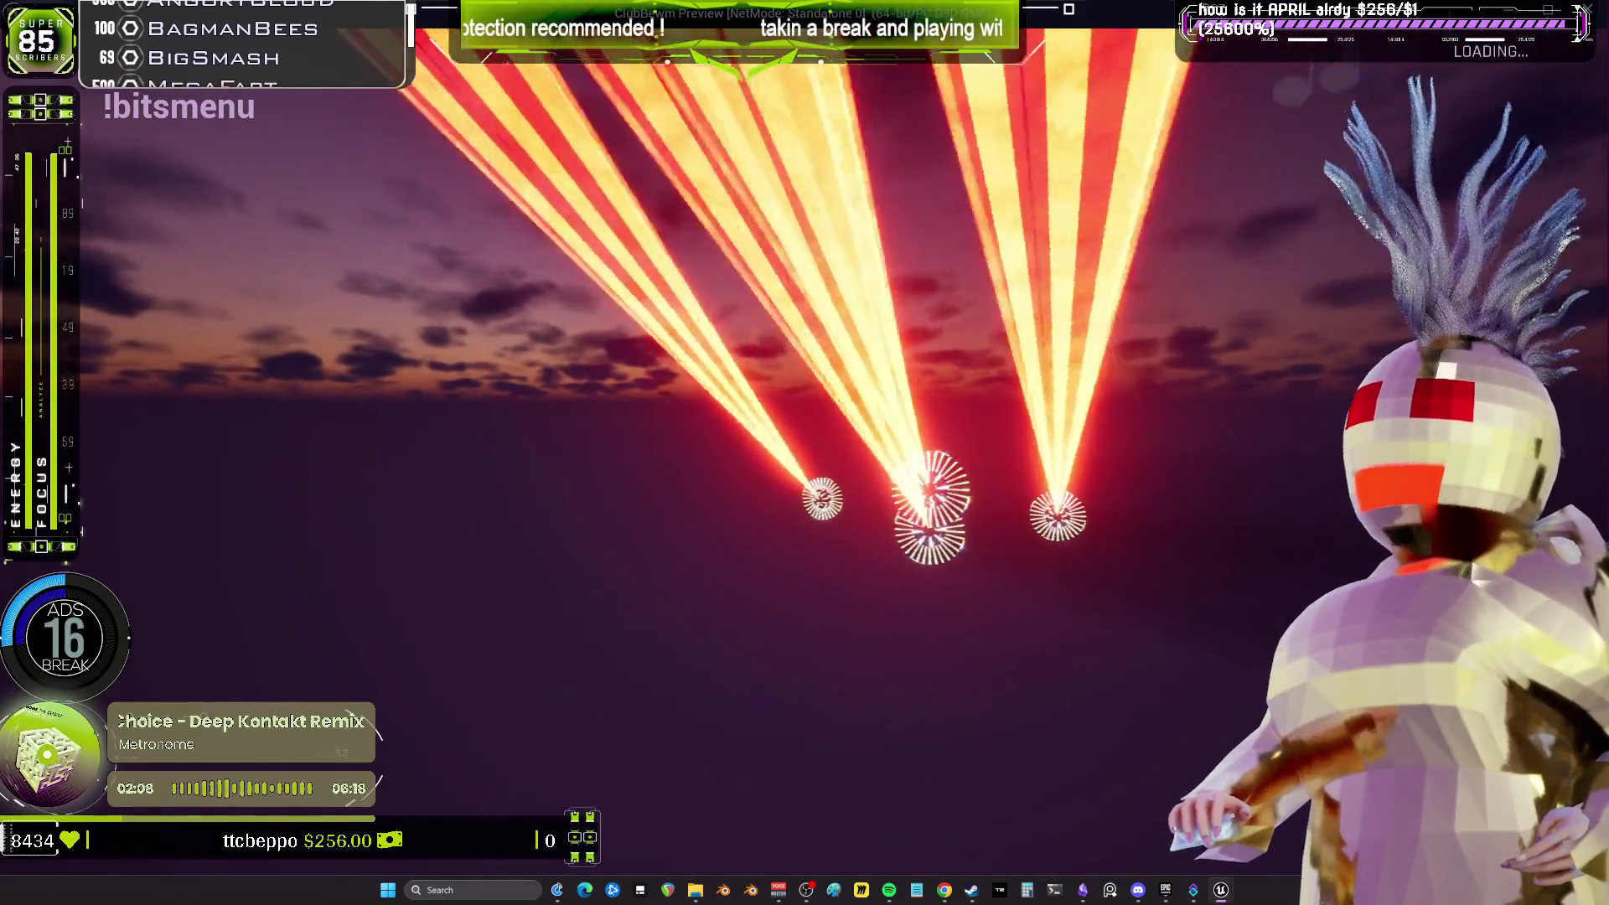
pyautogui.press('Escape')
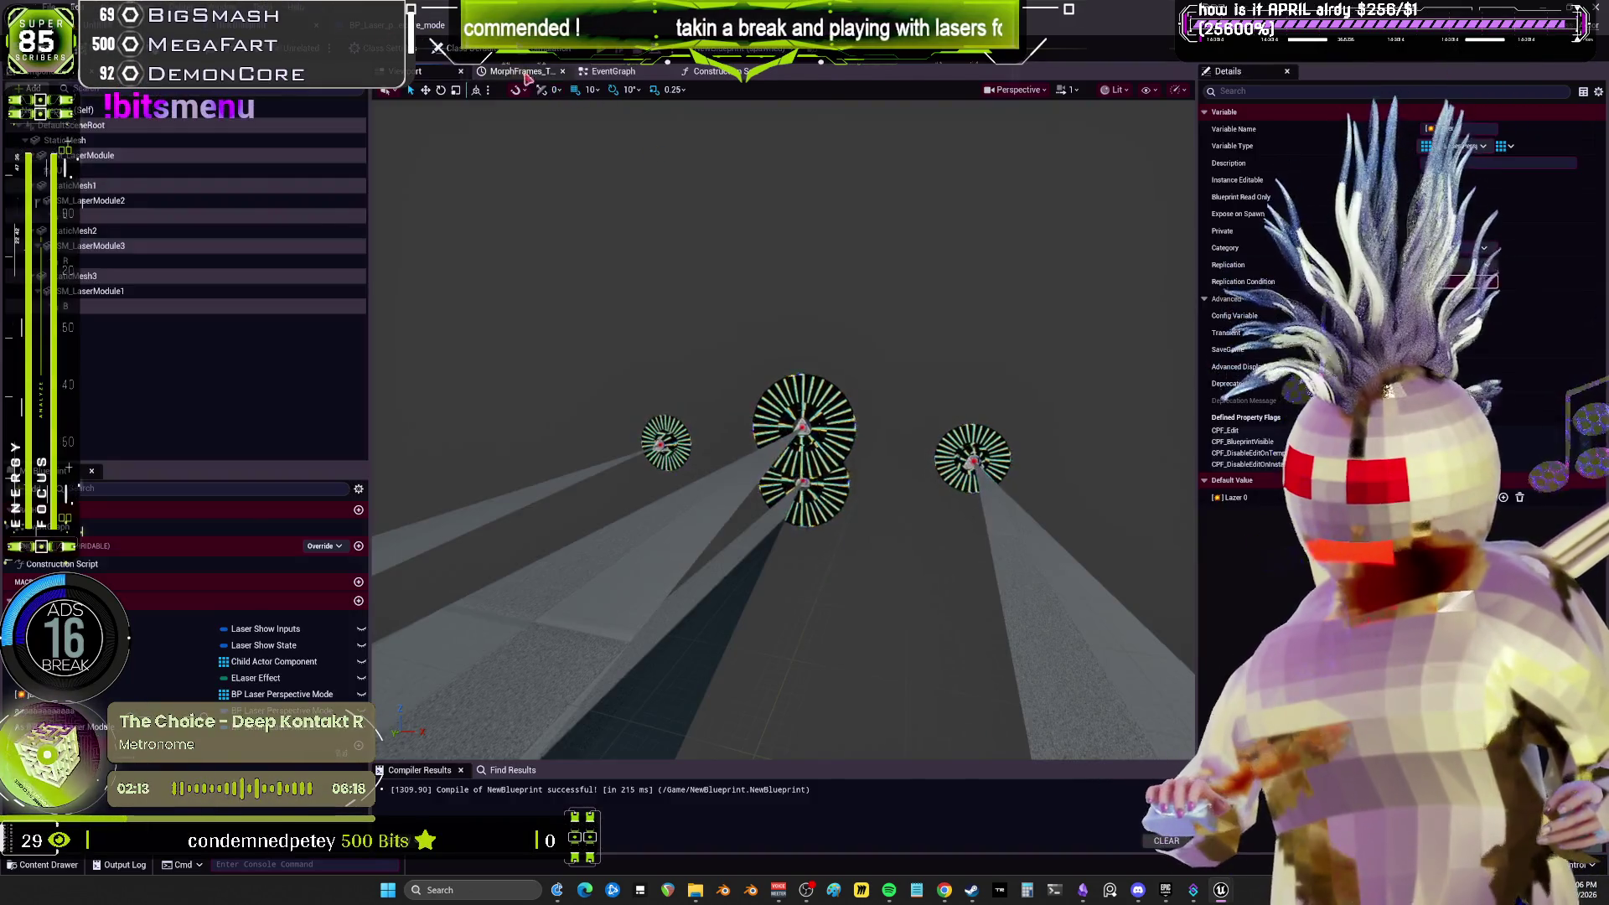
# In the Construction Script, move the R node and the B, R, L, U nodes up out of the way.
pyautogui.click(716, 71)
pyautogui.moveTo(469, 611); pyautogui.dragTo(635, 526)
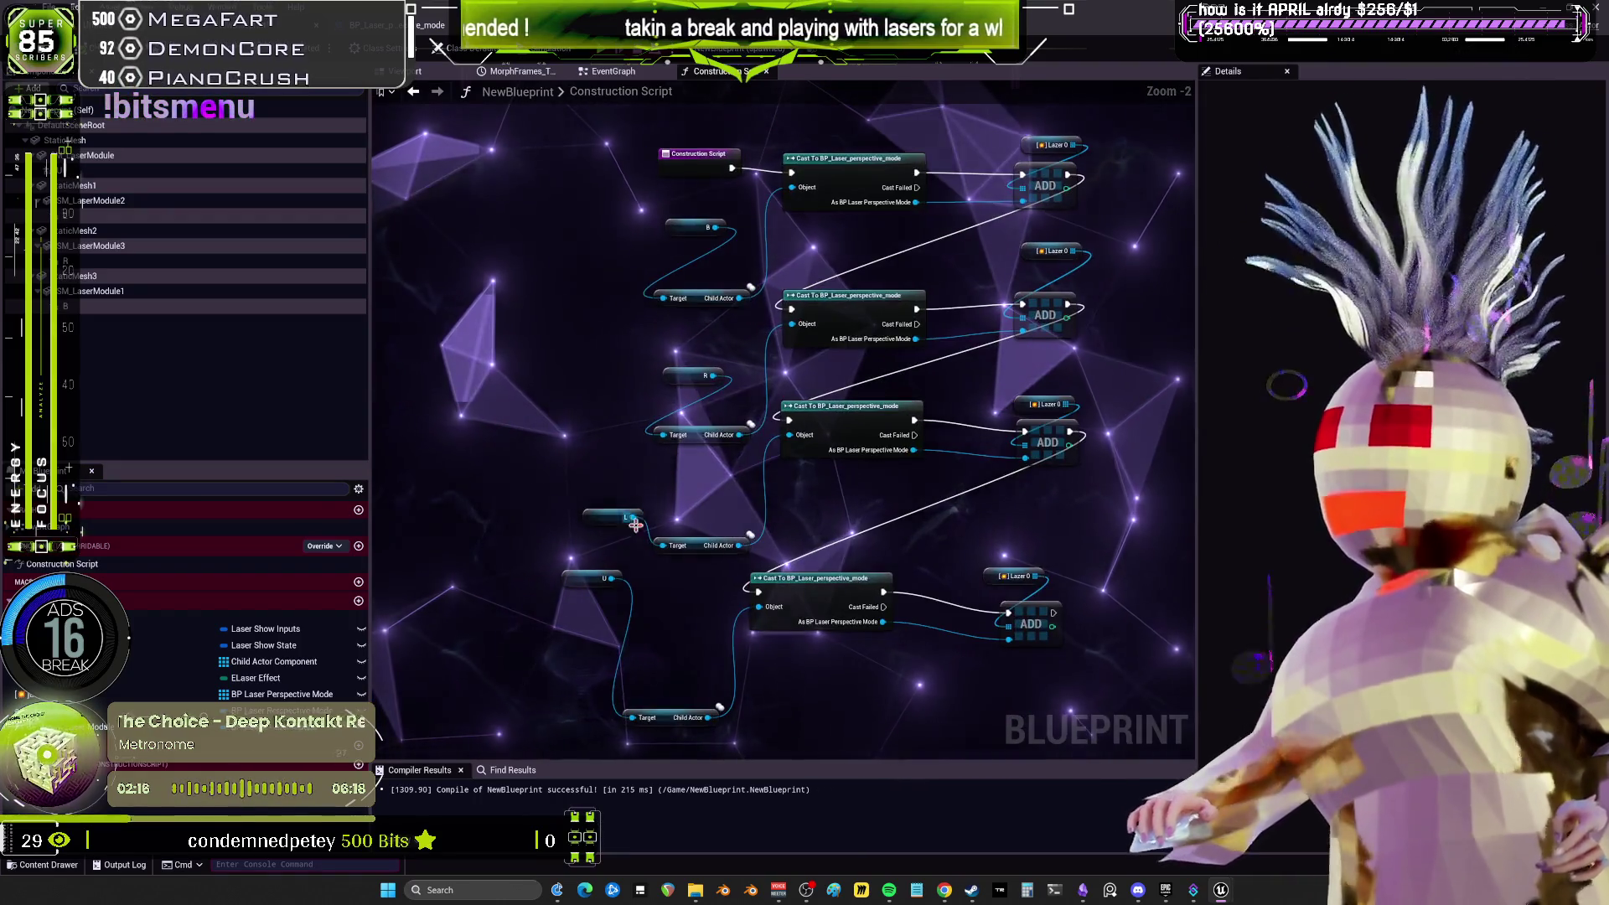
pyautogui.moveTo(687, 375); pyautogui.dragTo(596, 404)
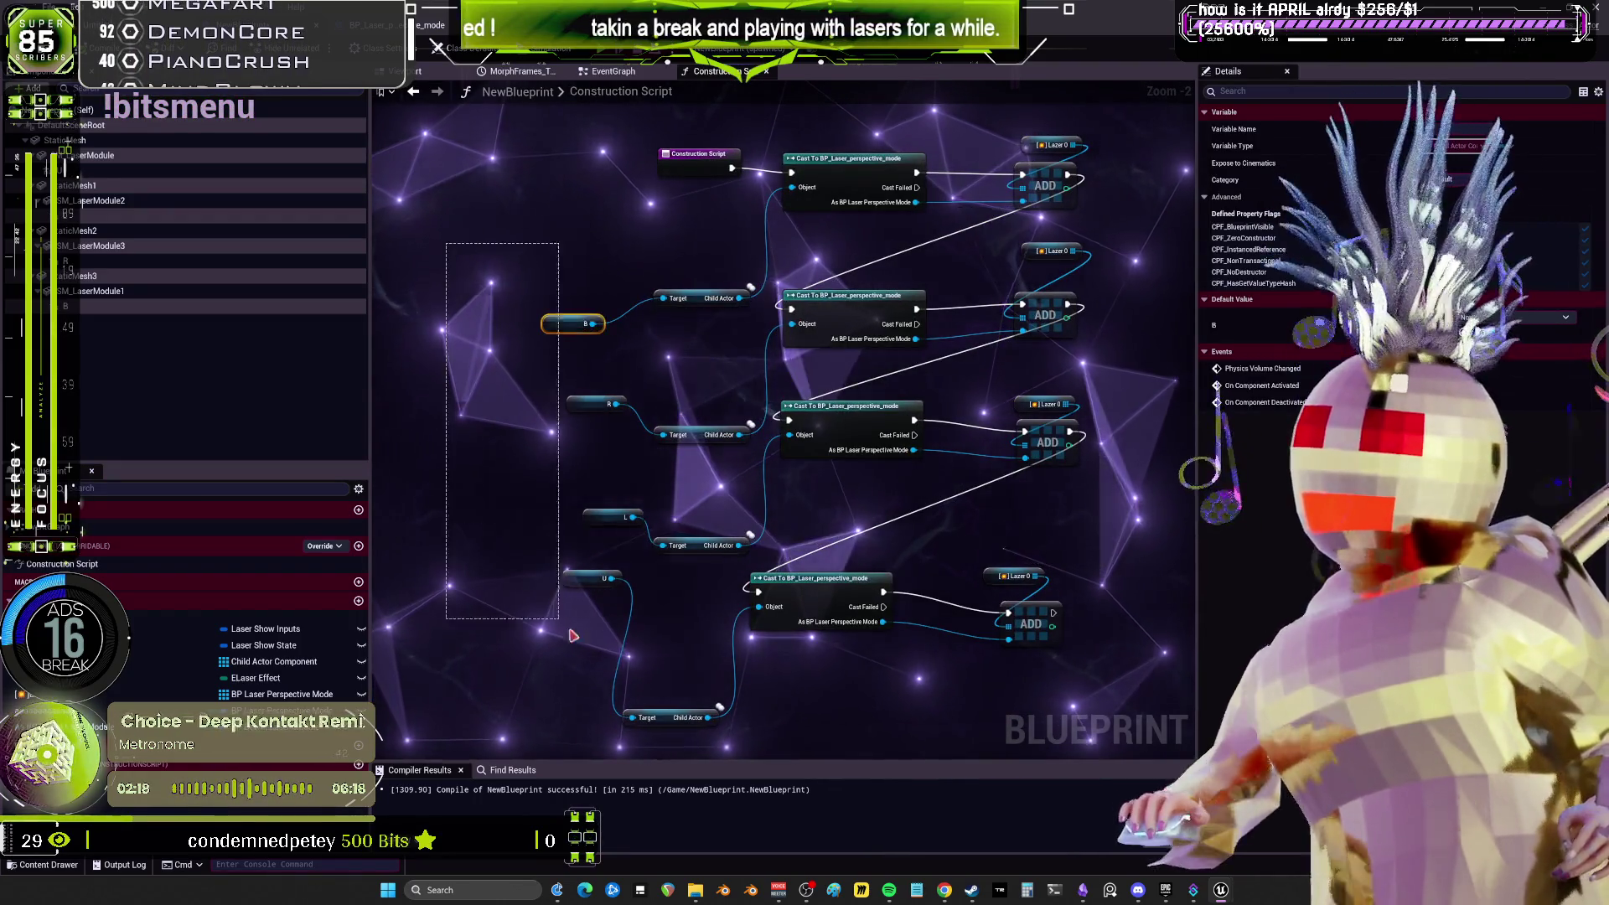
pyautogui.moveTo(681, 473)
pyautogui.mouseDown()
pyautogui.moveTo(737, 637)
pyautogui.moveTo(771, 335)
pyautogui.moveTo(828, 326)
pyautogui.mouseUp()
# Drop in a Lazer getter and add an ADD node from its pin.
pyautogui.moveTo(268, 661); pyautogui.dragTo(836, 375)
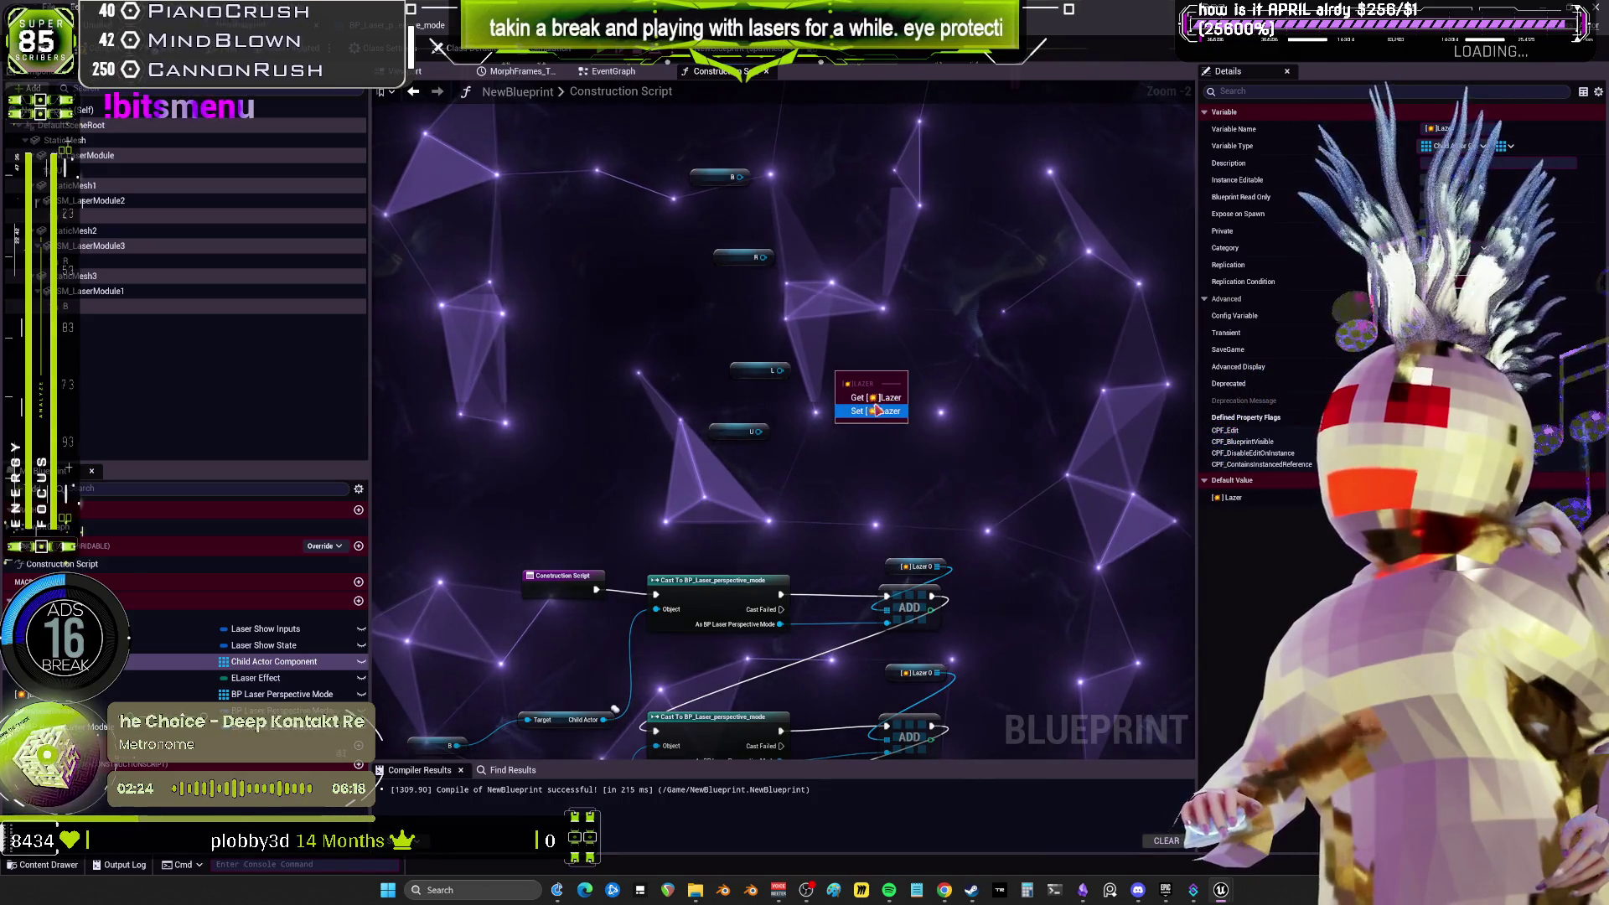
pyautogui.click(871, 397)
pyautogui.moveTo(888, 378); pyautogui.dragTo(884, 441)
pyautogui.write('a')
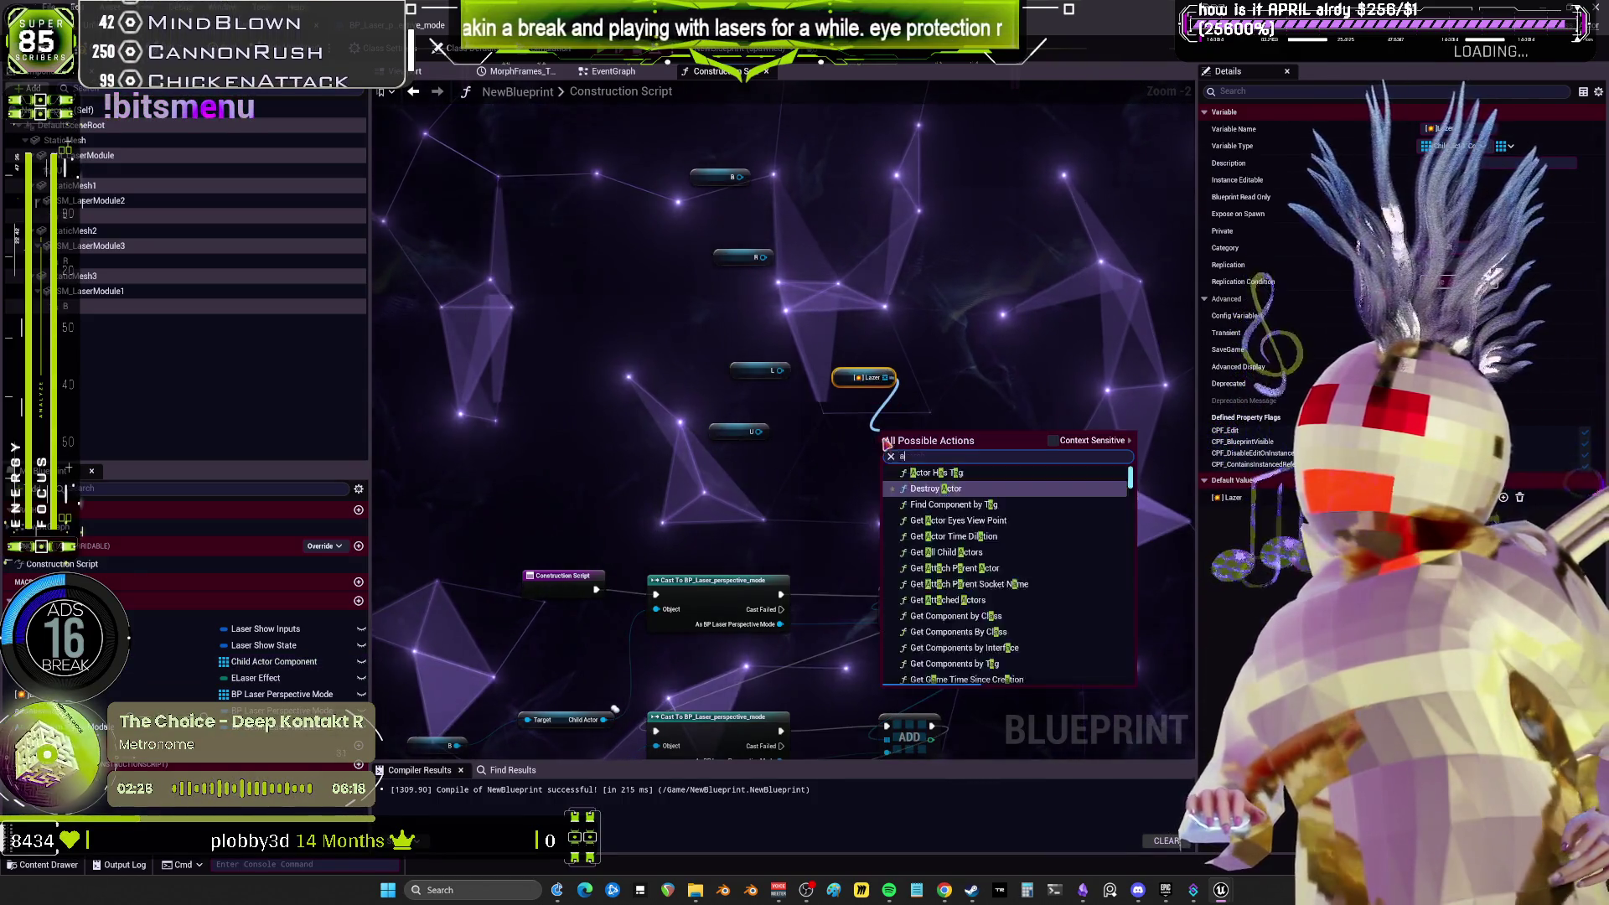
pyautogui.write('dd')
pyautogui.press('Return')
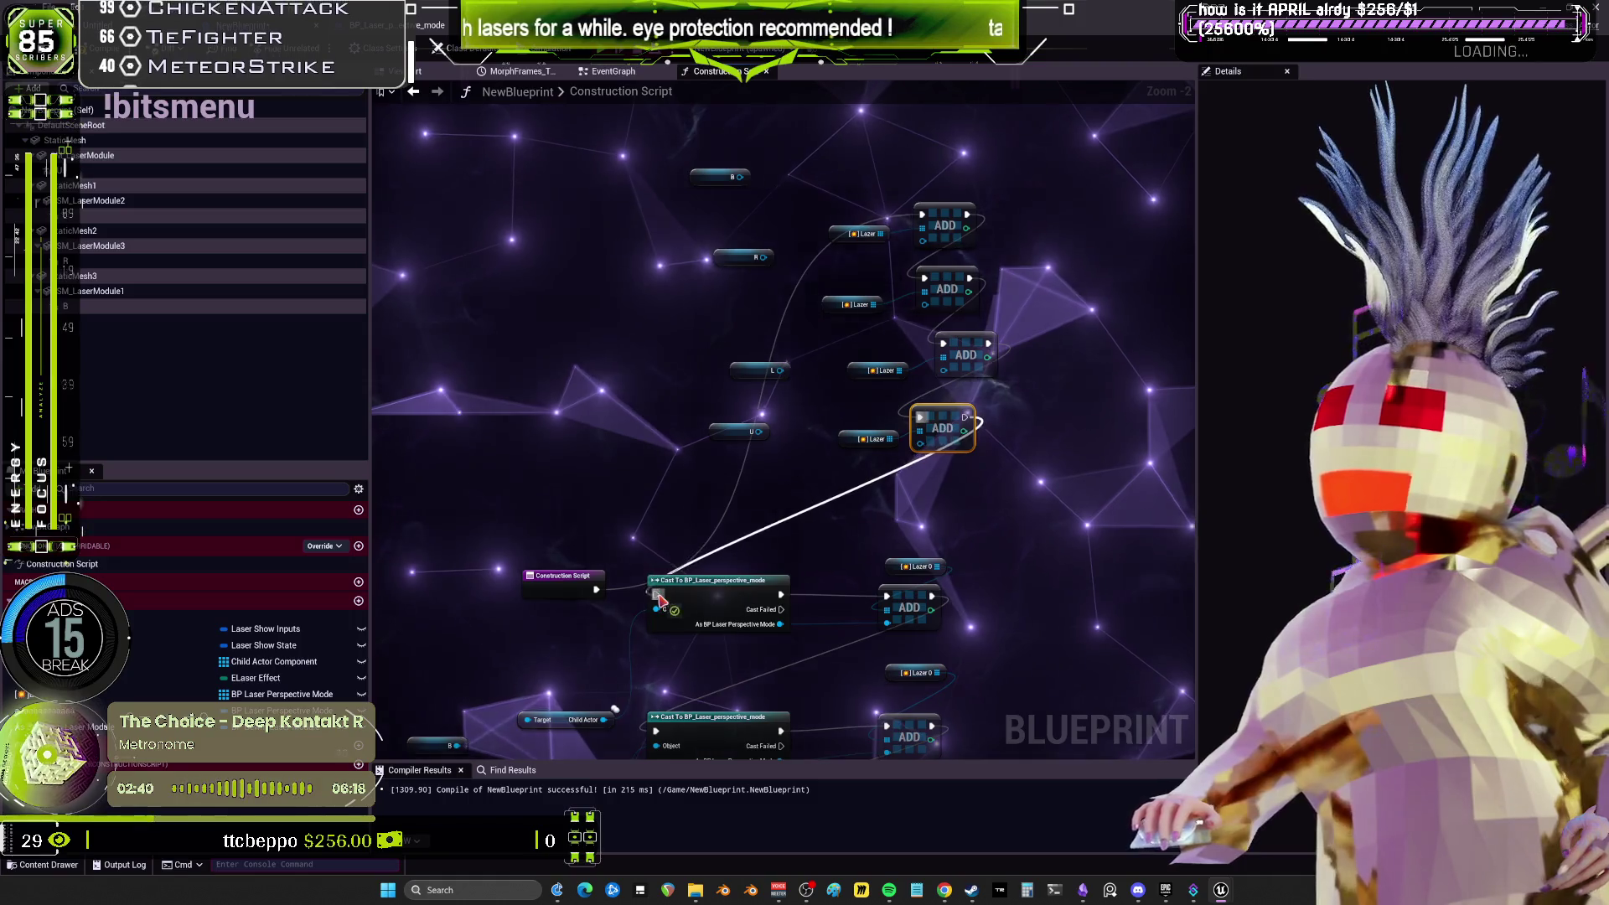
pyautogui.scroll(2, 658, 598)
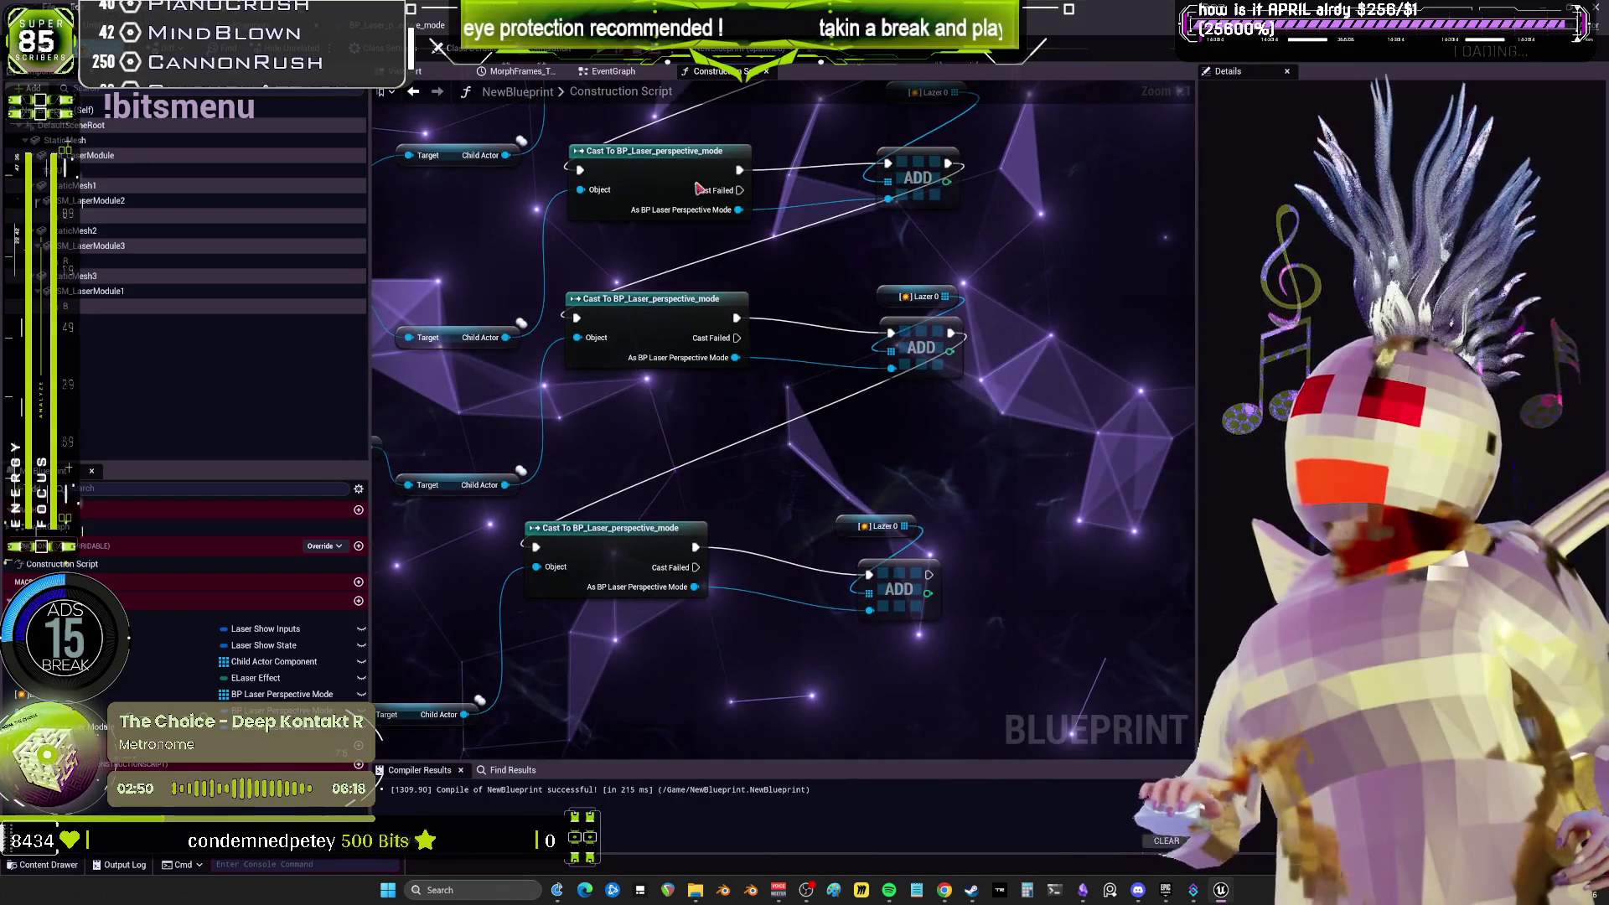
pyautogui.click(444, 71)
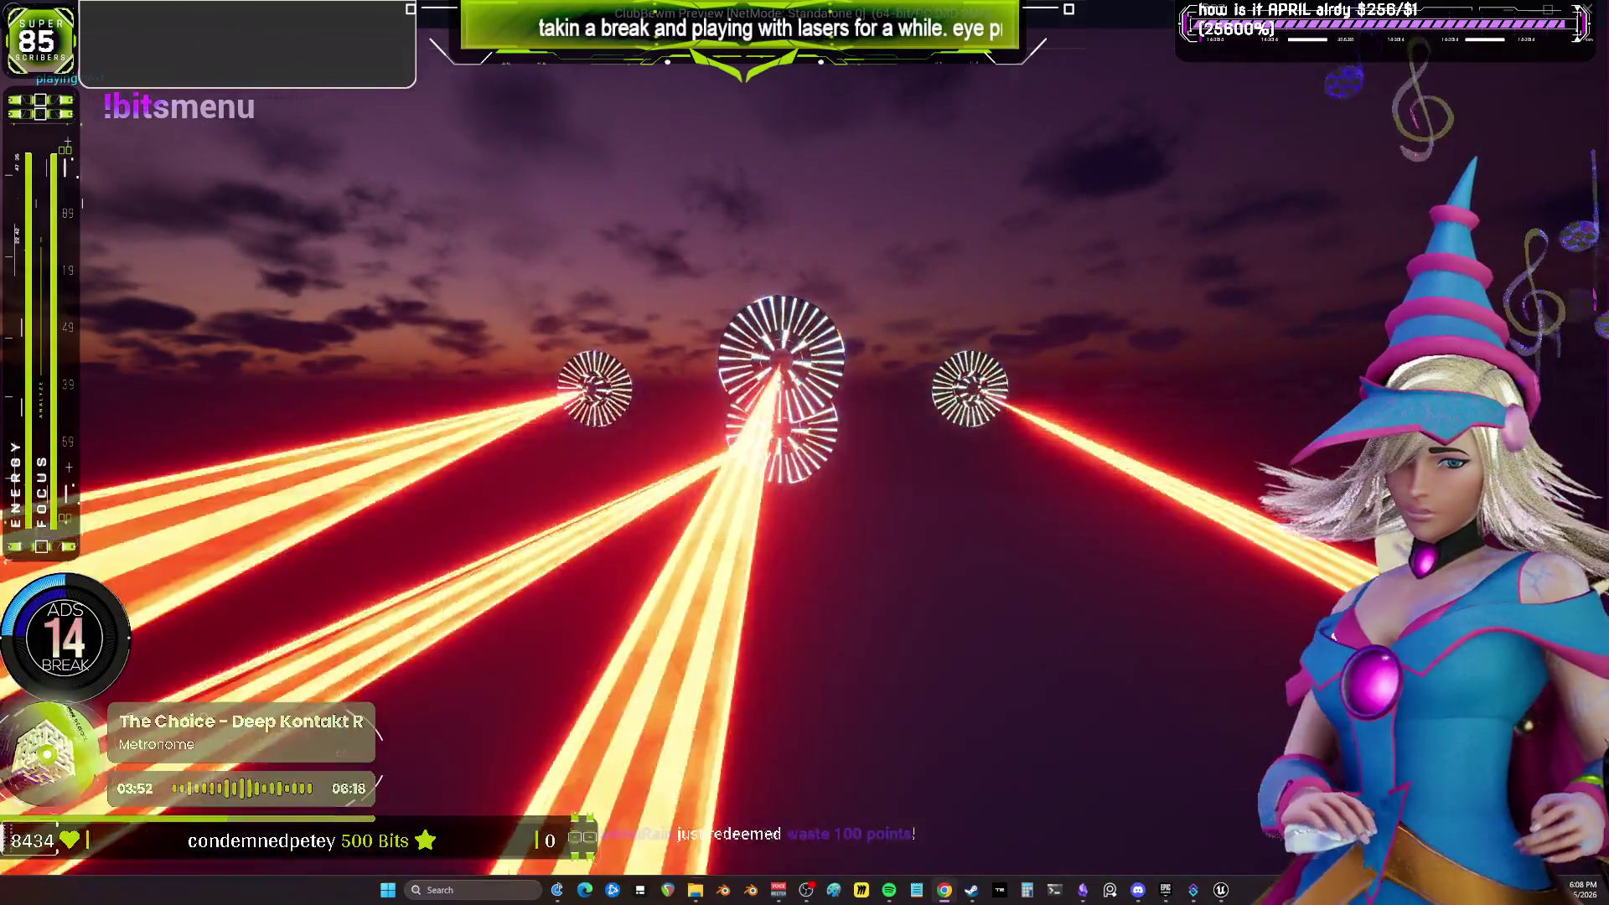
# Stop the running laser preview, bringing up the Play In Editor warning in the Message Log.
pyautogui.press('Escape')
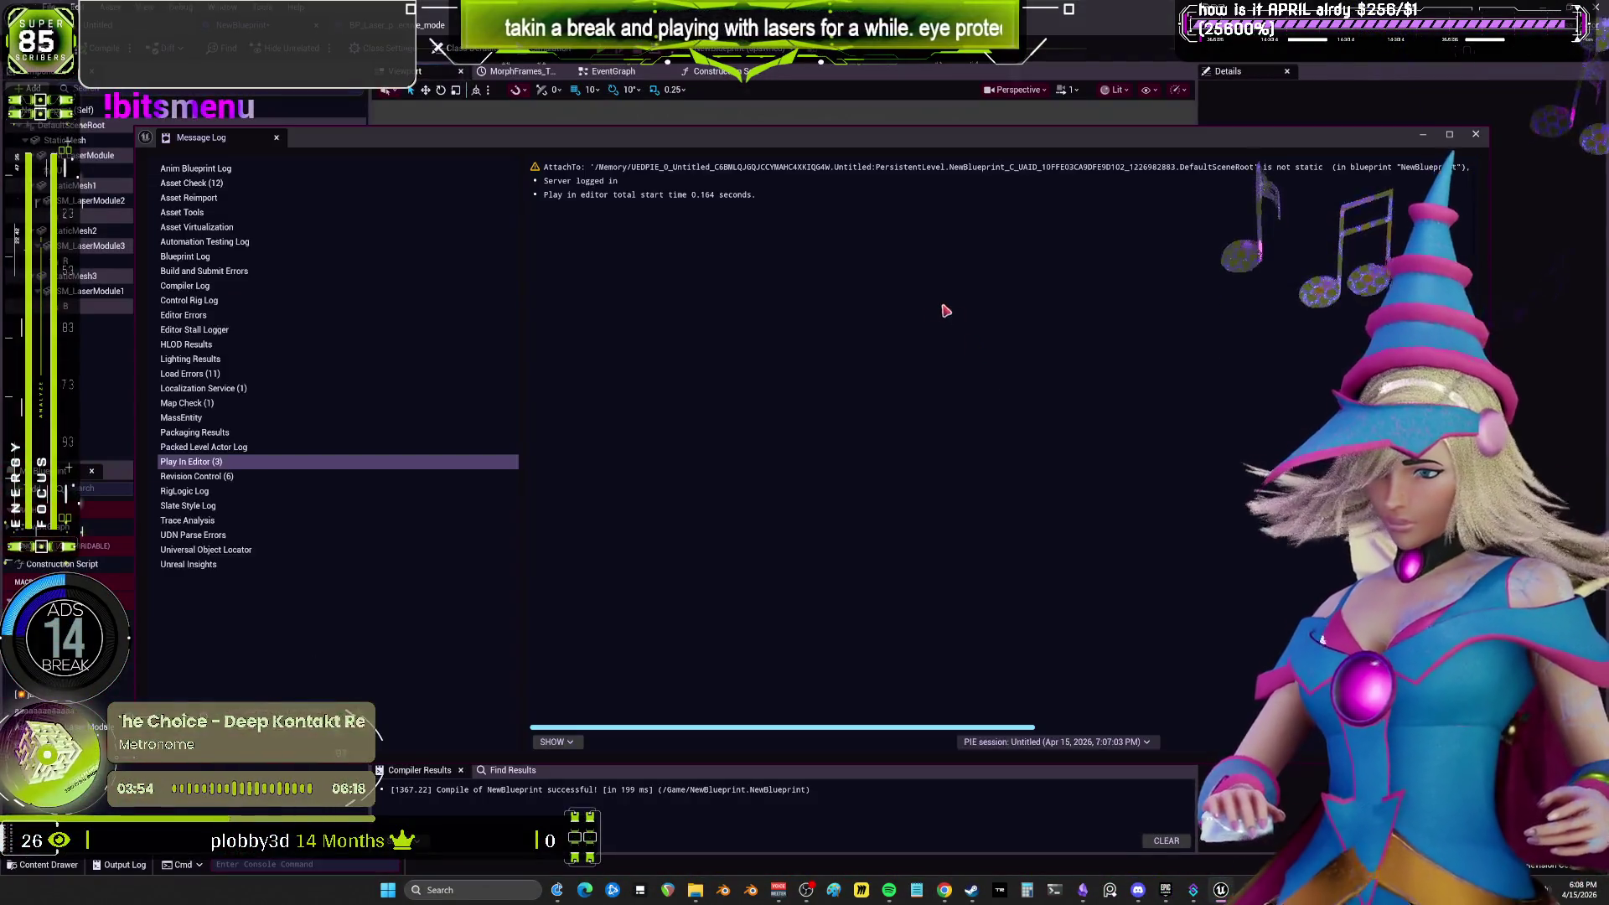
# Close the Message Log and switch to the EventGraph, nudging the GET node.
pyautogui.click(1476, 134)
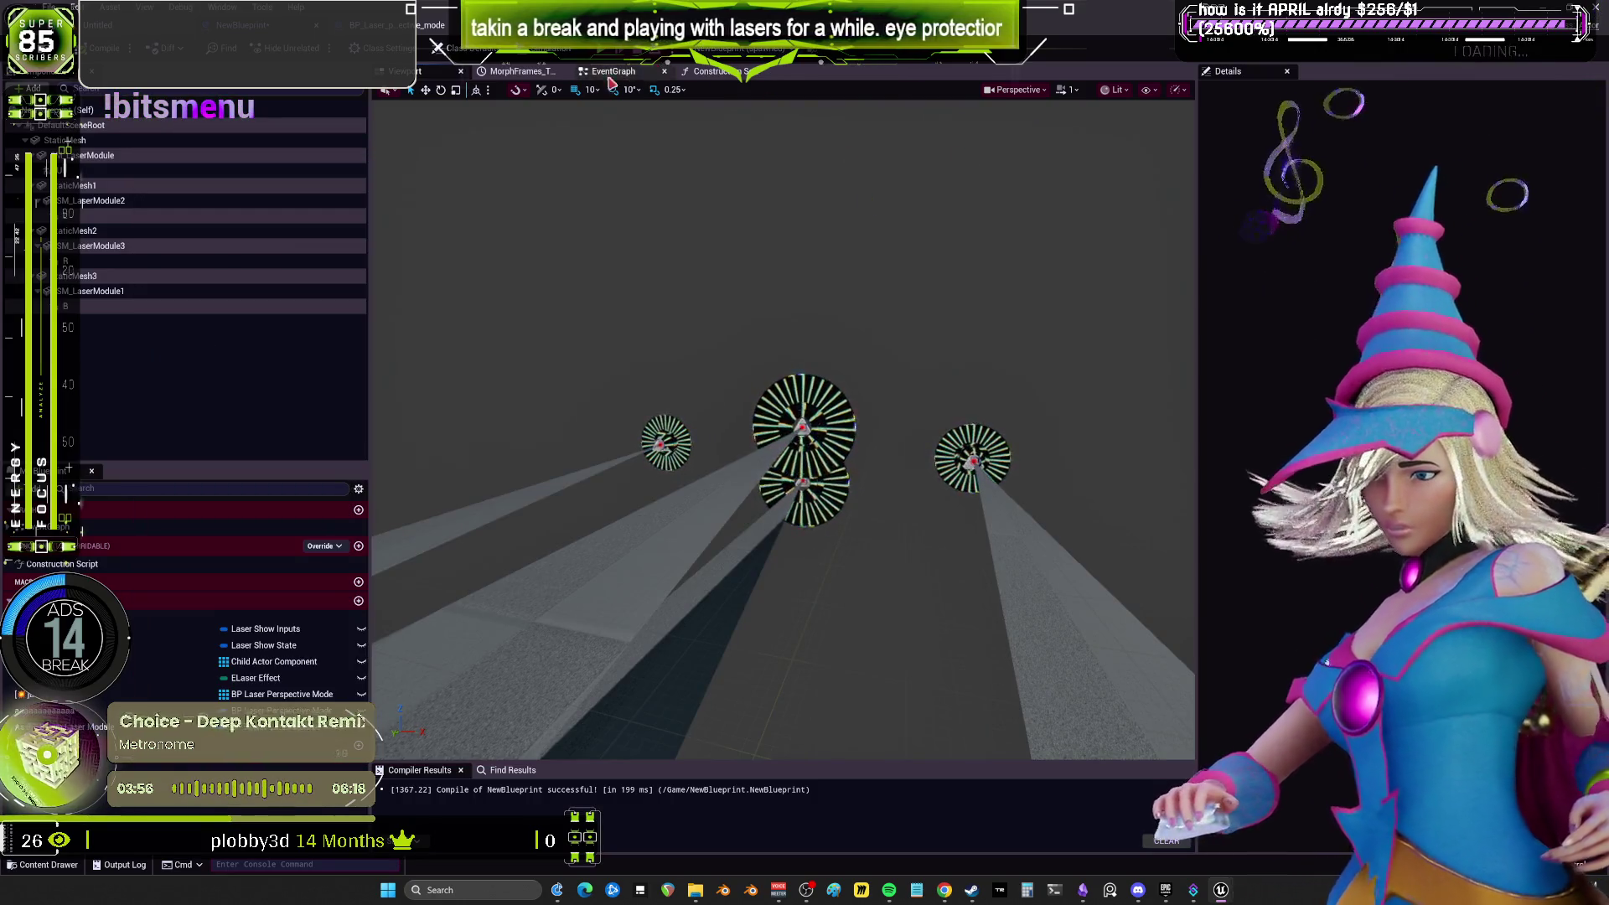
pyautogui.click(596, 74)
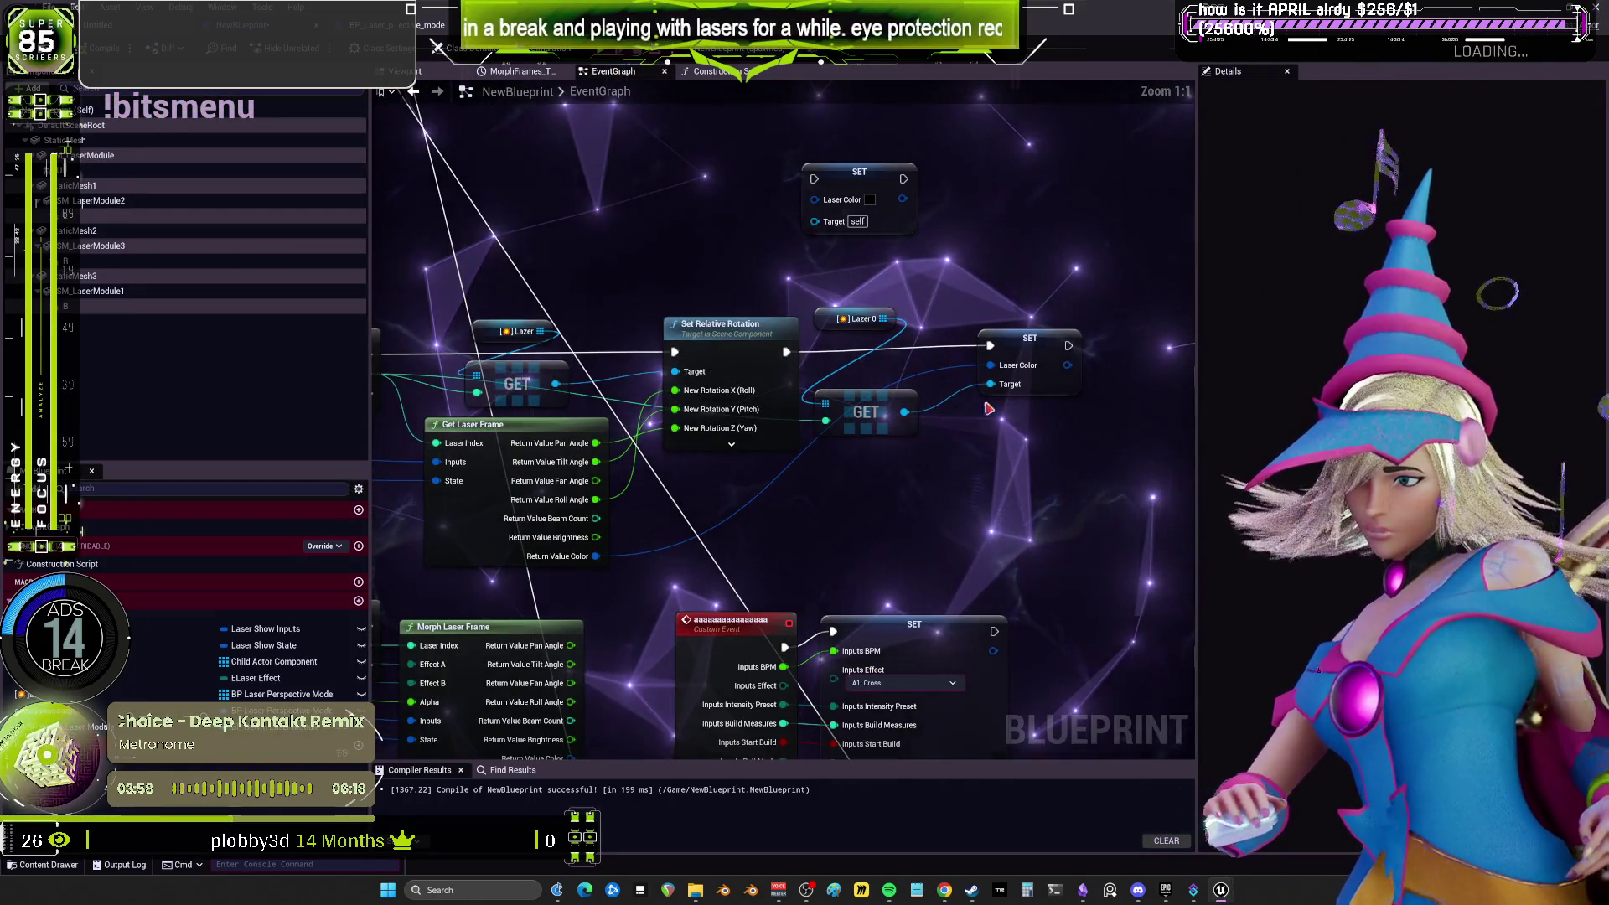
pyautogui.moveTo(903, 409); pyautogui.dragTo(934, 421)
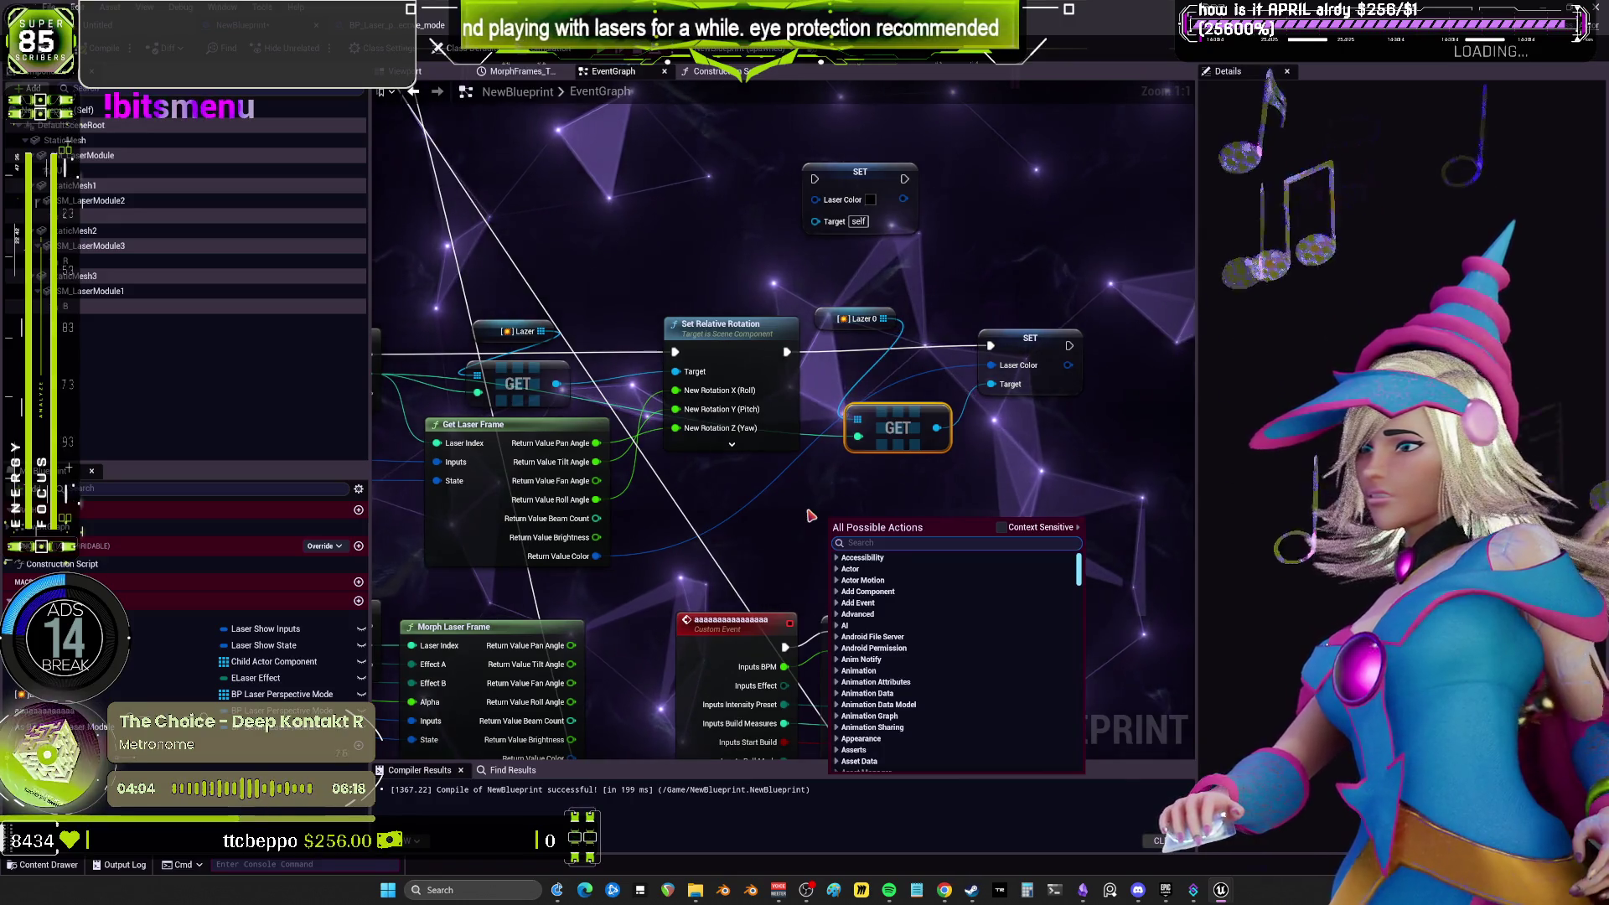
pyautogui.click(743, 519)
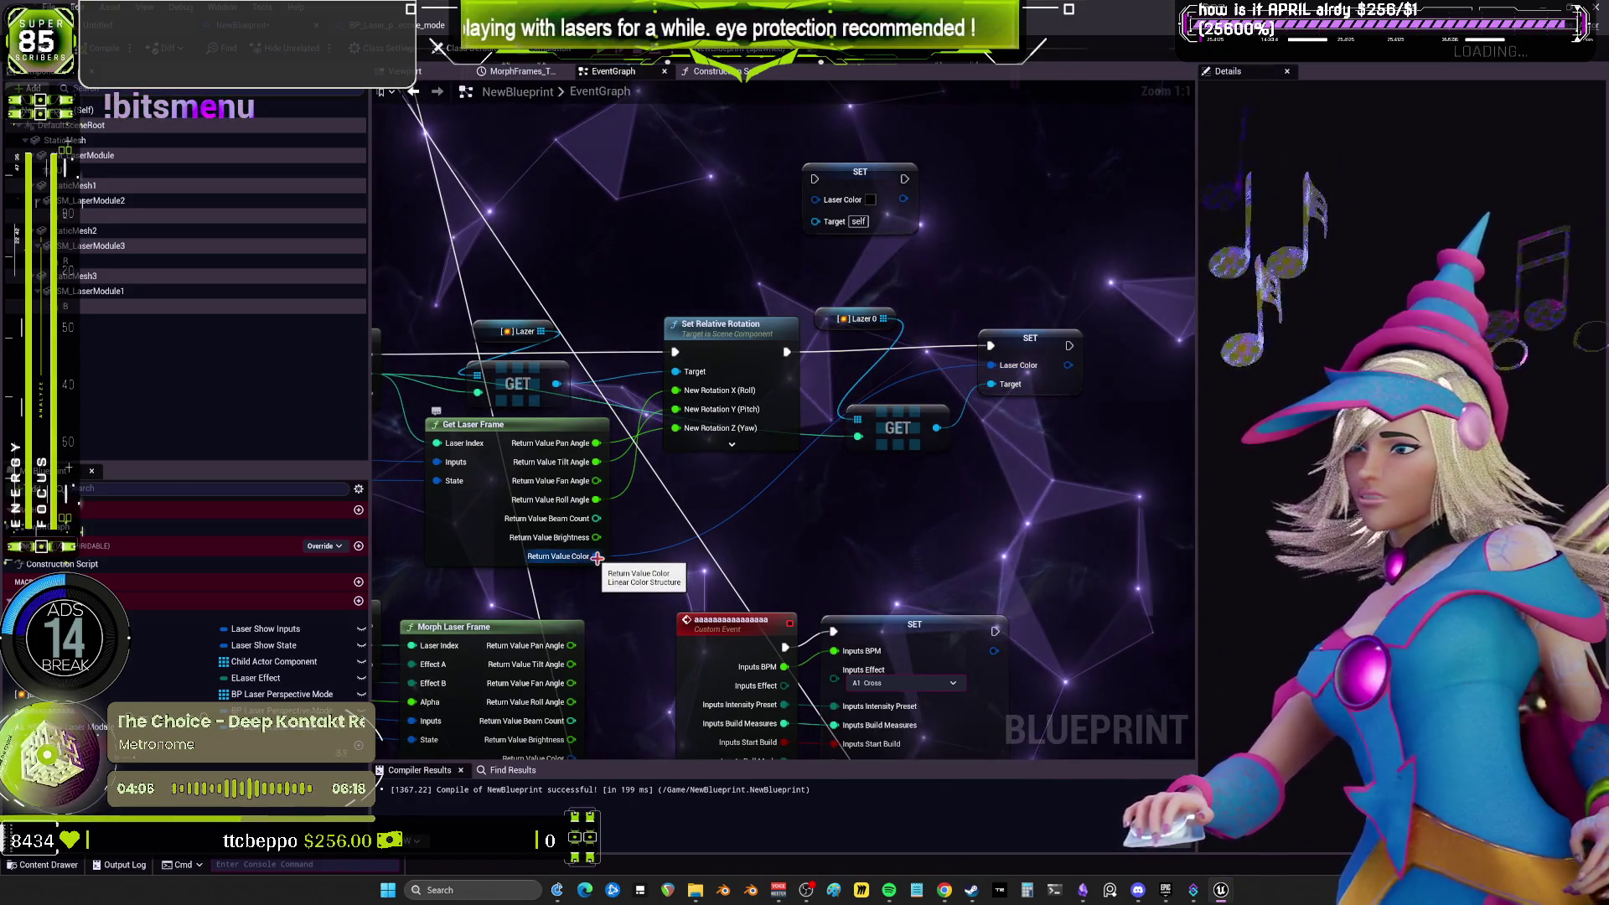
# Add a Print String node after the SET and wire the converted Laser Color into it.
pyautogui.moveTo(597, 557); pyautogui.dragTo(798, 543)
pyautogui.write('set inputs')
pyautogui.click(915, 600)
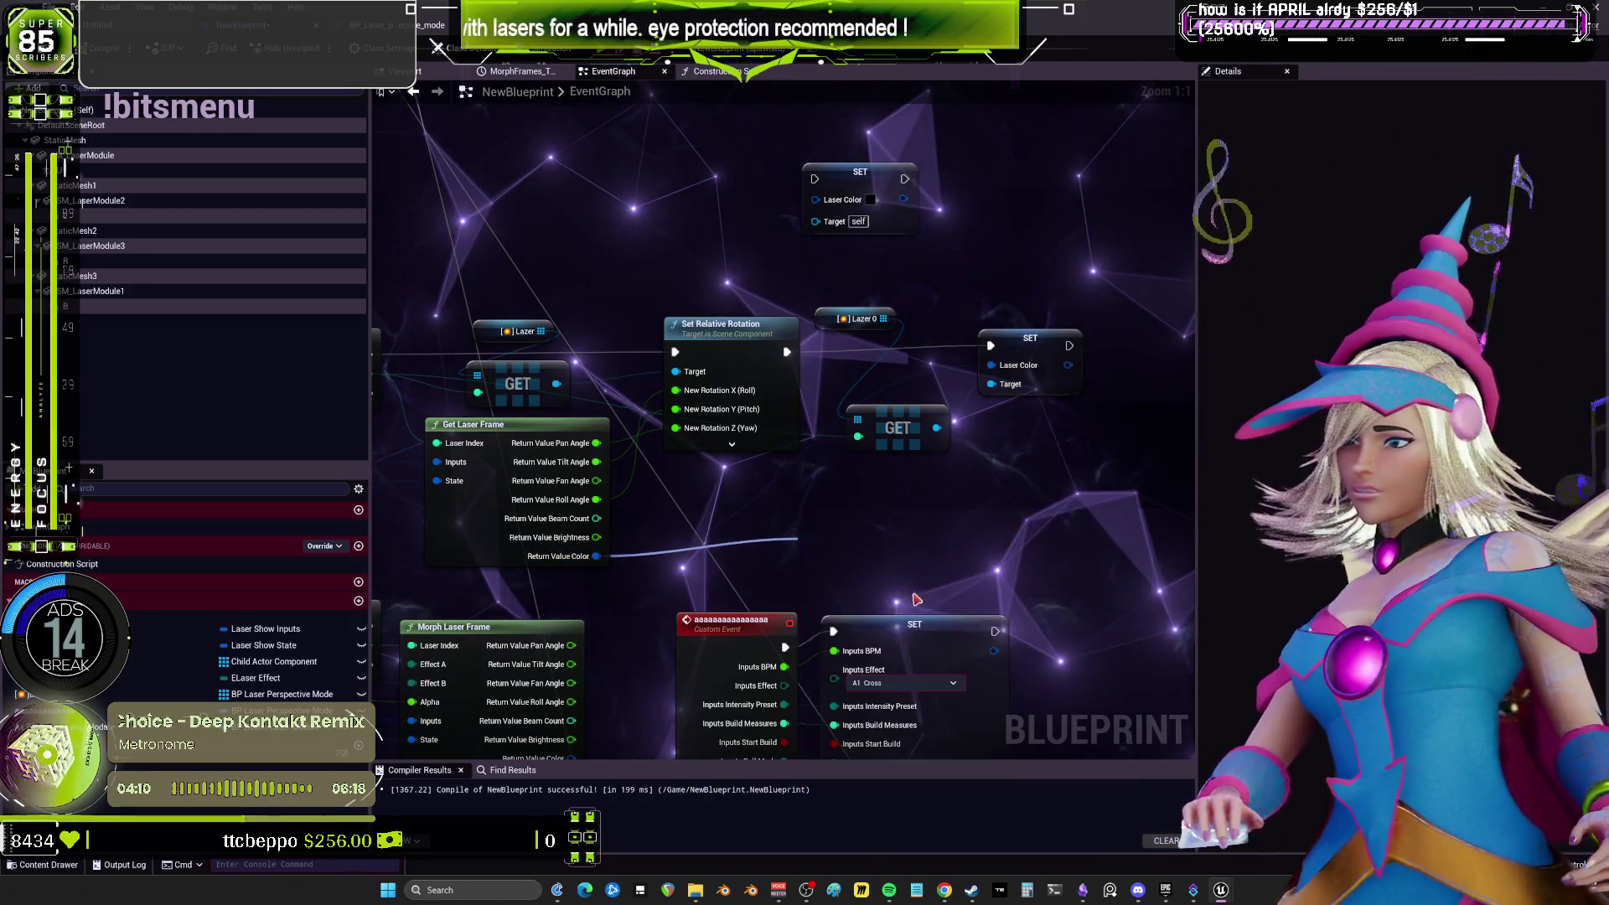
pyautogui.hotkey('ctrl', 'v')
pyautogui.moveTo(1069, 345)
pyautogui.mouseDown()
pyautogui.moveTo(1046, 486)
pyautogui.moveTo(1018, 484)
pyautogui.moveTo(1022, 520)
pyautogui.mouseUp()
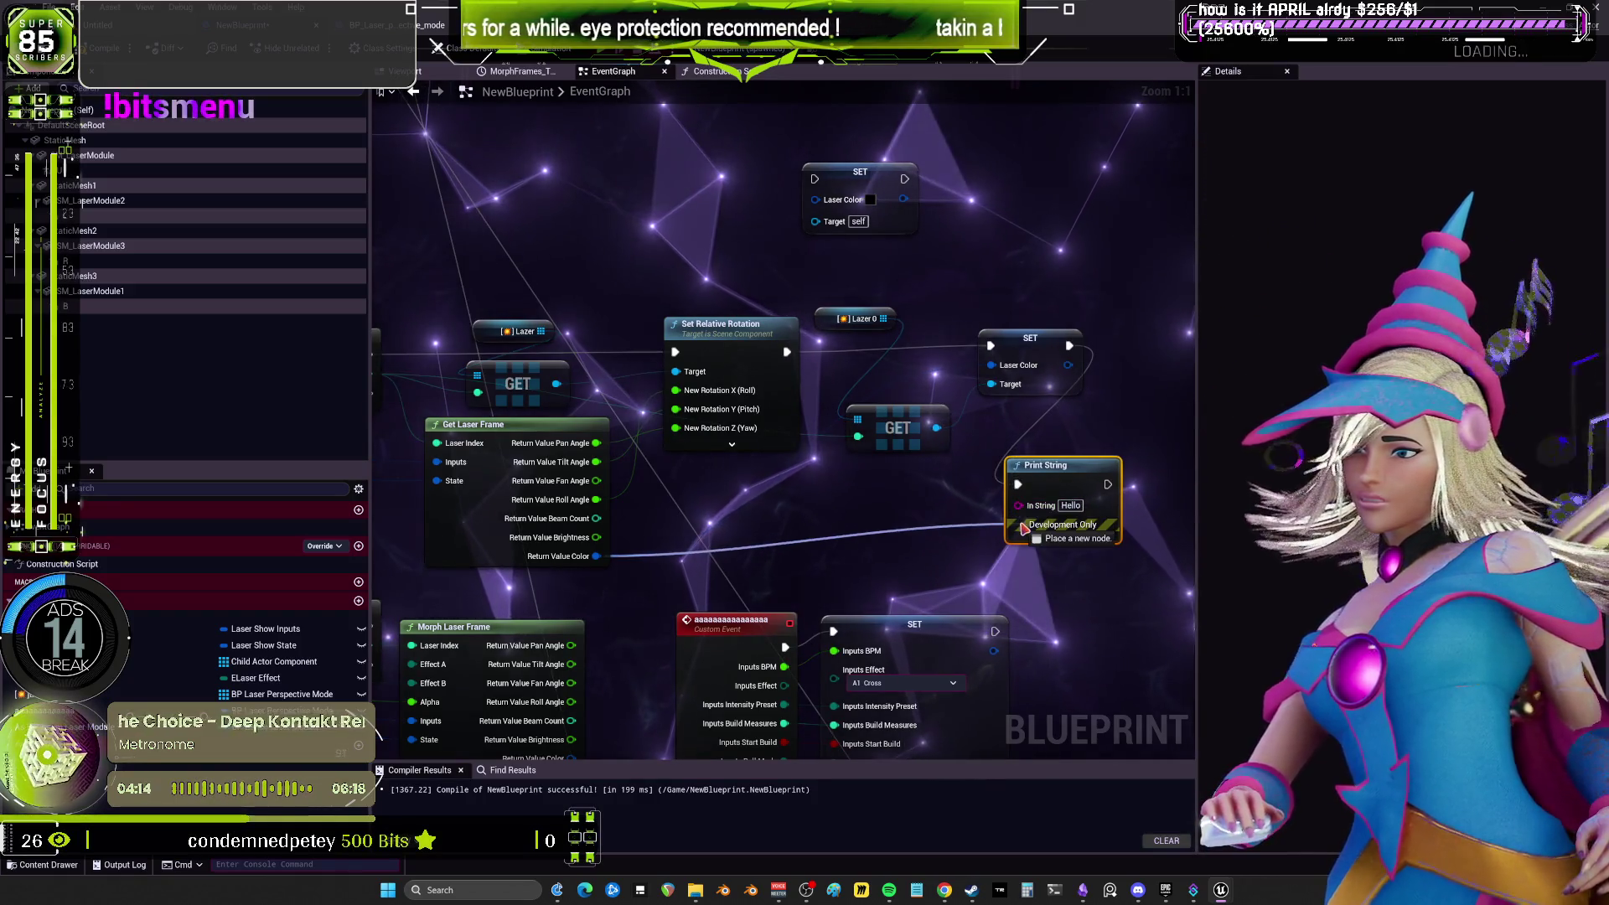
pyautogui.moveTo(865, 533)
pyautogui.mouseDown()
pyautogui.moveTo(1026, 542)
pyautogui.moveTo(1020, 506)
pyautogui.mouseUp()
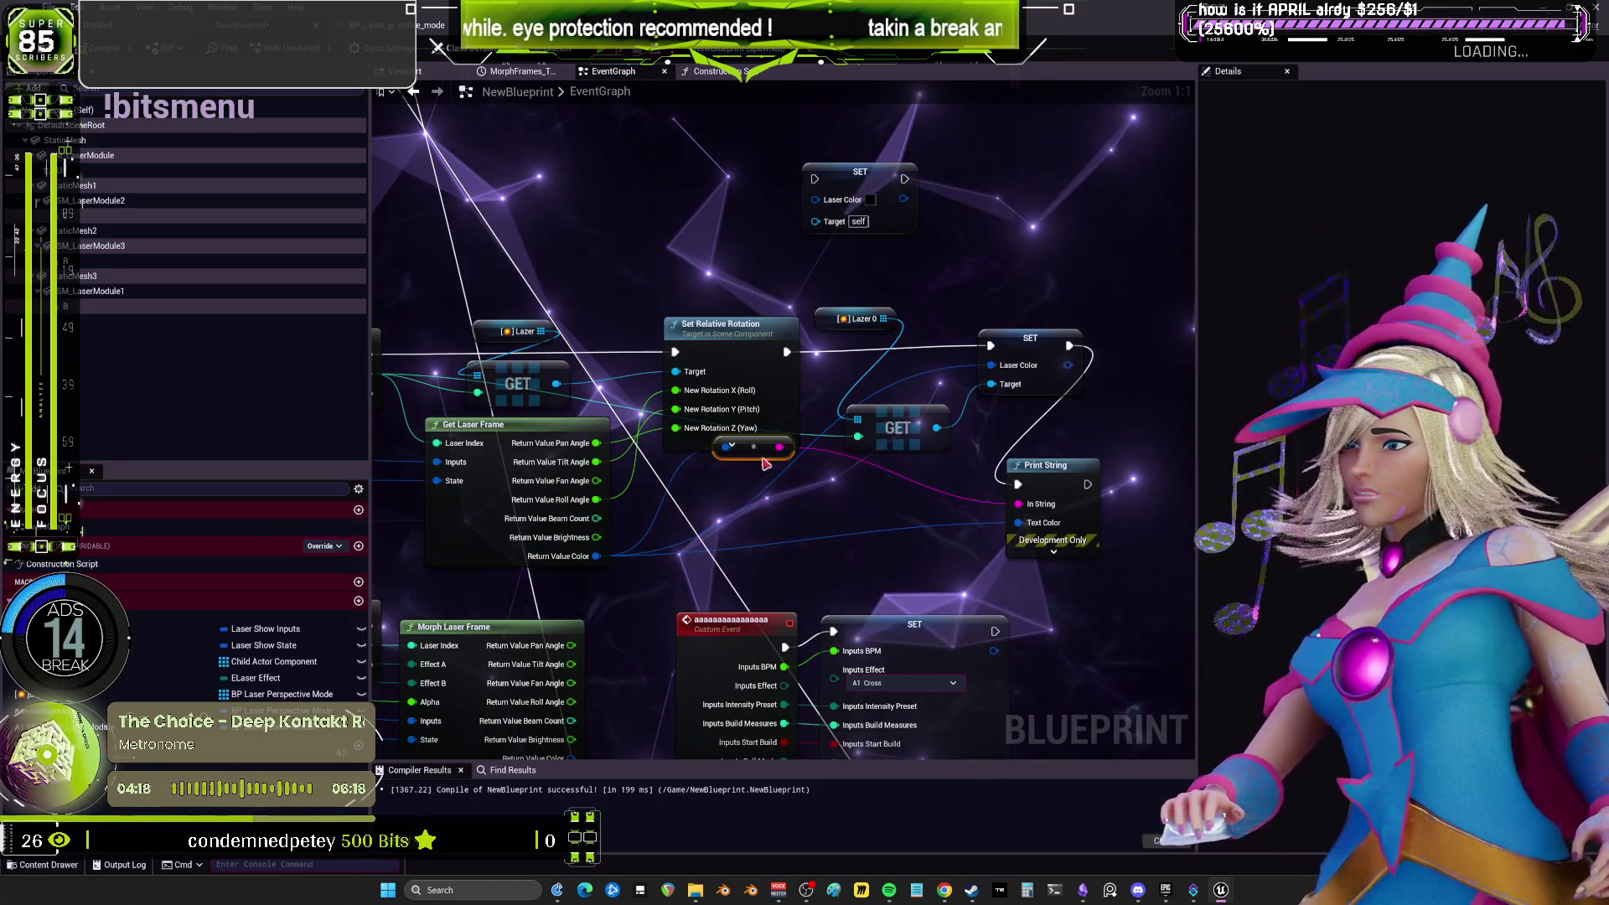
# Append 'updatedcolor' to the color string using an Append node.
pyautogui.moveTo(794, 528)
pyautogui.mouseDown()
pyautogui.moveTo(835, 512)
pyautogui.moveTo(887, 524)
pyautogui.mouseUp()
pyautogui.write('ap0')
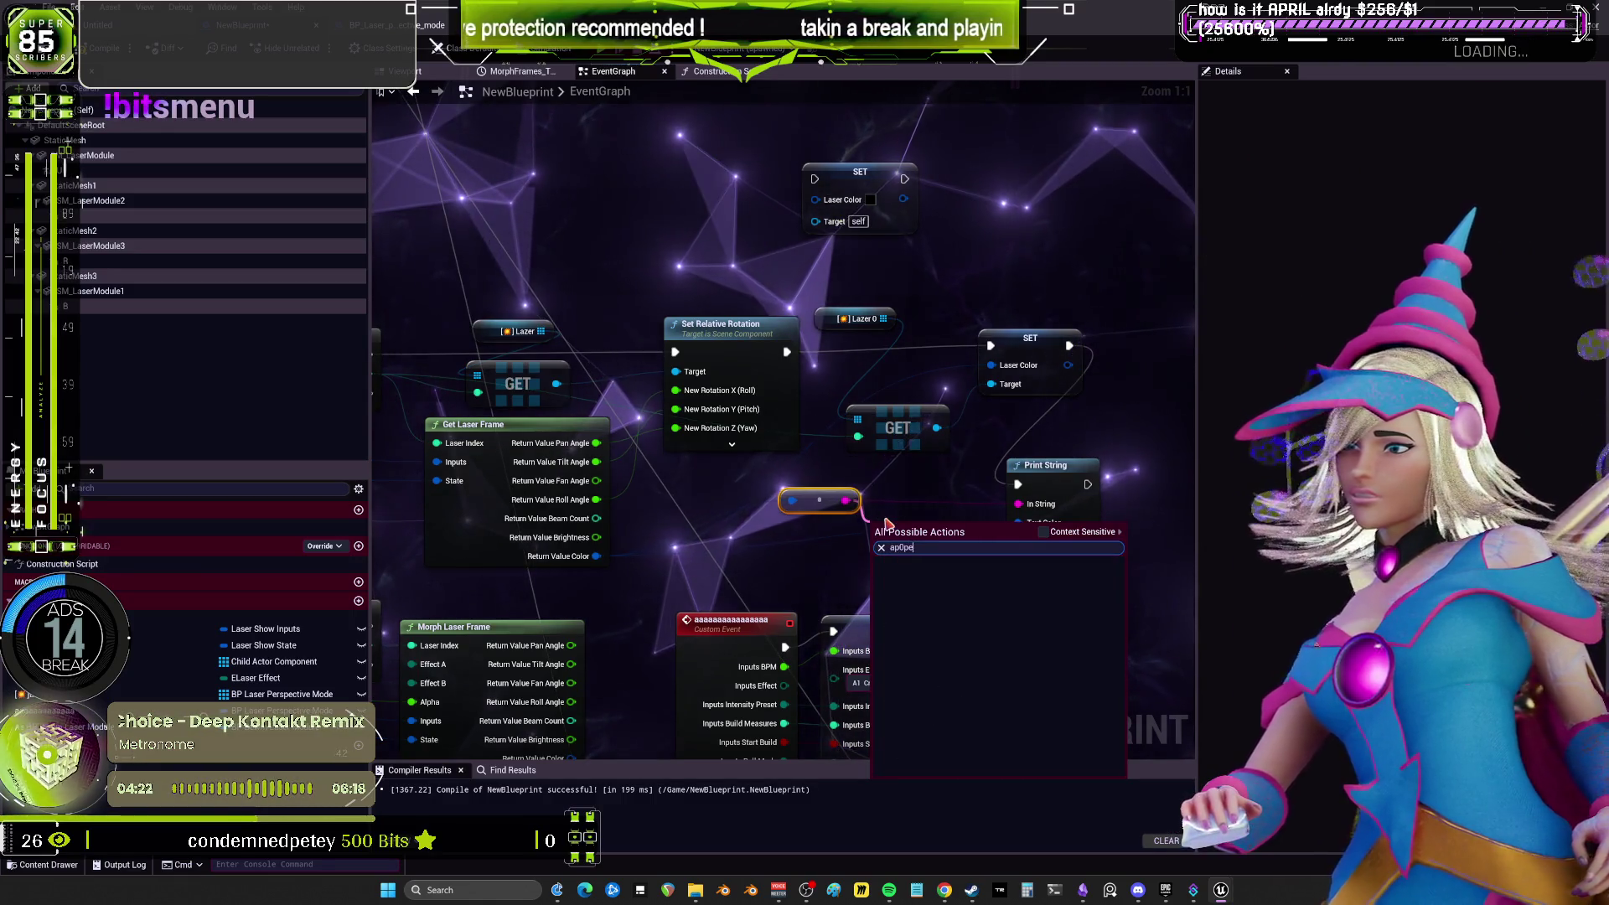
pyautogui.write('p')
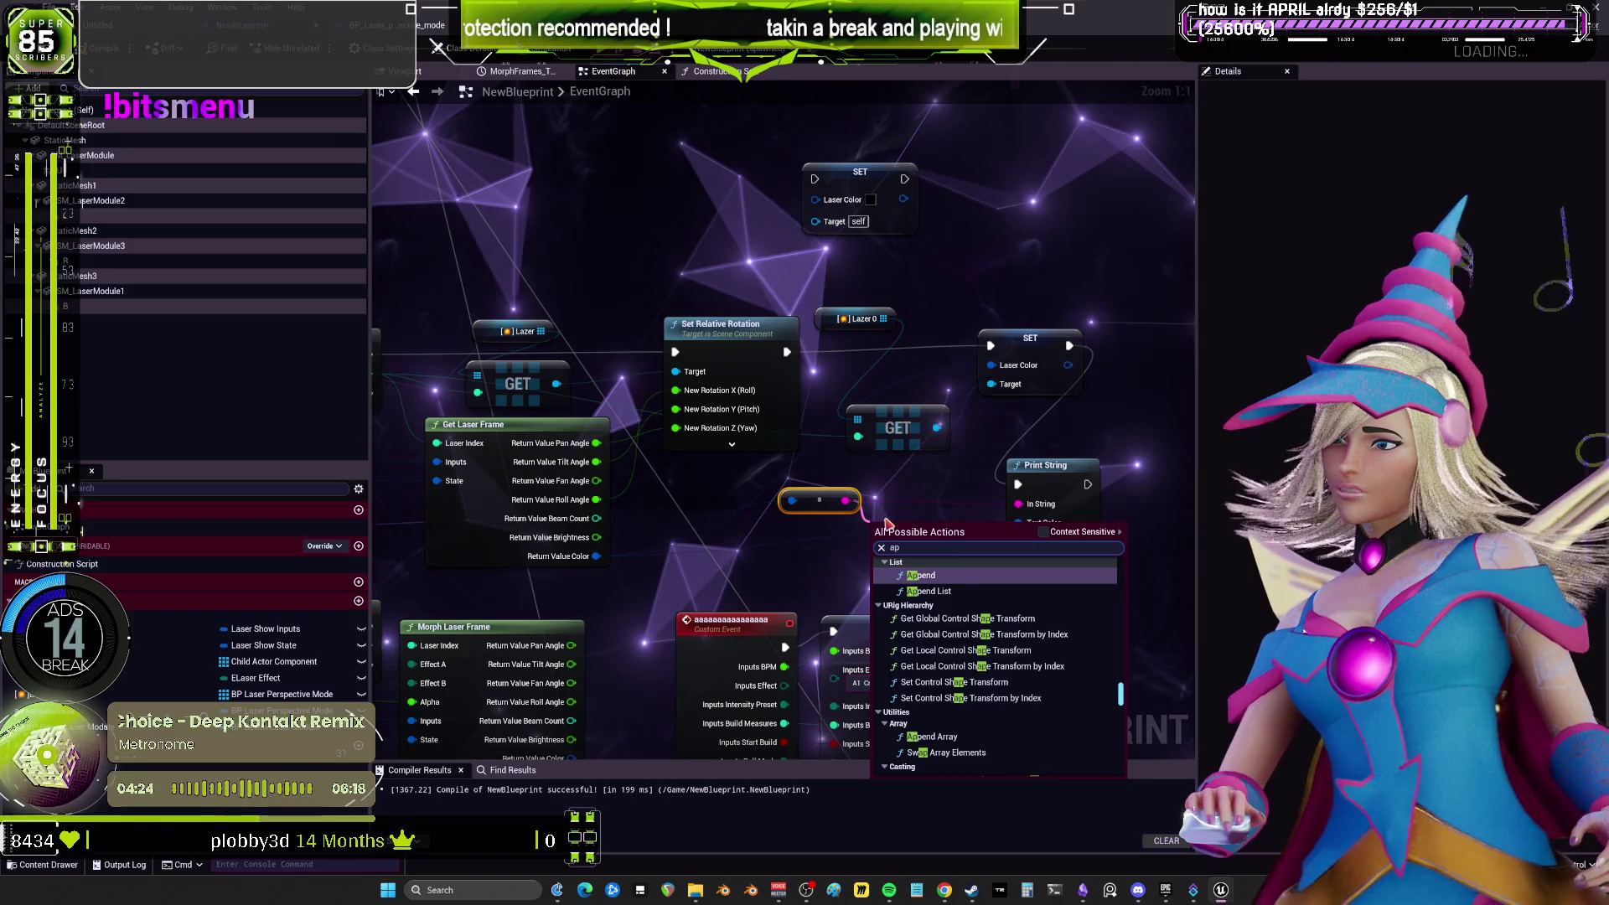
pyautogui.write('end')
pyautogui.press('Escape')
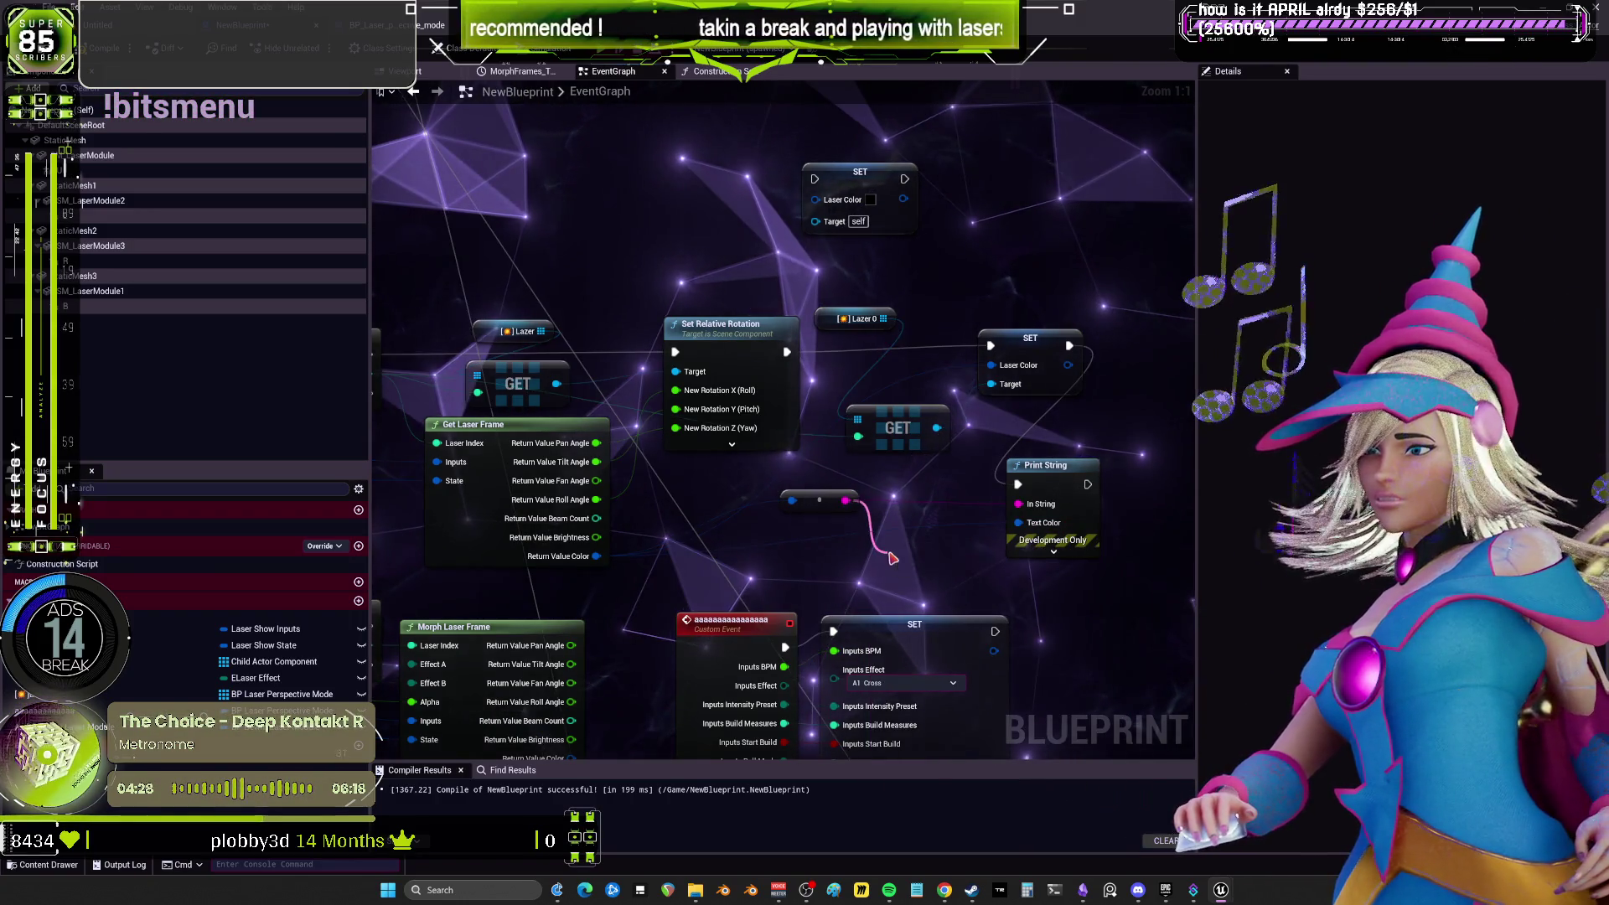
pyautogui.moveTo(847, 501); pyautogui.dragTo(892, 558)
pyautogui.write('append str')
pyautogui.press('Return')
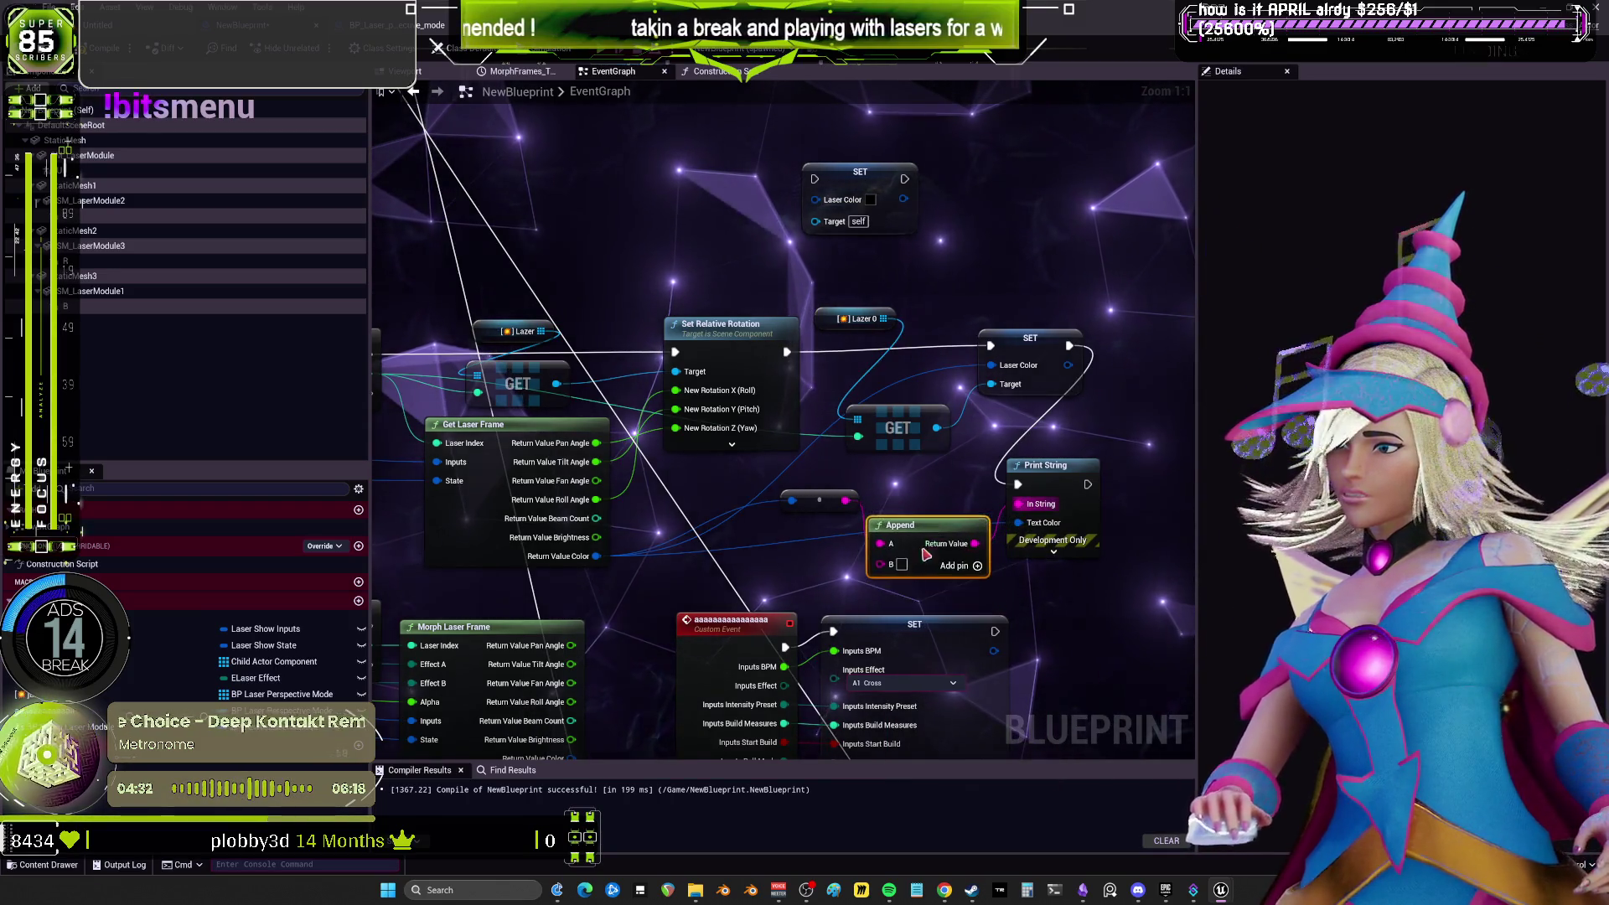
pyautogui.moveTo(924, 594); pyautogui.dragTo(903, 560)
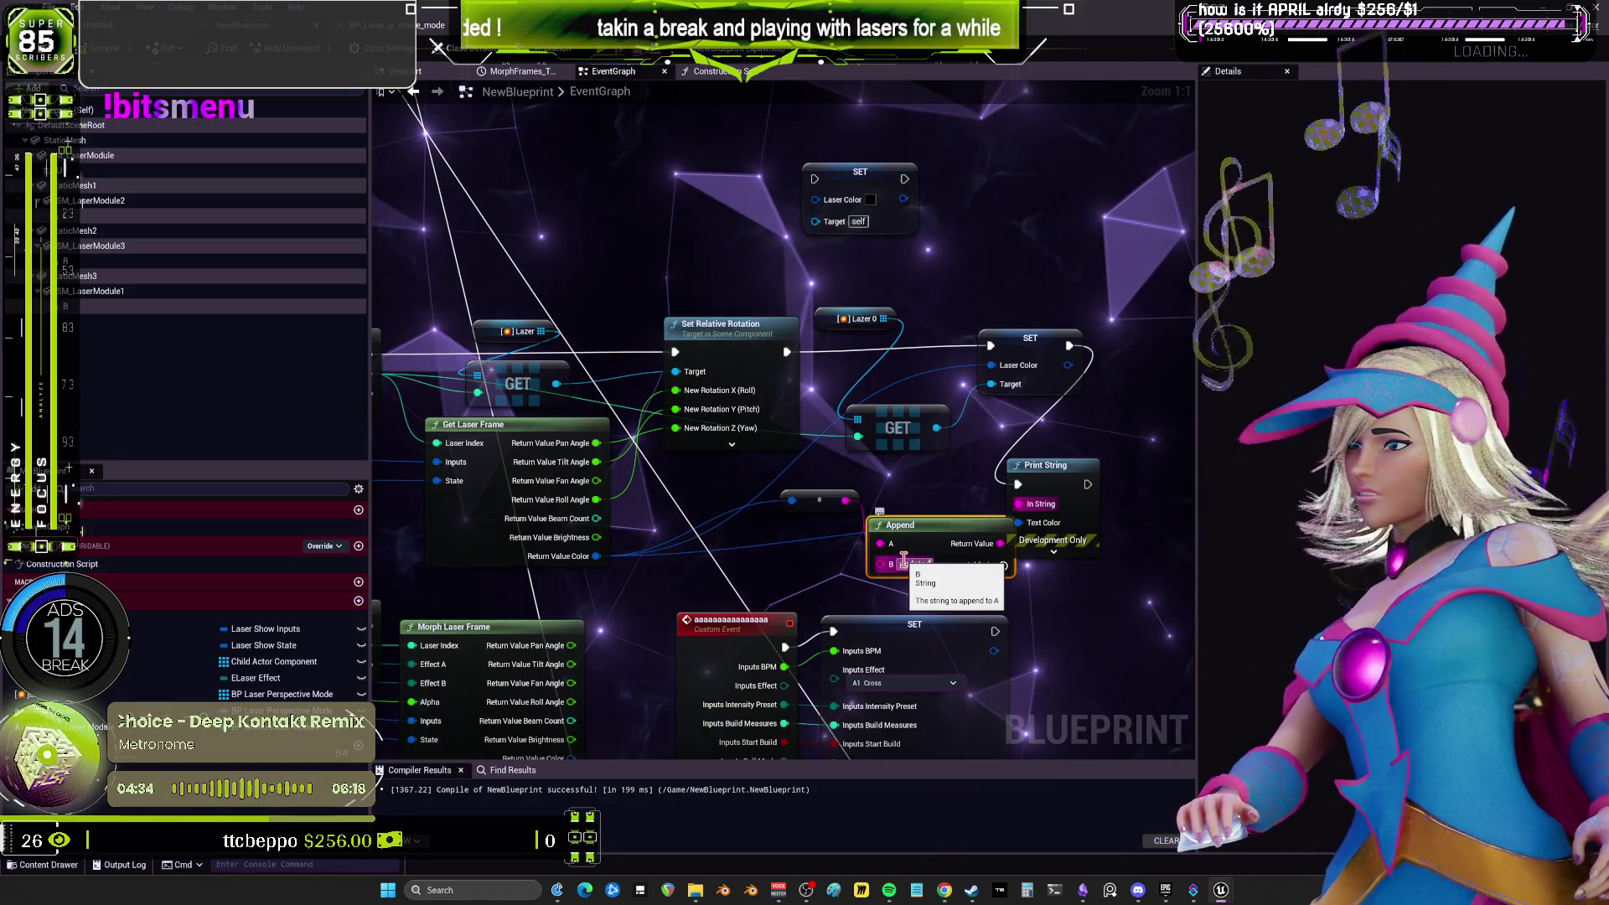
pyautogui.click(903, 563)
pyautogui.write('updatedcolor')
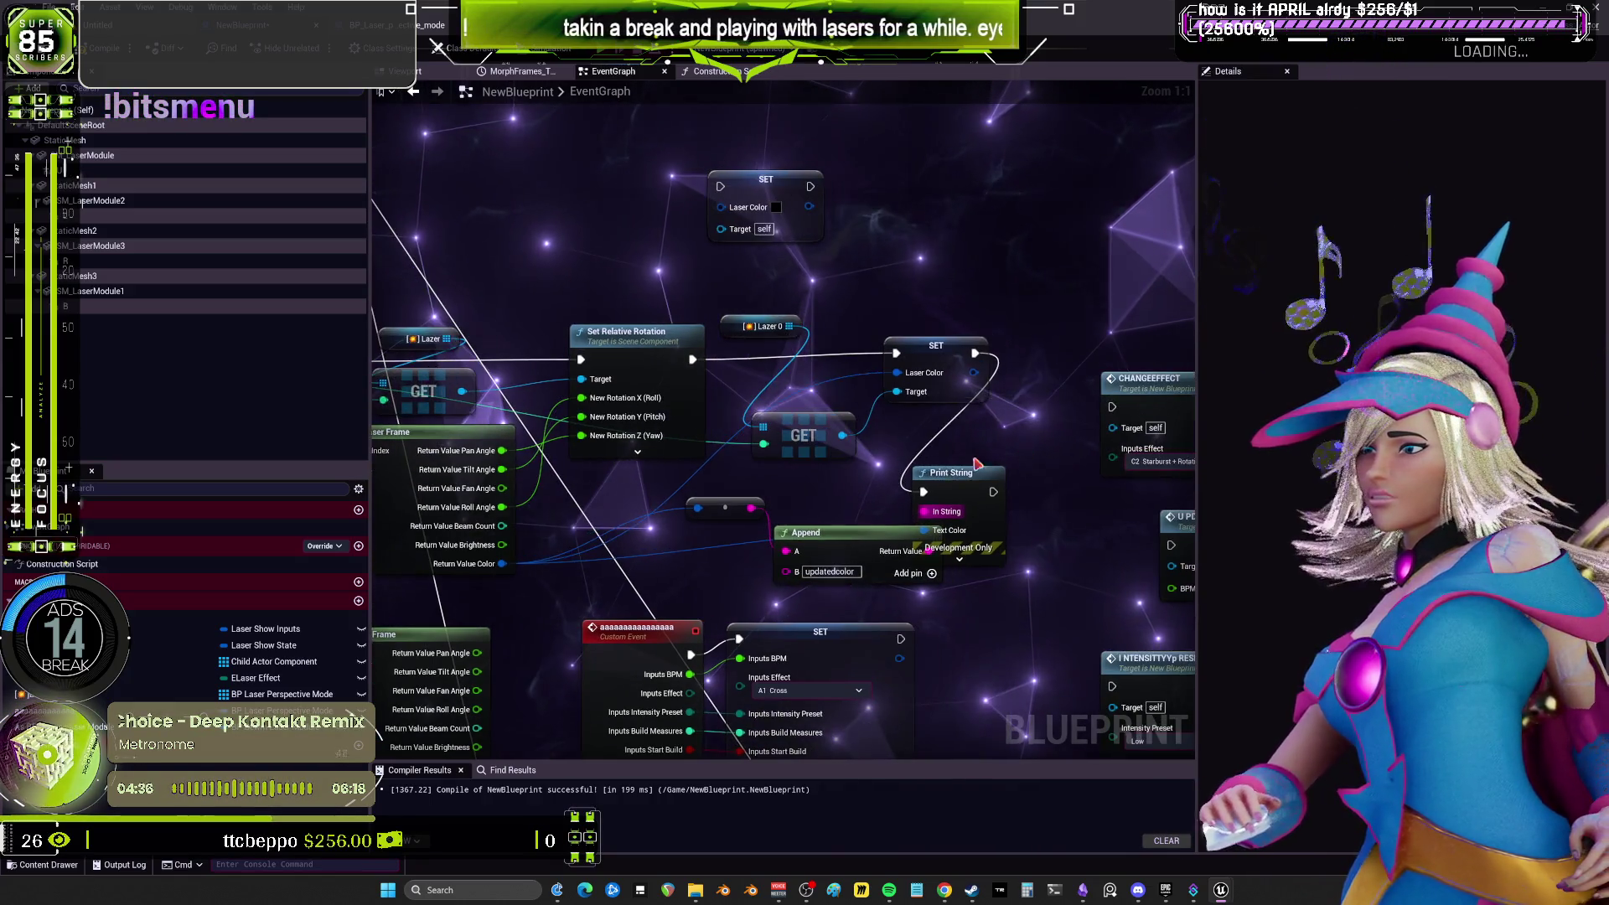
# Line up the Append and Print String nodes, then compile and save the blueprint.
pyautogui.moveTo(955, 466); pyautogui.dragTo(1039, 456)
pyautogui.moveTo(891, 548); pyautogui.dragTo(900, 502)
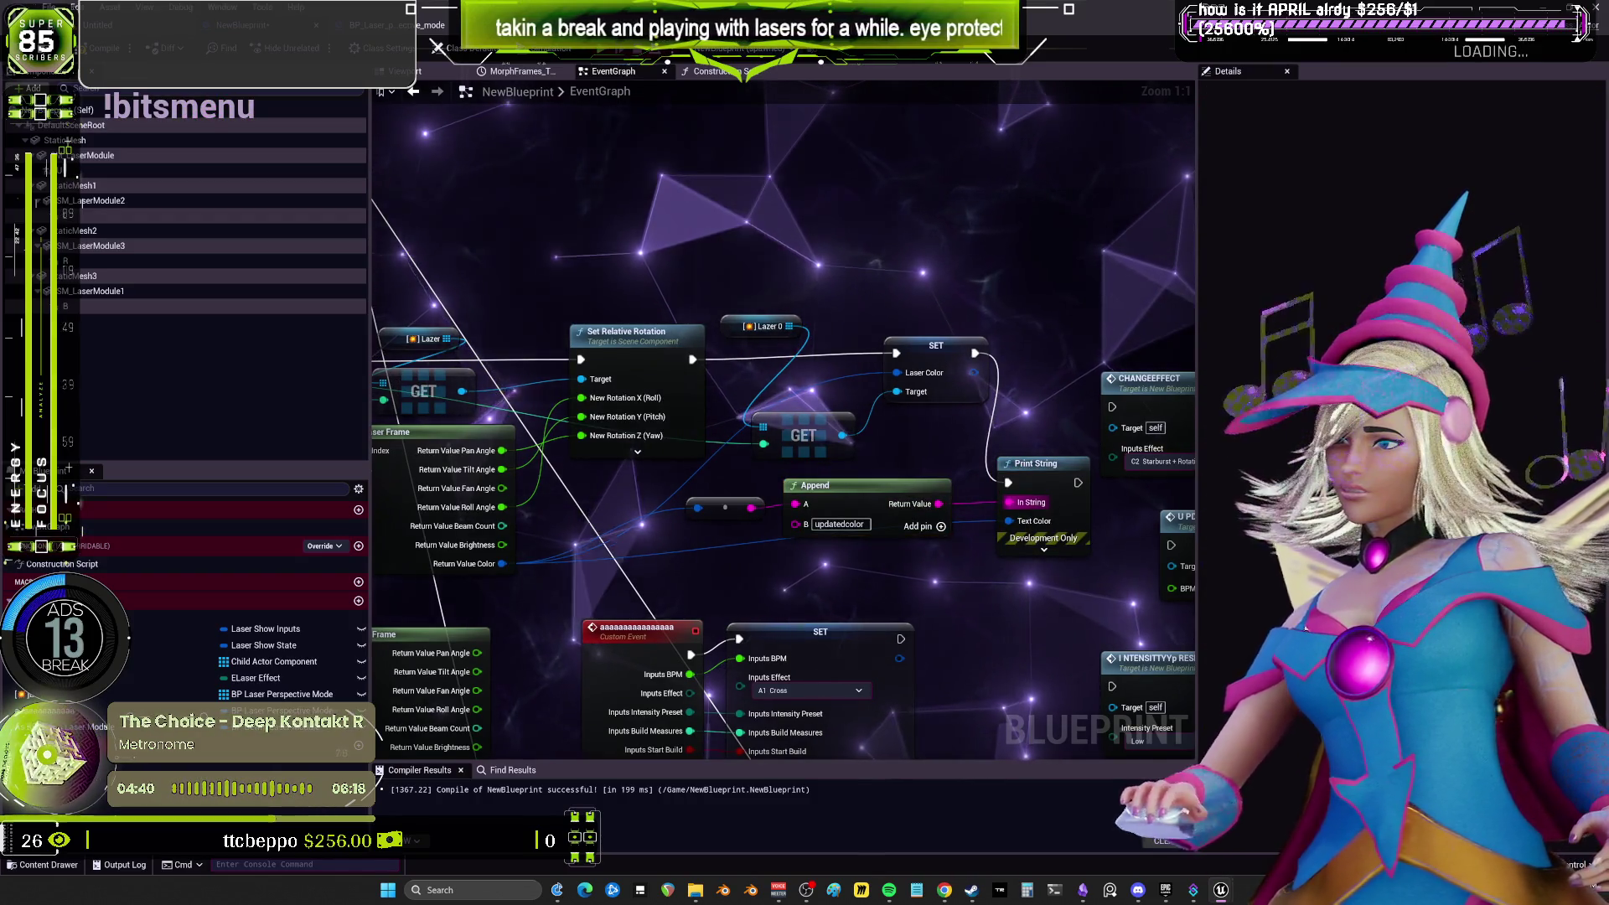
pyautogui.moveTo(478, 275); pyautogui.dragTo(752, 227)
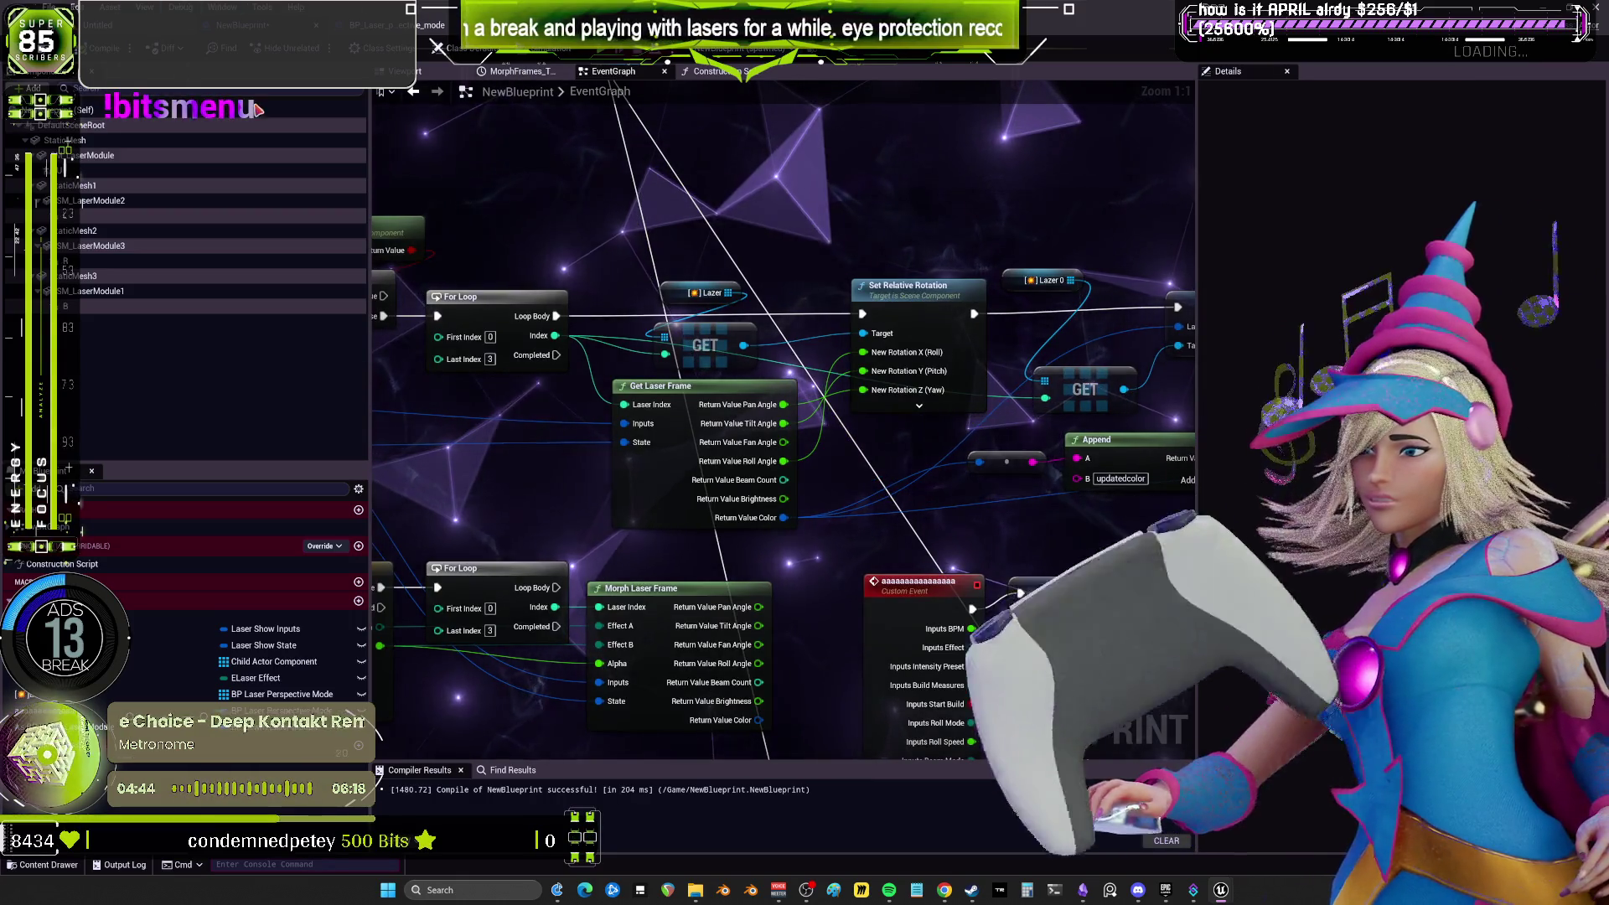
pyautogui.press('F7')
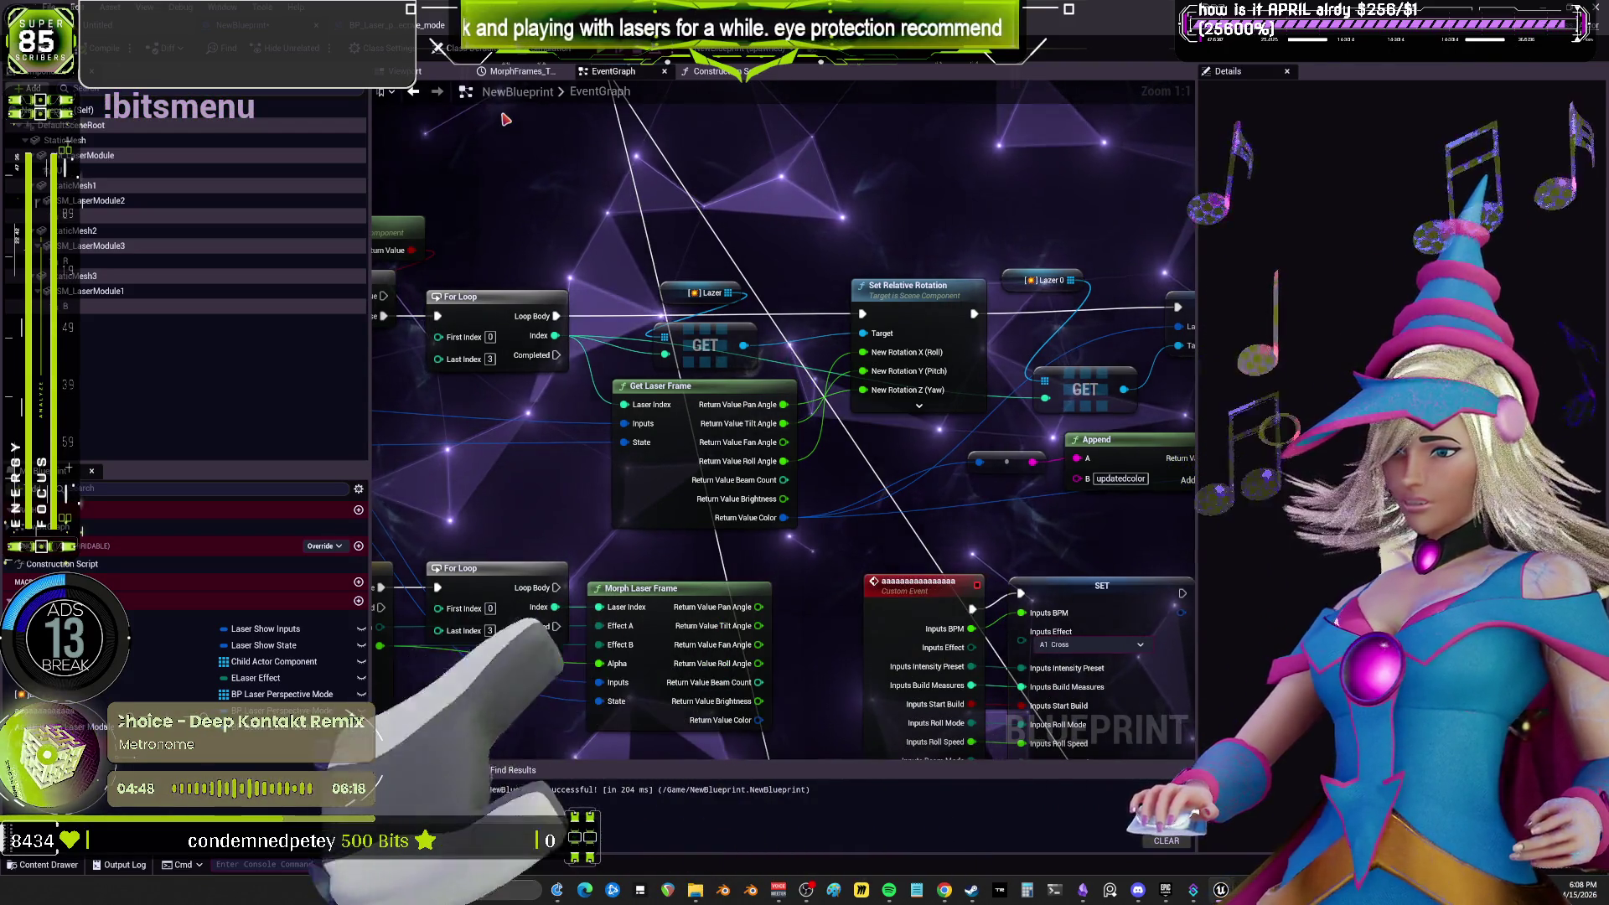
pyautogui.hotkey('ctrl', 's')
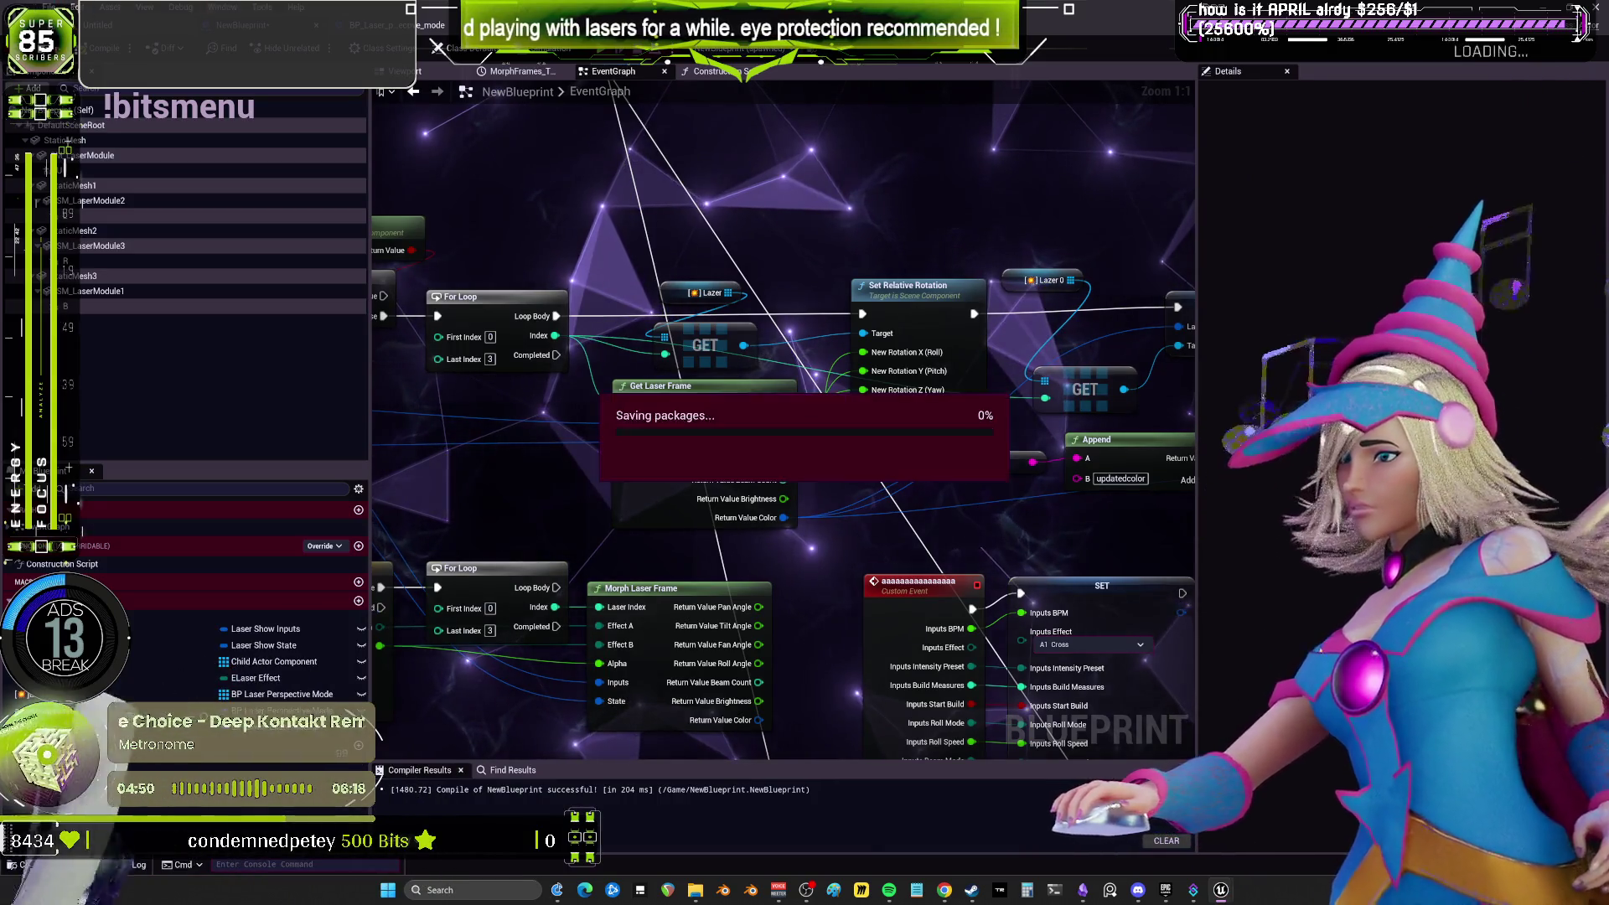
# Play-test the lasers to print the 'updatedcolor' values, then return to NewBlueprint's event graph.
pyautogui.click(394, 25)
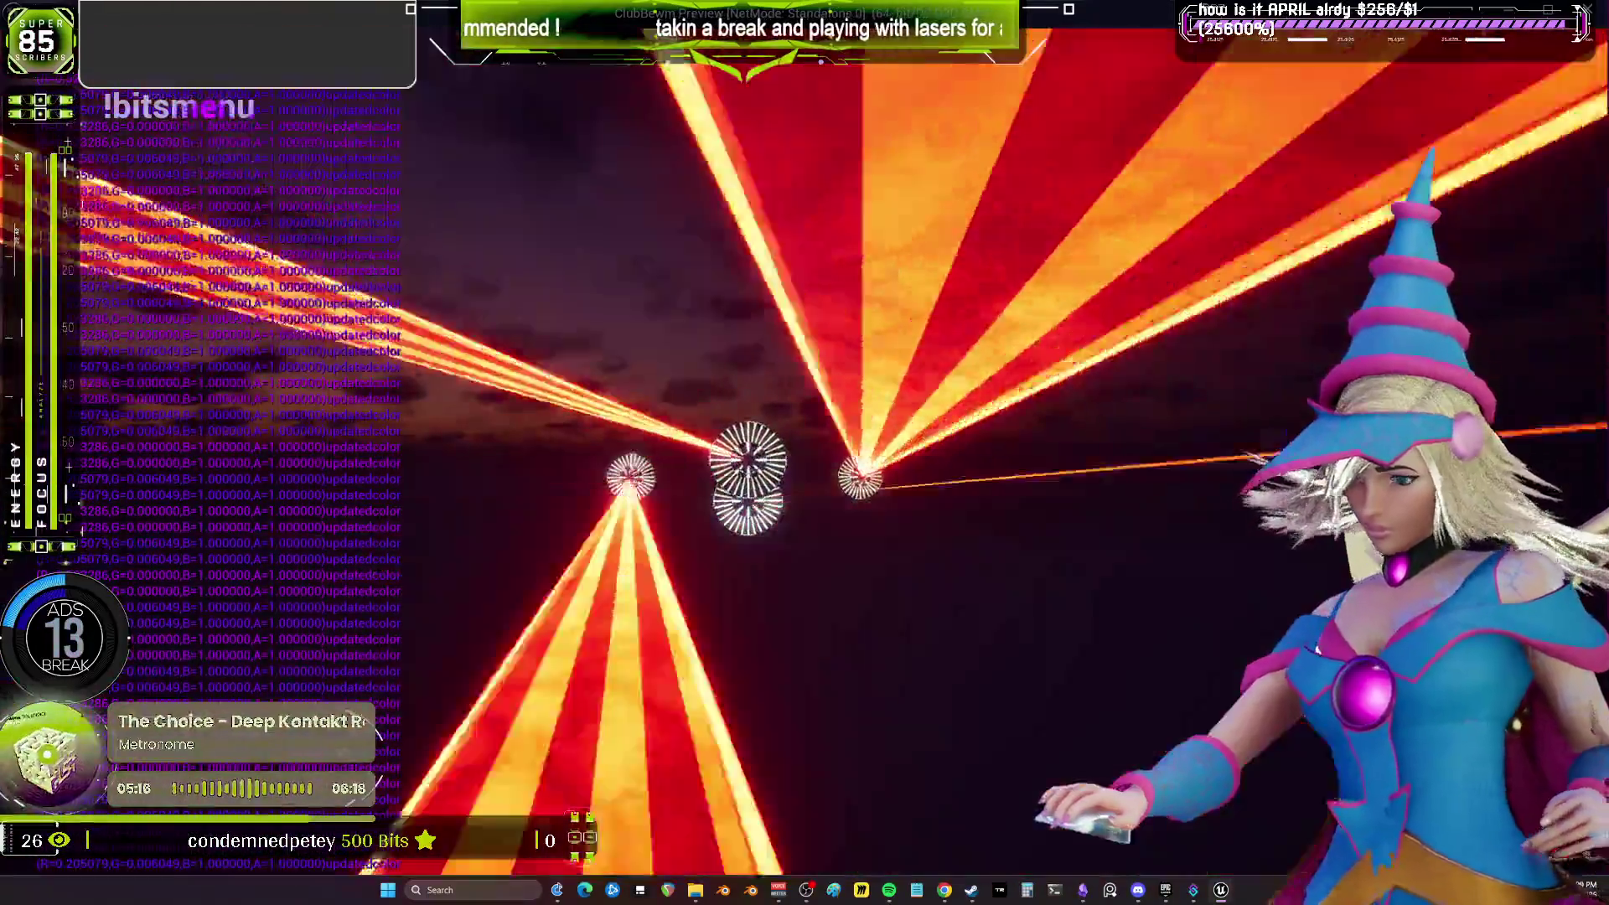
pyautogui.press('Escape')
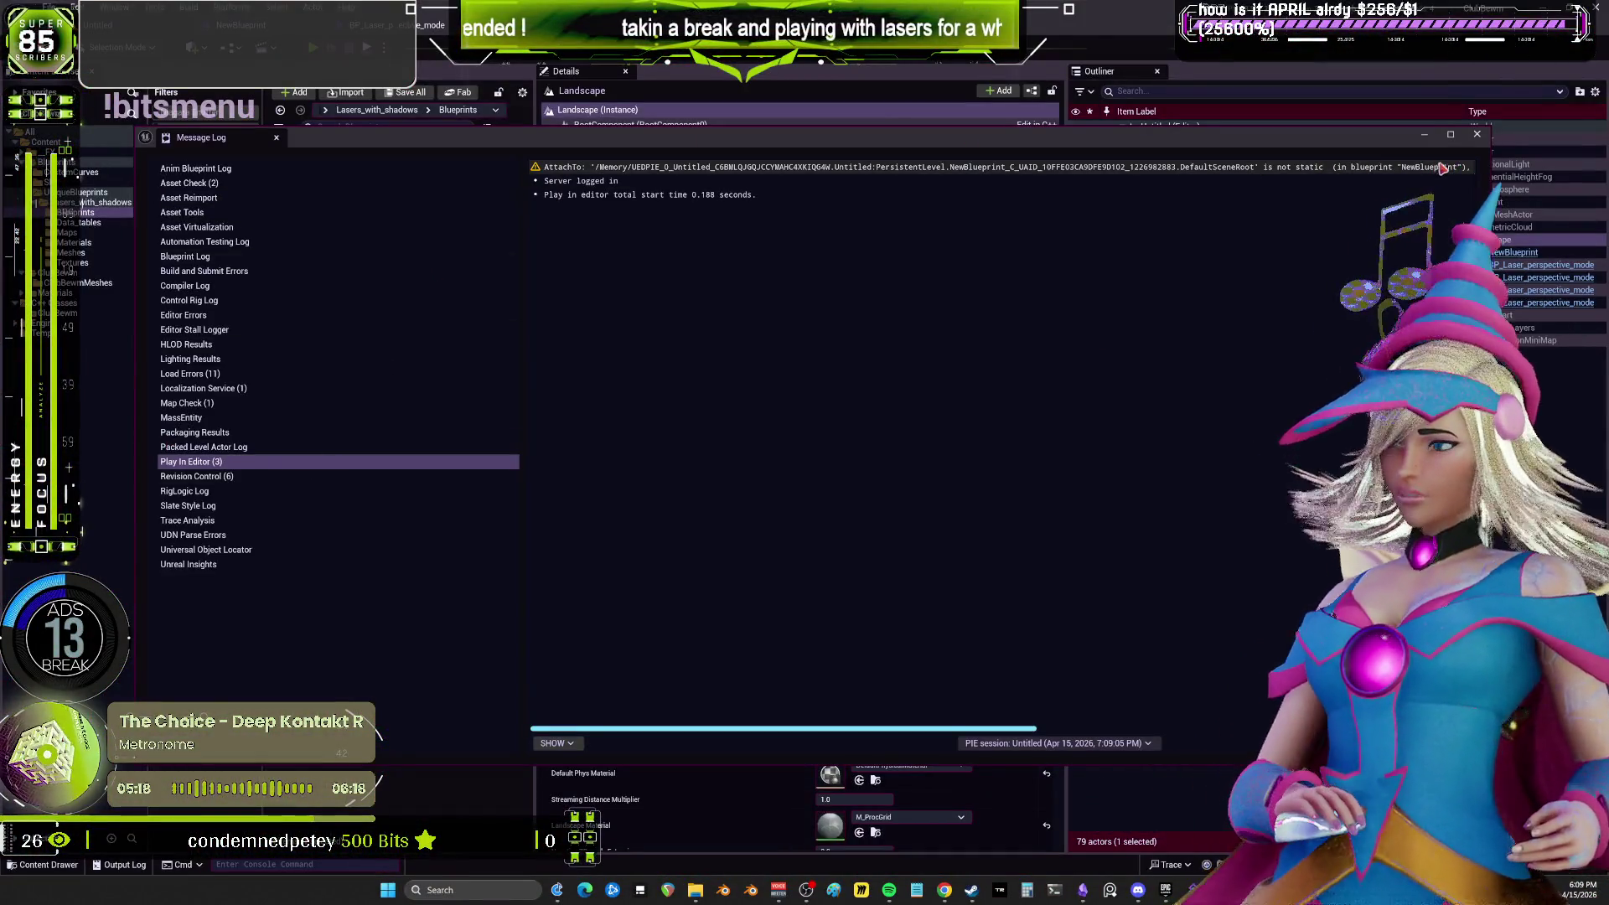
pyautogui.click(496, 115)
pyautogui.click(241, 25)
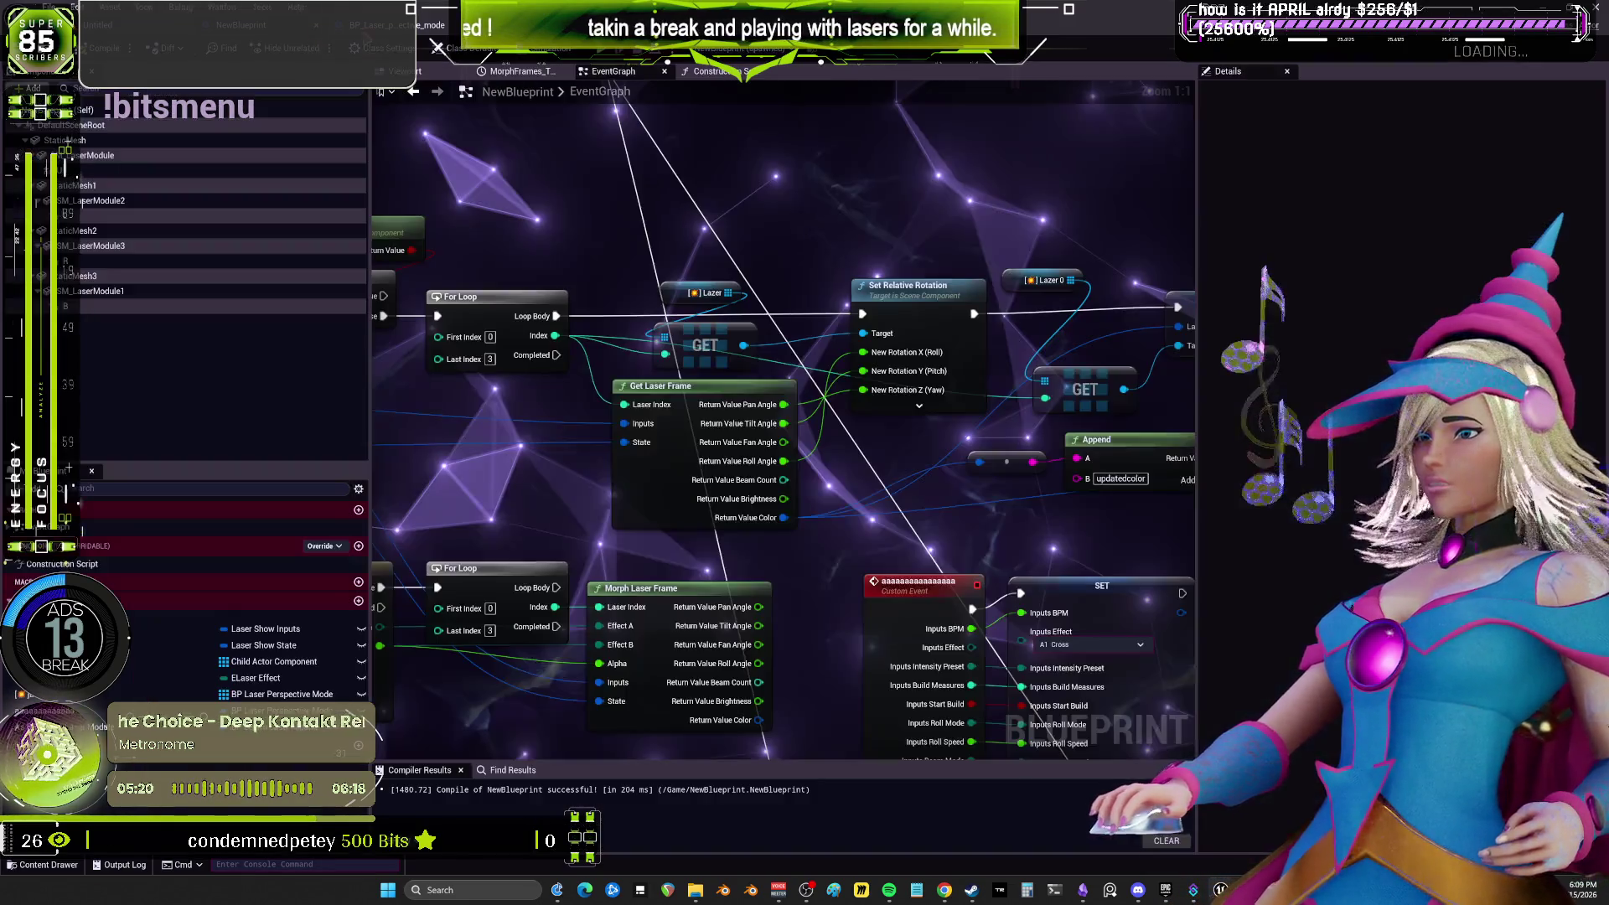
# In BP_Laser_perspective_mode's viewport, change the Laser Color to a purple hue.
pyautogui.click(385, 25)
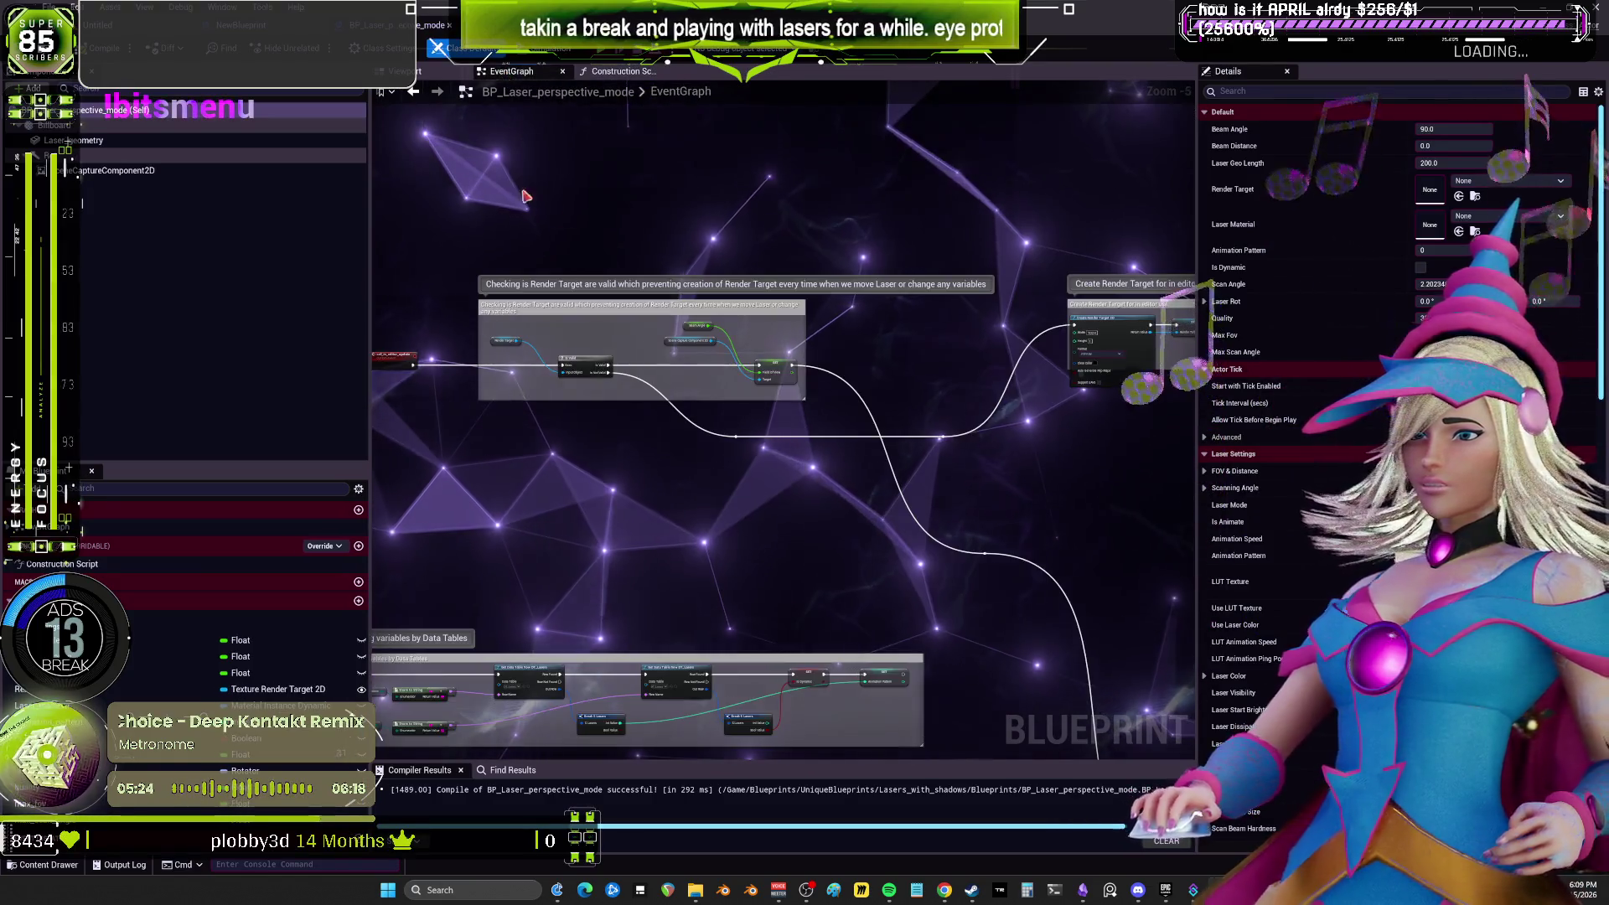
pyautogui.click(405, 72)
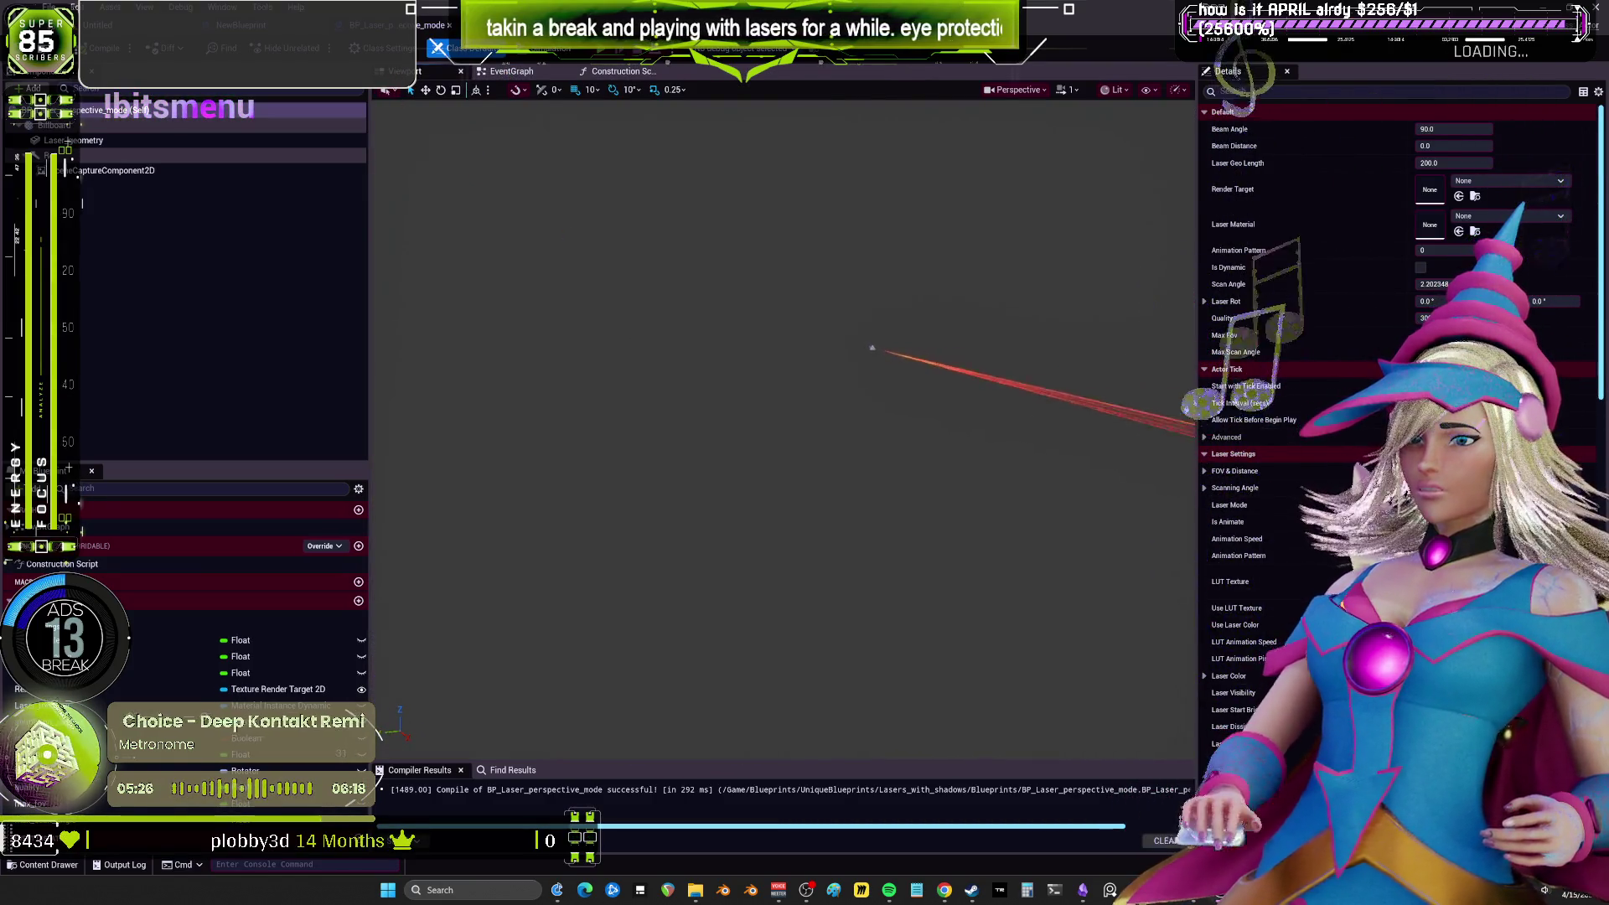
pyautogui.moveTo(701, 632); pyautogui.dragTo(700, 633)
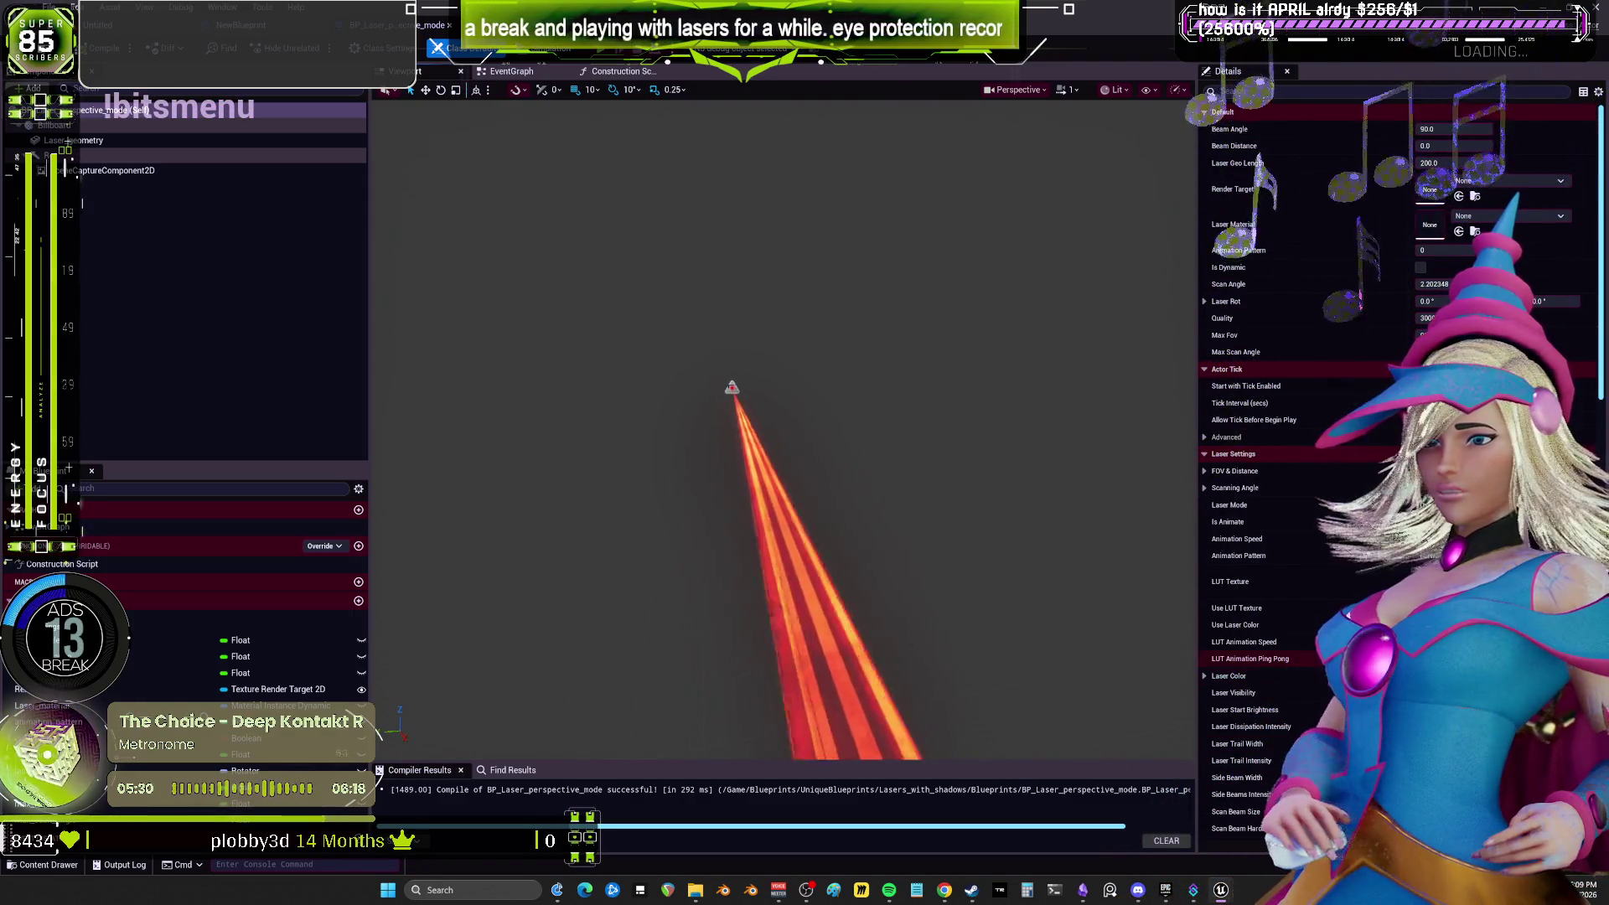
pyautogui.click(1424, 675)
pyautogui.click(1283, 577)
pyautogui.click(1287, 575)
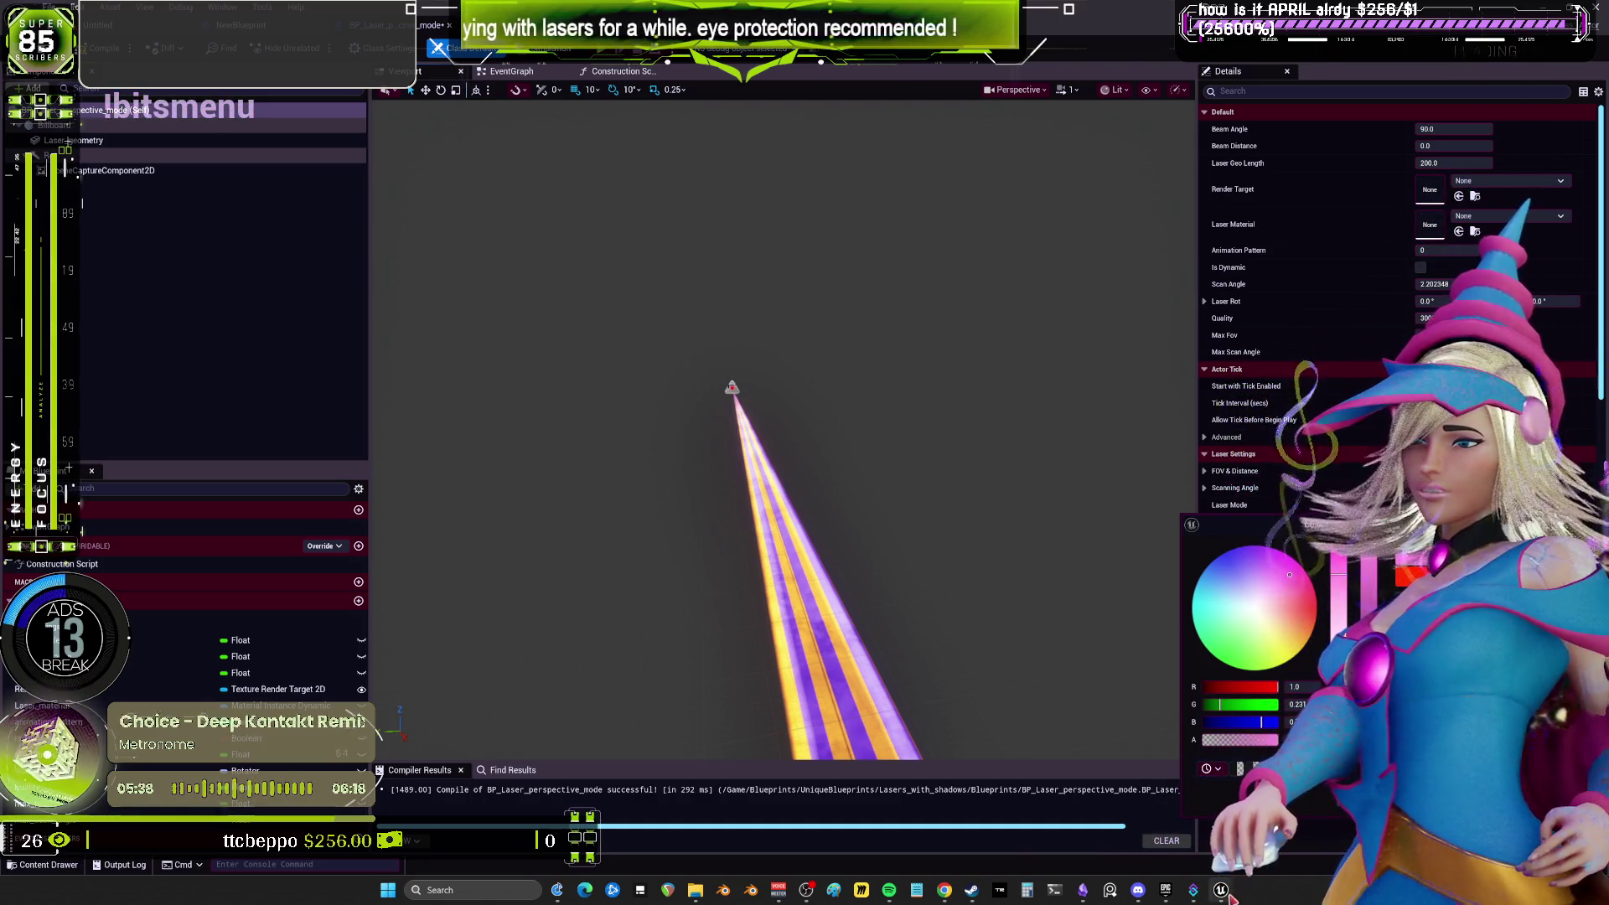
pyautogui.moveTo(1231, 896)
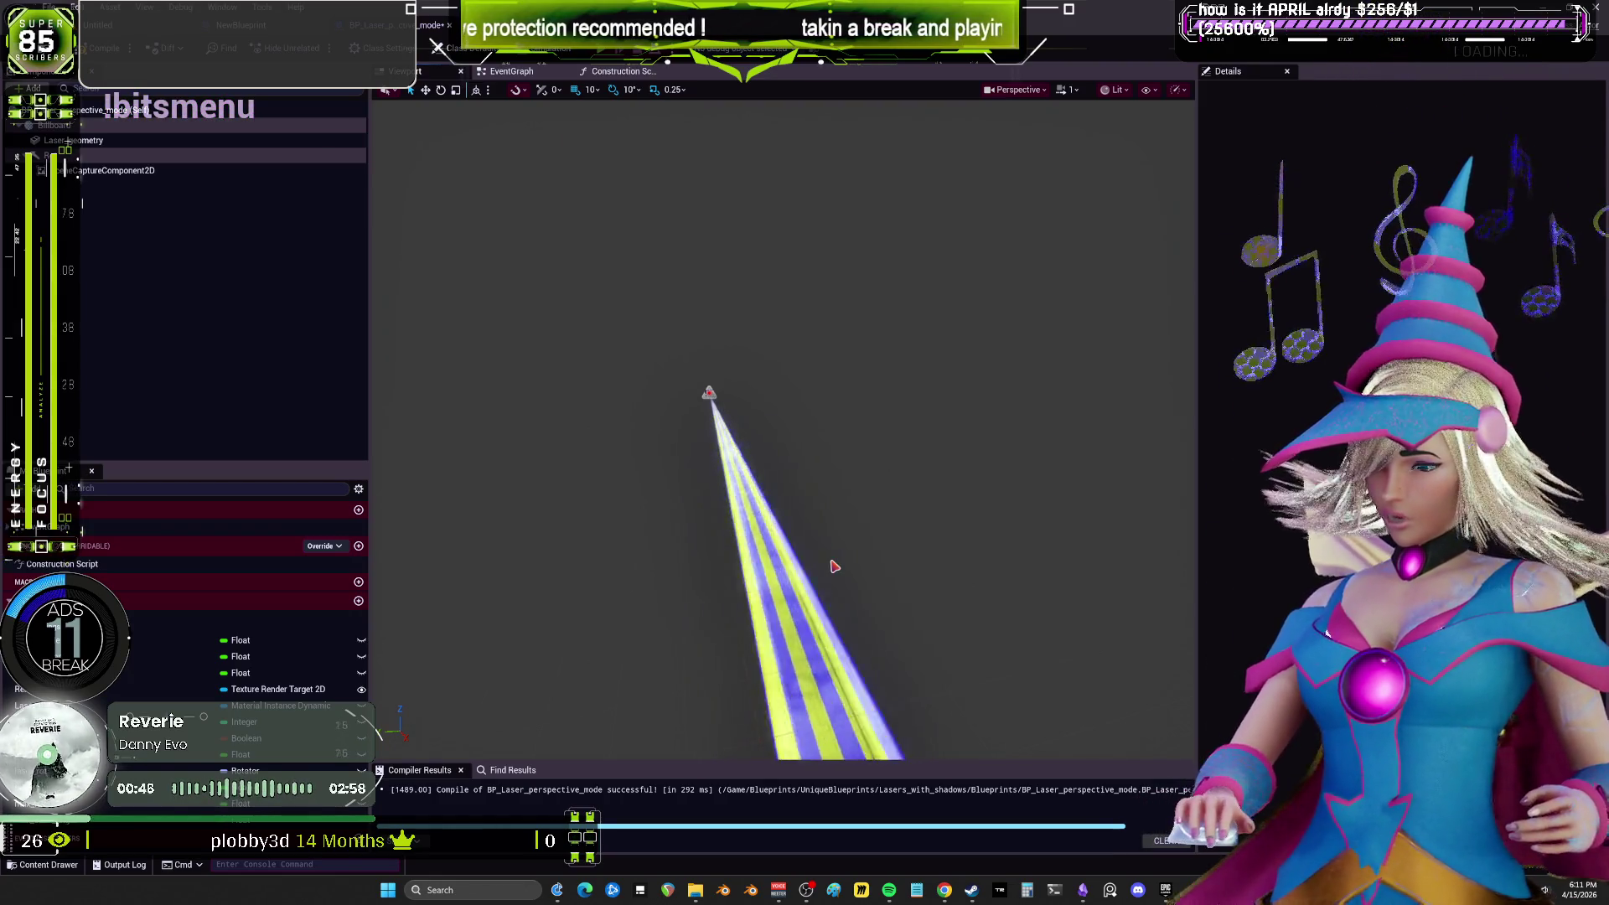
# Select the Laser_geometry component to inspect its settings.
pyautogui.click(745, 503)
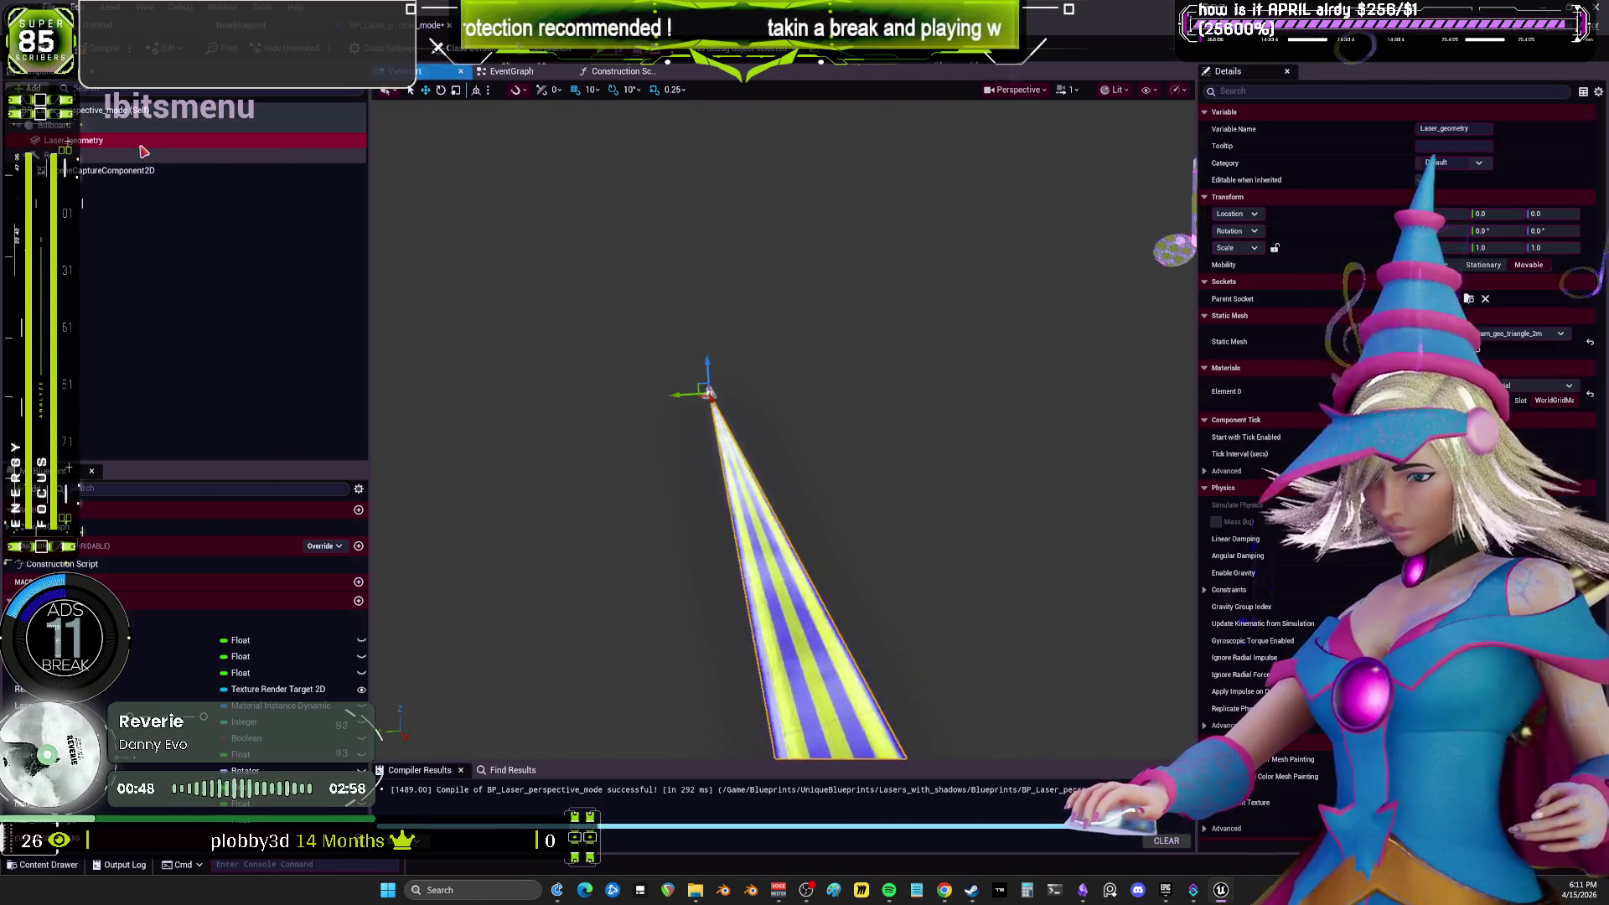
# Search BP_Laser_perspective_mode's EventGraph for 'laser color' and jump to the Laser Color node.
pyautogui.click(485, 73)
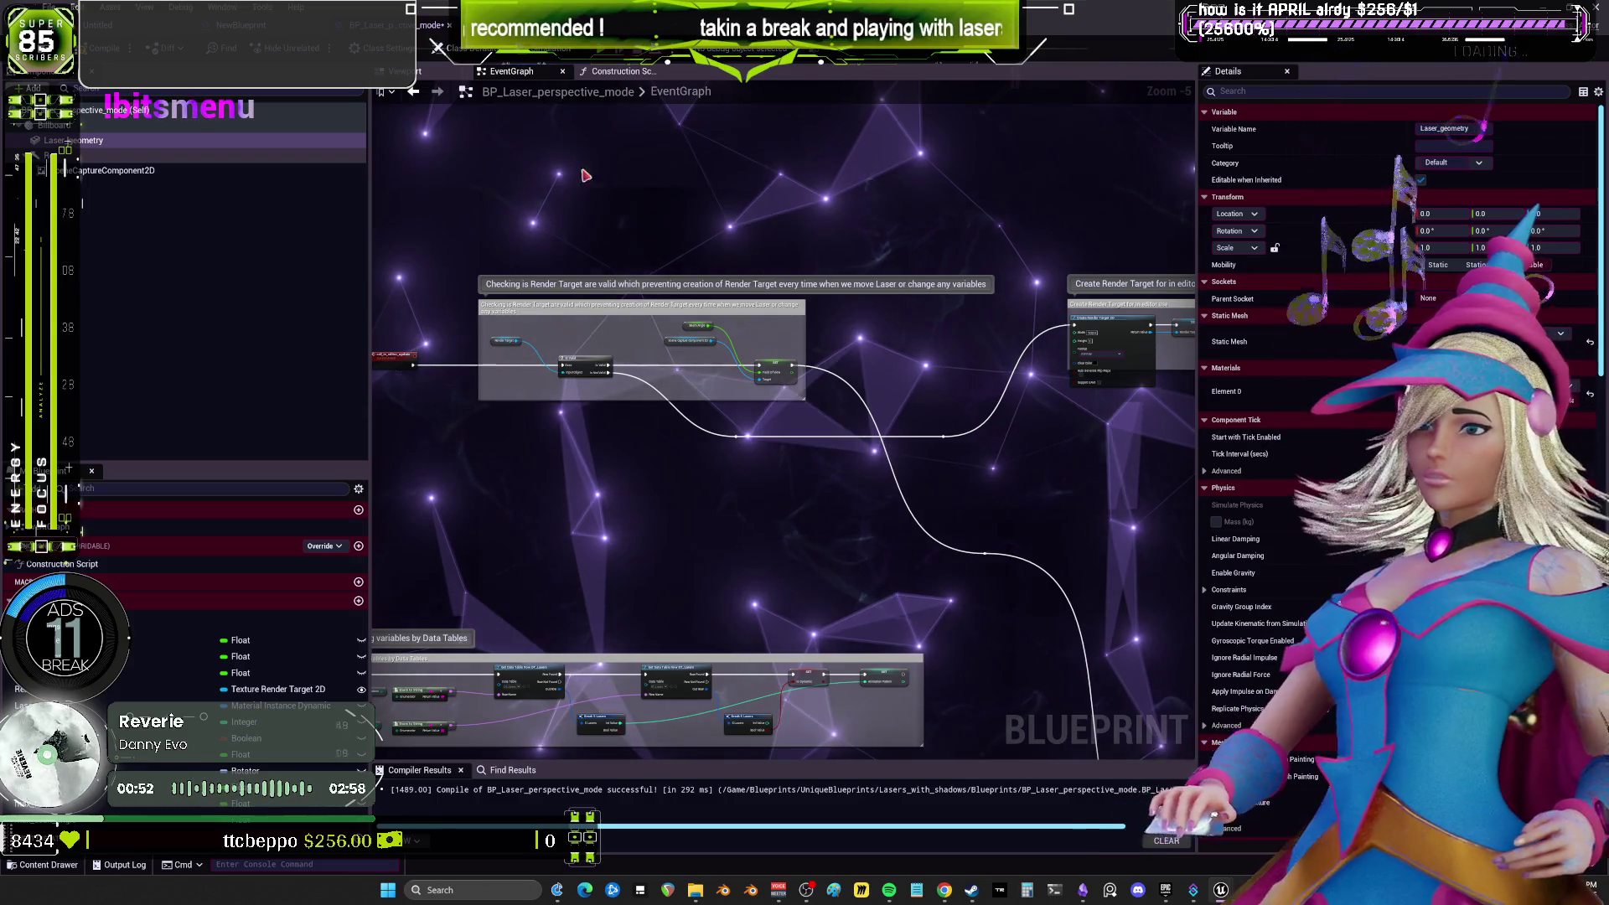
pyautogui.hotkey('ctrl', 'f')
pyautogui.write('laser color')
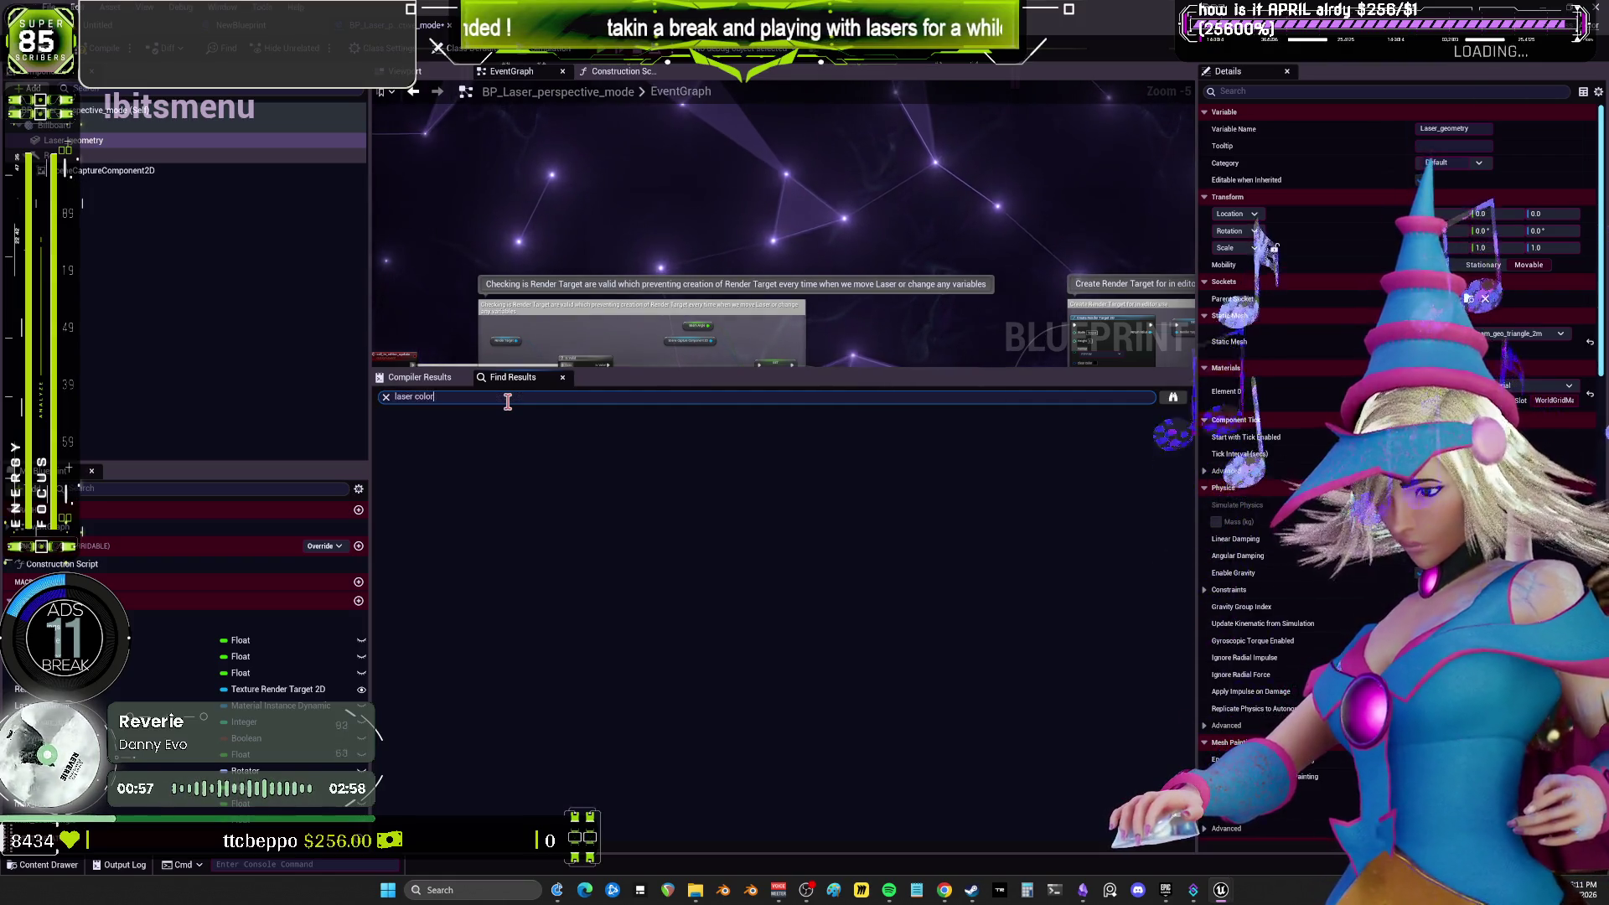
pyautogui.press('Return')
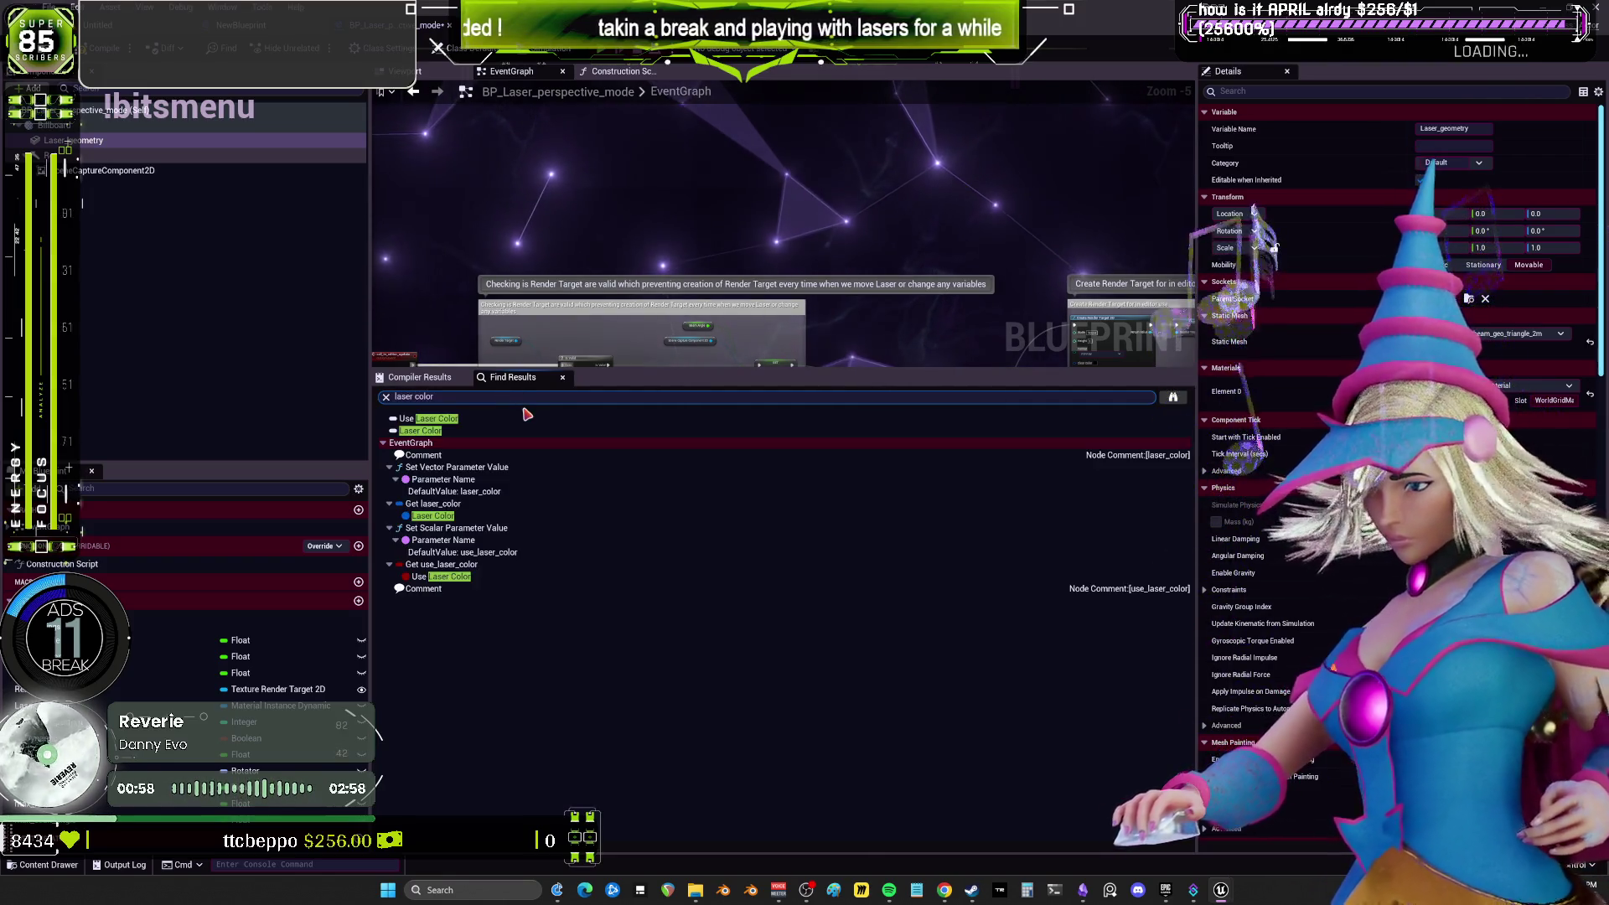
pyautogui.click(433, 515)
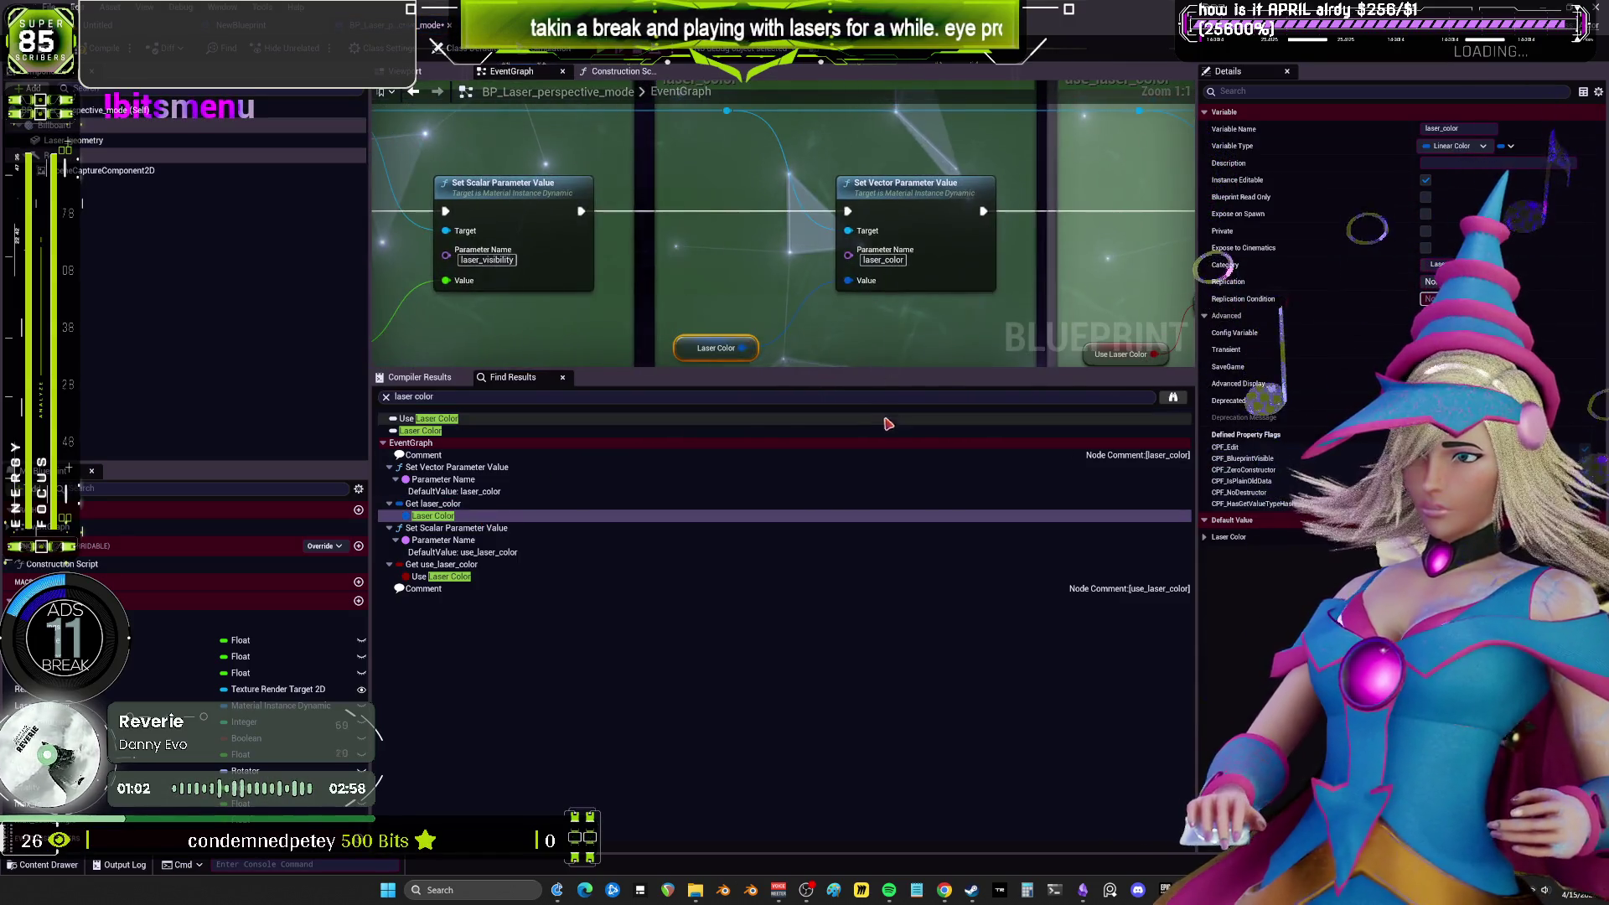
pyautogui.moveTo(877, 368); pyautogui.dragTo(877, 620)
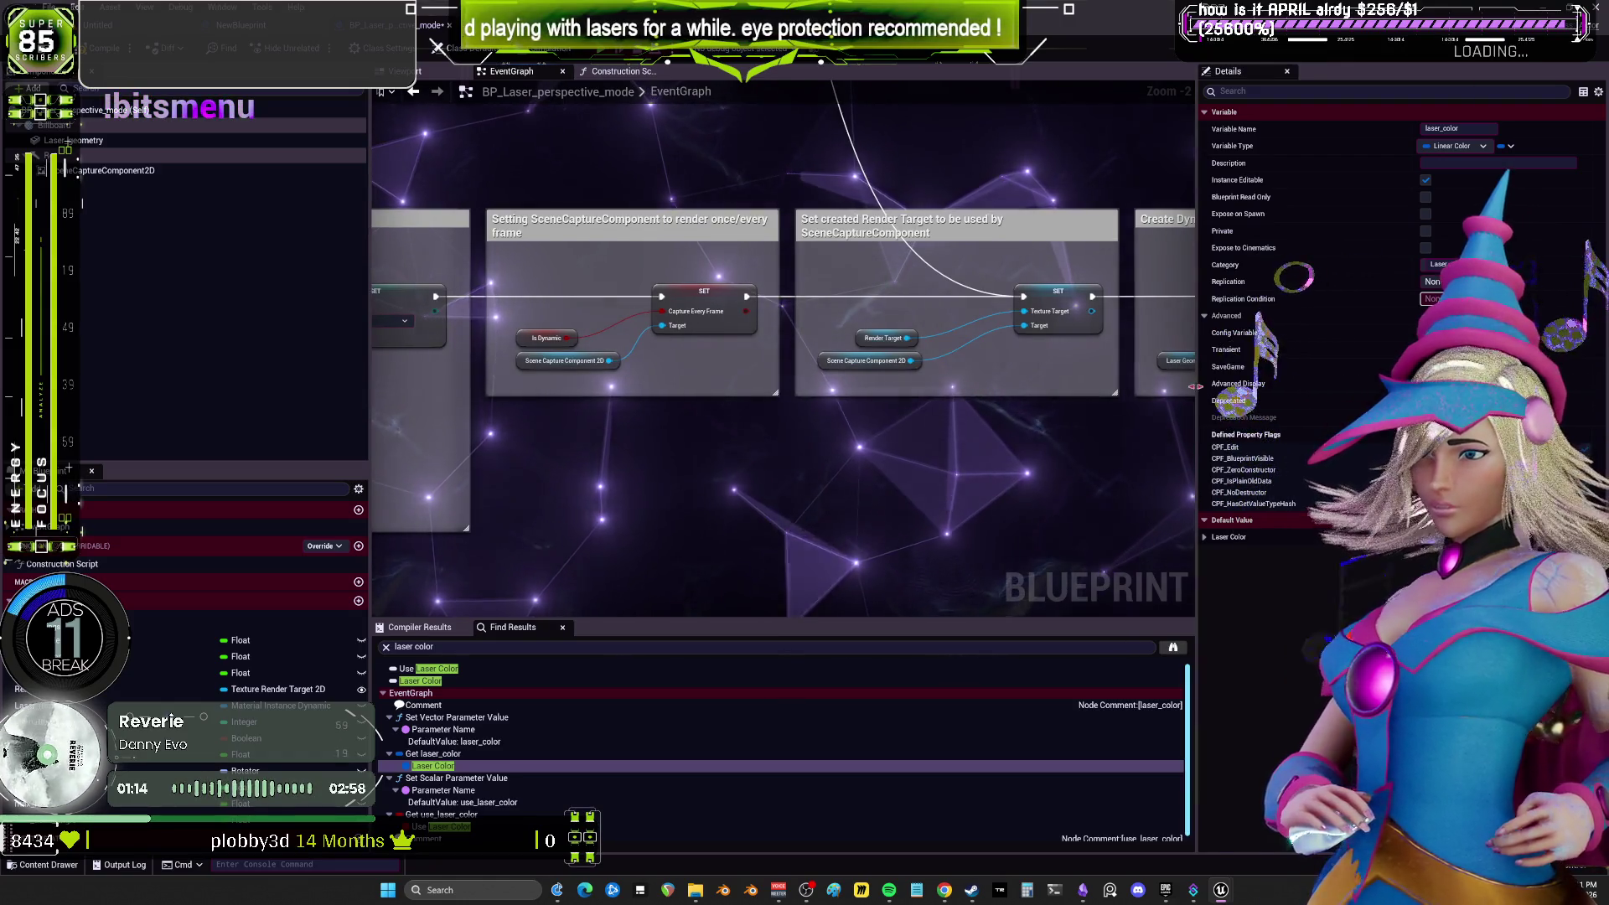
pyautogui.moveTo(1089, 469)
pyautogui.mouseDown()
pyautogui.moveTo(705, 507)
pyautogui.moveTo(1190, 474)
pyautogui.mouseUp()
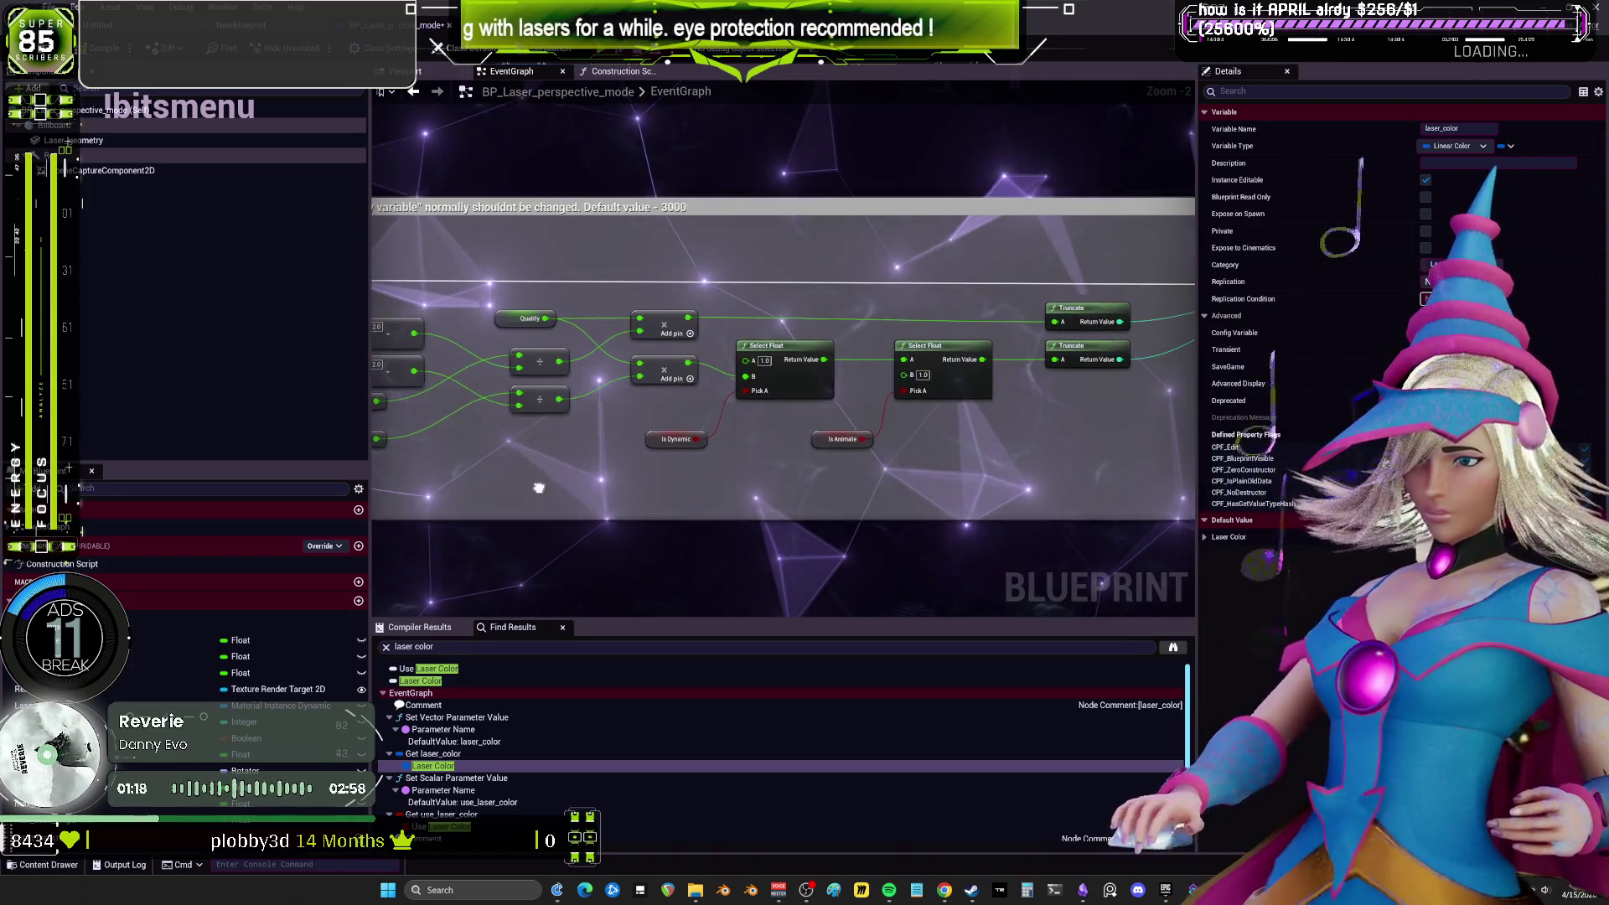
# Navigate the EventGraph to the laser_color section and open the Laser Color node's actions.
pyautogui.moveTo(531, 489); pyautogui.dragTo(623, 445)
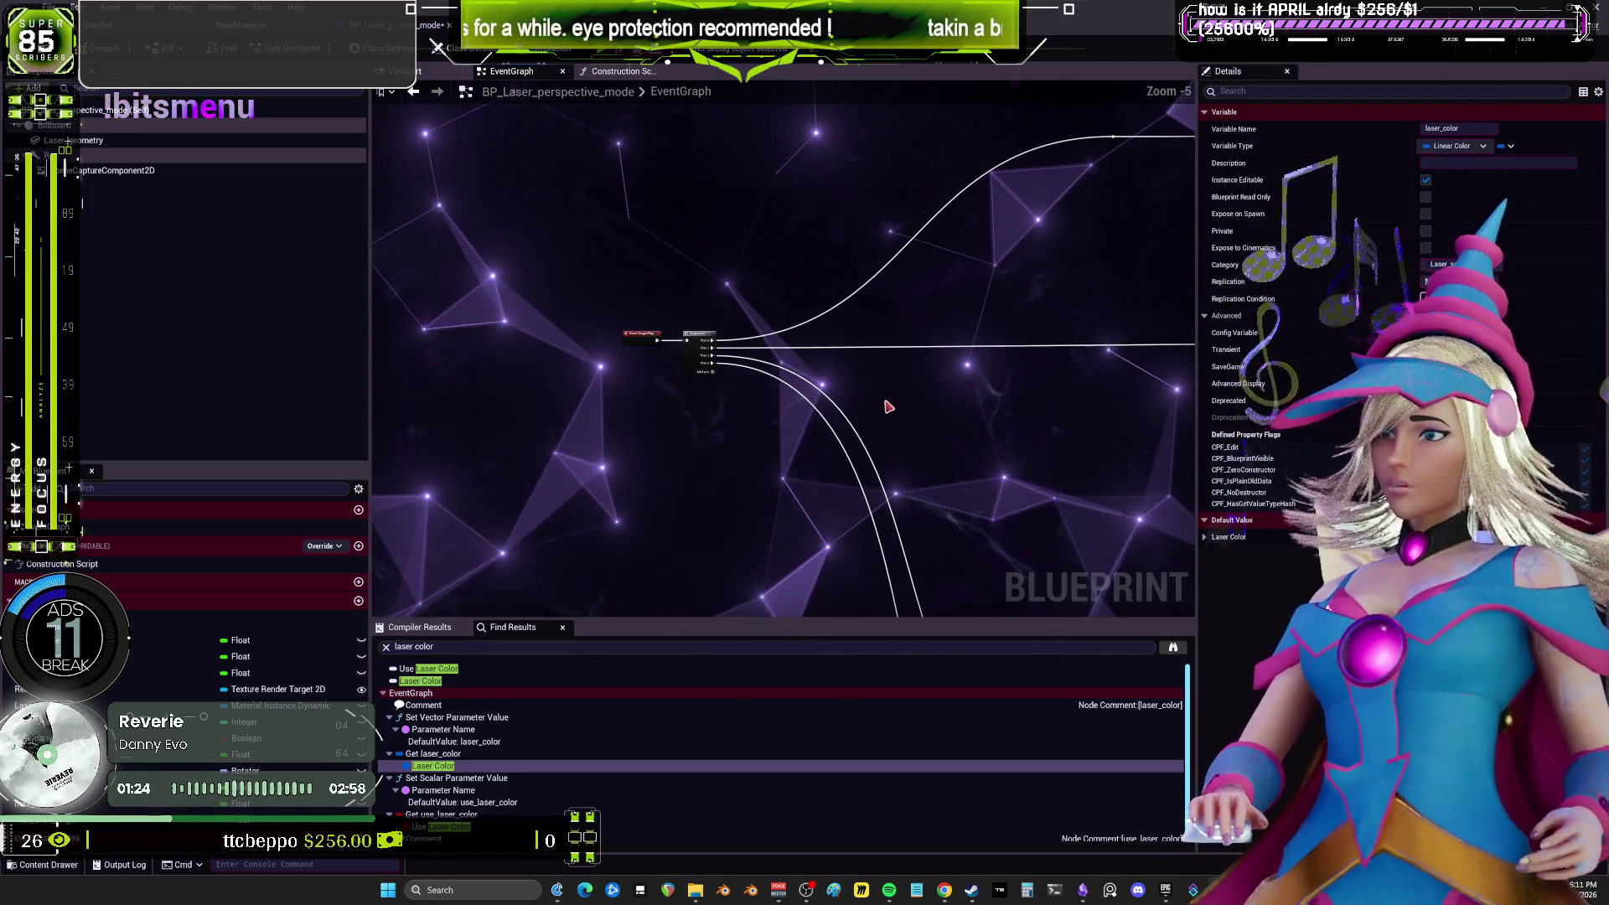
pyautogui.moveTo(683, 256)
pyautogui.mouseDown()
pyautogui.moveTo(611, 269)
pyautogui.moveTo(998, 313)
pyautogui.moveTo(832, 263)
pyautogui.mouseUp()
pyautogui.moveTo(987, 437); pyautogui.dragTo(957, 251)
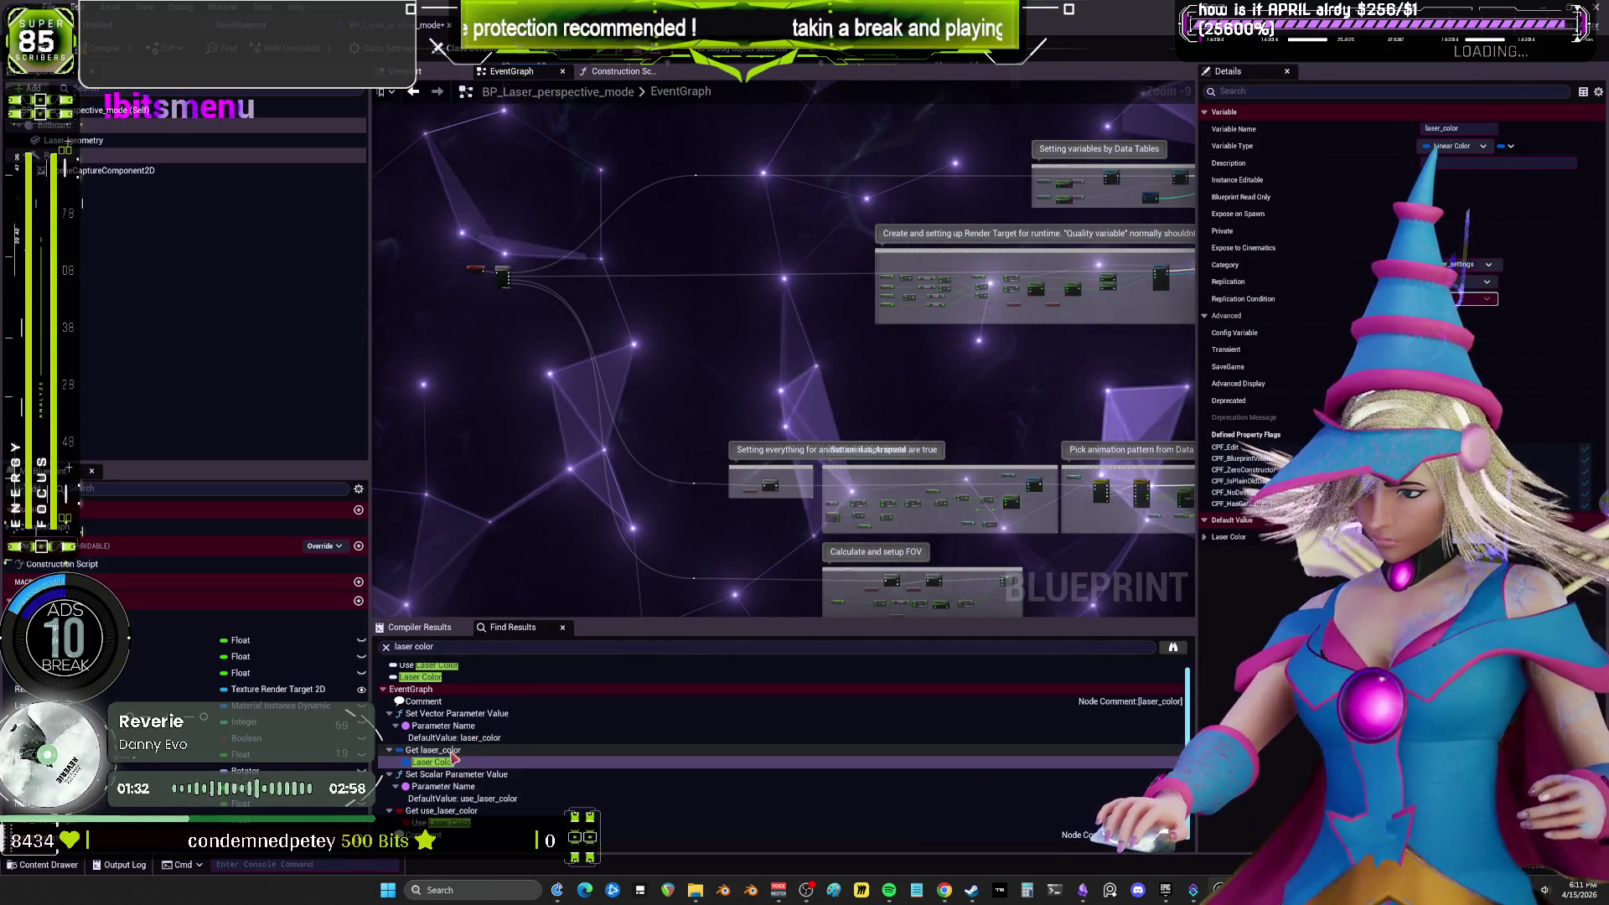
pyautogui.moveTo(771, 486); pyautogui.dragTo(888, 405)
pyautogui.scroll(5, 815, 422)
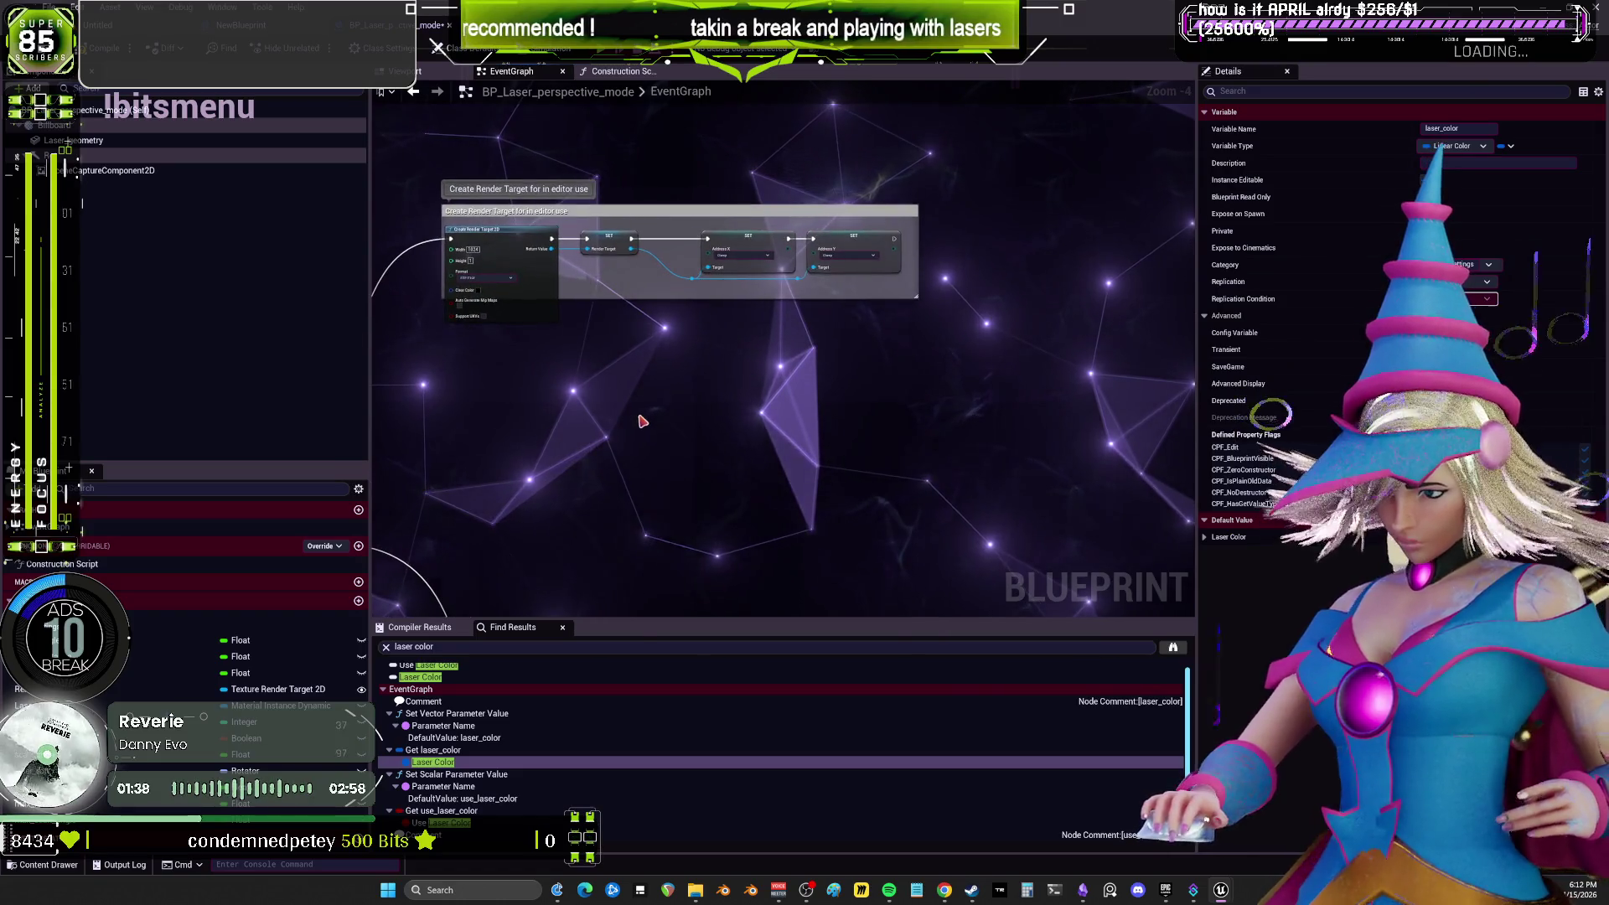
pyautogui.moveTo(826, 348)
pyautogui.mouseDown()
pyautogui.moveTo(568, 372)
pyautogui.moveTo(710, 146)
pyautogui.mouseUp()
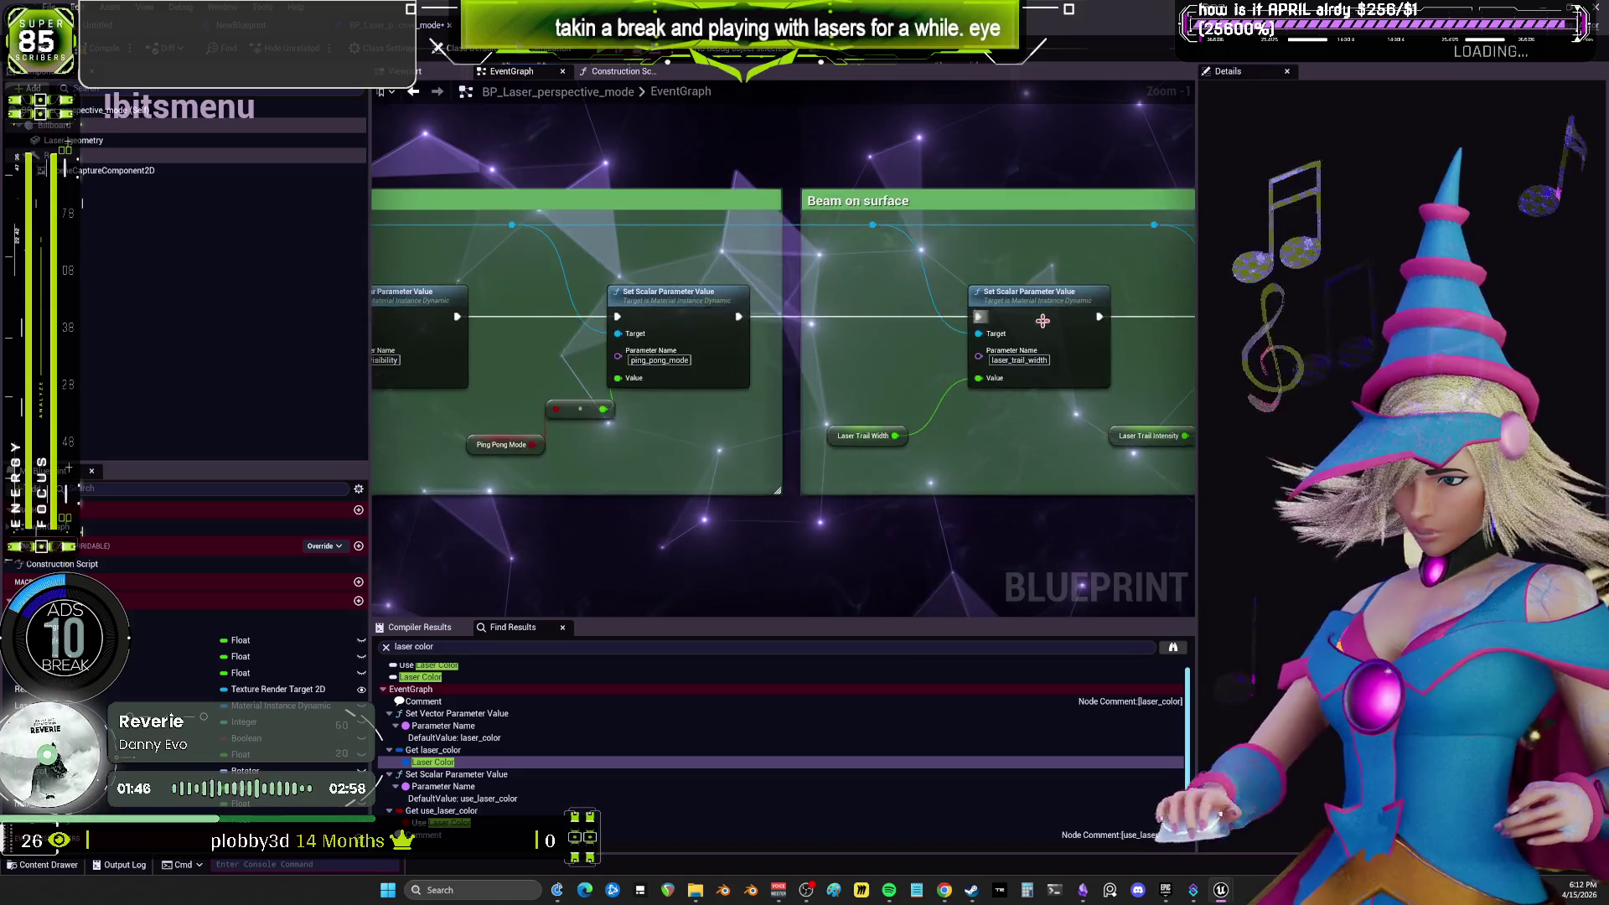
pyautogui.moveTo(1029, 321); pyautogui.dragTo(824, 314)
pyautogui.rightClick(688, 432)
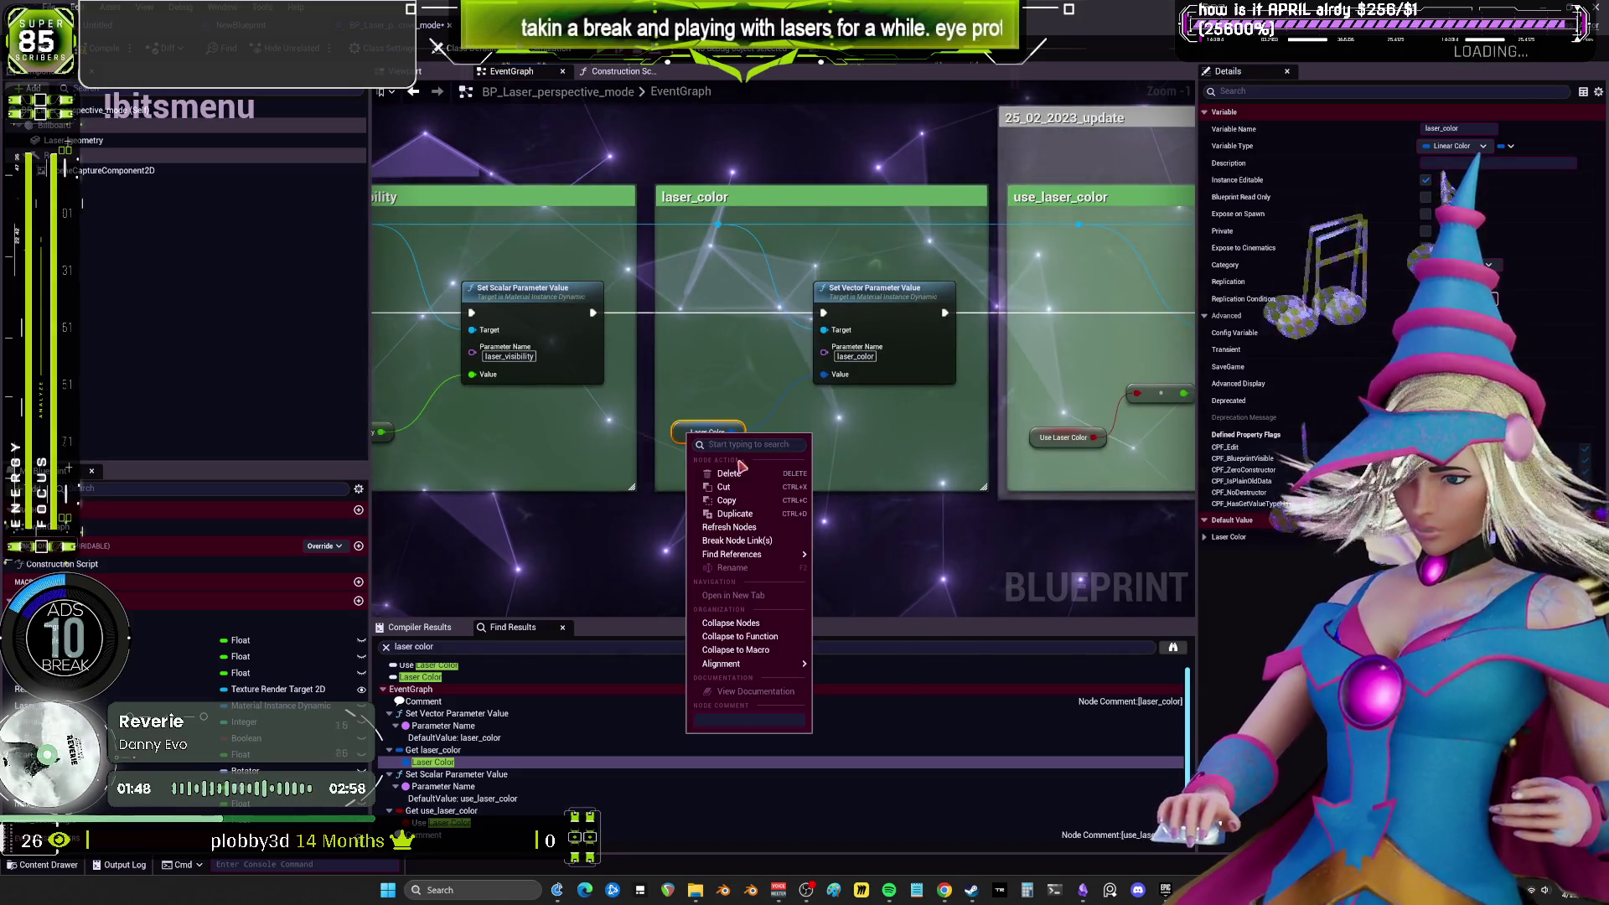
# Find references to laser_color and inspect the Use Laser Color and use_laser_color parameter nodes.
pyautogui.click(834, 562)
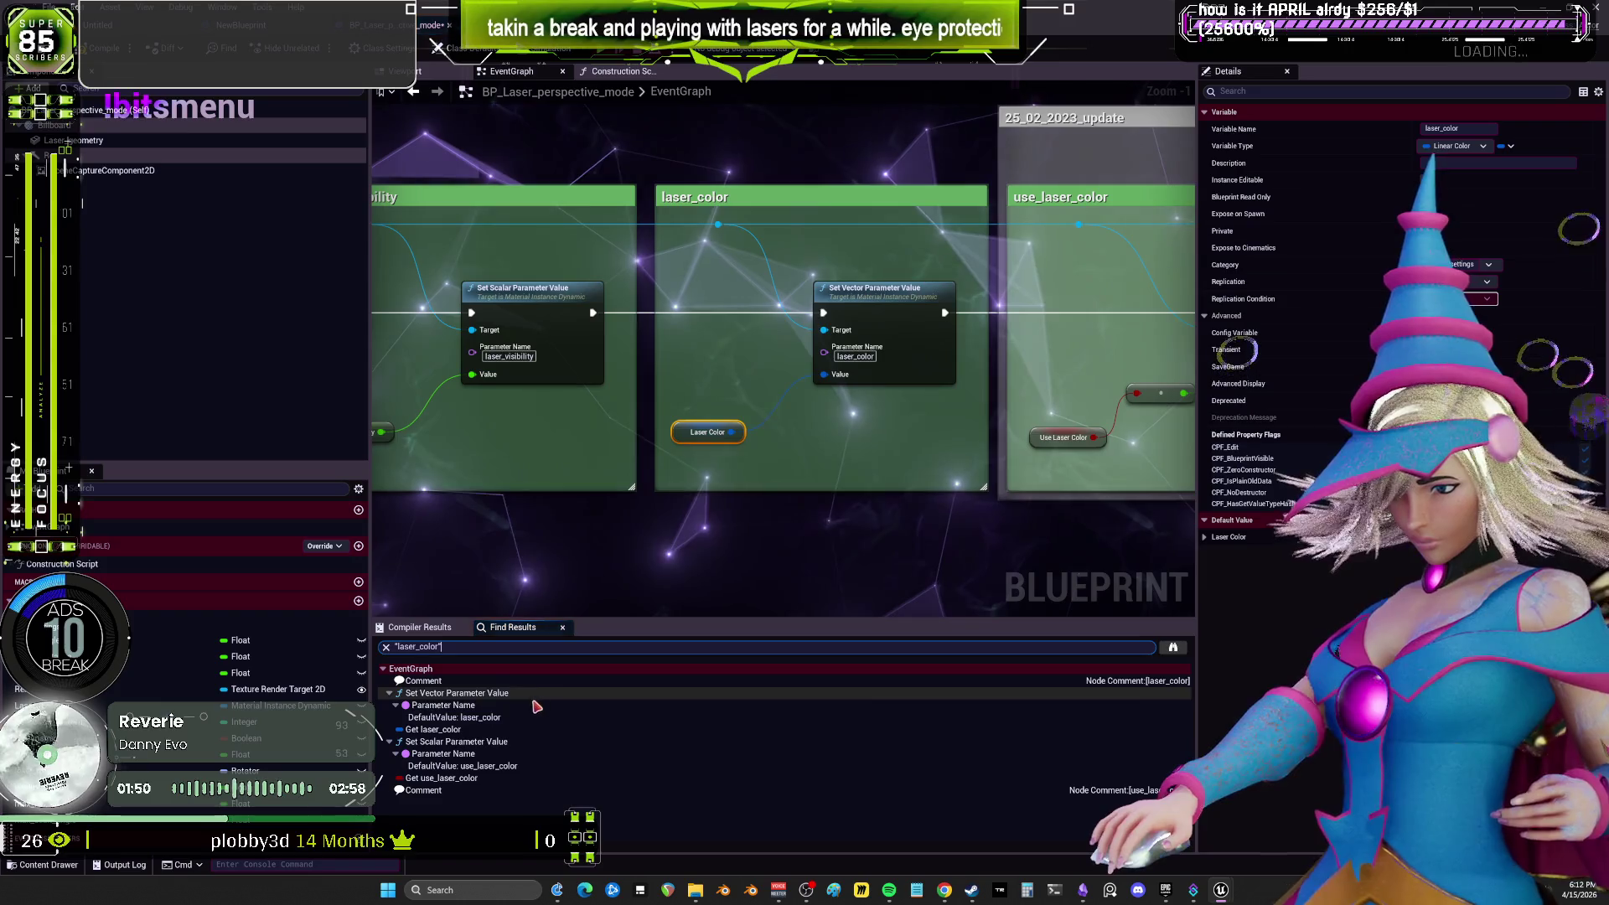
pyautogui.click(454, 778)
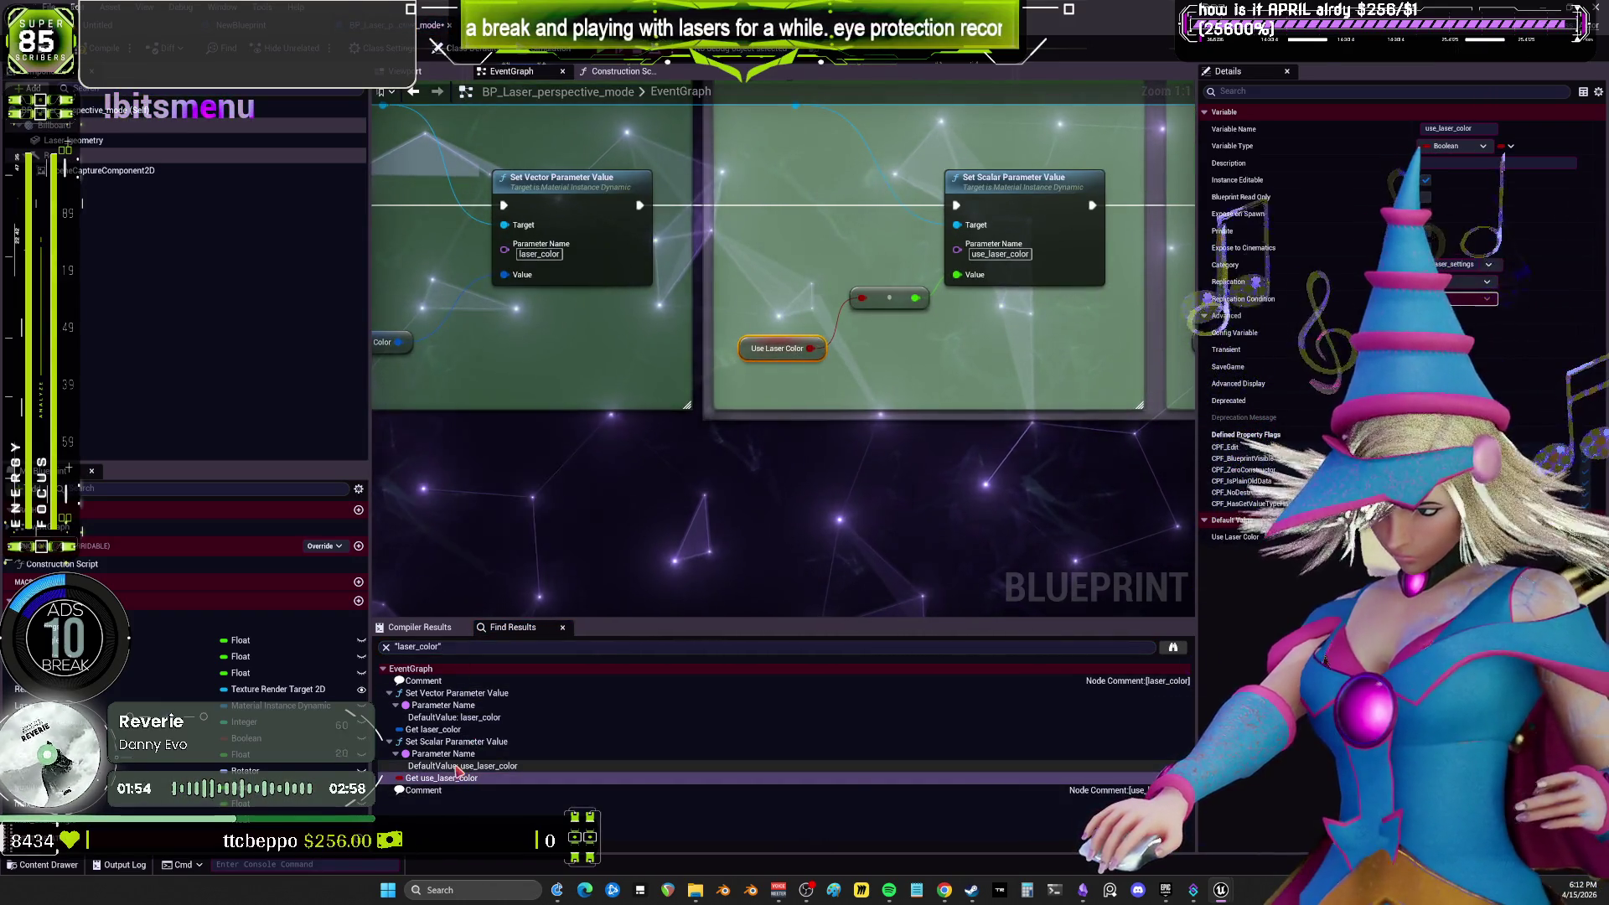
pyautogui.click(469, 743)
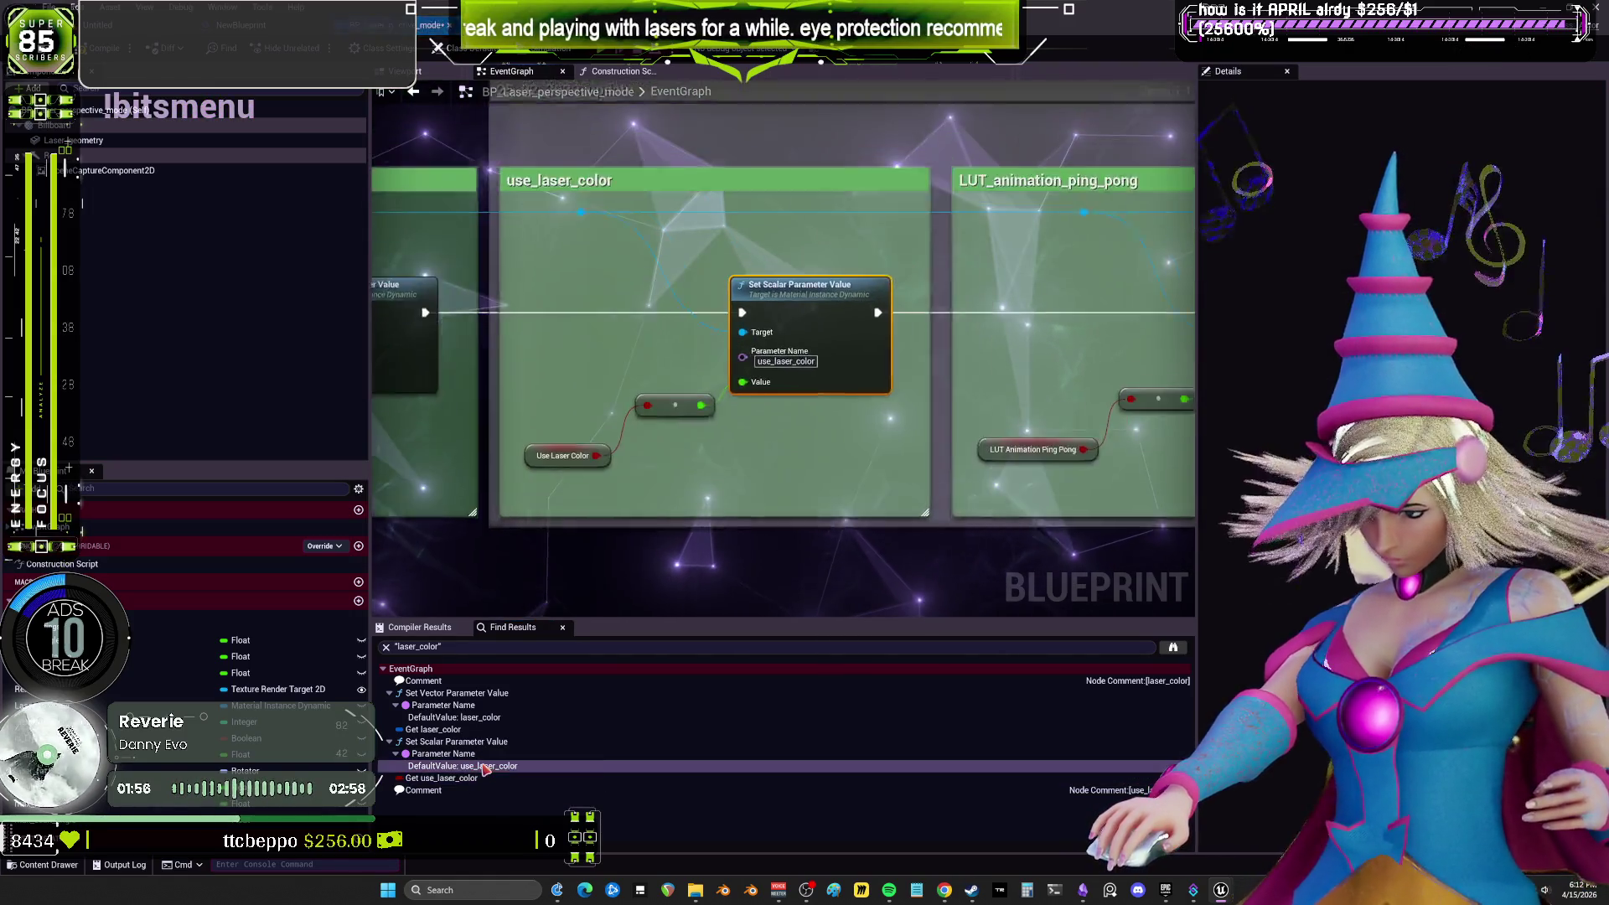
pyautogui.click(435, 730)
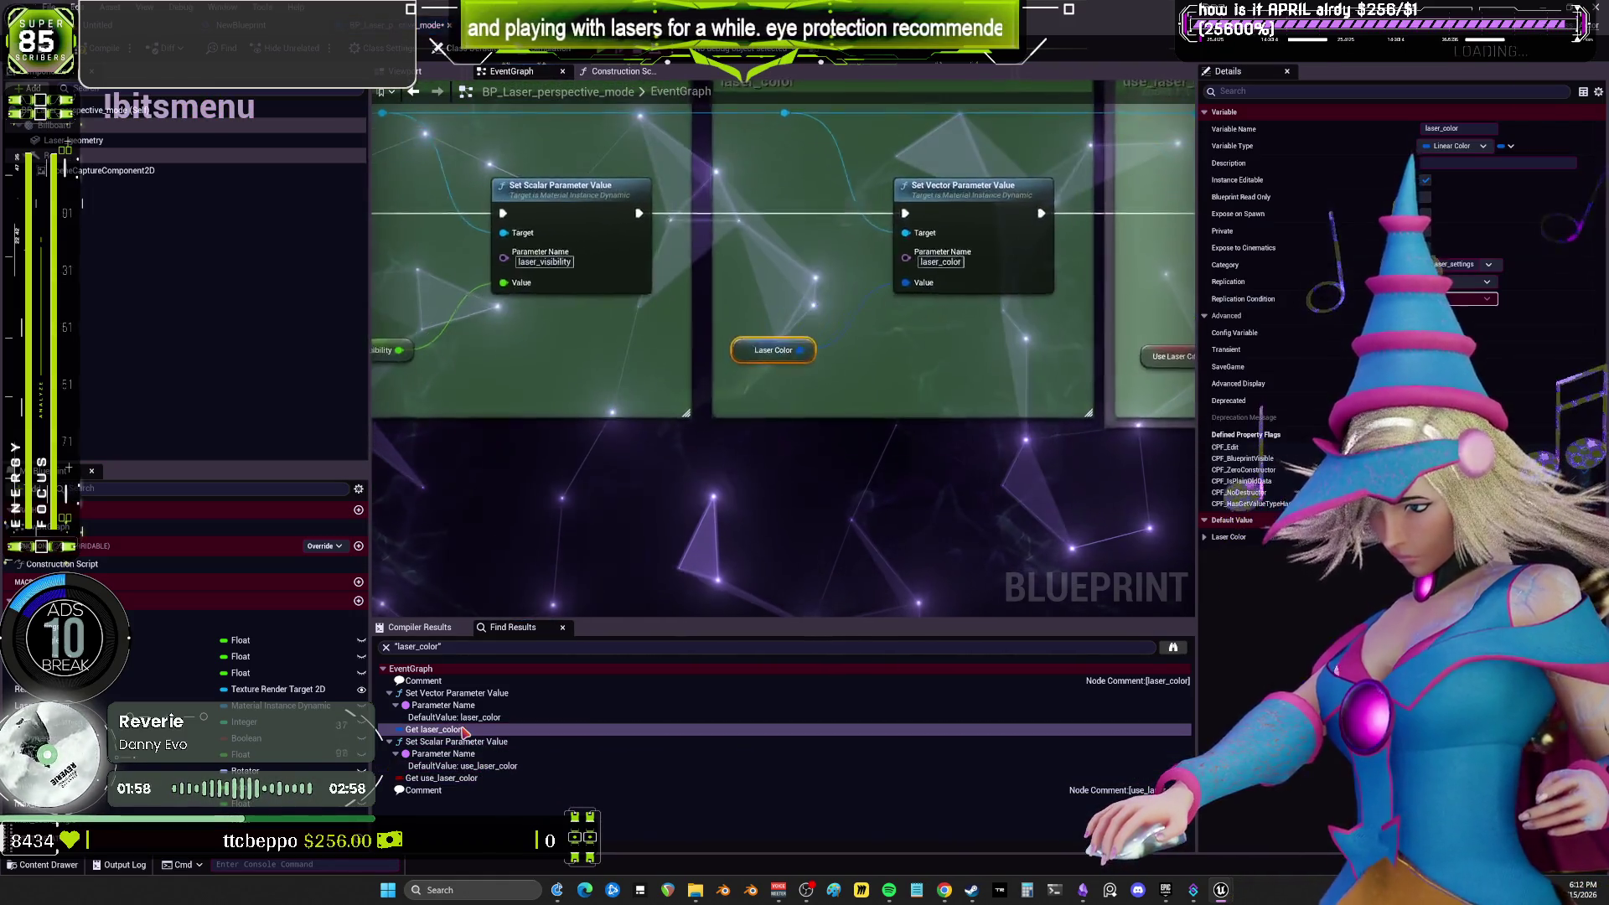
pyautogui.scroll(-3, 833, 293)
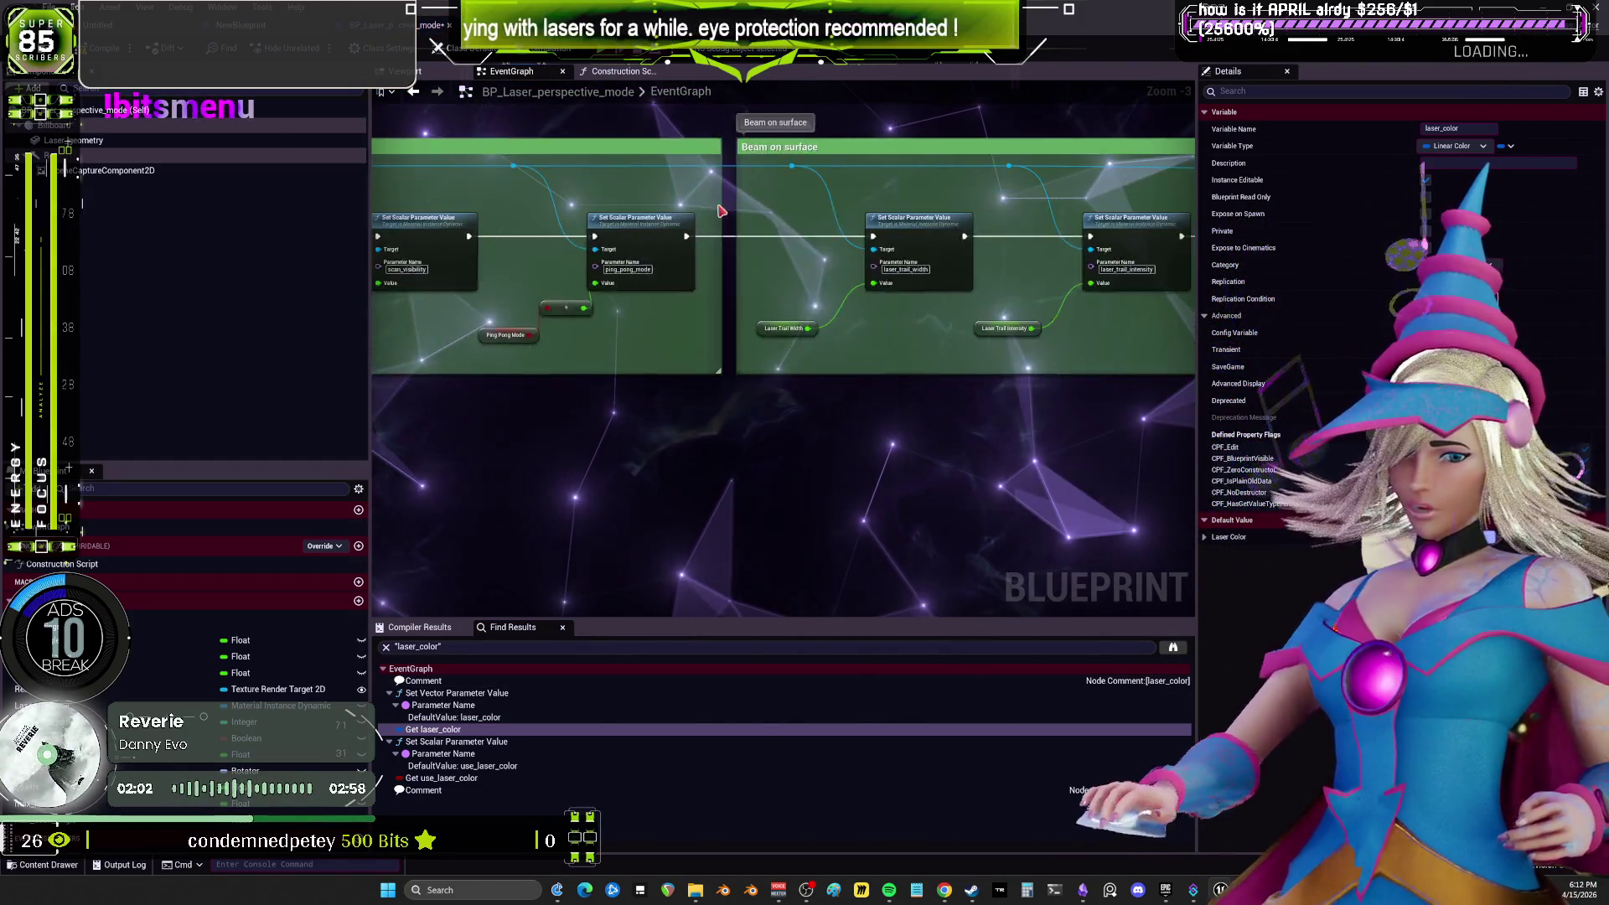
pyautogui.rightClick(713, 363)
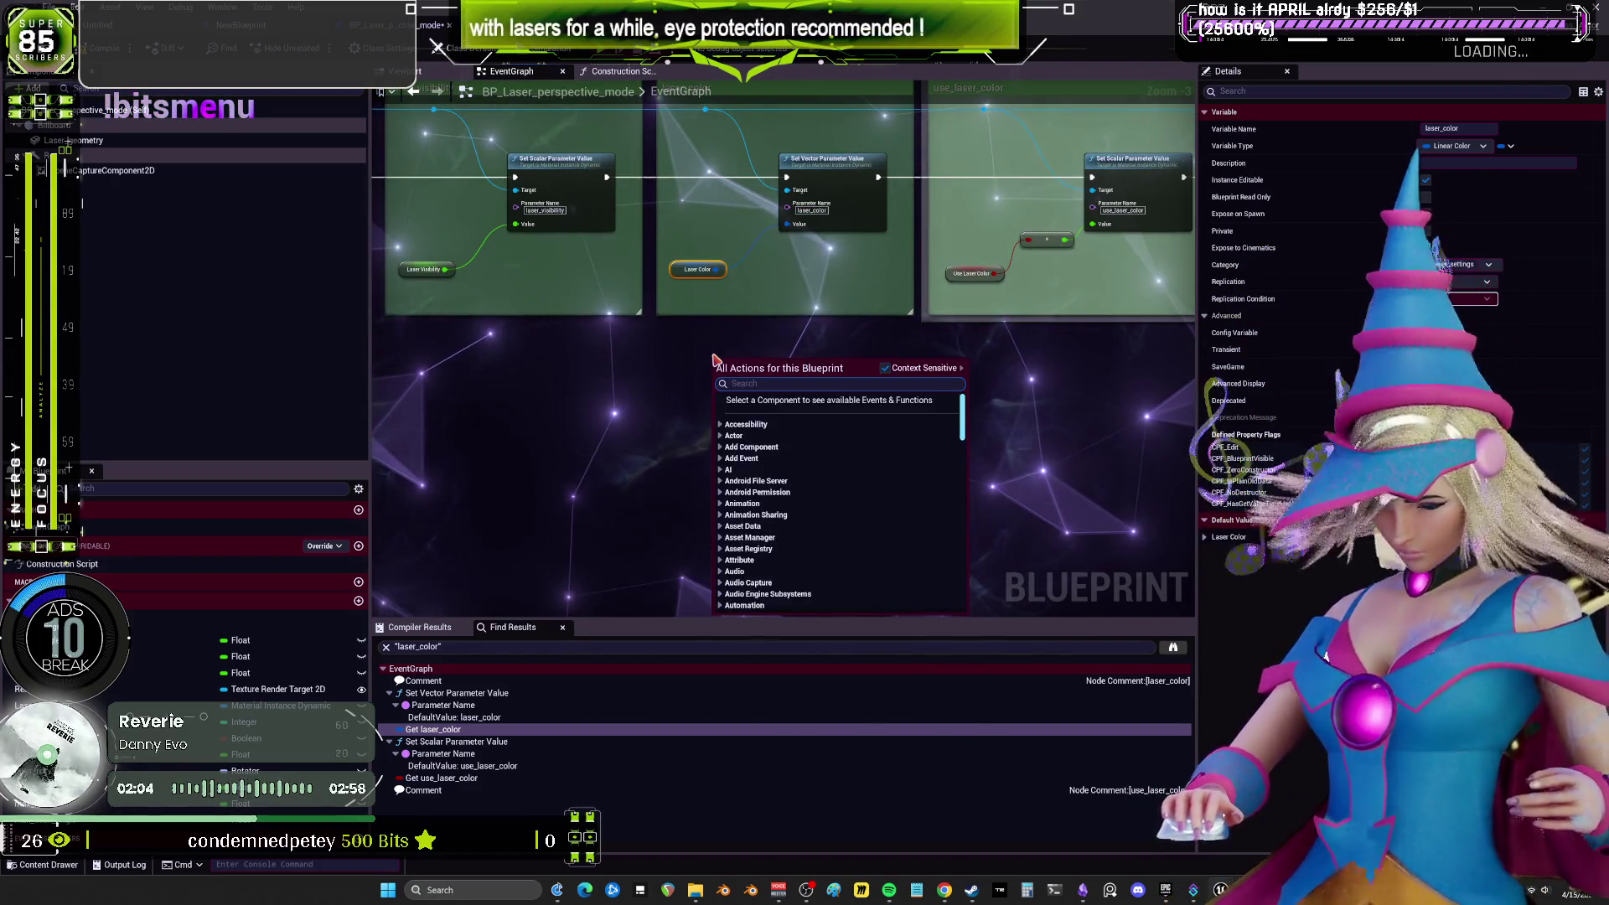
# Add a custom event named UpdateLasercolor and position it in the graph.
pyautogui.write('custom event')
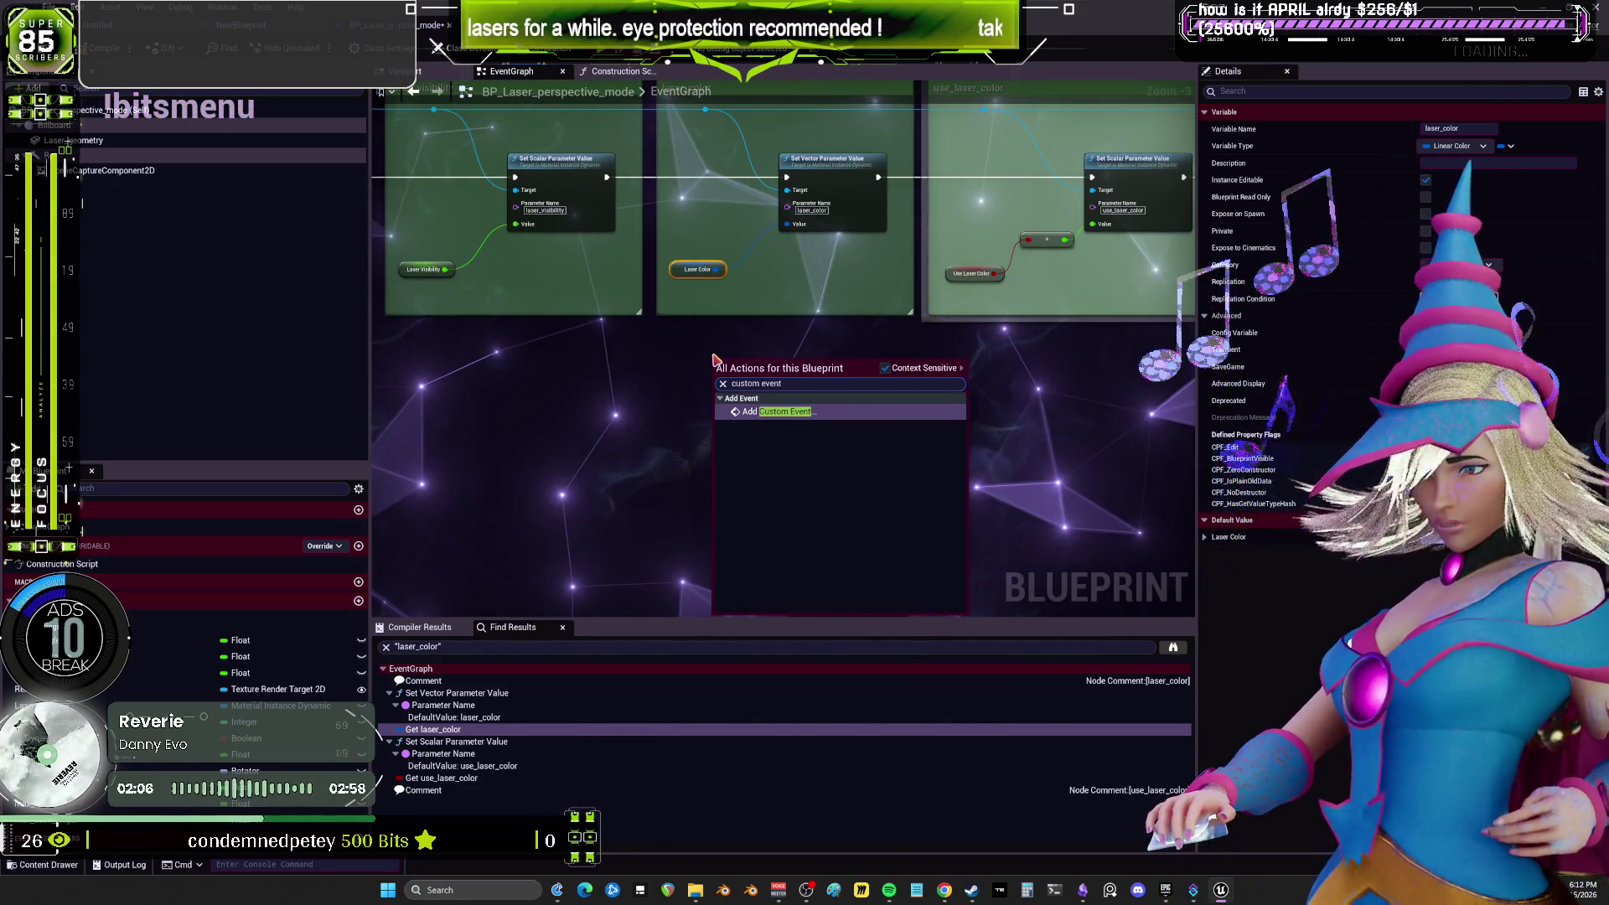
pyautogui.press('Return')
pyautogui.write('UpdateLaserColor')
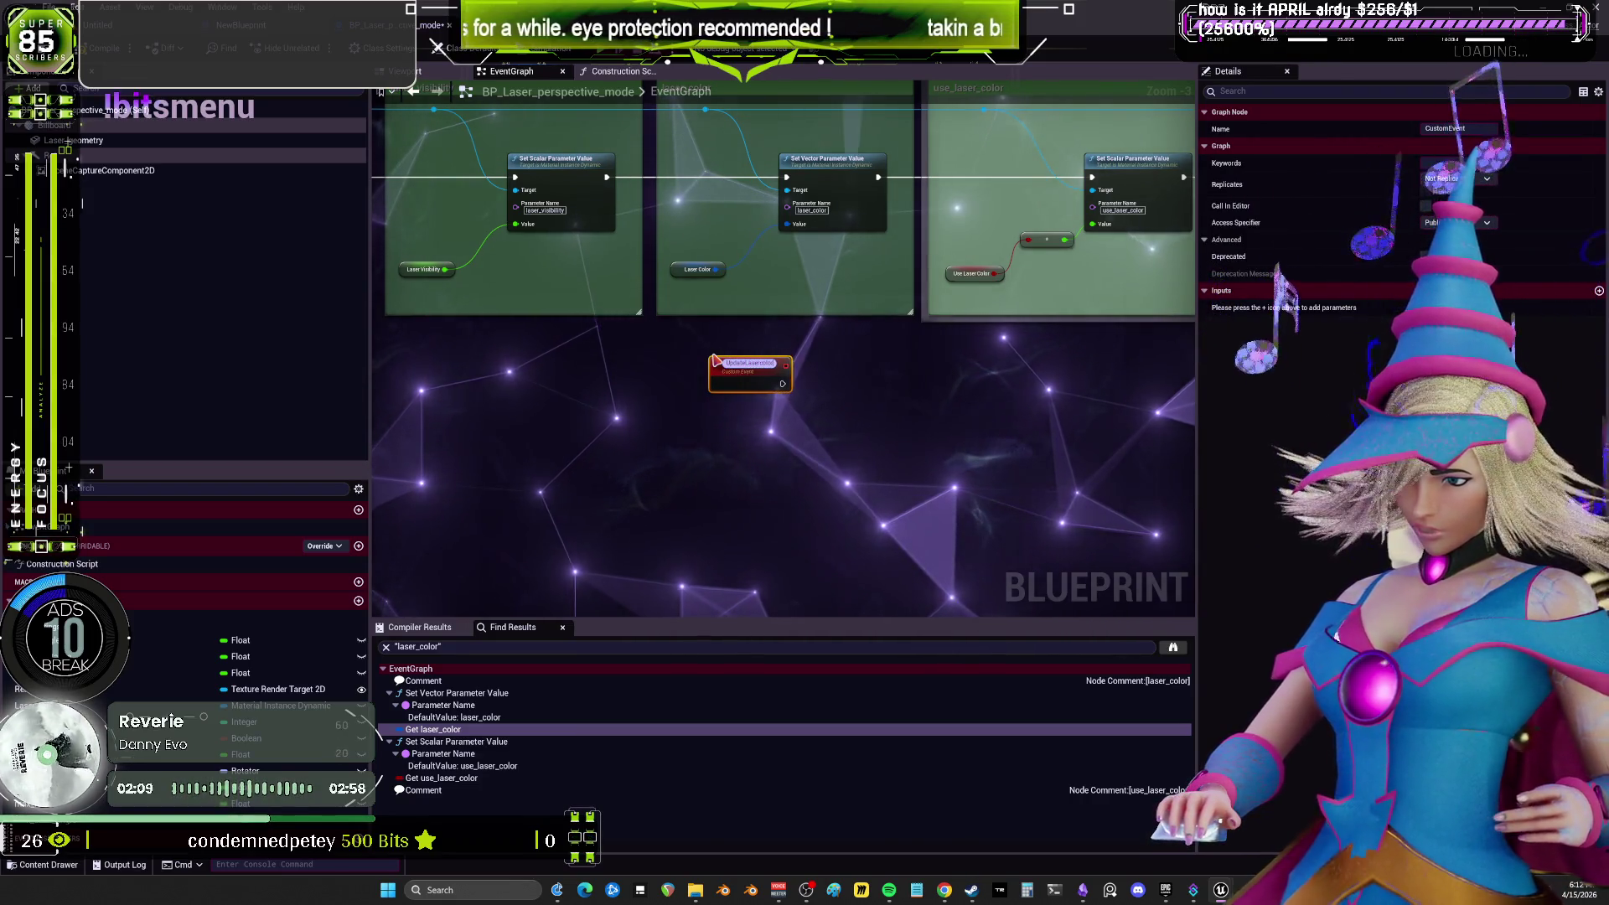
pyautogui.press('Return')
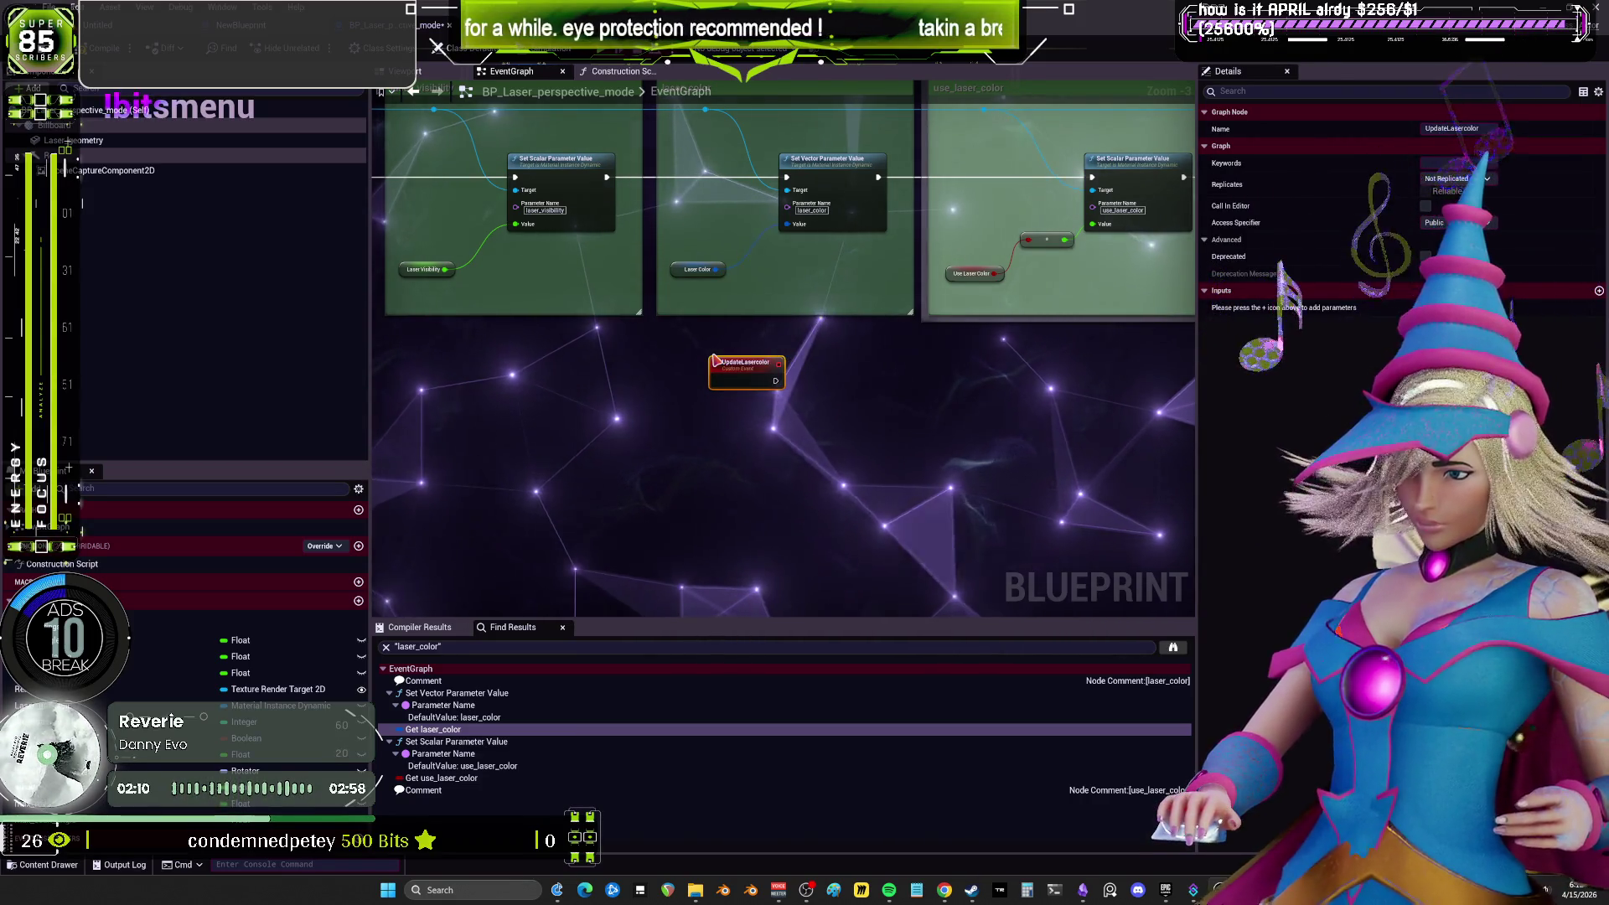
pyautogui.moveTo(763, 350)
pyautogui.mouseDown()
pyautogui.moveTo(678, 340)
pyautogui.moveTo(737, 324)
pyautogui.moveTo(788, 179)
pyautogui.mouseUp()
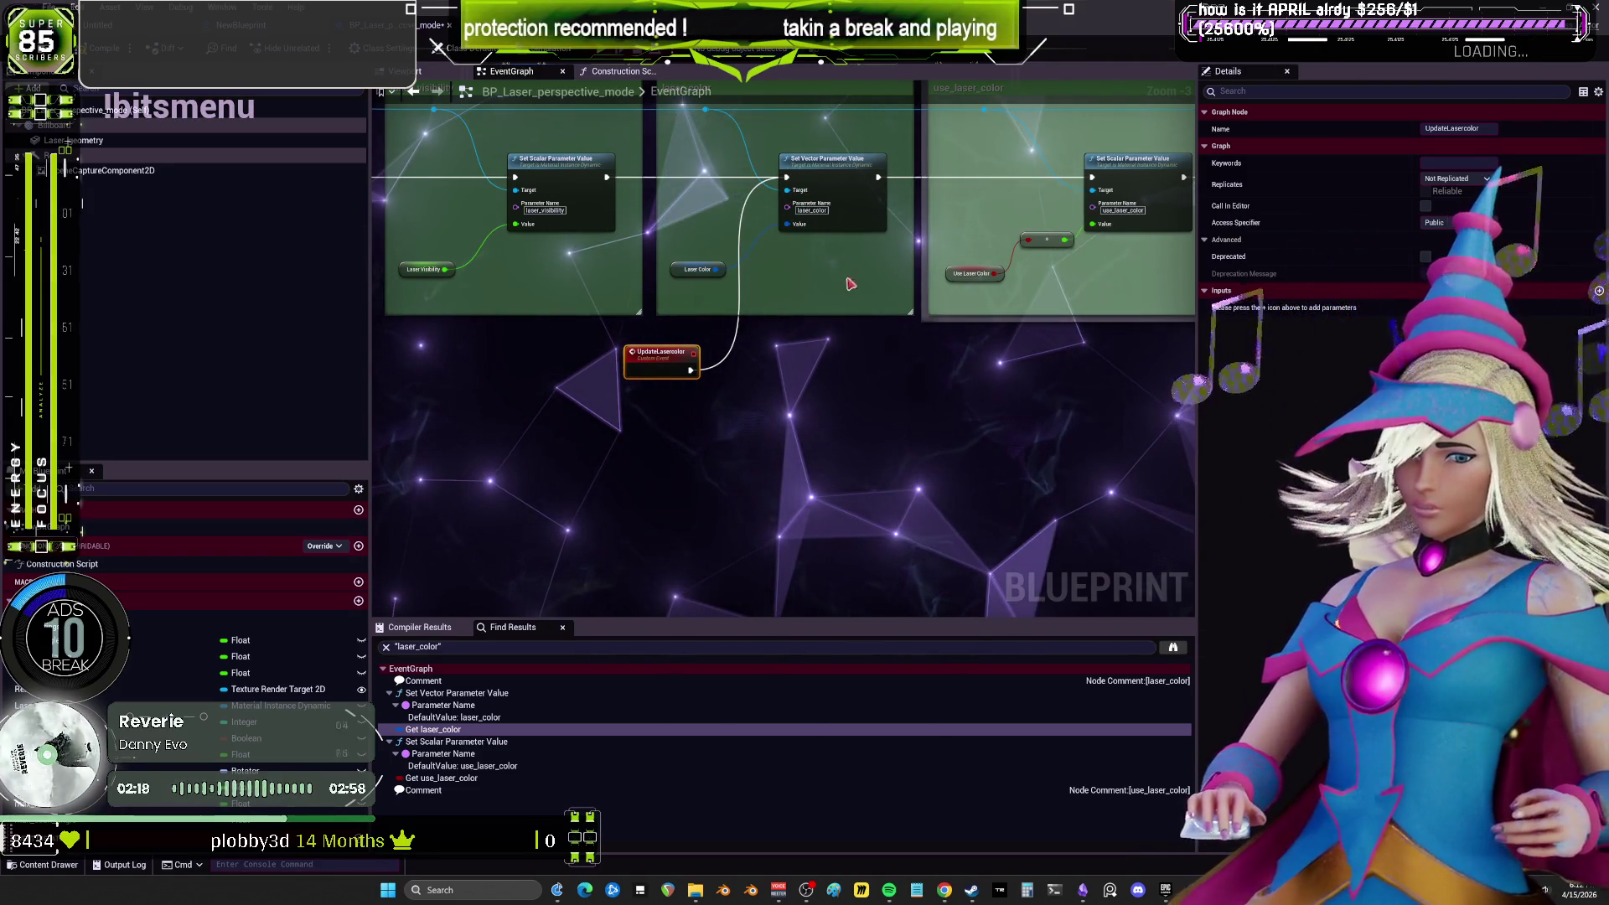
# Insert a Sequence driving Set Scalar (Then 0) and Set Vector Parameter Value (Then 1), then view NewBlueprint.
pyautogui.hotkey('ctrl', 'z')
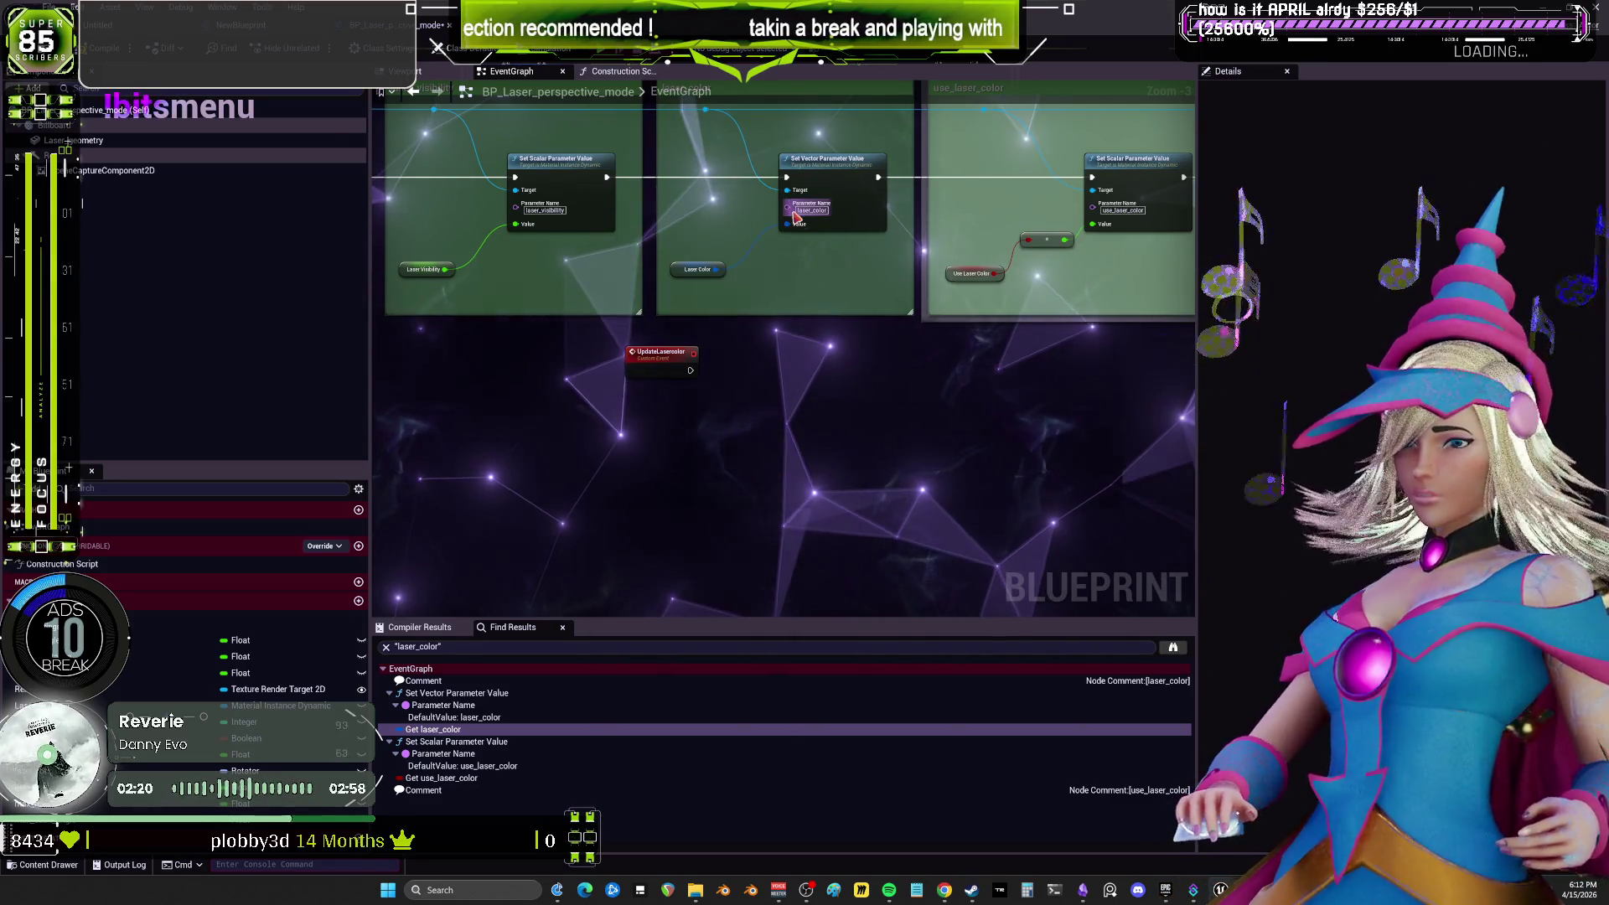
pyautogui.click(687, 205)
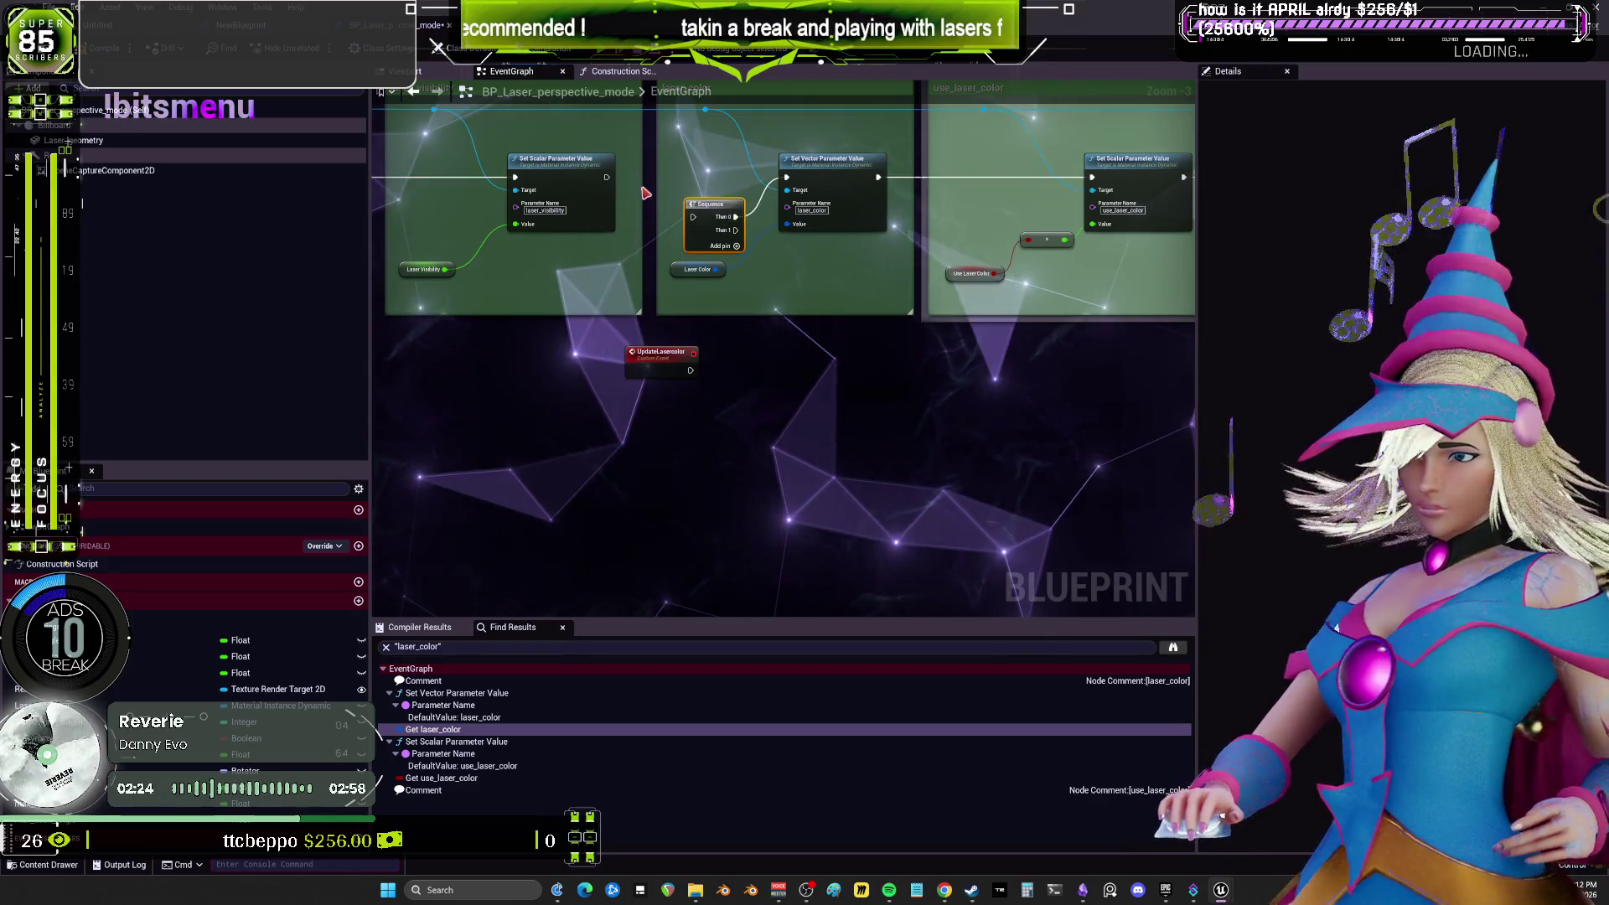
pyautogui.moveTo(607, 176); pyautogui.dragTo(693, 217)
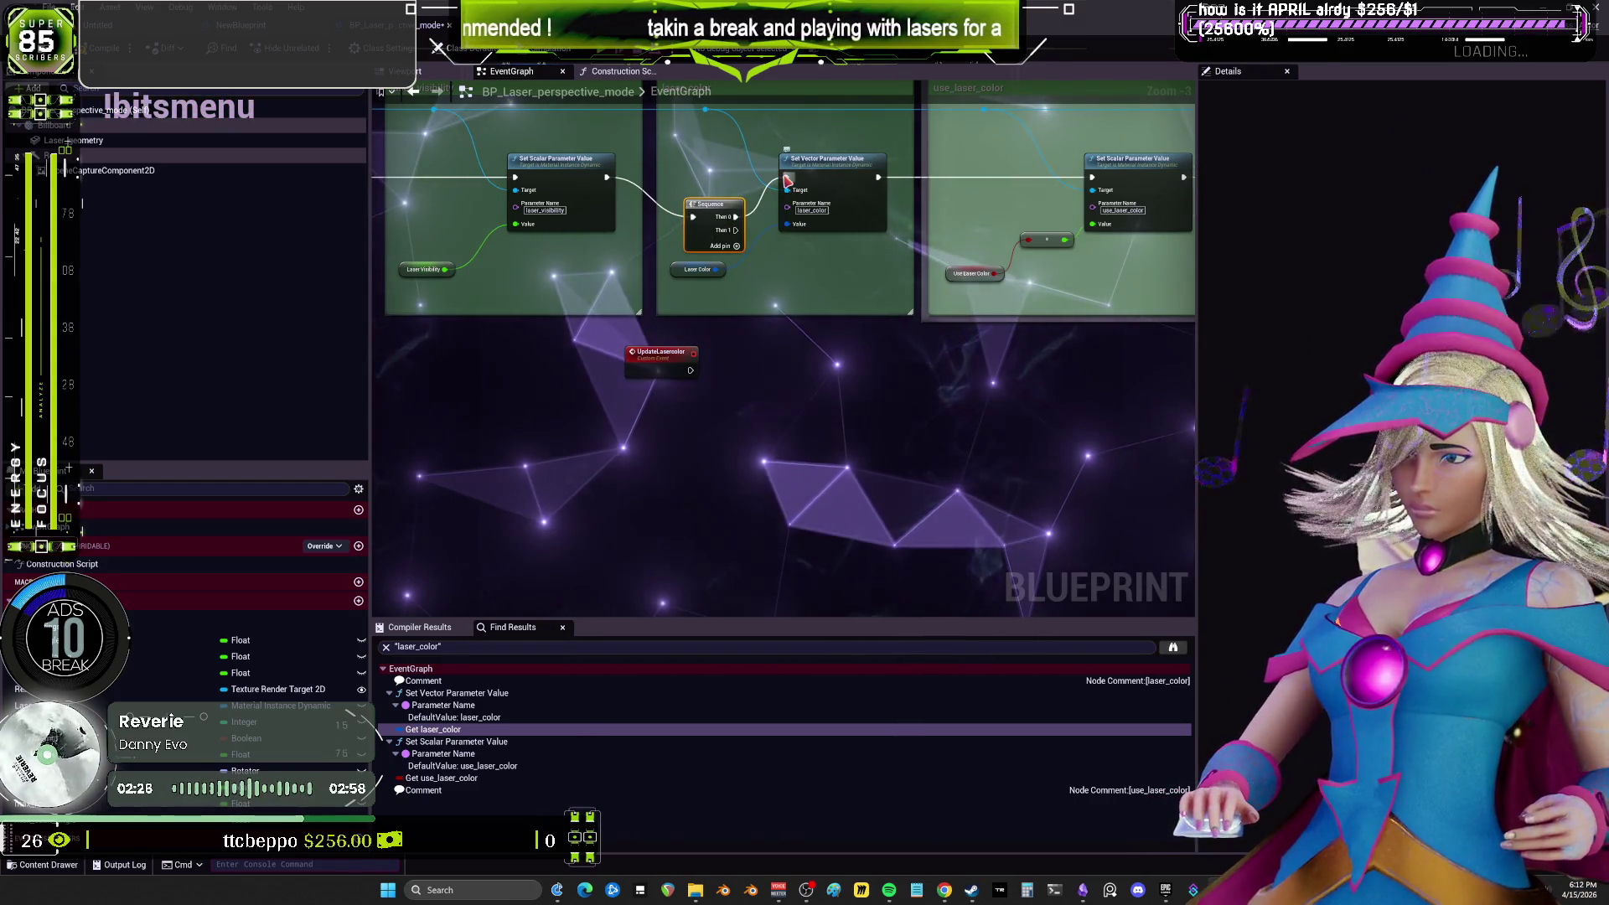
pyautogui.moveTo(804, 159); pyautogui.dragTo(847, 403)
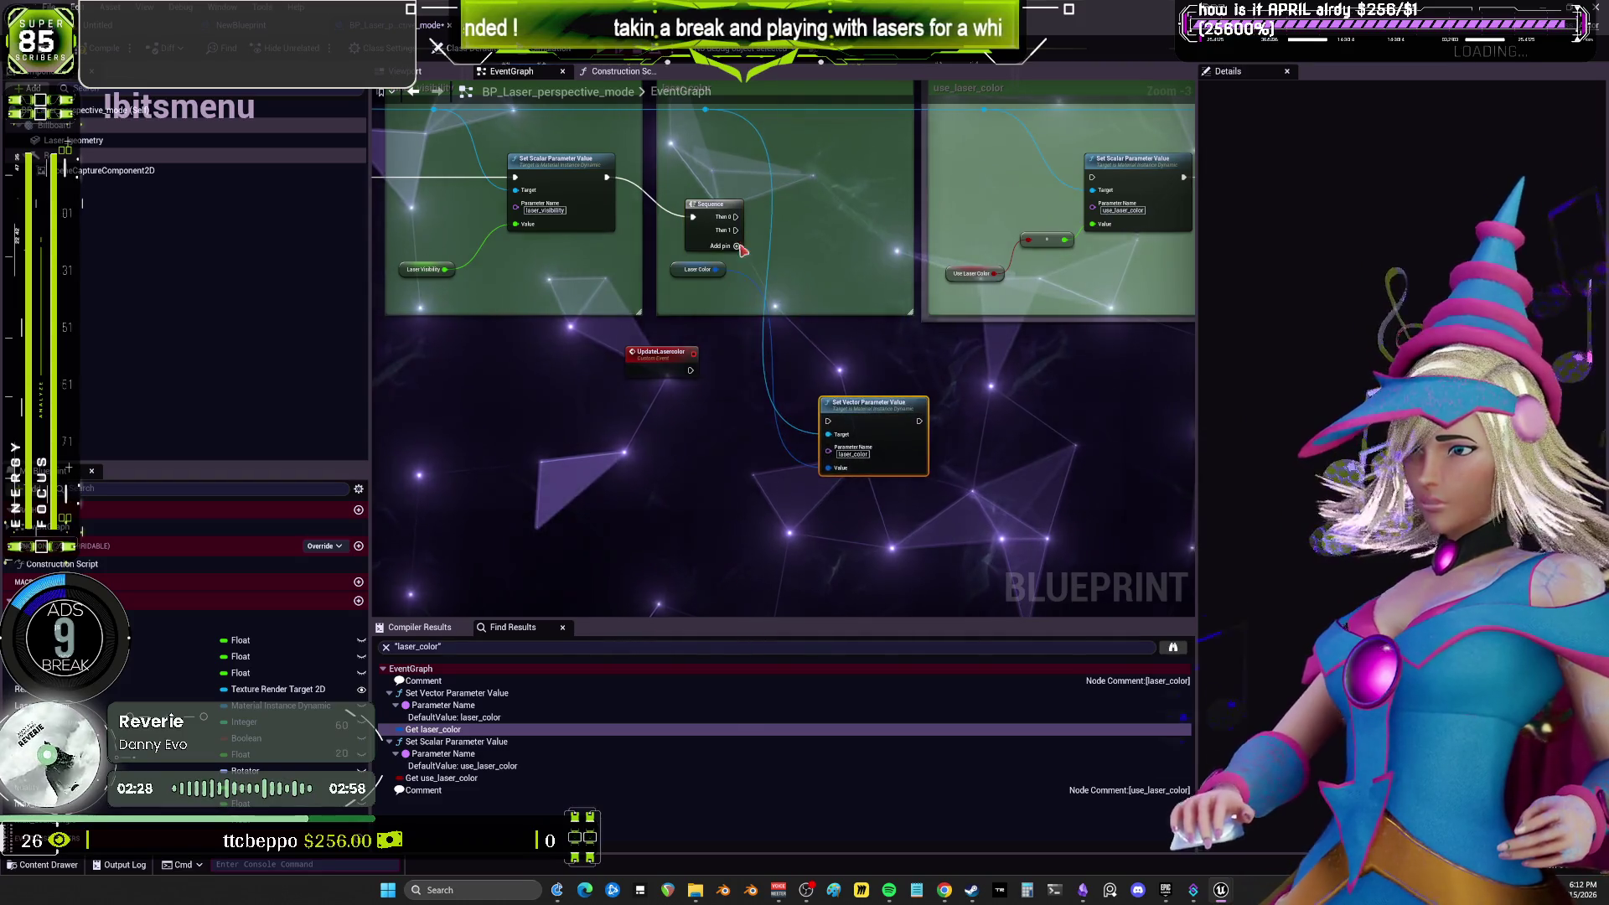
pyautogui.moveTo(735, 216)
pyautogui.mouseDown()
pyautogui.moveTo(1066, 204)
pyautogui.moveTo(1091, 177)
pyautogui.mouseUp()
pyautogui.moveTo(736, 229); pyautogui.dragTo(829, 421)
pyautogui.moveTo(691, 369)
pyautogui.mouseDown()
pyautogui.moveTo(828, 421)
pyautogui.moveTo(694, 430)
pyautogui.mouseUp()
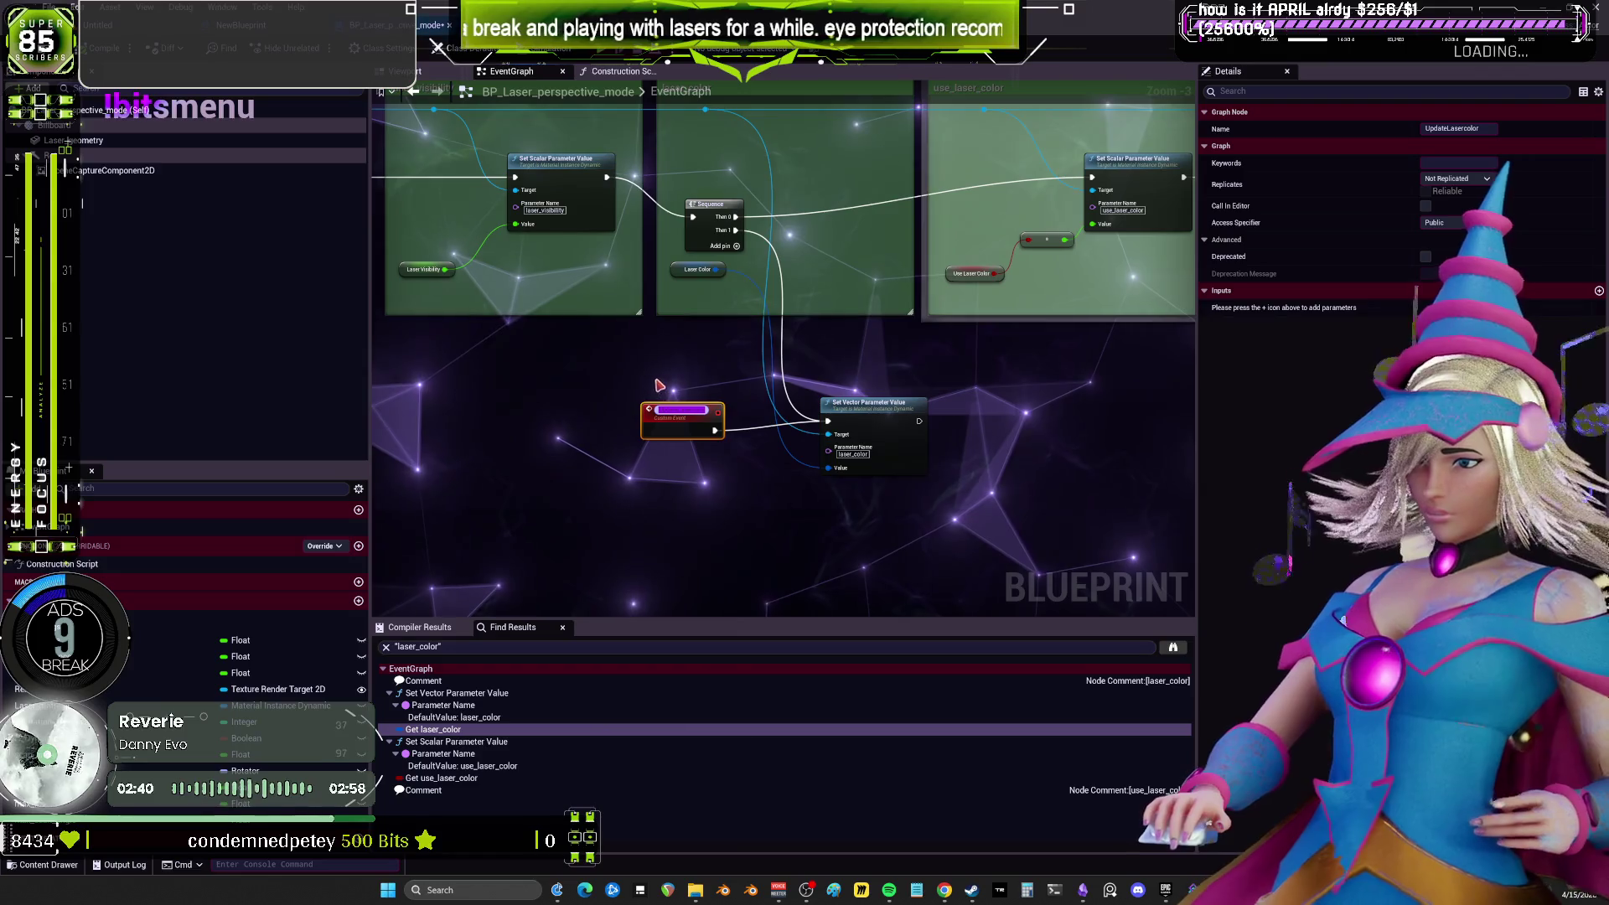
pyautogui.hotkey('ctrl', 'Tab')
pyautogui.moveTo(819, 328); pyautogui.dragTo(694, 293)
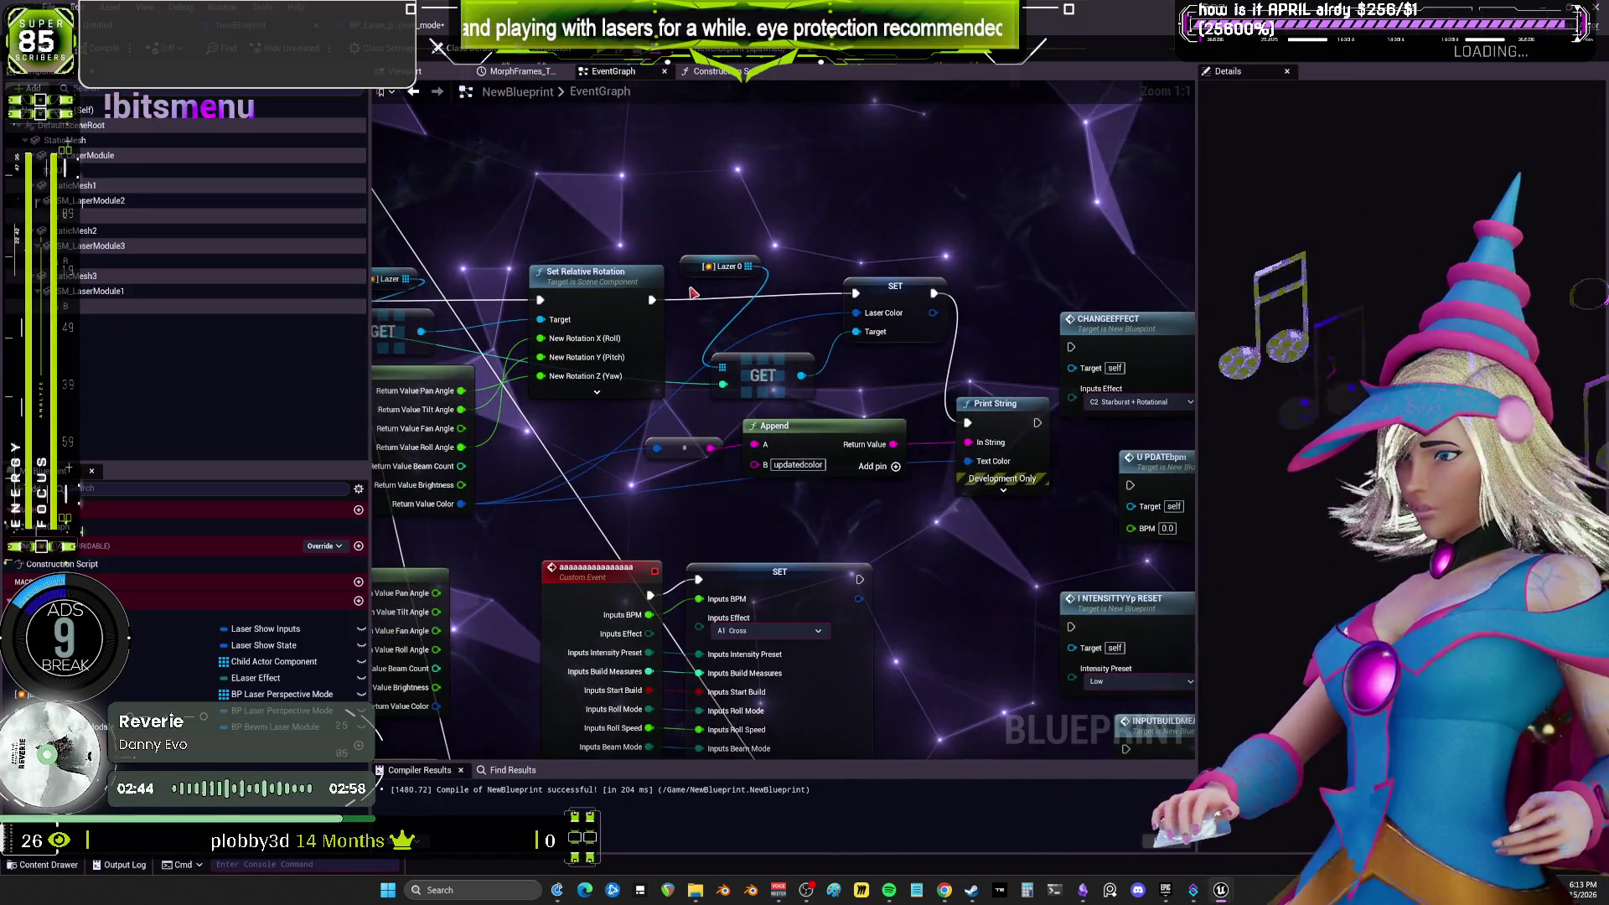
# Add an Update Lasercolor call wired from the GET node in NewBlueprint.
pyautogui.moveTo(801, 375); pyautogui.dragTo(831, 194)
pyautogui.write('UpdateLasercolor')
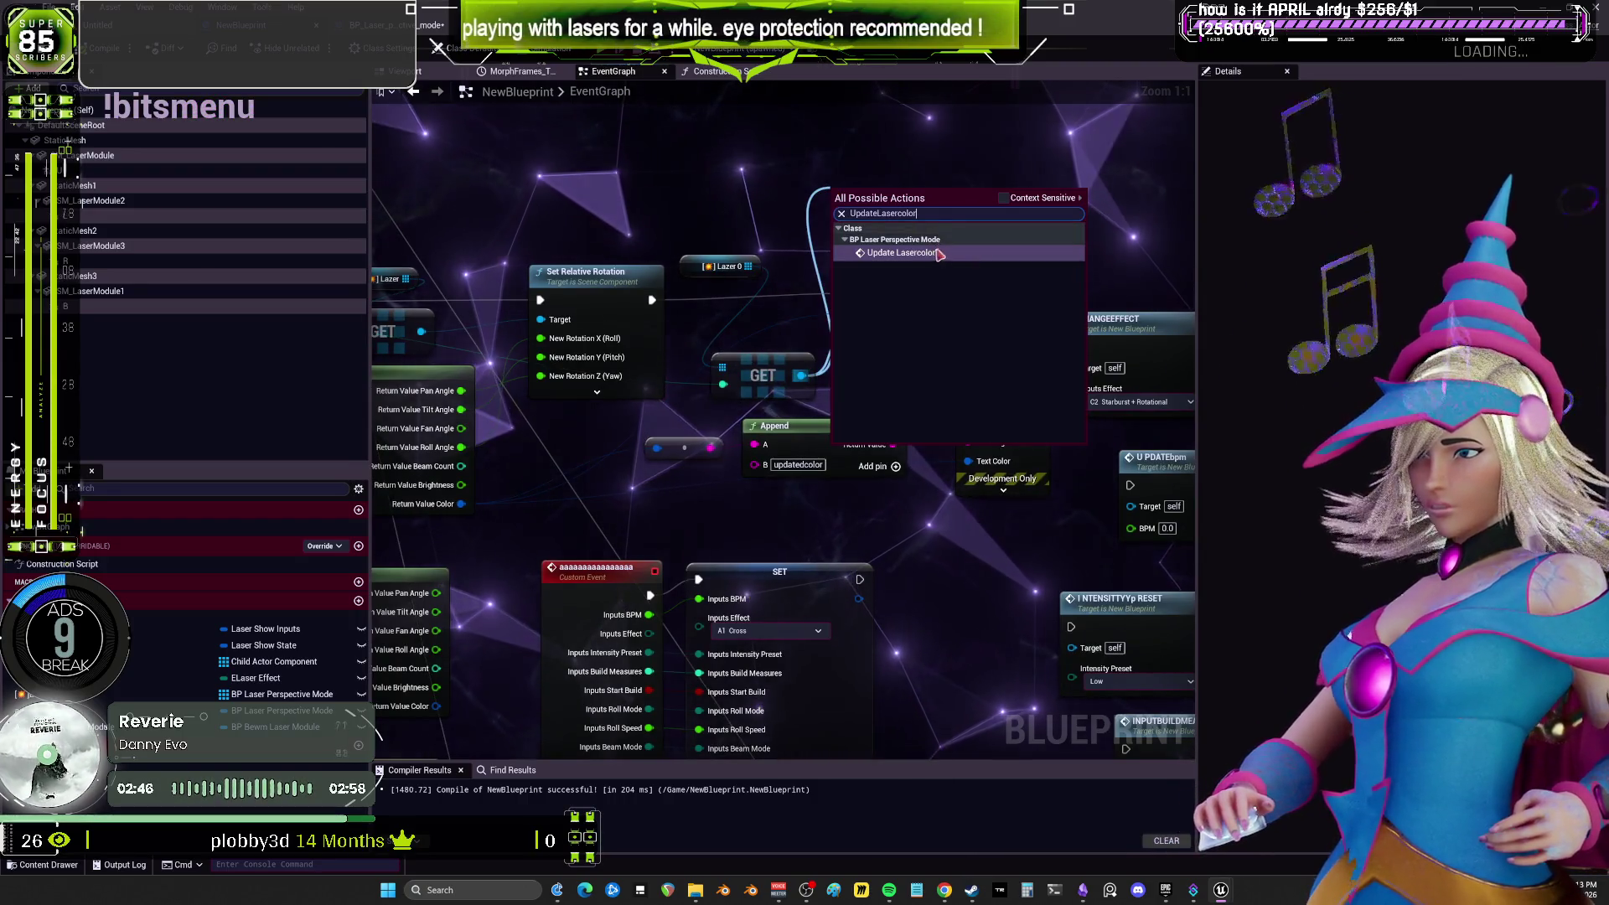
pyautogui.click(940, 253)
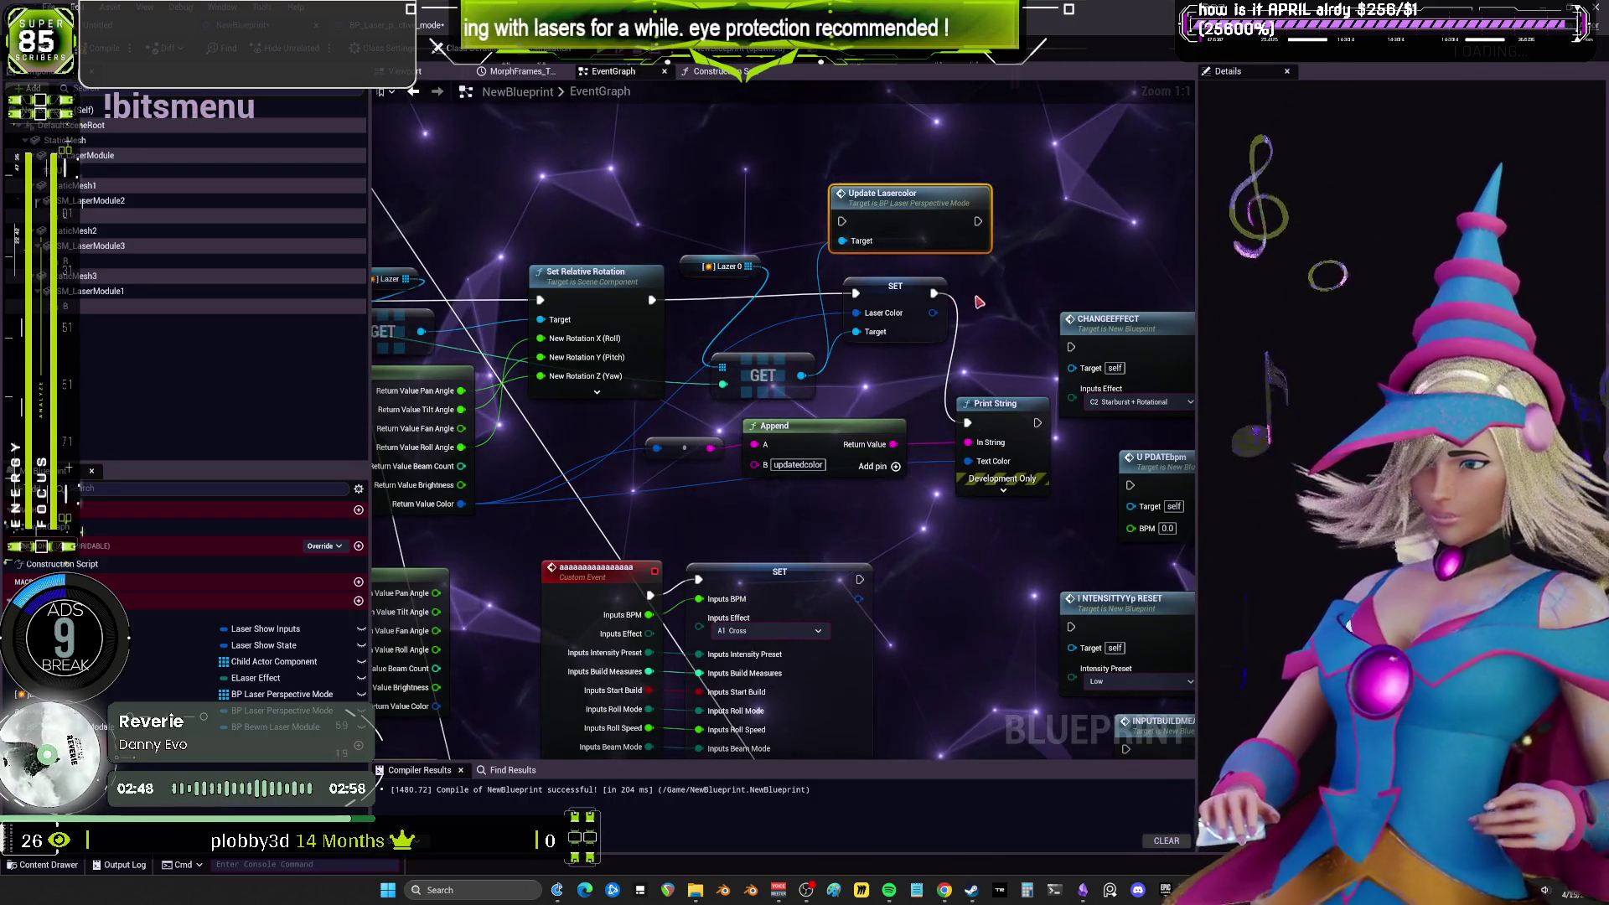
pyautogui.moveTo(888, 194); pyautogui.dragTo(901, 178)
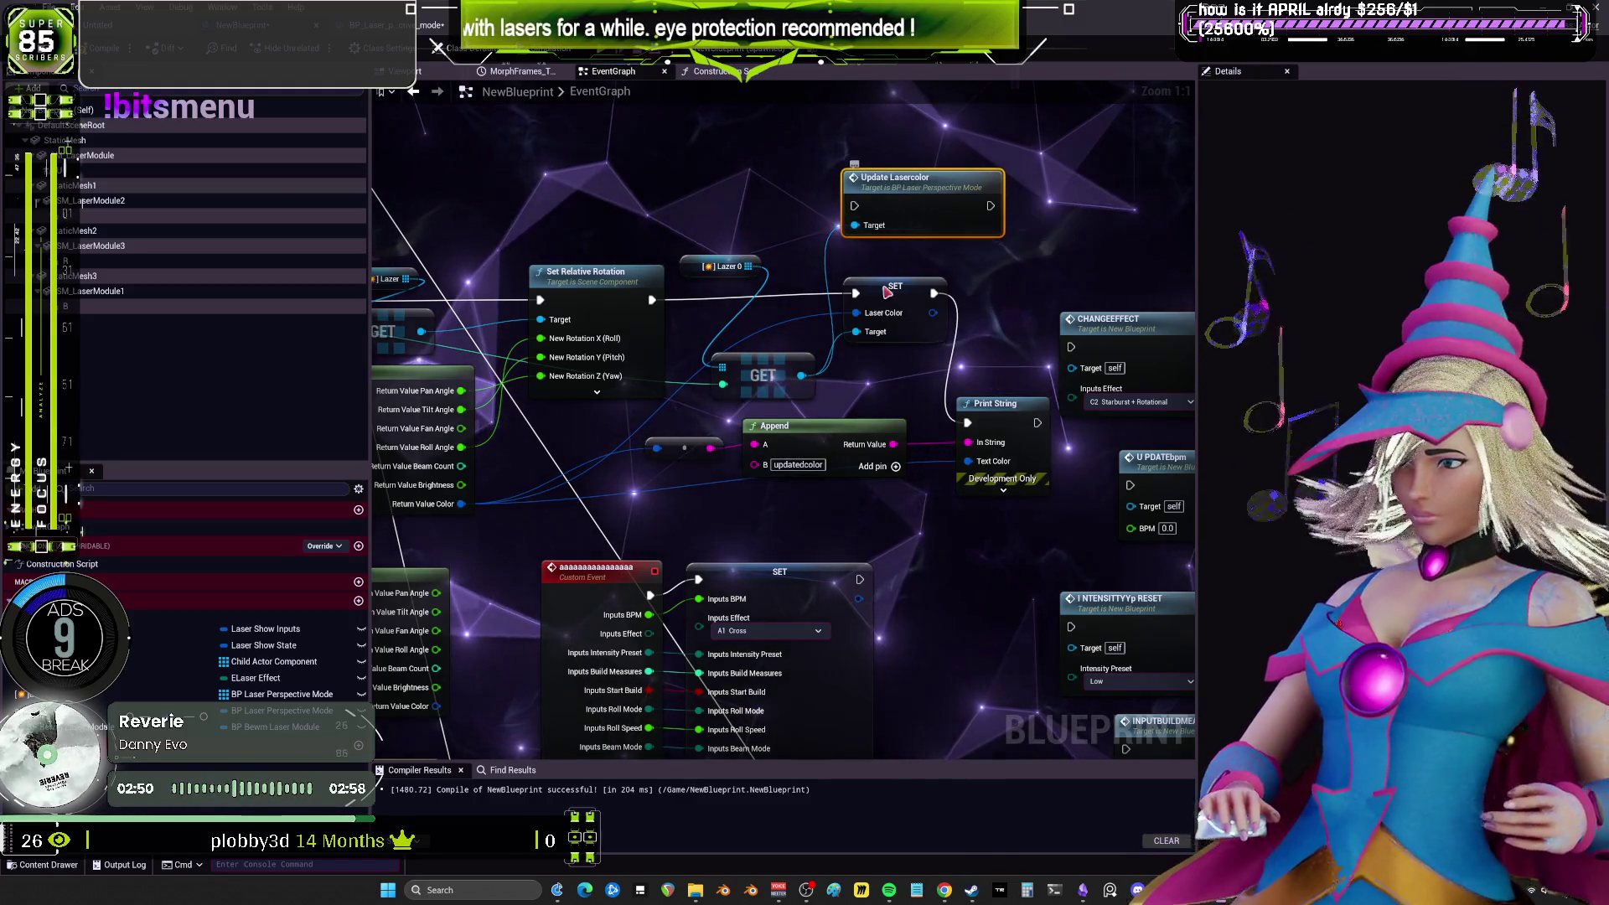
# In the UpdateLasercolor blueprint, reposition Laser Color and wire Sequence Then 1 into Set Vector Parameter Value.
pyautogui.doubleClick(904, 189)
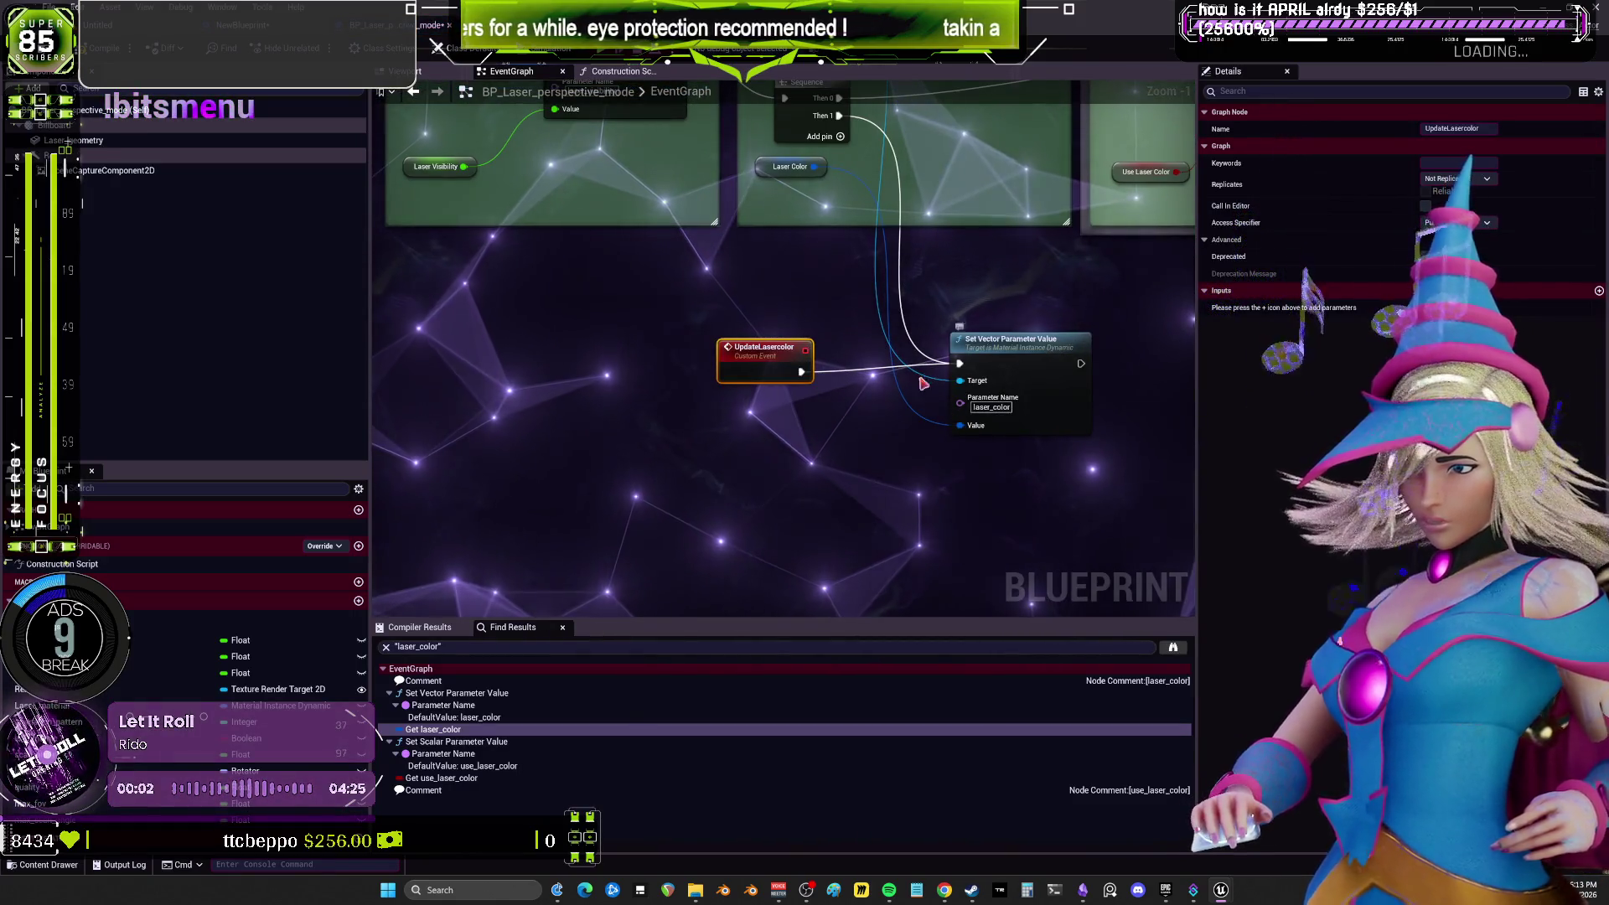
pyautogui.moveTo(768, 169); pyautogui.dragTo(777, 194)
pyautogui.moveTo(749, 285)
pyautogui.mouseDown()
pyautogui.moveTo(772, 262)
pyautogui.moveTo(747, 229)
pyautogui.mouseUp()
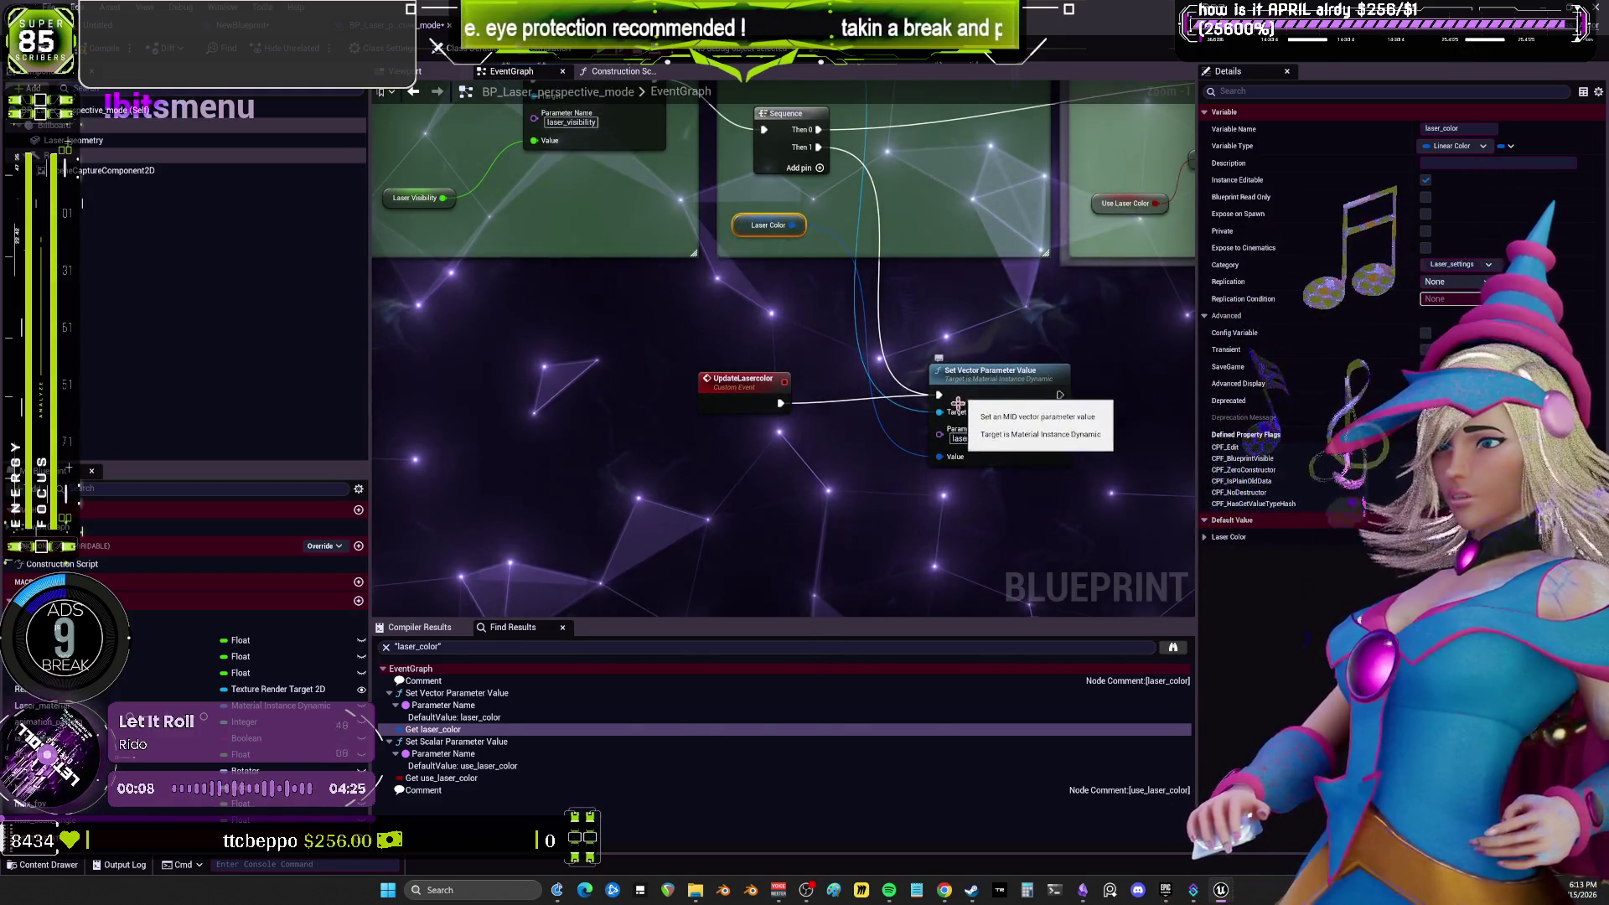
pyautogui.keyDown('alt'); pyautogui.click(939, 395); pyautogui.keyUp('alt')
pyautogui.moveTo(988, 369); pyautogui.dragTo(949, 139)
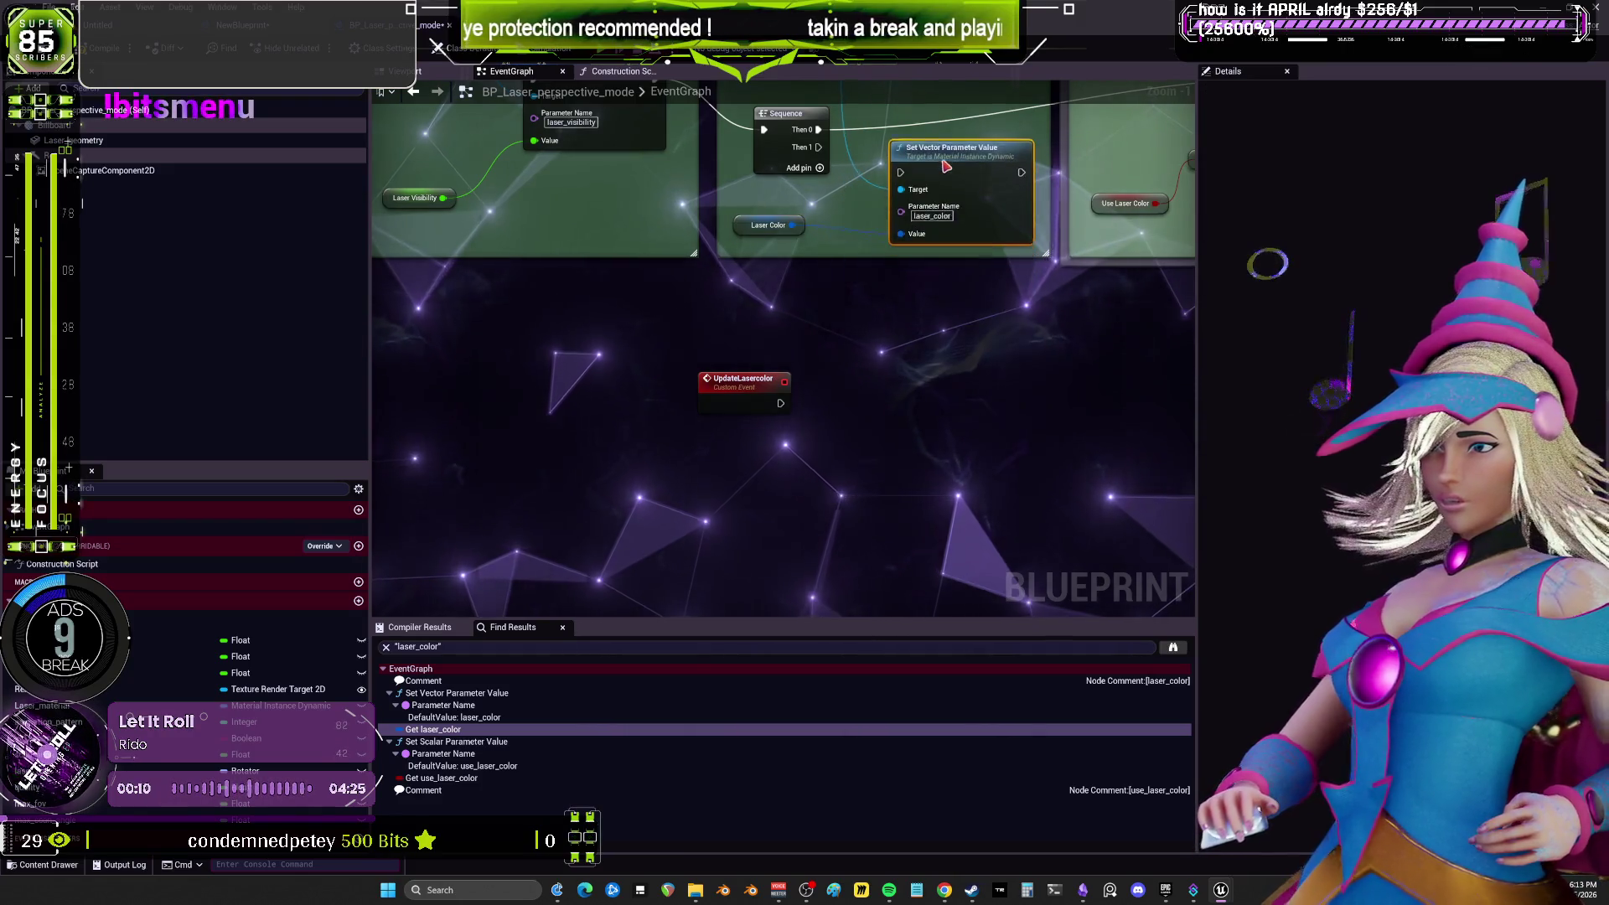
pyautogui.moveTo(815, 151); pyautogui.dragTo(901, 164)
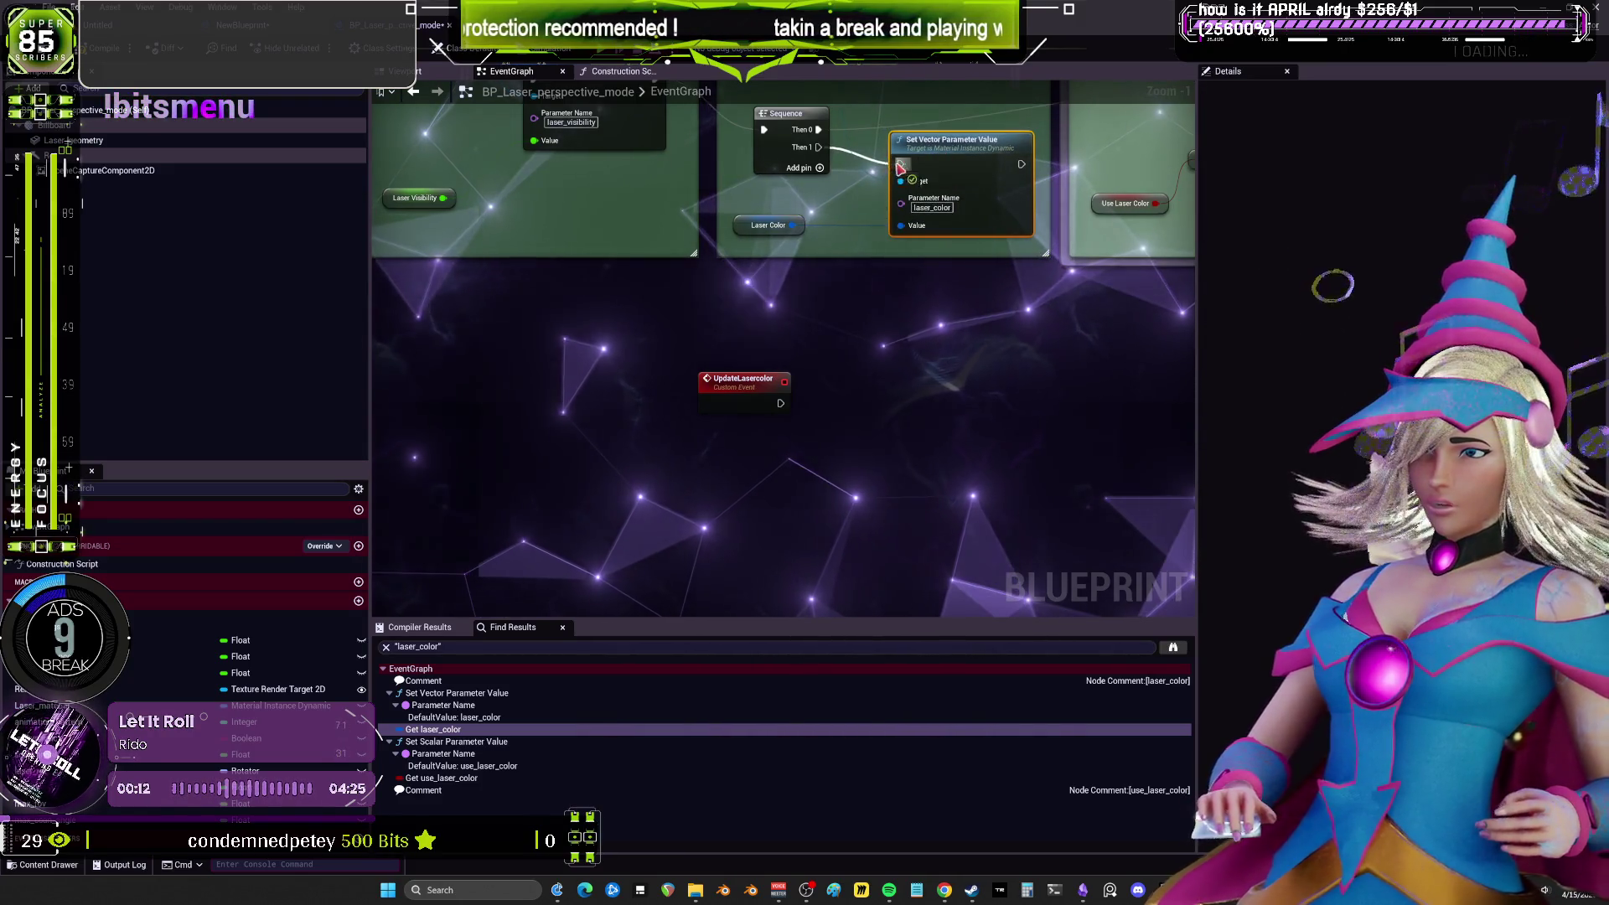
pyautogui.moveTo(879, 93); pyautogui.dragTo(848, 242)
# Reroute execution so Set Scalar Parameter Value flows into Set Vector Parameter Value.
pyautogui.moveTo(737, 320)
pyautogui.mouseDown()
pyautogui.moveTo(641, 285)
pyautogui.moveTo(925, 300)
pyautogui.moveTo(939, 355)
pyautogui.mouseUp()
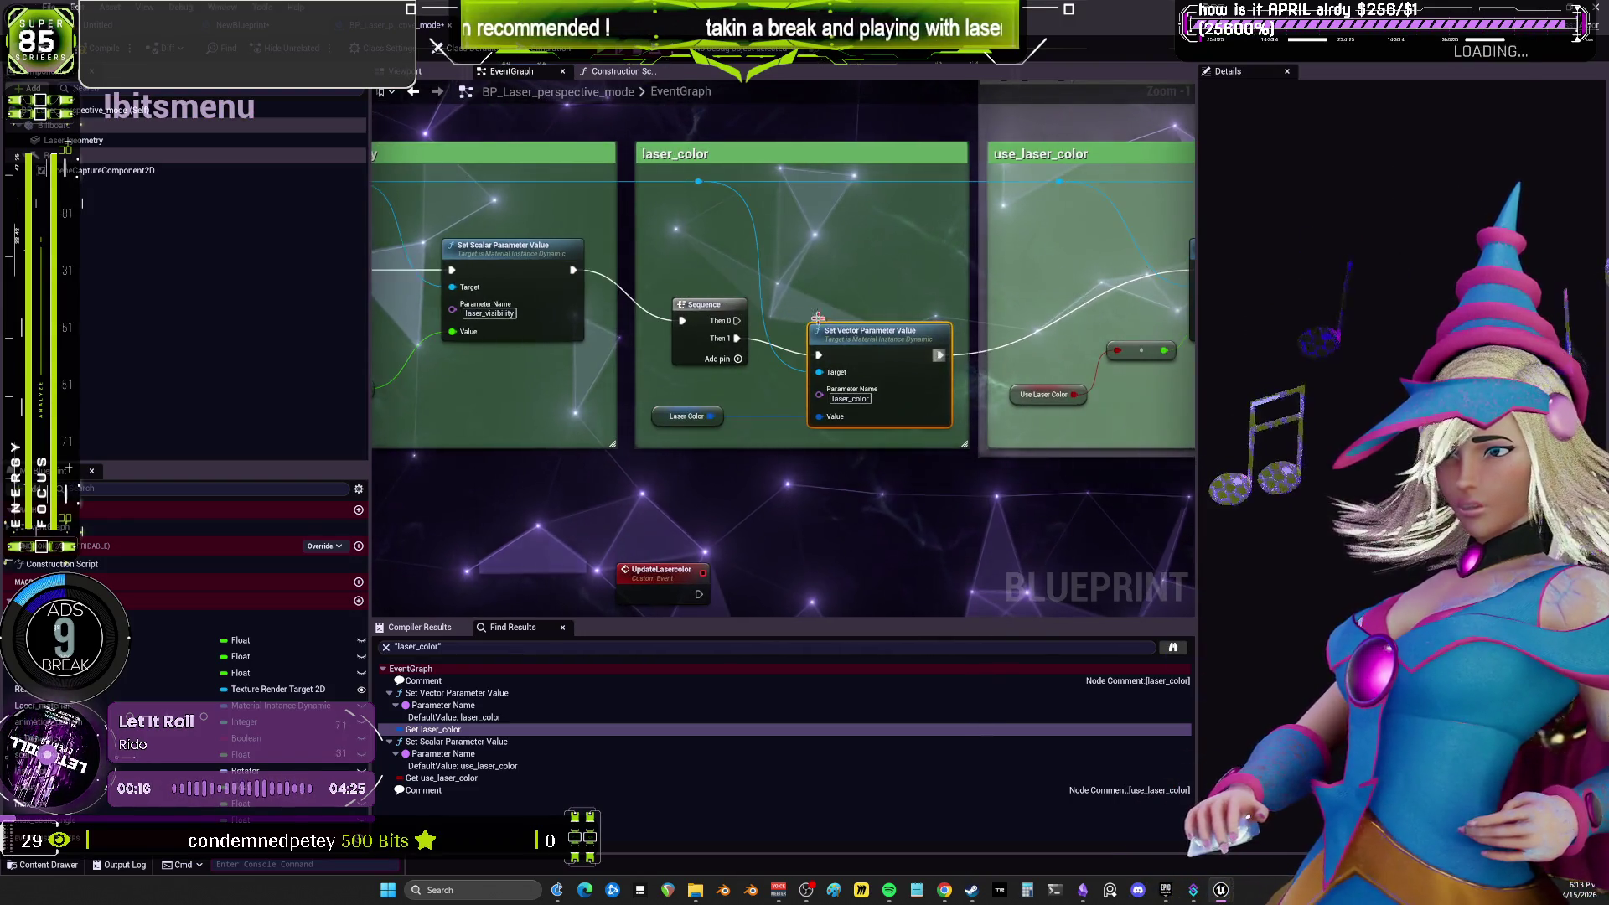
pyautogui.moveTo(710, 293); pyautogui.dragTo(698, 352)
pyautogui.moveTo(573, 270); pyautogui.dragTo(819, 355)
pyautogui.moveTo(863, 335); pyautogui.dragTo(851, 277)
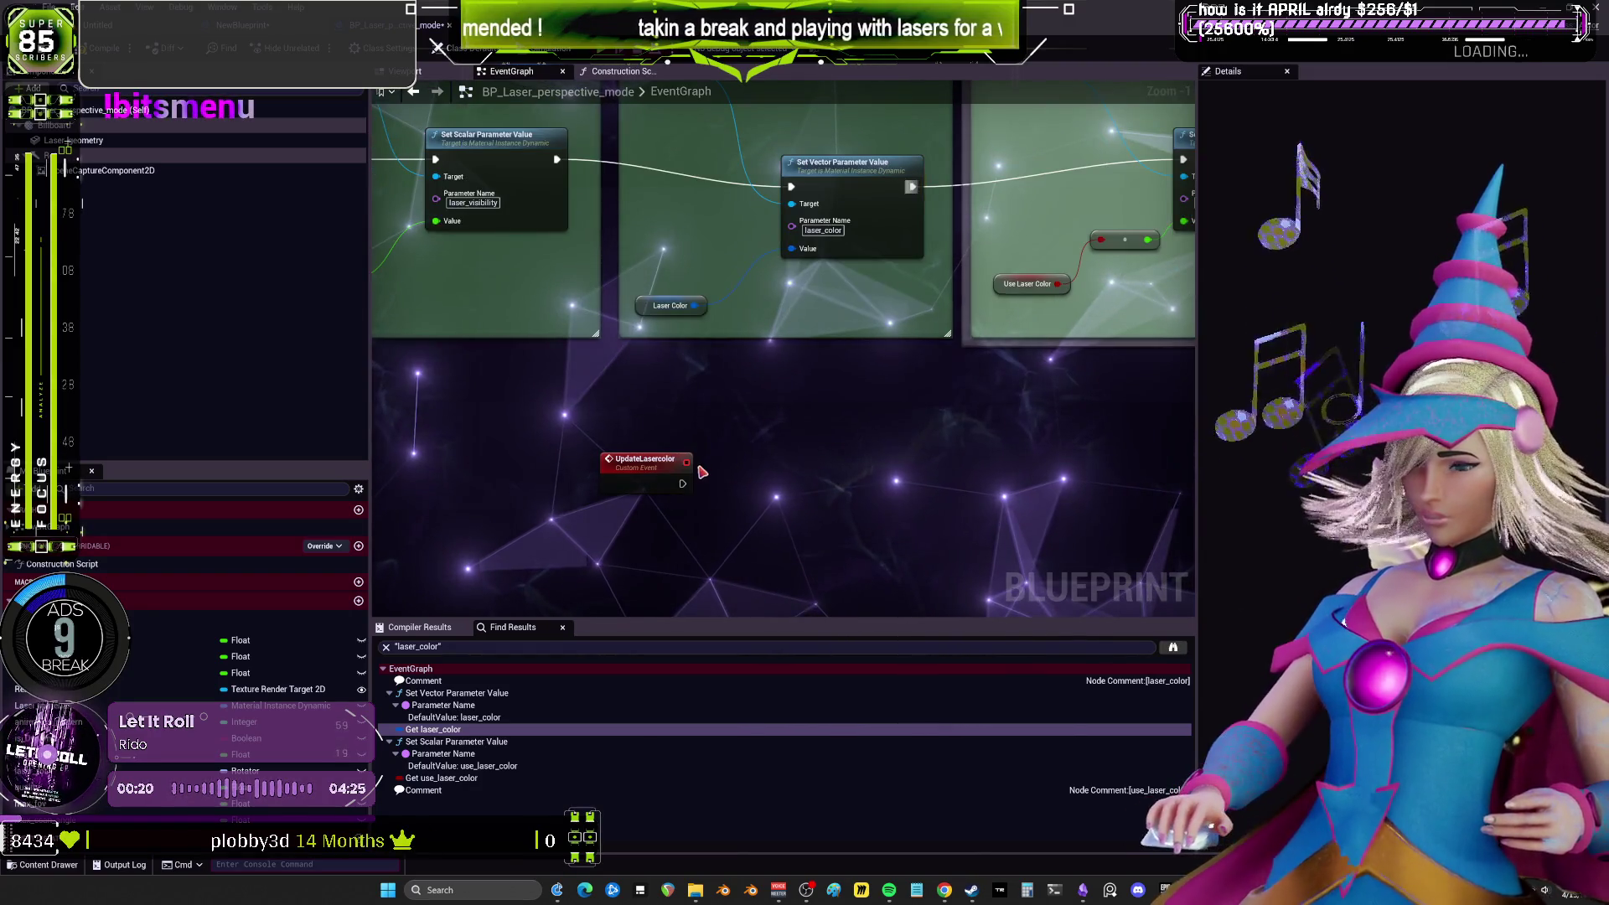
# Paste a Set Vector Parameter Value run by UpdateLasercolor and give the event a Value input.
pyautogui.hotkey('ctrl', 'v')
pyautogui.moveTo(682, 483); pyautogui.dragTo(788, 494)
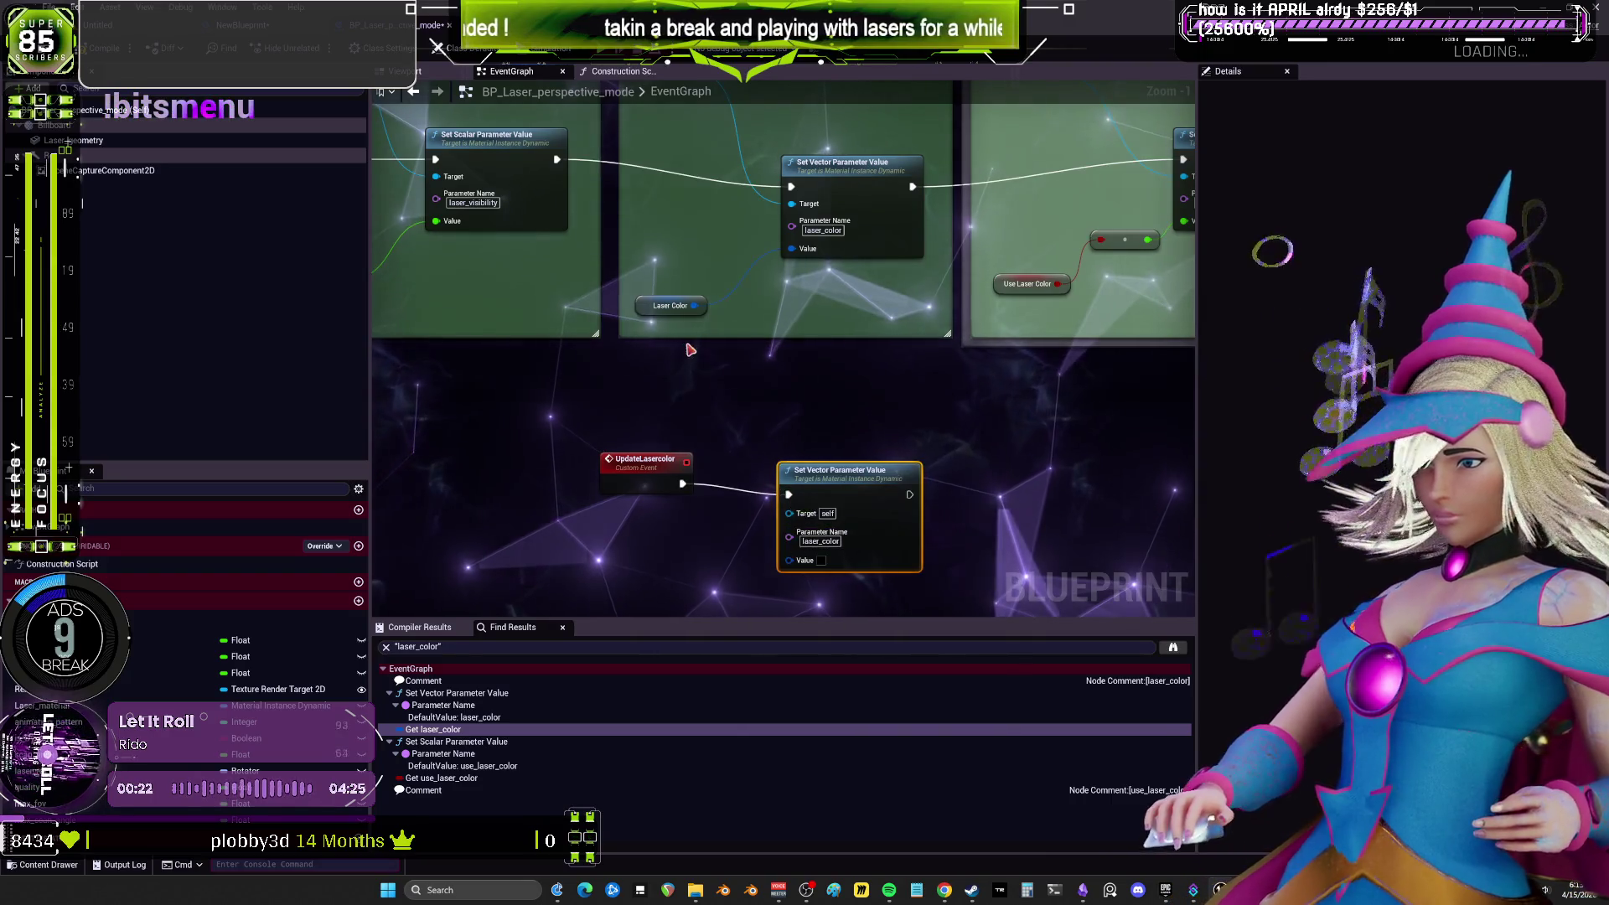
pyautogui.moveTo(786, 568); pyautogui.dragTo(668, 484)
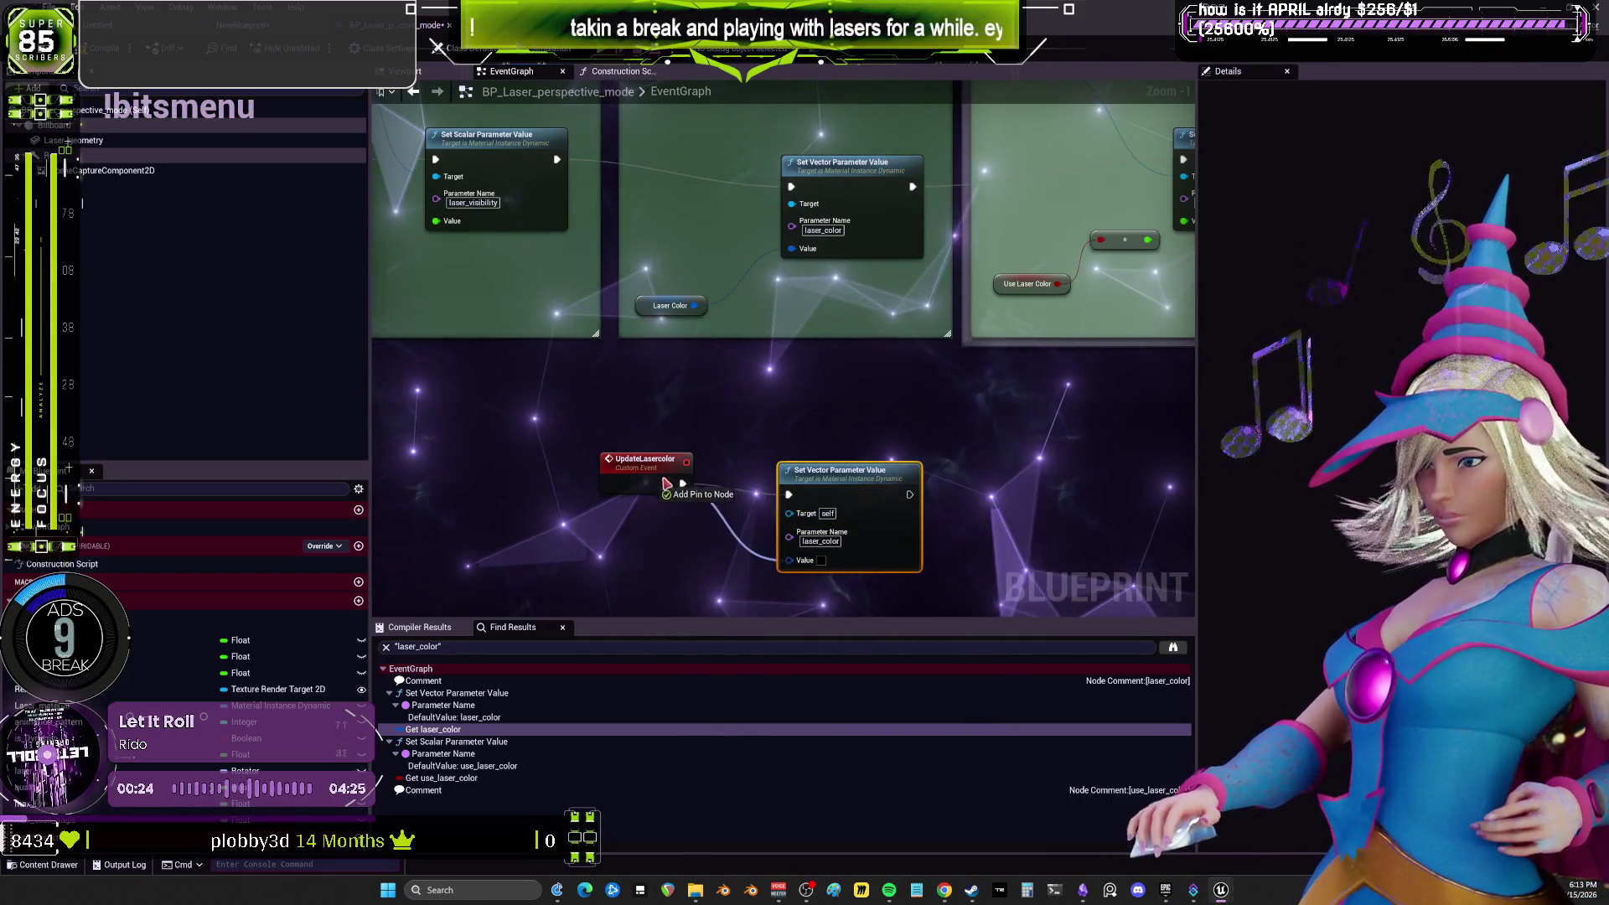
pyautogui.moveTo(746, 398)
pyautogui.mouseDown()
pyautogui.moveTo(709, 362)
pyautogui.moveTo(755, 507)
pyautogui.moveTo(804, 310)
pyautogui.mouseUp()
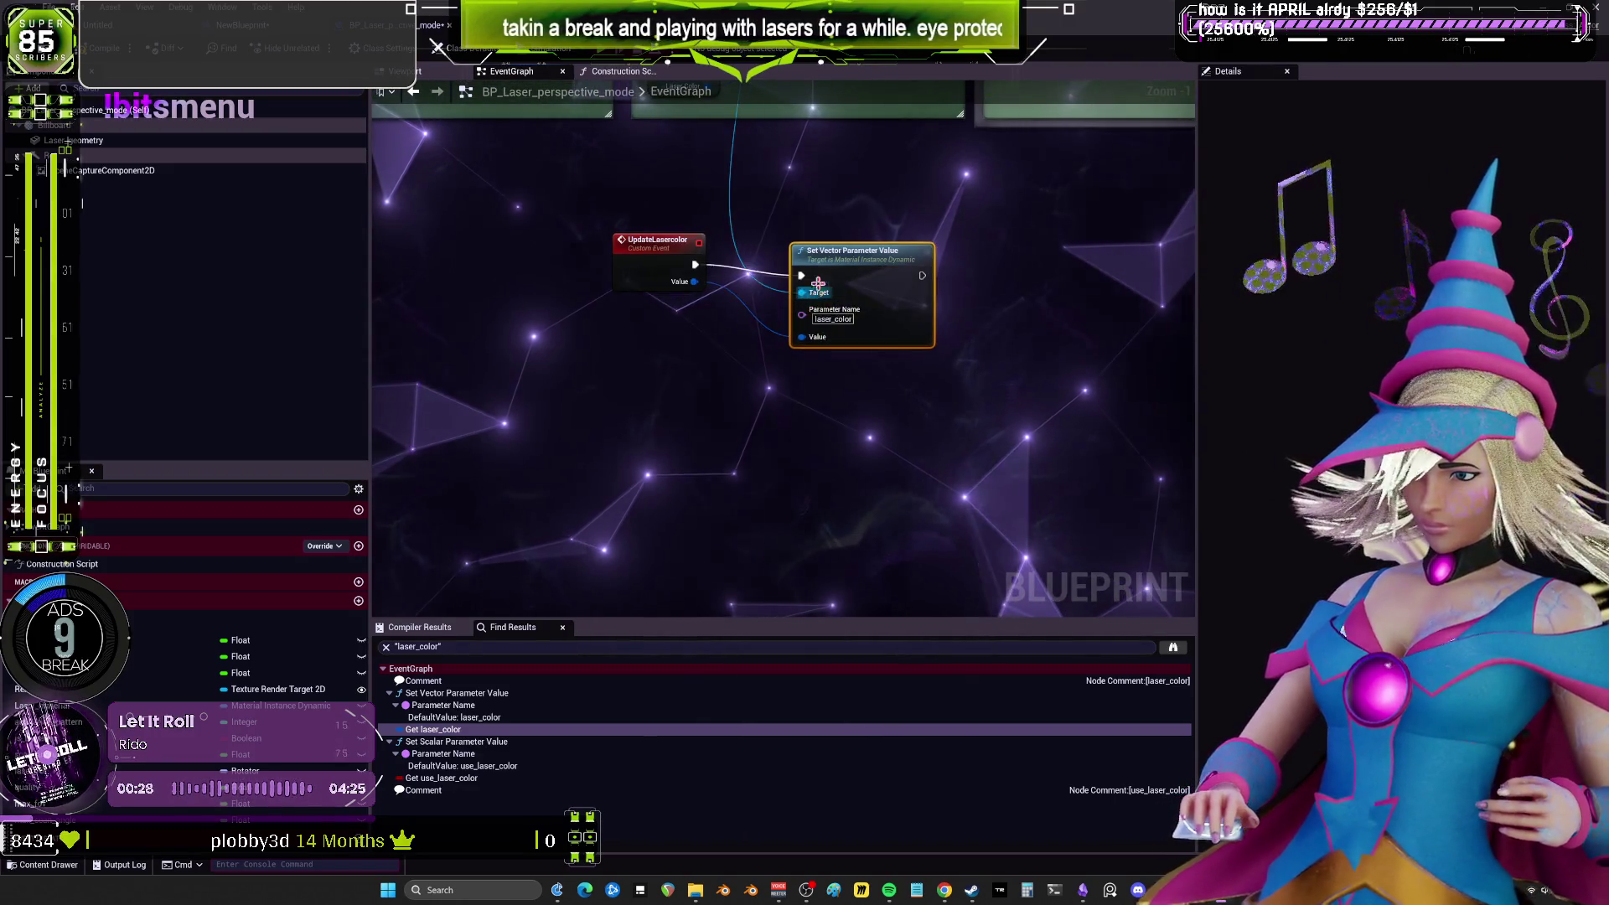
# In NewBlueprint, feed the laser colour into Update Lasercolor's Value and run it before Print String.
pyautogui.click(260, 34)
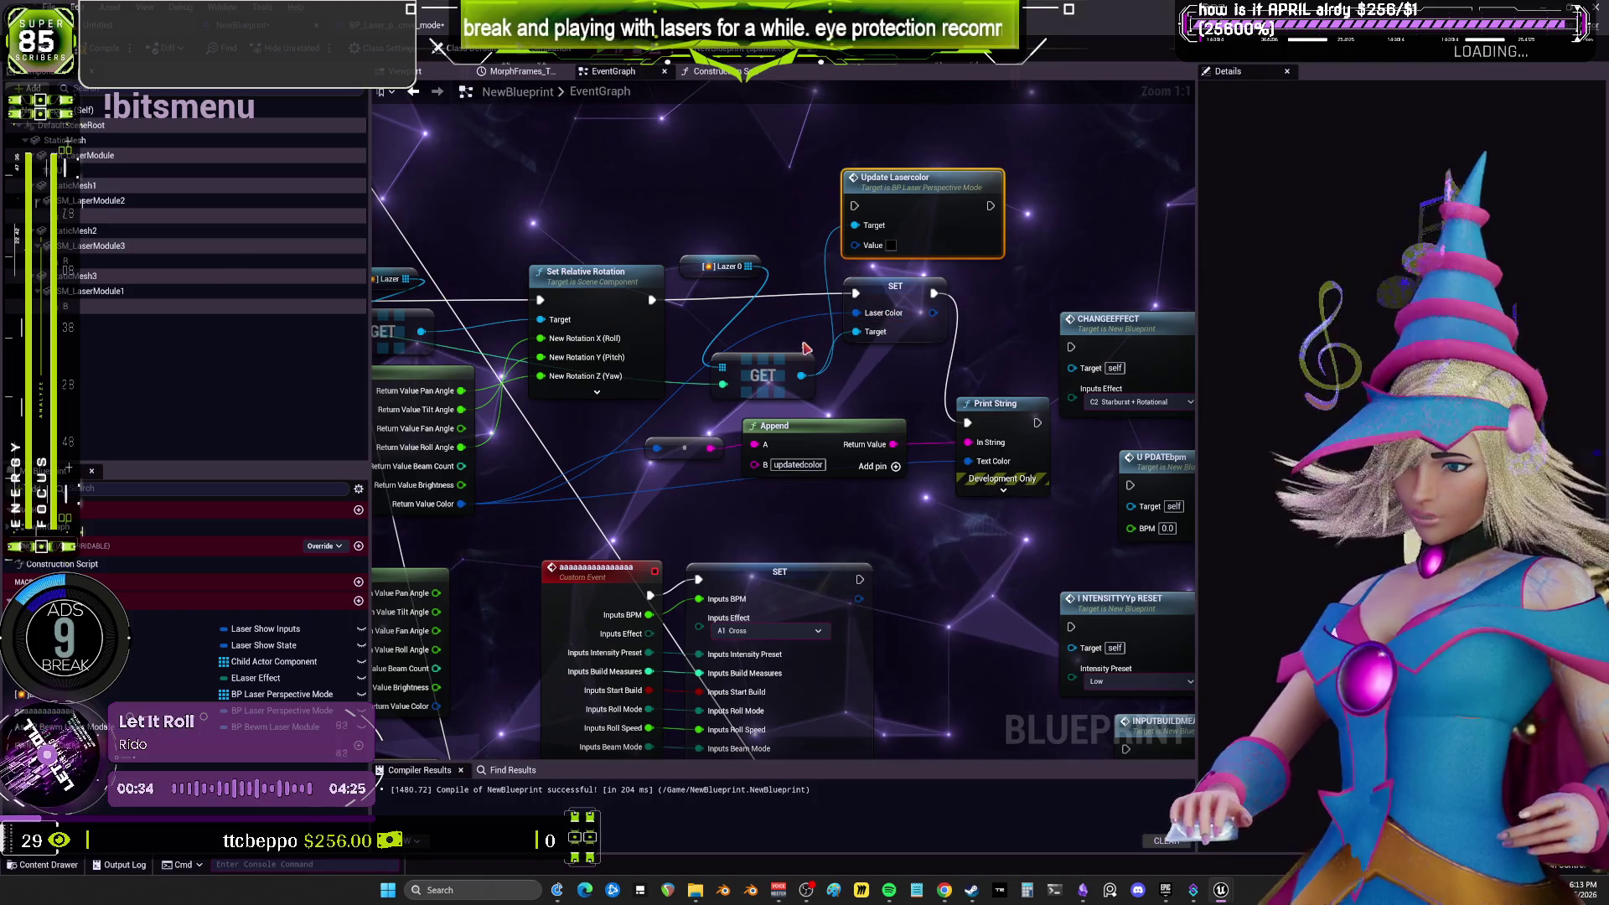
pyautogui.moveTo(855, 321); pyautogui.dragTo(854, 205)
pyautogui.moveTo(990, 206); pyautogui.dragTo(969, 424)
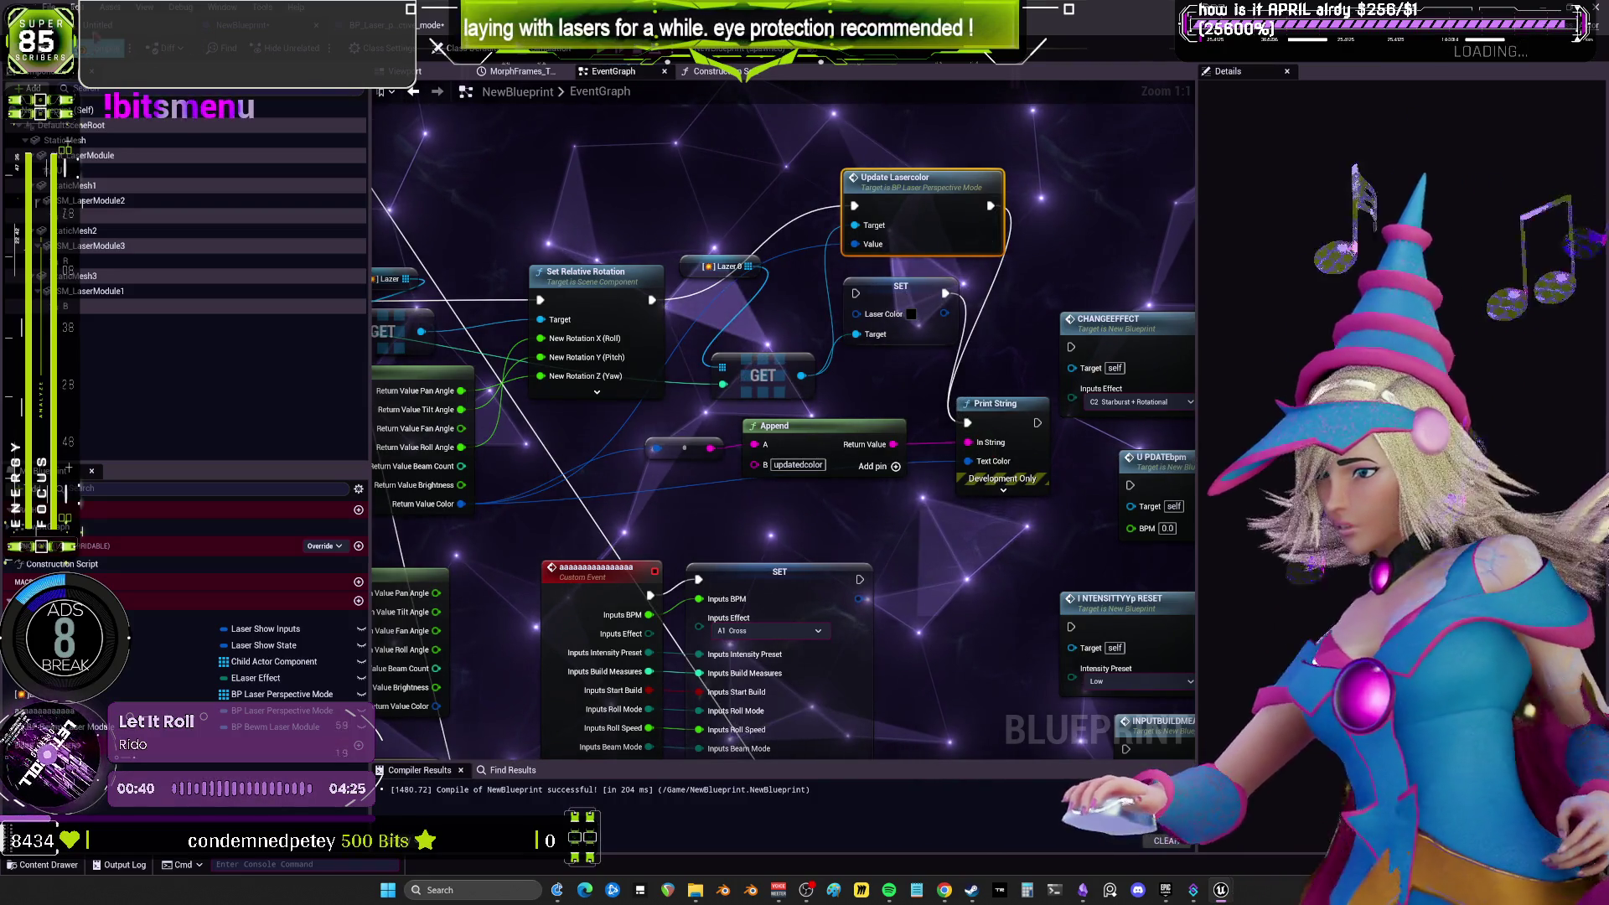
pyautogui.hotkey('alt', 'Tab')
pyautogui.press('Escape')
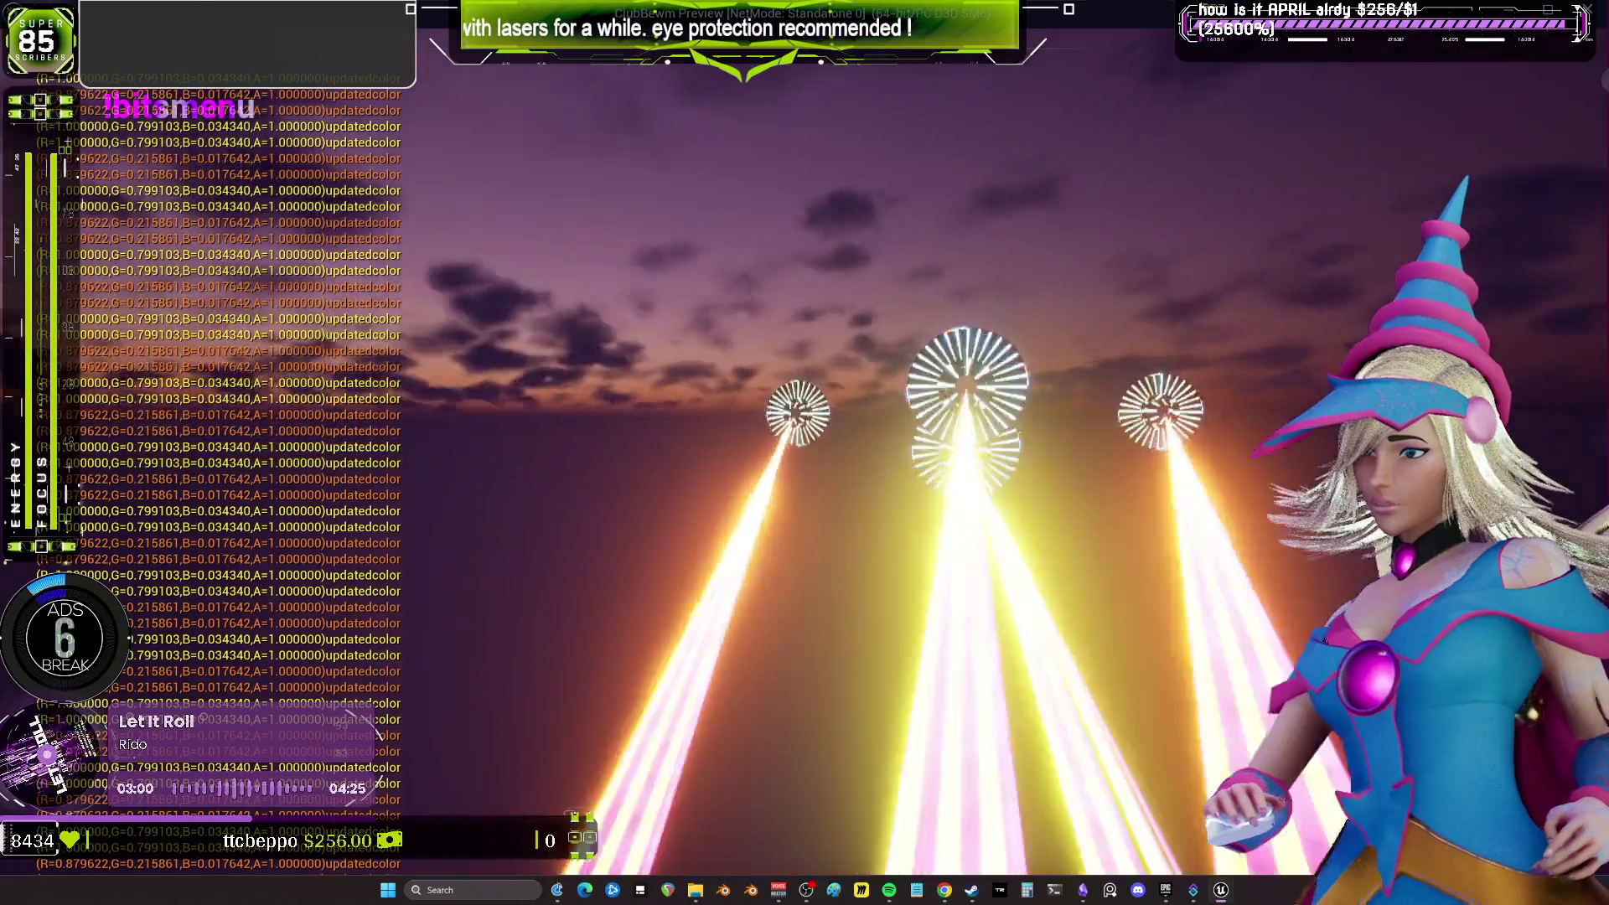
pyautogui.press('Escape')
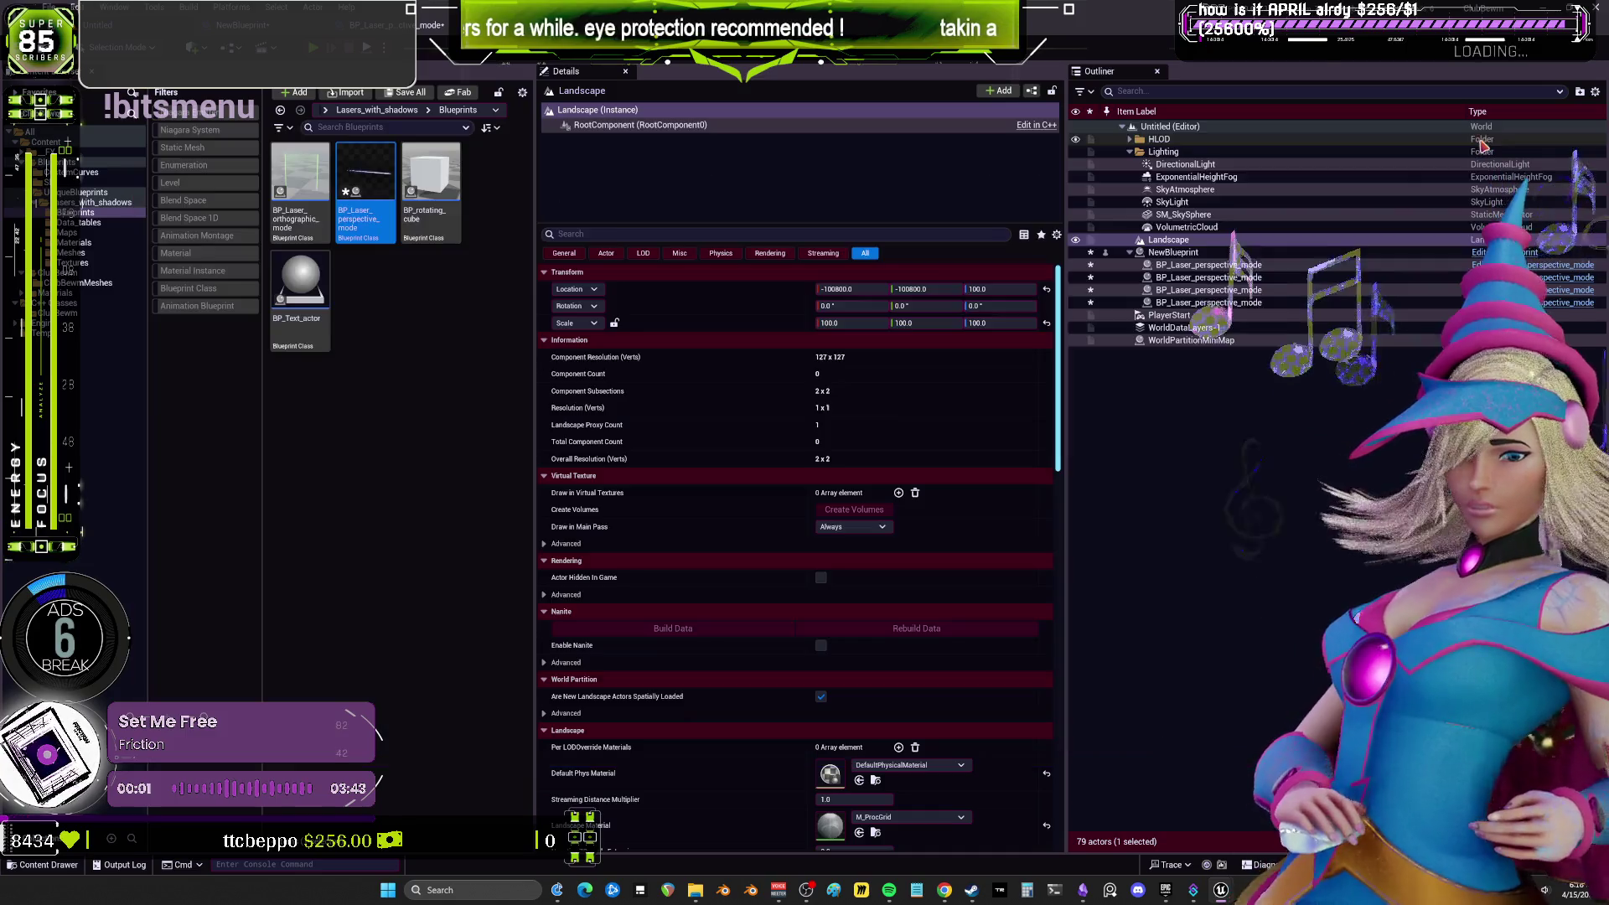
pyautogui.click(466, 410)
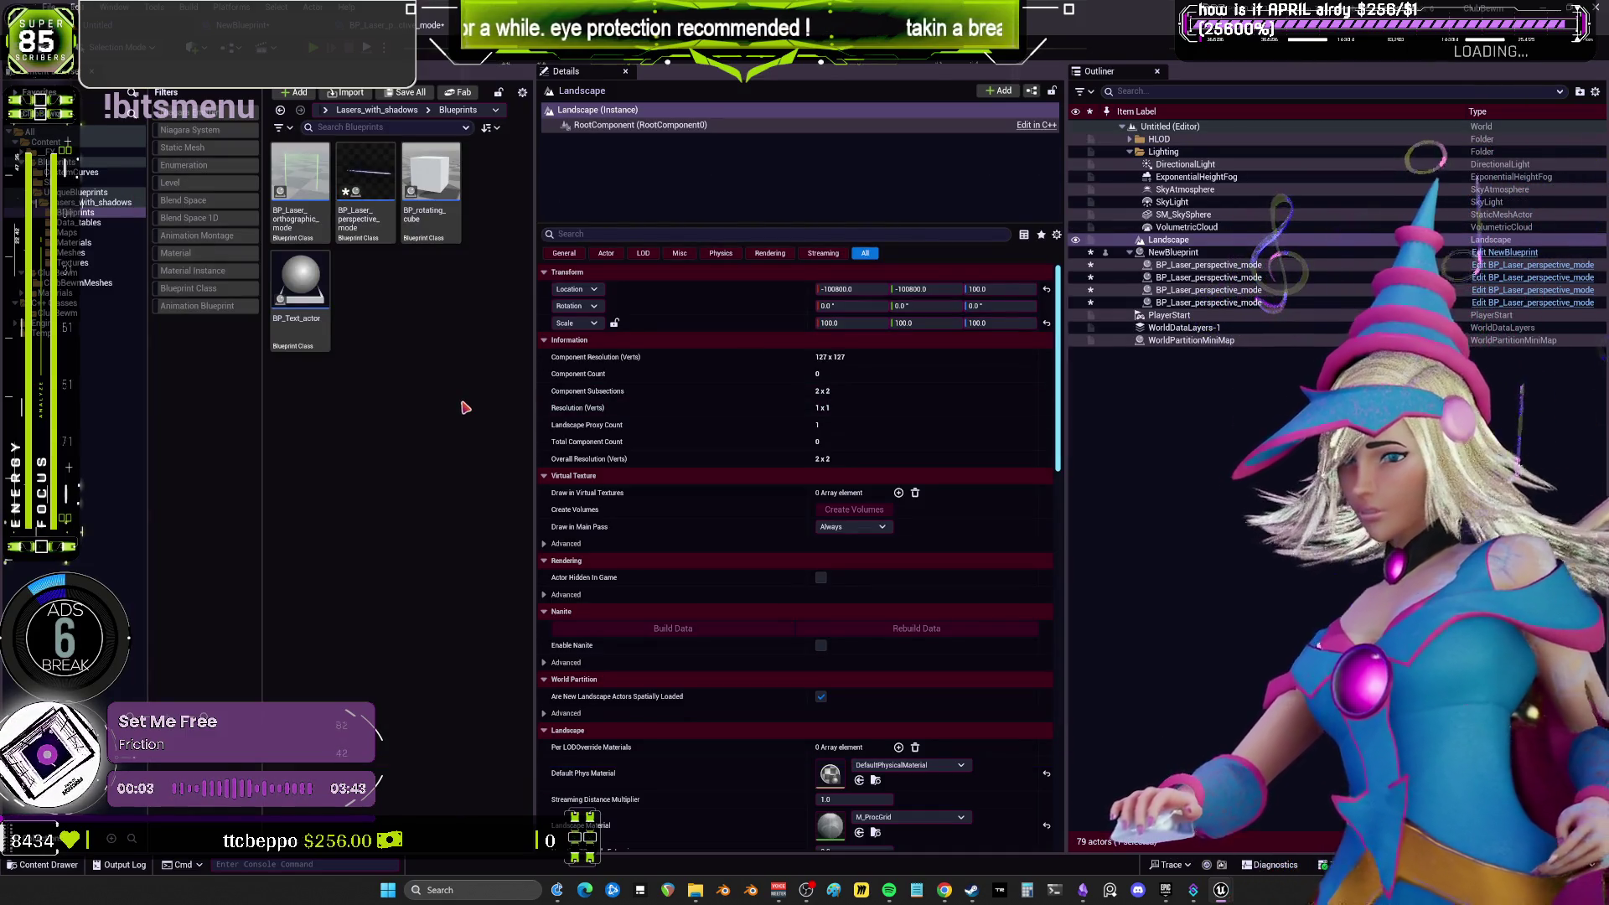